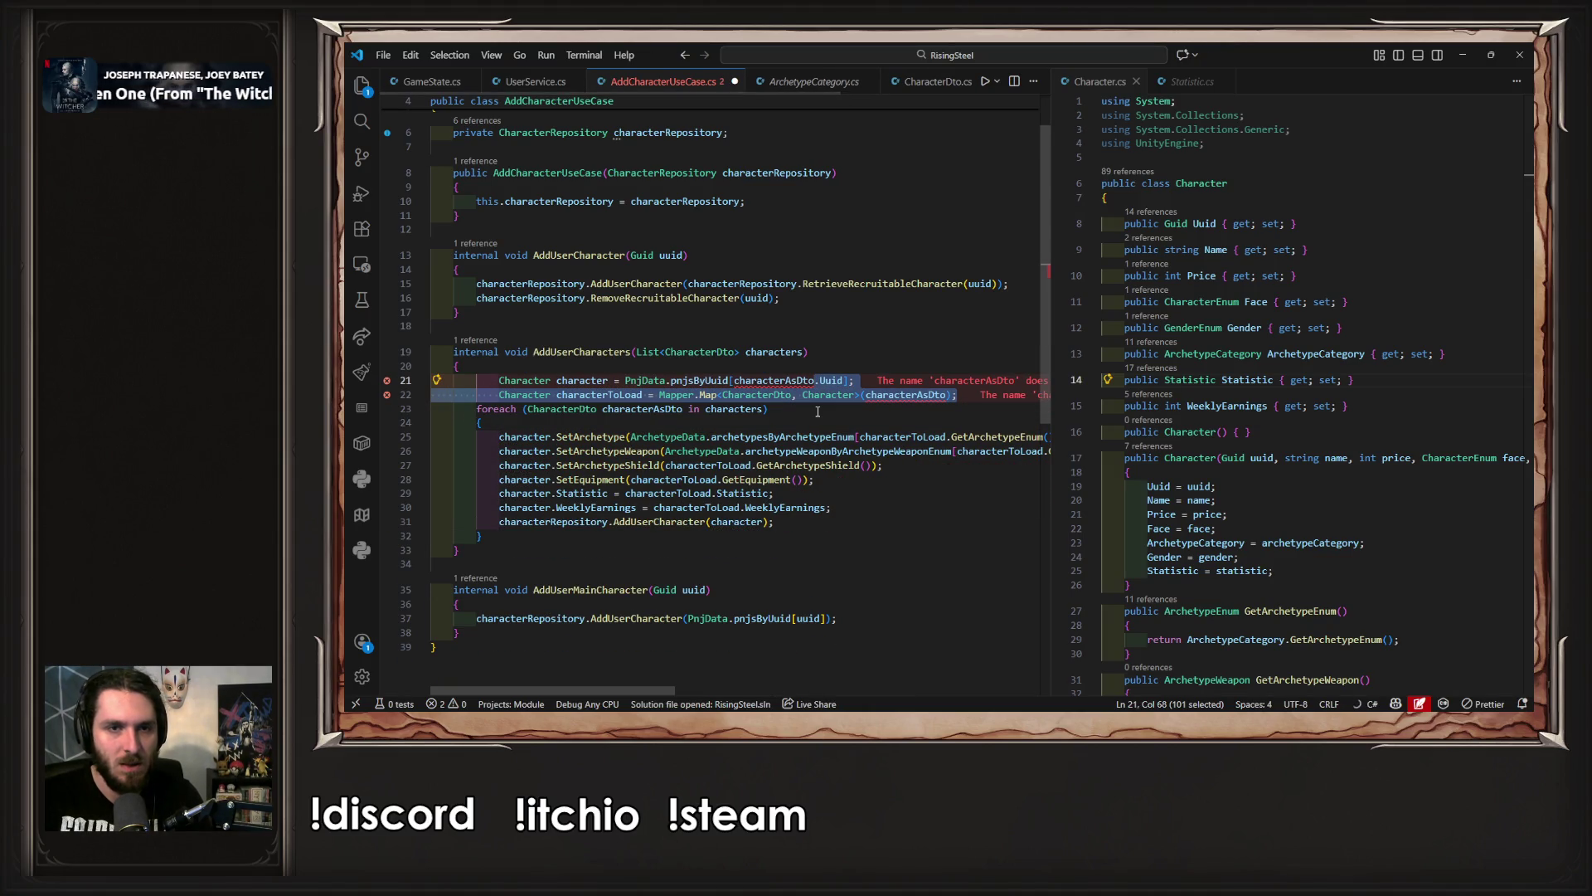
Step: Copy the character and characterToLoad assignment lines into the foreach body and save
{"action": "key", "text": "ctrl+s"}
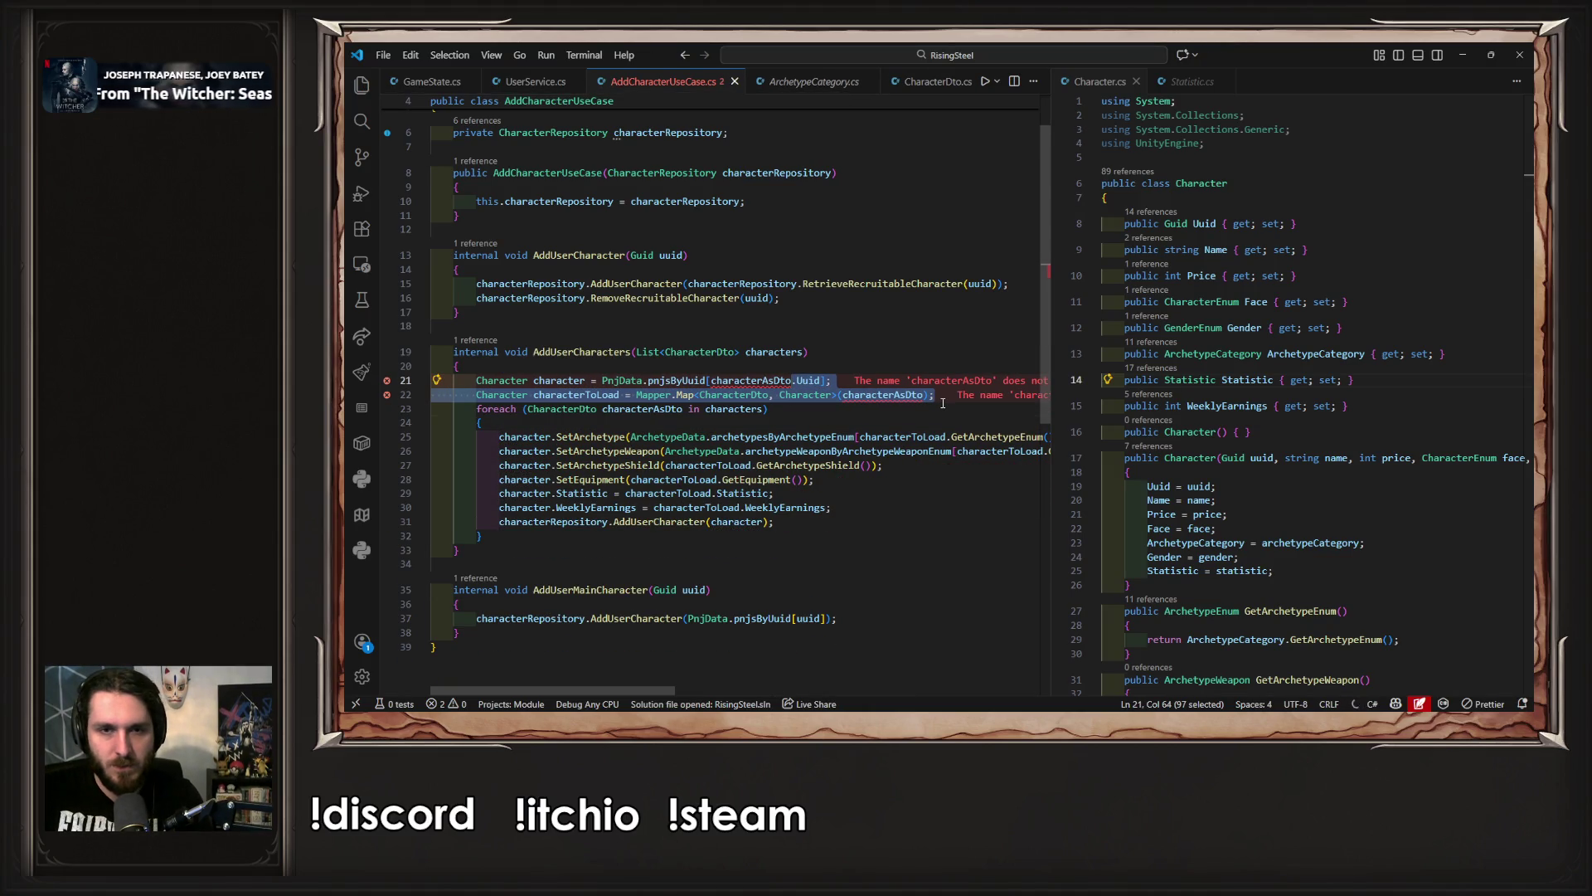
{"action": "left_click_drag", "start_coordinate": [938, 397], "coordinate": [477, 381]}
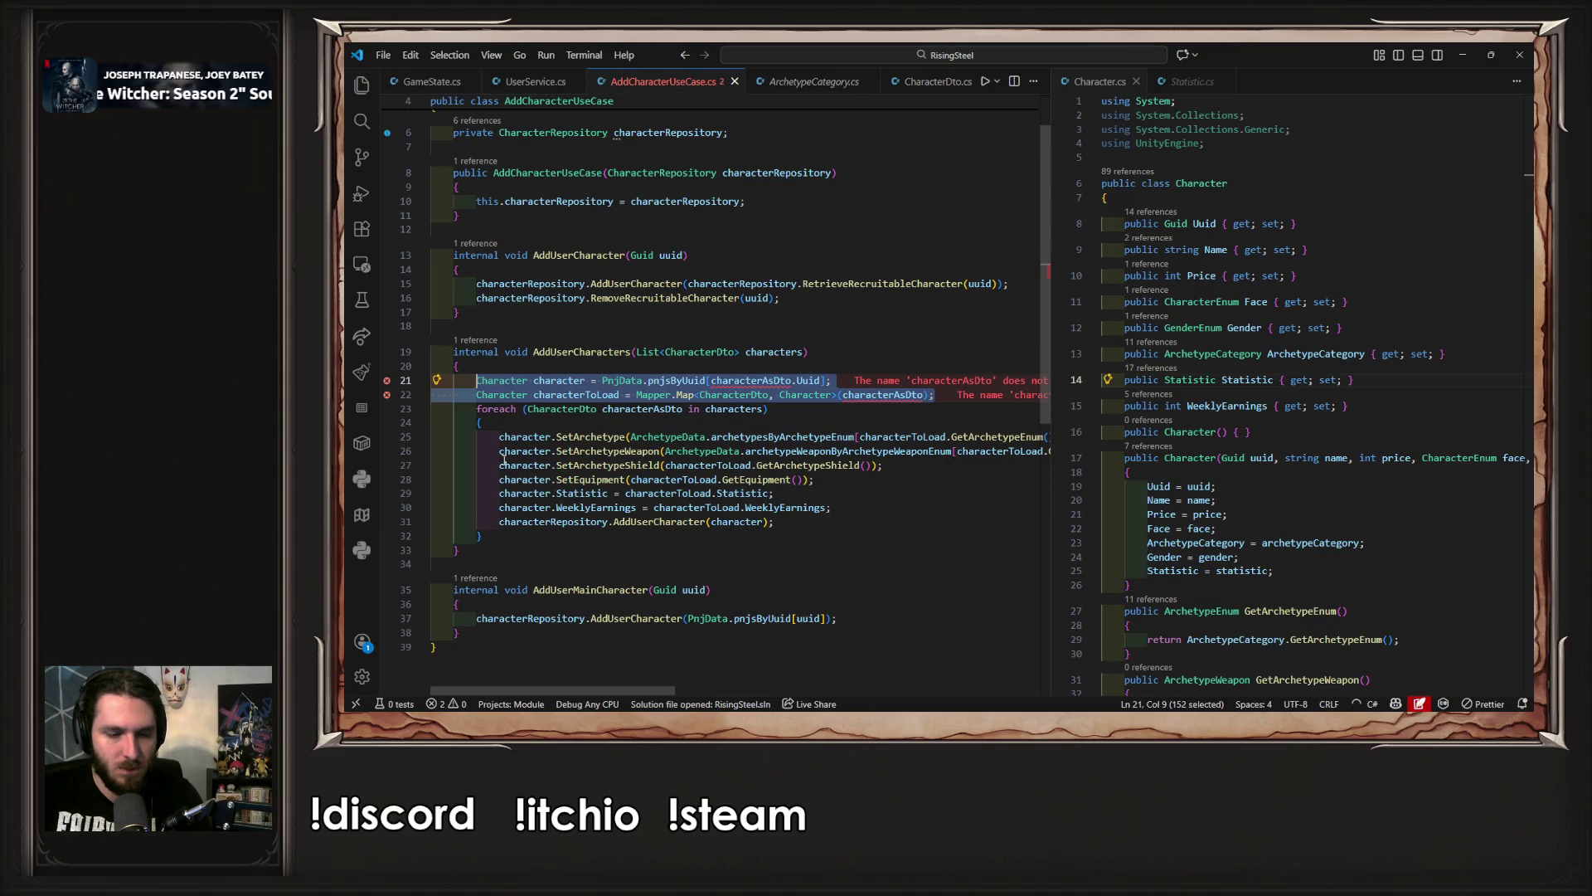
{"action": "key", "text": "ctrl+c"}
{"action": "left_click", "coordinate": [533, 423]}
{"action": "key", "text": "Return"}
{"action": "key", "text": "ctrl+v"}
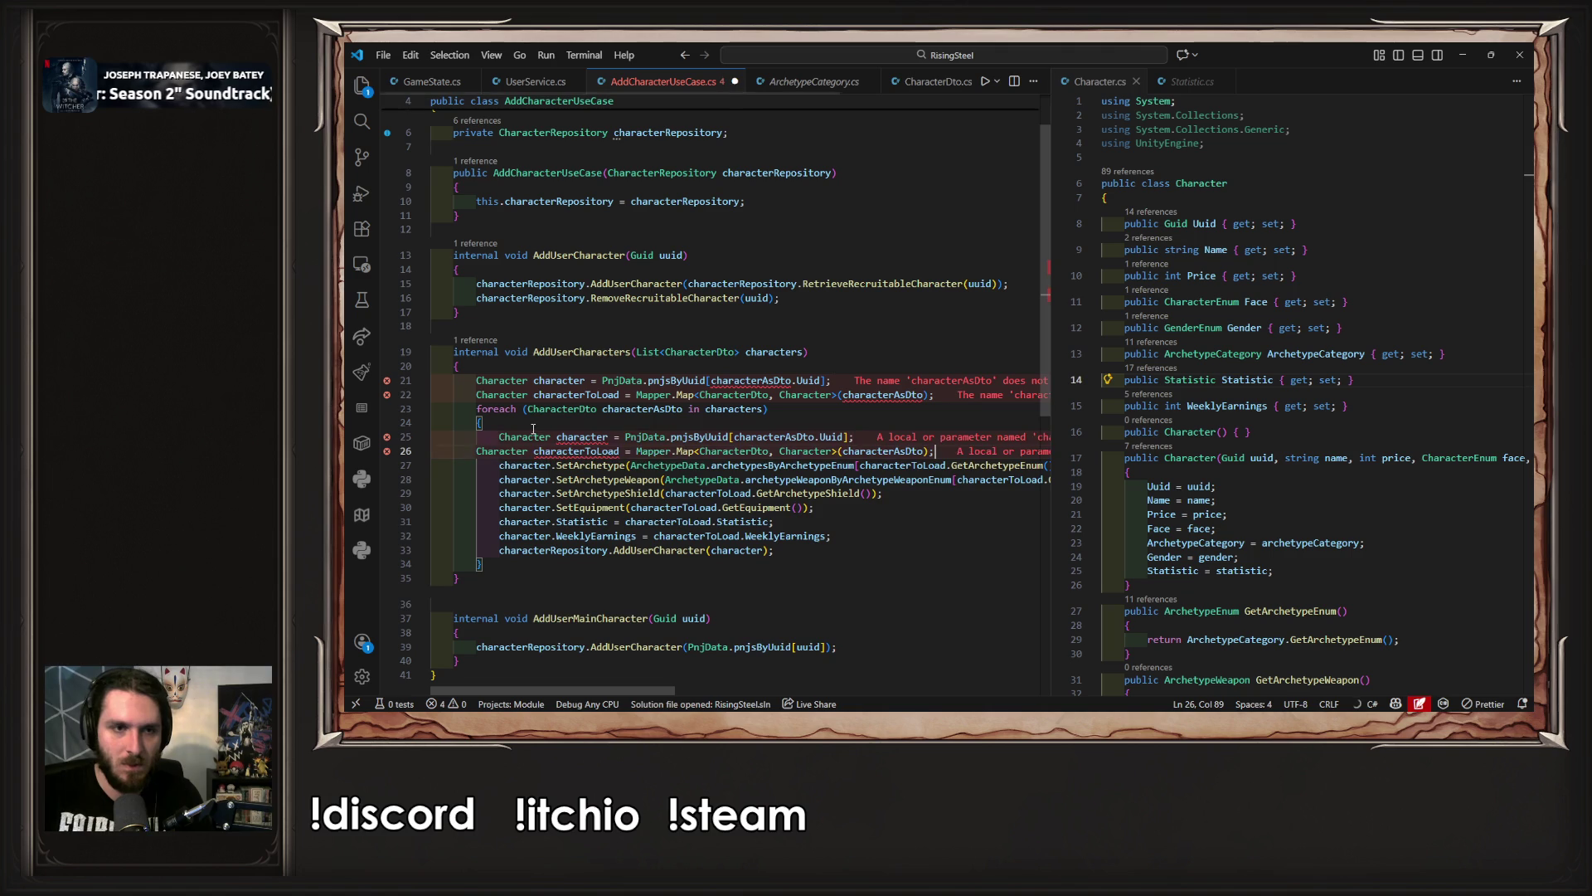
{"action": "key", "text": "ctrl+s"}
Step: Strip the 'Character ' type from the two assignments inside the loop
{"action": "left_click_drag", "start_coordinate": [556, 437], "coordinate": [533, 450]}
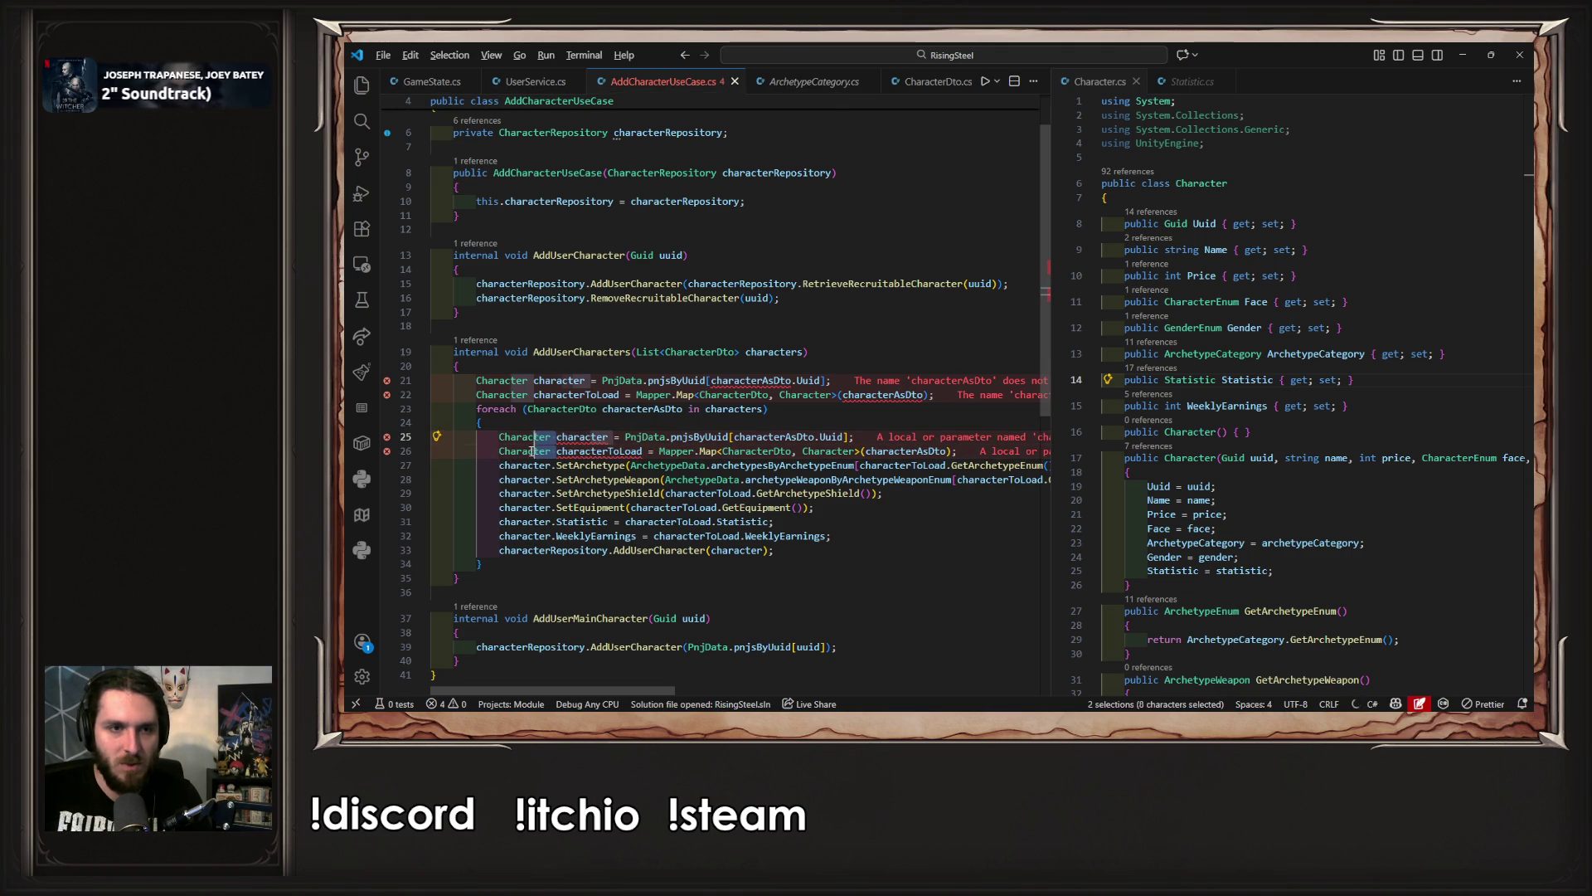
{"action": "key", "text": "shift+Home"}
{"action": "key", "text": "BackSpace"}
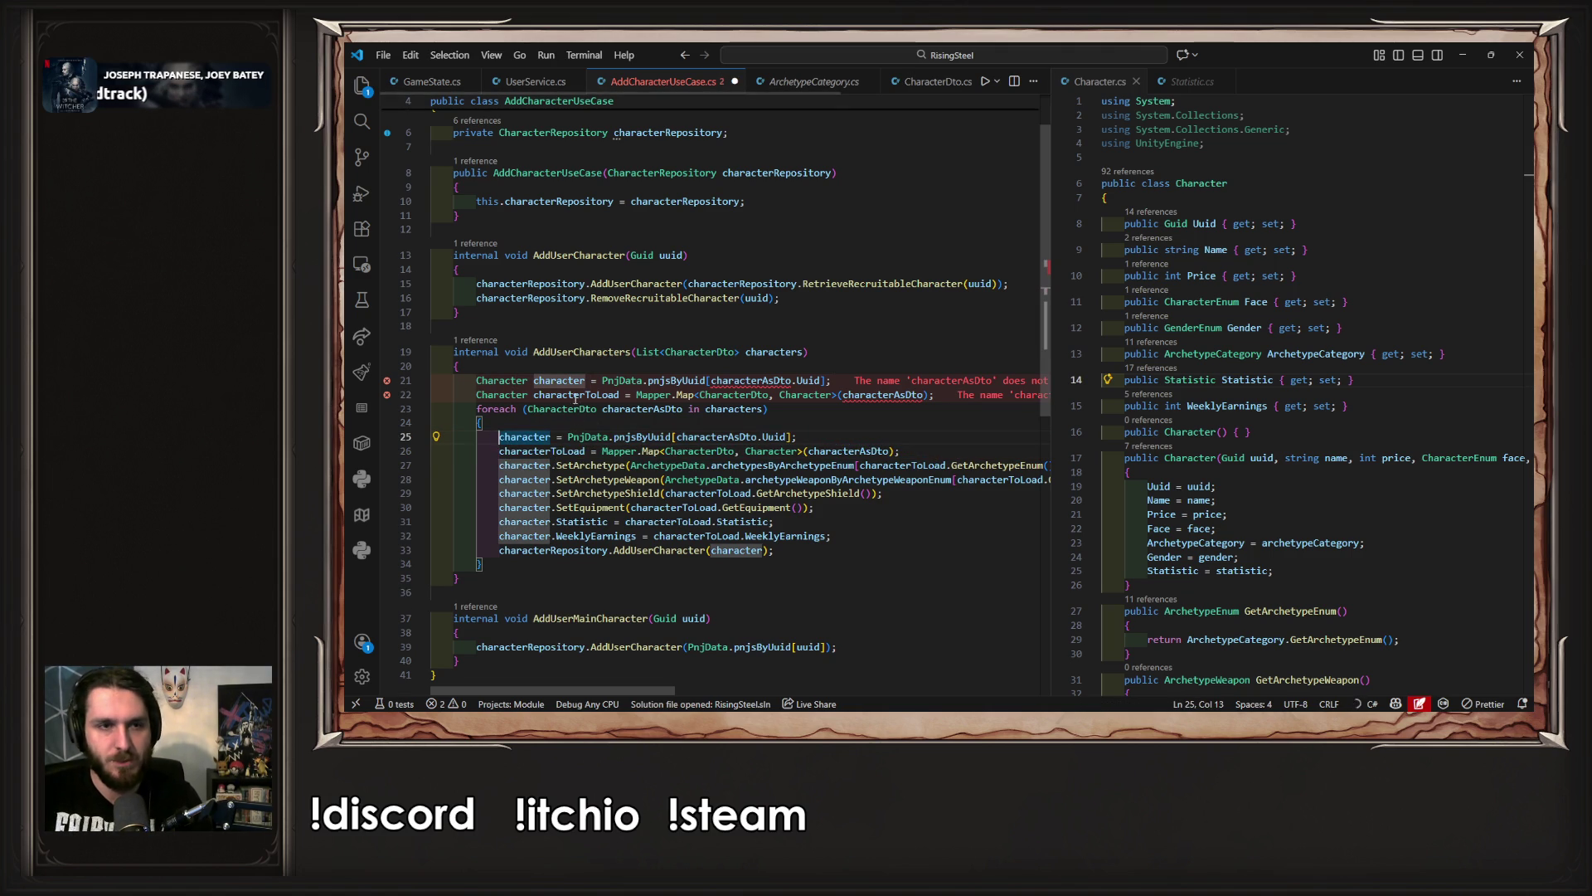
Step: Remove the right-hand sides on lines 21–22, leaving bare declarations, and save
{"action": "left_click_drag", "start_coordinate": [476, 380], "coordinate": [477, 395]}
{"action": "key", "text": "ctrl+shift+Right"}
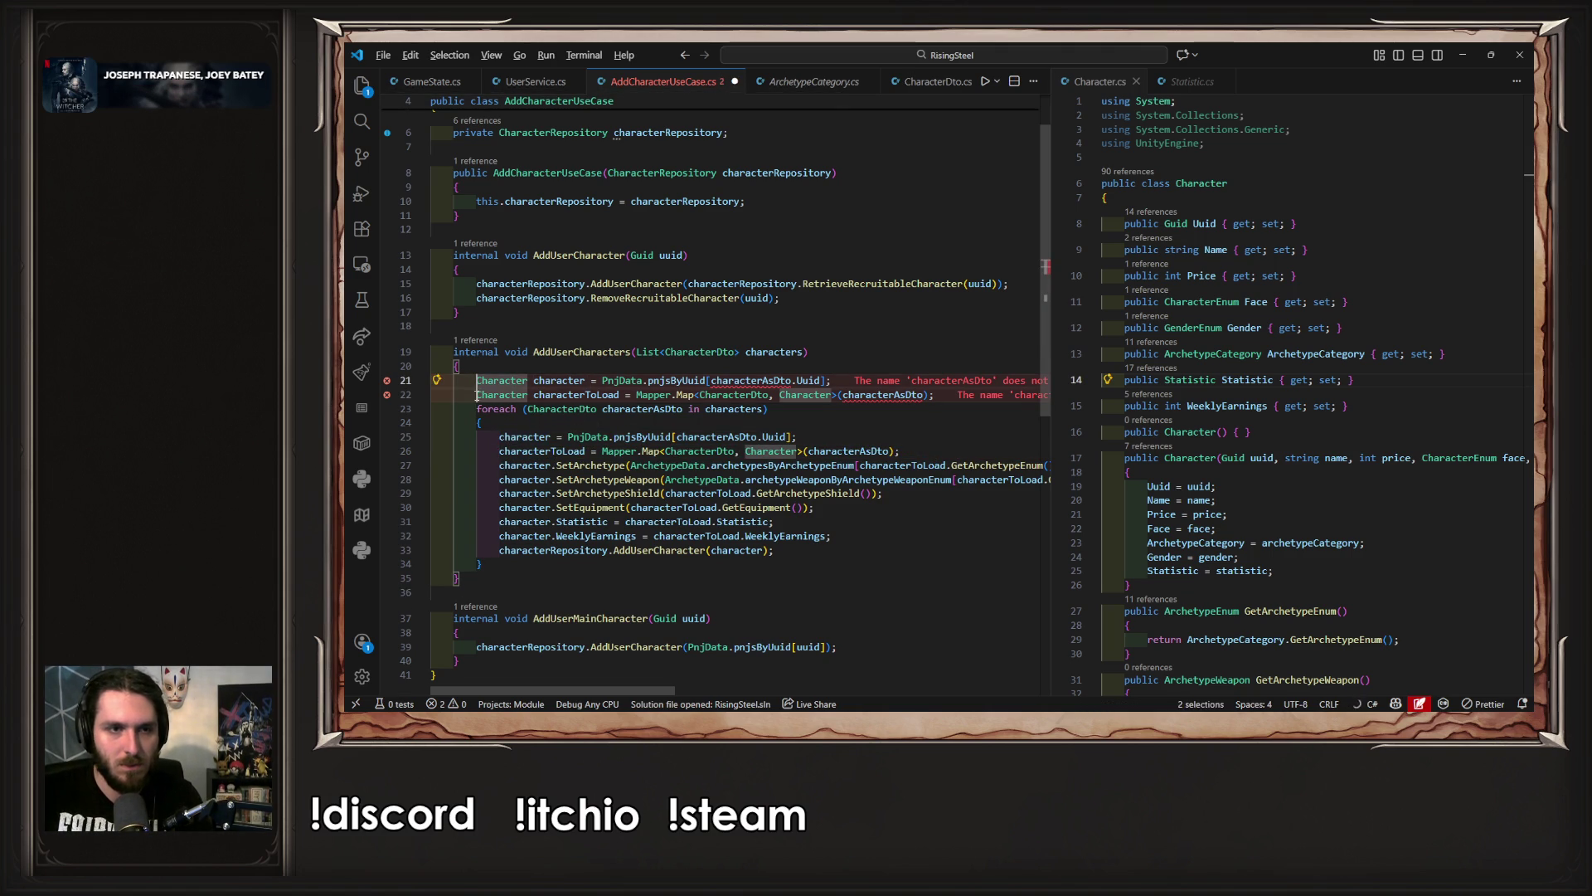
{"action": "key", "text": "ctrl+Right"}
{"action": "key", "text": "ctrl+Right"}
{"action": "key", "text": "Right"}
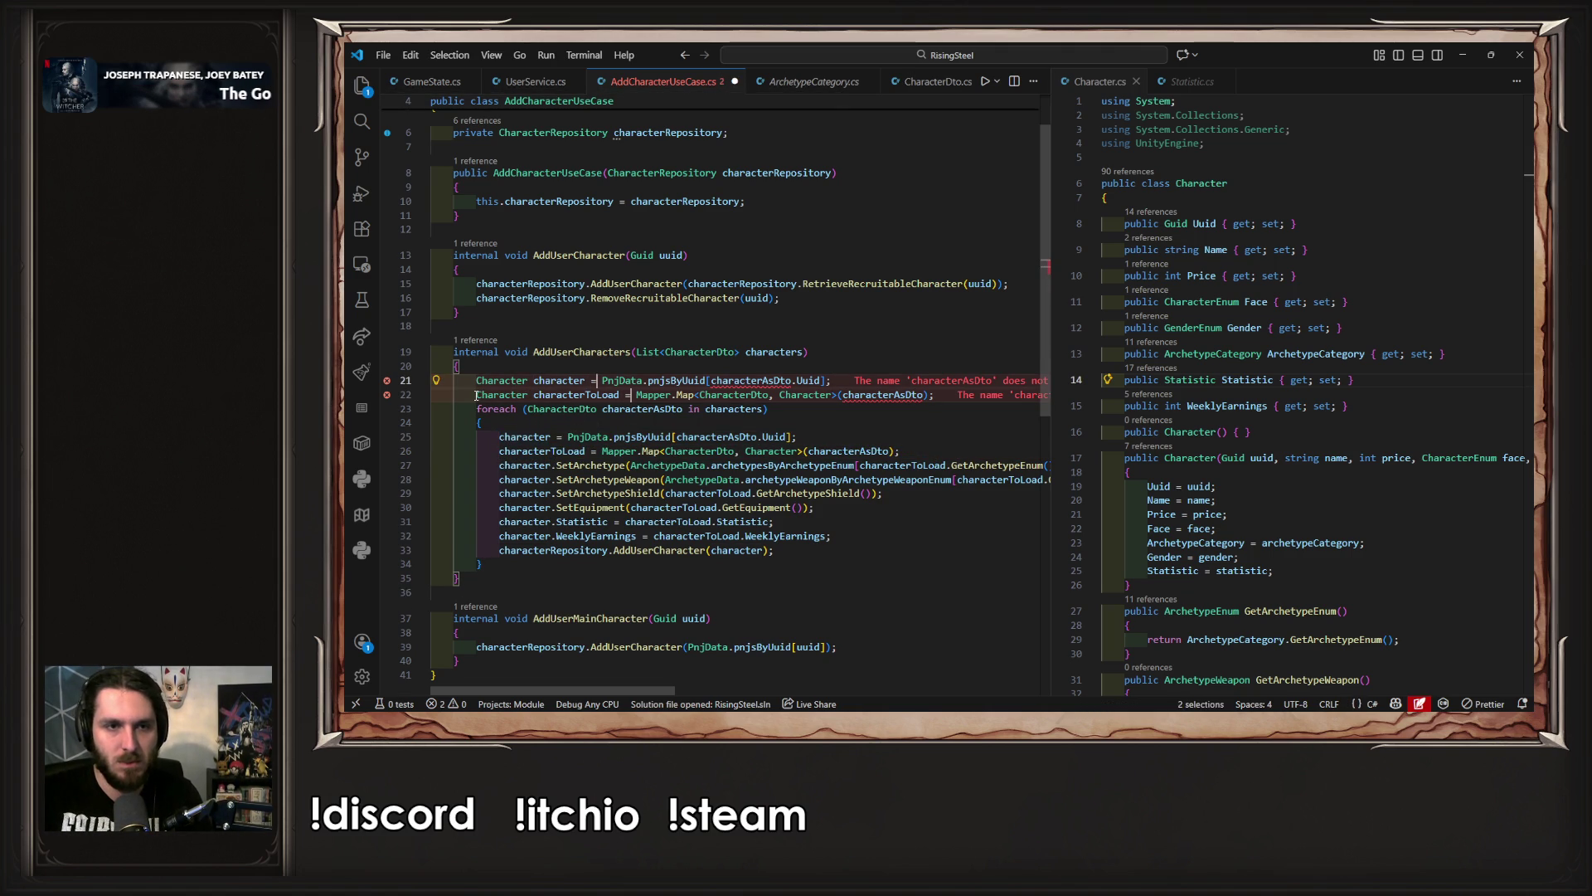
{"action": "key", "text": "shift+End"}
{"action": "key", "text": "shift+Left"}
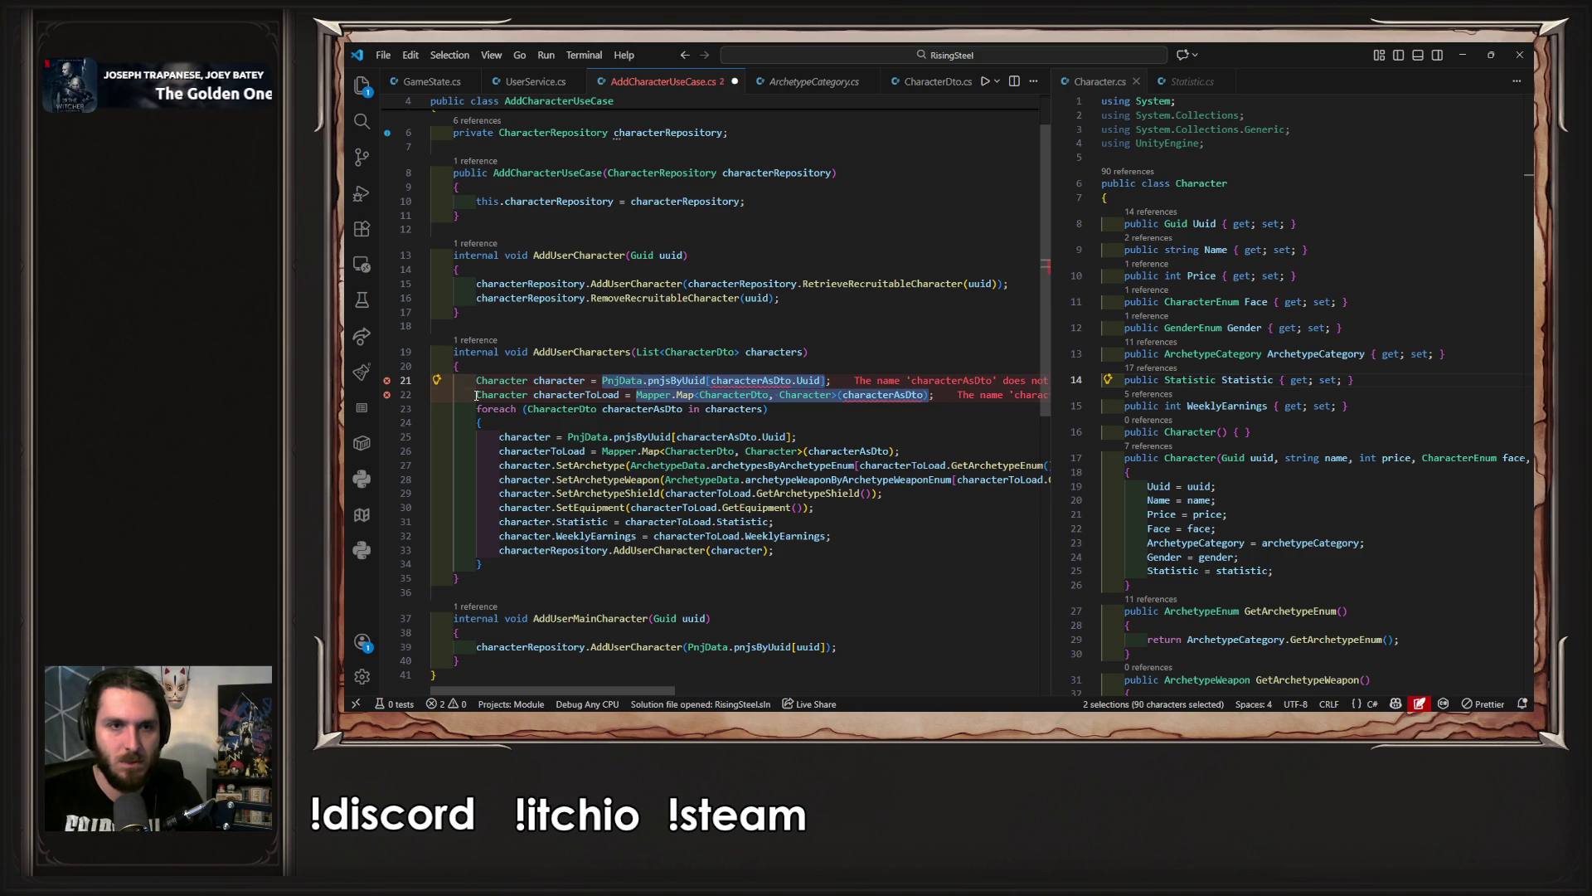
{"action": "key", "text": "BackSpace"}
{"action": "key", "text": "BackSpace"}
{"action": "key", "text": "BackSpace"}
{"action": "key", "text": "ctrl+s"}
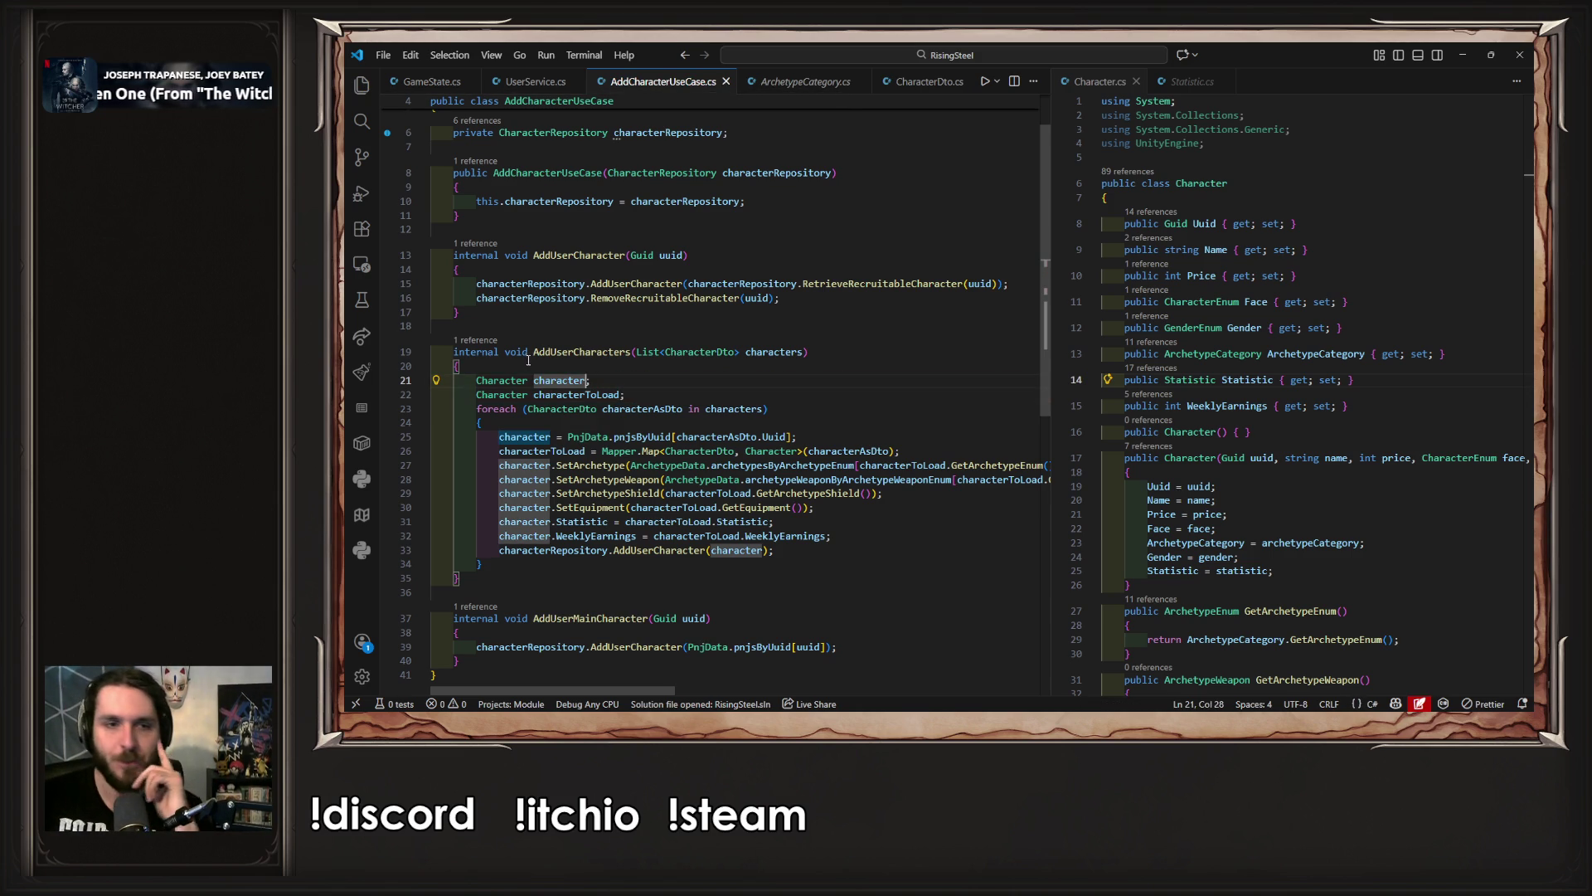
{"action": "left_click", "coordinate": [652, 384]}
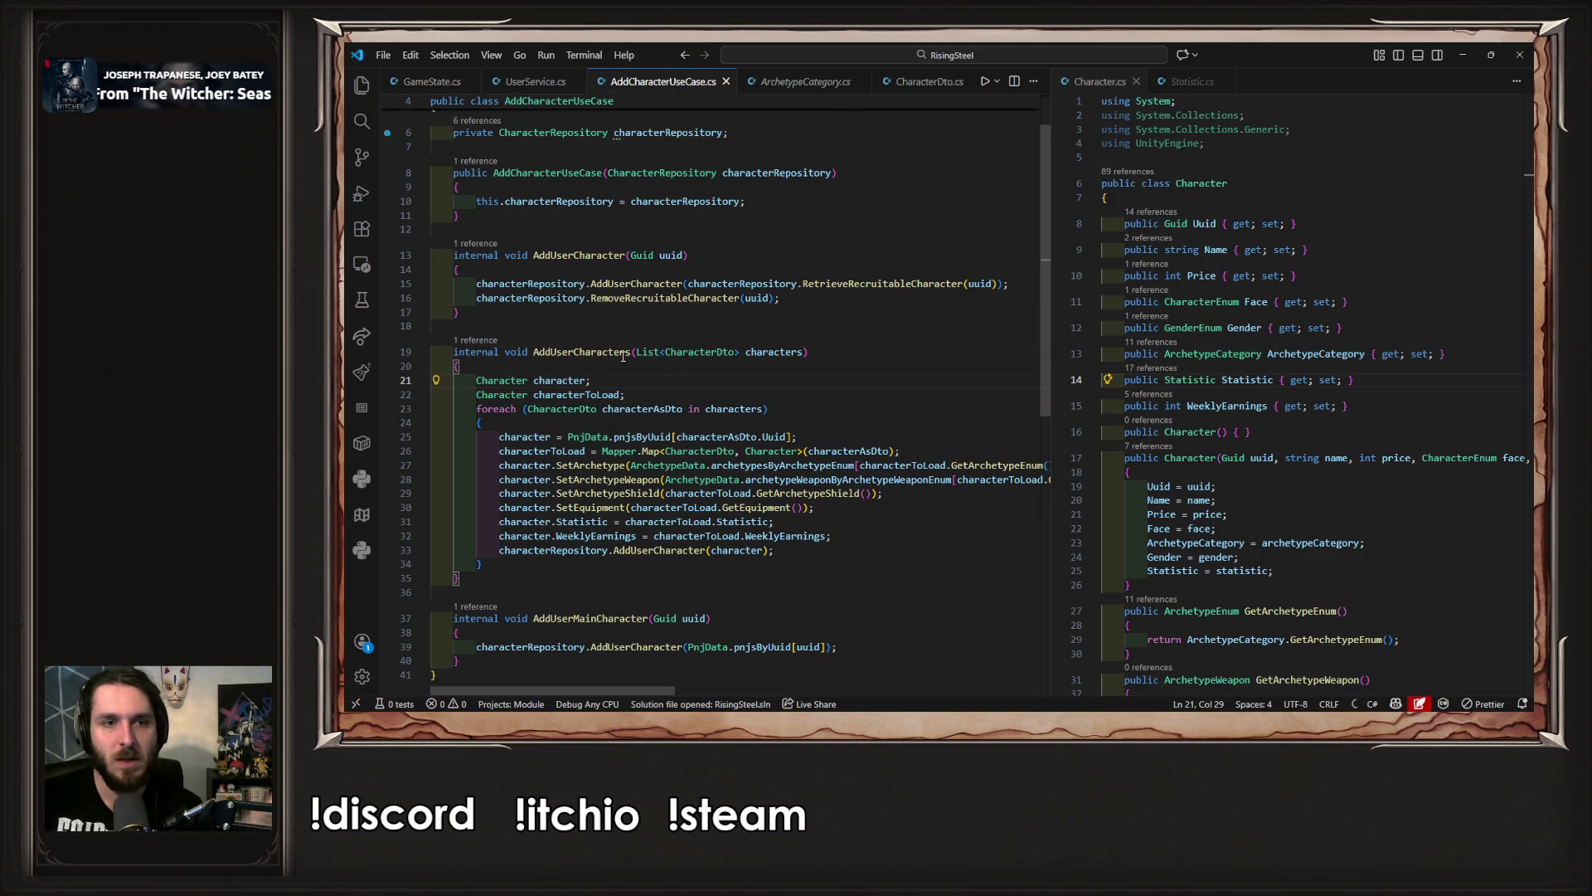
{"action": "double_click", "coordinate": [581, 351]}
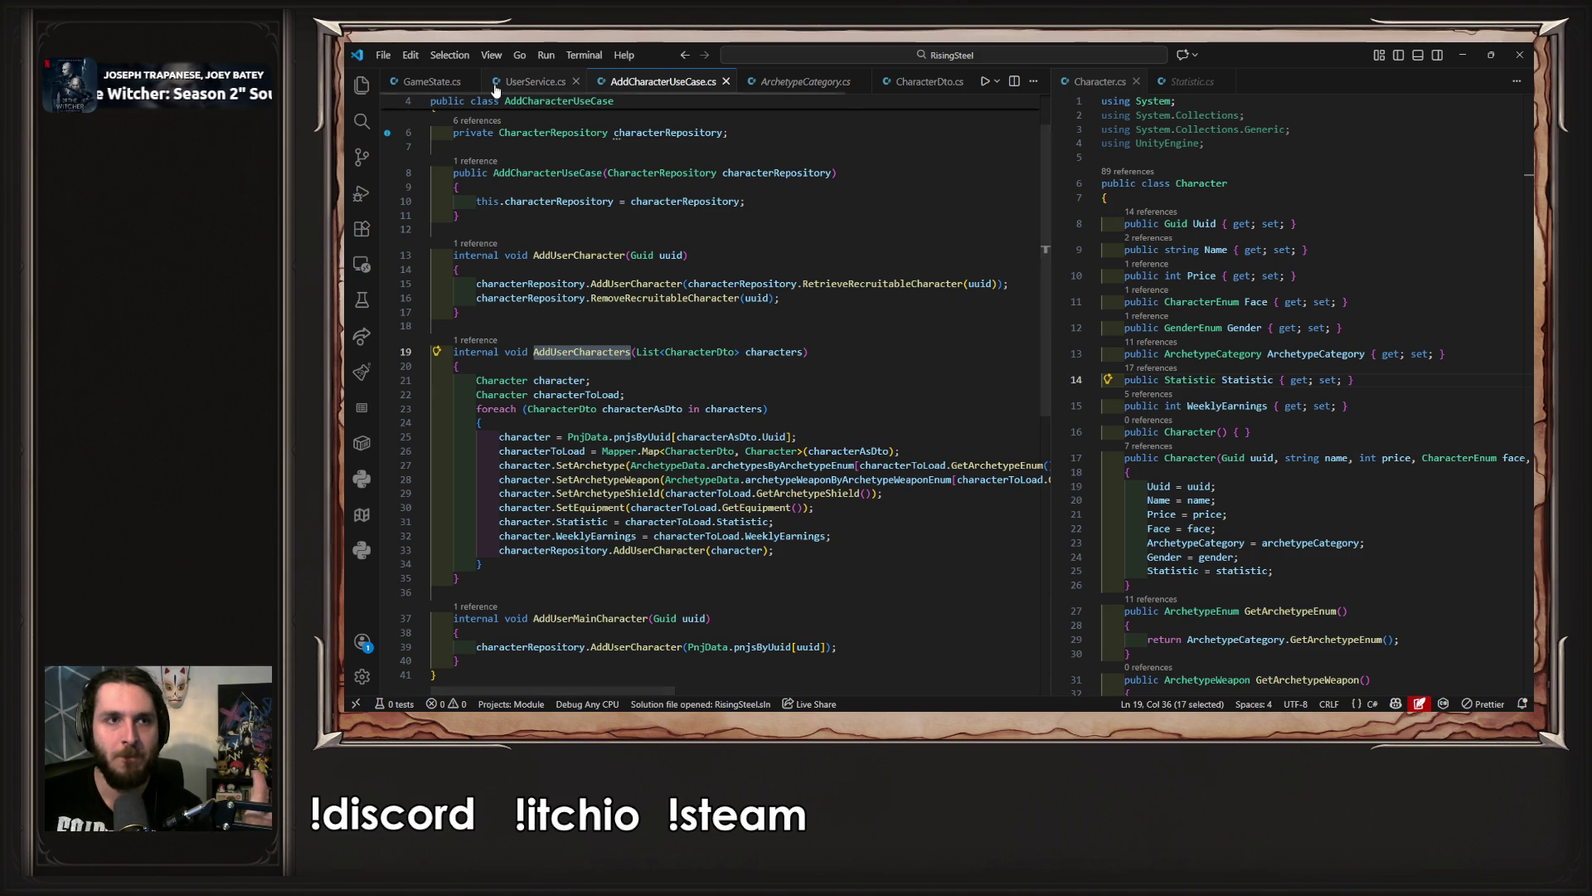
Step: In GameState.cs, inspect the SetCharacters definition in UserService and return to the call
{"action": "key", "text": "ctrl+Tab"}
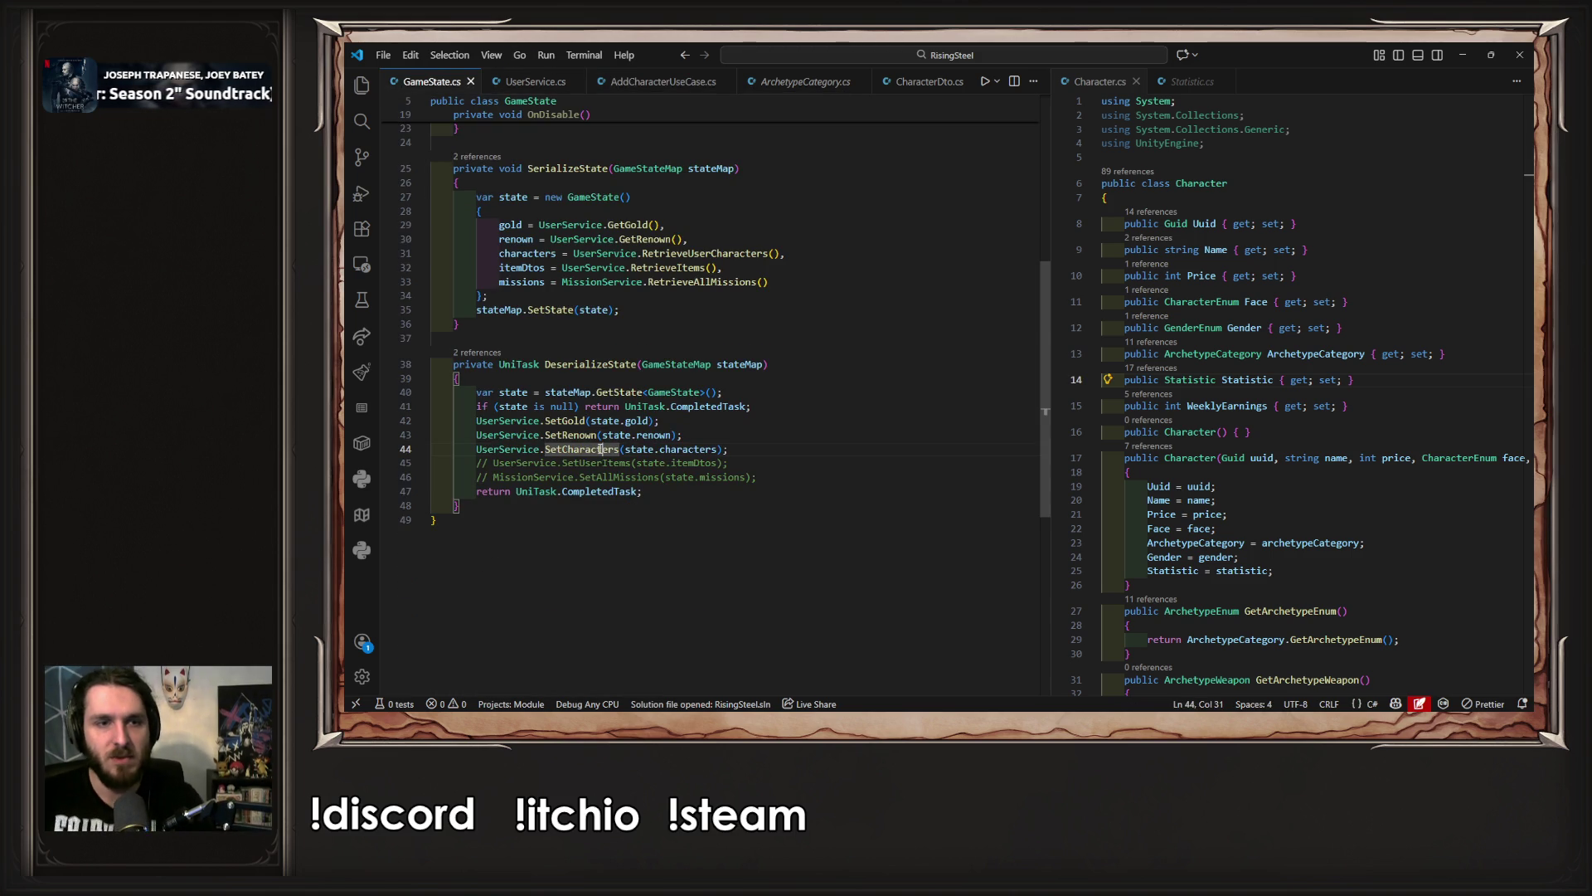
{"action": "key", "text": "F12"}
{"action": "left_click", "coordinate": [631, 431], "text": "ctrl"}
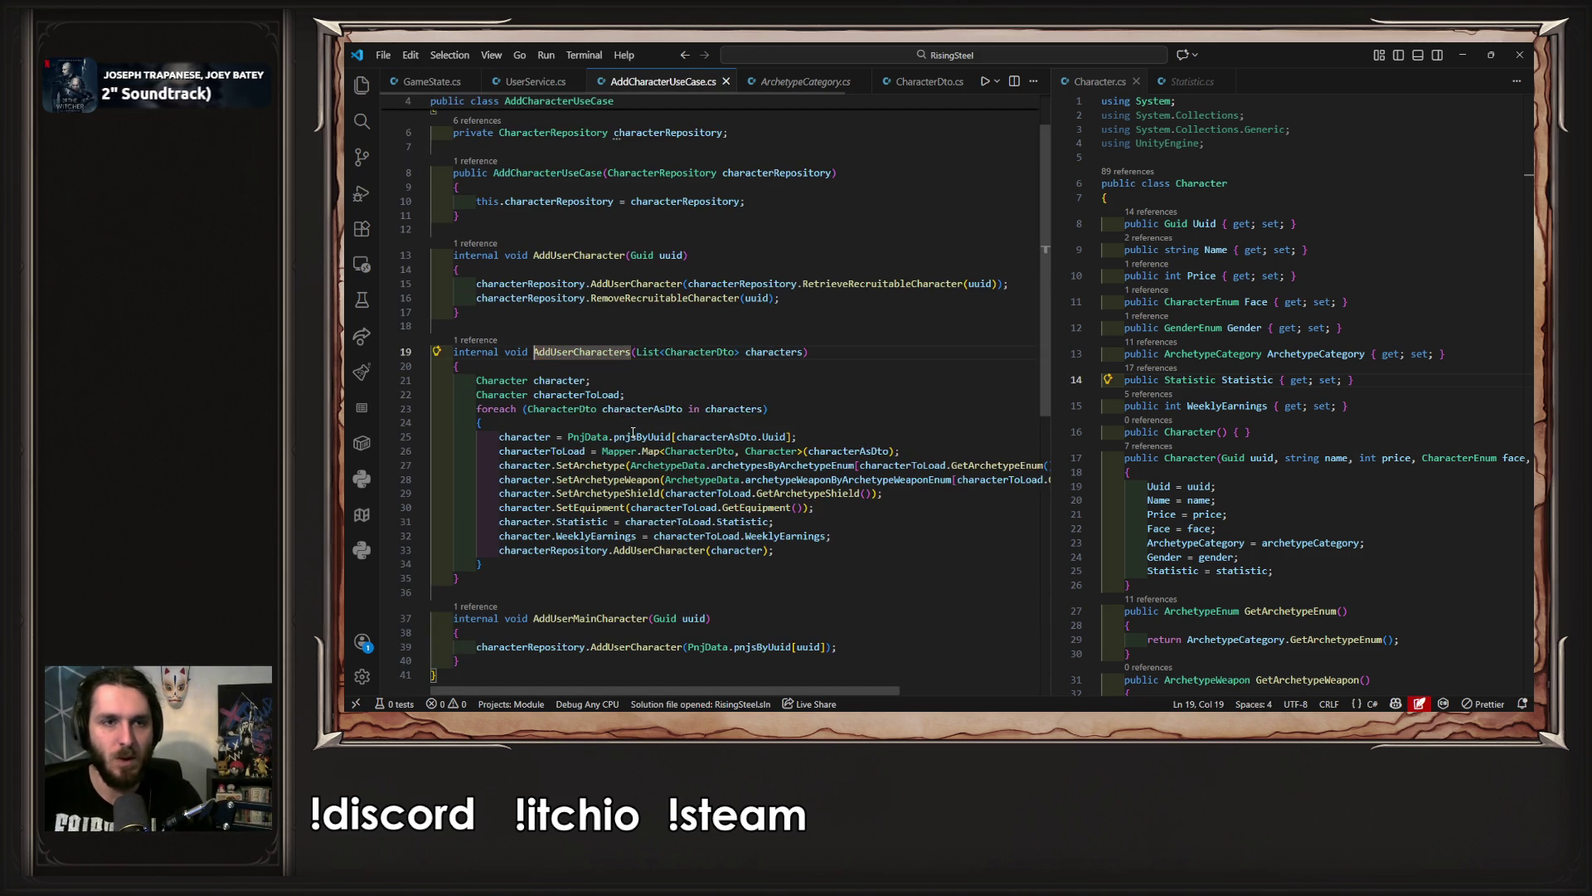
{"action": "key", "text": "alt+Left"}
{"action": "key", "text": "alt+Left"}
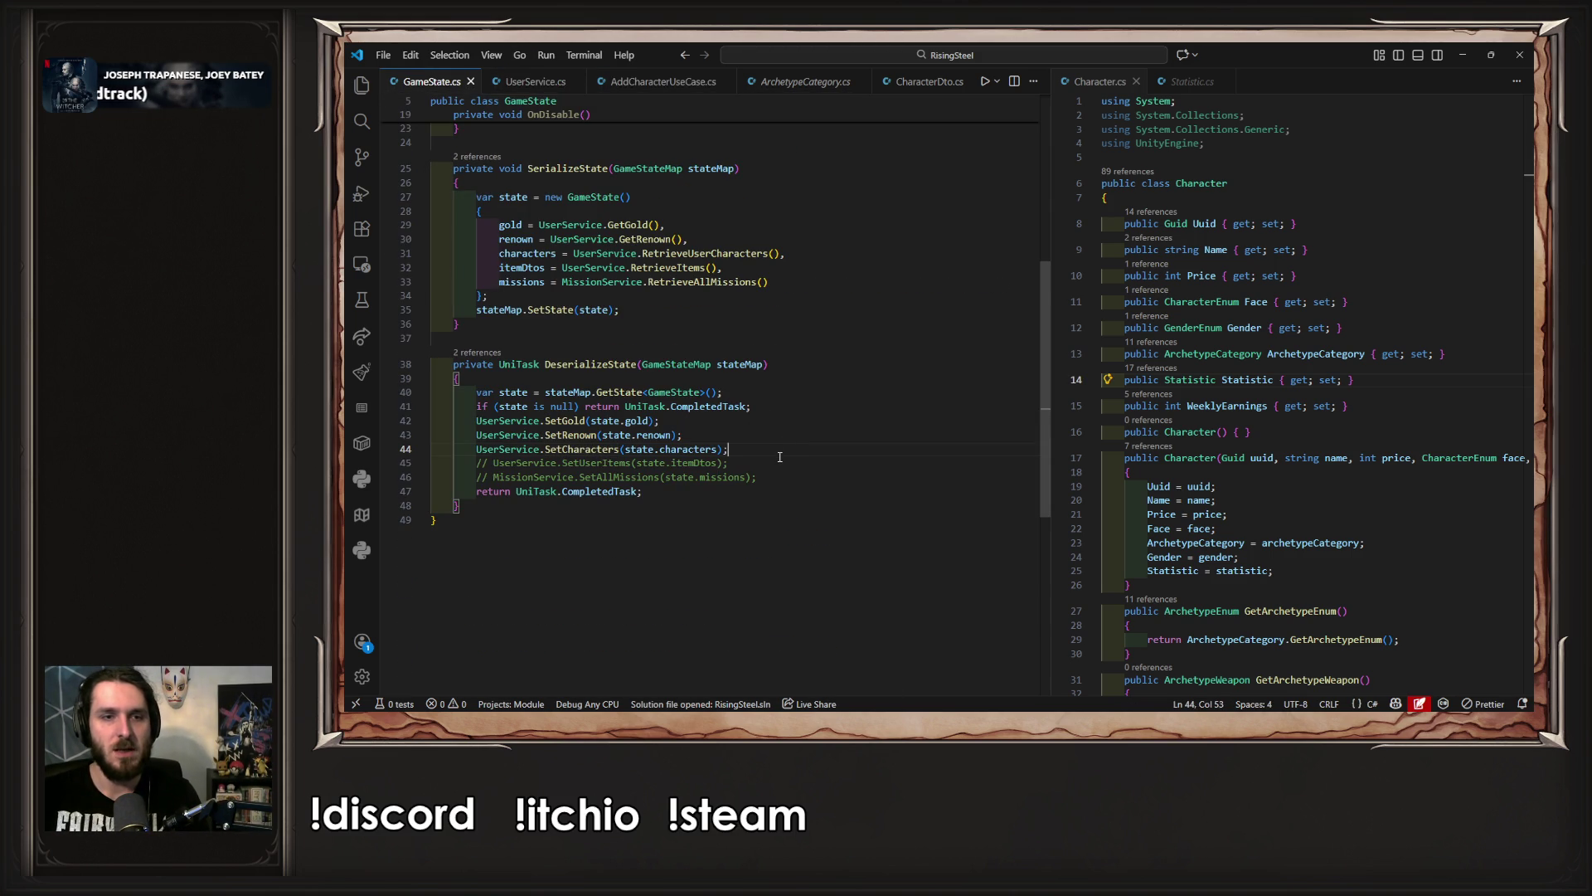
Step: Uncomment the UserService.SetUserItems(state.itemDtos) call on line 45
{"action": "left_click", "coordinate": [792, 464]}
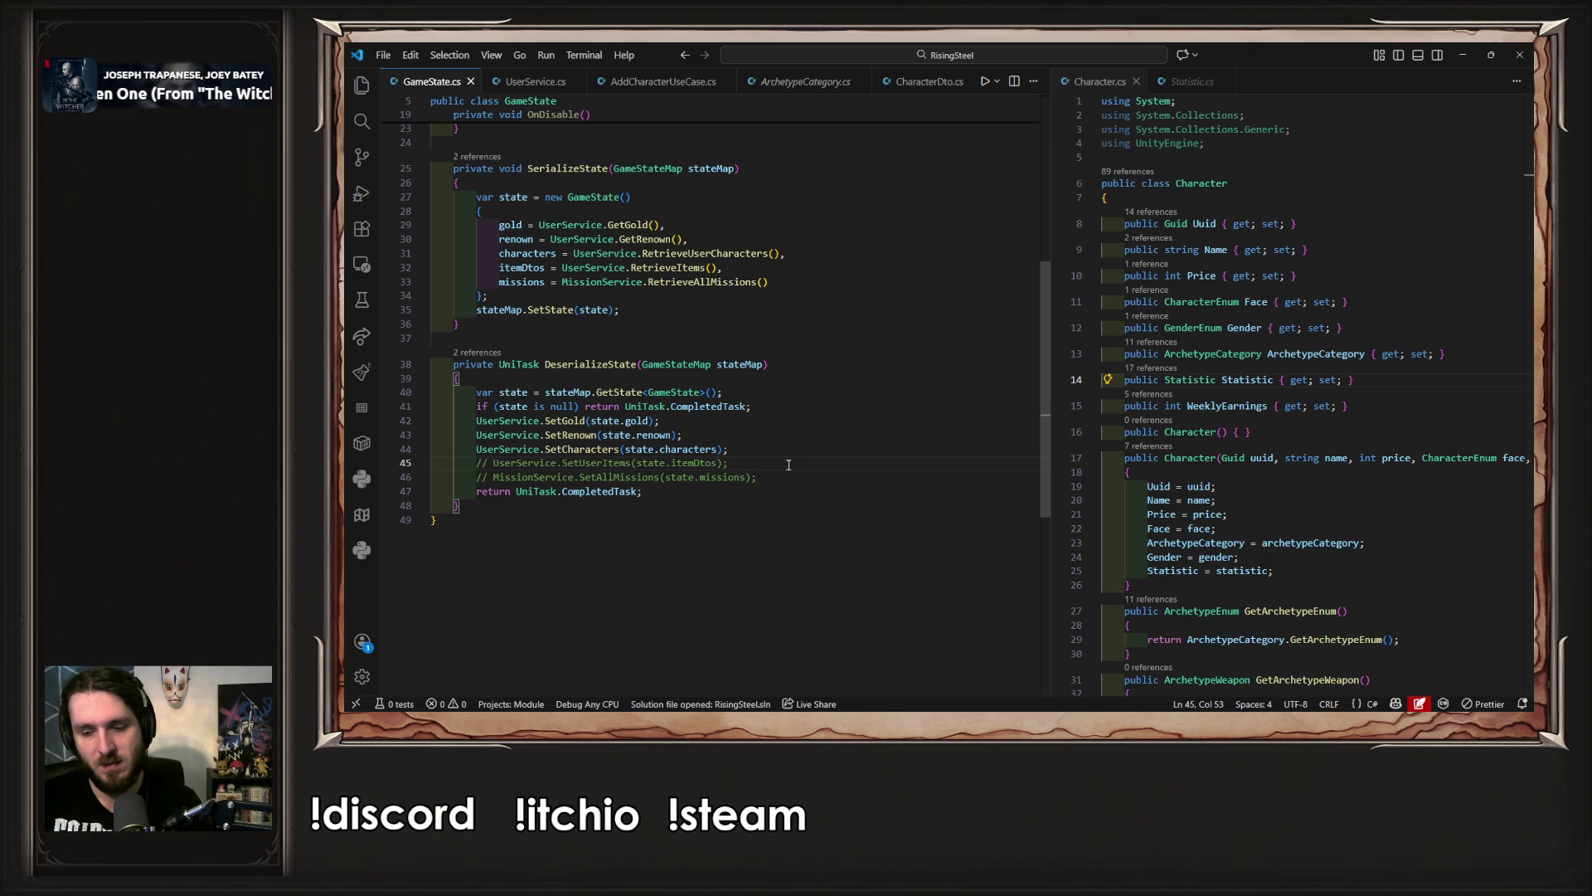
{"action": "key", "text": "ctrl+slash"}
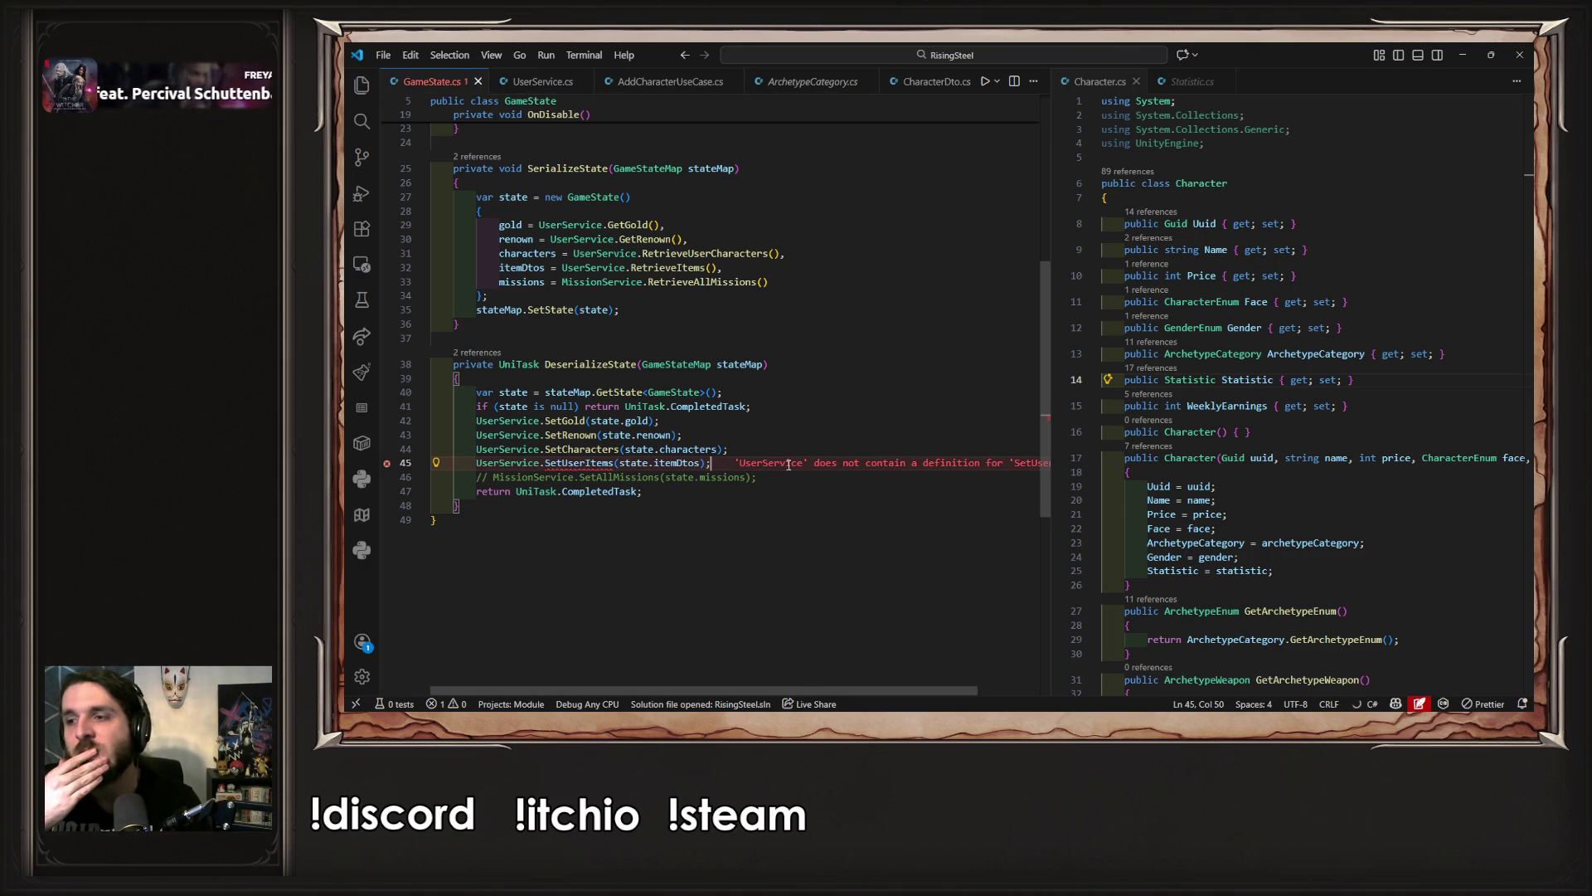
{"action": "scroll", "coordinate": [788, 465], "scroll_direction": "up", "scroll_amount": 5}
{"action": "scroll", "coordinate": [788, 464], "scroll_direction": "up", "scroll_amount": 3}
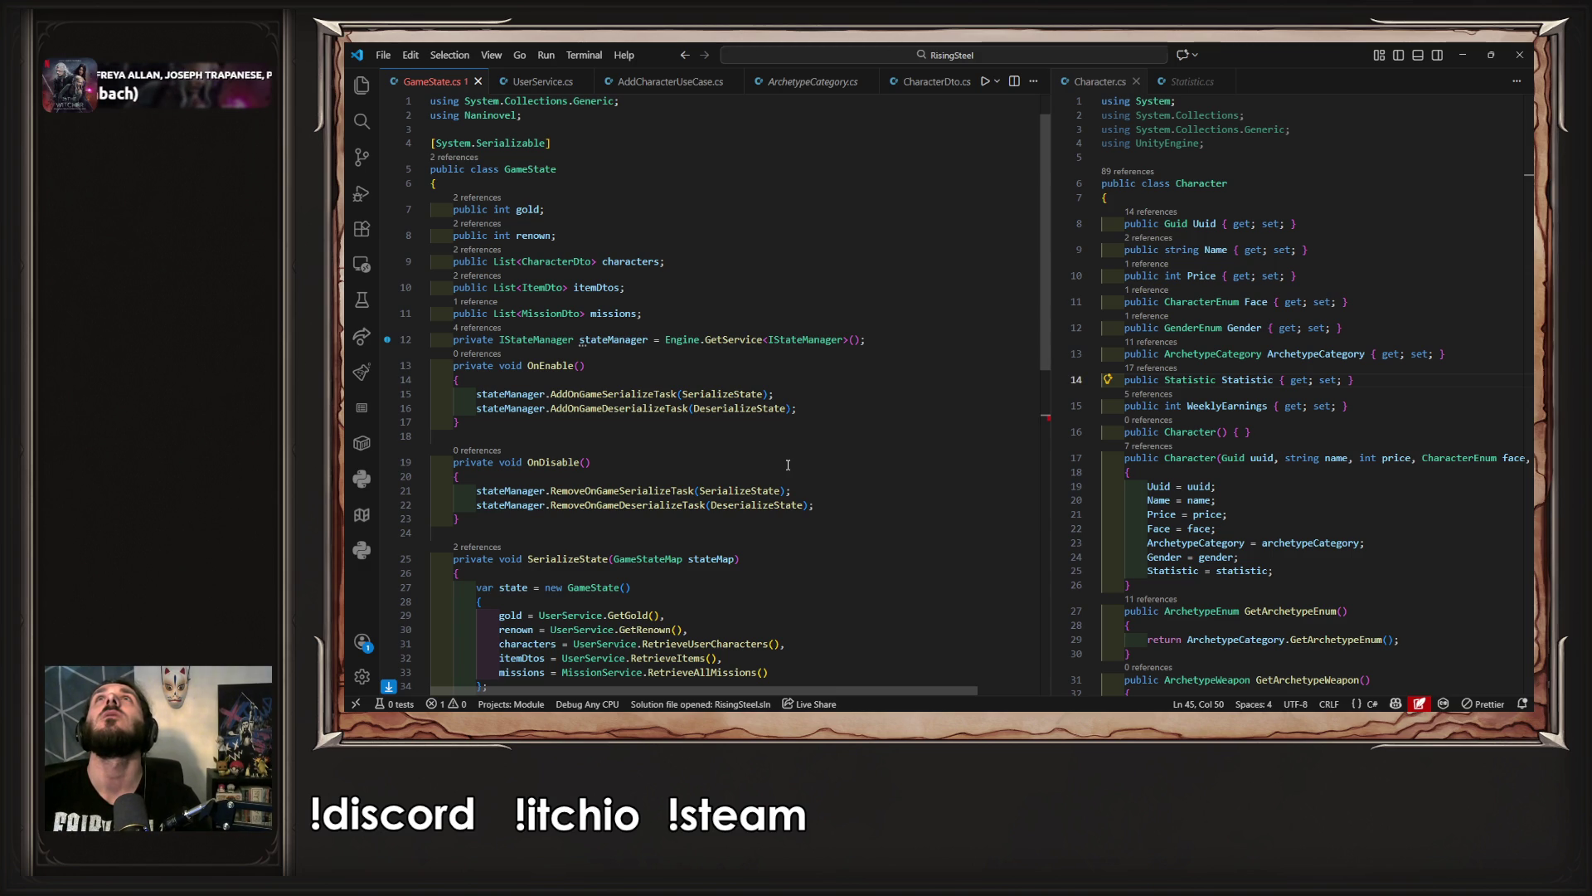
{"action": "scroll", "coordinate": [788, 464], "scroll_direction": "down", "scroll_amount": 8}
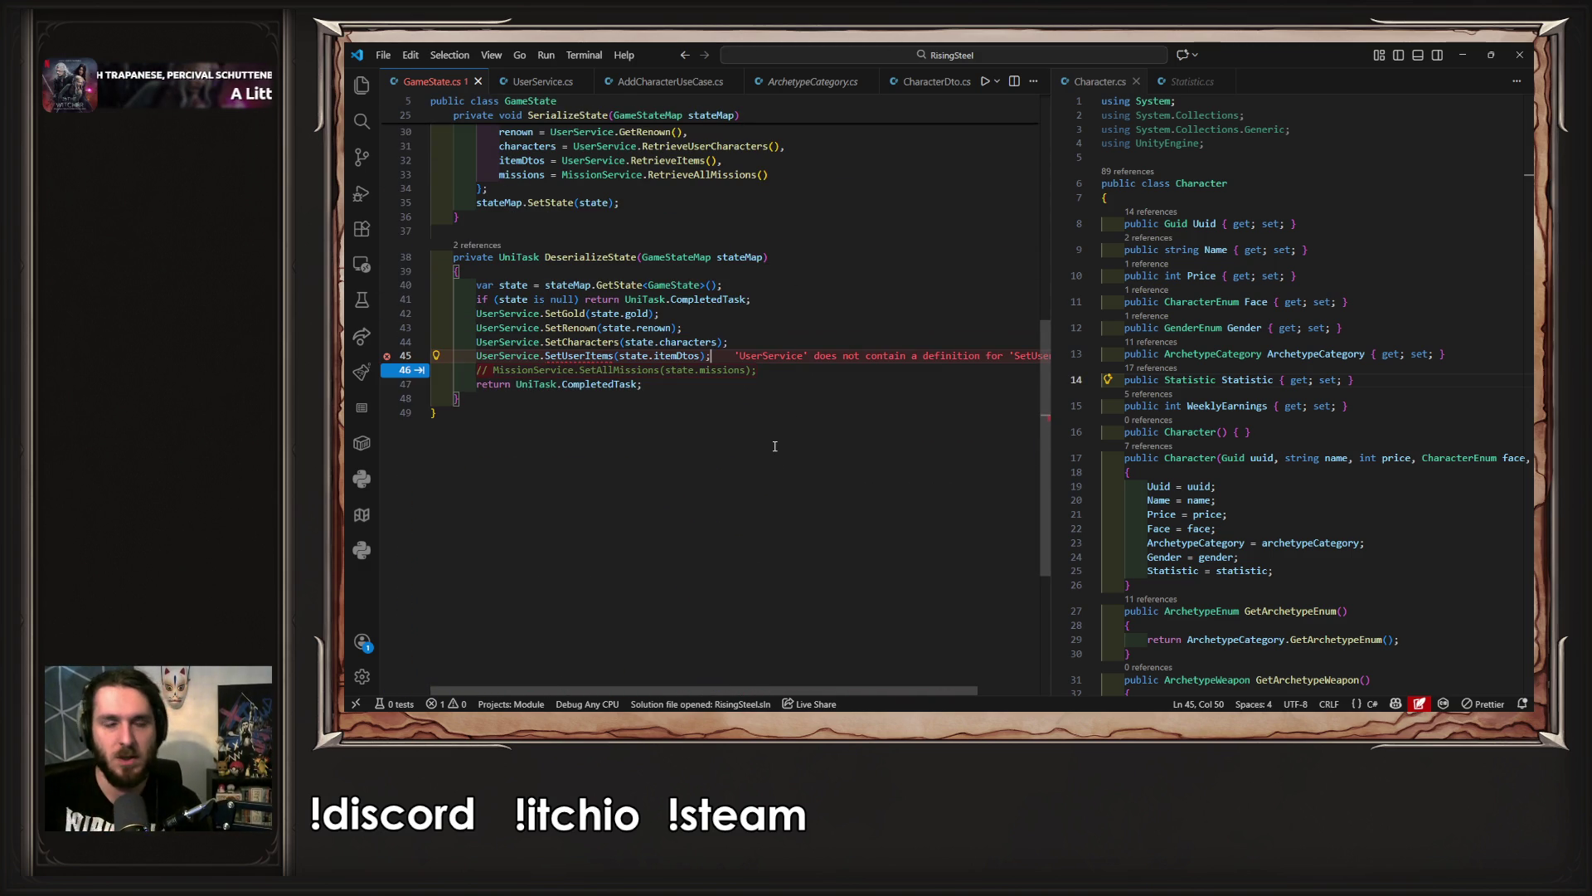
Step: Use Quick Fix to generate the missing SetUserItems method in UserService.cs
{"action": "left_click", "coordinate": [711, 396]}
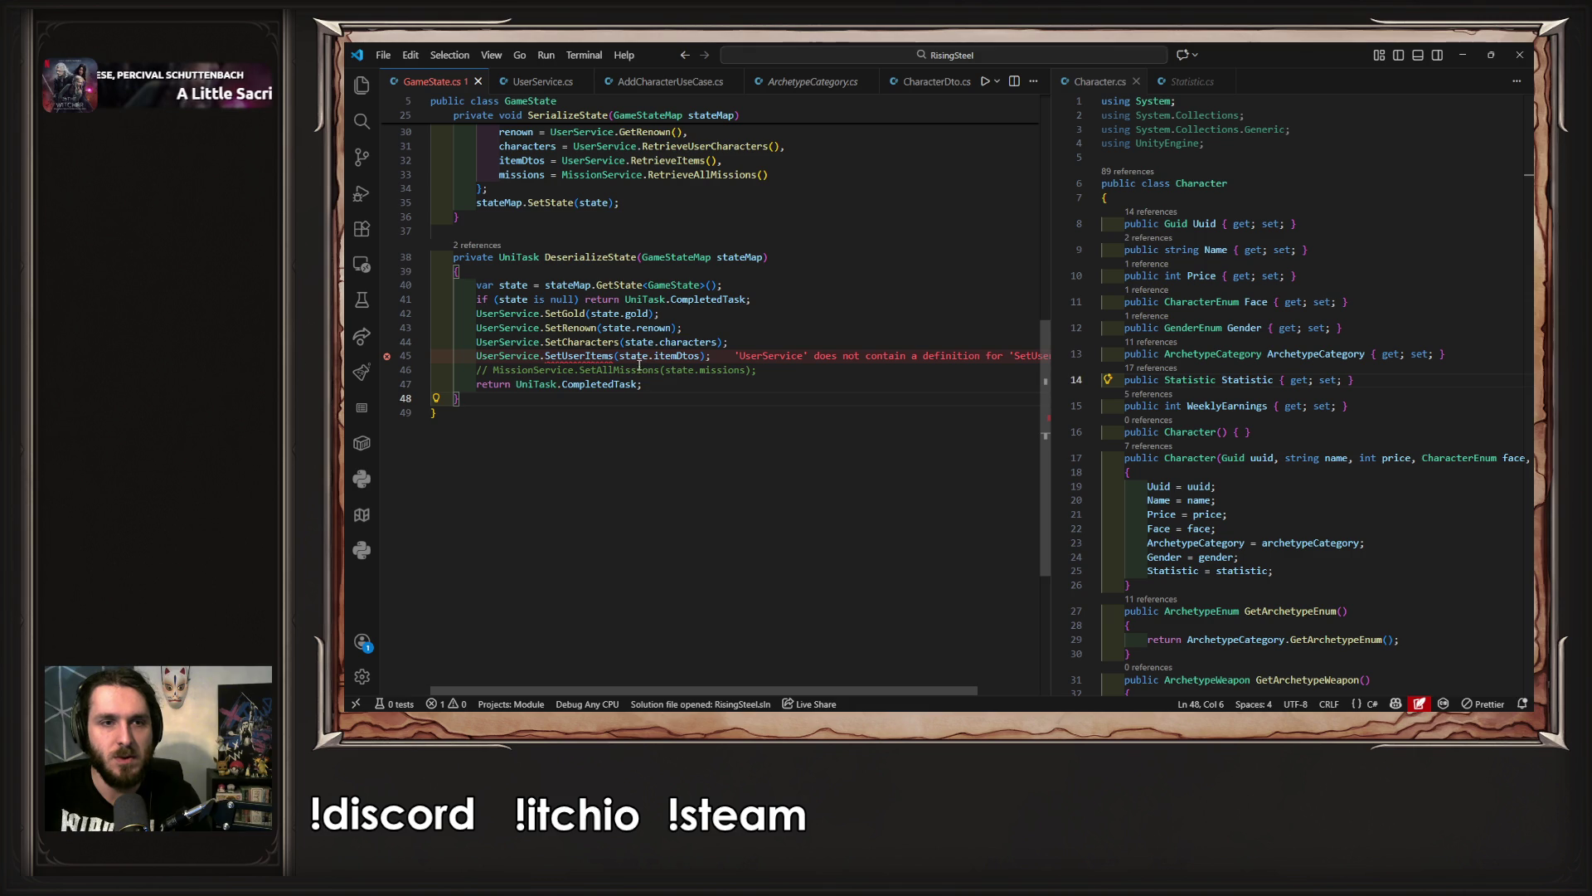
{"action": "mouse_move", "coordinate": [594, 359]}
{"action": "left_click", "coordinate": [665, 348]}
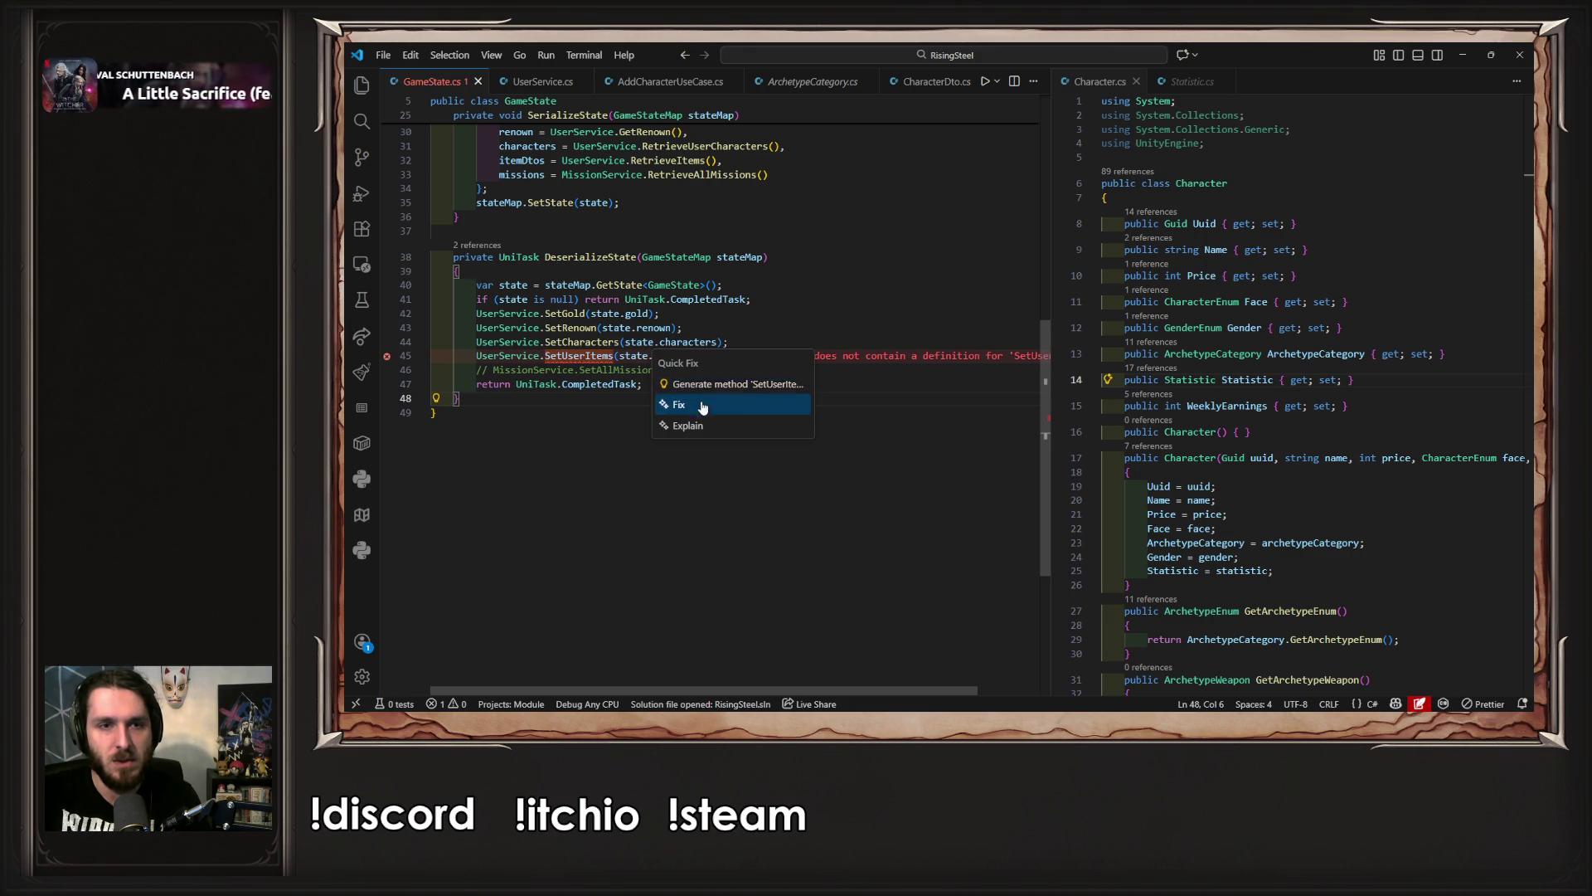
{"action": "left_click", "coordinate": [701, 384]}
{"action": "left_click", "coordinate": [578, 356], "text": "ctrl"}
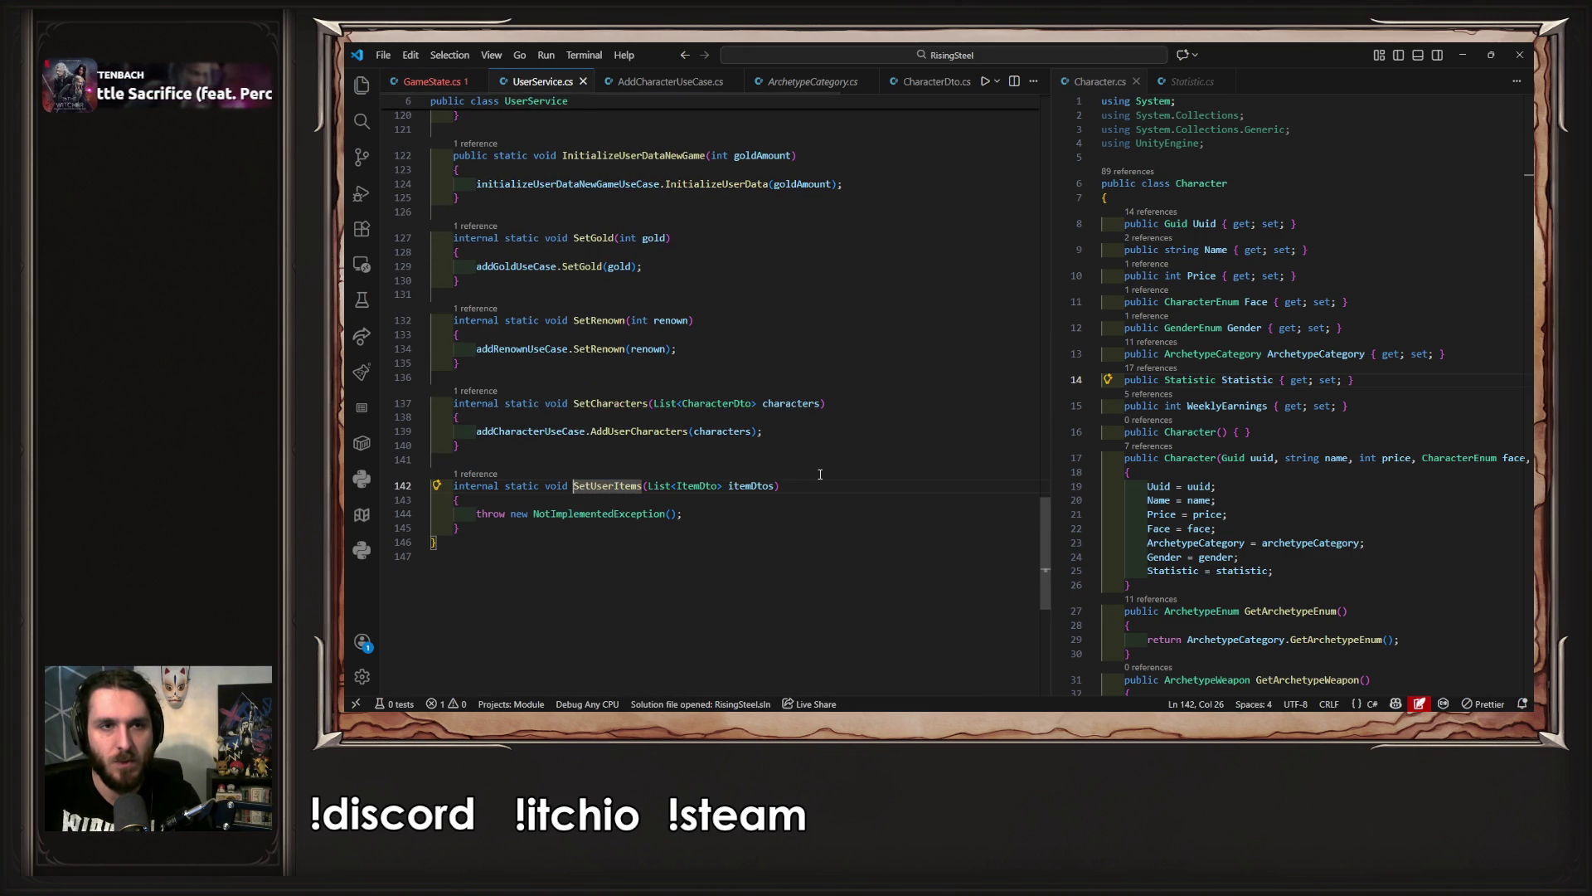
Step: Select and delete the generated SetUserItems stub so SetCharacters ends the class
{"action": "key", "text": "alt+Left"}
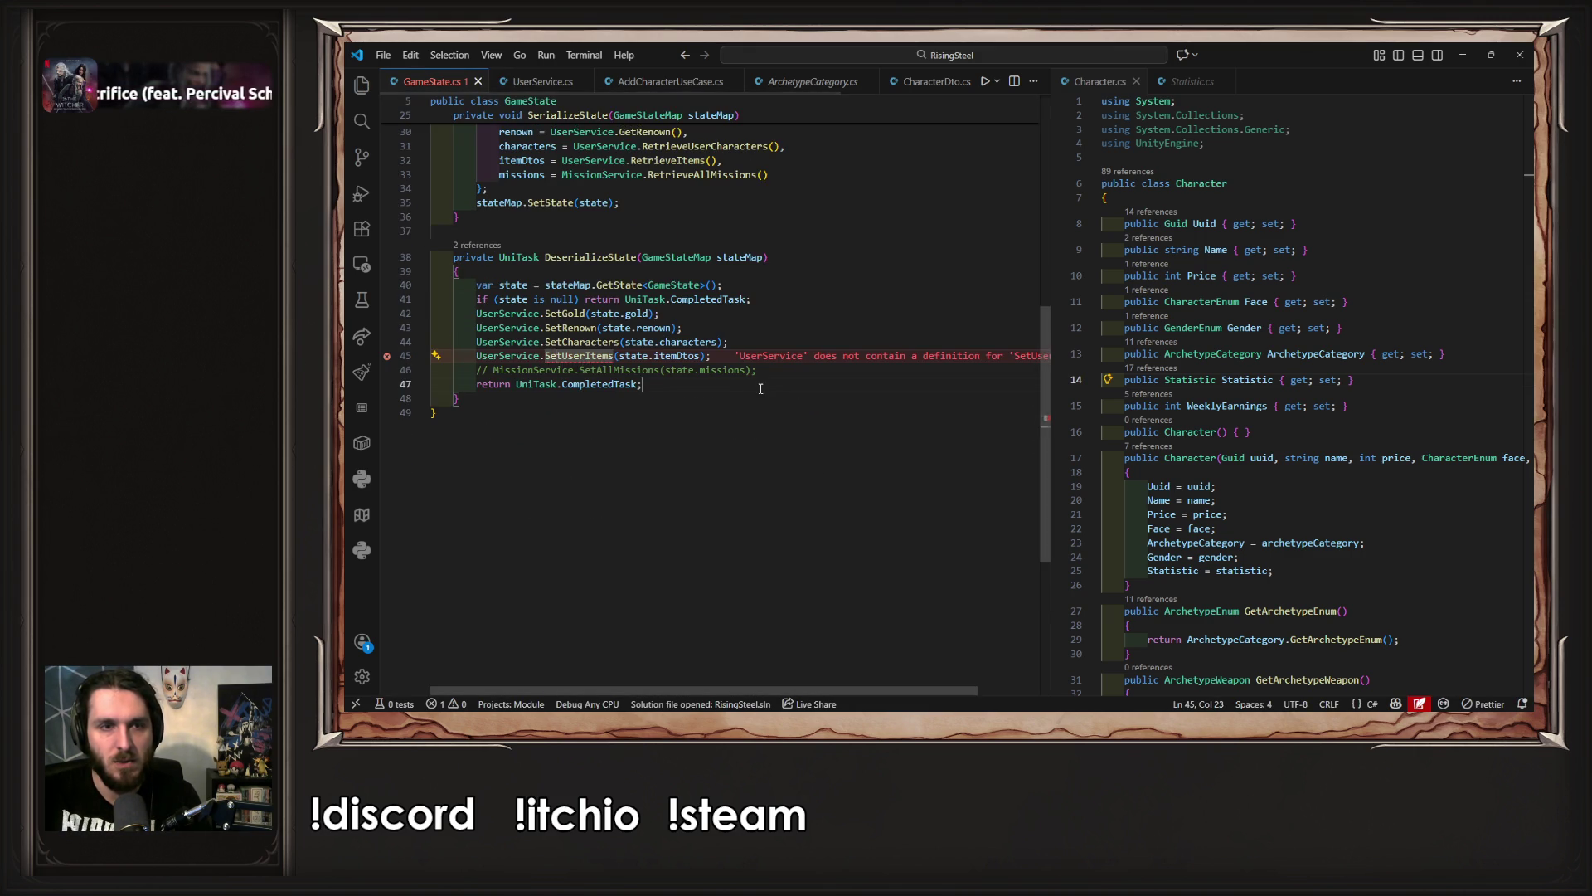
{"action": "key", "text": "alt+Right"}
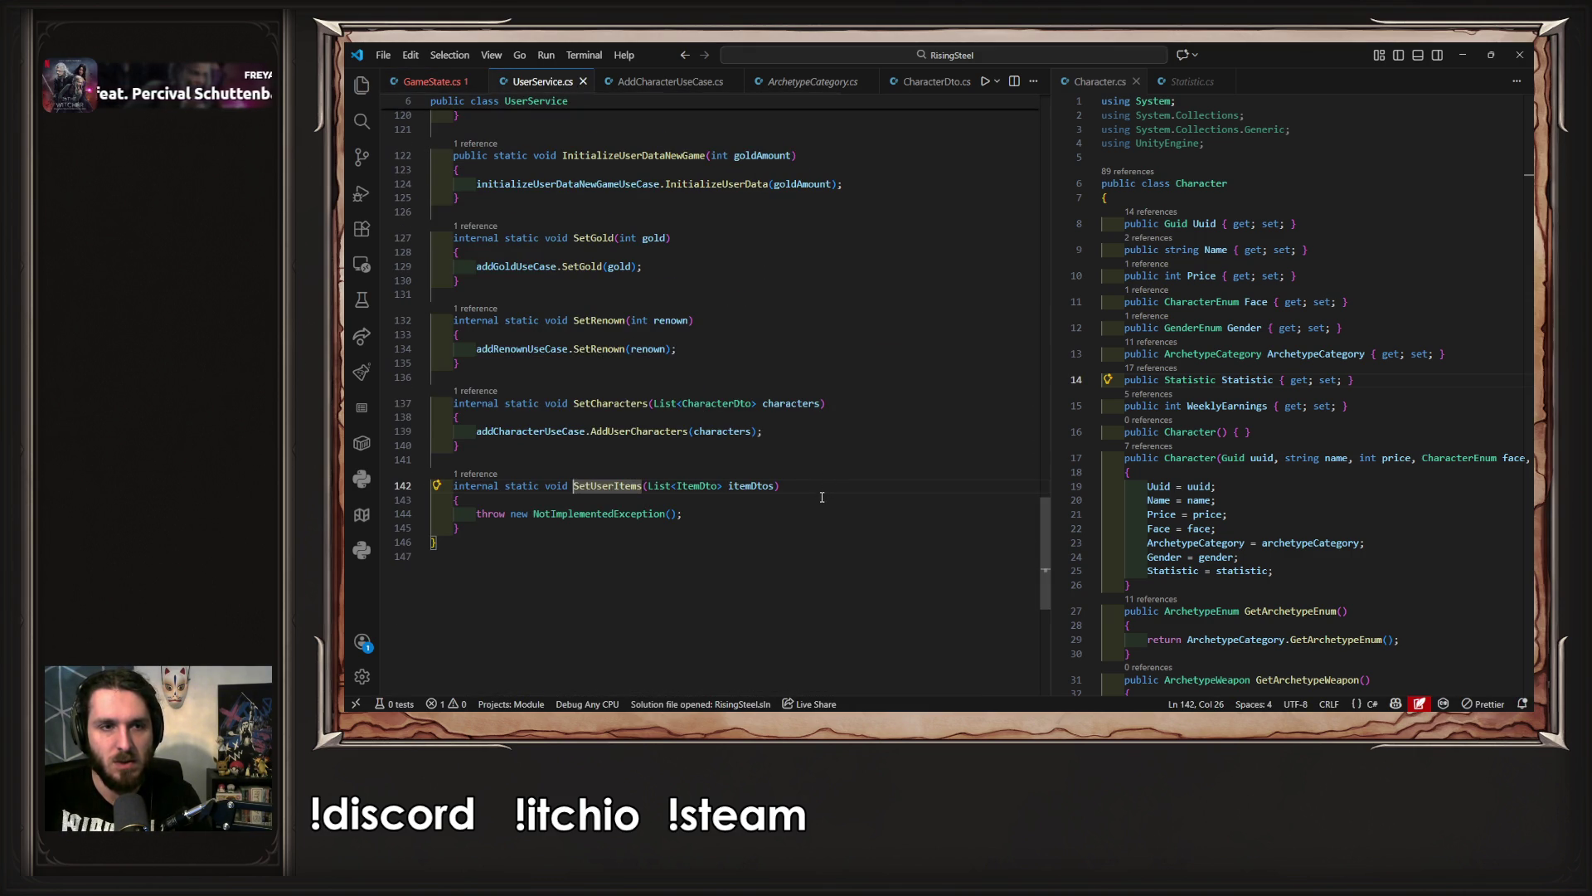
{"action": "scroll", "coordinate": [822, 497], "scroll_direction": "up", "scroll_amount": 15}
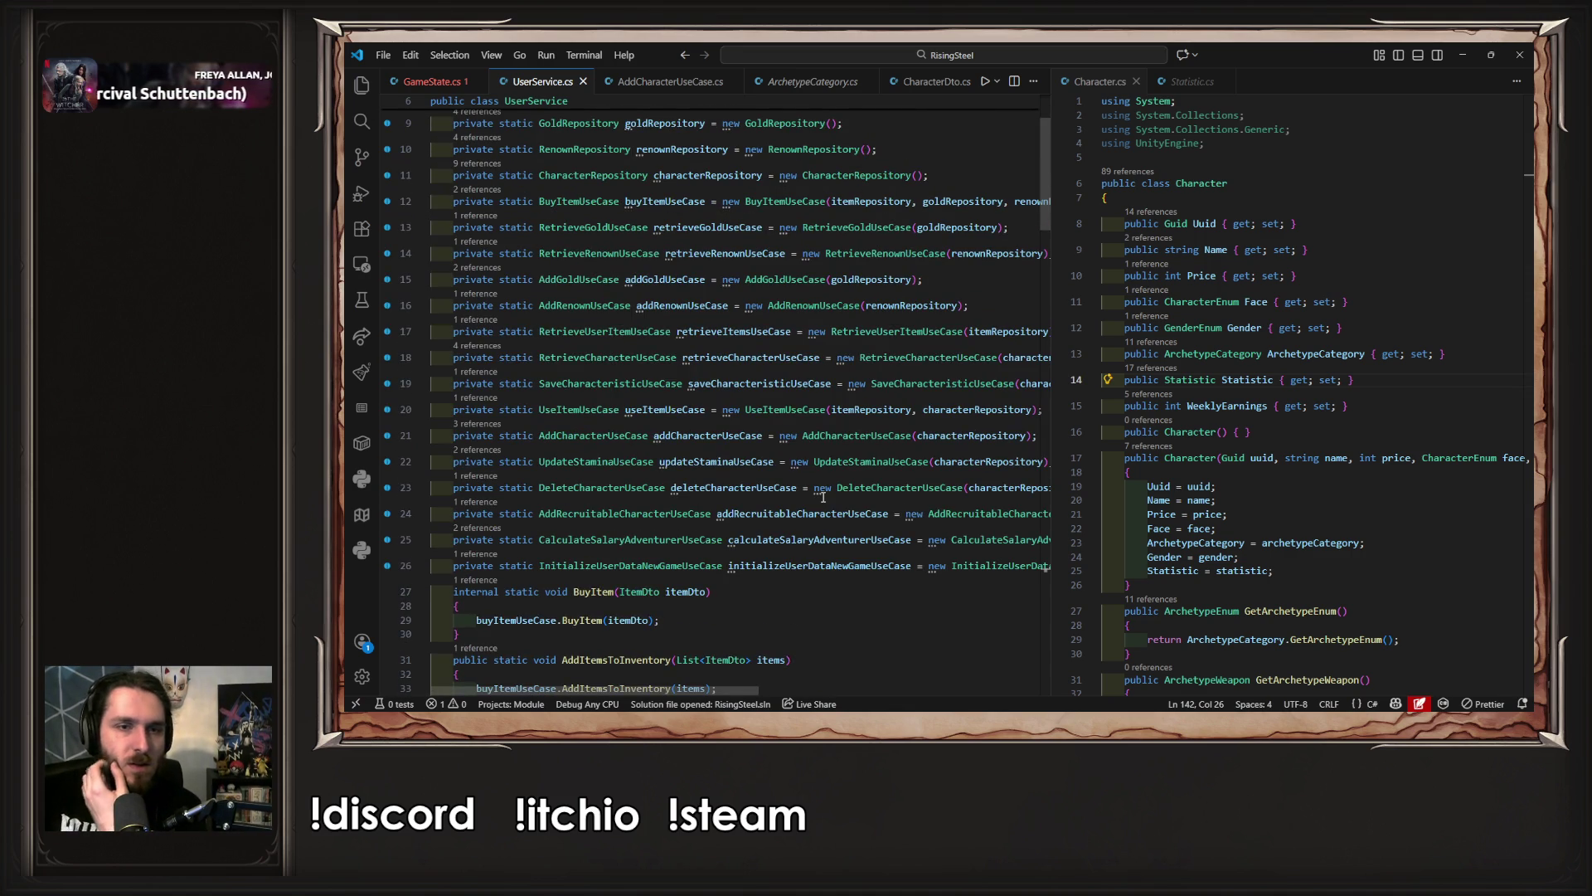
{"action": "scroll", "coordinate": [824, 496], "scroll_direction": "down", "scroll_amount": 20}
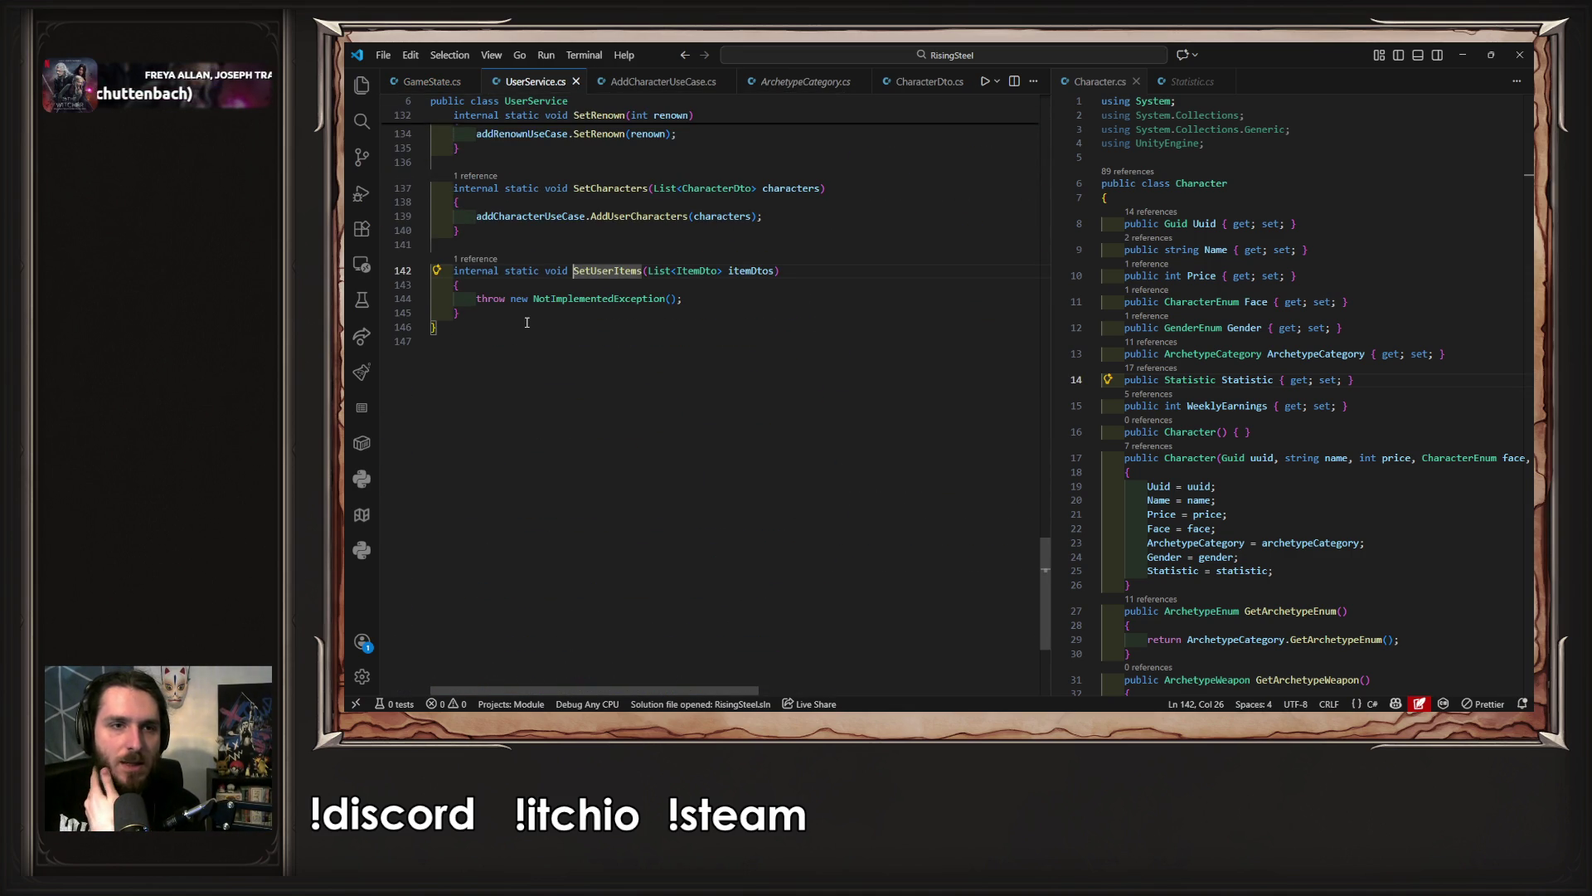
{"action": "left_click_drag", "start_coordinate": [462, 314], "coordinate": [371, 280]}
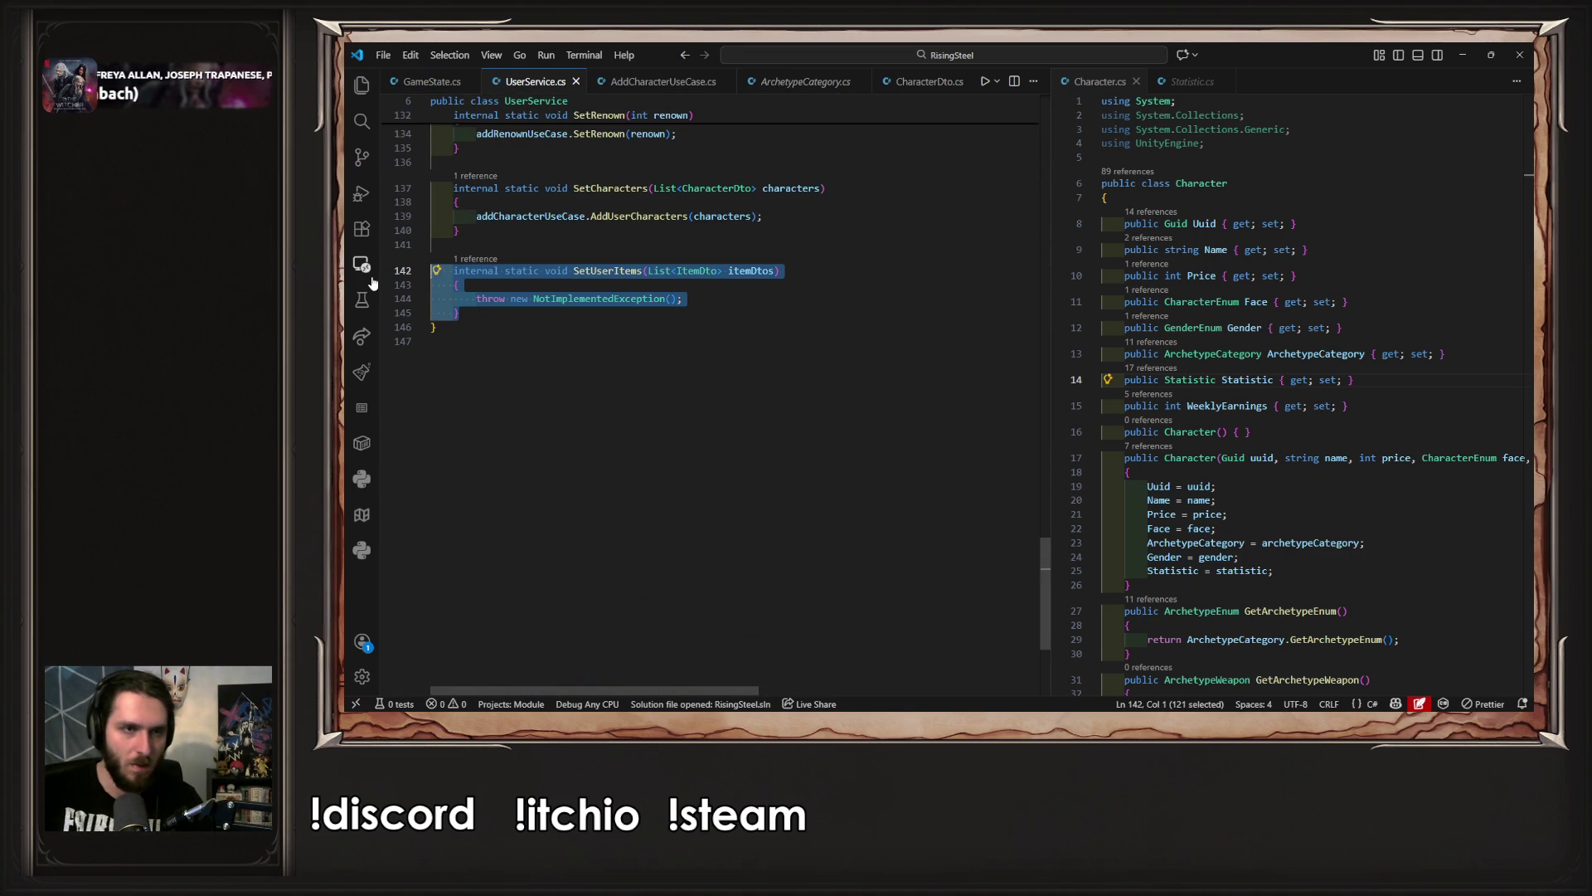
{"action": "key", "text": "BackSpace"}
{"action": "key", "text": "BackSpace"}
{"action": "key", "text": "BackSpace"}
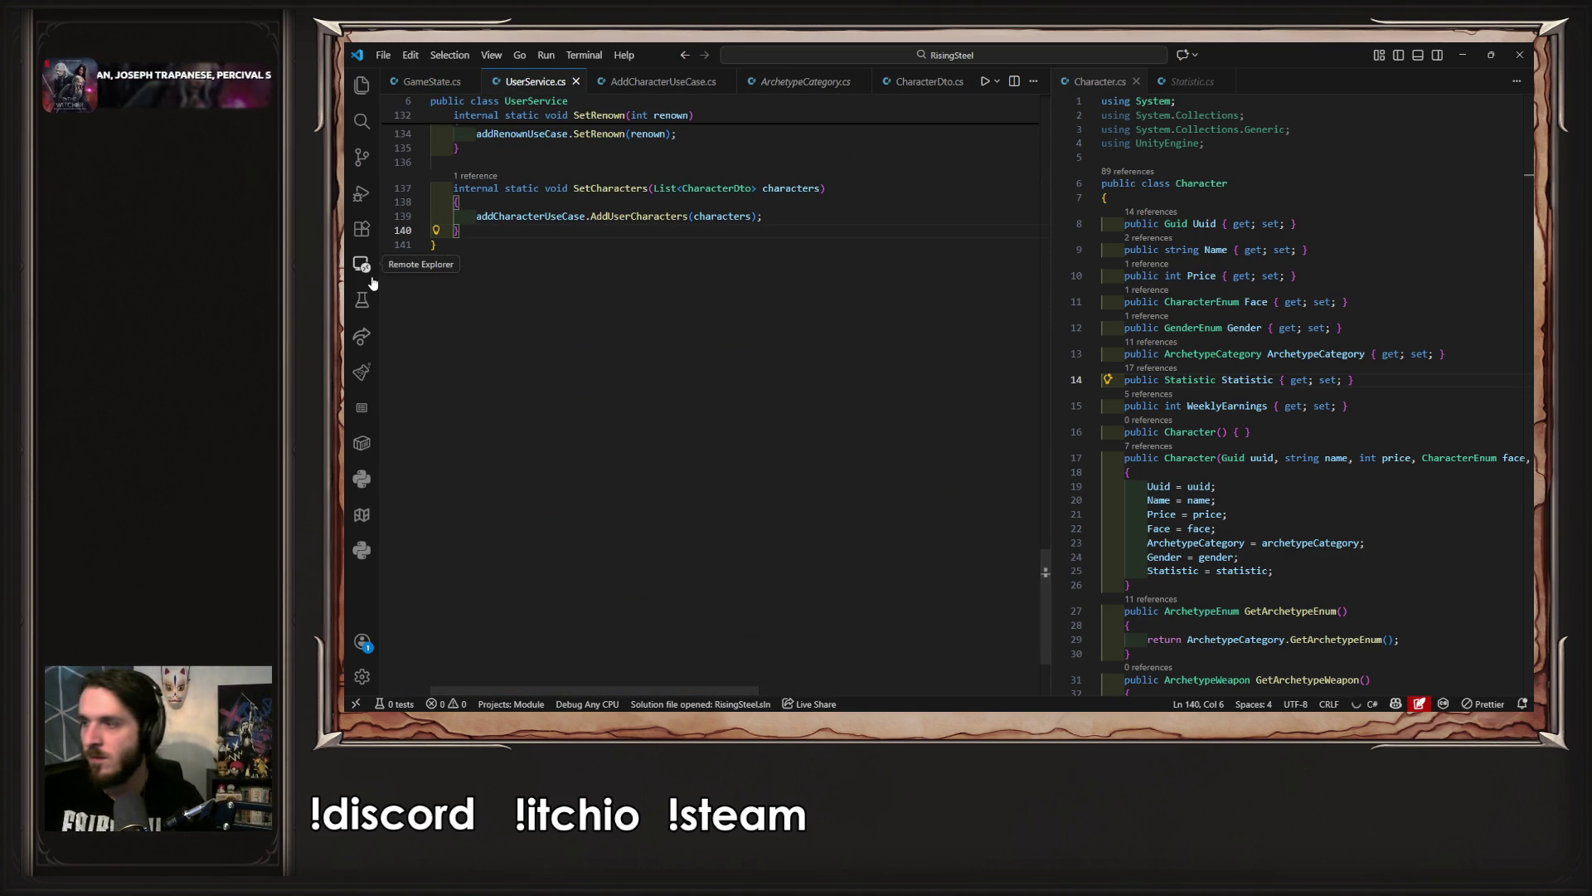
Step: Delete the blank lines after AddGold, the following method and RetrieveUserCharacters
{"action": "scroll", "coordinate": [555, 439], "scroll_direction": "up", "scroll_amount": 20}
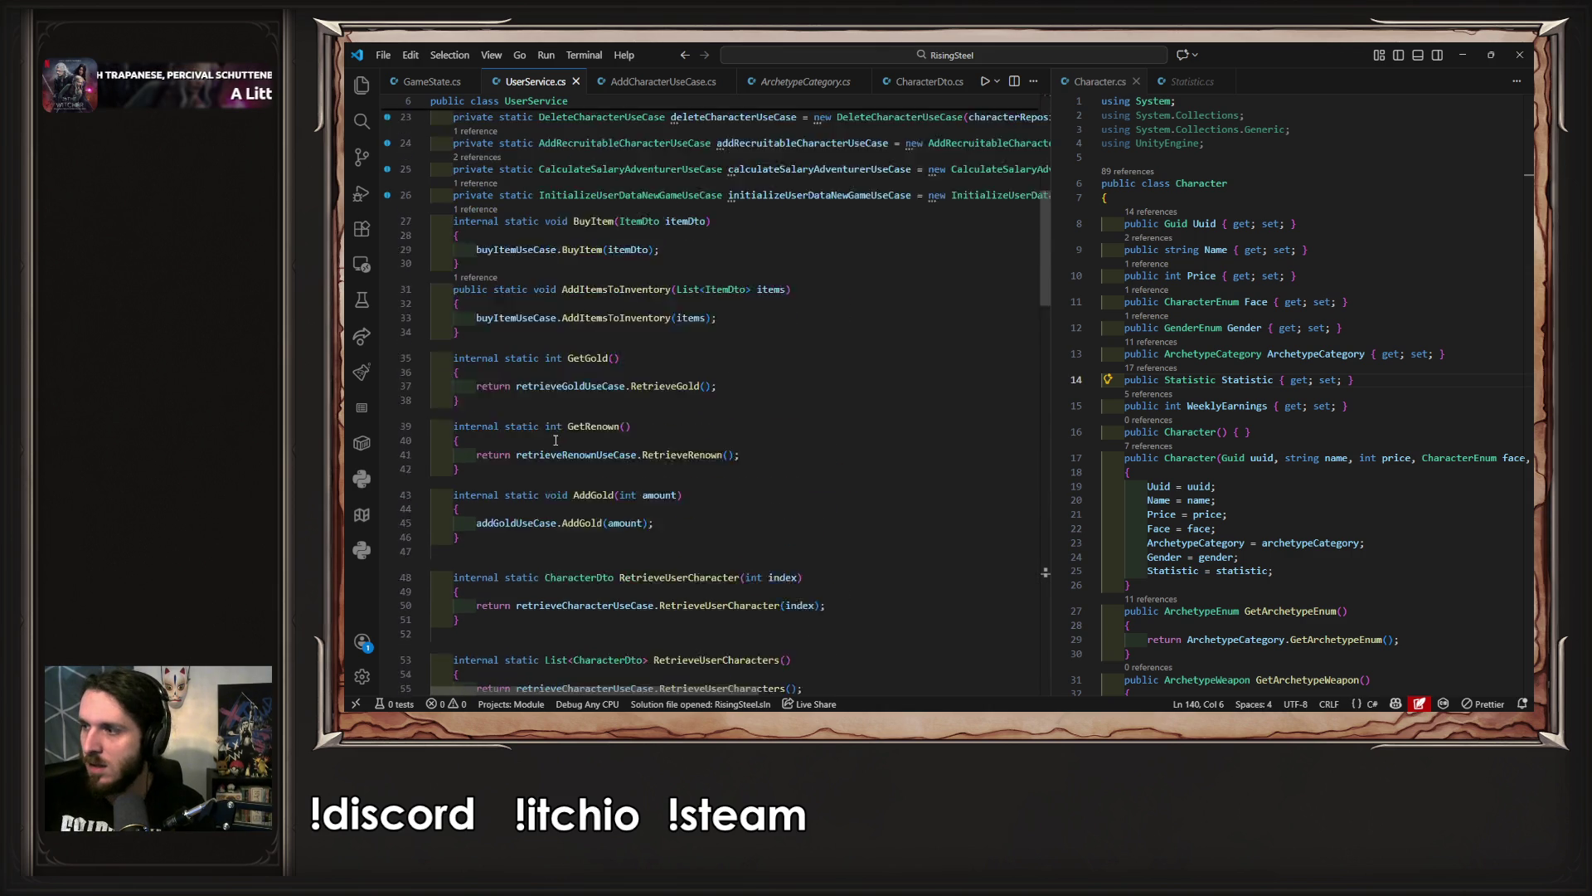
{"action": "scroll", "coordinate": [556, 440], "scroll_direction": "up", "scroll_amount": 8}
{"action": "scroll", "coordinate": [757, 402], "scroll_direction": "down", "scroll_amount": 10}
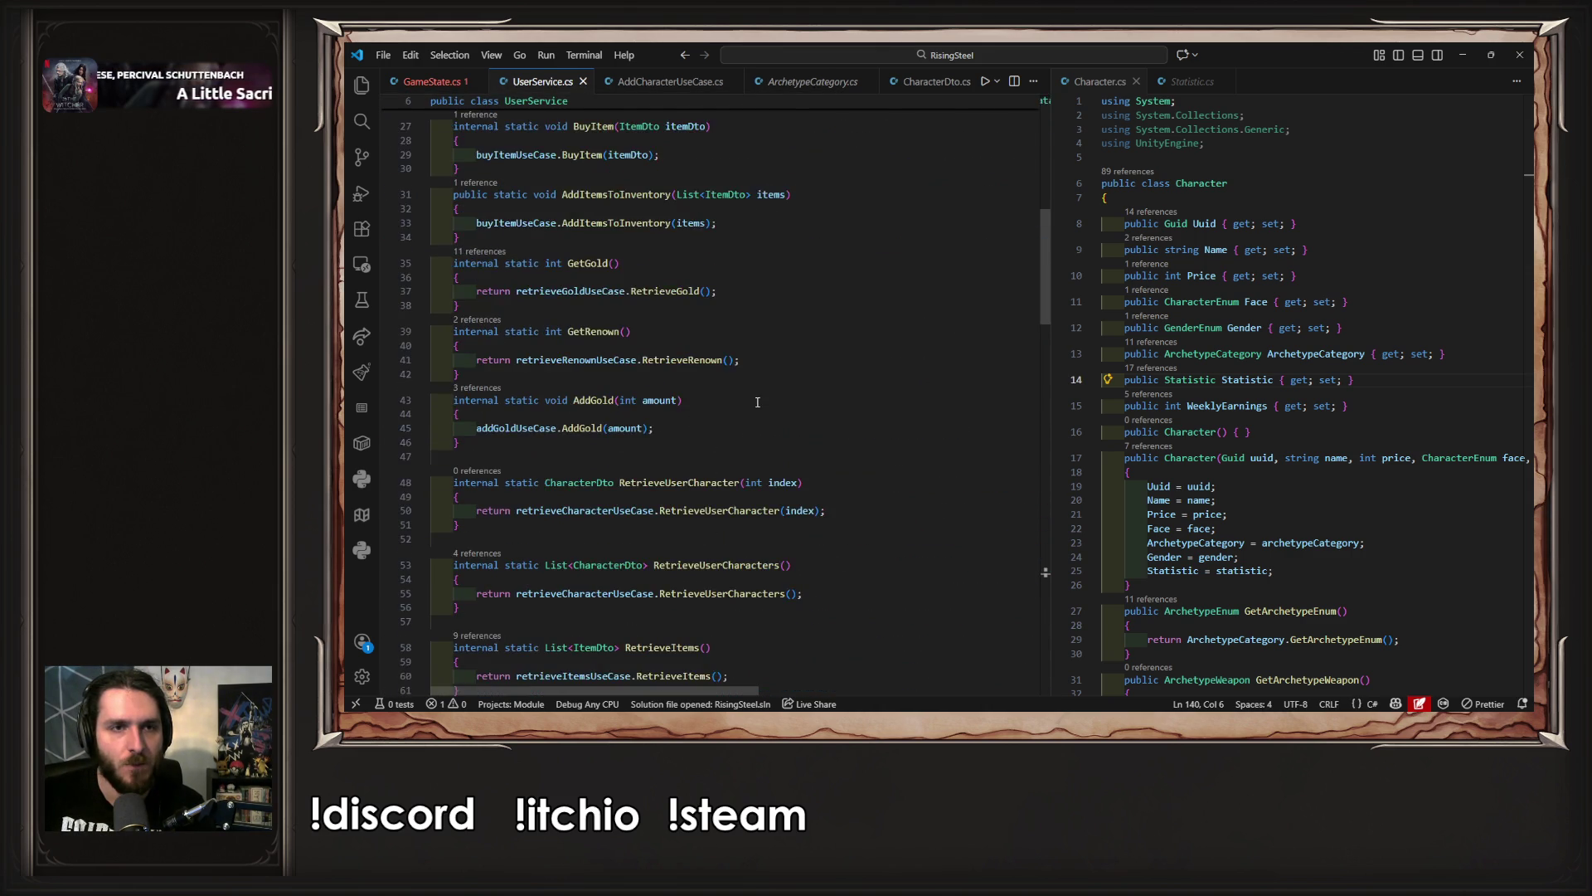
{"action": "scroll", "coordinate": [757, 401], "scroll_direction": "up", "scroll_amount": 2}
{"action": "scroll", "coordinate": [757, 401], "scroll_direction": "down", "scroll_amount": 2}
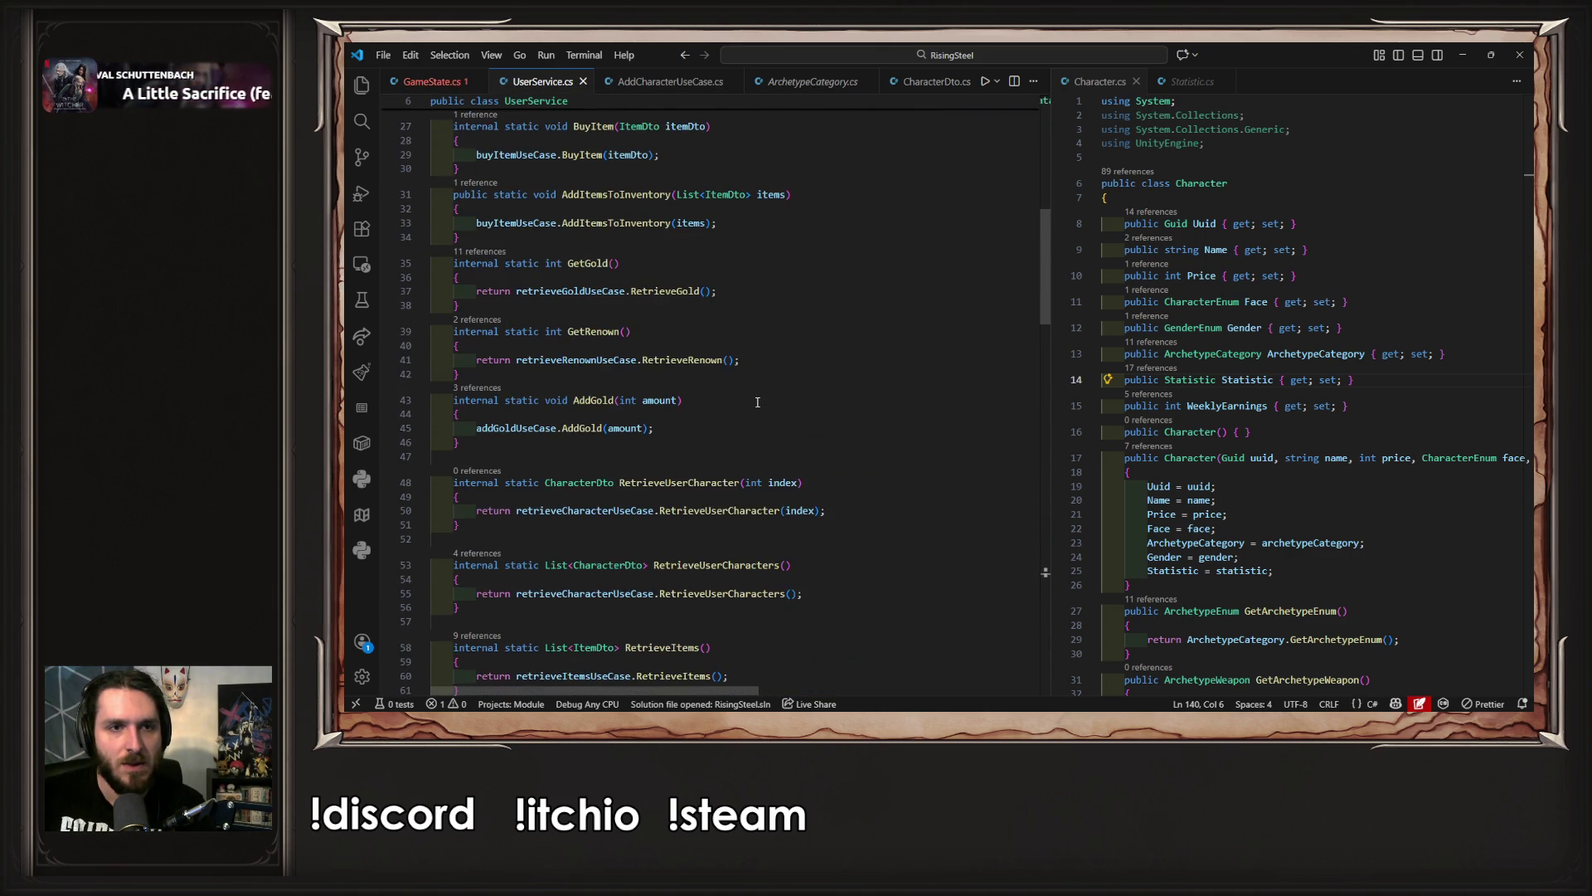
{"action": "scroll", "coordinate": [757, 402], "scroll_direction": "down", "scroll_amount": 1}
{"action": "left_click", "coordinate": [689, 425]}
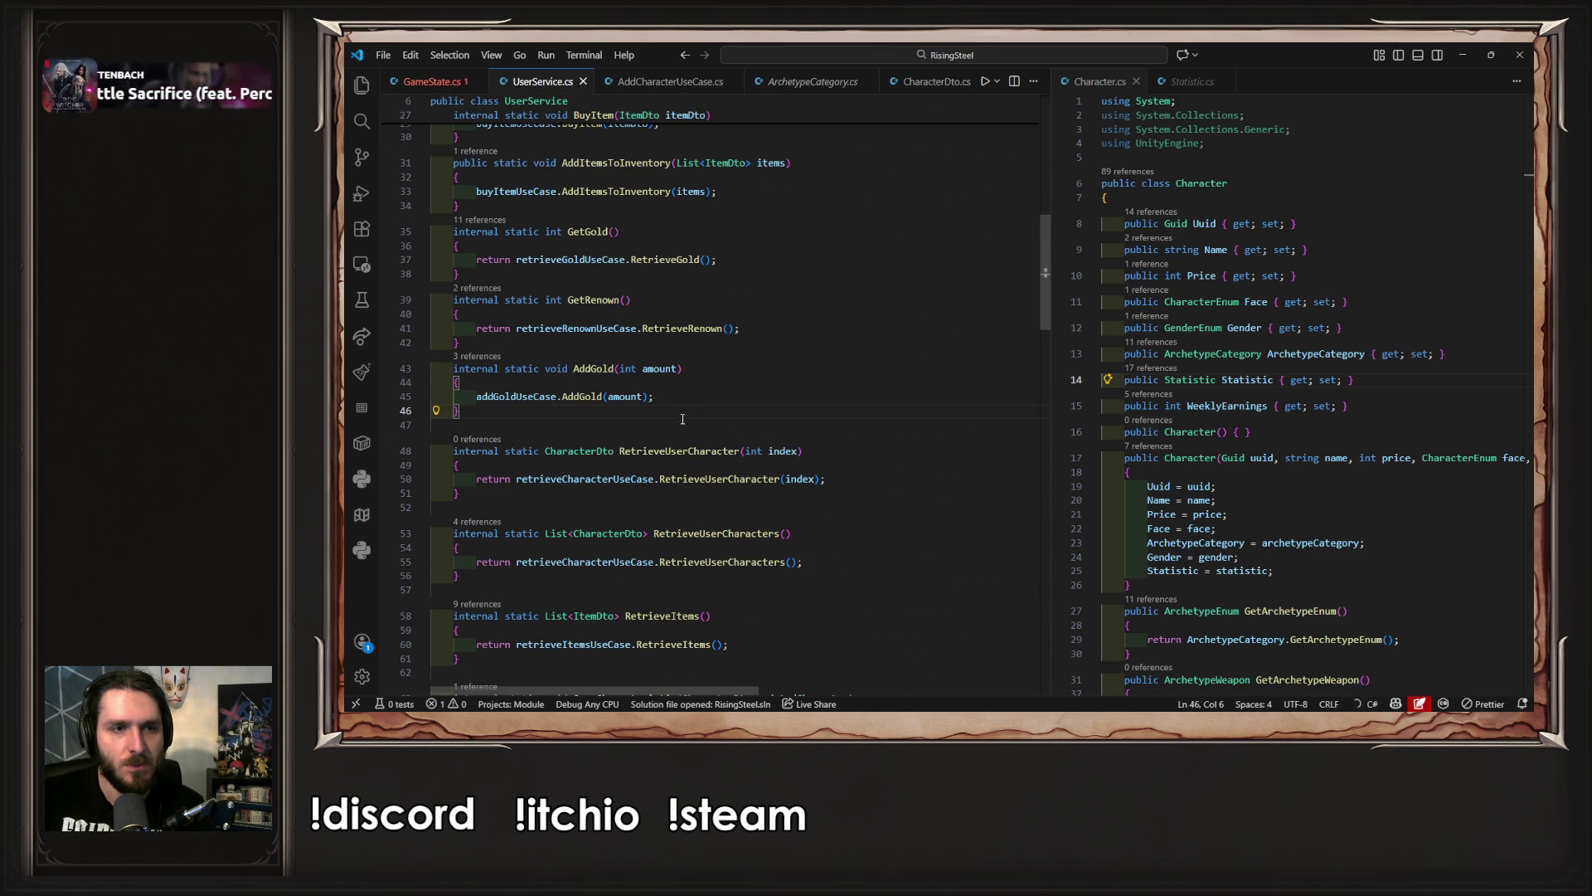
{"action": "key", "text": "Delete"}
{"action": "key", "text": "Down"}
{"action": "key", "text": "Down"}
{"action": "key", "text": "Down"}
{"action": "key", "text": "Delete"}
{"action": "scroll", "coordinate": [581, 465], "scroll_direction": "down", "scroll_amount": 2}
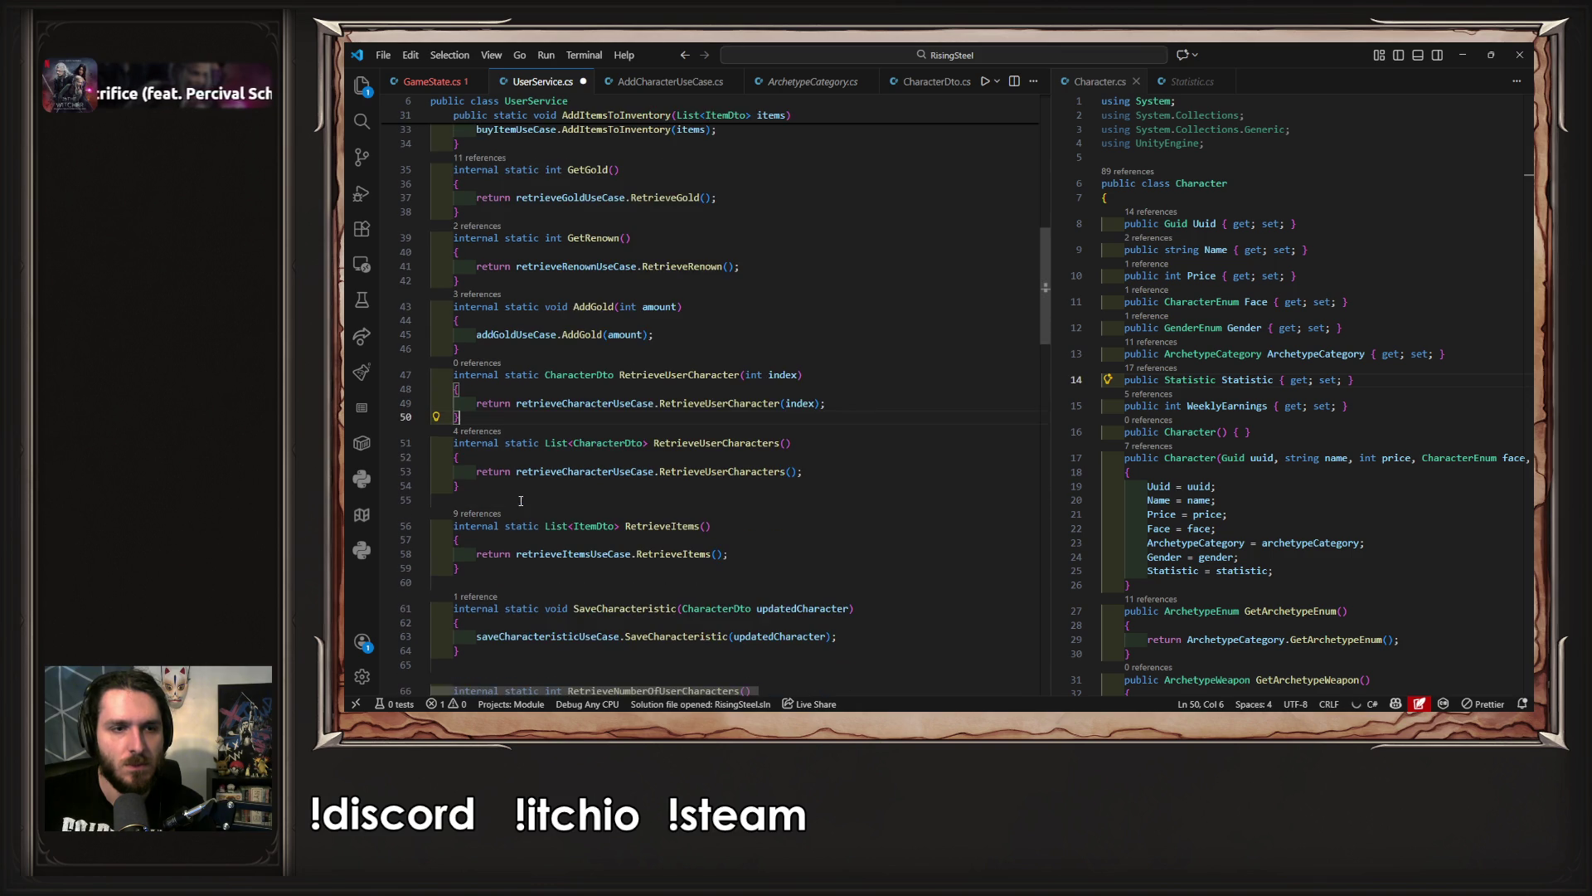
{"action": "left_click", "coordinate": [512, 500]}
{"action": "key", "text": "Delete"}
{"action": "scroll", "coordinate": [513, 507], "scroll_direction": "down", "scroll_amount": 3}
Step: Delete the blank lines after RetrieveItems, SaveCharacteristic, RetrieveNumberOfUserCharacters and UseItem
{"action": "left_click", "coordinate": [485, 486]}
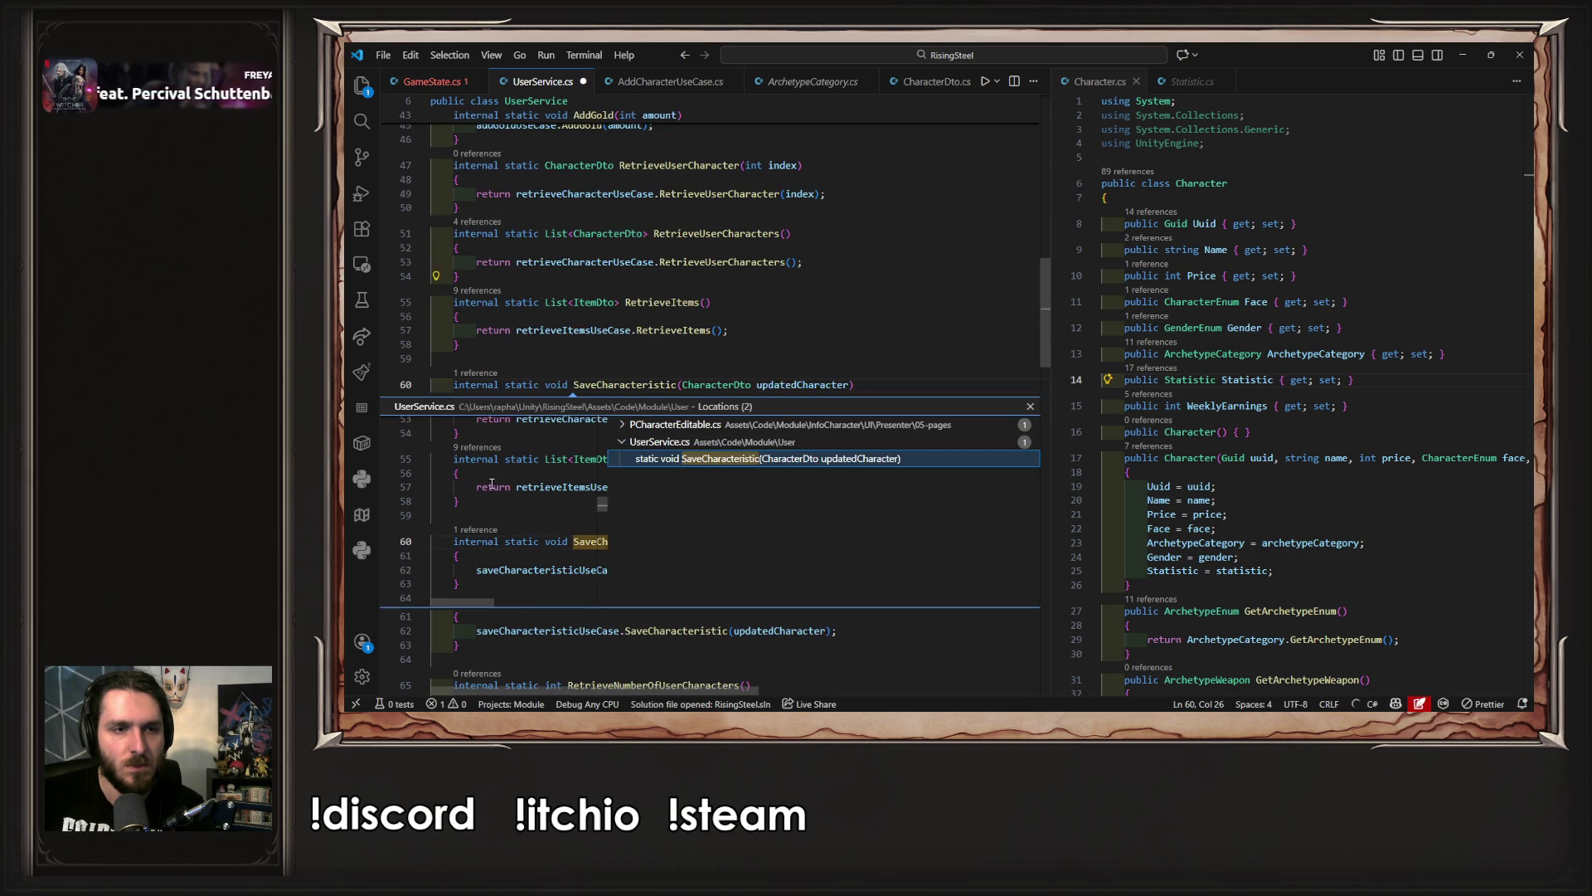
{"action": "key", "text": "Escape"}
{"action": "left_click", "coordinate": [481, 344]}
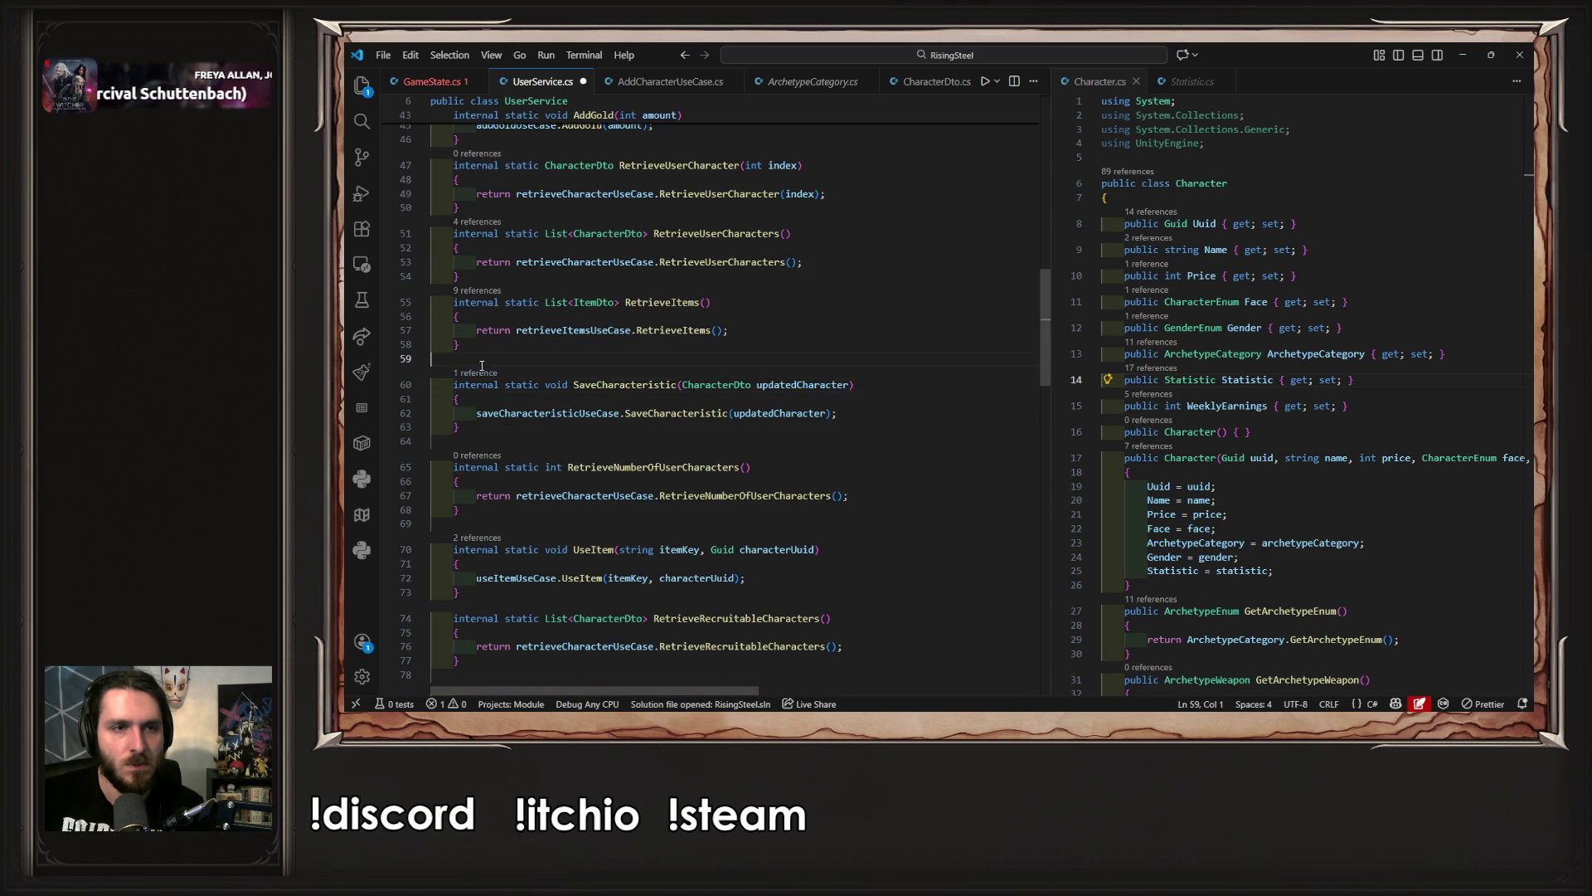
{"action": "key", "text": "Delete"}
{"action": "left_click", "coordinate": [483, 417]}
{"action": "key", "text": "Delete"}
{"action": "left_click", "coordinate": [492, 492]}
{"action": "key", "text": "BackSpace"}
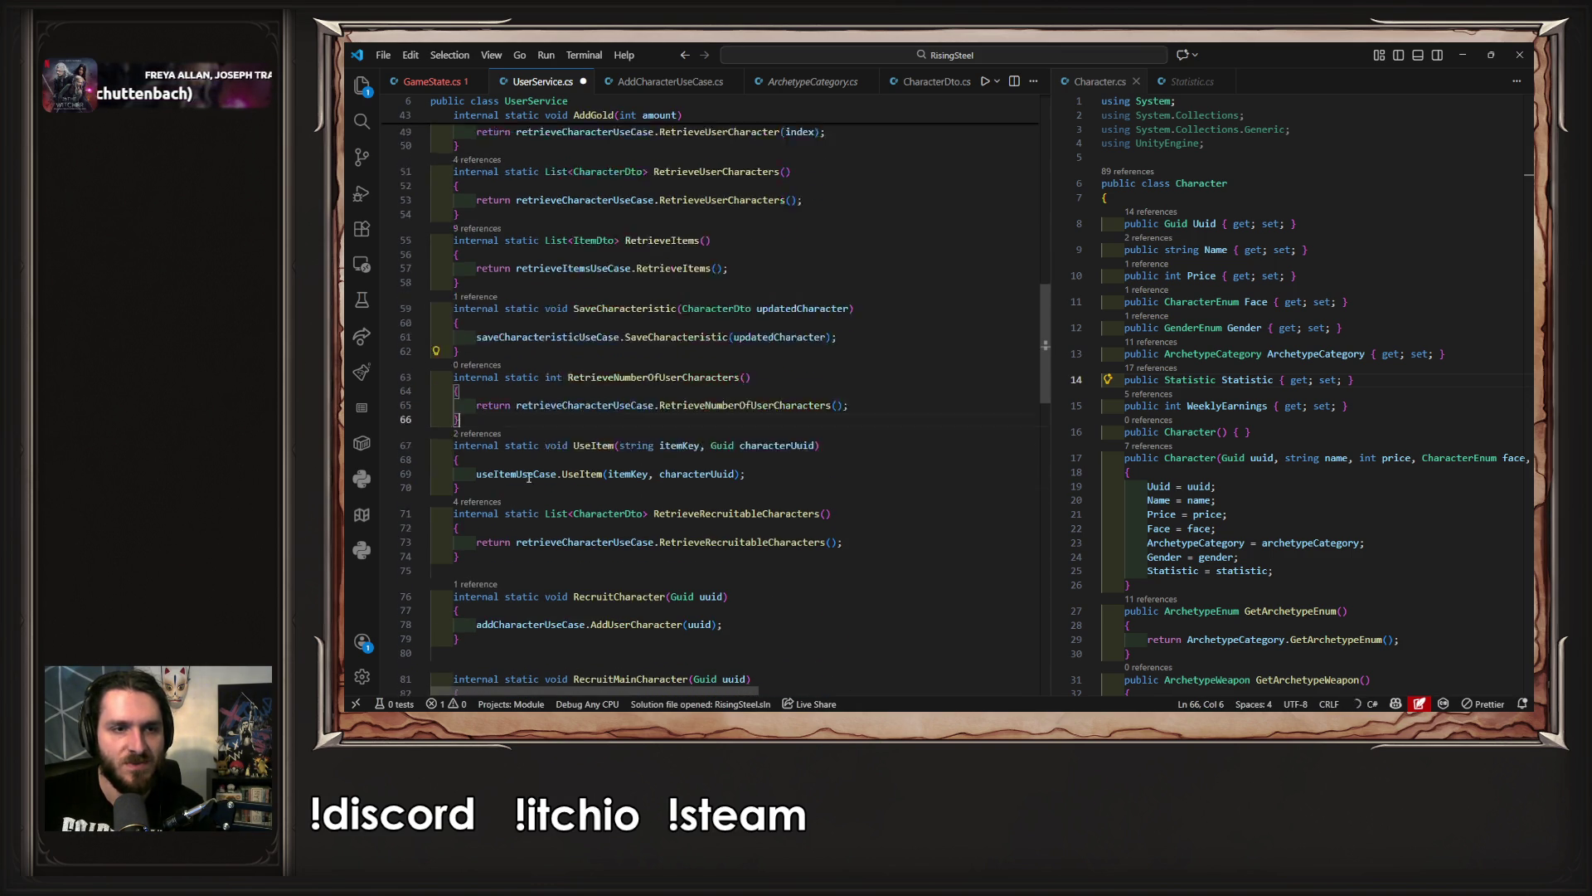
{"action": "scroll", "coordinate": [494, 526], "scroll_direction": "down", "scroll_amount": 2}
{"action": "left_click", "coordinate": [493, 525]}
{"action": "key", "text": "Delete"}
Step: Delete the blank lines after RetrieveRecruitableCharacters, RecruitCharacter, RecruitMainCharacter, UpdateStamina, RestoreStaminaCharacter and DeleteCharacter
{"action": "left_click", "coordinate": [481, 610]}
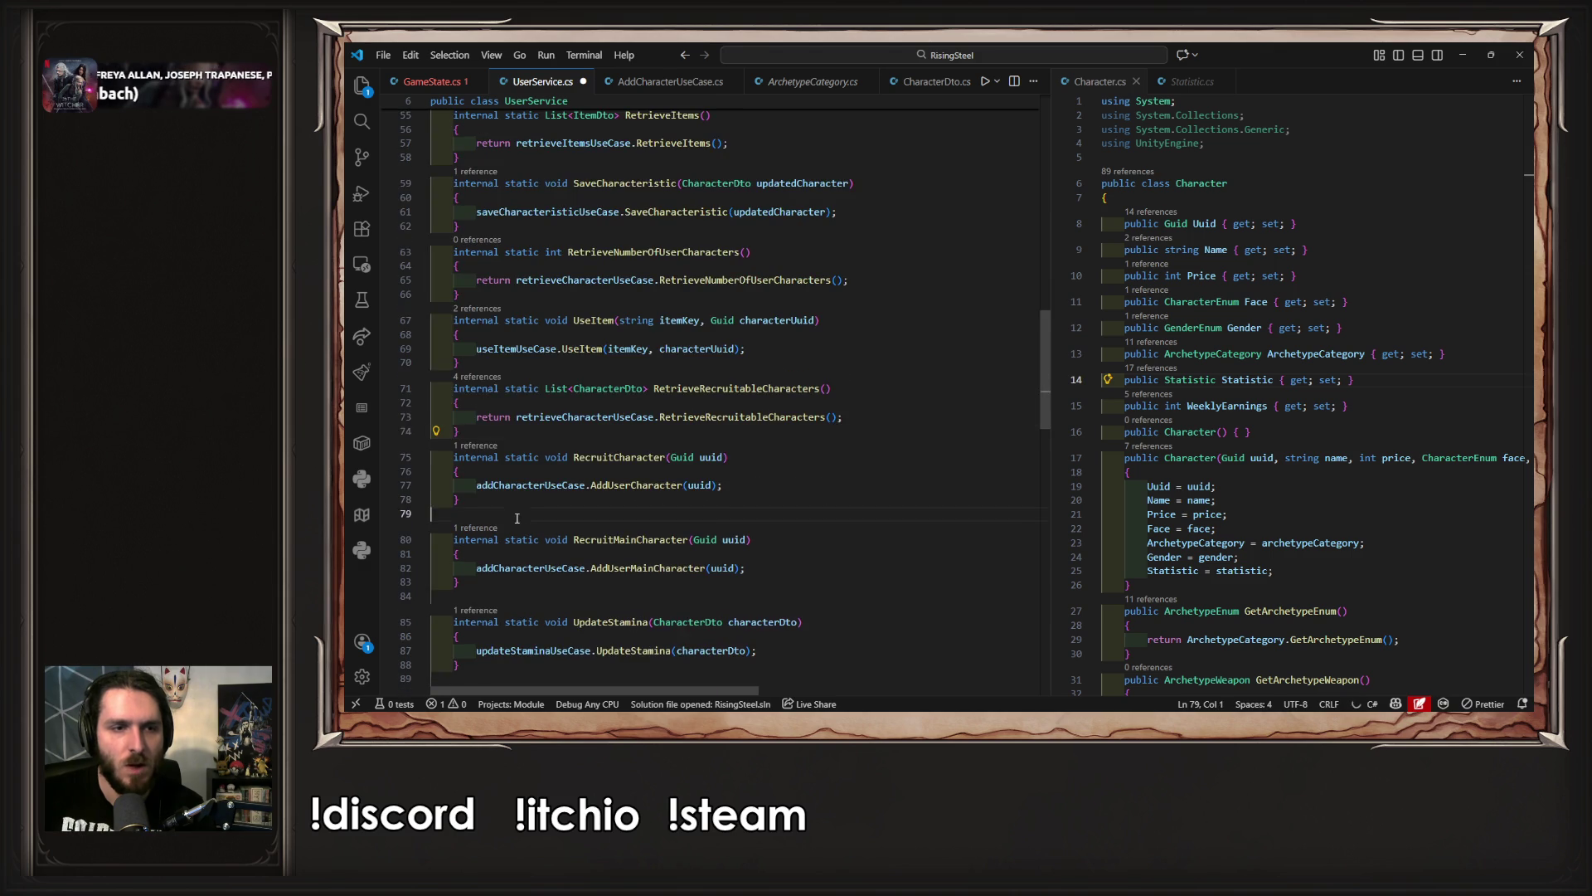
{"action": "key", "text": "BackSpace"}
{"action": "scroll", "coordinate": [498, 572], "scroll_direction": "down", "scroll_amount": 4}
{"action": "left_click", "coordinate": [497, 520]}
{"action": "key", "text": "Delete"}
{"action": "scroll", "coordinate": [497, 531], "scroll_direction": "down", "scroll_amount": 2}
{"action": "left_click", "coordinate": [486, 495]}
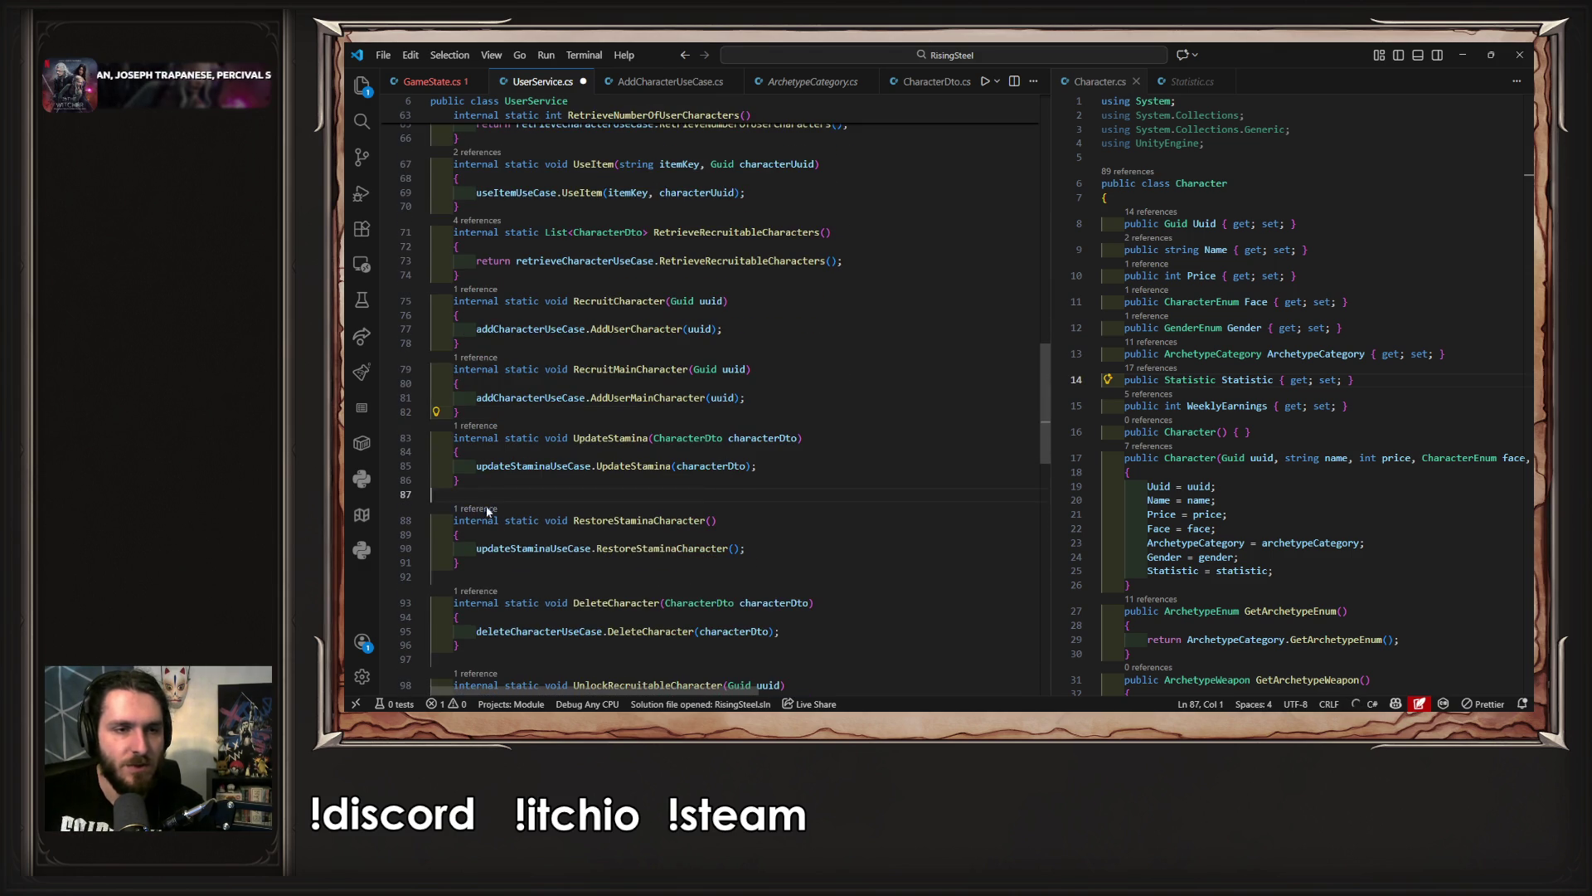
{"action": "key", "text": "BackSpace"}
{"action": "left_click", "coordinate": [487, 564]}
{"action": "key", "text": "Delete"}
{"action": "scroll", "coordinate": [485, 560], "scroll_direction": "down", "scroll_amount": 2}
{"action": "left_click", "coordinate": [482, 553]}
{"action": "key", "text": "BackSpace"}
{"action": "scroll", "coordinate": [481, 552], "scroll_direction": "down", "scroll_amount": 2}
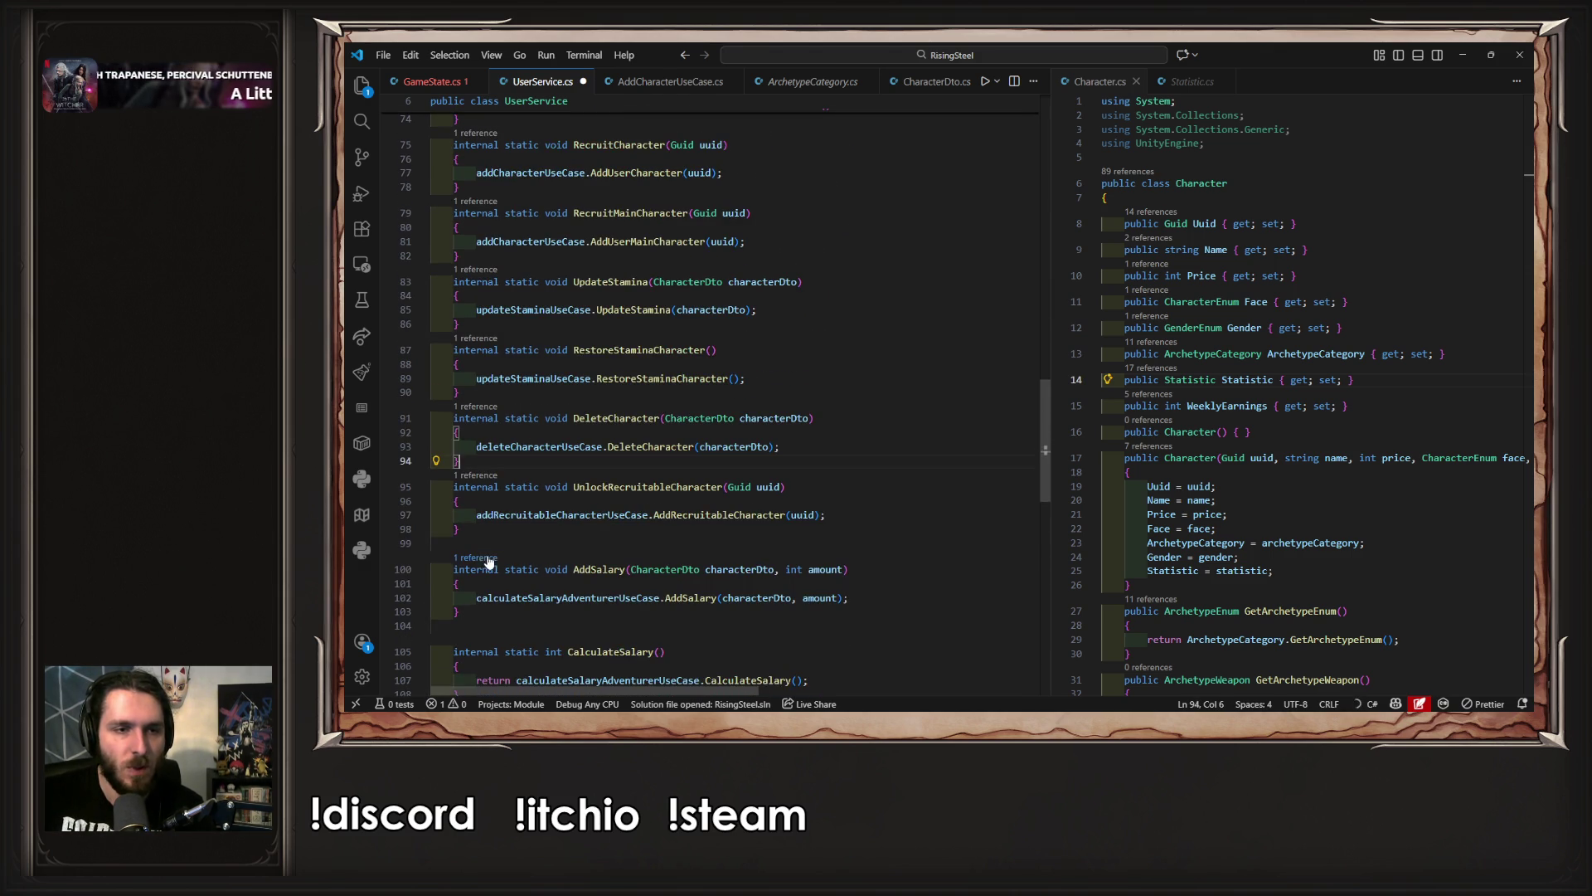
{"action": "left_click", "coordinate": [478, 545]}
{"action": "key", "text": "Delete"}
Step: Delete the blank lines after UnlockRecruitableCharacter, CalculateSalary, SetGold and SetRenown, then save UserService.cs
{"action": "scroll", "coordinate": [479, 547], "scroll_direction": "down", "scroll_amount": 2}
{"action": "left_click", "coordinate": [481, 549]}
{"action": "key", "text": "BackSpace"}
{"action": "scroll", "coordinate": [489, 551], "scroll_direction": "down", "scroll_amount": 2}
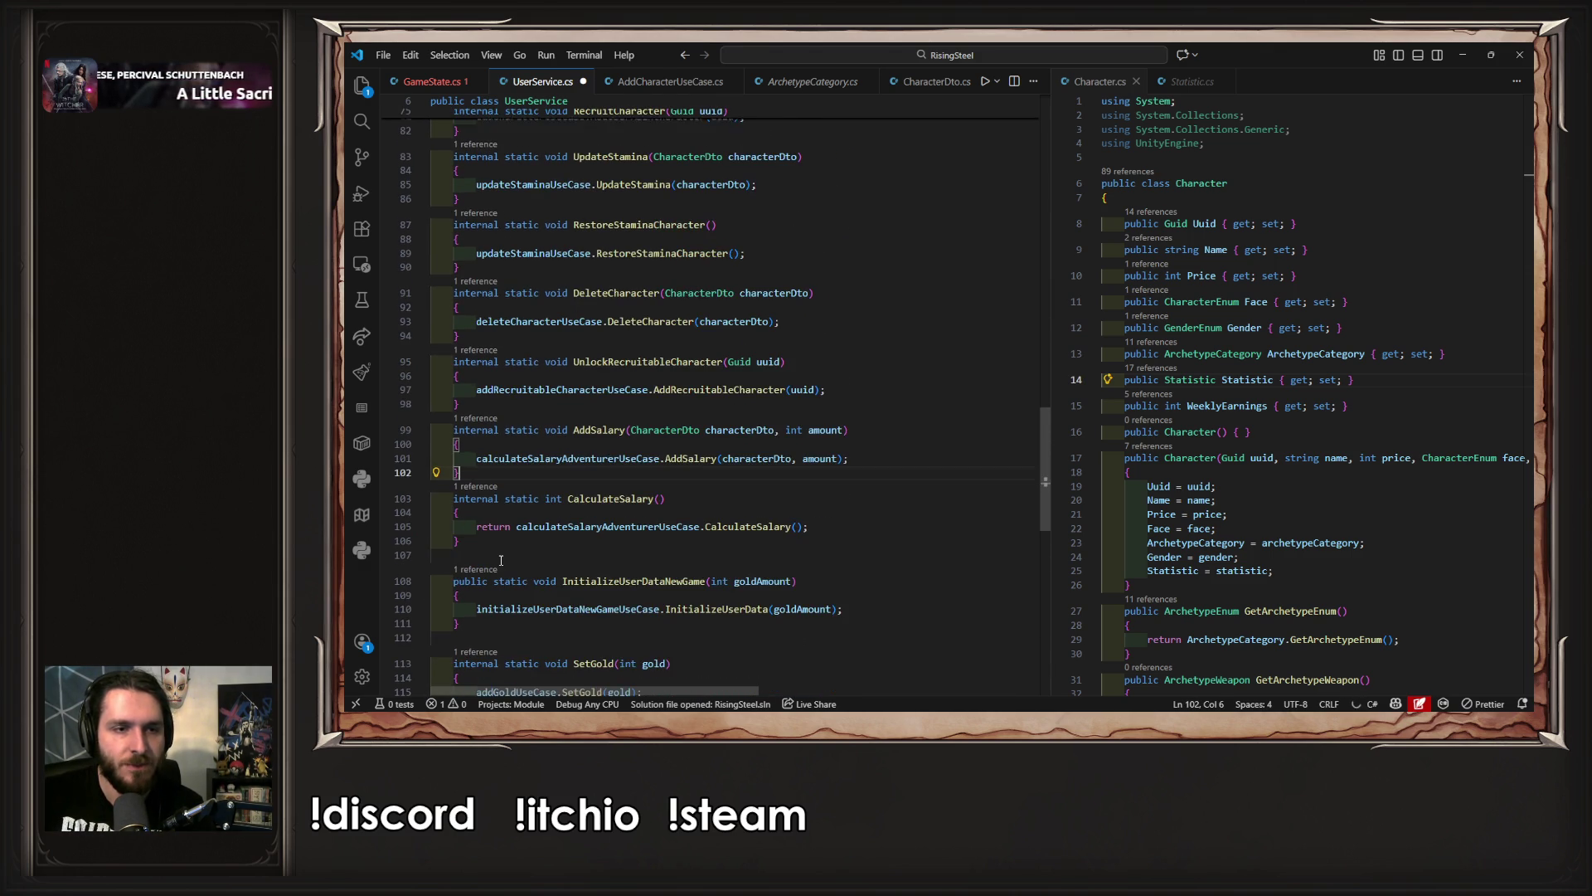
{"action": "left_click", "coordinate": [495, 554]}
{"action": "left_click", "coordinate": [489, 608]}
{"action": "key", "text": "Delete"}
{"action": "scroll", "coordinate": [489, 581], "scroll_direction": "down", "scroll_amount": 3}
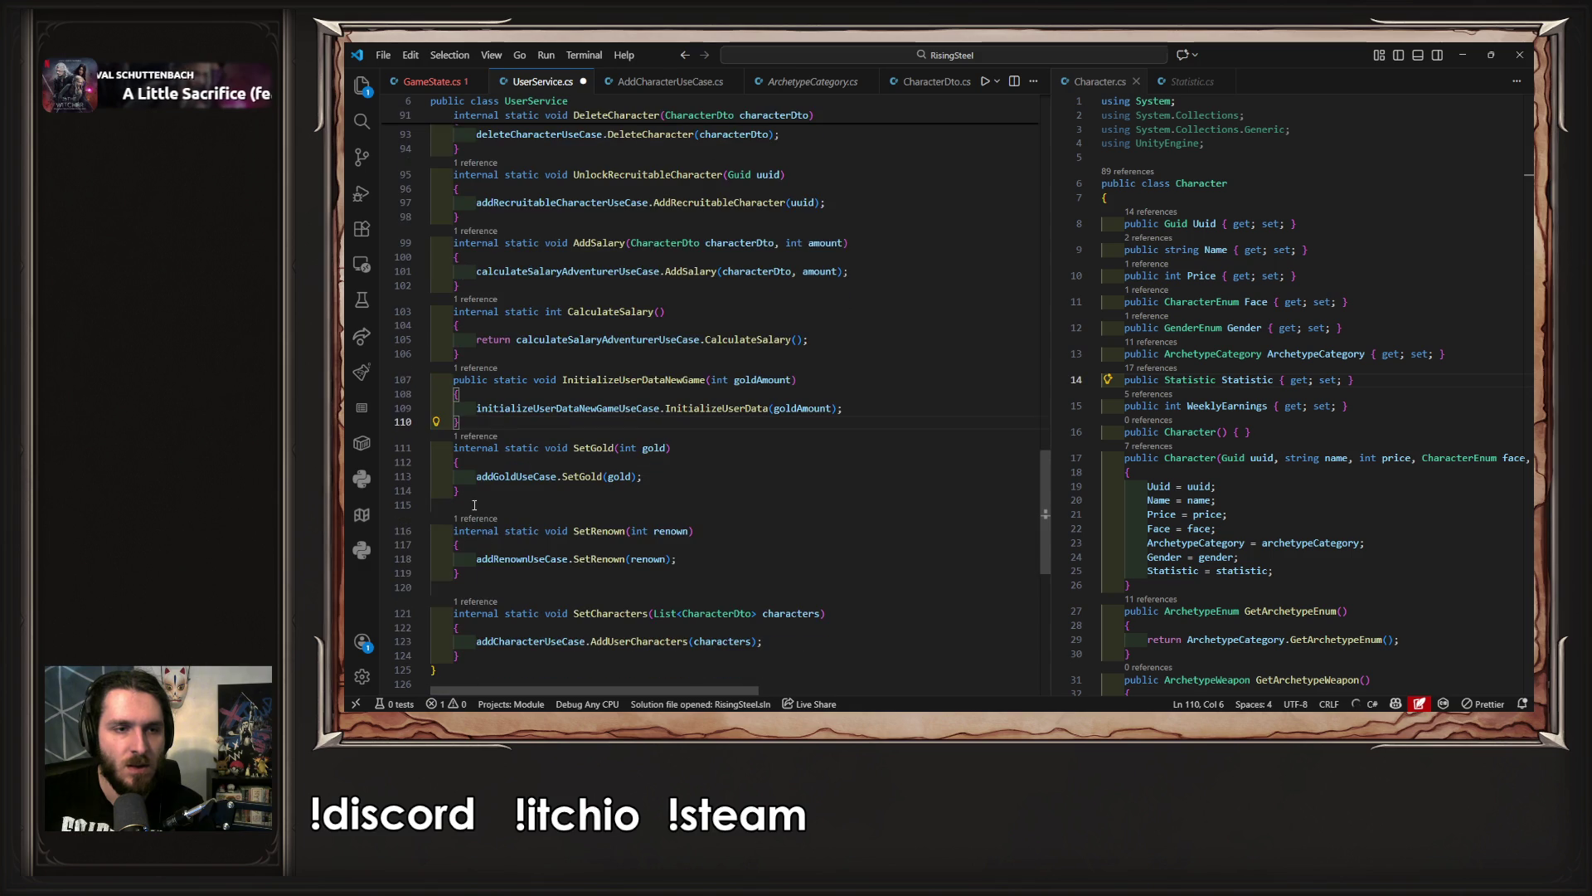
{"action": "left_click", "coordinate": [486, 530]}
{"action": "key", "text": "BackSpace"}
{"action": "scroll", "coordinate": [486, 535], "scroll_direction": "down", "scroll_amount": 1}
{"action": "left_click", "coordinate": [622, 511]}
{"action": "key", "text": "BackSpace"}
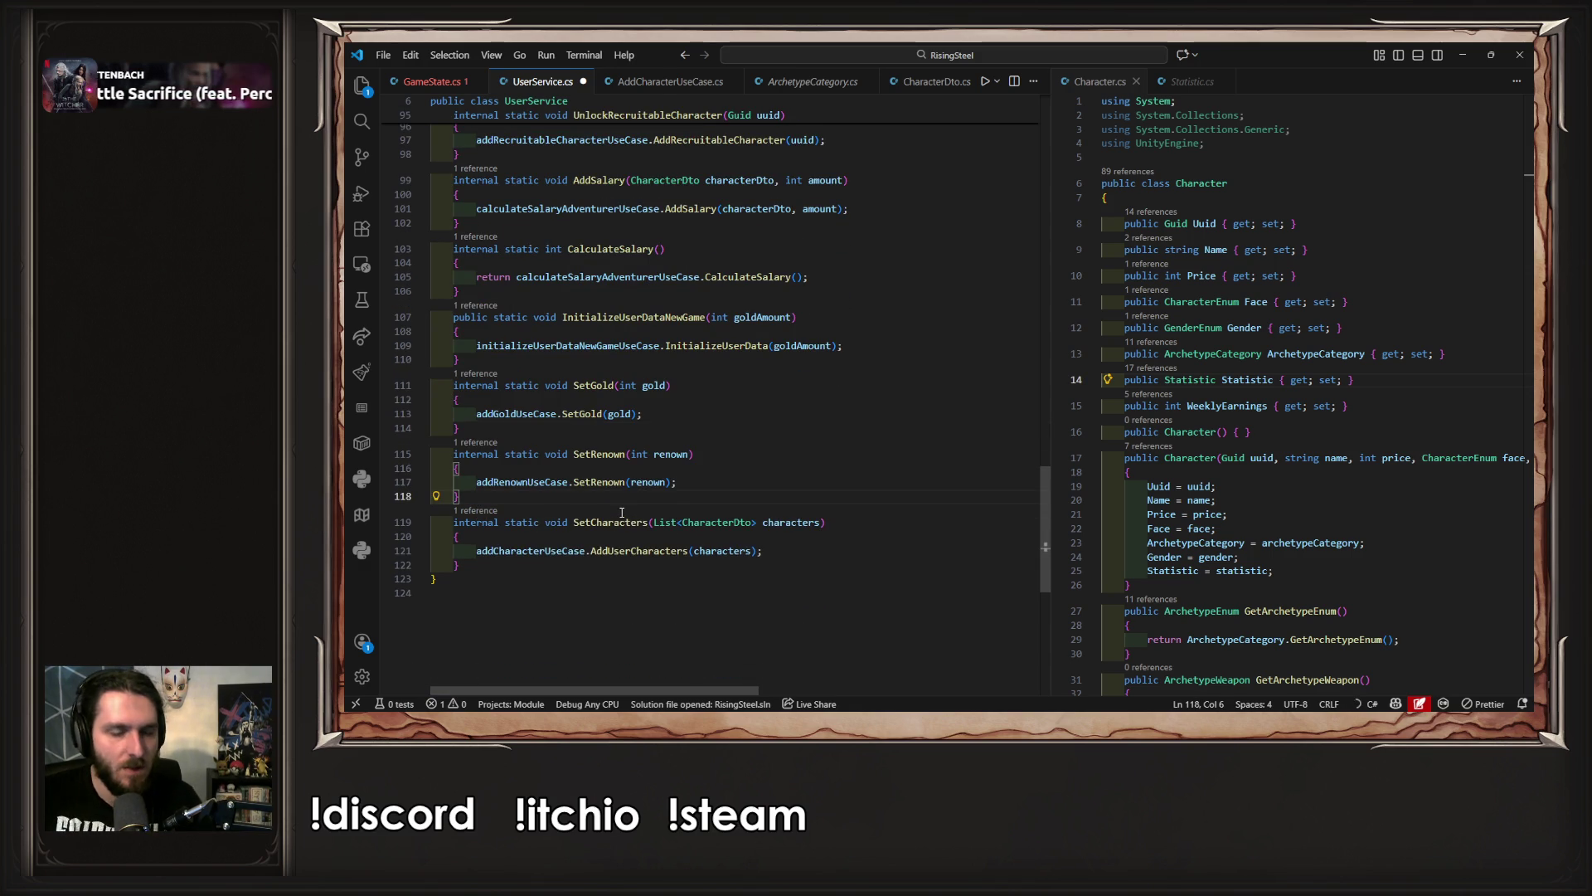
{"action": "key", "text": "ctrl+s"}
{"action": "scroll", "coordinate": [622, 512], "scroll_direction": "up", "scroll_amount": 20}
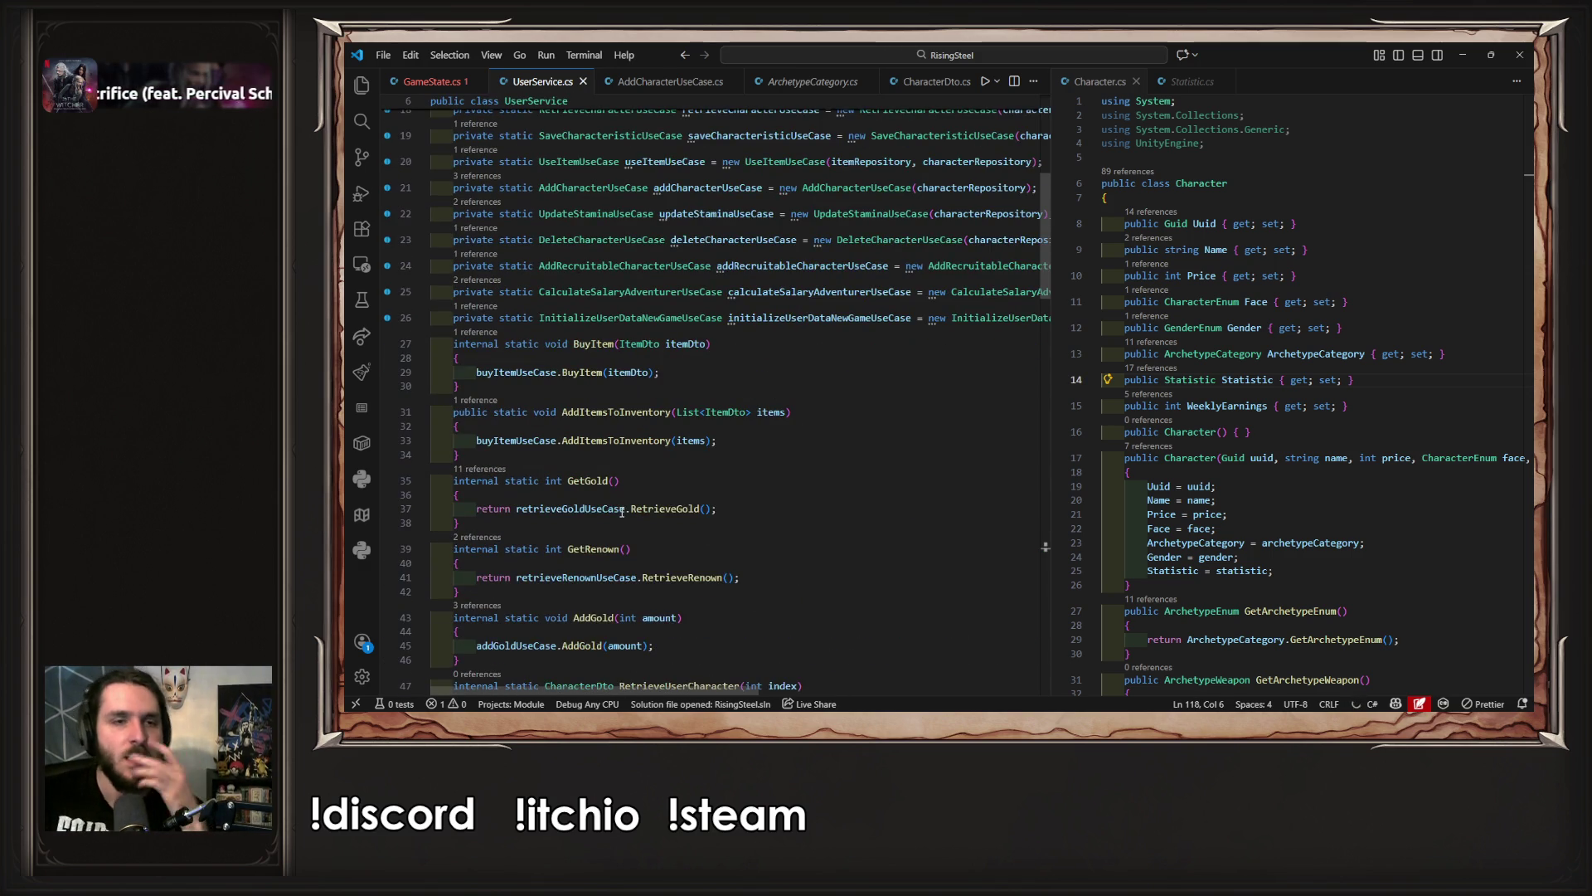
{"action": "scroll", "coordinate": [783, 390], "scroll_direction": "down", "scroll_amount": 4}
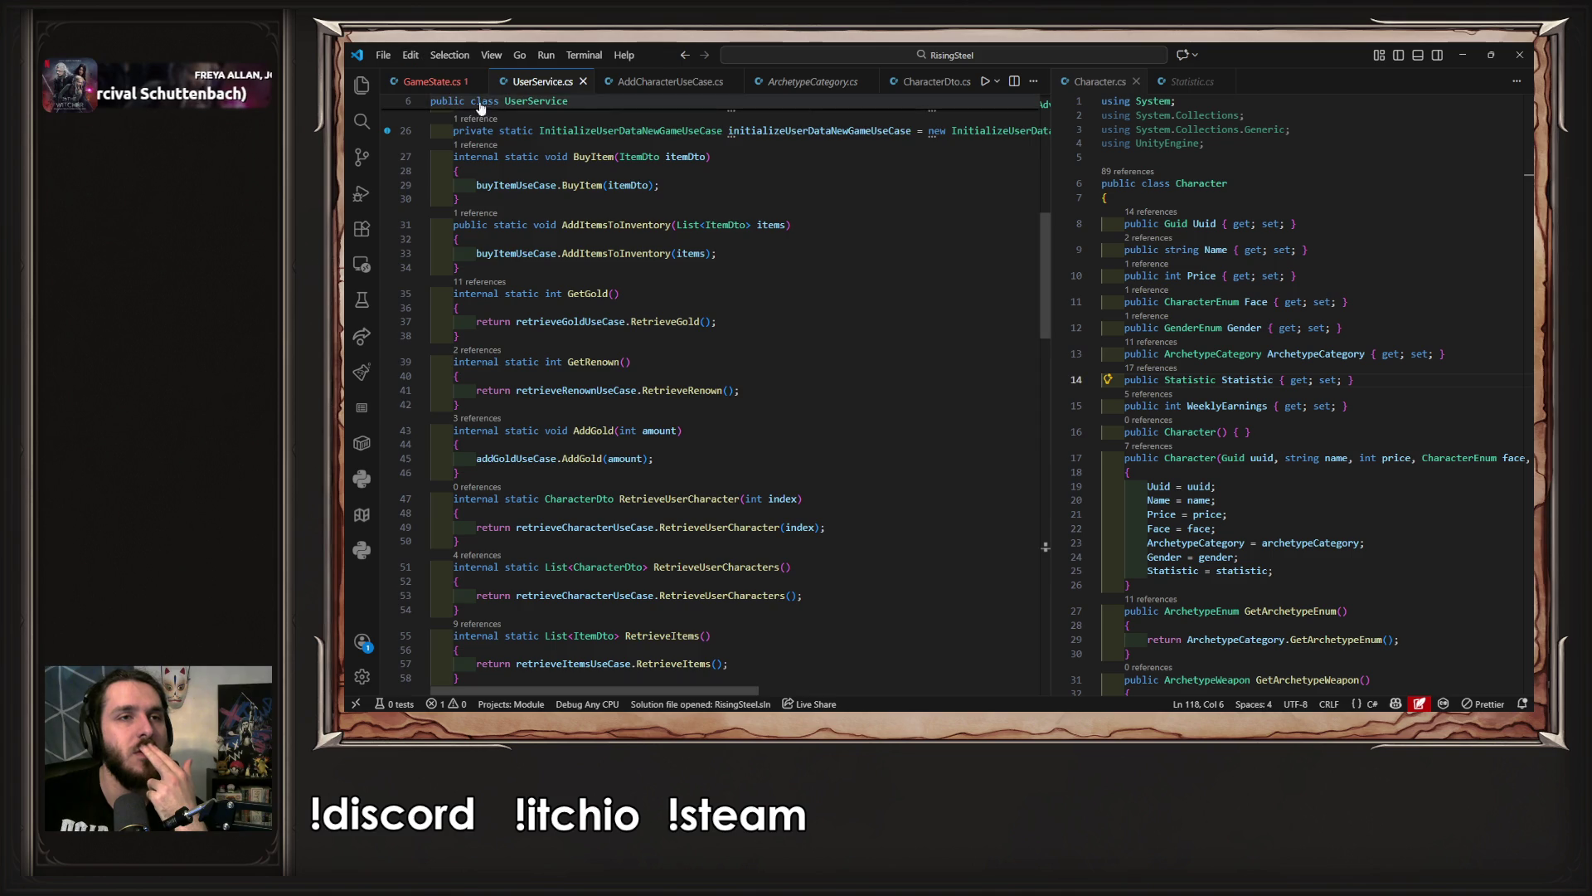
Step: Inspect the undefined SetUserItems call on line 45 of GameState.cs
{"action": "key", "text": "ctrl+Tab"}
{"action": "left_click", "coordinate": [581, 356]}
{"action": "double_click", "coordinate": [581, 357]}
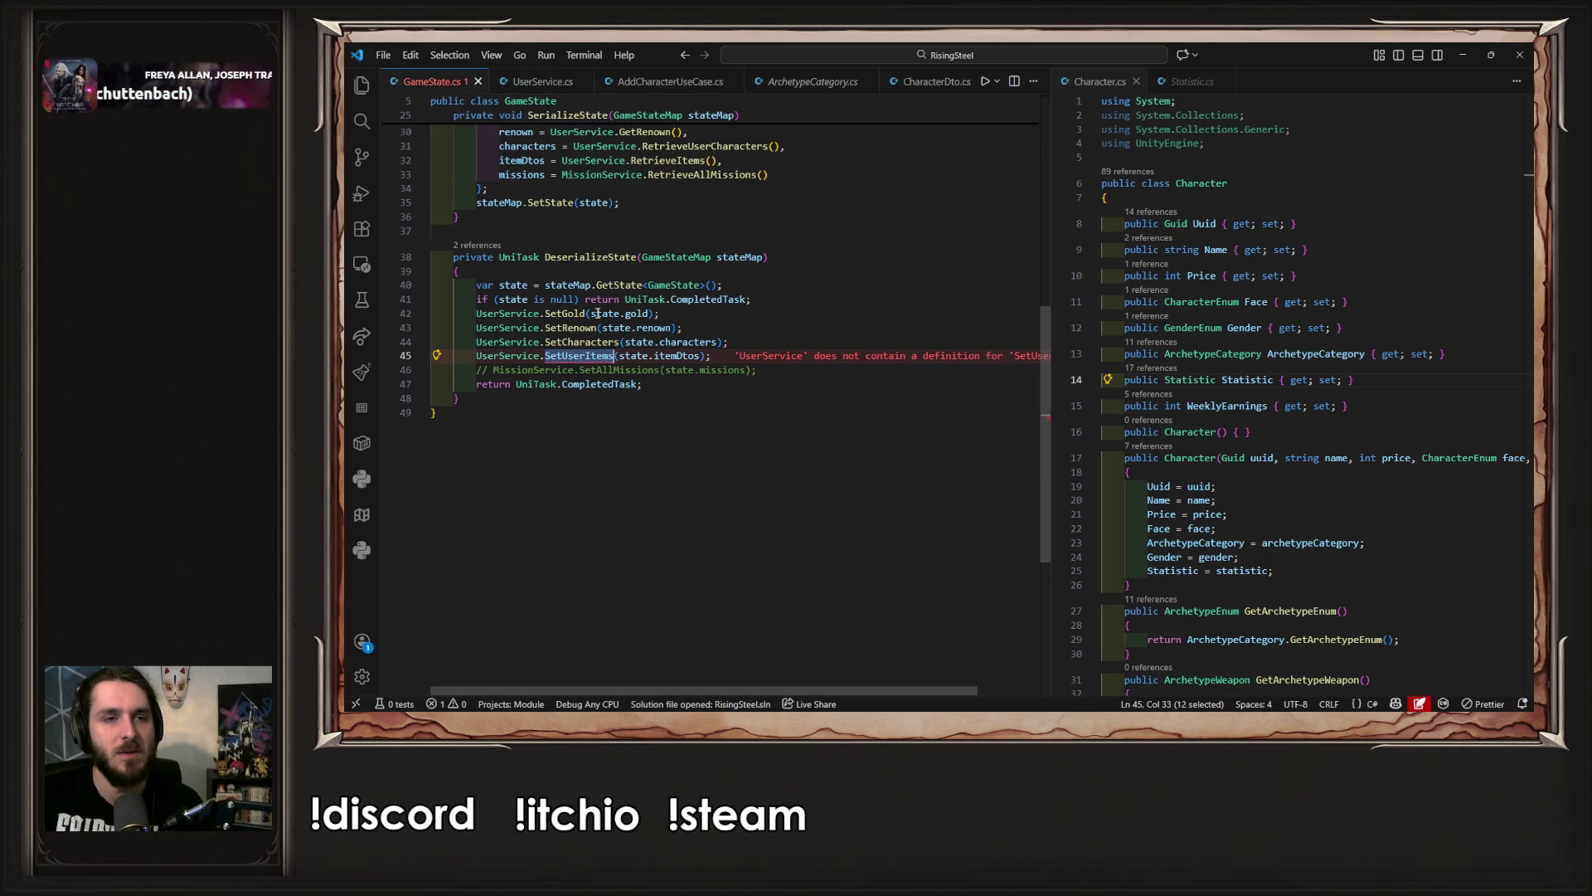
{"action": "left_click", "coordinate": [569, 355]}
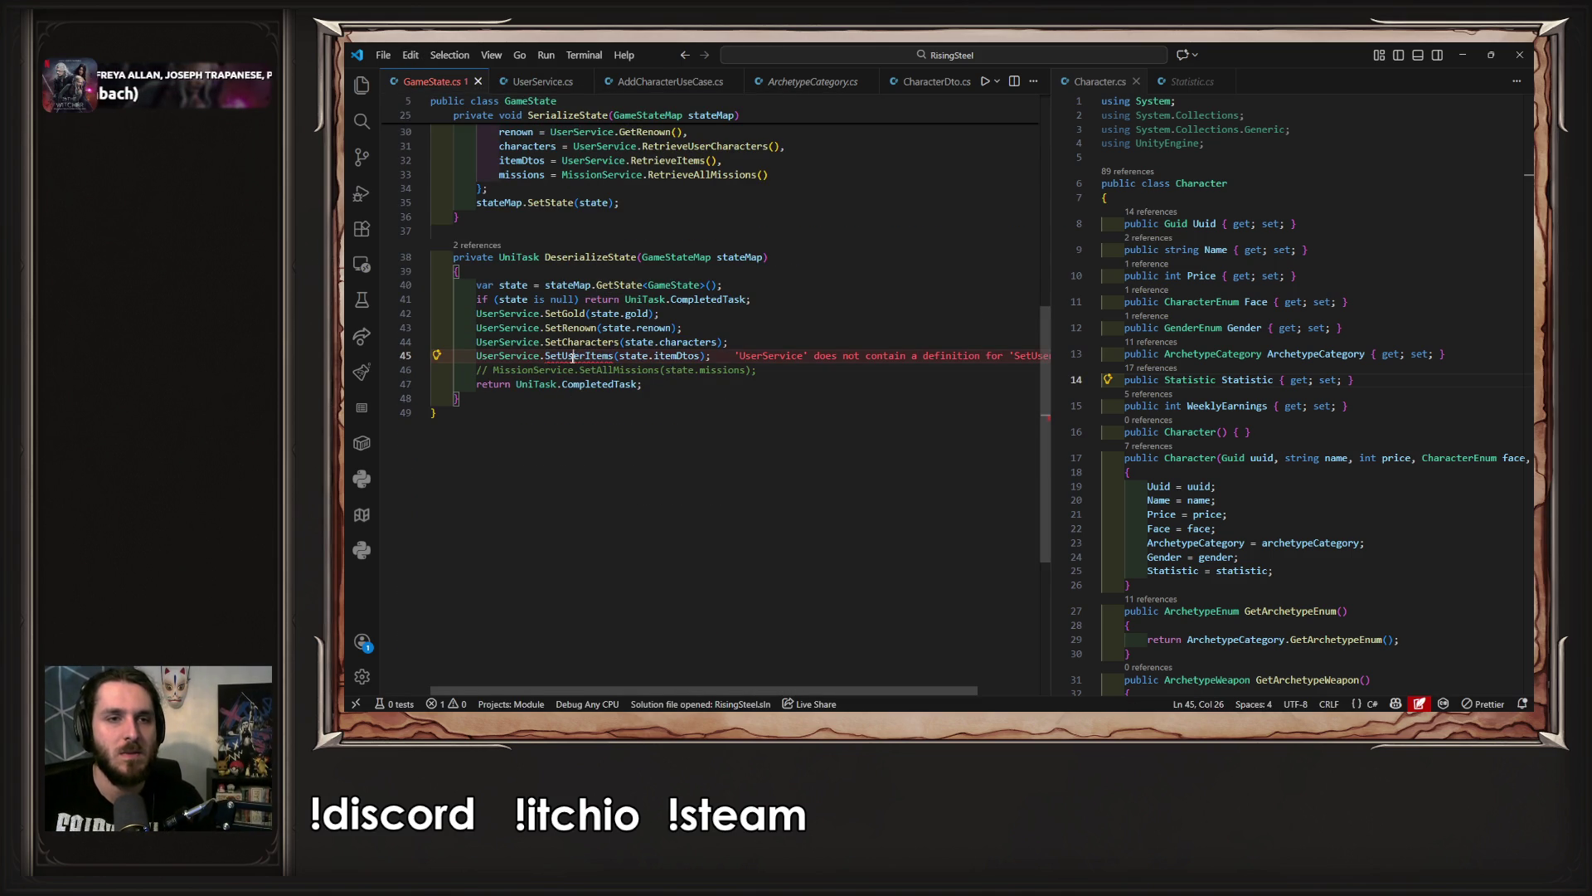
Step: From UserService.cs line 33, open AddItemsToInventory's implementation in BuyItemUseCase.cs
{"action": "key", "text": "ctrl+Tab"}
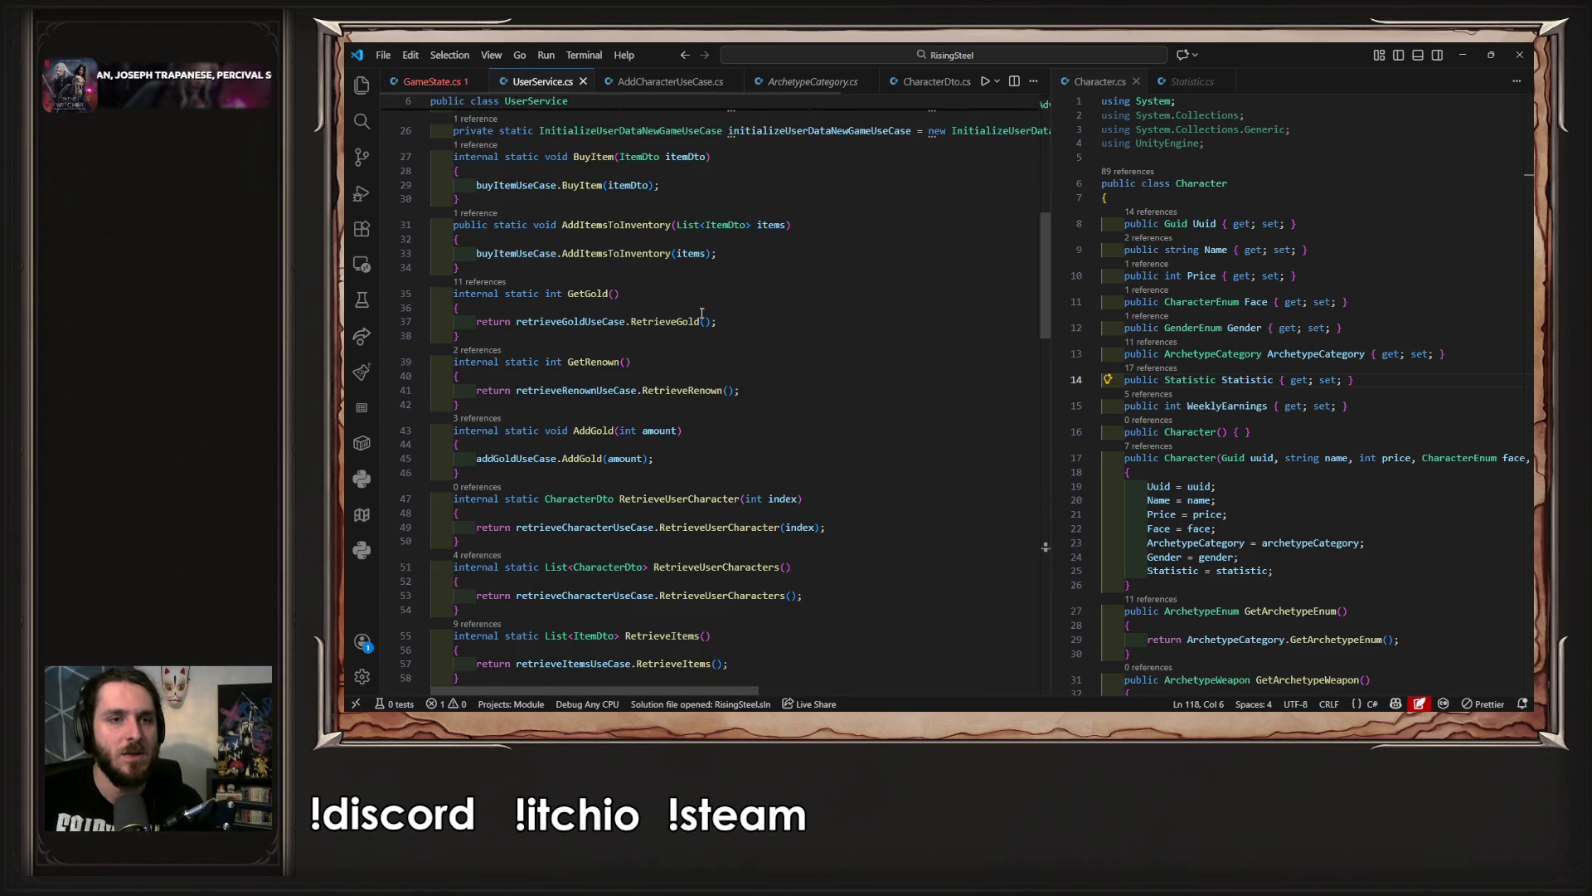
{"action": "scroll", "coordinate": [724, 320], "scroll_direction": "up", "scroll_amount": 3}
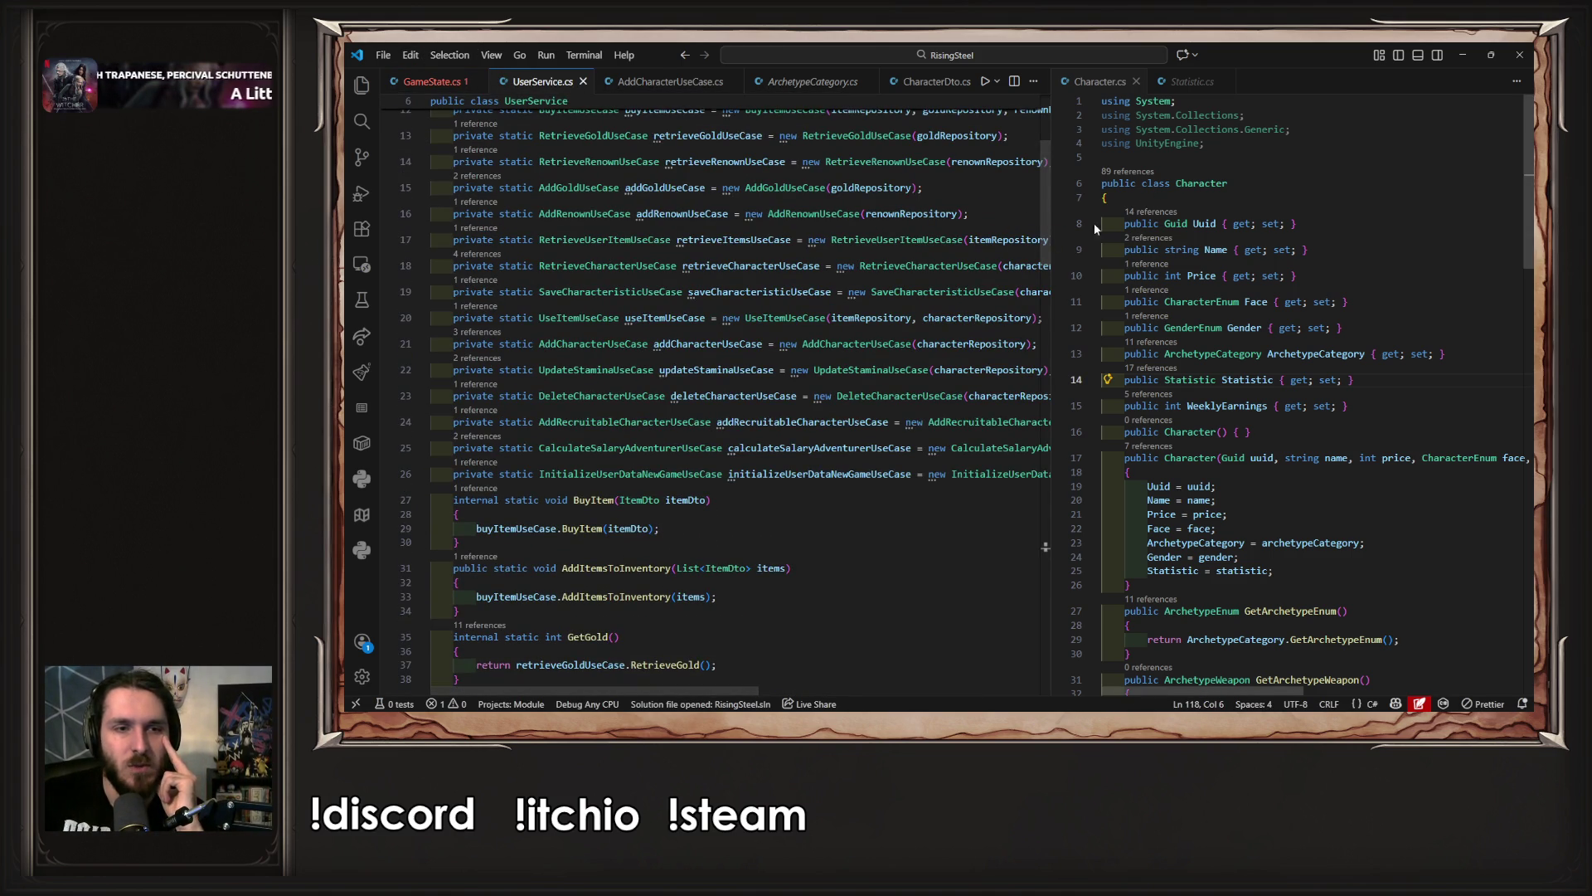
{"action": "scroll", "coordinate": [711, 545], "scroll_direction": "up", "scroll_amount": 1}
{"action": "scroll", "coordinate": [710, 546], "scroll_direction": "down", "scroll_amount": 1}
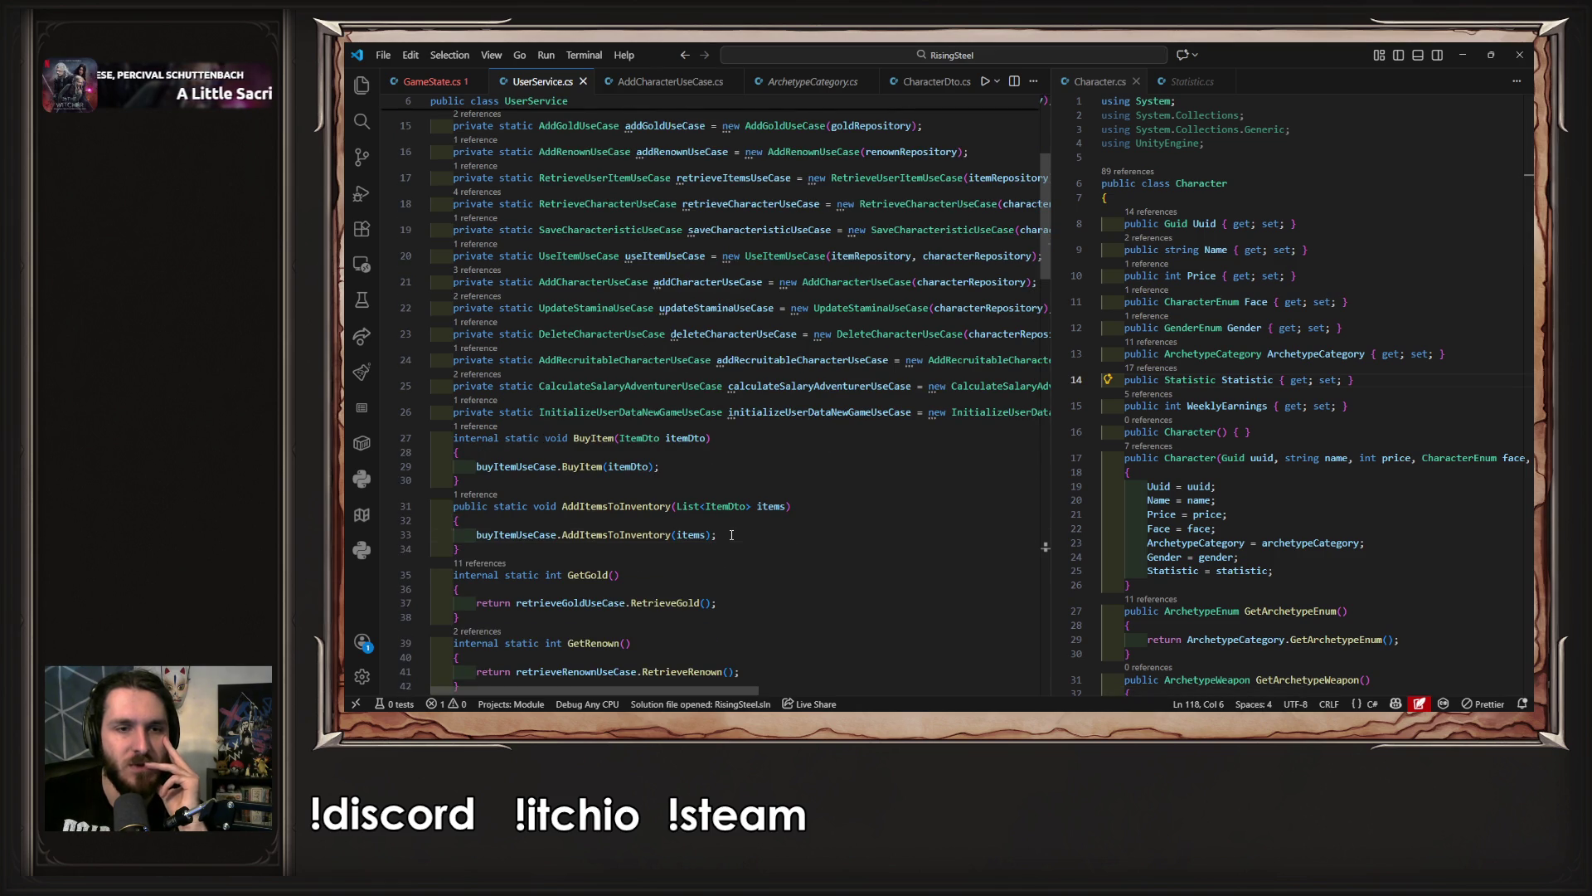
{"action": "left_click", "coordinate": [731, 535]}
{"action": "double_click", "coordinate": [615, 506]}
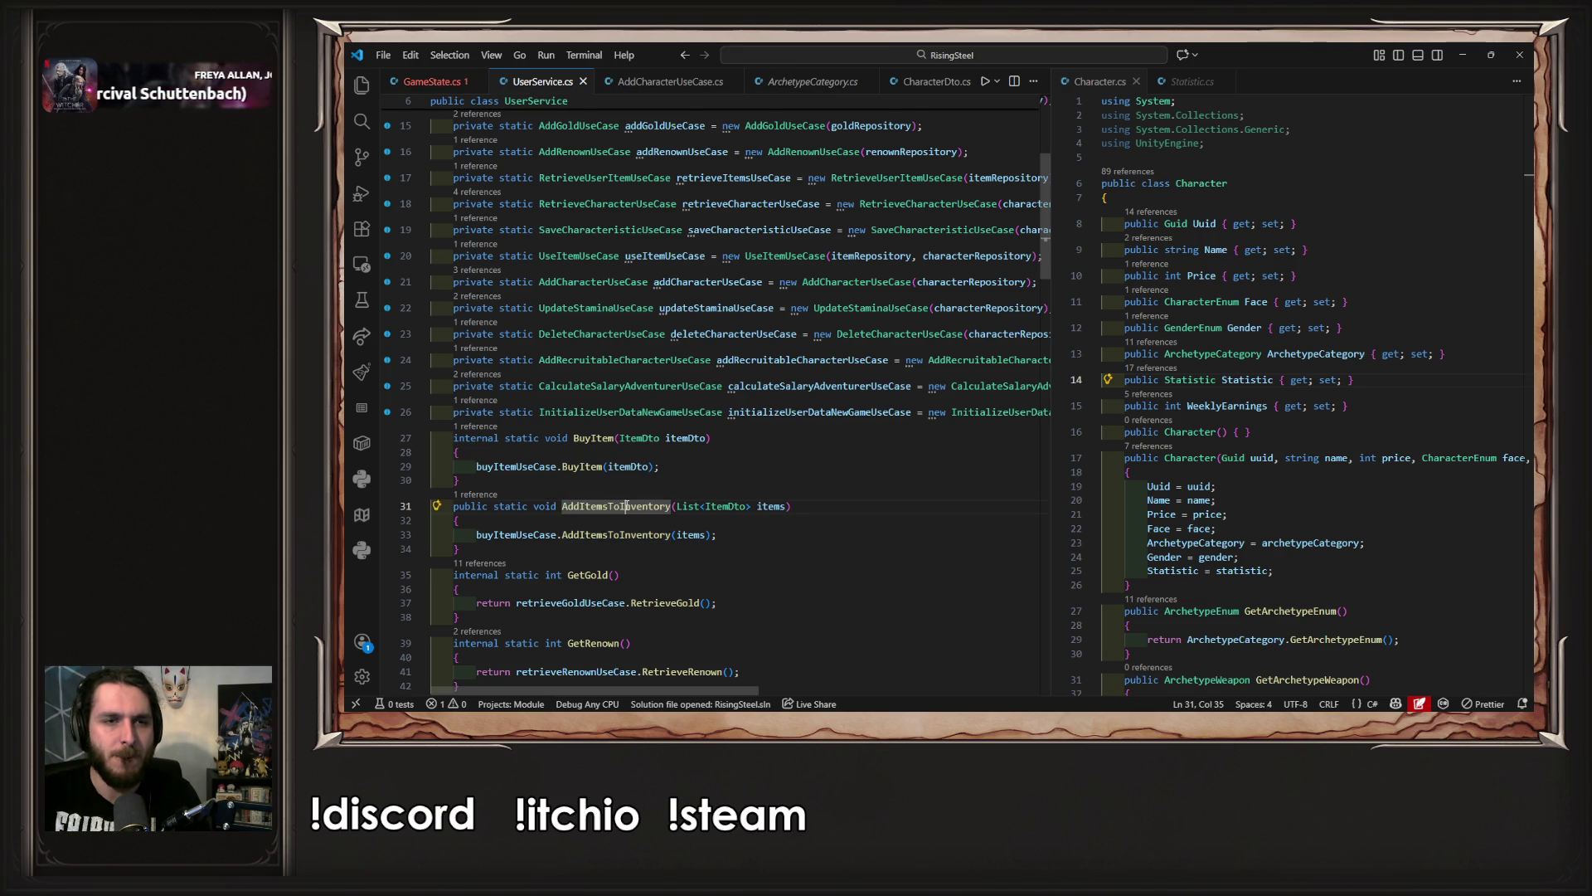
{"action": "left_click", "coordinate": [644, 535], "text": "ctrl"}
{"action": "scroll", "coordinate": [819, 477], "scroll_direction": "down", "scroll_amount": 3}
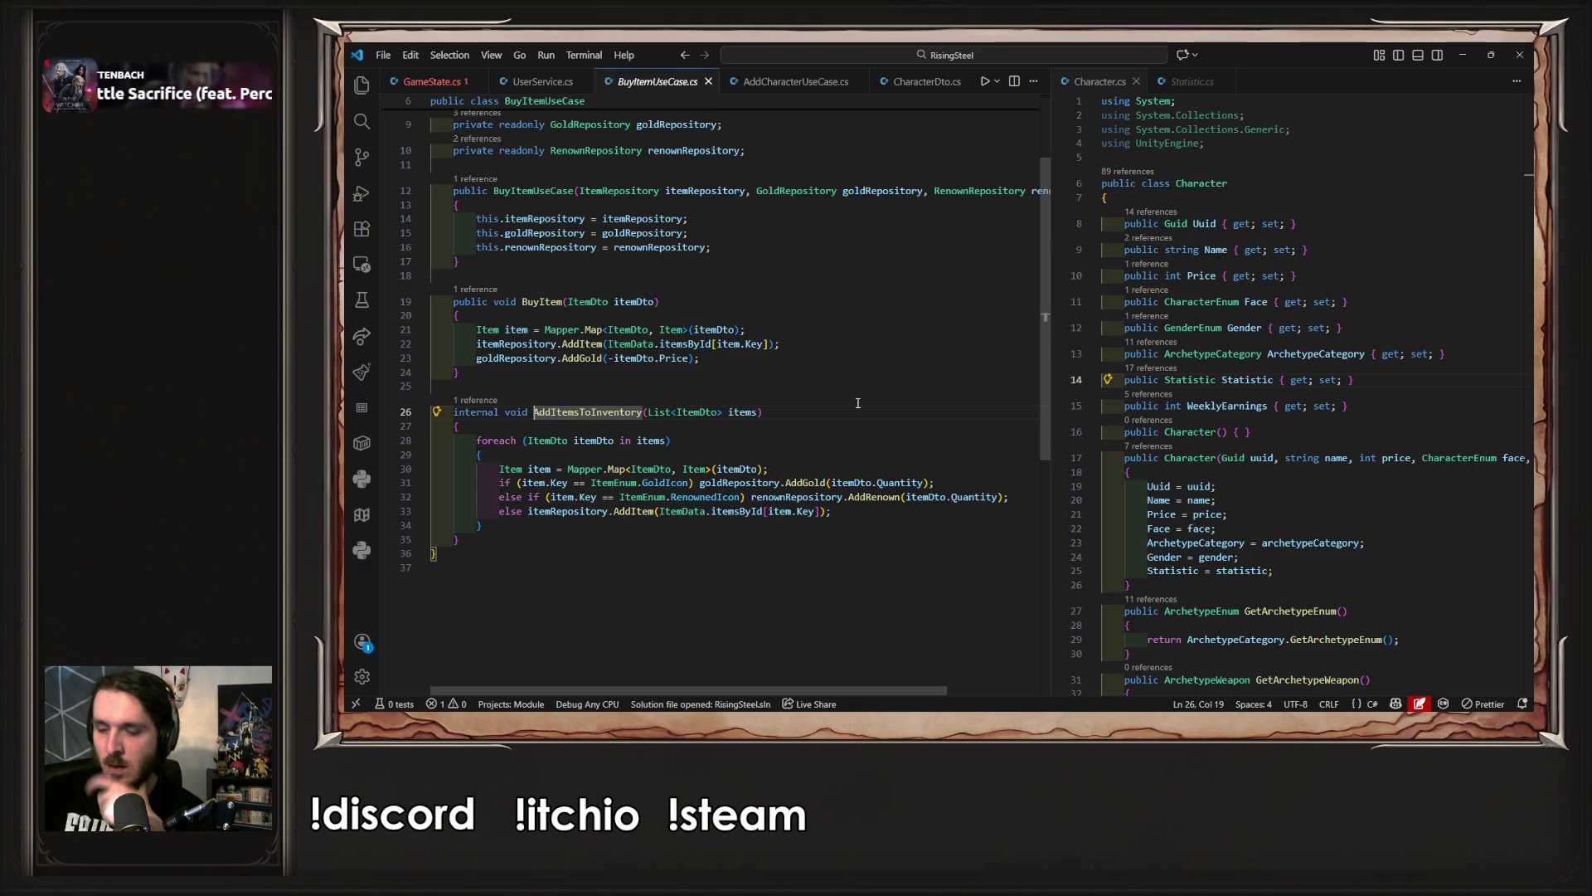
Step: Make line 45 call UserService.AddItemsToInventory(state.itemDtos) and save GameState.cs
{"action": "key", "text": "Up"}
{"action": "key", "text": "Home"}
{"action": "key", "text": "shift+Down"}
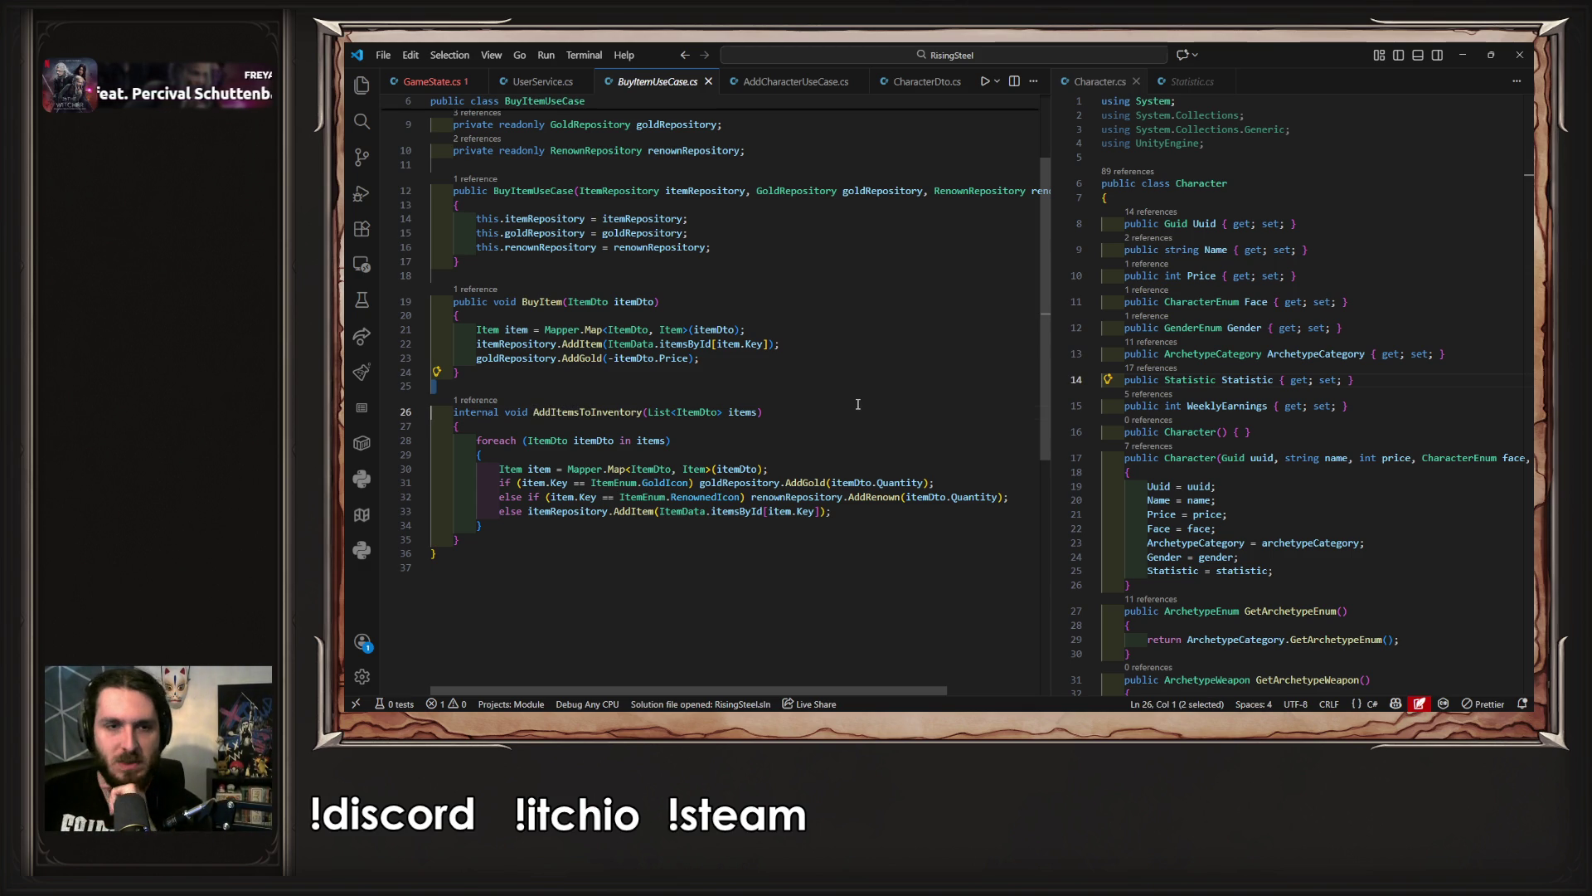
{"action": "left_click", "coordinate": [431, 81]}
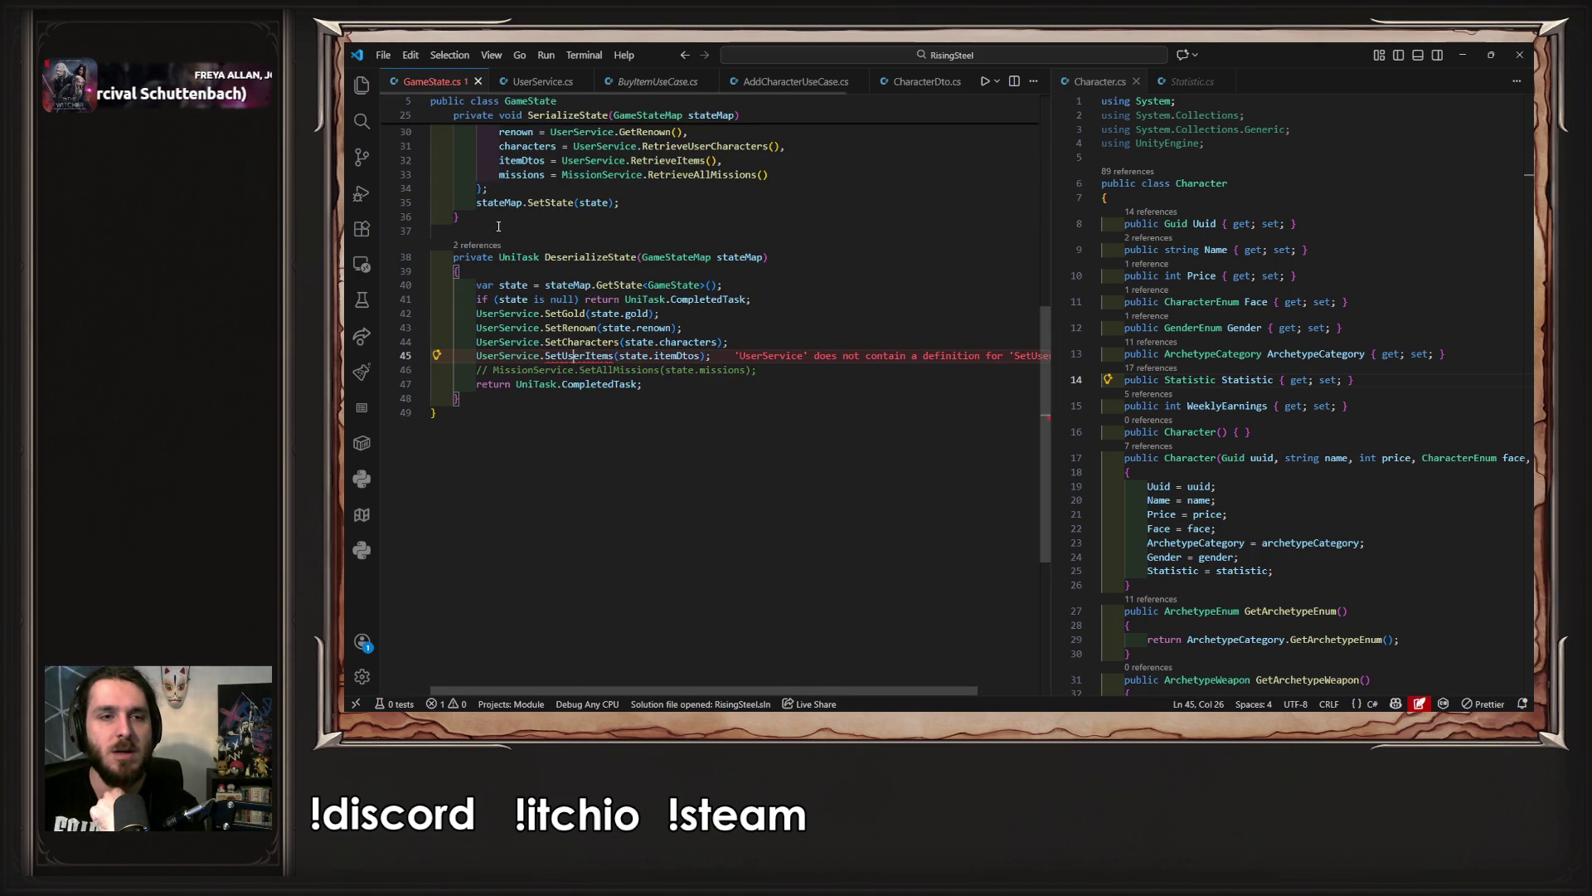
{"action": "left_click", "coordinate": [542, 81]}
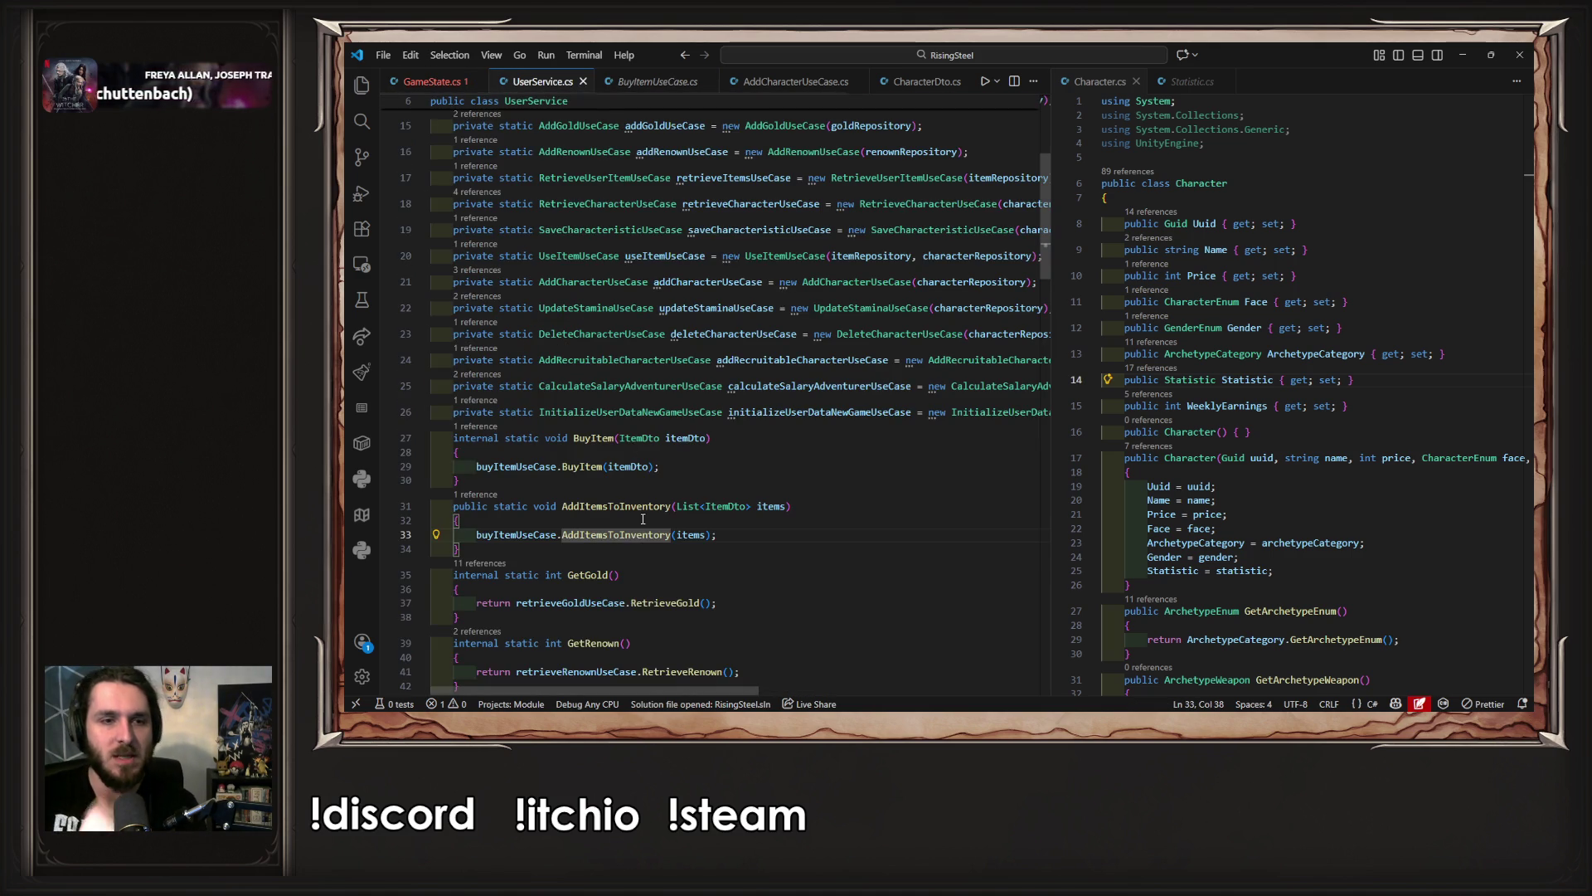
{"action": "key", "text": "F12"}
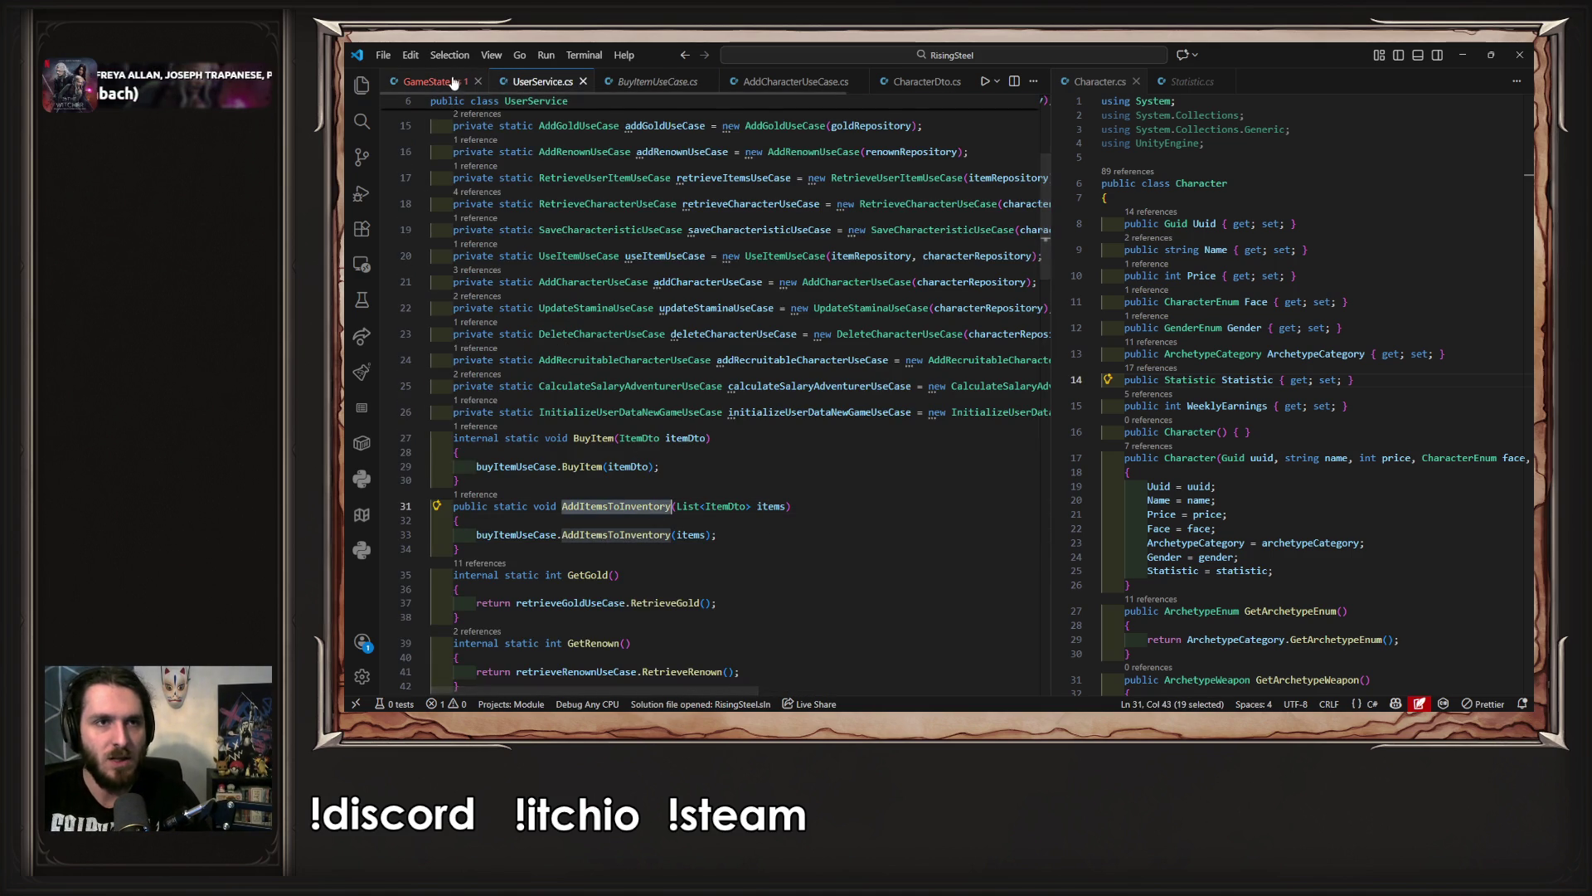
{"action": "left_click", "coordinate": [431, 81]}
{"action": "key", "text": "ctrl+s"}
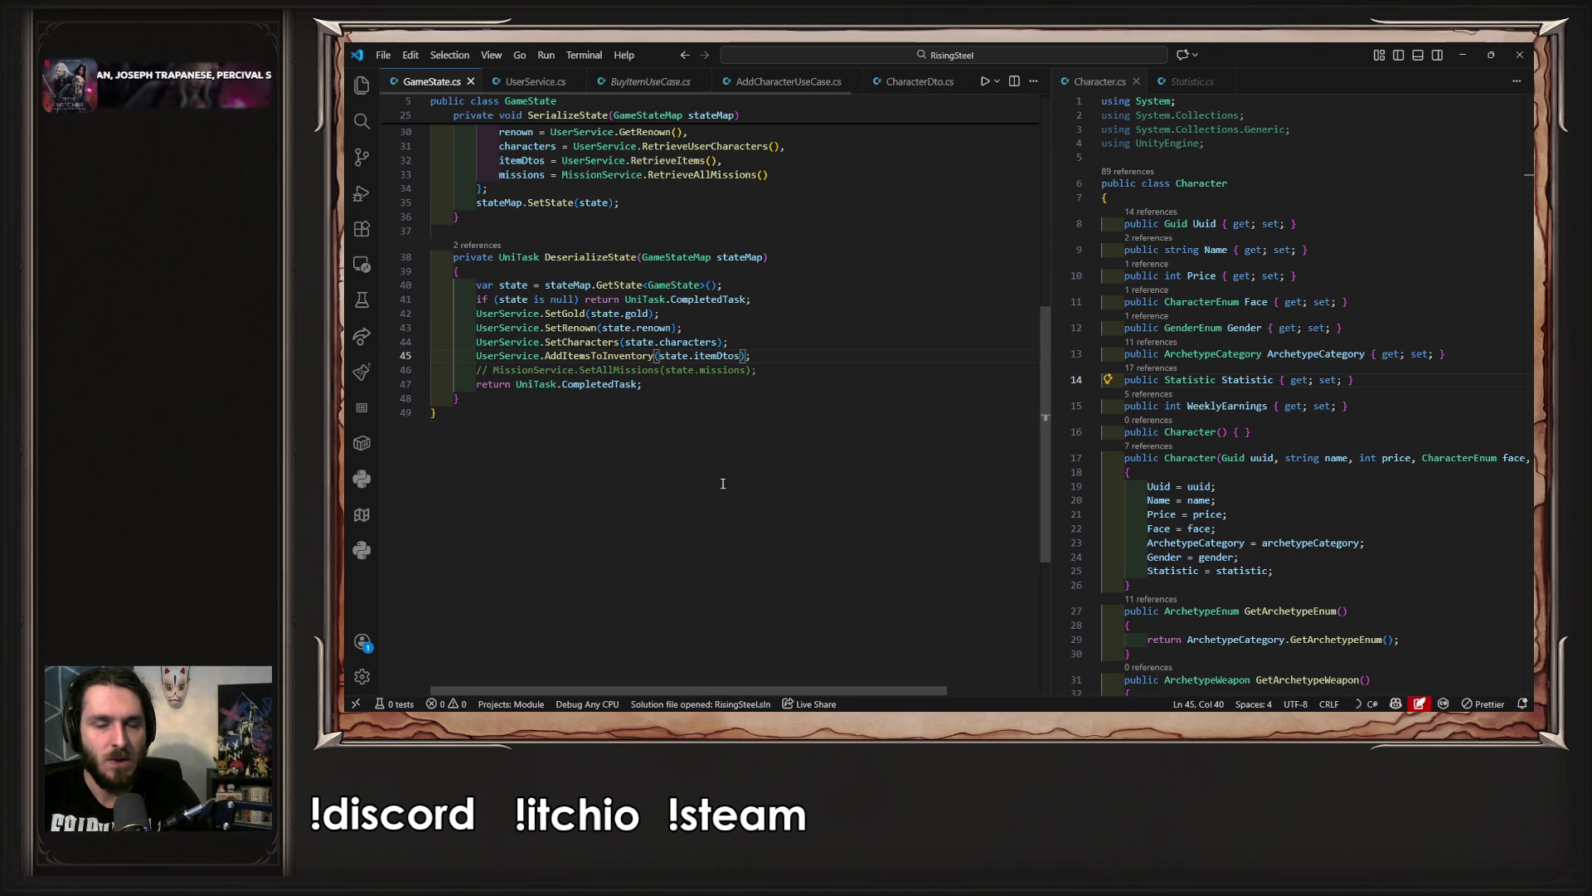
Step: Uncomment the MissionService.SetAllMissions(state.missions) line
{"action": "mouse_move", "coordinate": [655, 357]}
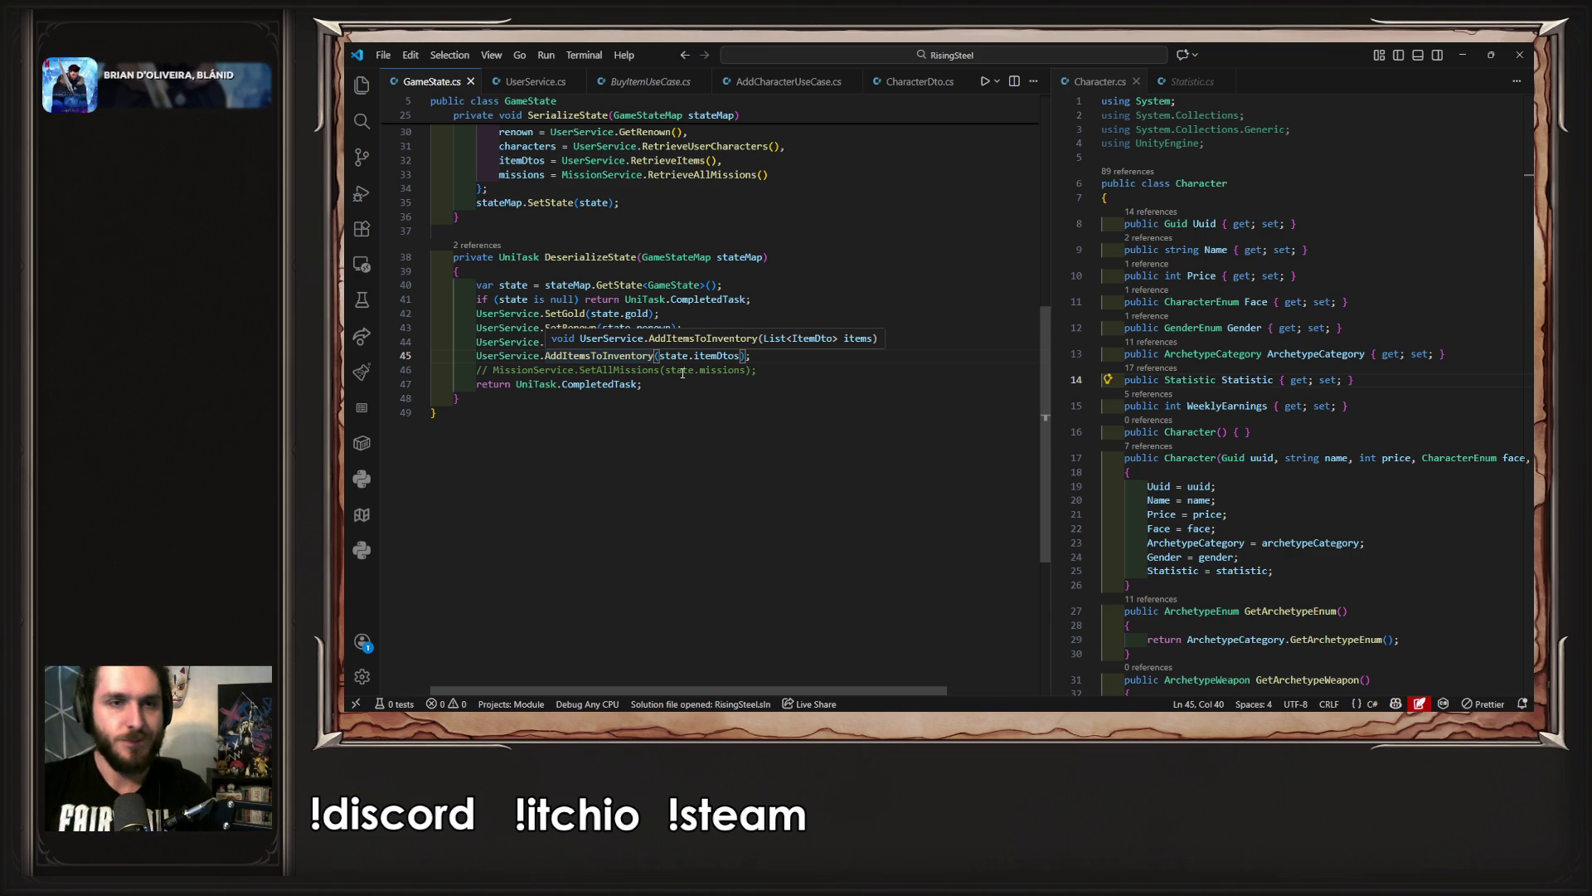
{"action": "left_click", "coordinate": [683, 370]}
{"action": "key", "text": "ctrl+slash"}
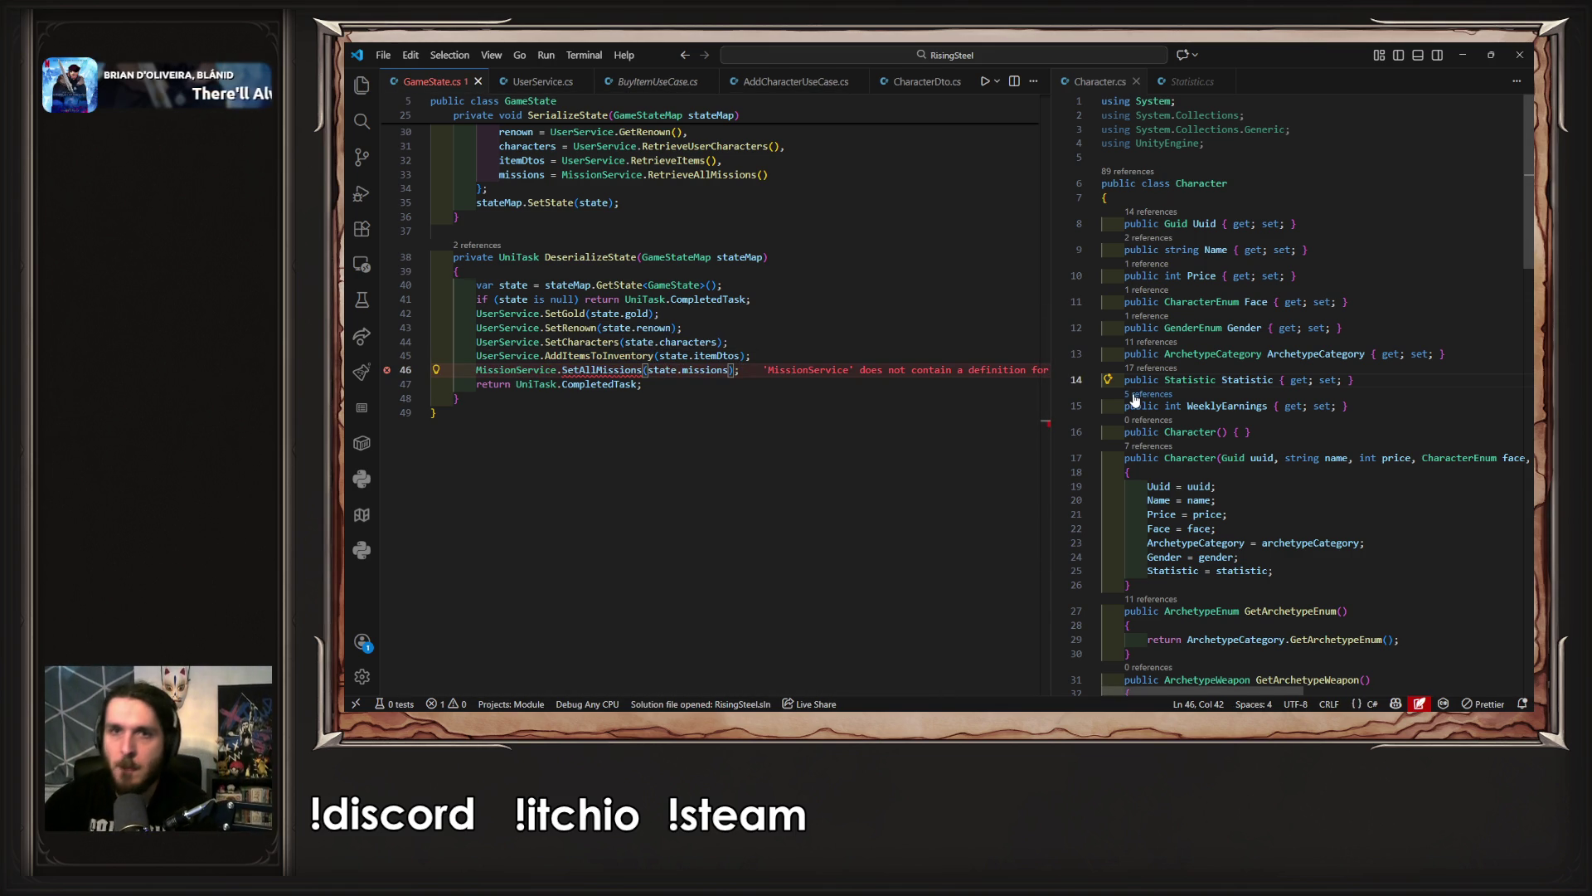
Step: Close the side Character.cs and Statistic.cs tabs and generate the SetAllMissions stub in MissionService.cs
{"action": "left_click", "coordinate": [1135, 82]}
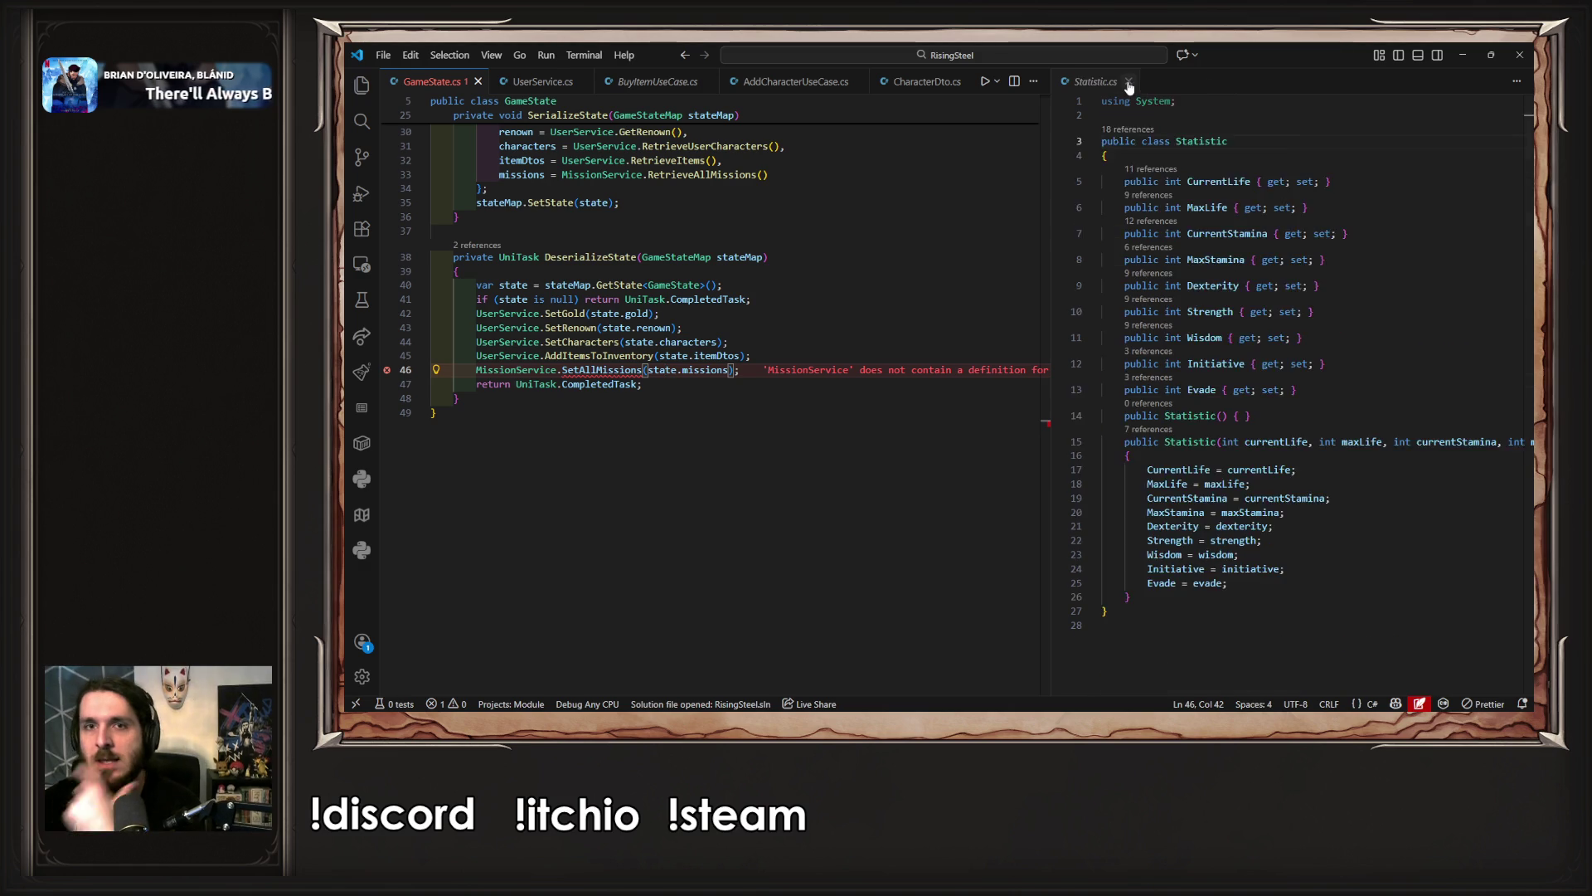
{"action": "left_click", "coordinate": [1130, 81]}
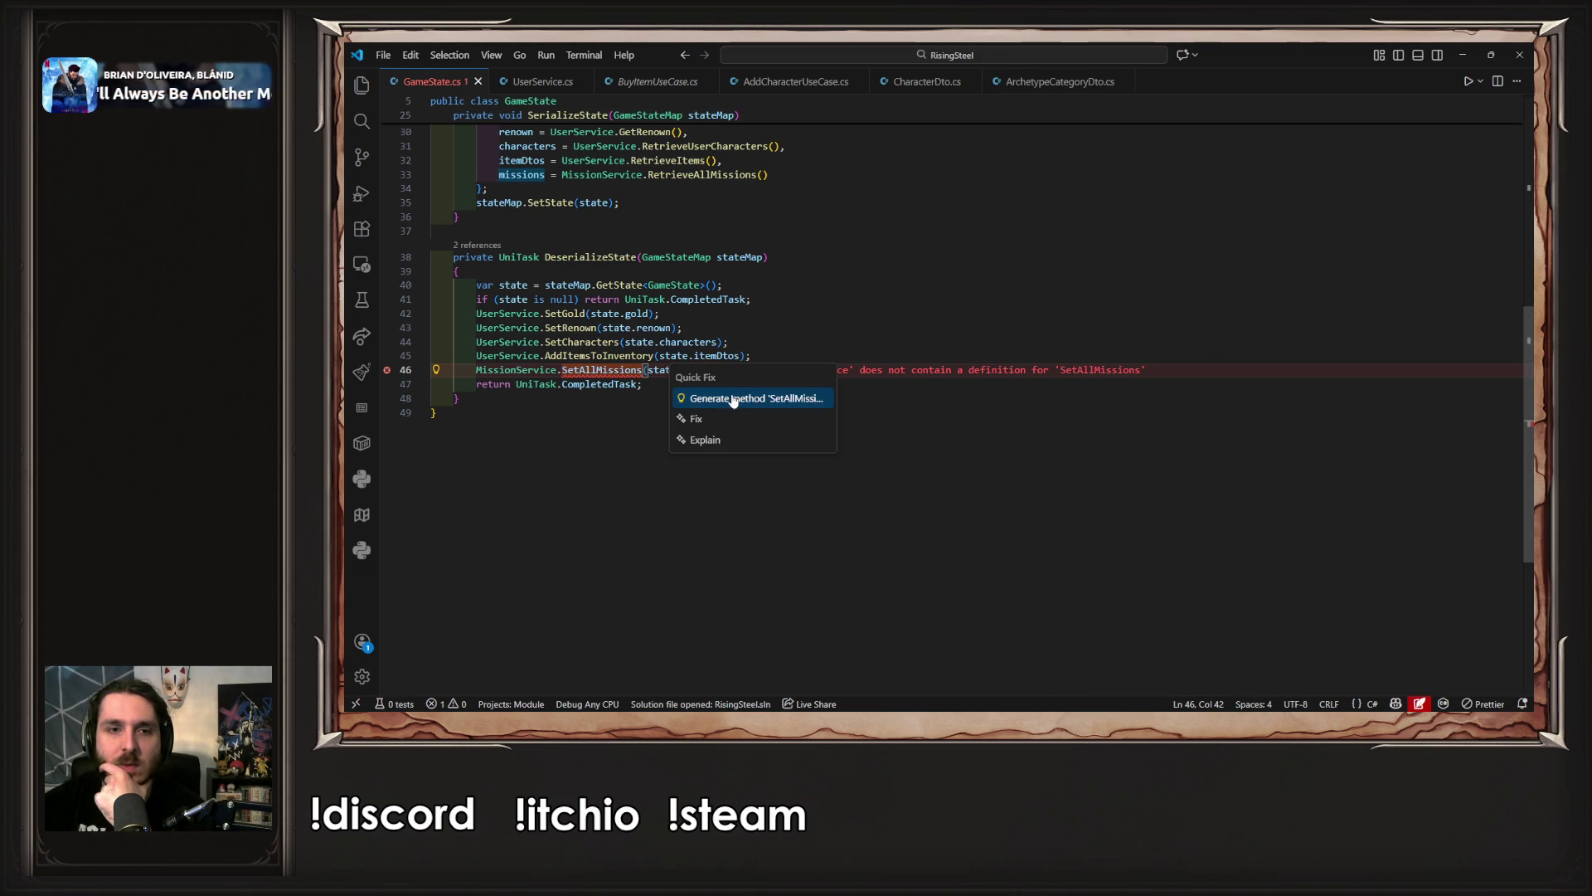
{"action": "double_click", "coordinate": [623, 373]}
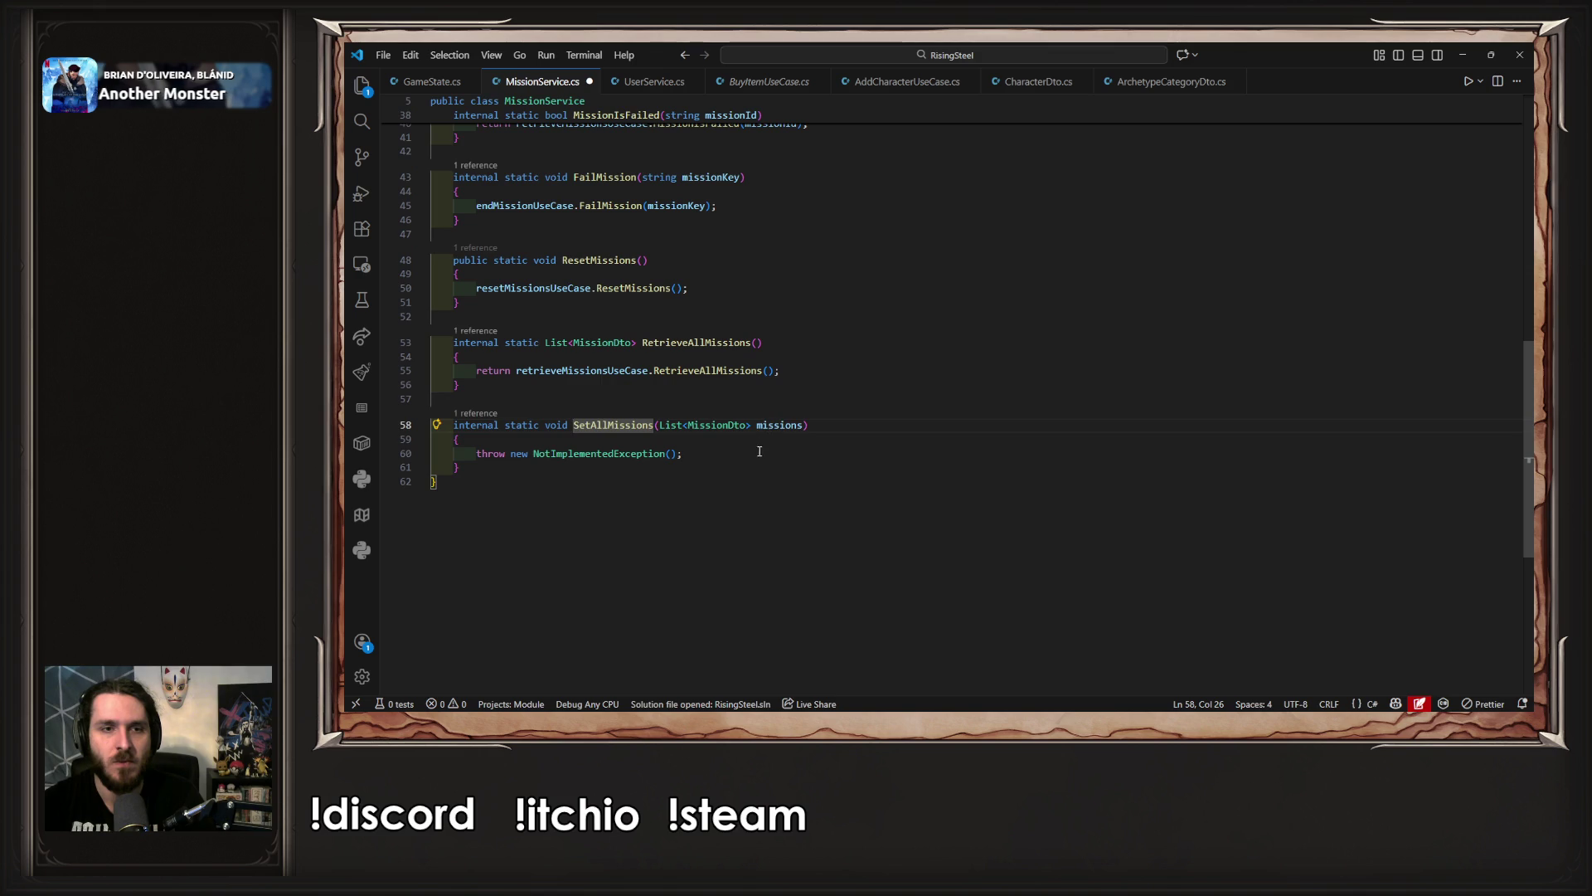
{"action": "left_click", "coordinate": [758, 456]}
{"action": "scroll", "coordinate": [757, 455], "scroll_direction": "up", "scroll_amount": 10}
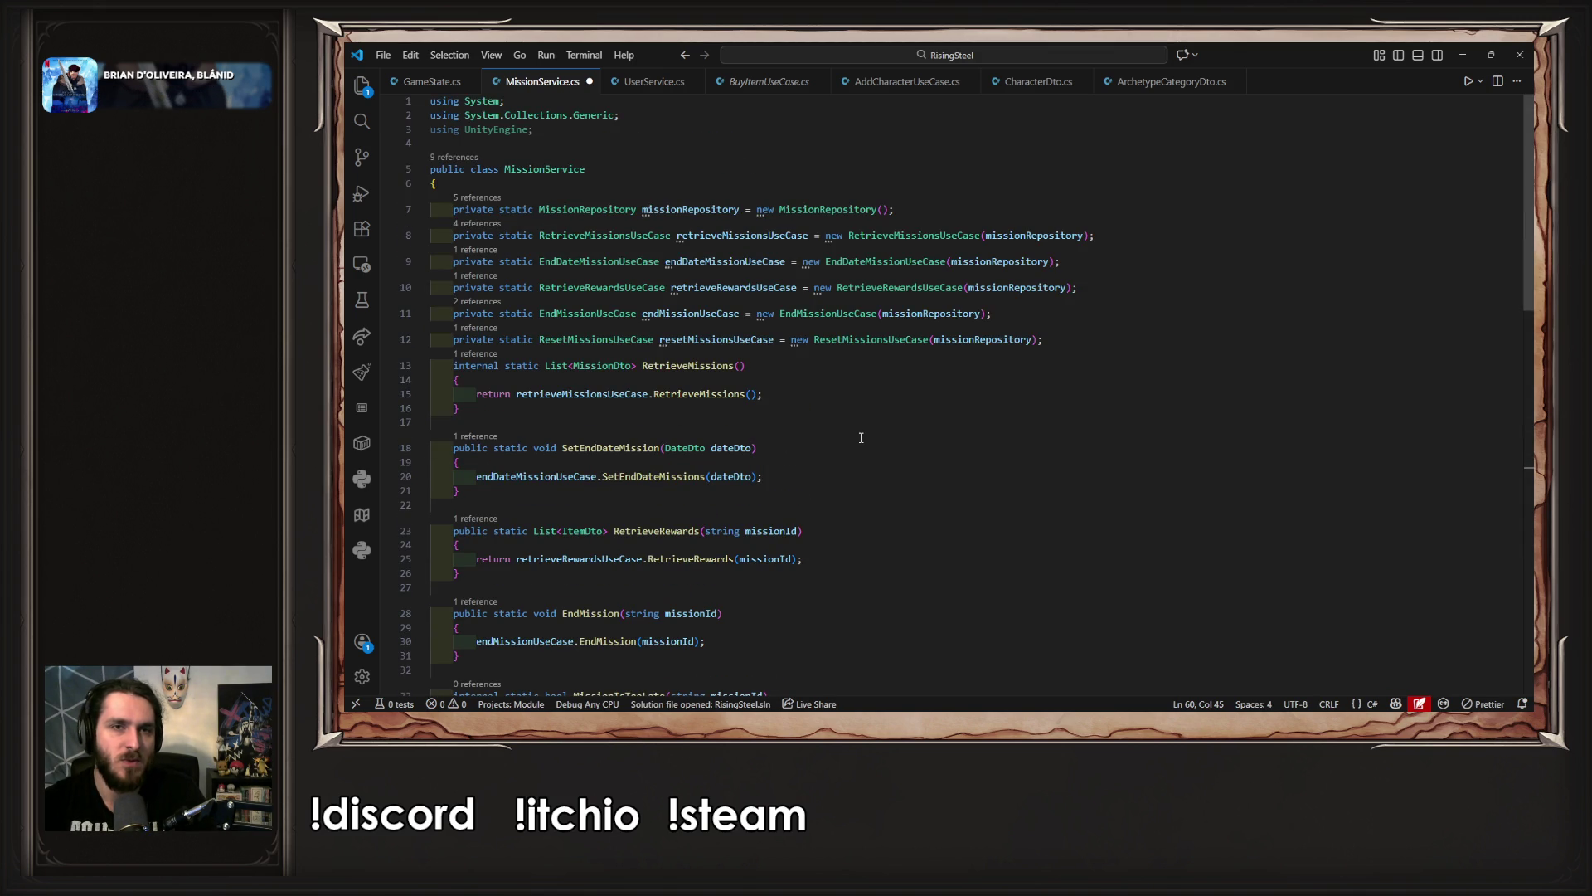
Step: Delete the blank lines around SetAllMissions, ResetMissions, FailMission, MissionIsFailed and MissionIsTooLate
{"action": "scroll", "coordinate": [861, 437], "scroll_direction": "down", "scroll_amount": 15}
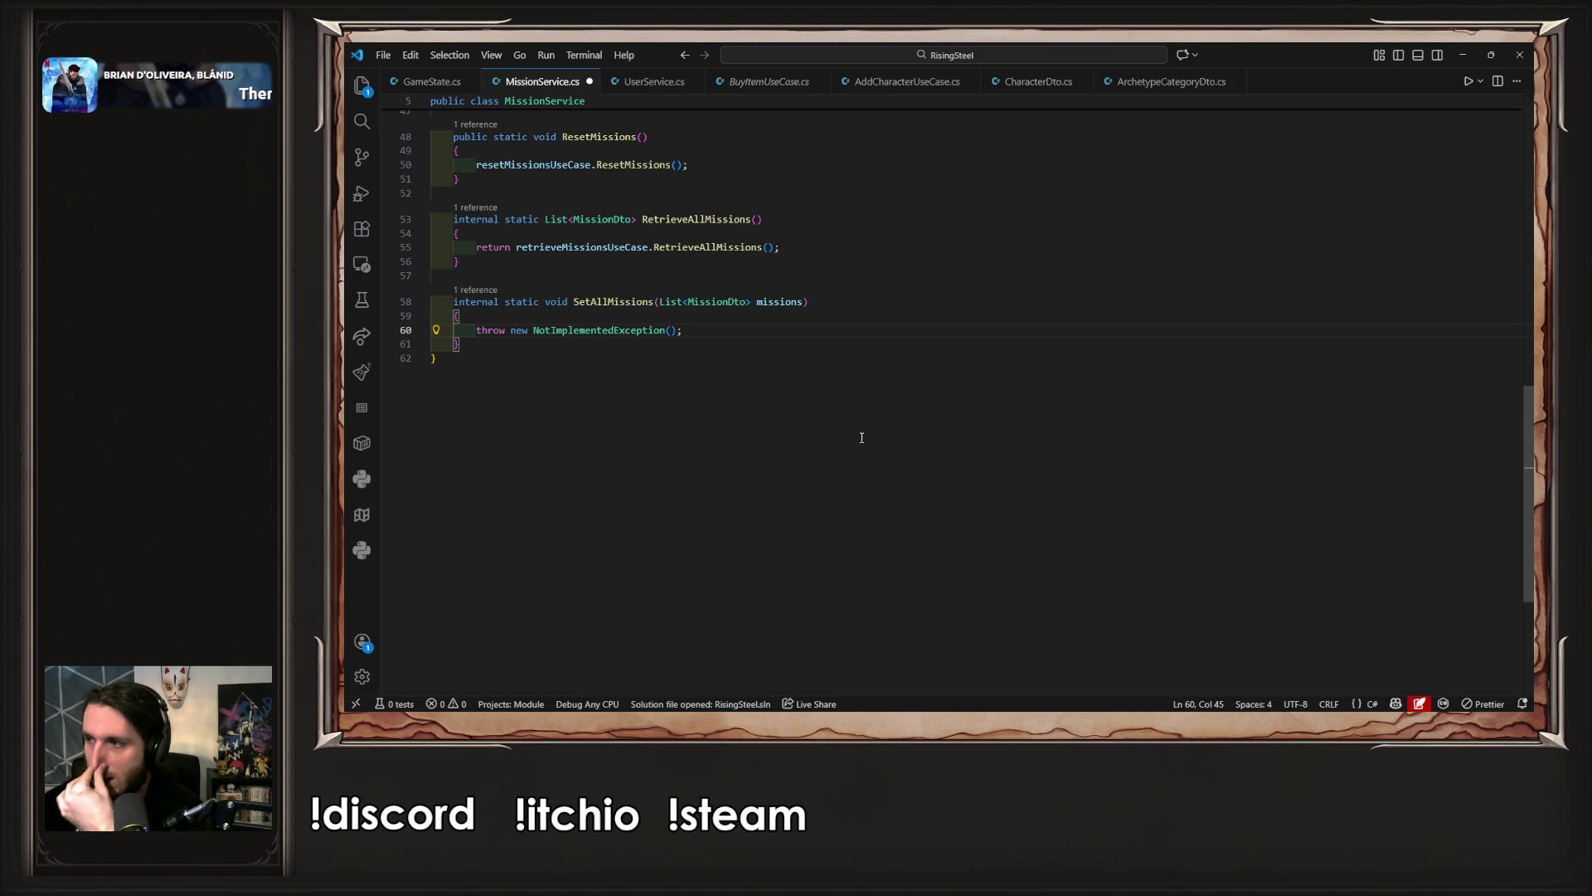
{"action": "scroll", "coordinate": [613, 411], "scroll_direction": "up", "scroll_amount": 2}
{"action": "left_click", "coordinate": [523, 331]}
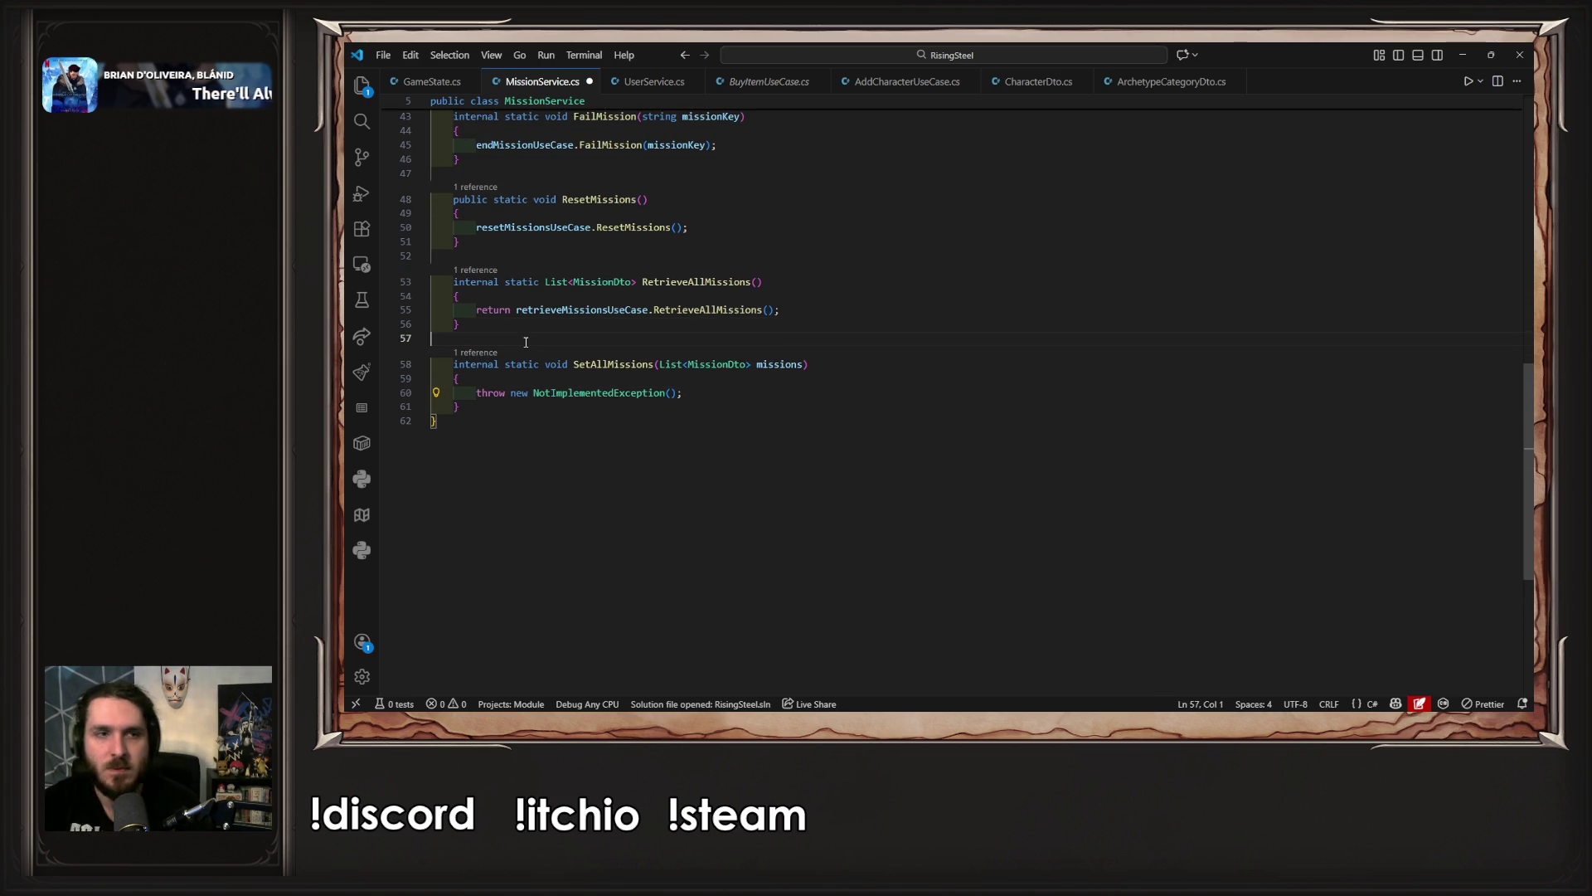
{"action": "key", "text": "BackSpace"}
{"action": "left_click", "coordinate": [501, 256]}
{"action": "key", "text": "BackSpace"}
{"action": "scroll", "coordinate": [501, 270], "scroll_direction": "up", "scroll_amount": 5}
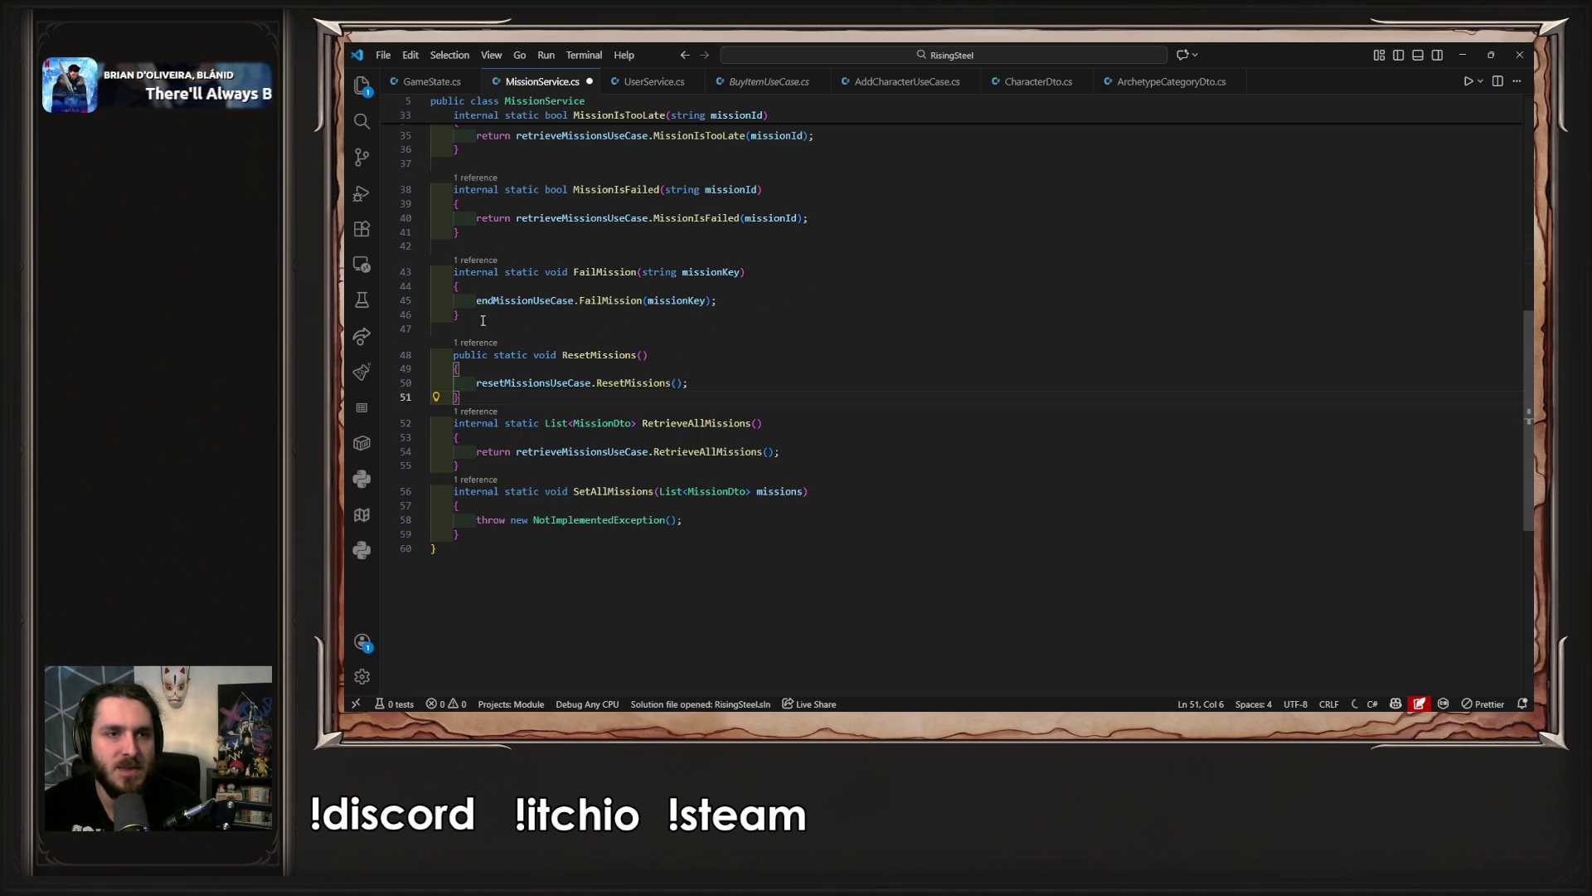
{"action": "left_click", "coordinate": [489, 328]}
{"action": "key", "text": "BackSpace"}
{"action": "left_click", "coordinate": [480, 246]}
{"action": "key", "text": "BackSpace"}
{"action": "scroll", "coordinate": [481, 254], "scroll_direction": "up", "scroll_amount": 2}
{"action": "left_click", "coordinate": [481, 255]}
{"action": "key", "text": "BackSpace"}
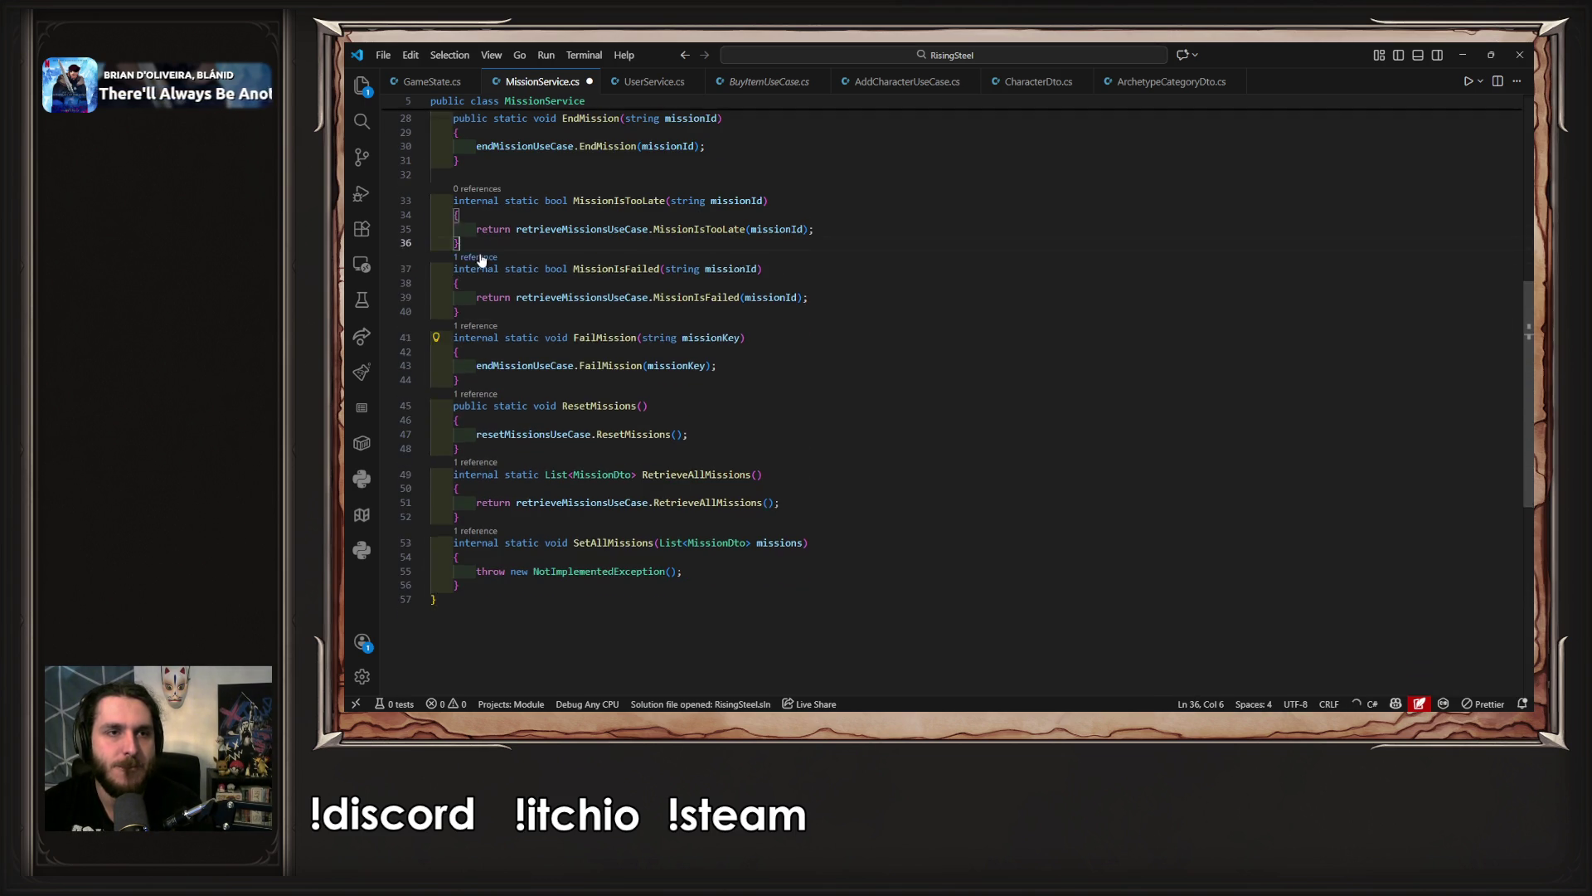
Step: Remove the blank line after EndMission, restoring the closing brace deleted by mistake
{"action": "scroll", "coordinate": [481, 257], "scroll_direction": "up", "scroll_amount": 2}
{"action": "left_click", "coordinate": [481, 259]}
{"action": "key", "text": "BackSpace"}
{"action": "key", "text": "ctrl+z"}
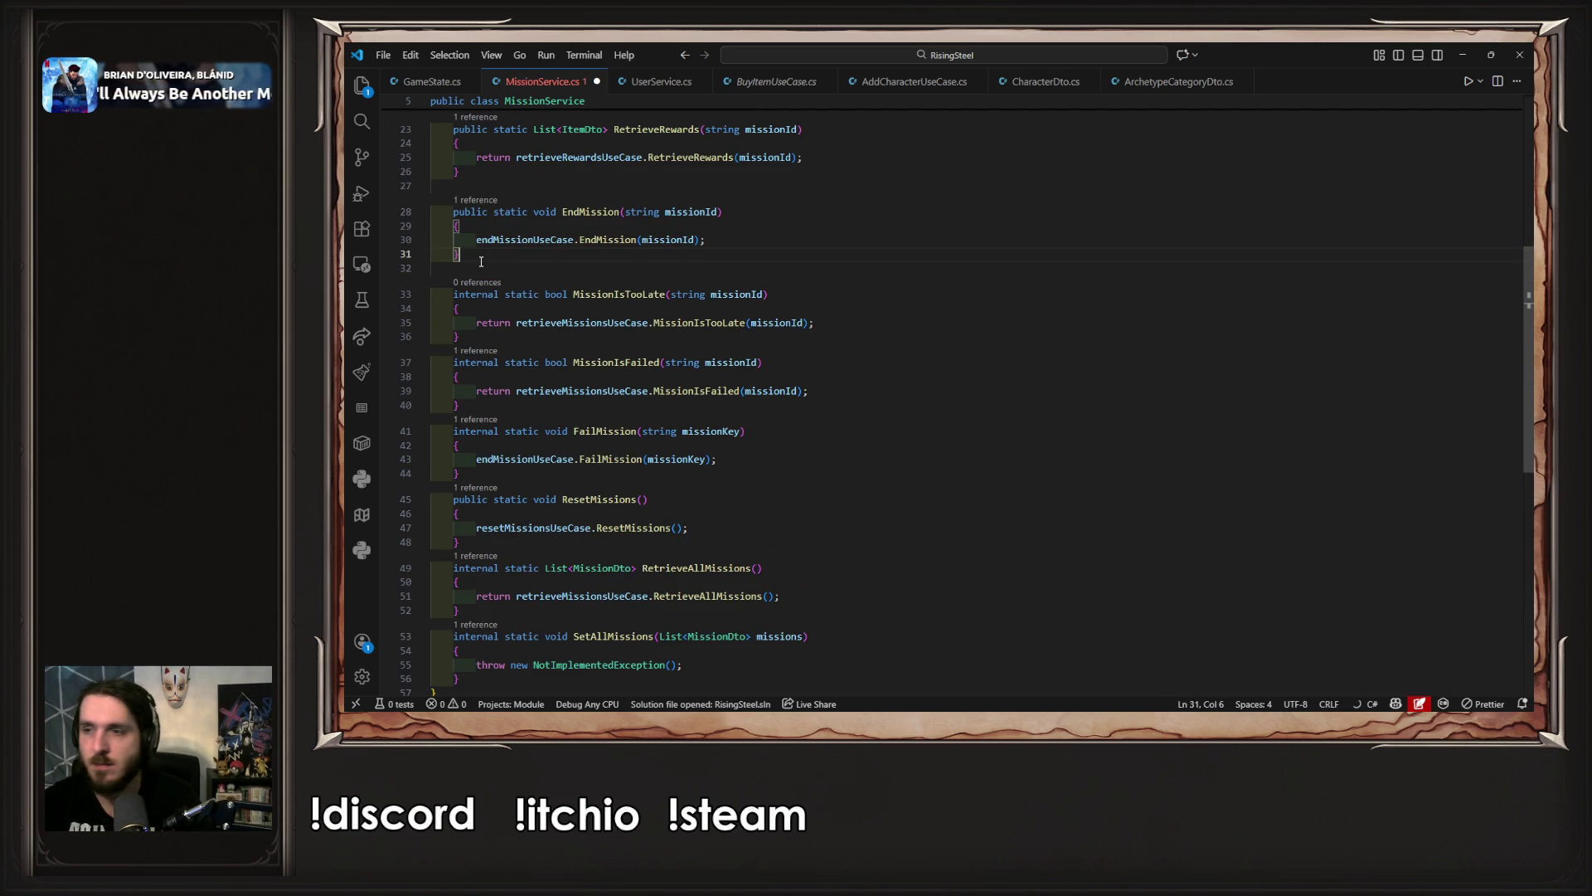
{"action": "left_click", "coordinate": [481, 262]}
{"action": "key", "text": "BackSpace"}
Step: Remove the blank lines after RetrieveRewards, SetEndDateMission and RetrieveMissions, then save MissionService.cs
{"action": "scroll", "coordinate": [481, 261], "scroll_direction": "up", "scroll_amount": 2}
{"action": "left_click", "coordinate": [480, 274]}
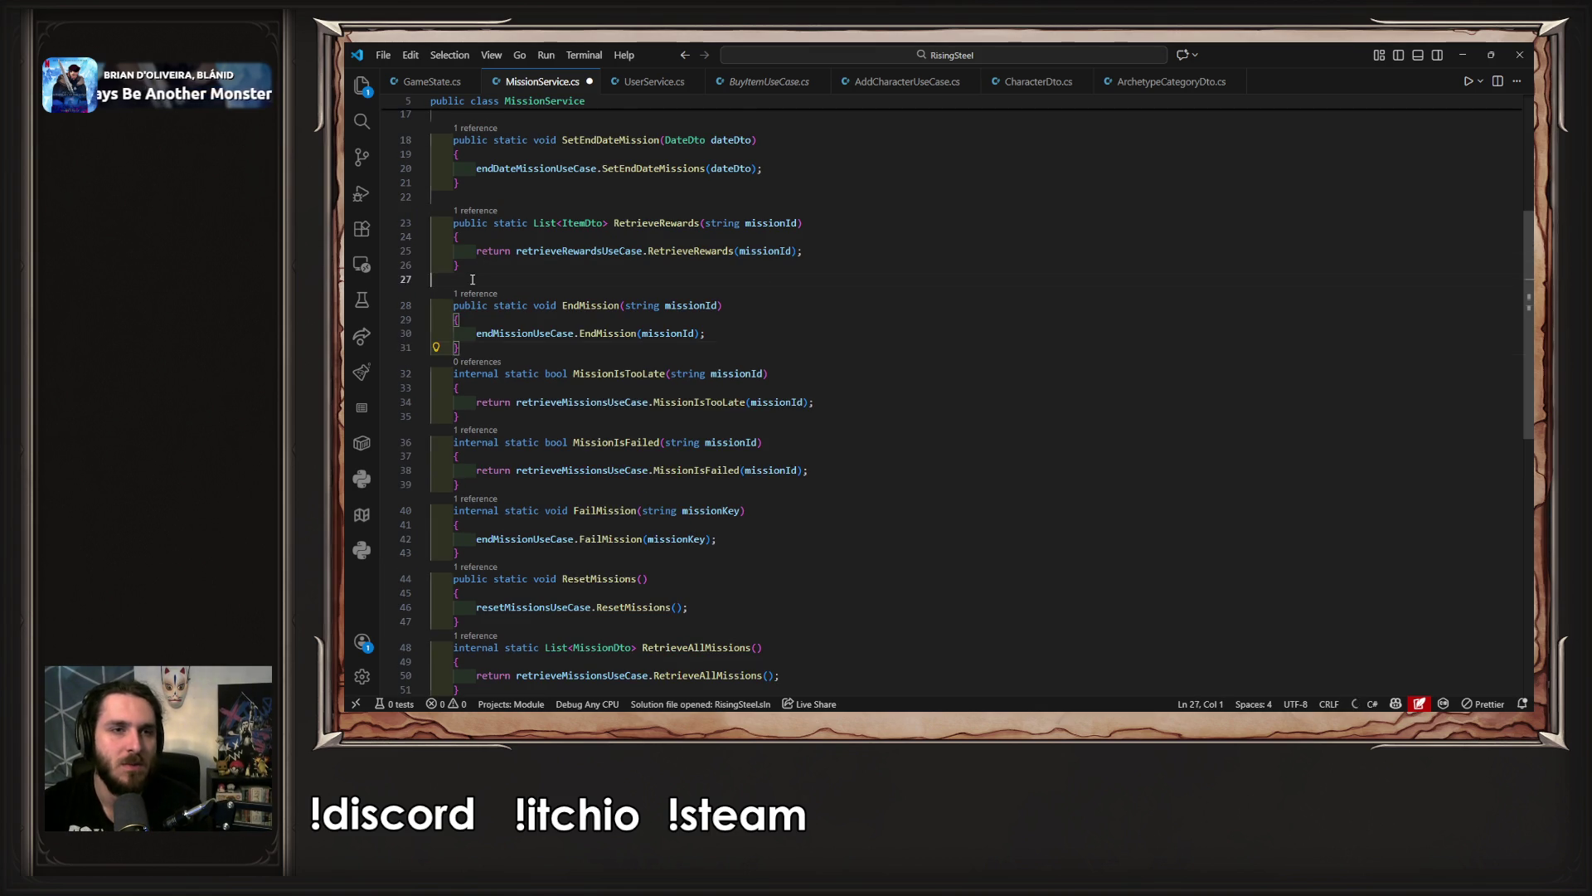
{"action": "key", "text": "BackSpace"}
{"action": "scroll", "coordinate": [479, 274], "scroll_direction": "up", "scroll_amount": 2}
{"action": "left_click", "coordinate": [471, 274]}
{"action": "key", "text": "BackSpace"}
{"action": "scroll", "coordinate": [474, 265], "scroll_direction": "up", "scroll_amount": 2}
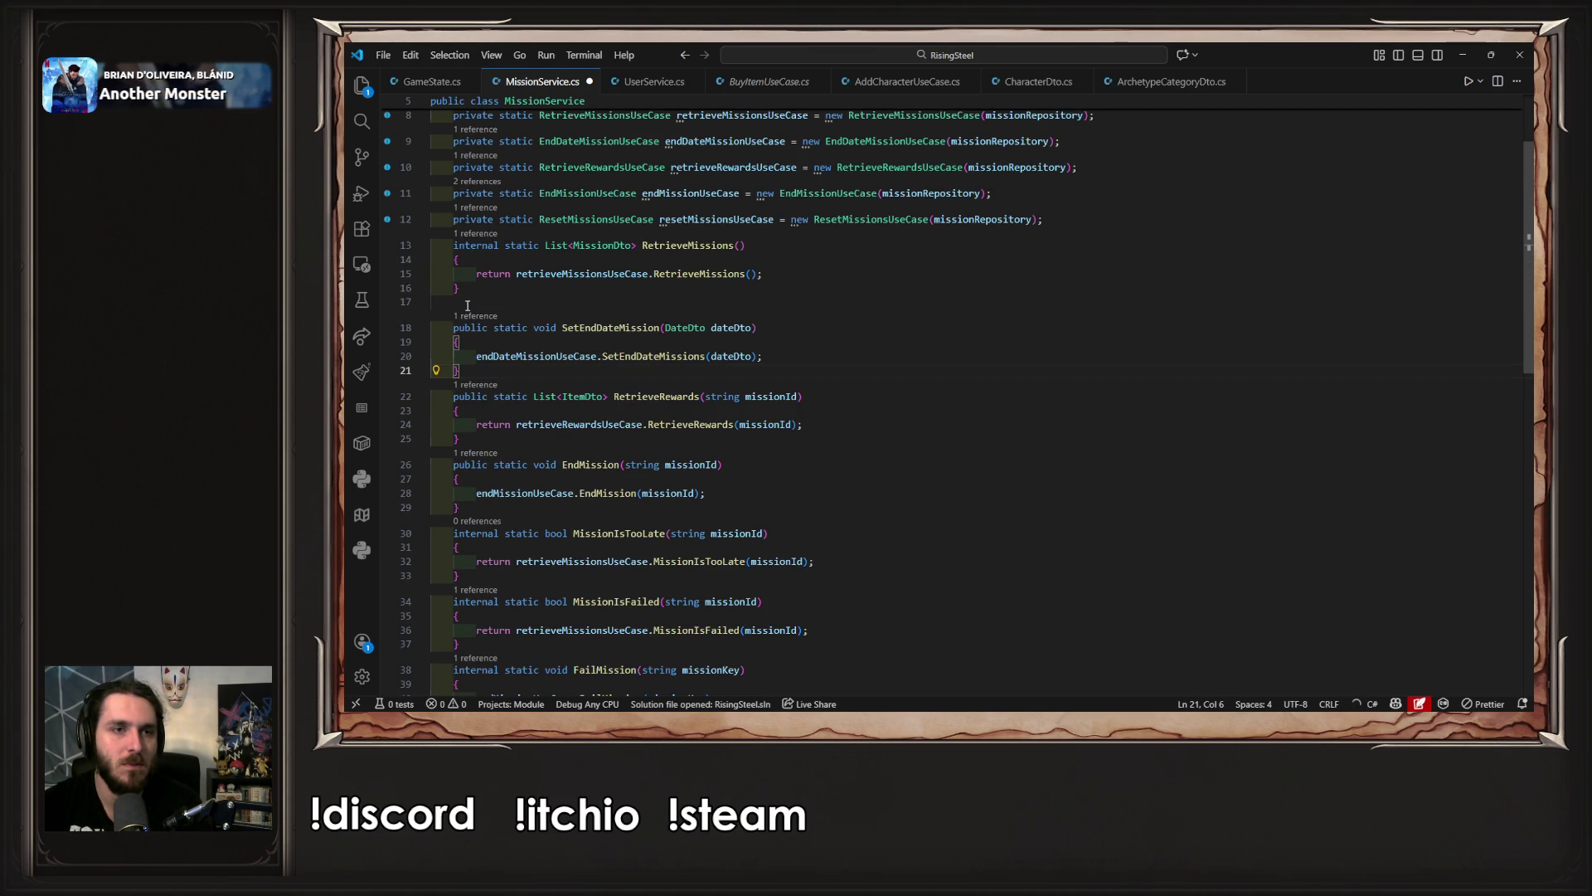
{"action": "left_click", "coordinate": [466, 303]}
{"action": "key", "text": "BackSpace"}
{"action": "key", "text": "ctrl+s"}
{"action": "scroll", "coordinate": [589, 296], "scroll_direction": "down", "scroll_amount": 10}
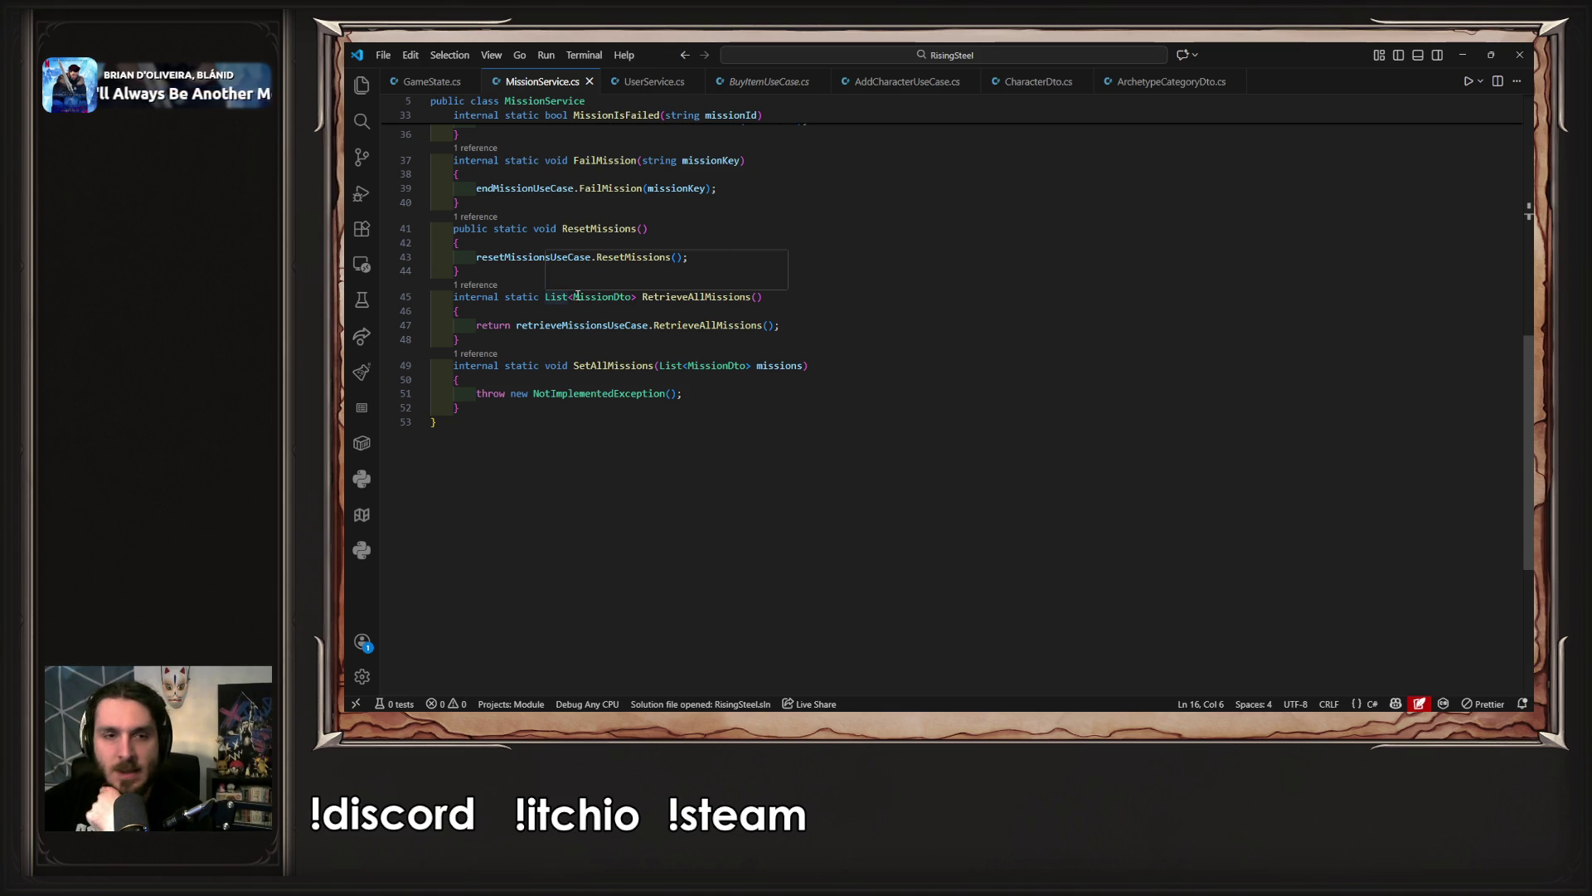
{"action": "left_click", "coordinate": [882, 384]}
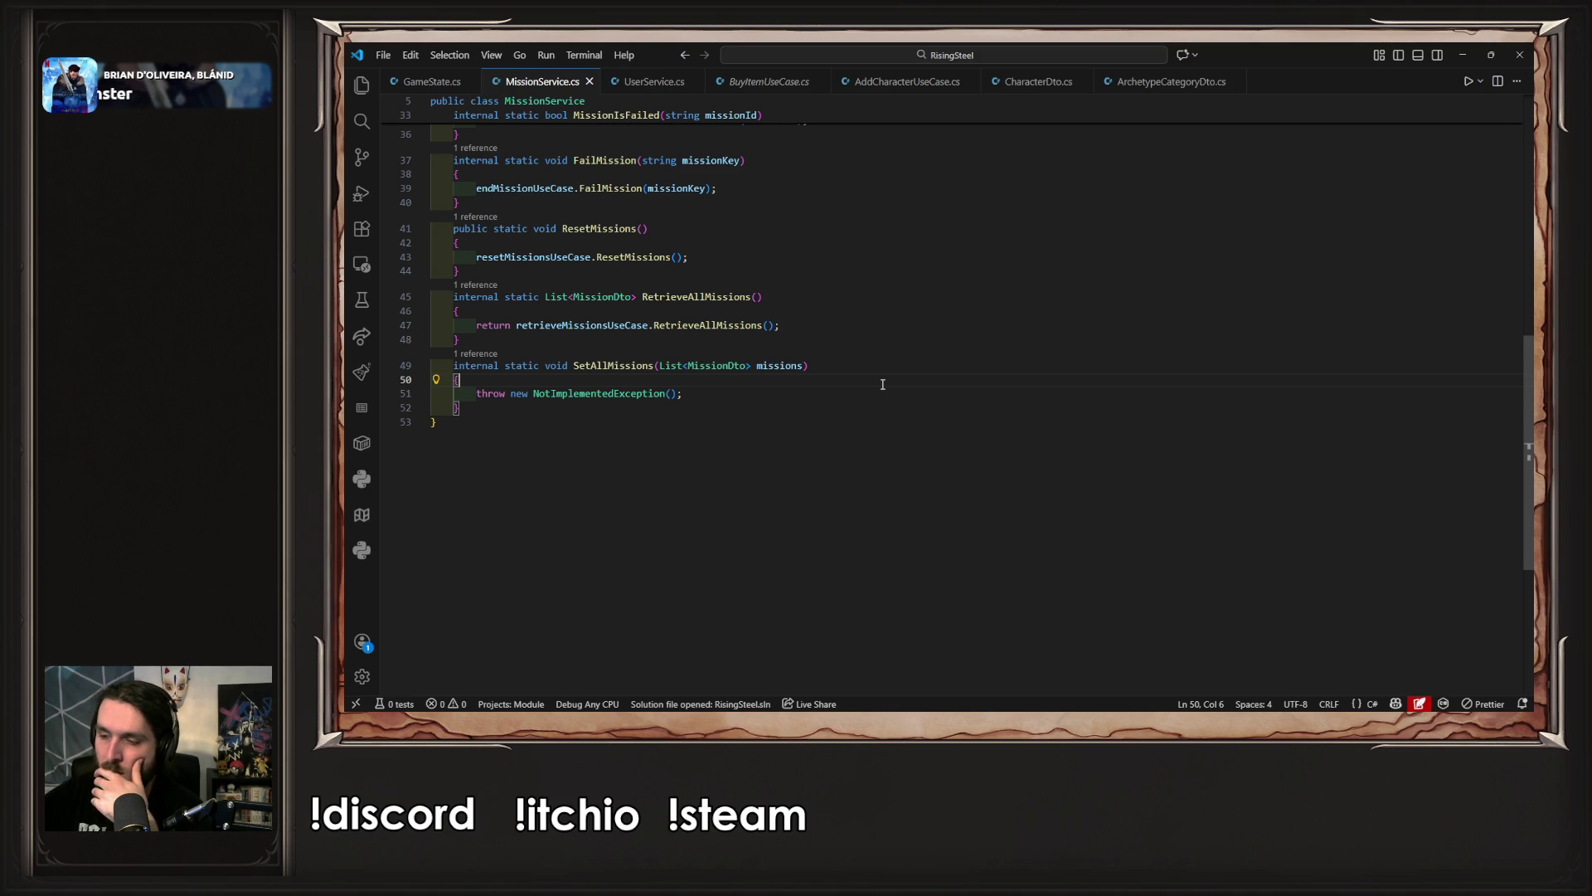
{"action": "scroll", "coordinate": [855, 373], "scroll_direction": "up", "scroll_amount": 10}
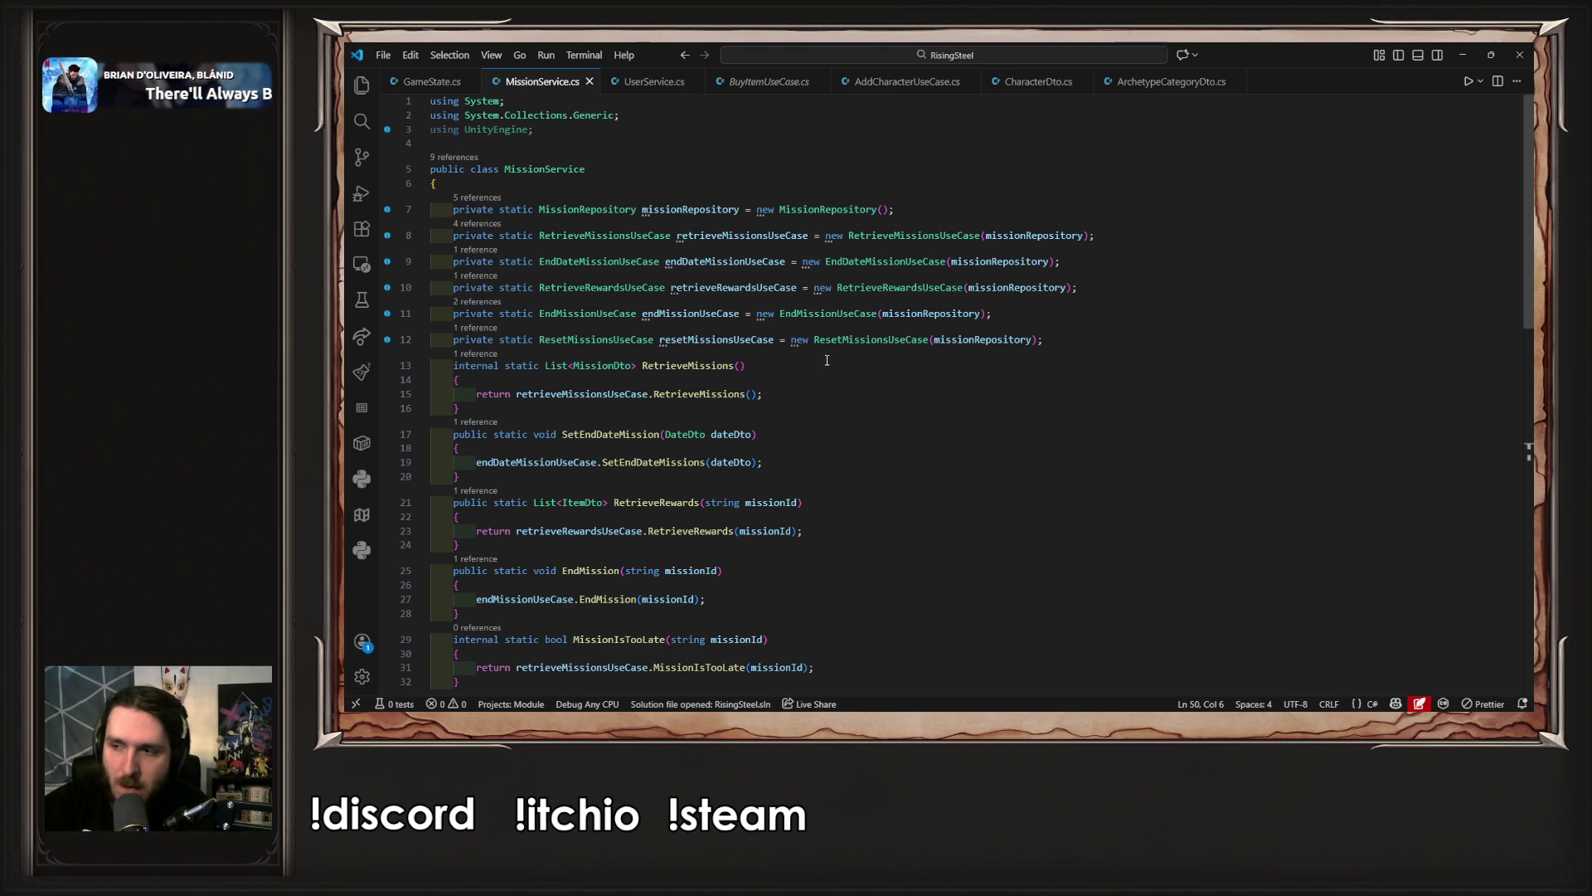
{"action": "scroll", "coordinate": [825, 377], "scroll_direction": "down", "scroll_amount": 2}
{"action": "scroll", "coordinate": [821, 390], "scroll_direction": "down", "scroll_amount": 7}
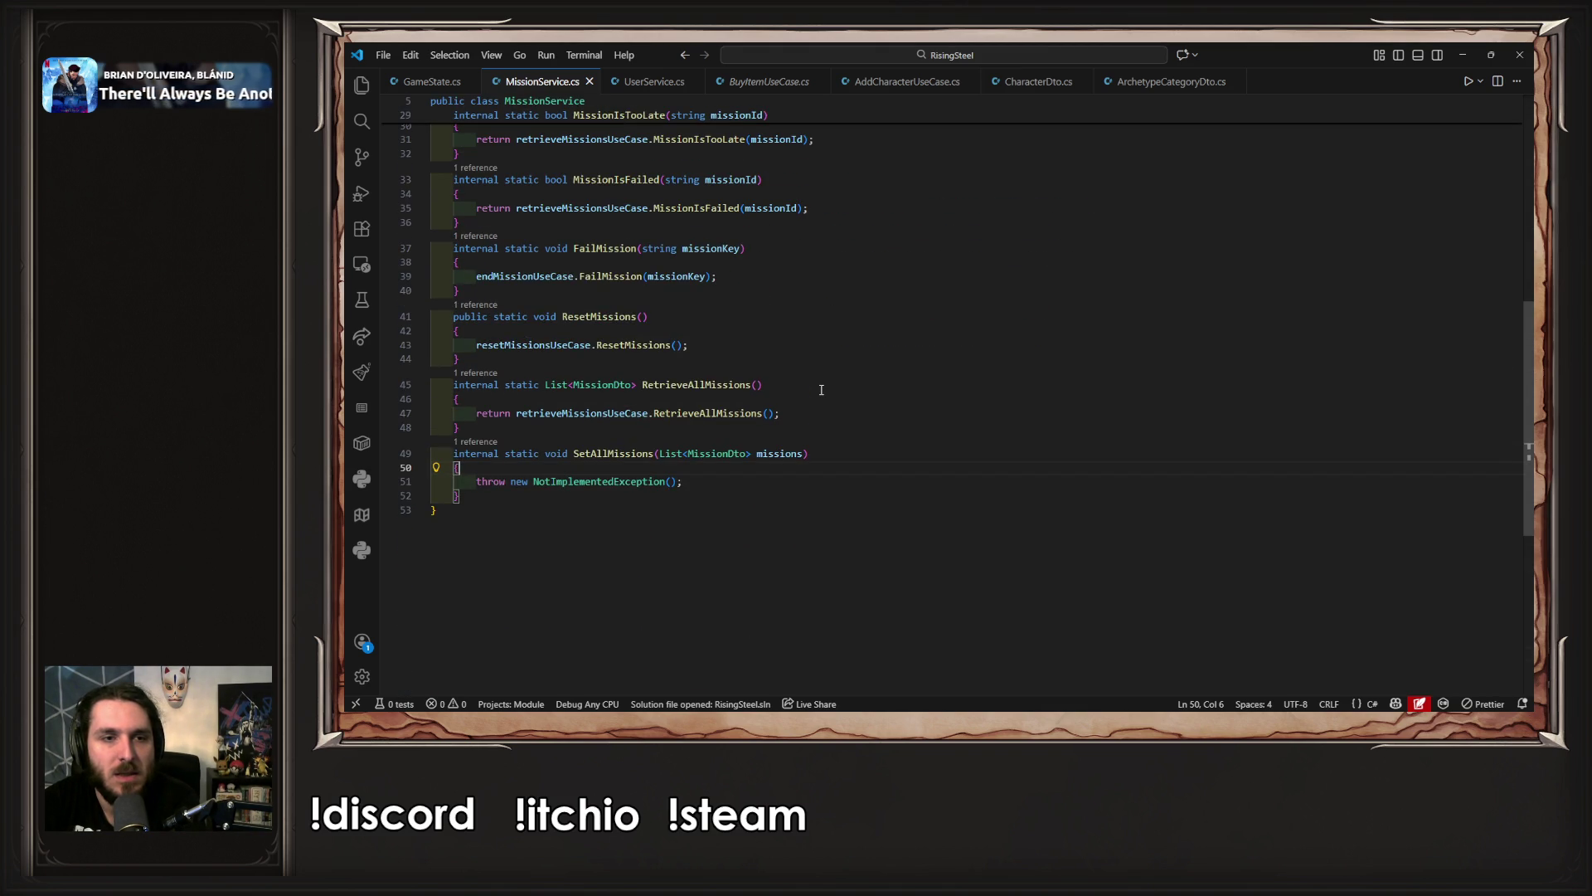
{"action": "scroll", "coordinate": [821, 390], "scroll_direction": "up", "scroll_amount": 9}
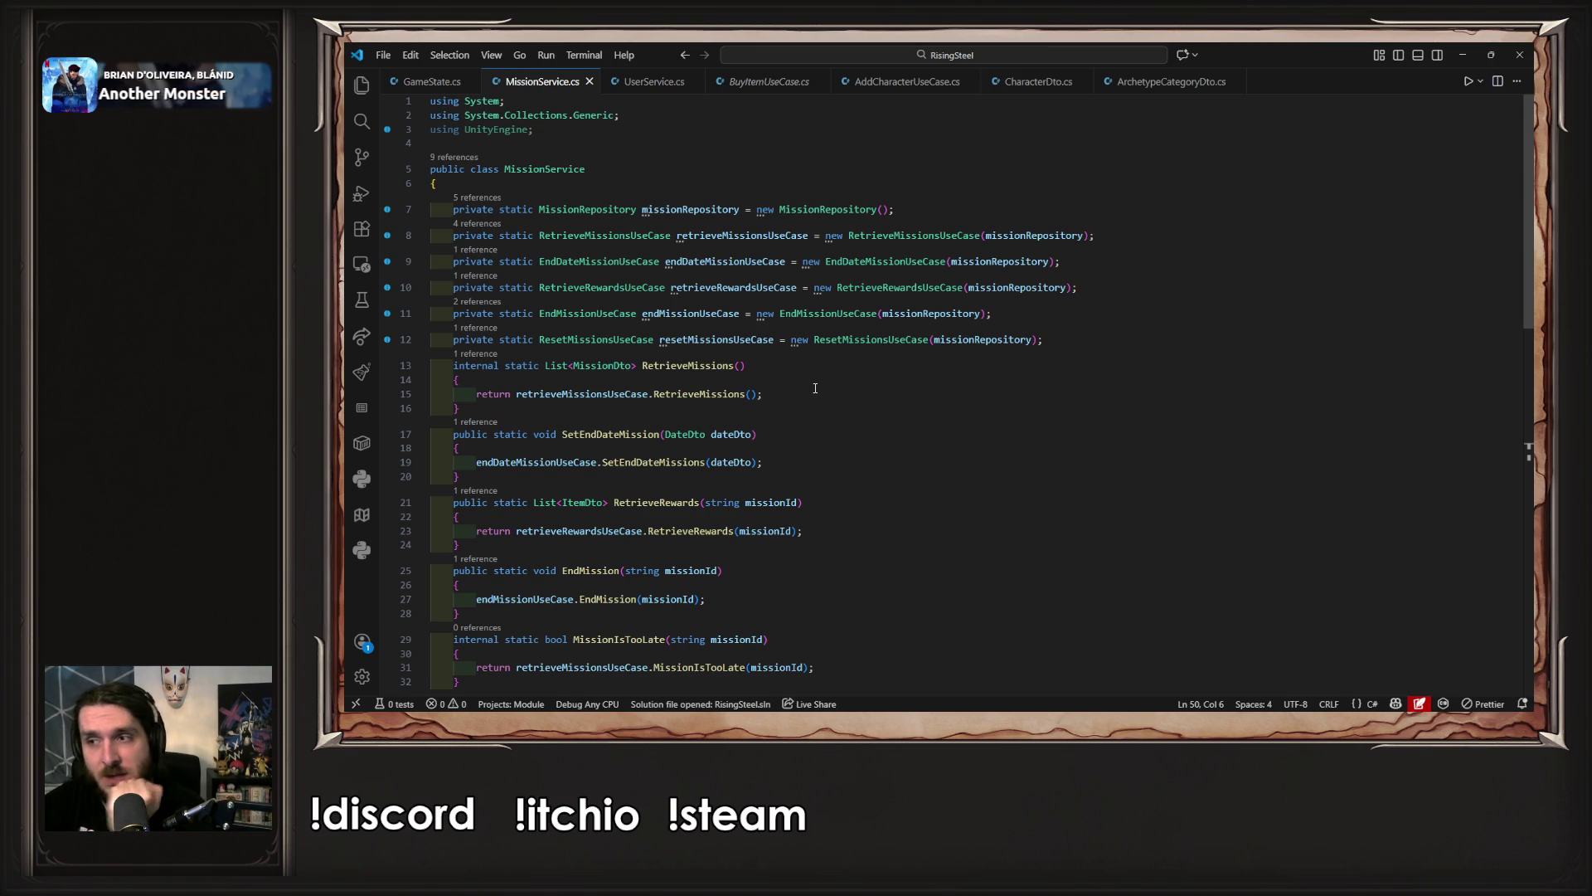
{"action": "scroll", "coordinate": [815, 387], "scroll_direction": "down", "scroll_amount": 5}
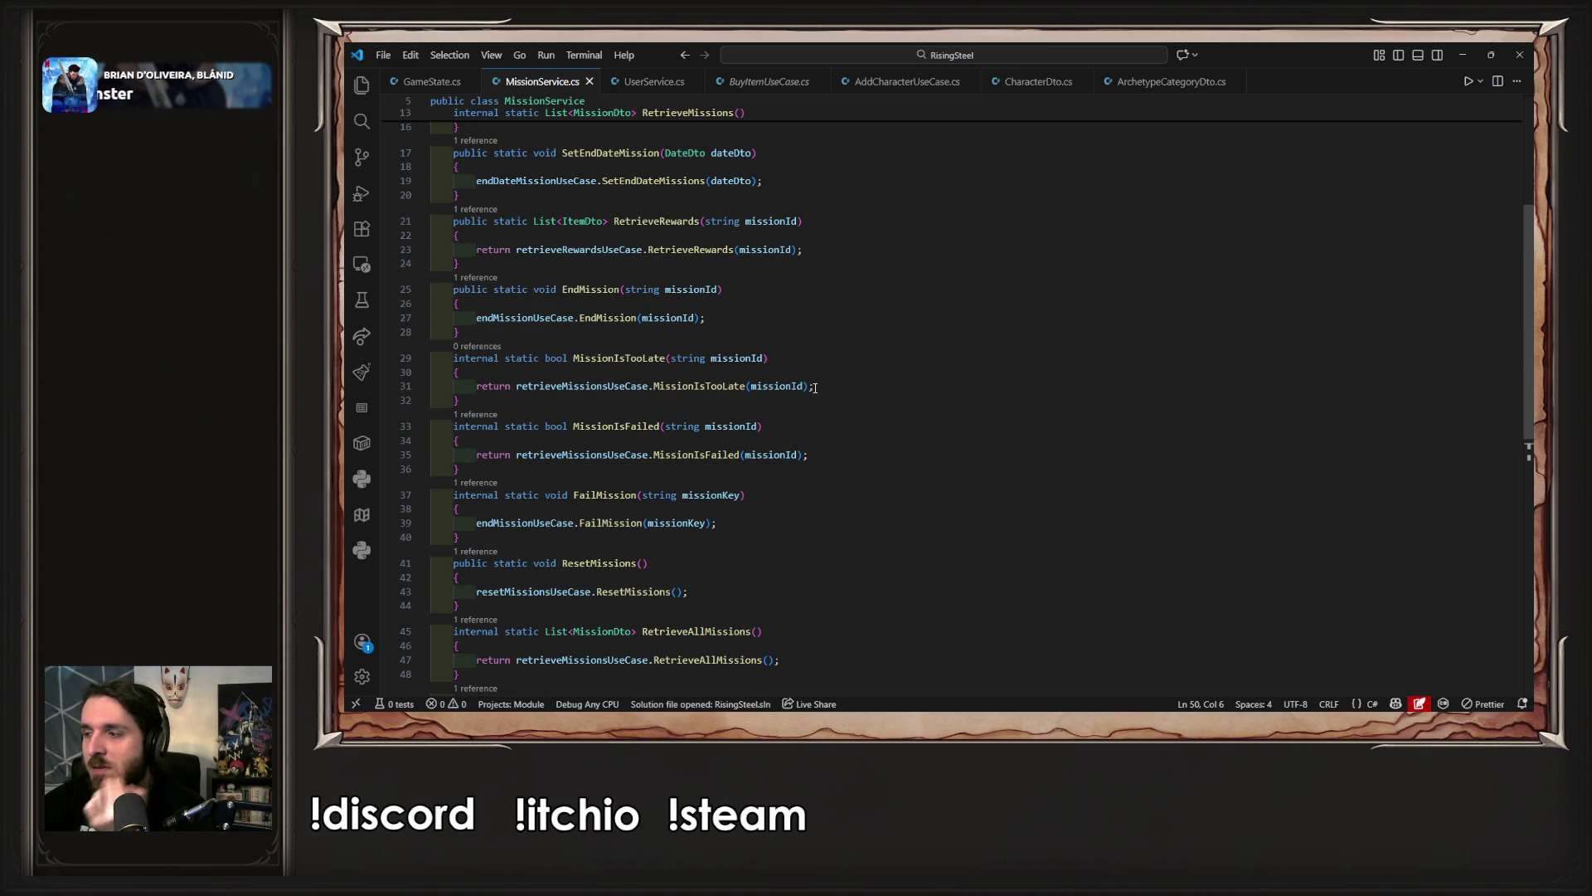
{"action": "scroll", "coordinate": [815, 388], "scroll_direction": "down", "scroll_amount": 3}
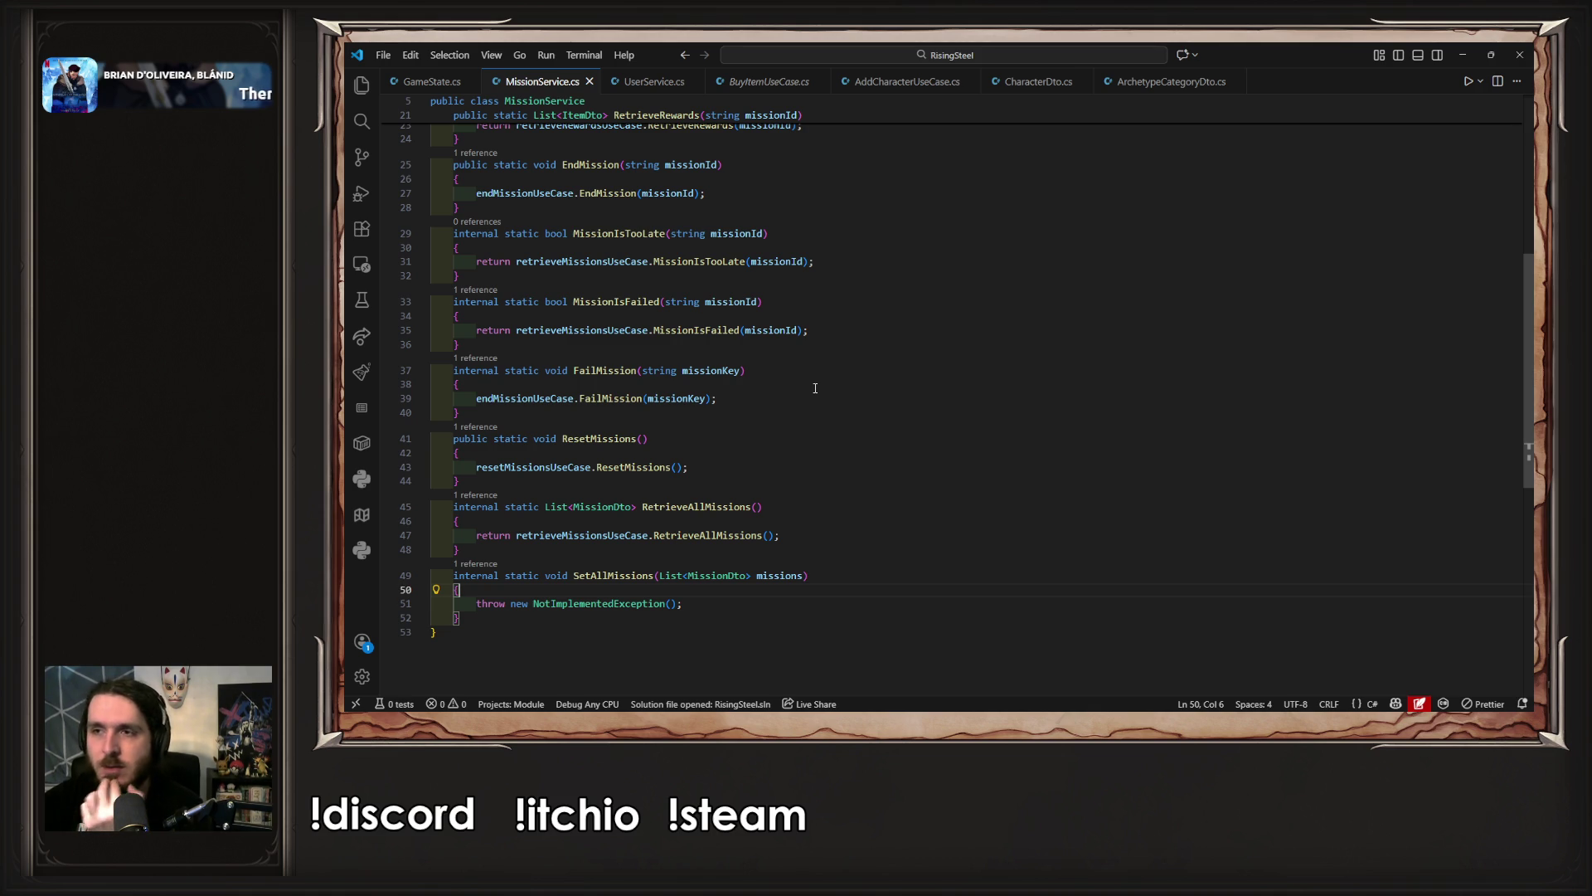
{"action": "scroll", "coordinate": [815, 387], "scroll_direction": "down", "scroll_amount": 2}
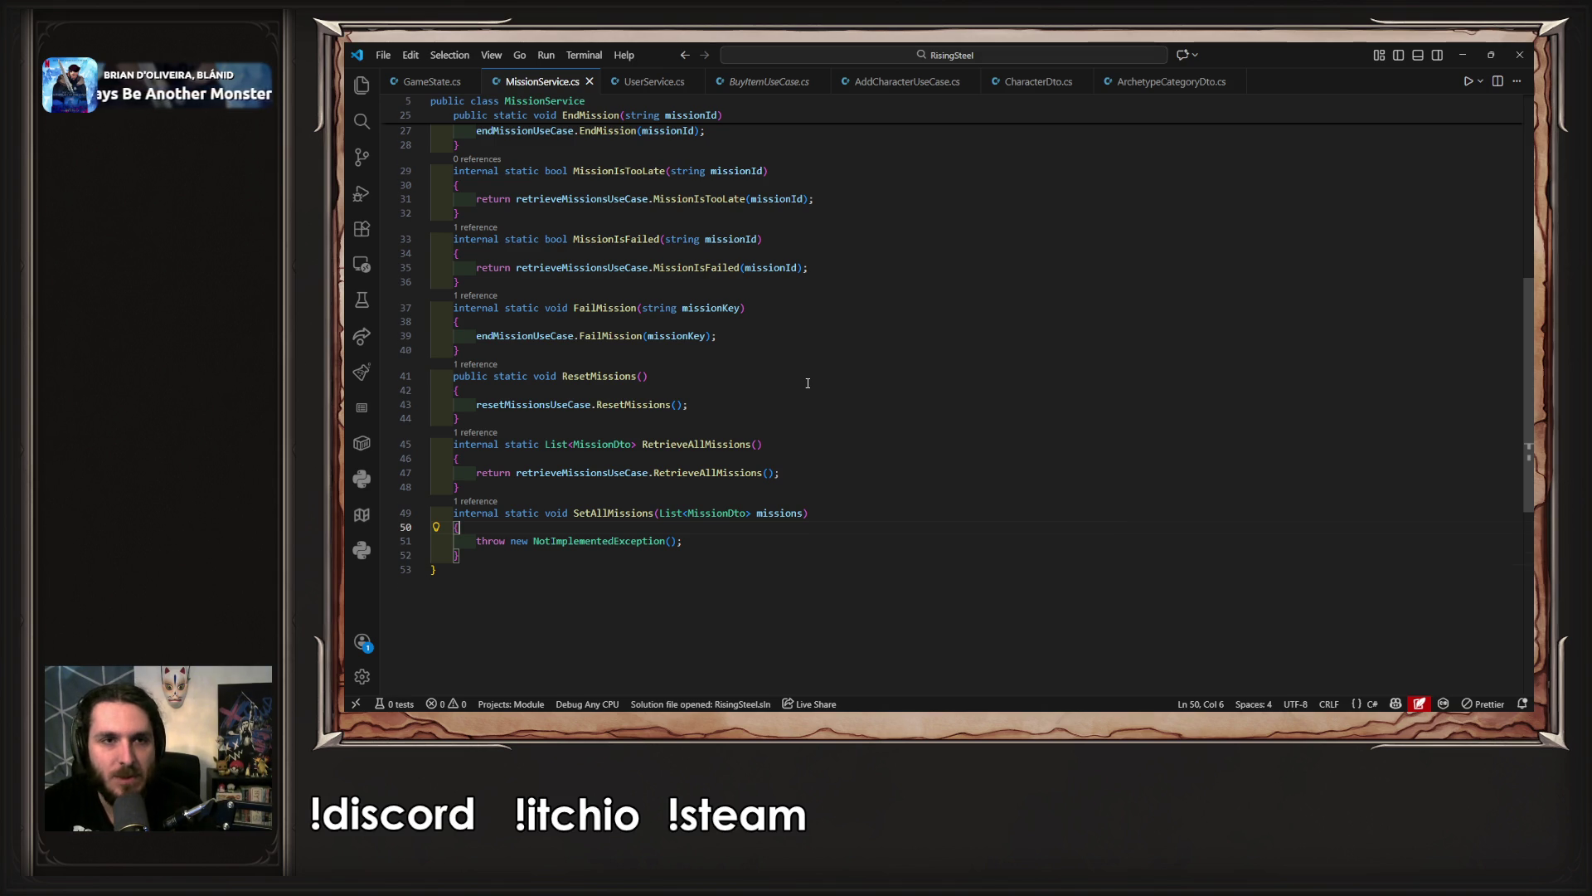
{"action": "scroll", "coordinate": [808, 382], "scroll_direction": "up", "scroll_amount": 10}
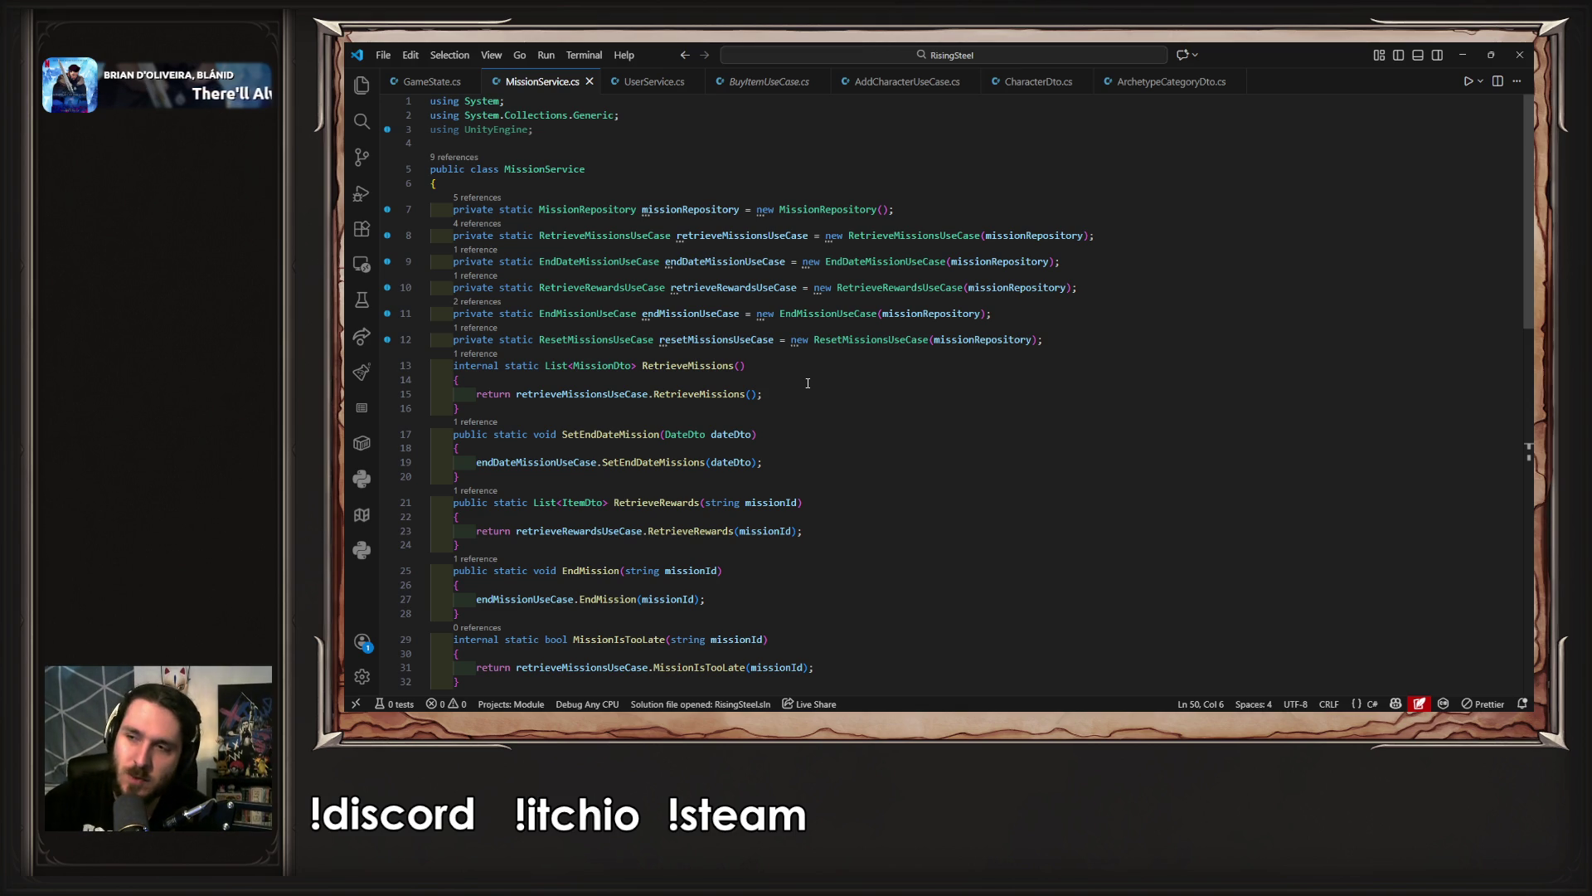
{"action": "scroll", "coordinate": [808, 383], "scroll_direction": "down", "scroll_amount": 10}
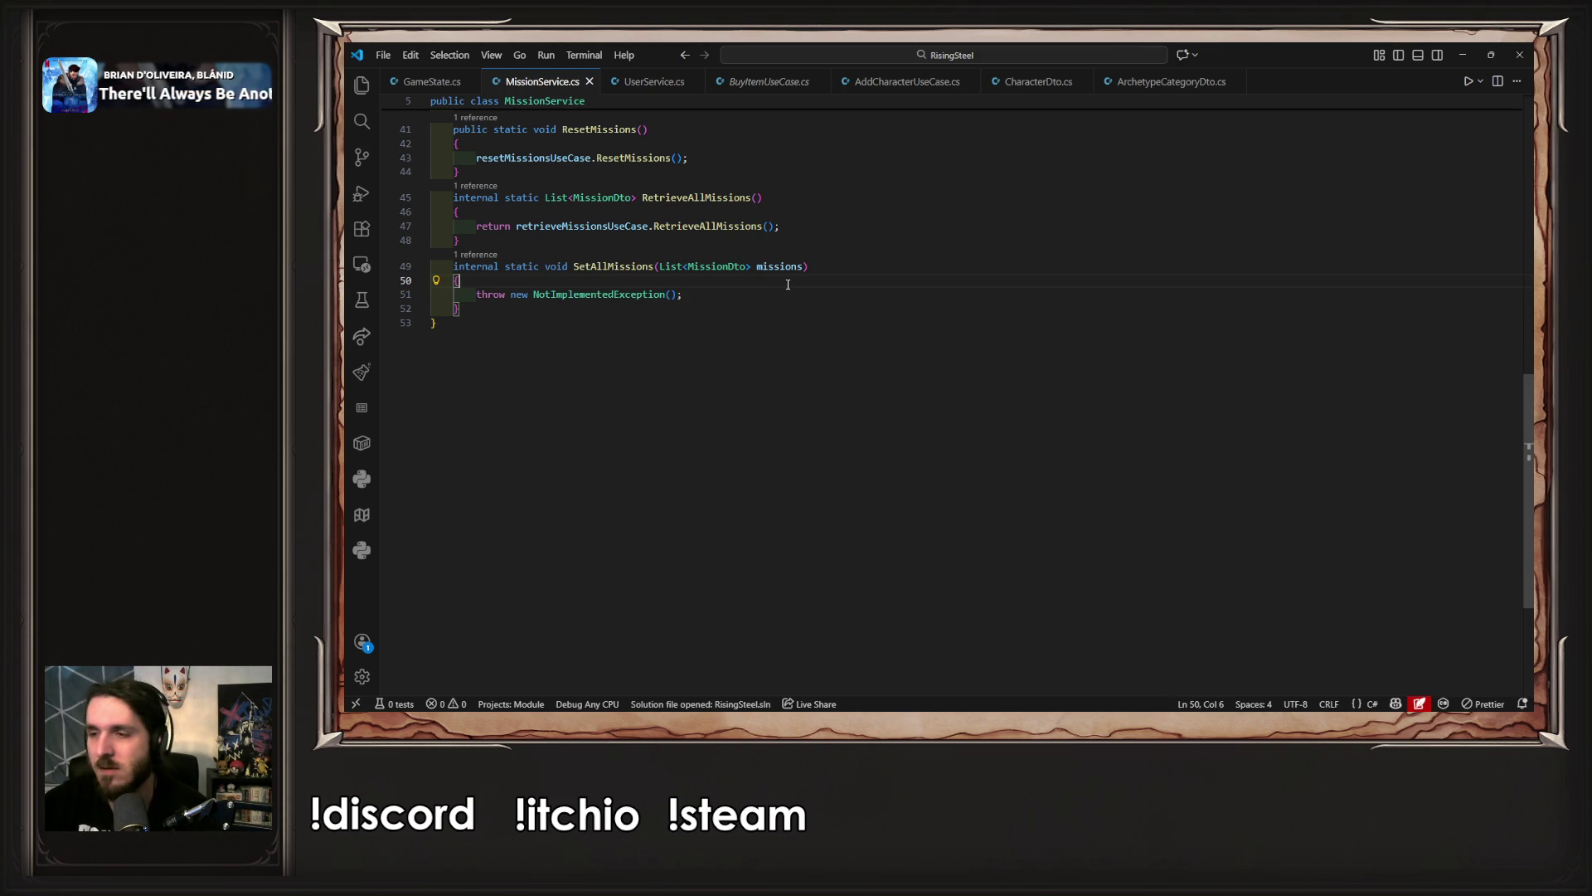
{"action": "scroll", "coordinate": [788, 285], "scroll_direction": "up", "scroll_amount": 10}
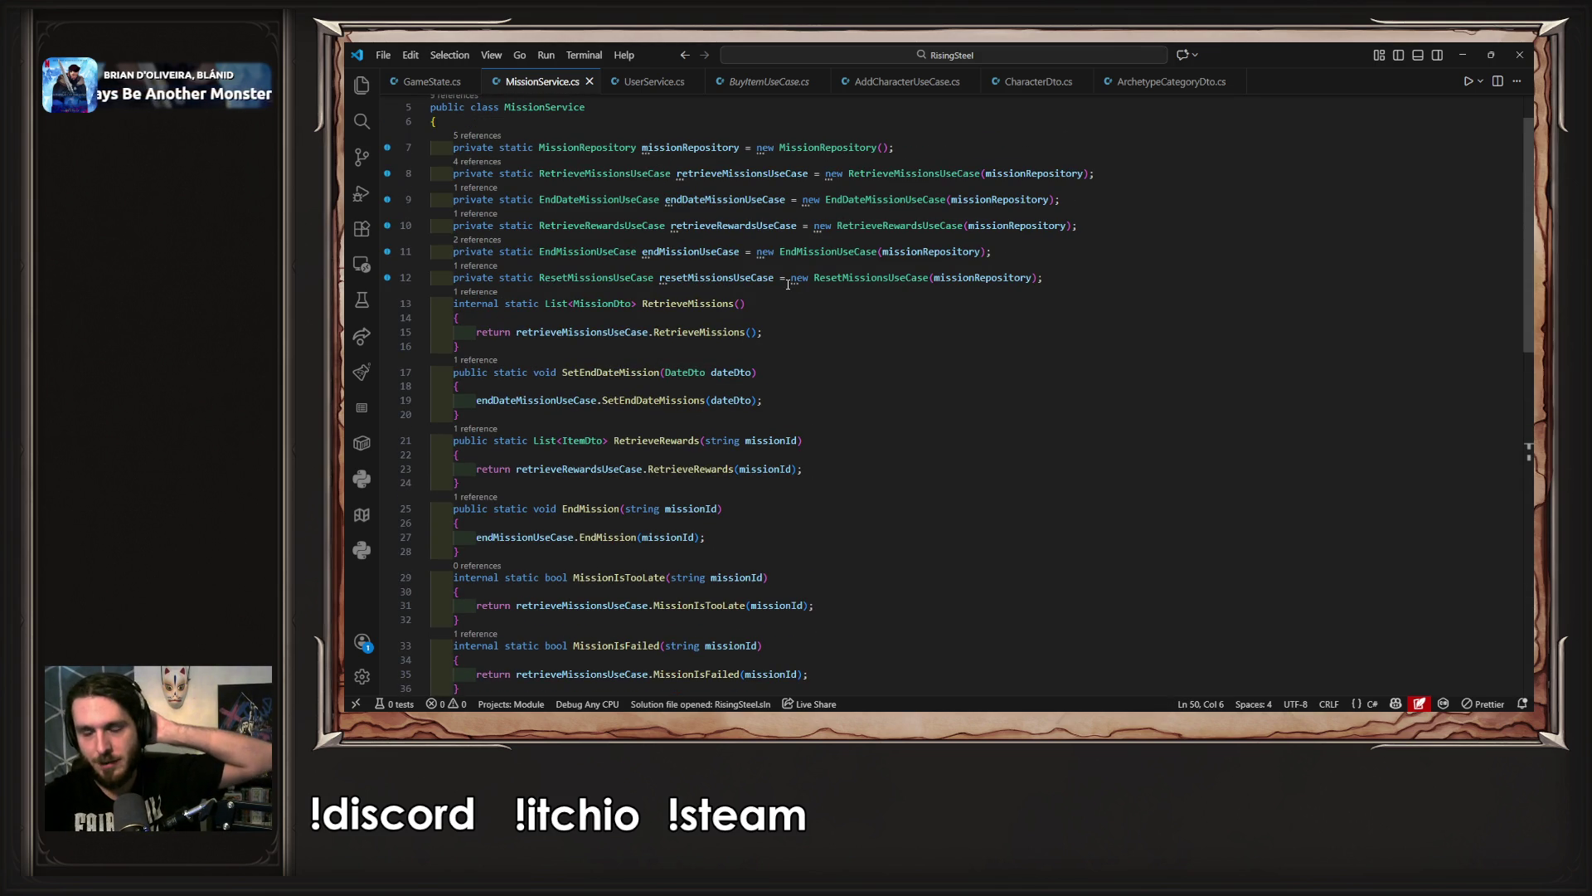
{"action": "scroll", "coordinate": [788, 284], "scroll_direction": "up", "scroll_amount": 2}
{"action": "scroll", "coordinate": [690, 203], "scroll_direction": "down", "scroll_amount": 15}
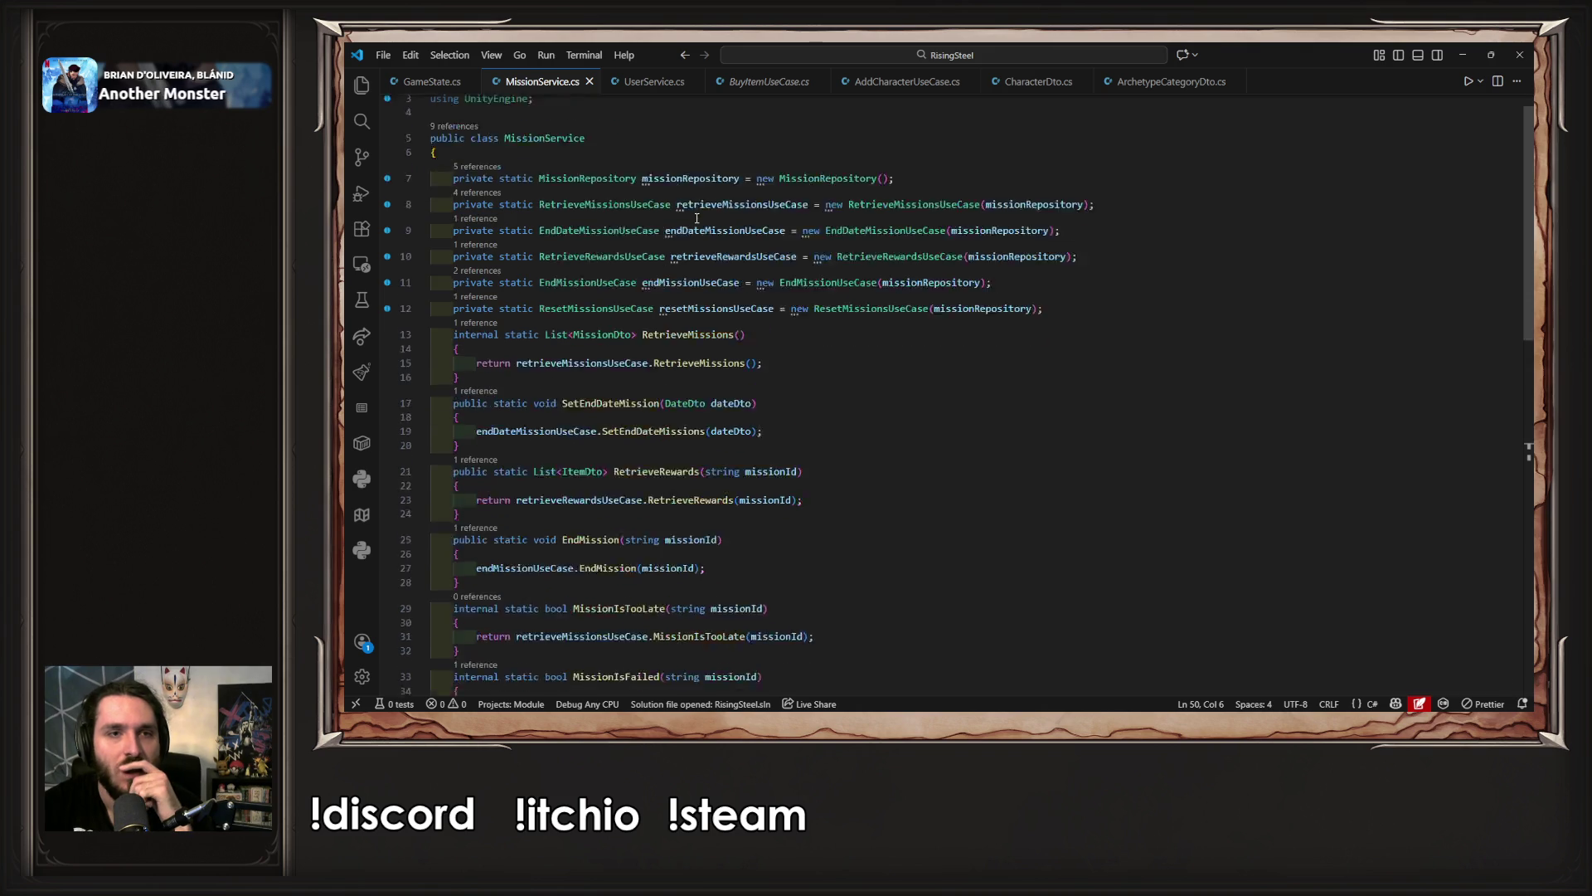
{"action": "scroll", "coordinate": [695, 224], "scroll_direction": "up", "scroll_amount": 10}
{"action": "scroll", "coordinate": [697, 235], "scroll_direction": "down", "scroll_amount": 5}
{"action": "scroll", "coordinate": [697, 235], "scroll_direction": "up", "scroll_amount": 5}
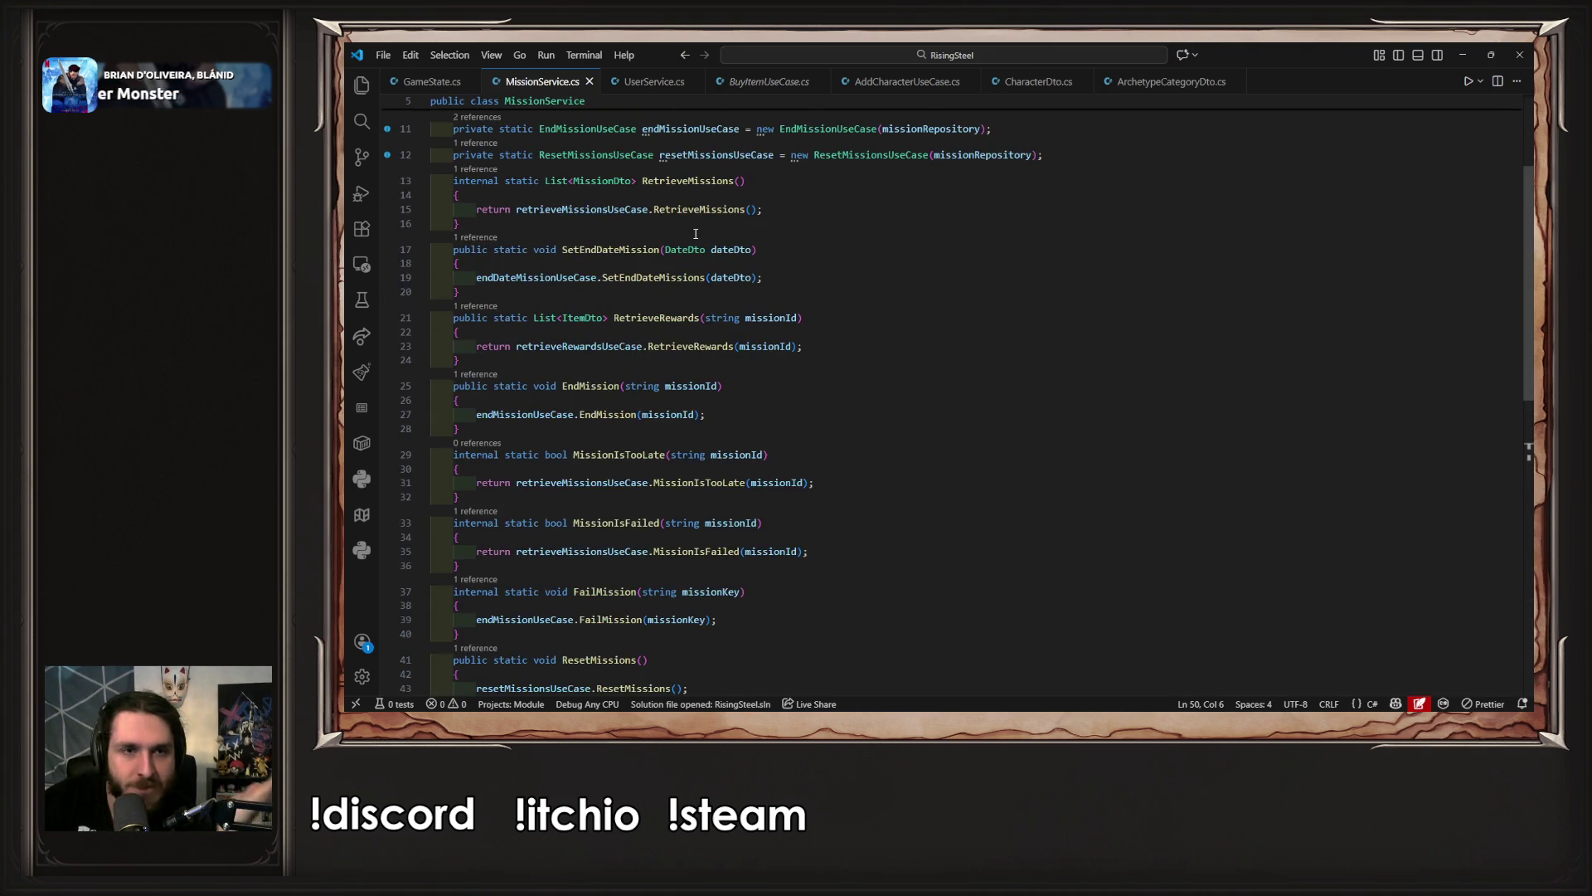
{"action": "scroll", "coordinate": [695, 235], "scroll_direction": "down", "scroll_amount": 10}
{"action": "scroll", "coordinate": [888, 253], "scroll_direction": "up", "scroll_amount": 15}
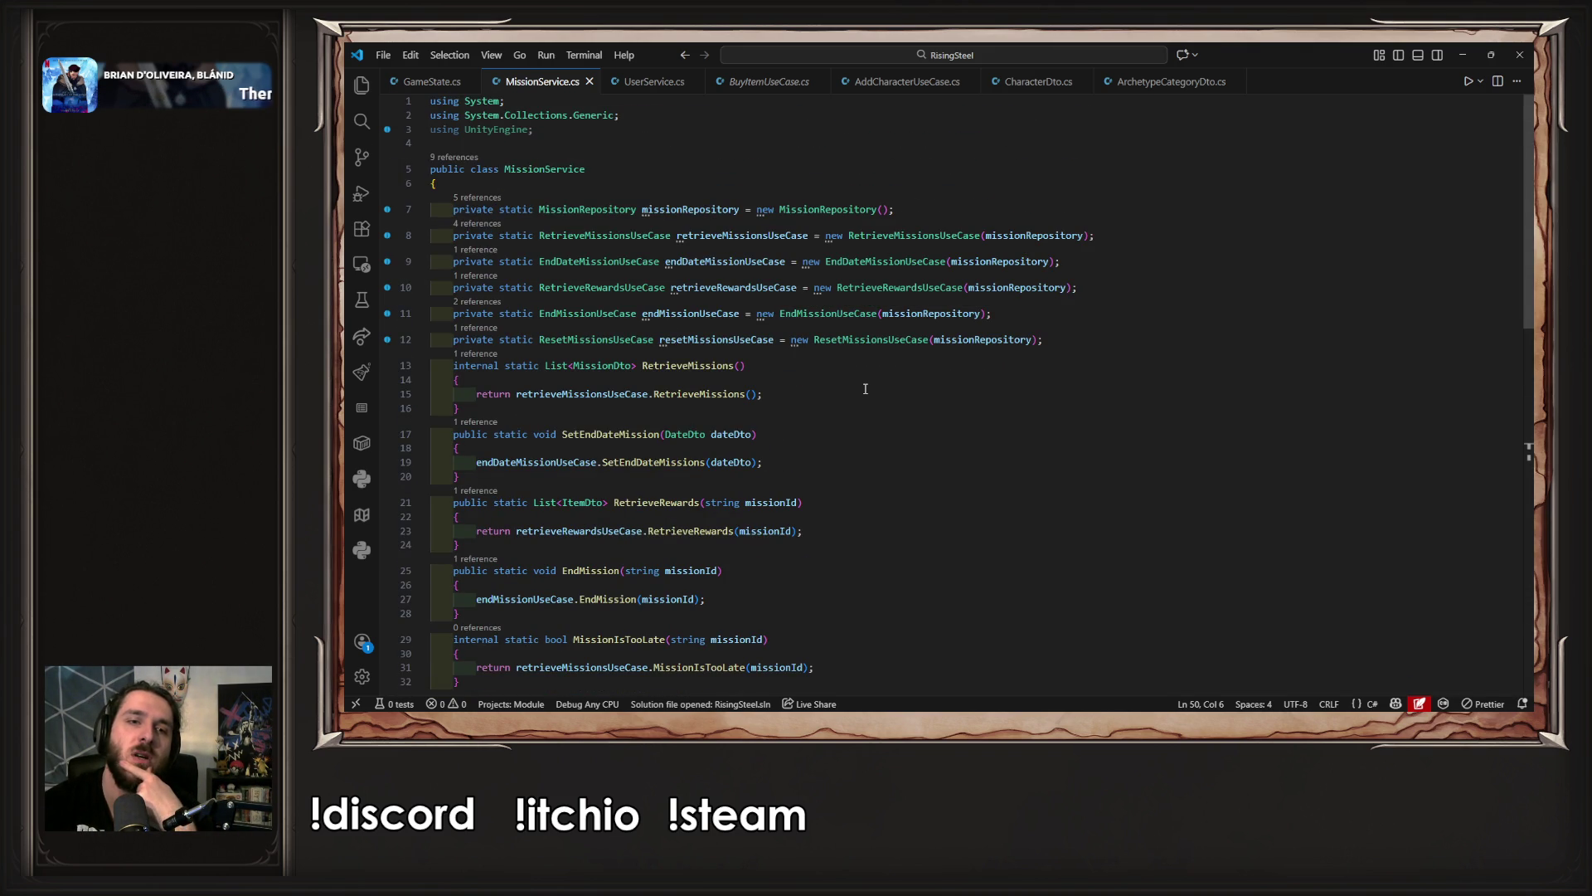
Step: Add a static setAllMissionsUseCase field from missionRepository below the ResetMissionsUseCase field, using Copilot's suggestion
{"action": "left_click", "coordinate": [1049, 339]}
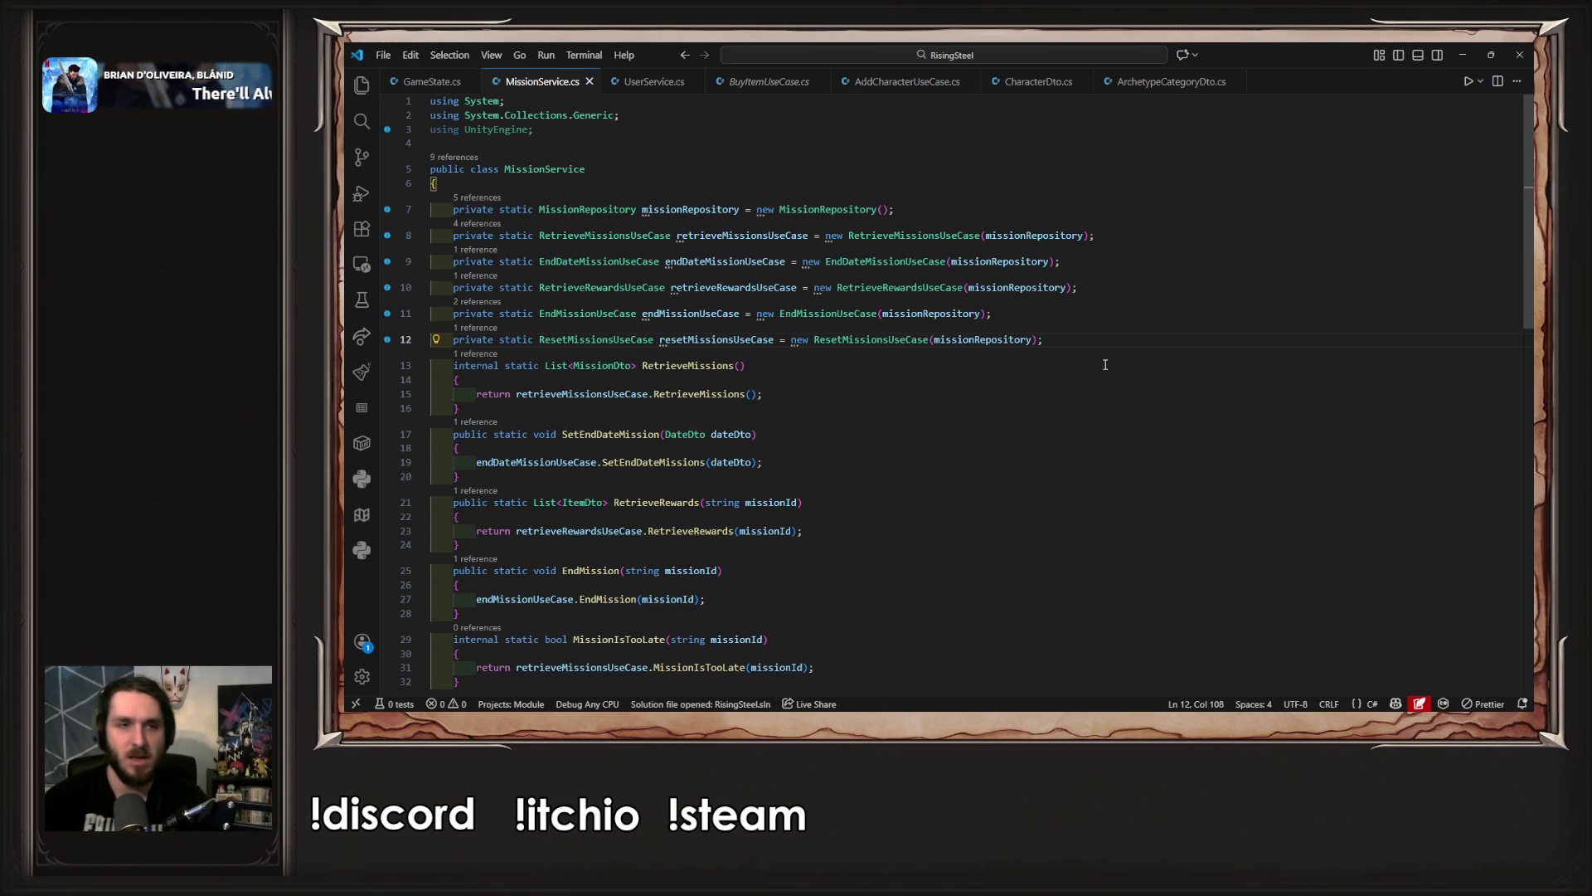
{"action": "key", "text": "Return"}
{"action": "type", "text": "private sta"}
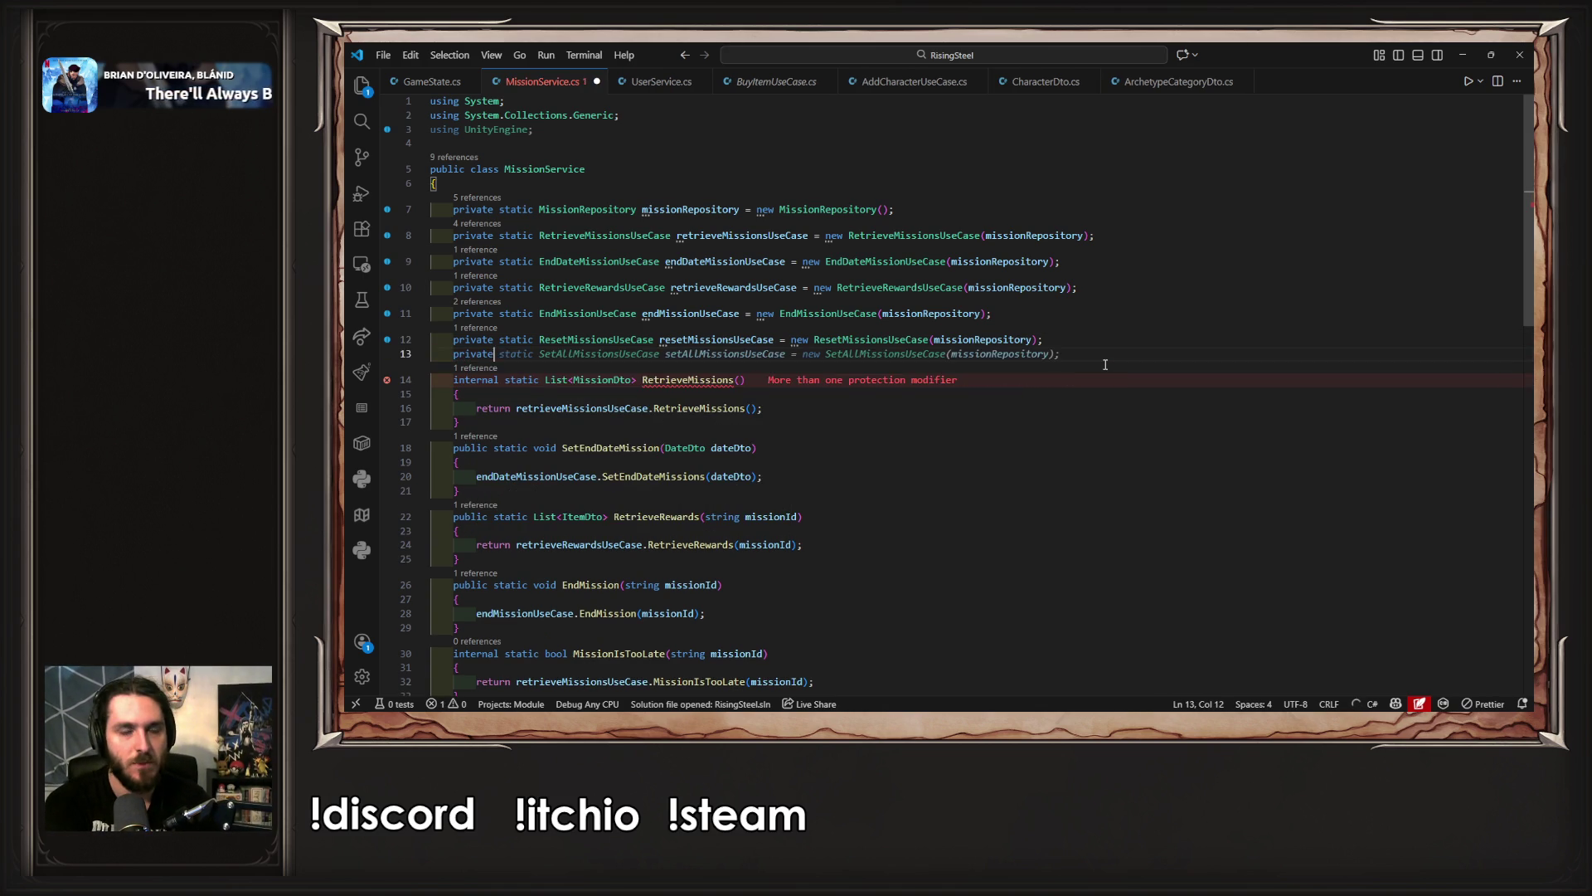
{"action": "key", "text": "Tab"}
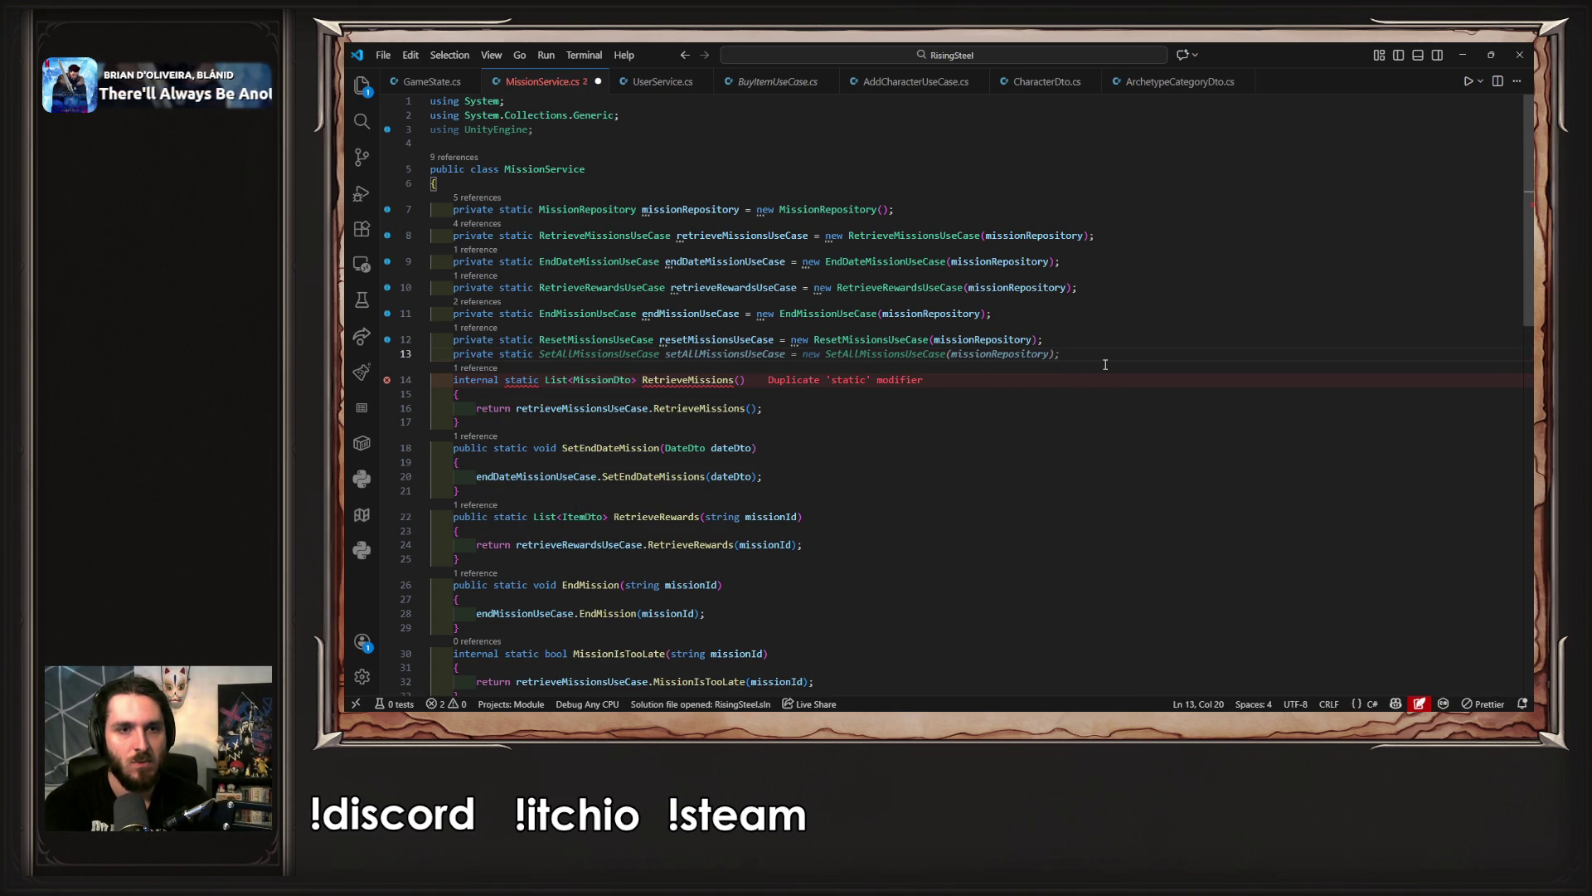
{"action": "key", "text": "Tab"}
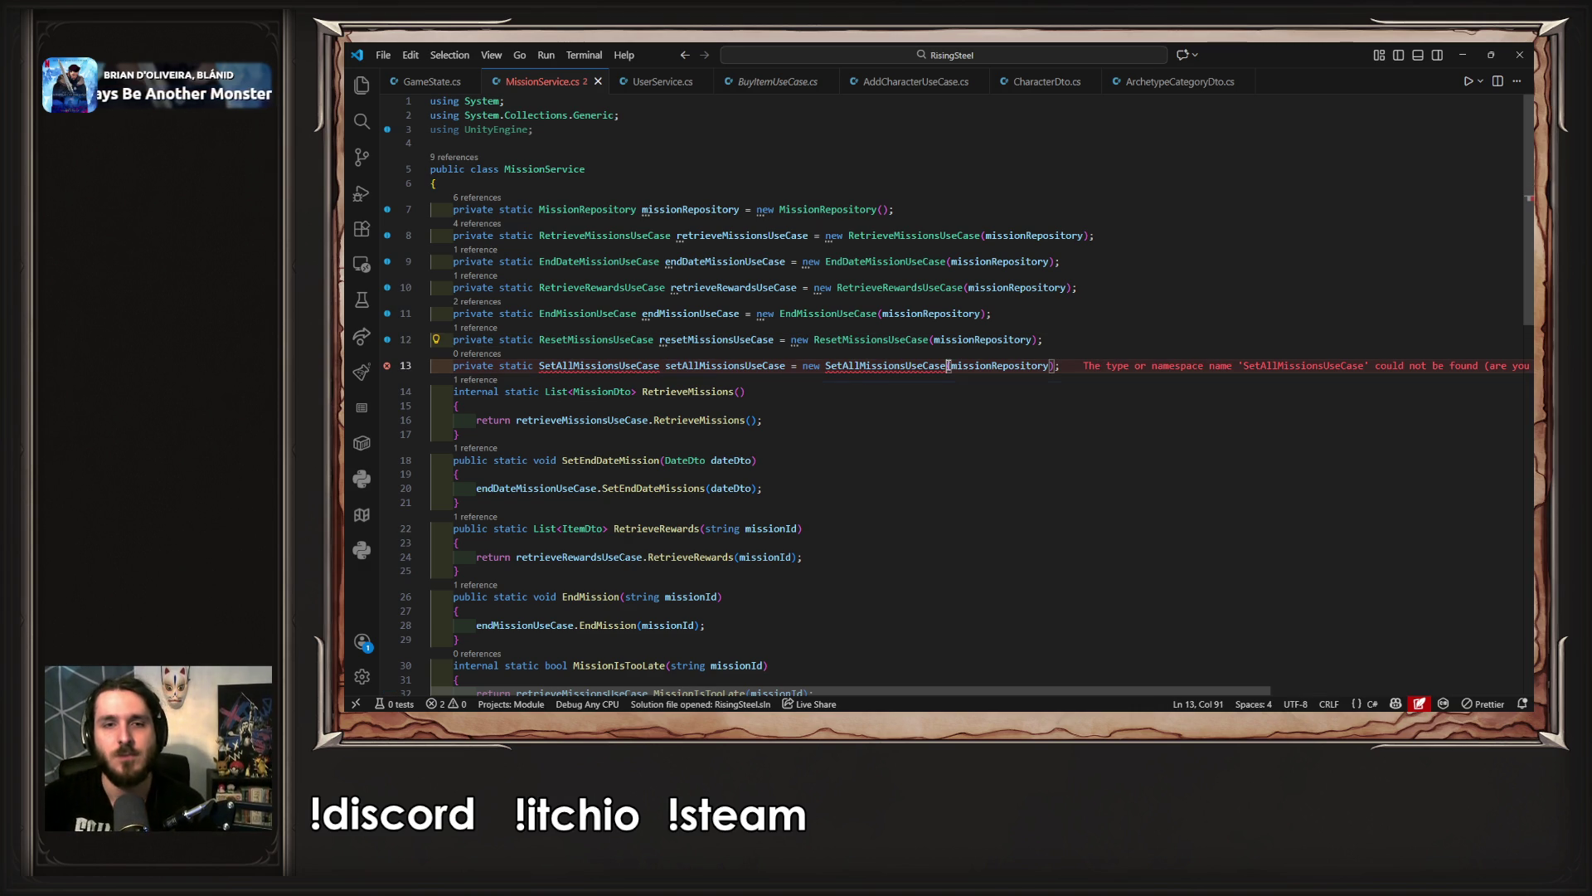
{"action": "double_click", "coordinate": [878, 366]}
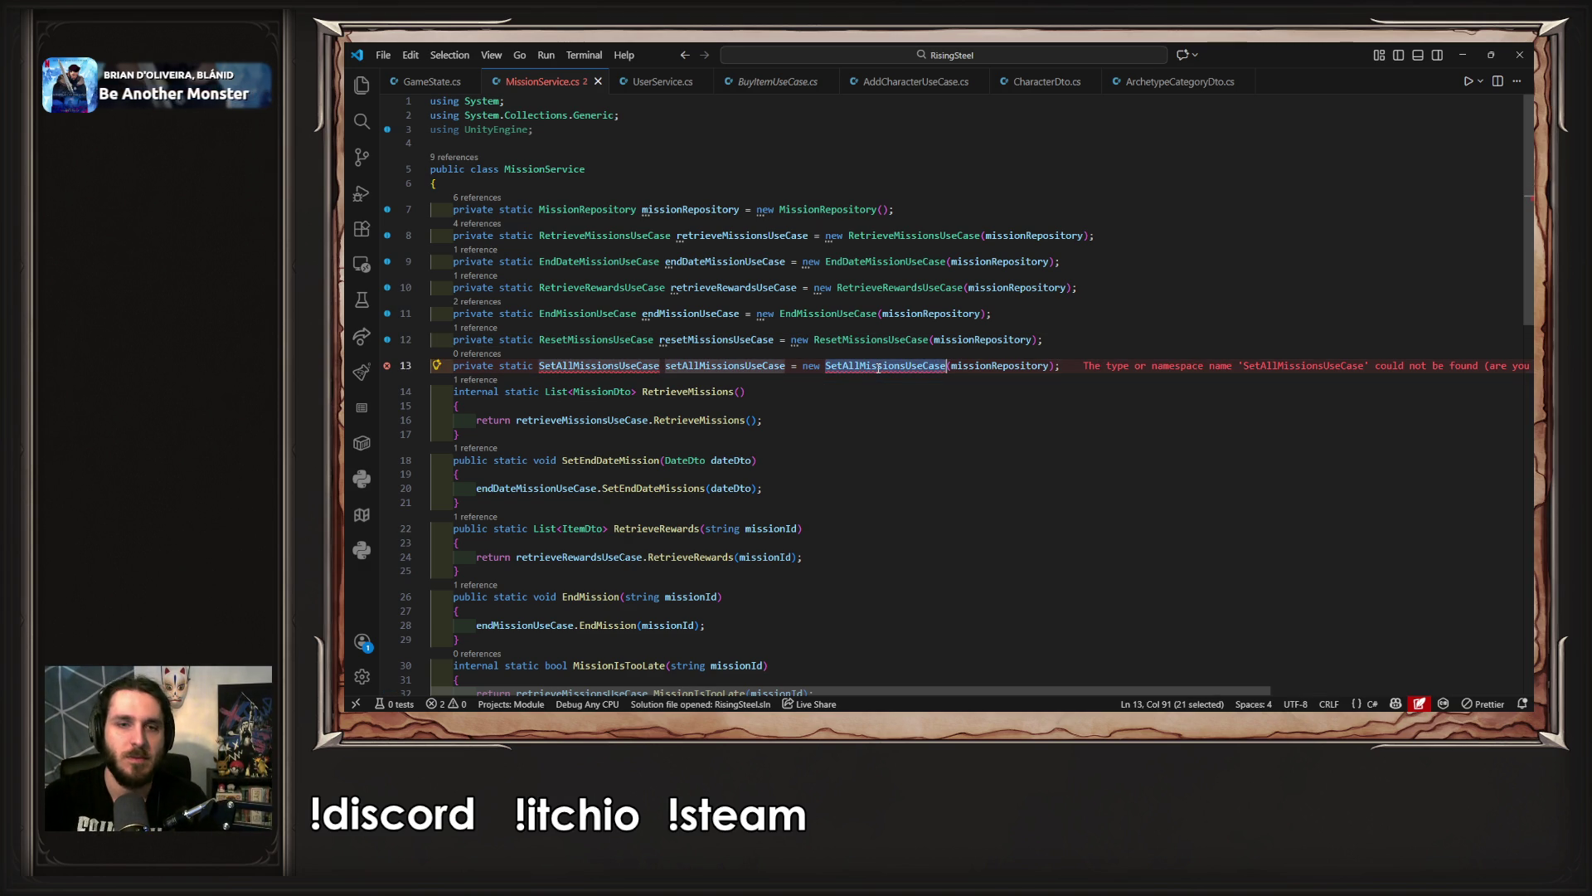
{"action": "left_click", "coordinate": [362, 85]}
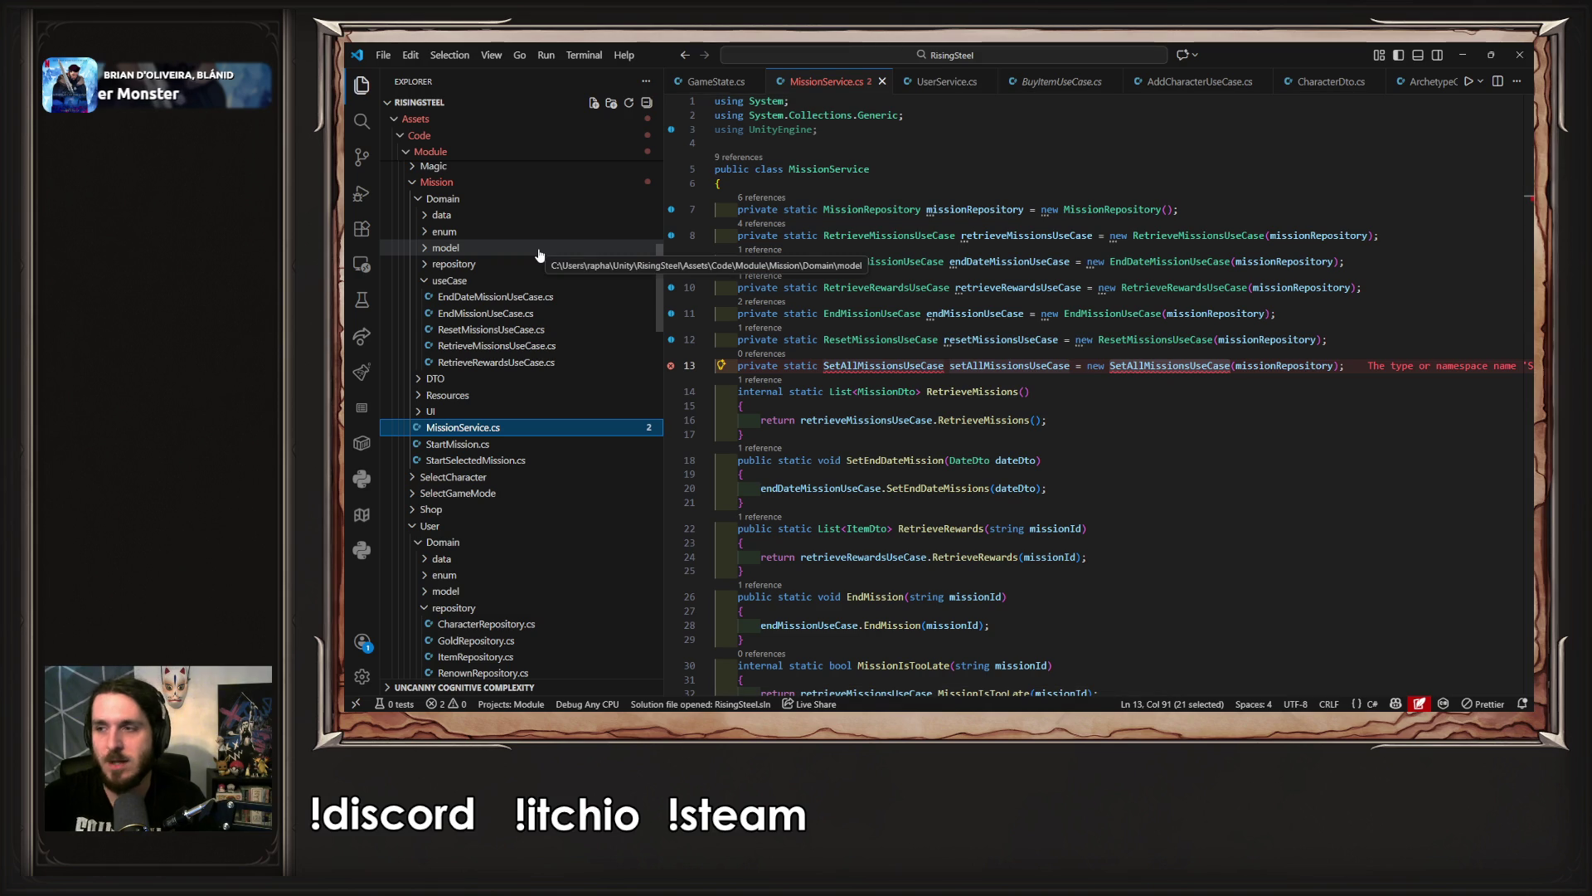
Step: Select the SetAllMissionsUseCase type name, open ResetMissionsUseCase.cs, and bring up the useCase folder's file actions
{"action": "scroll", "coordinate": [569, 284], "scroll_direction": "up", "scroll_amount": 6}
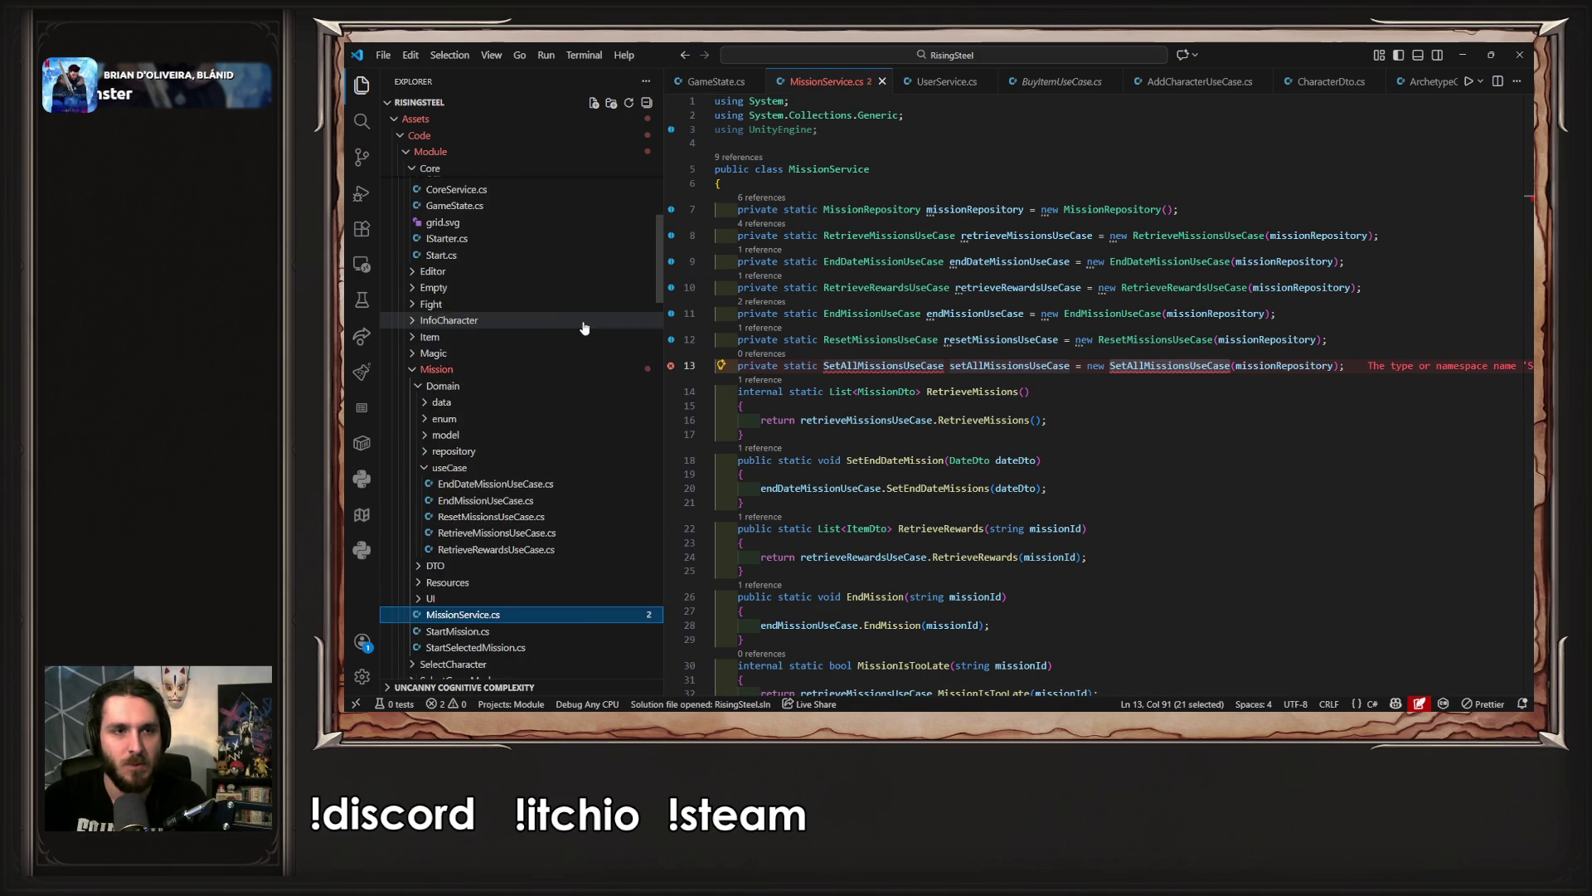
{"action": "scroll", "coordinate": [587, 330], "scroll_direction": "up", "scroll_amount": 4}
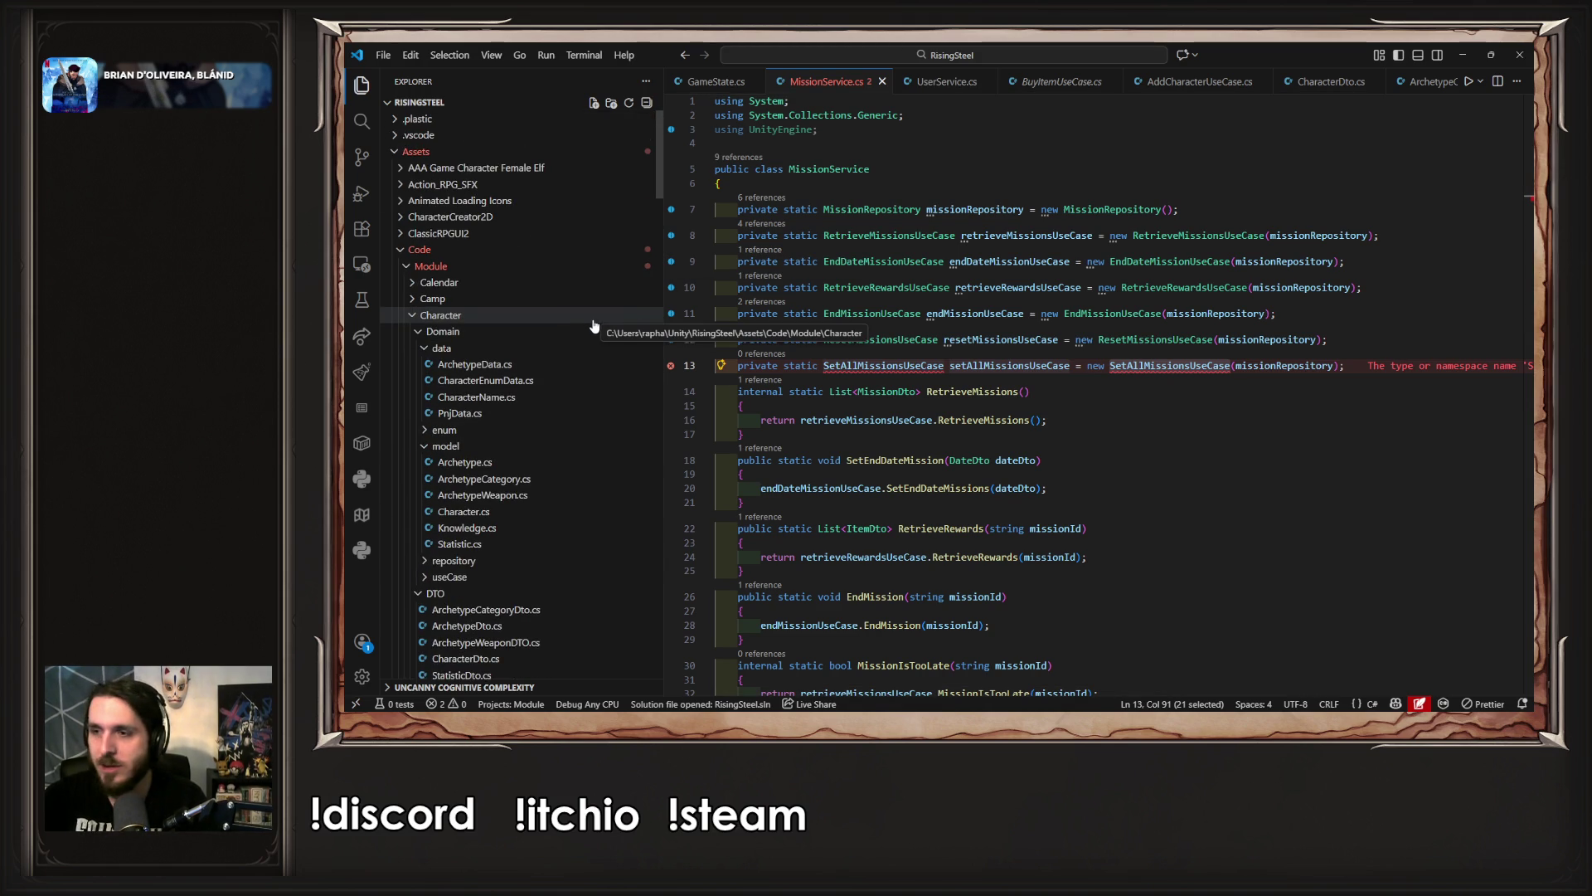
{"action": "scroll", "coordinate": [593, 326], "scroll_direction": "down", "scroll_amount": 10}
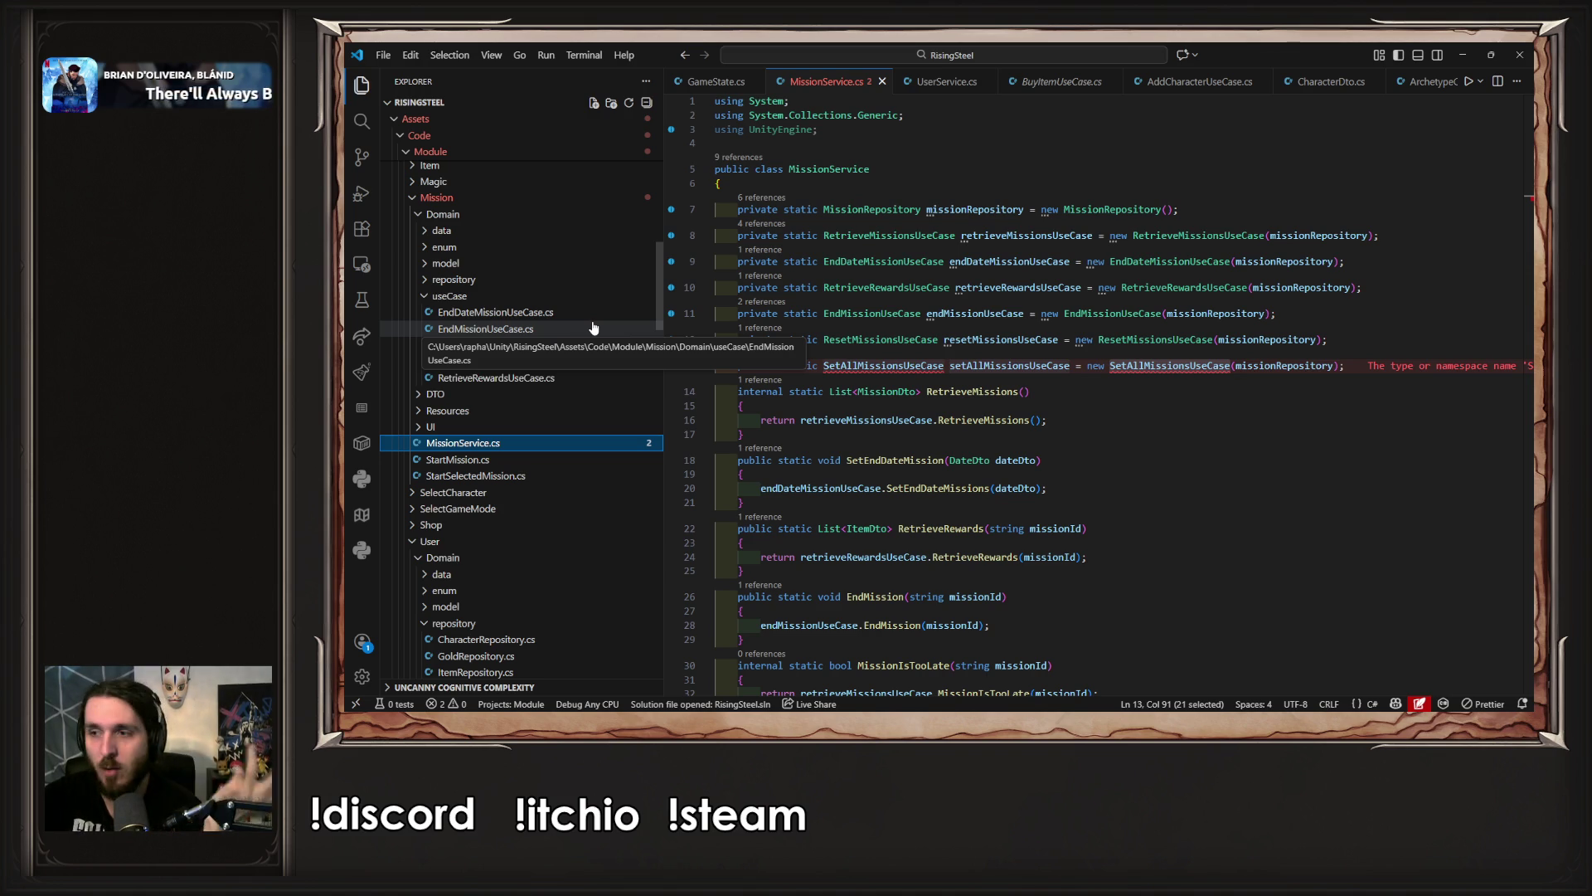
{"action": "double_click", "coordinate": [918, 366]}
{"action": "key", "text": "ctrl+c"}
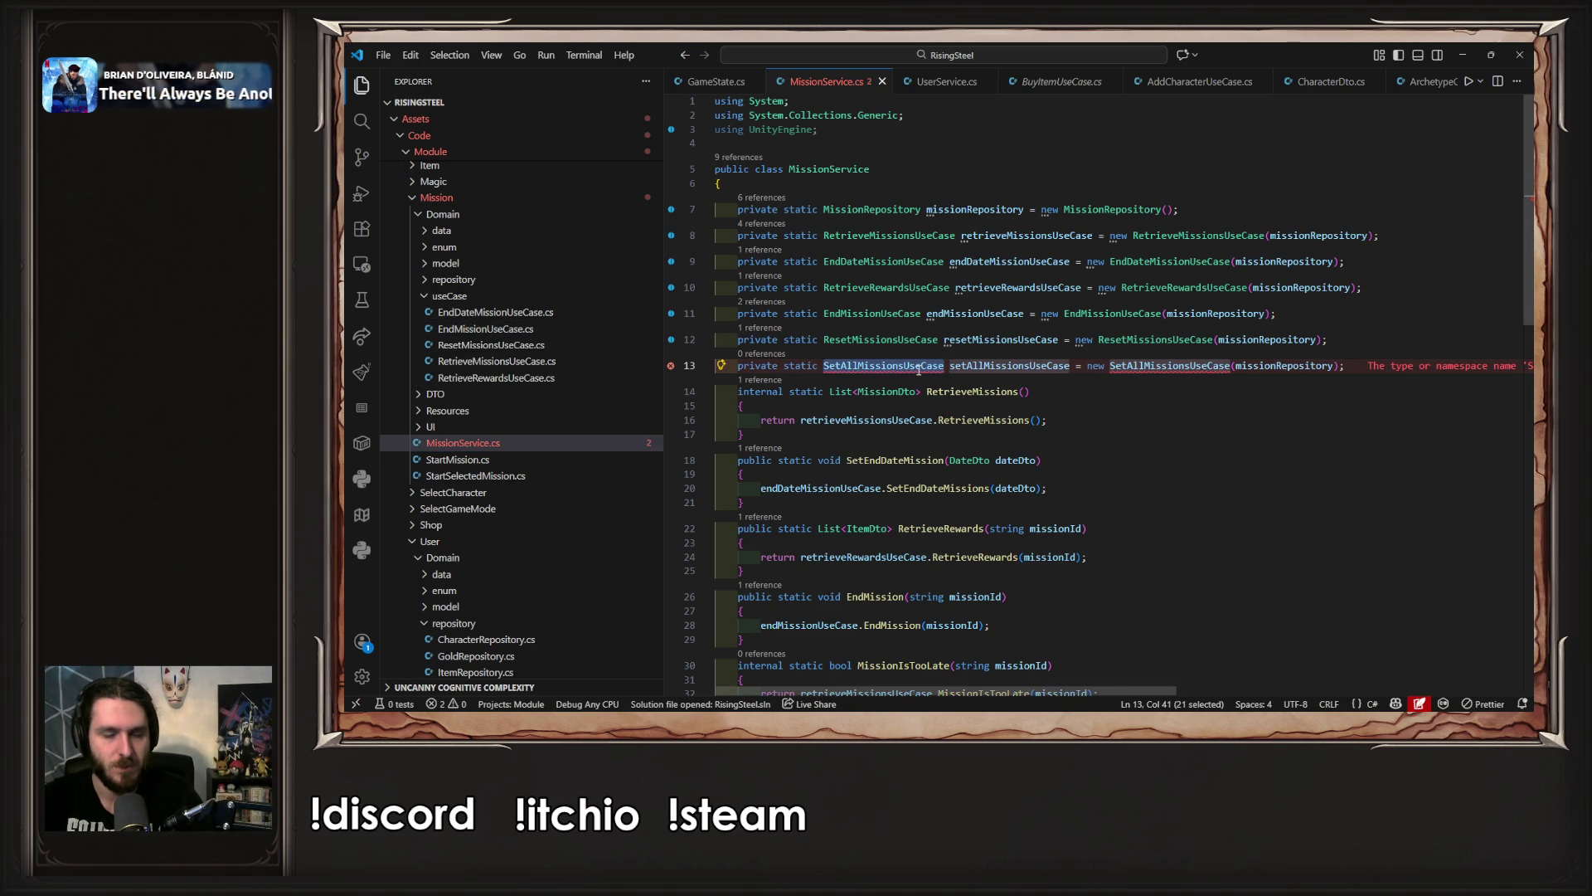
{"action": "left_click", "coordinate": [879, 340], "text": "ctrl"}
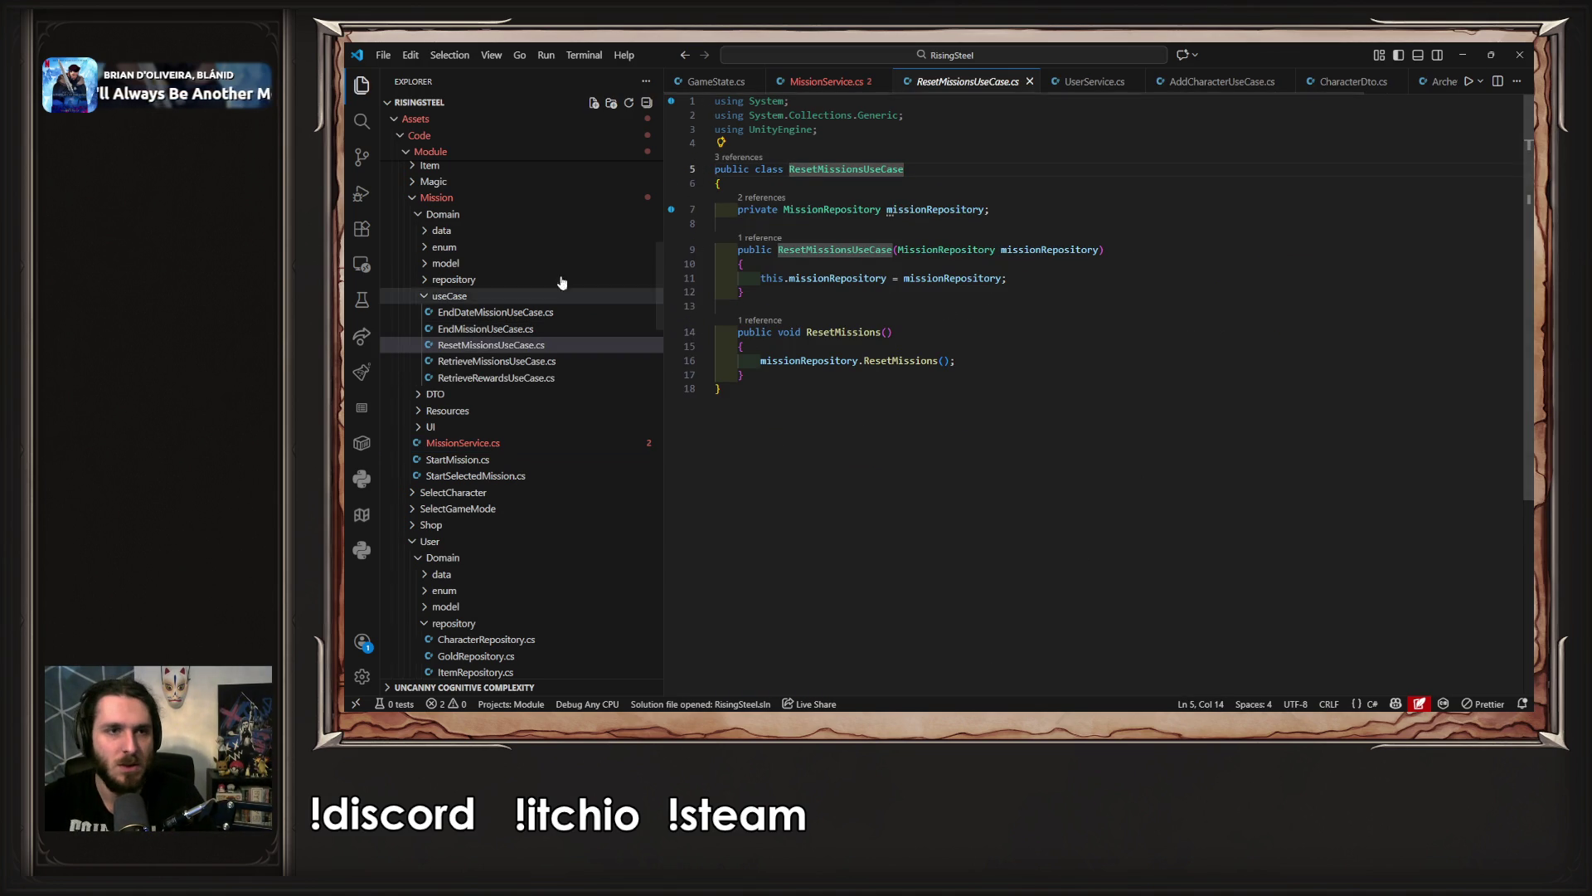
{"action": "right_click", "coordinate": [520, 295]}
Step: Create a new file named SetAllMissionsUseCase.cs in the useCase folder
{"action": "left_click", "coordinate": [564, 309]}
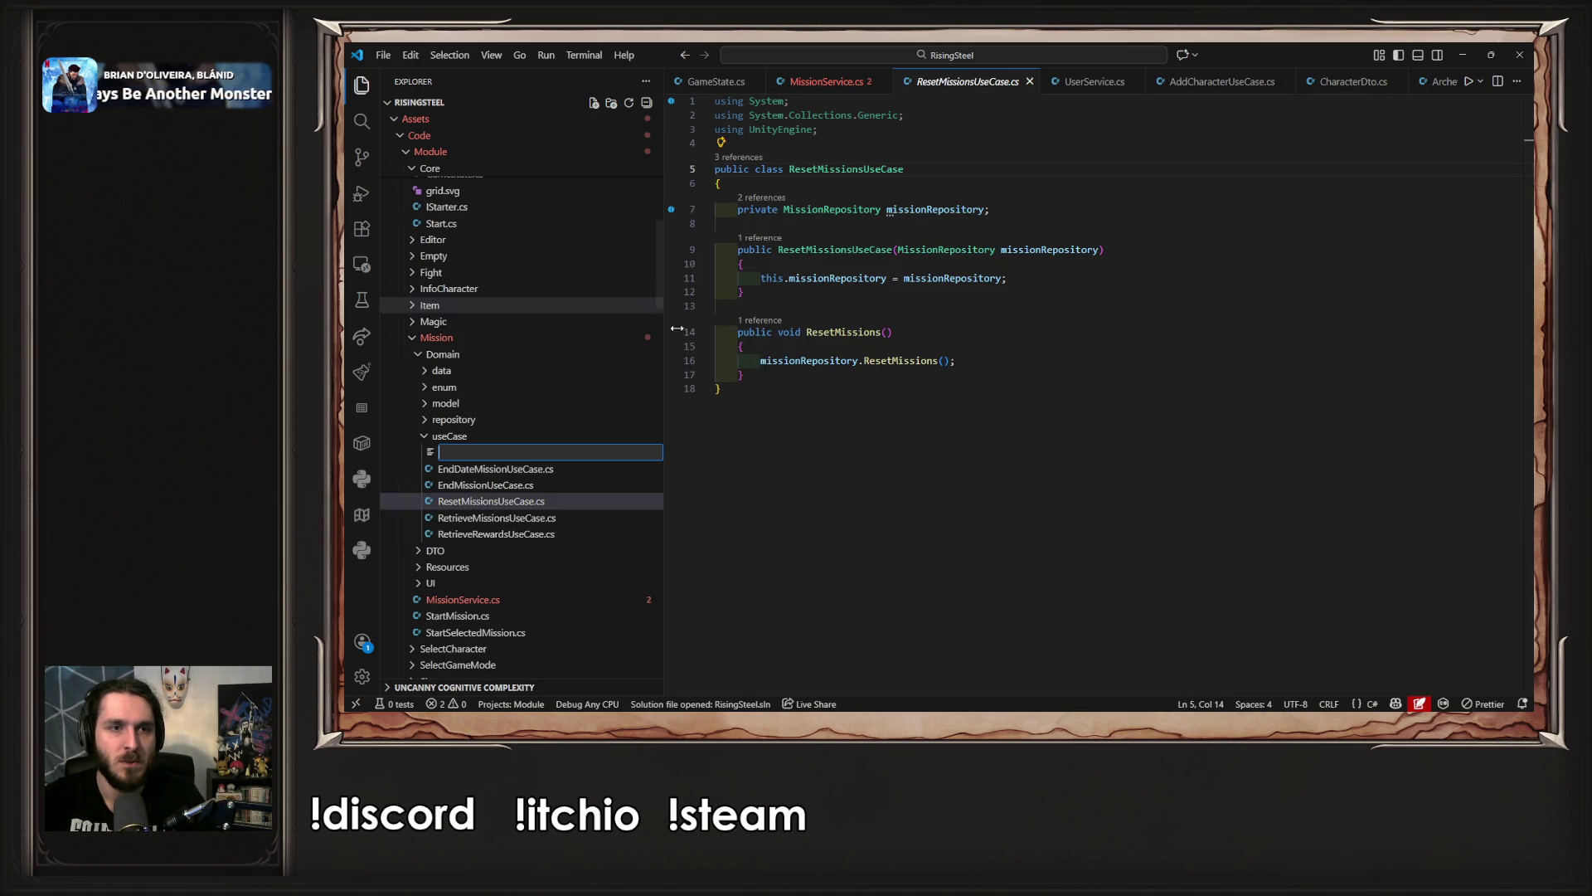
{"action": "key", "text": "ctrl+v"}
{"action": "type", "text": ".cs"}
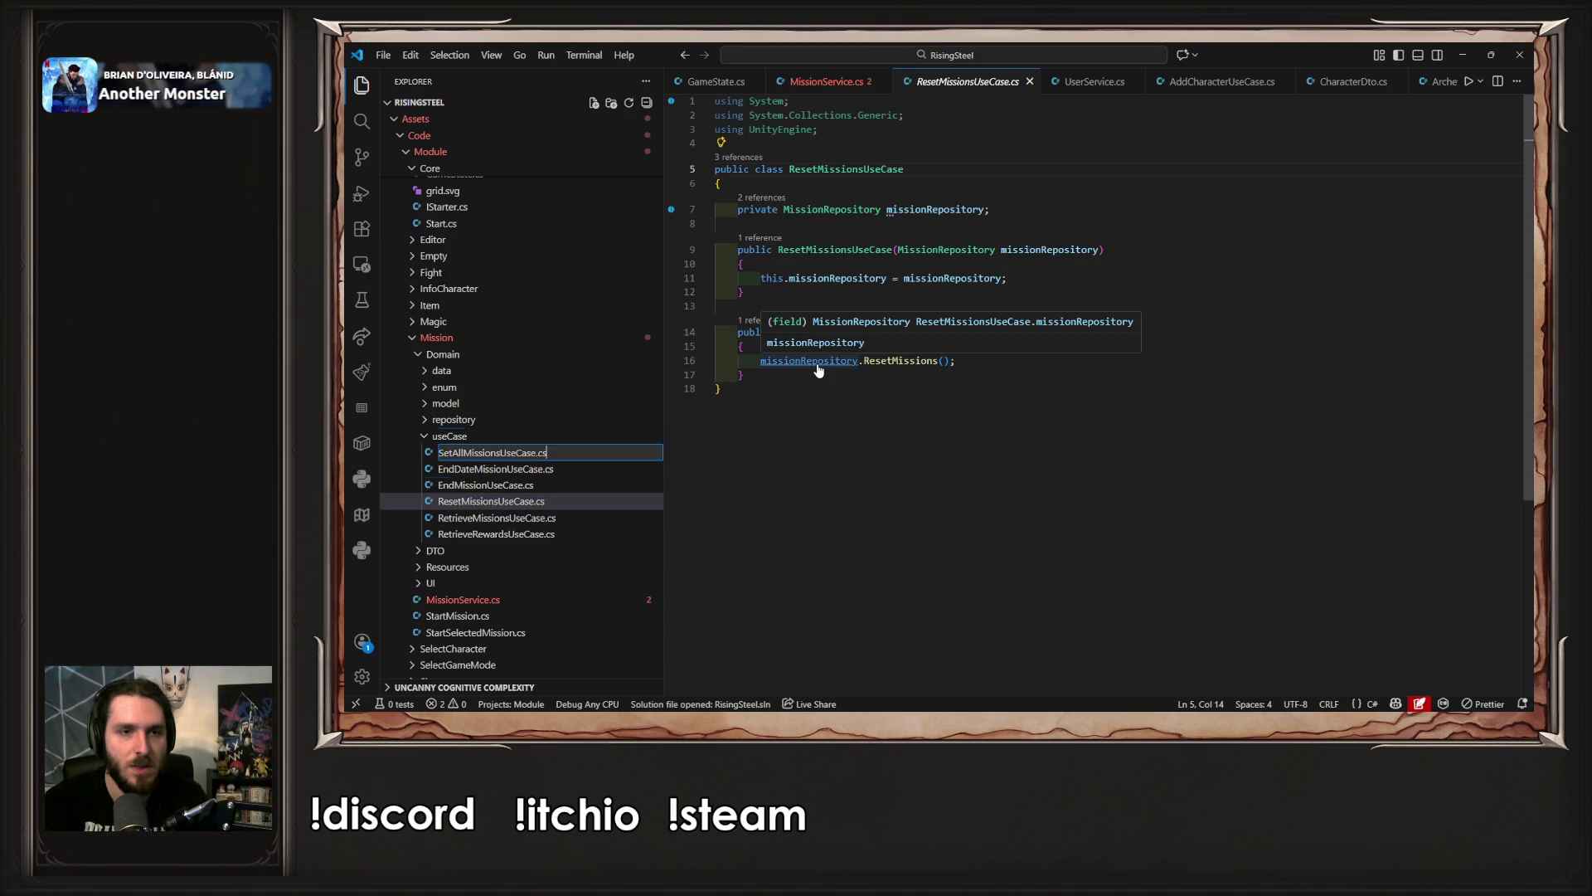
{"action": "key", "text": "Return"}
Step: Paste RetrieveRewardsUseCase's code into it and rename the class and constructor to SetAllMissionsUseCase
{"action": "left_click", "coordinate": [545, 517]}
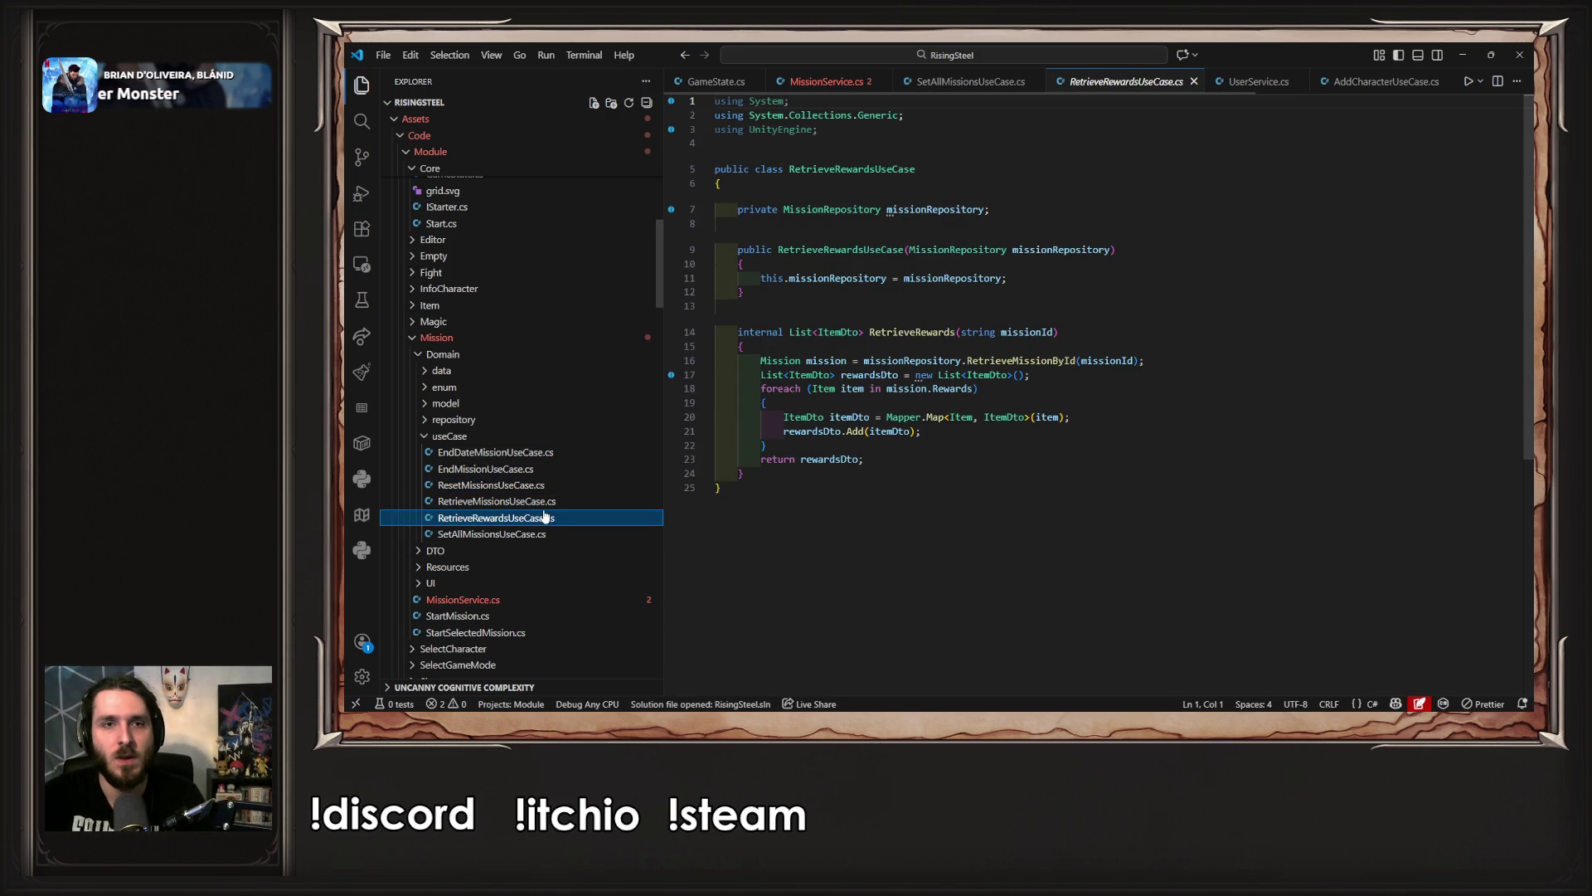
{"action": "key", "text": "ctrl+End"}
{"action": "key", "text": "shift+Up"}
{"action": "key", "text": "shift+Up"}
{"action": "key", "text": "shift+Up"}
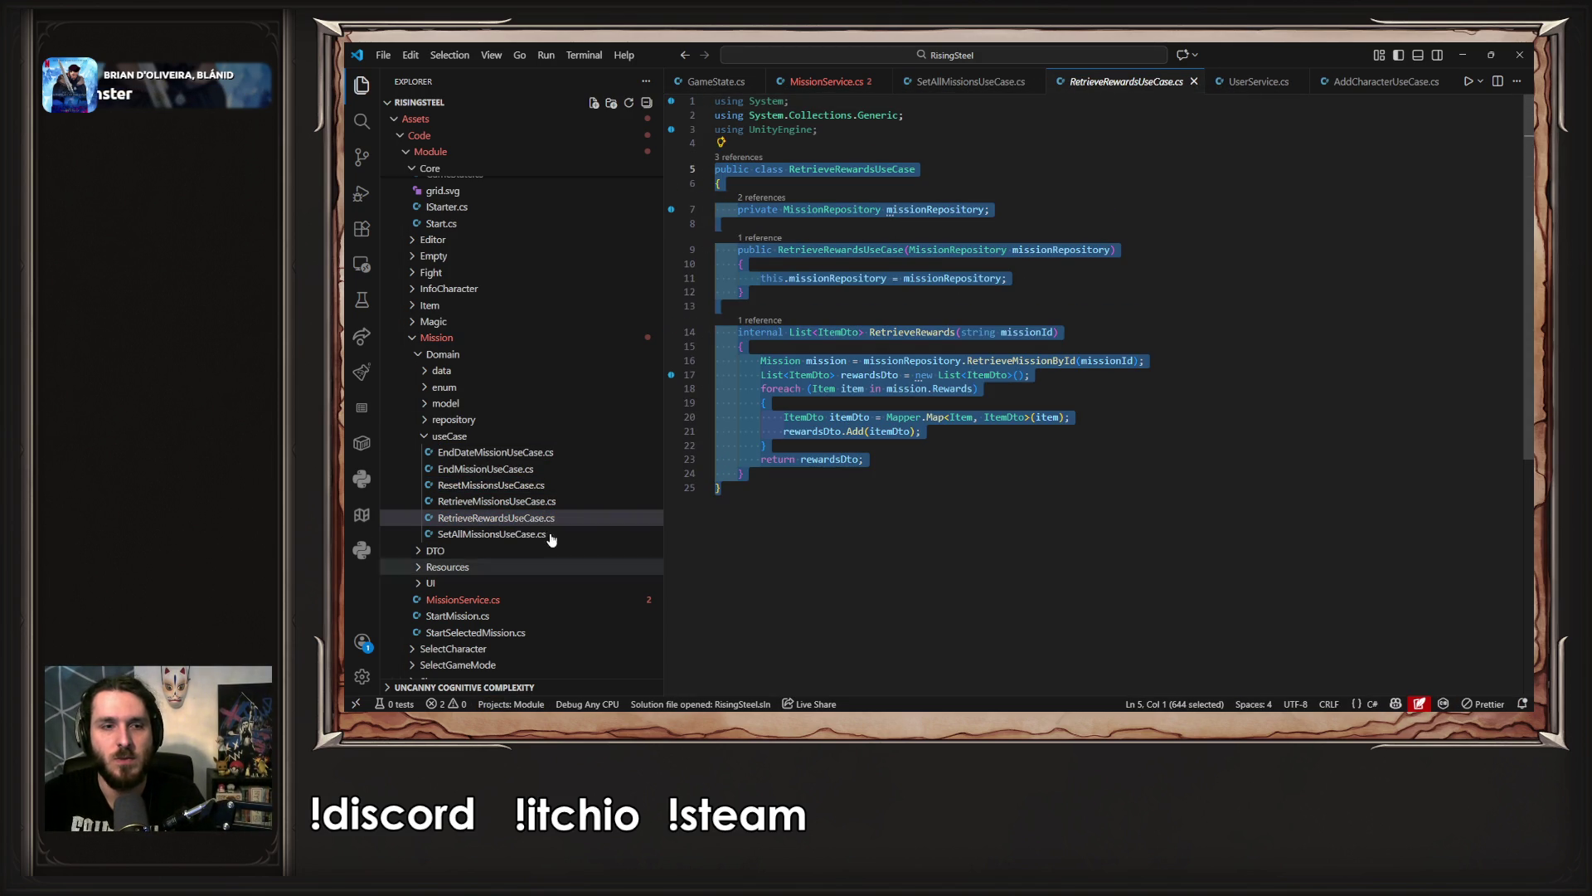
{"action": "key", "text": "ctrl+c"}
{"action": "left_click", "coordinate": [547, 534]}
{"action": "left_click", "coordinate": [884, 455]}
{"action": "key", "text": "ctrl+v"}
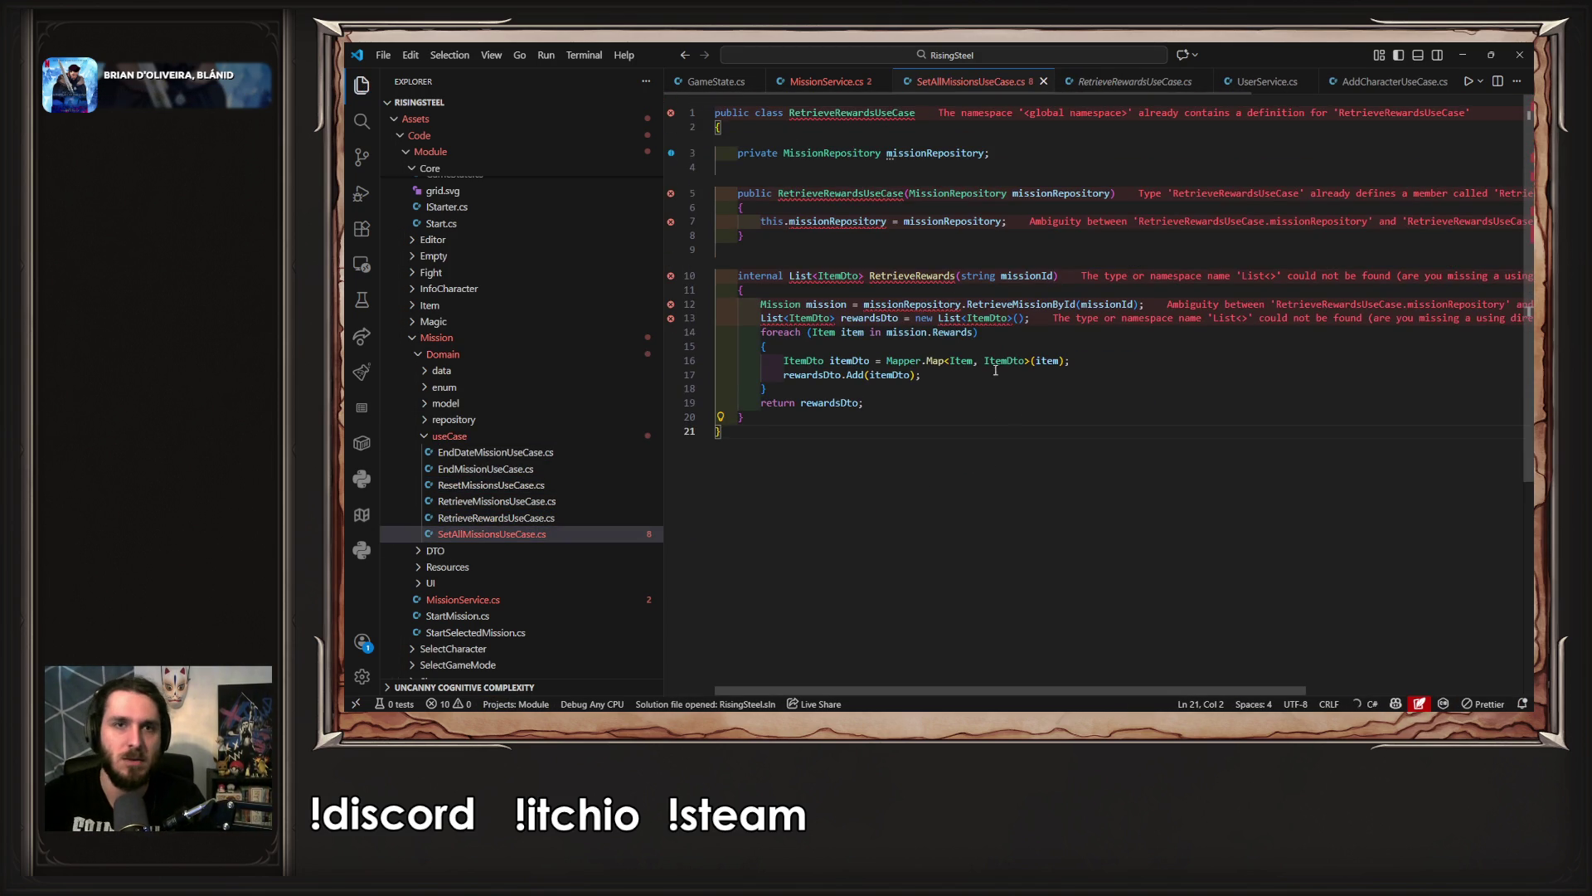
{"action": "double_click", "coordinate": [890, 112]}
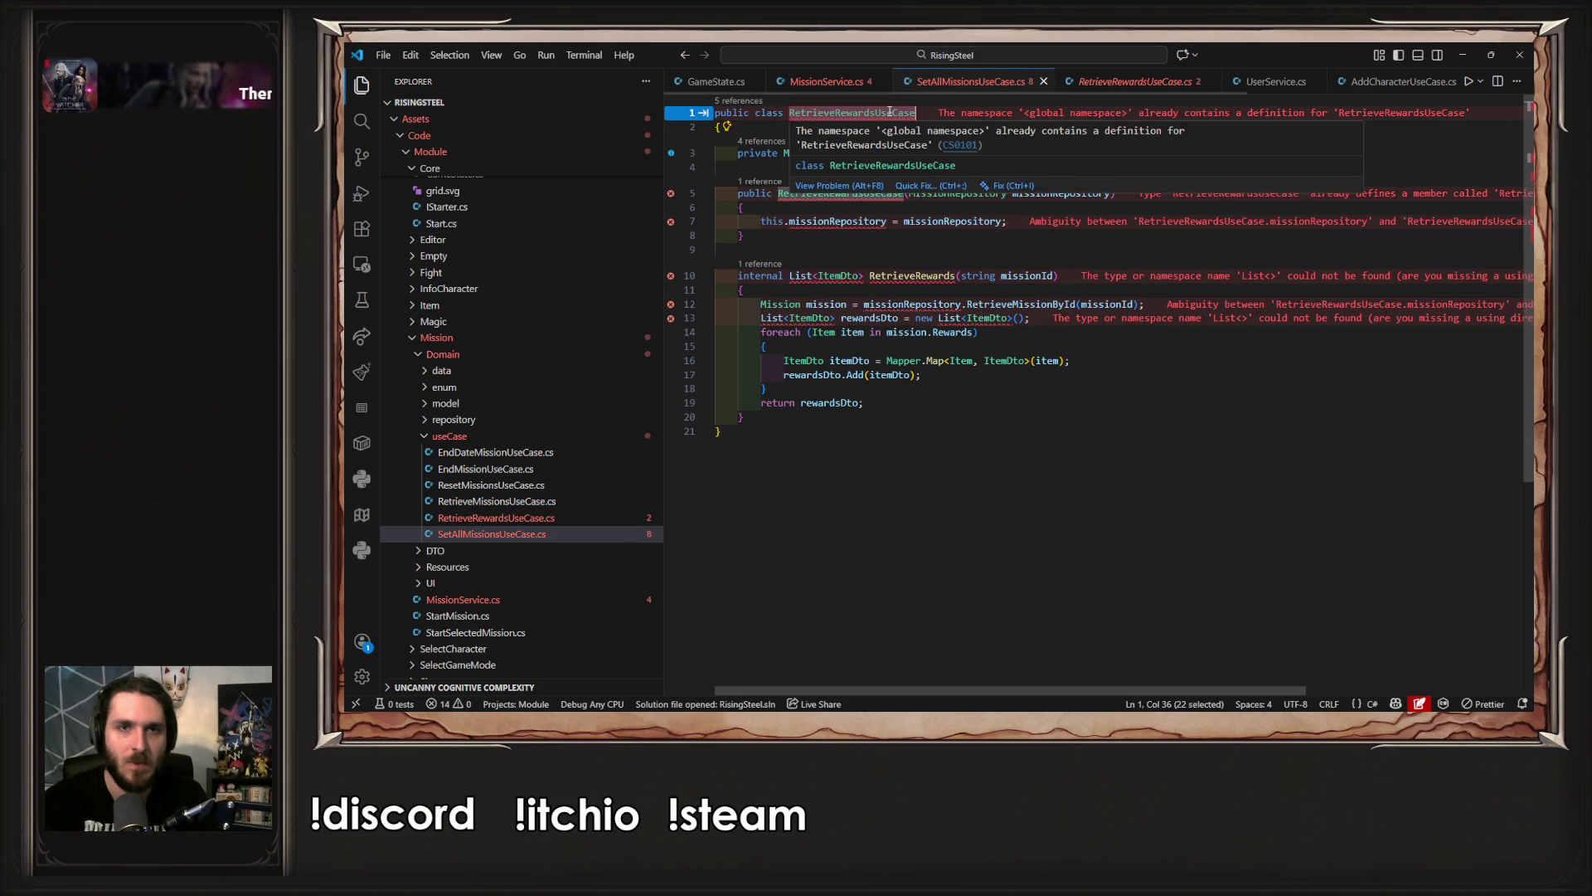
{"action": "key", "text": "ctrl+d"}
{"action": "type", "text": "SetAllMissionsUseCase"}
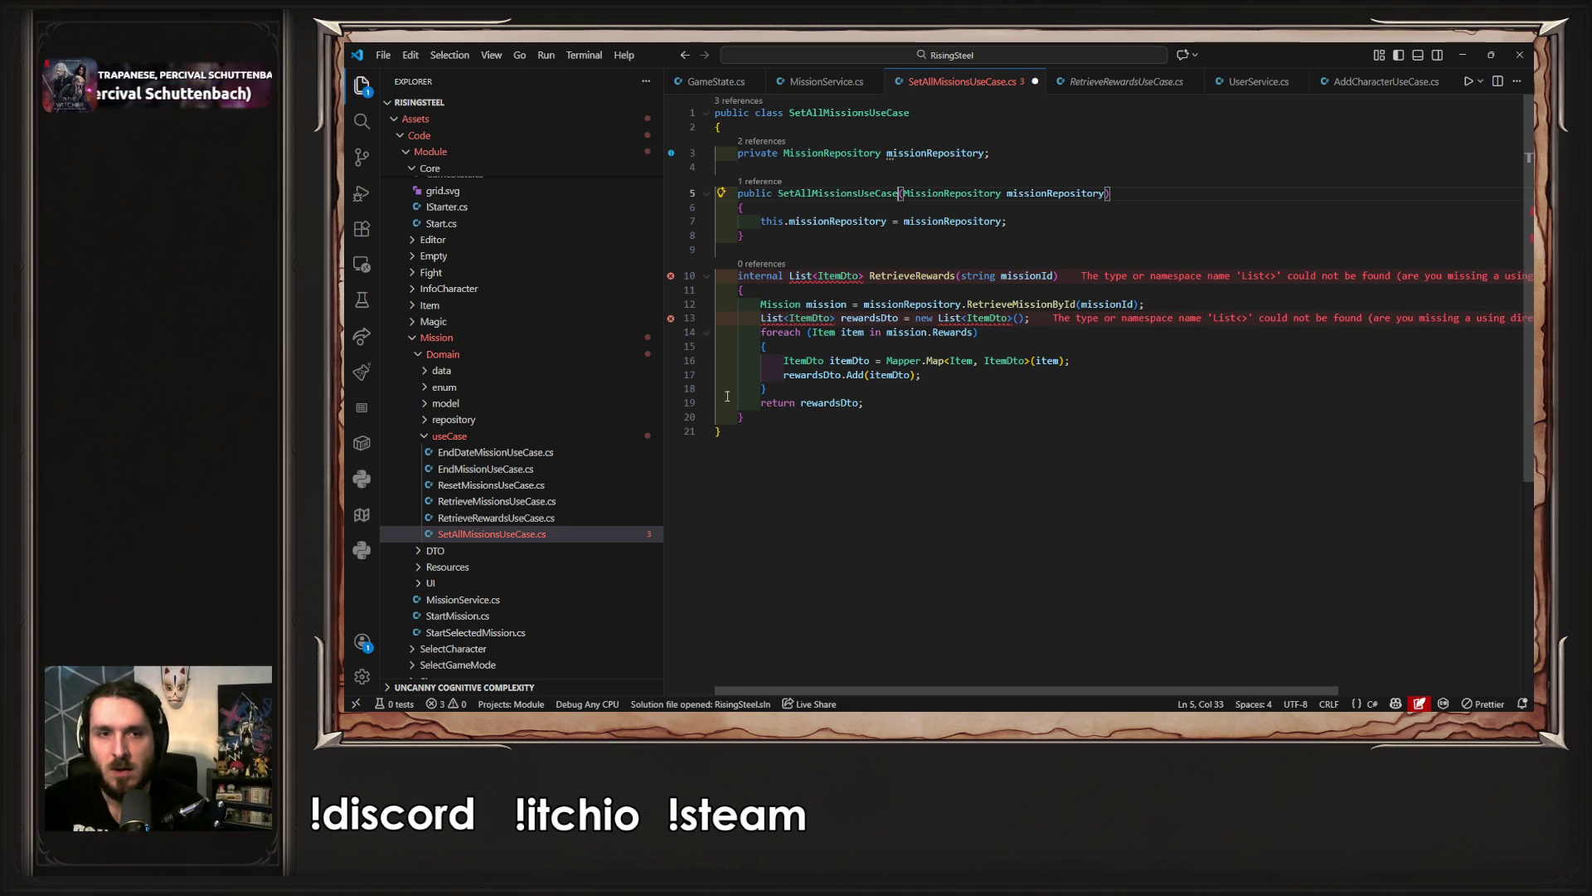
Step: Delete the leftover RetrieveRewards method, save SetAllMissionsUseCase.cs, and return to MissionService.cs
{"action": "left_click", "coordinate": [776, 412]}
{"action": "key", "text": "shift+Up"}
{"action": "key", "text": "shift+Up"}
{"action": "key", "text": "shift+Up"}
{"action": "key", "text": "BackSpace"}
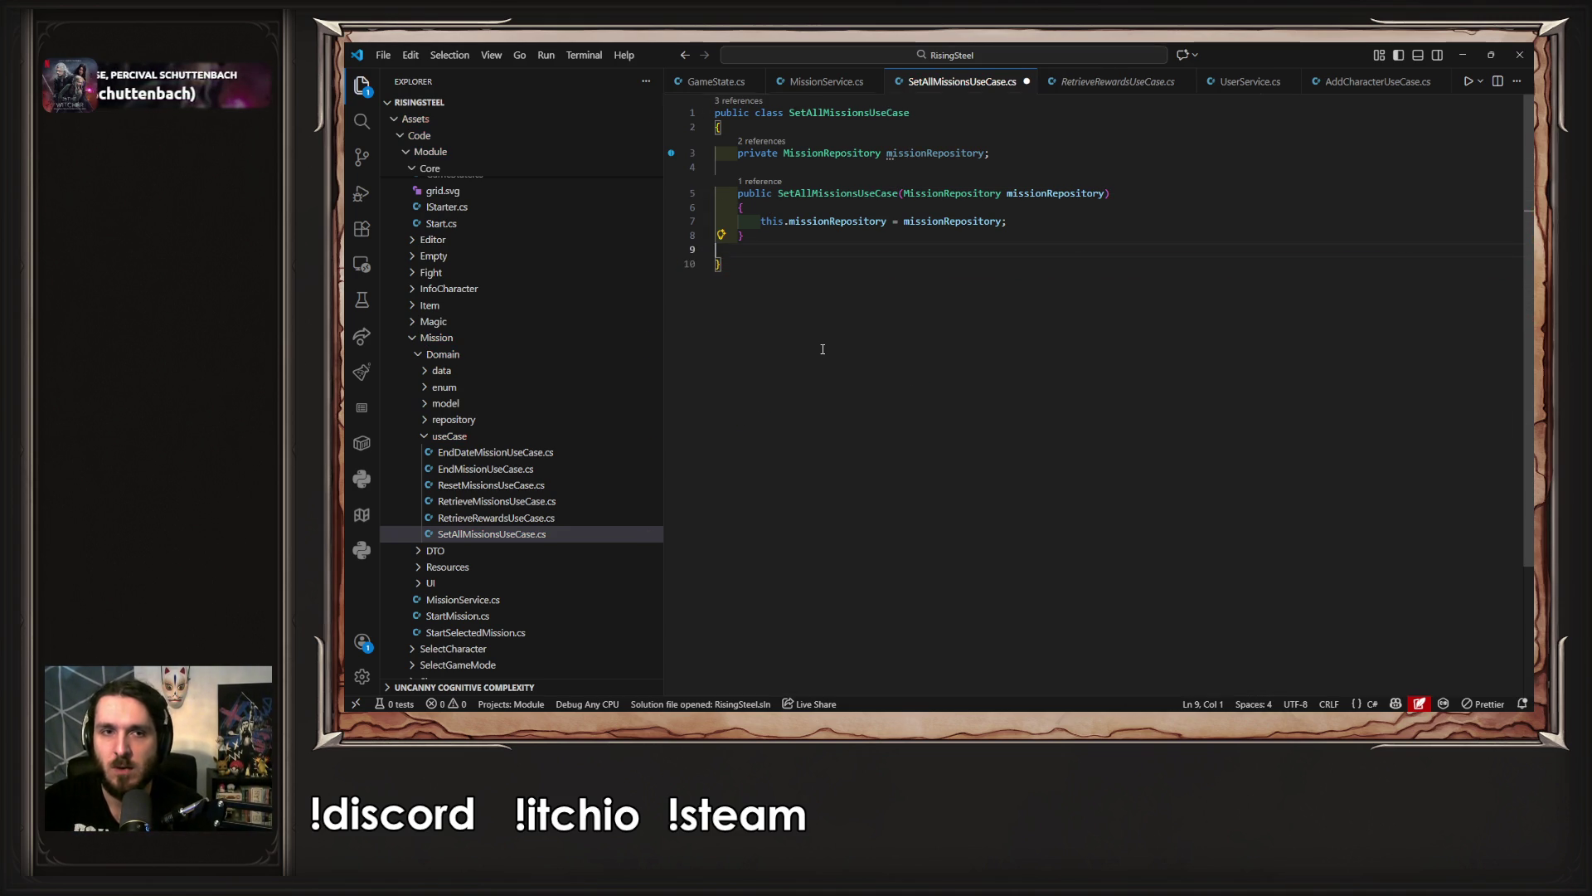
{"action": "key", "text": "ctrl+s"}
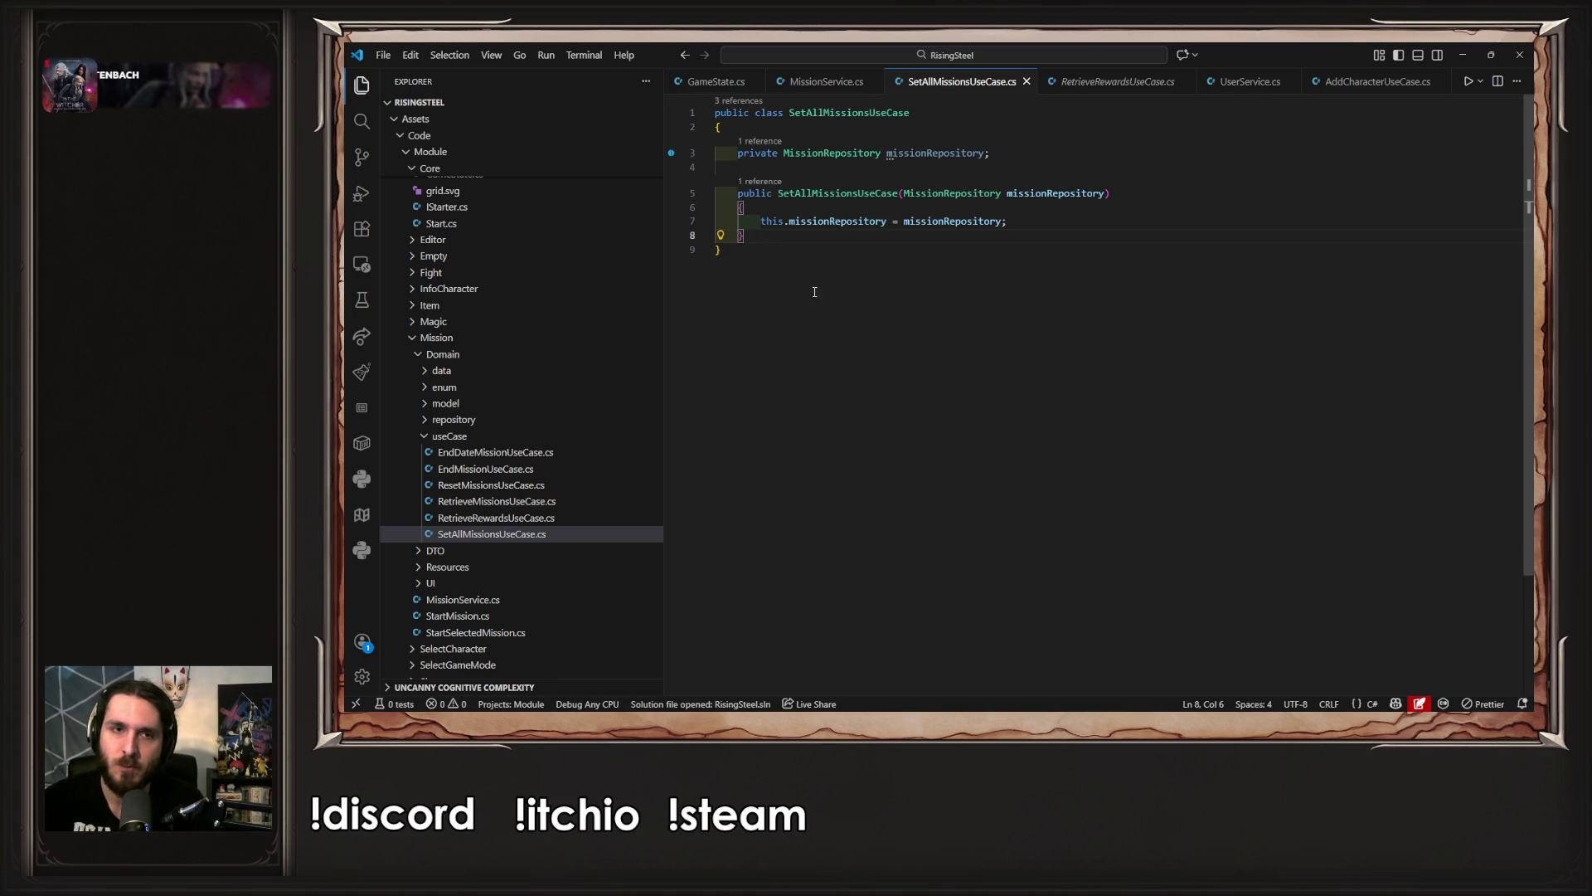
{"action": "left_click", "coordinate": [885, 169]}
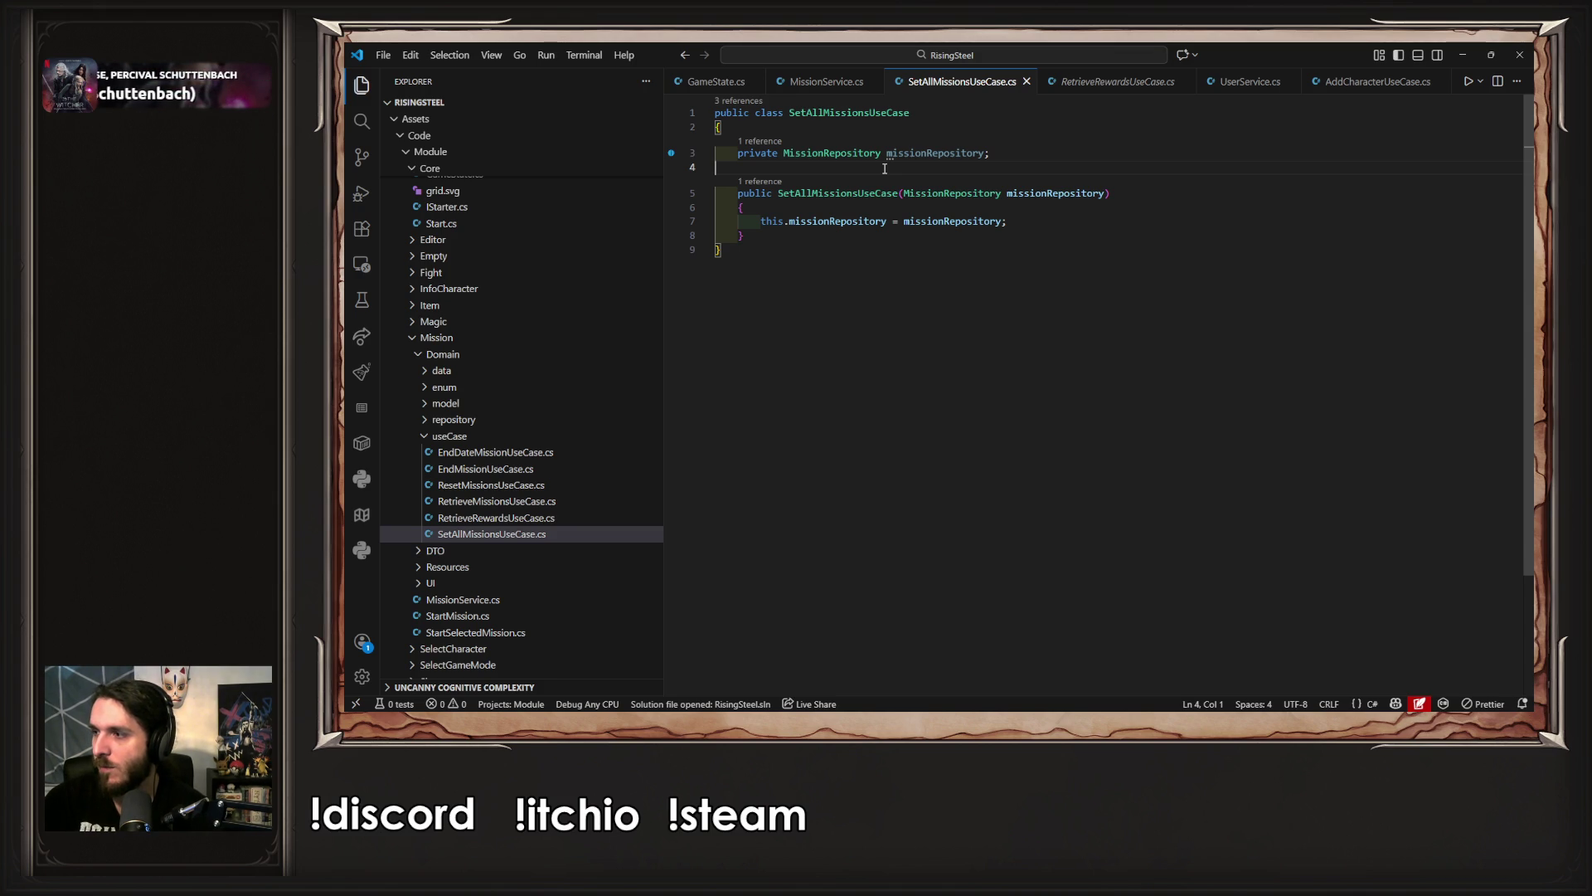
{"action": "left_click", "coordinate": [821, 81]}
Step: Replace the throw on line 52 with setAllMissionsUseCase.SetAllMissions(missions); and save MissionService.cs
{"action": "double_click", "coordinate": [1010, 366]}
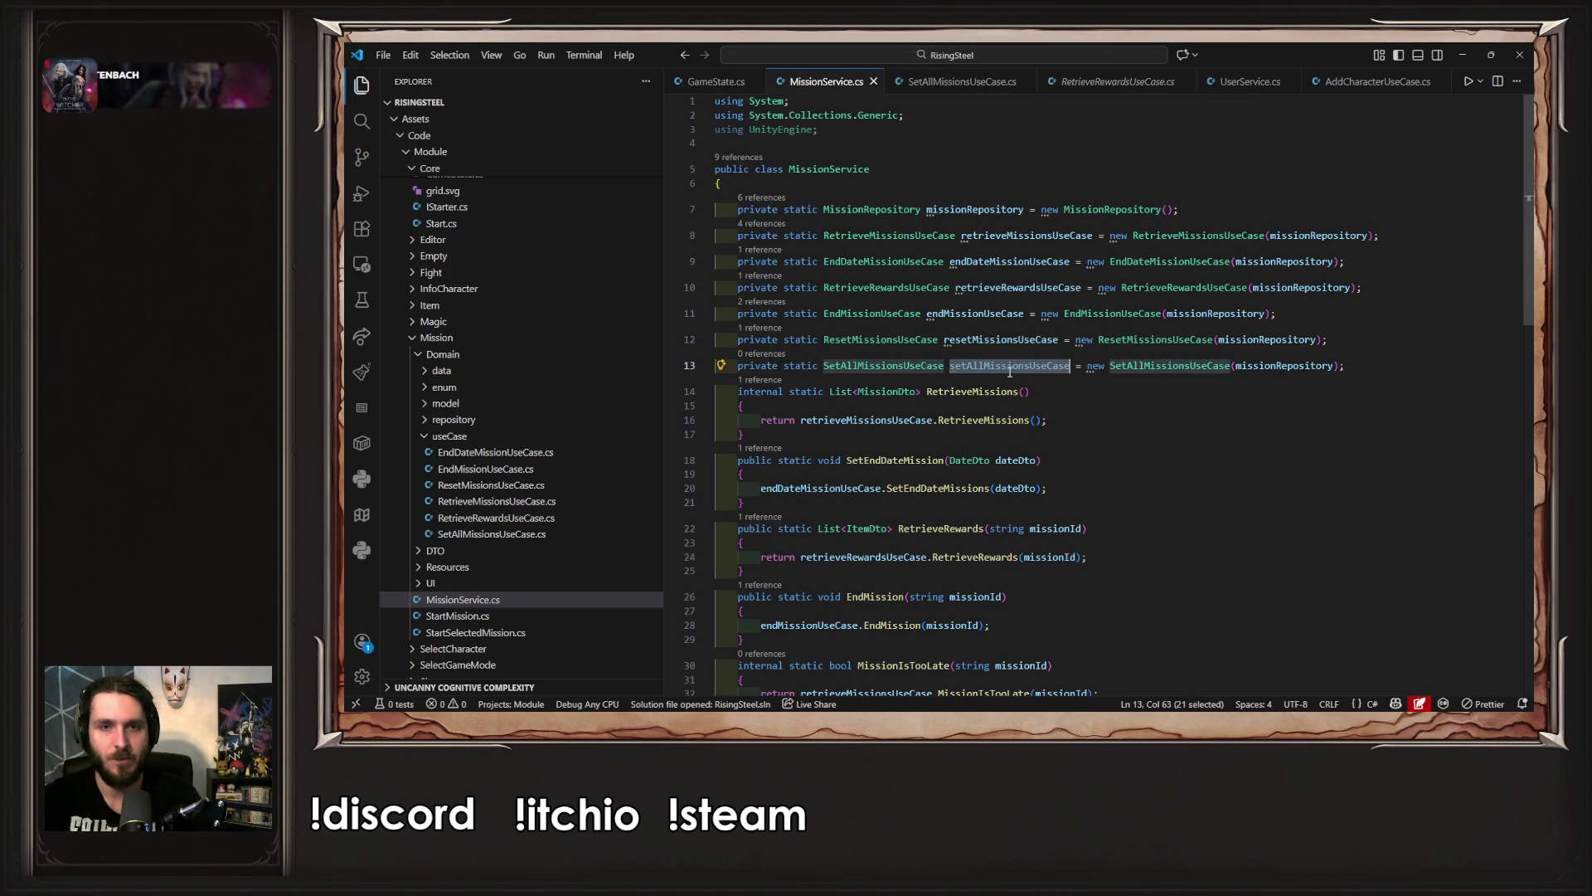
{"action": "scroll", "coordinate": [1010, 370], "scroll_direction": "down", "scroll_amount": 12}
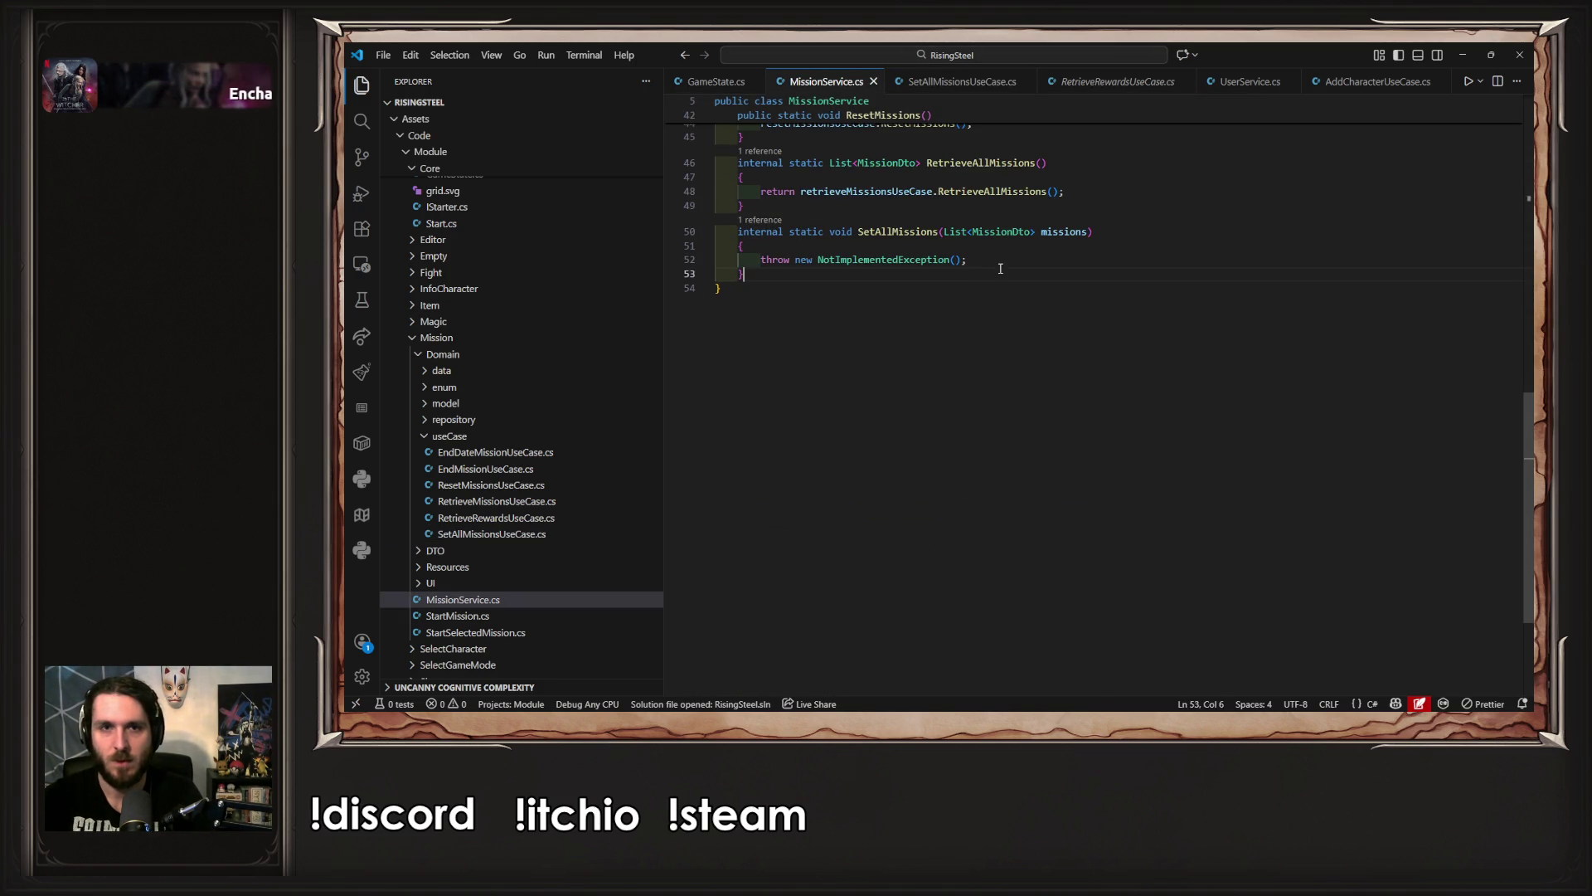
{"action": "left_click", "coordinate": [995, 263]}
{"action": "key", "text": "shift+Home"}
{"action": "key", "text": "BackSpace"}
{"action": "type", "text": "setAllMissionsUseCase"}
{"action": "type", "text": ".SetAllMissions(missions);"}
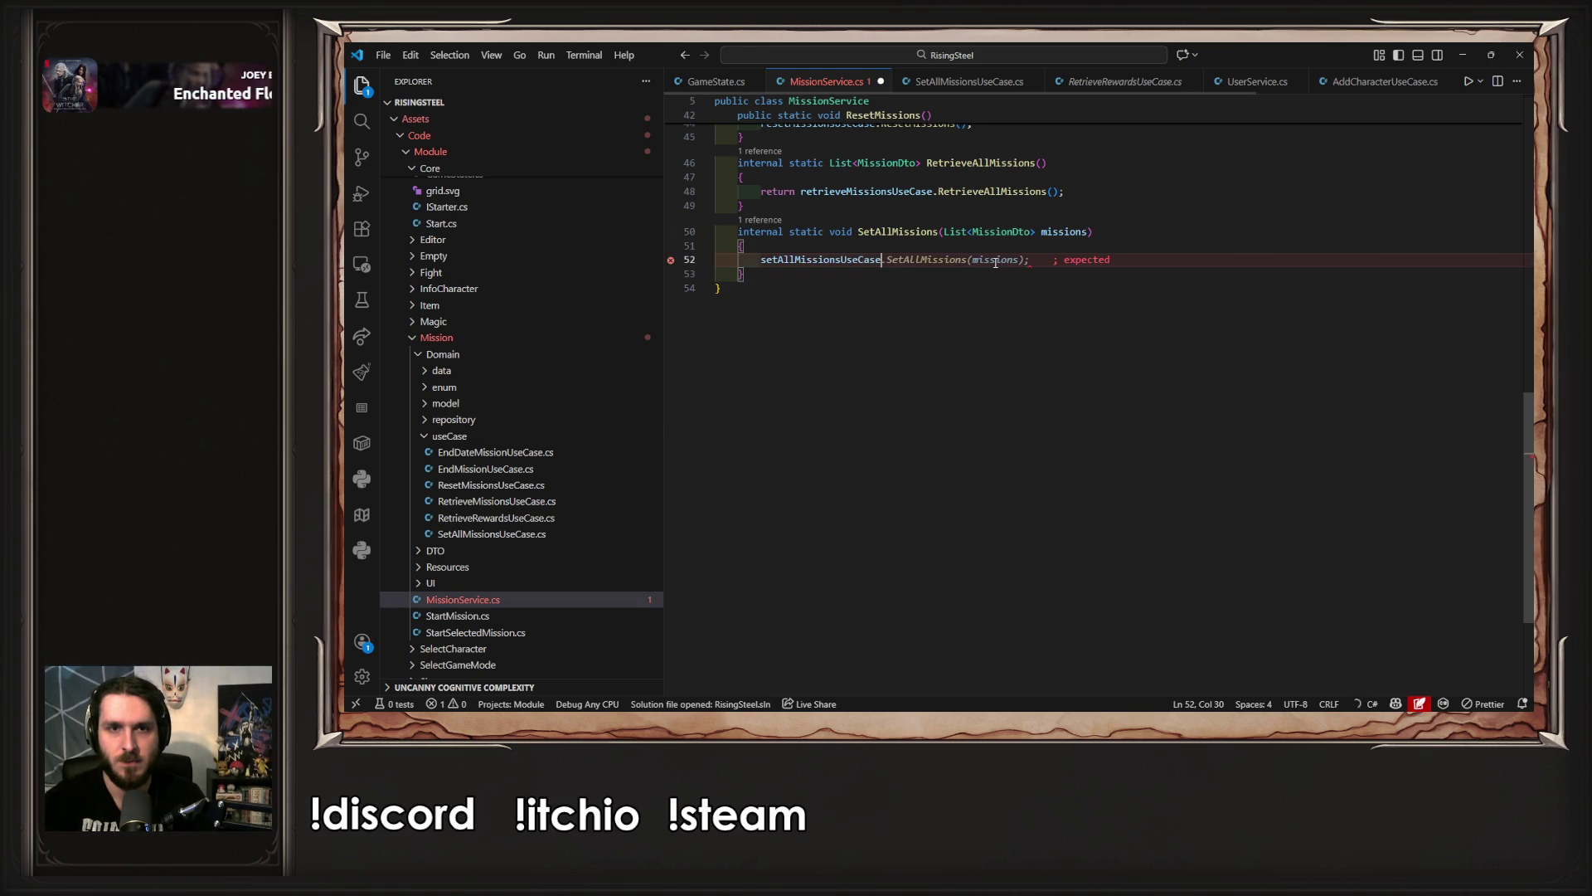
{"action": "key", "text": "ctrl+s"}
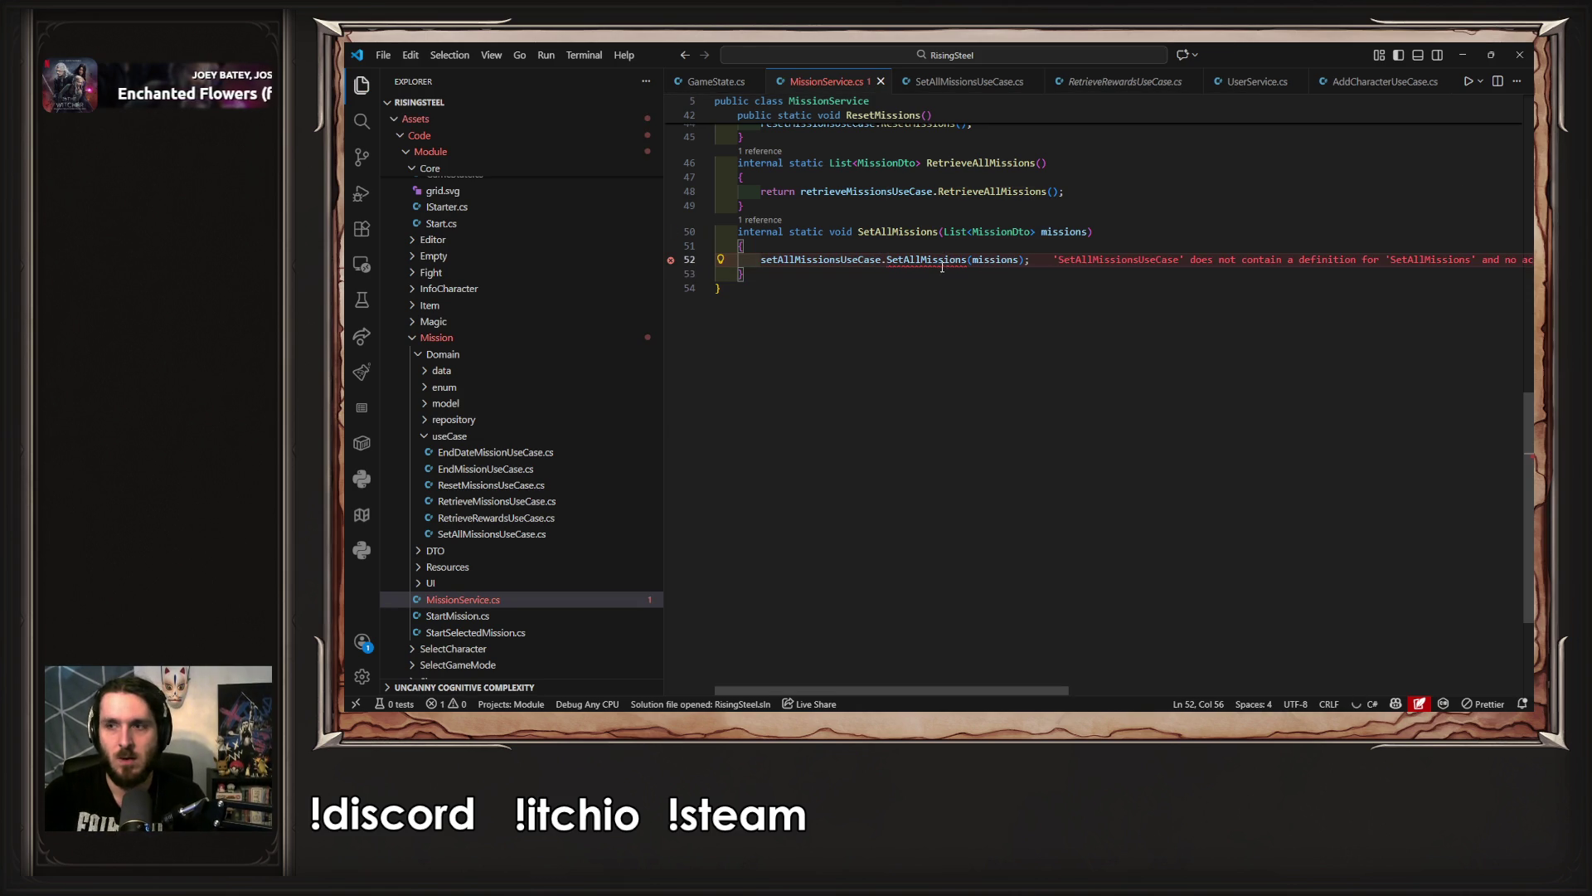
Step: Generate a SetAllMissions method in SetAllMissionsUseCase through Quick Fix and save it
{"action": "mouse_move", "coordinate": [940, 264]}
{"action": "left_click", "coordinate": [1032, 245]}
{"action": "left_click", "coordinate": [1046, 292]}
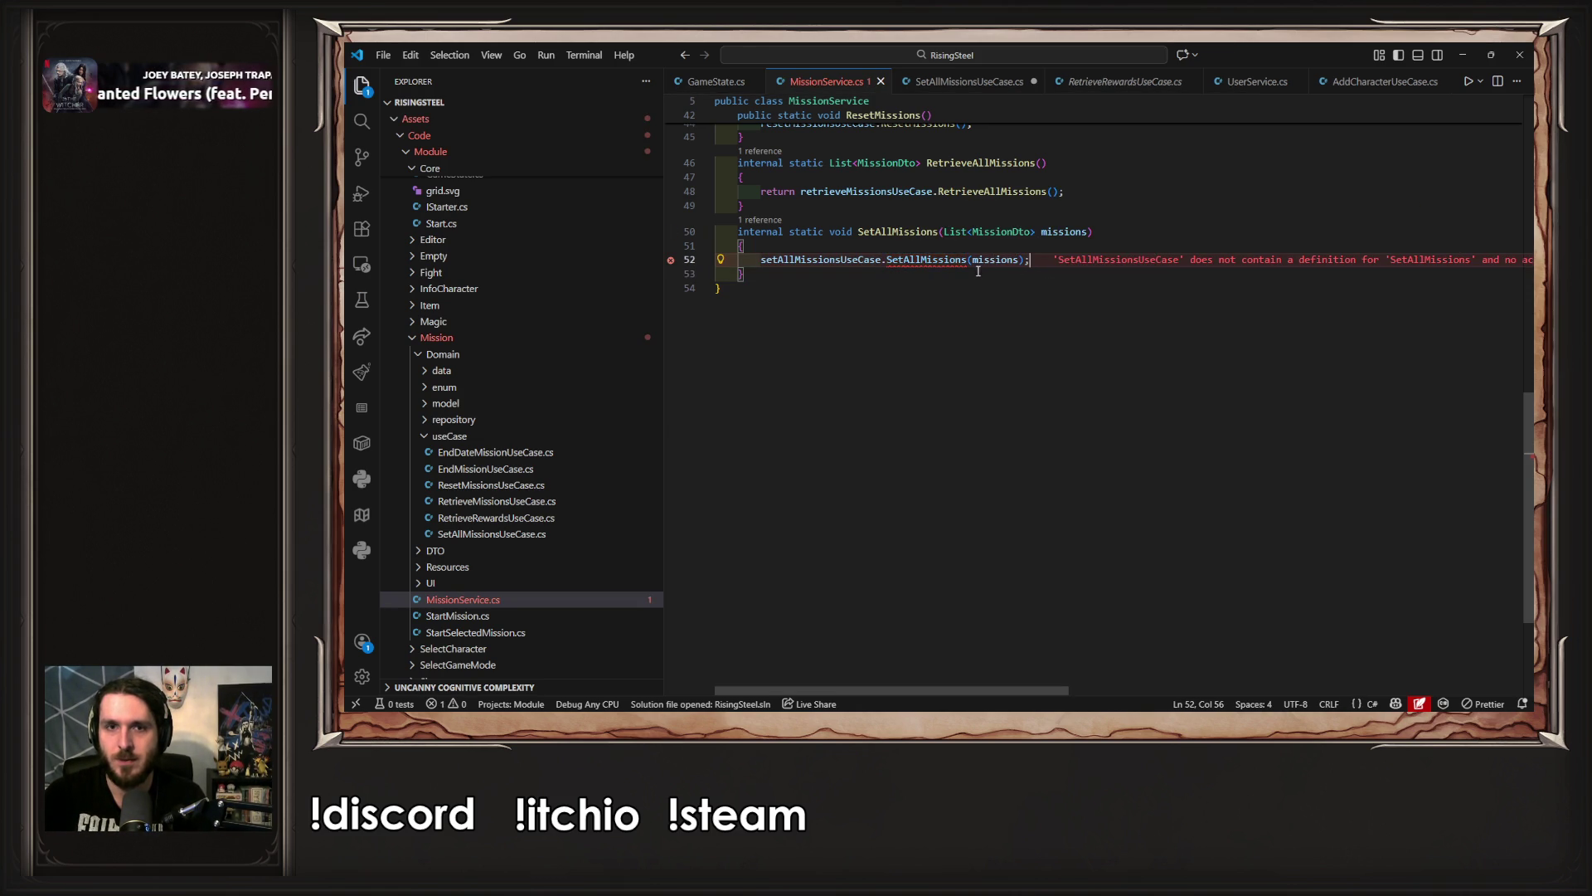
{"action": "key", "text": "ctrl+s"}
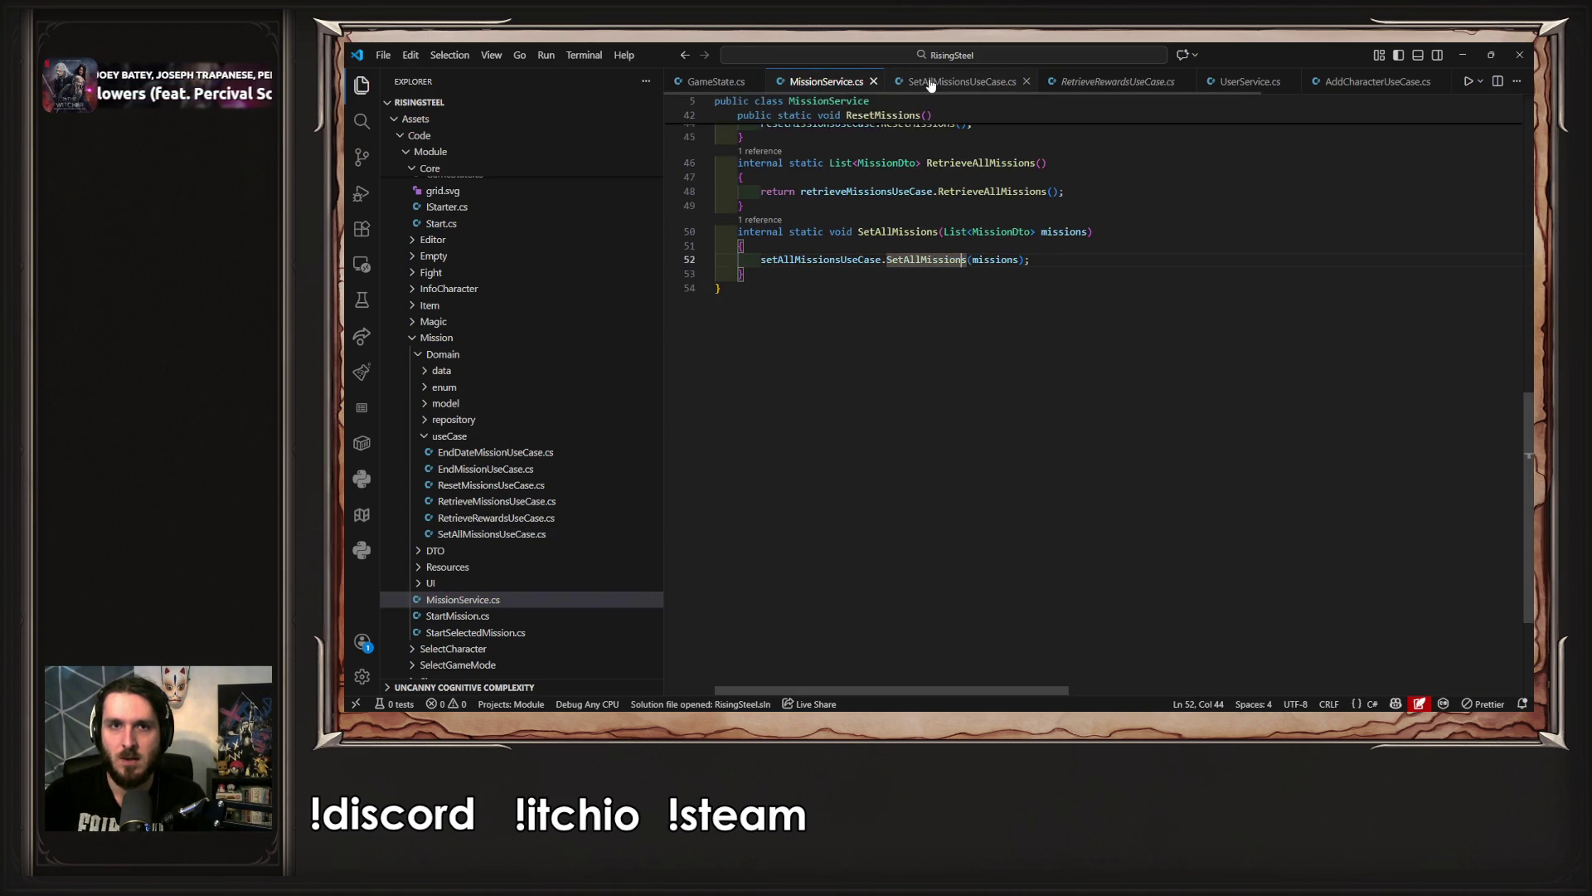
{"action": "left_click", "coordinate": [1105, 358]}
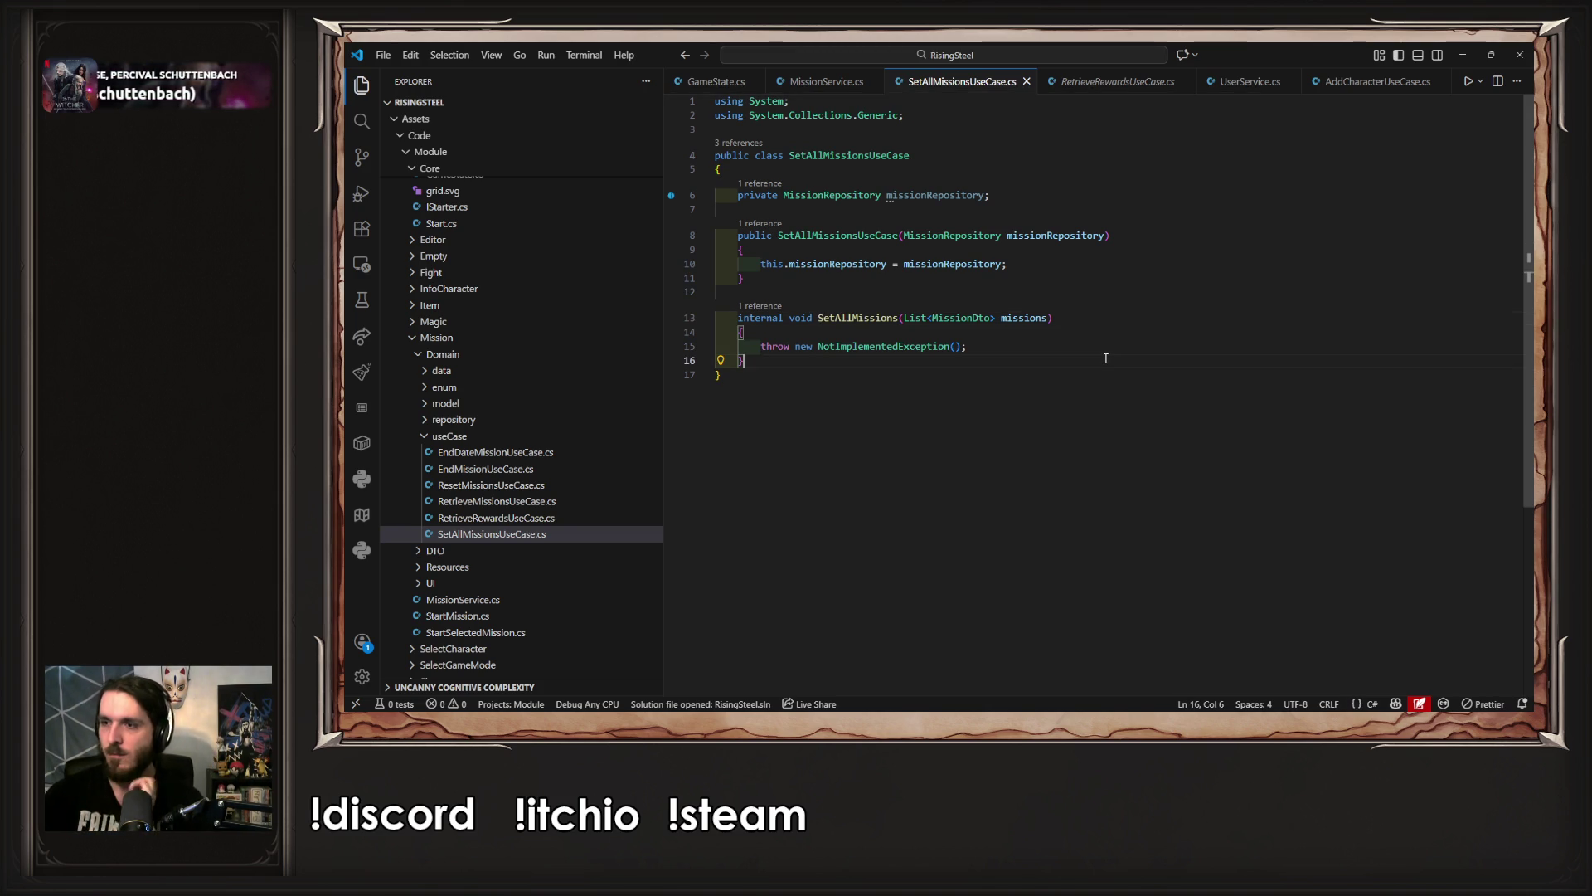
Step: Delete the NotImplementedException throw on line 15 of SetAllMissionsUseCase's SetAllMissions
{"action": "left_click", "coordinate": [1046, 291]}
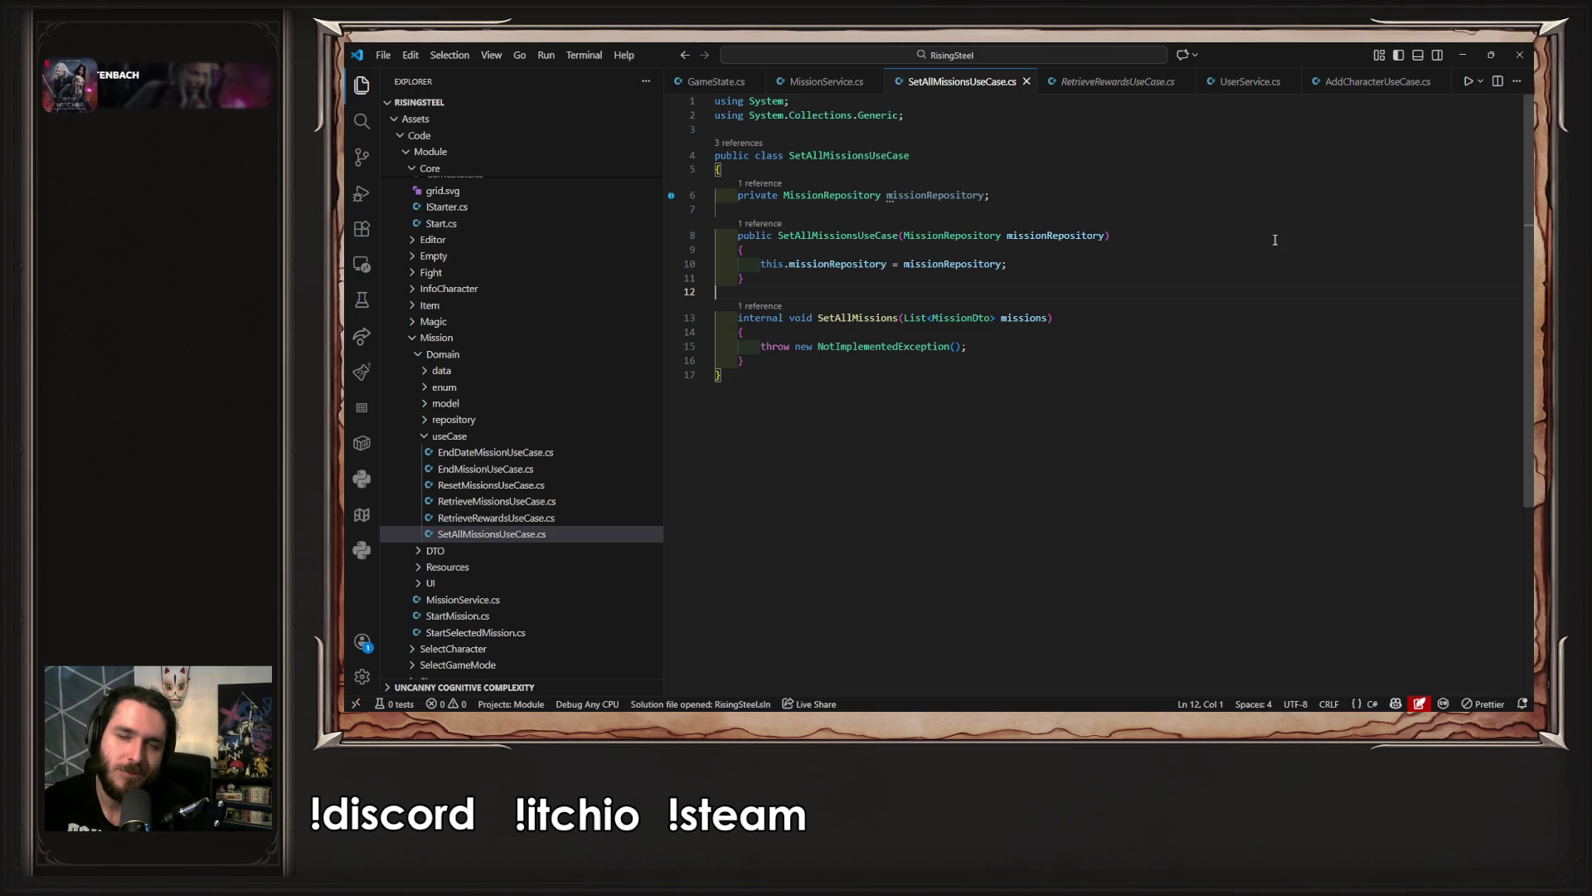
{"action": "left_click", "coordinate": [1065, 354]}
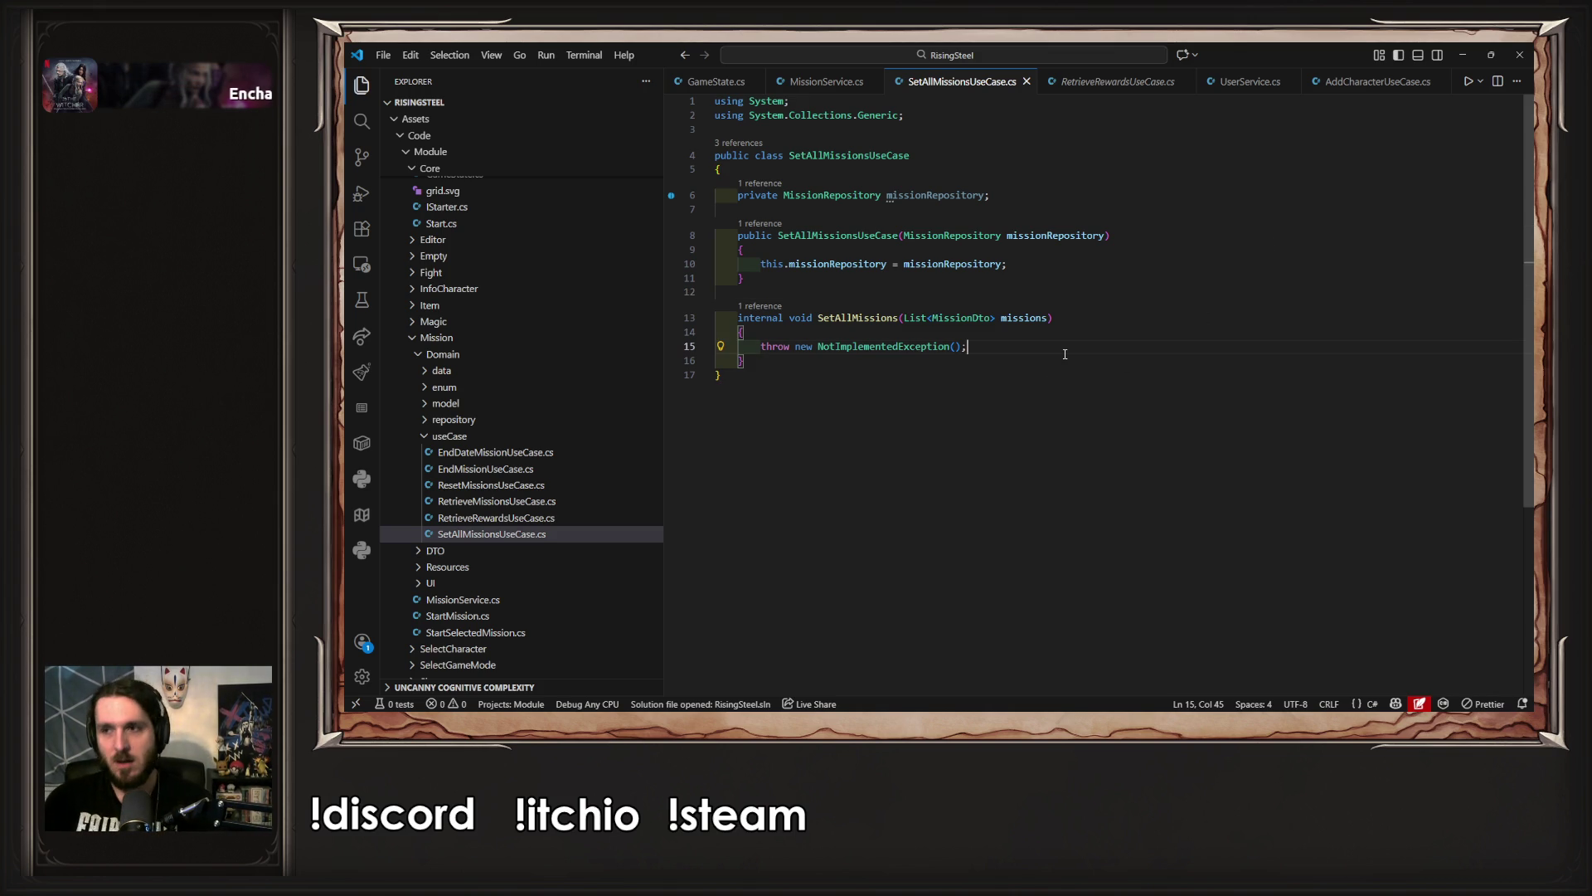
{"action": "key", "text": "shift+Home"}
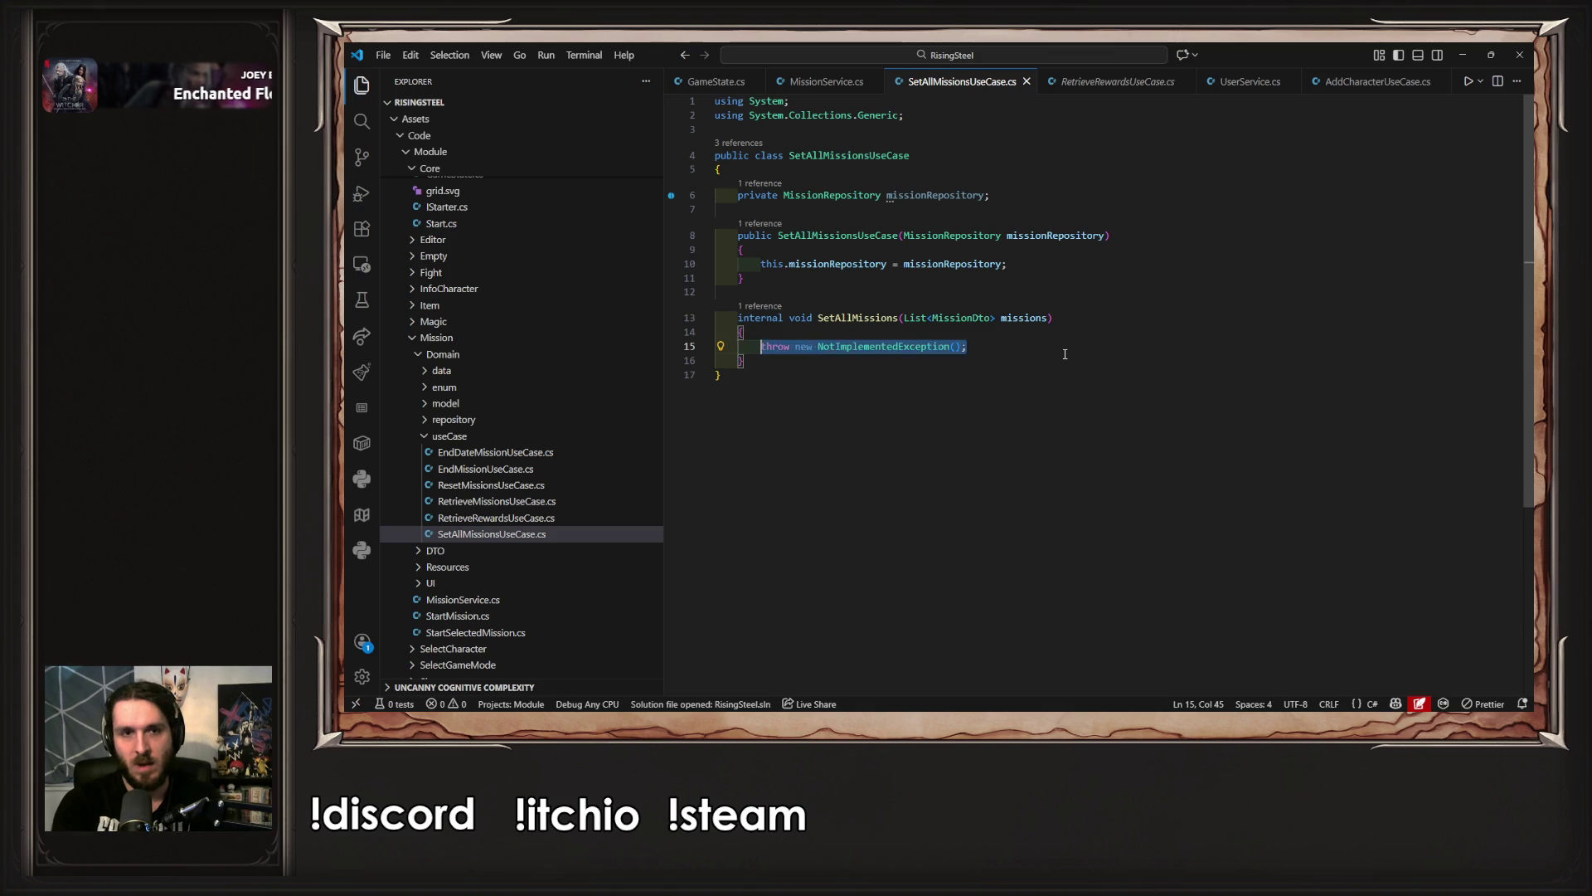
{"action": "key", "text": "BackSpace"}
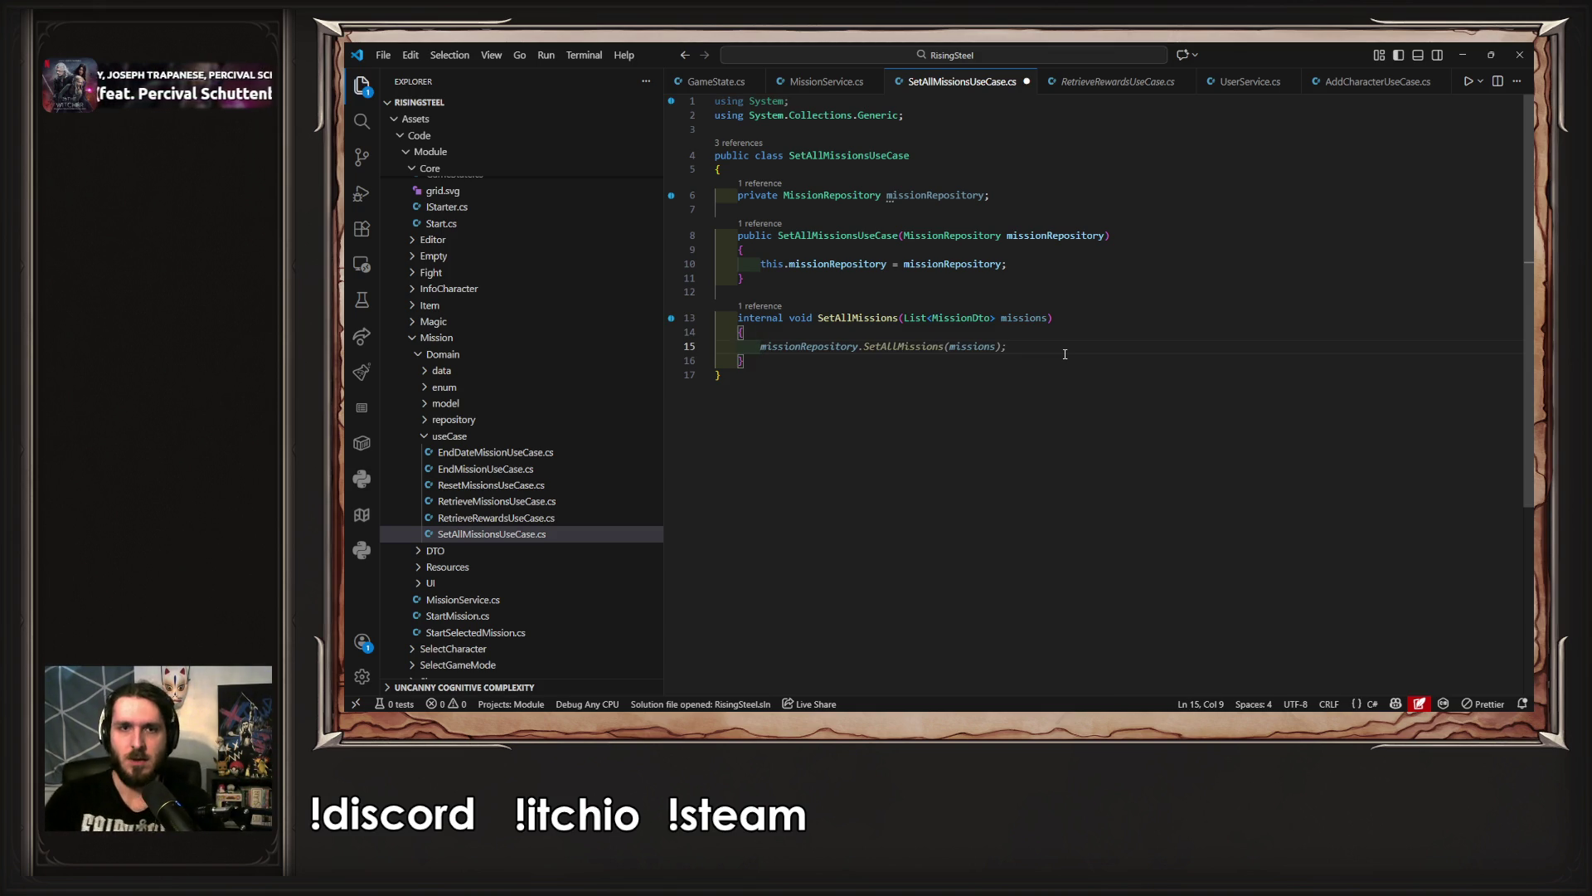
Step: Inspect the MissionRepository class and the type of its missions list
{"action": "left_click", "coordinate": [832, 195], "text": "ctrl"}
{"action": "scroll", "coordinate": [915, 255], "scroll_direction": "down", "scroll_amount": 10}
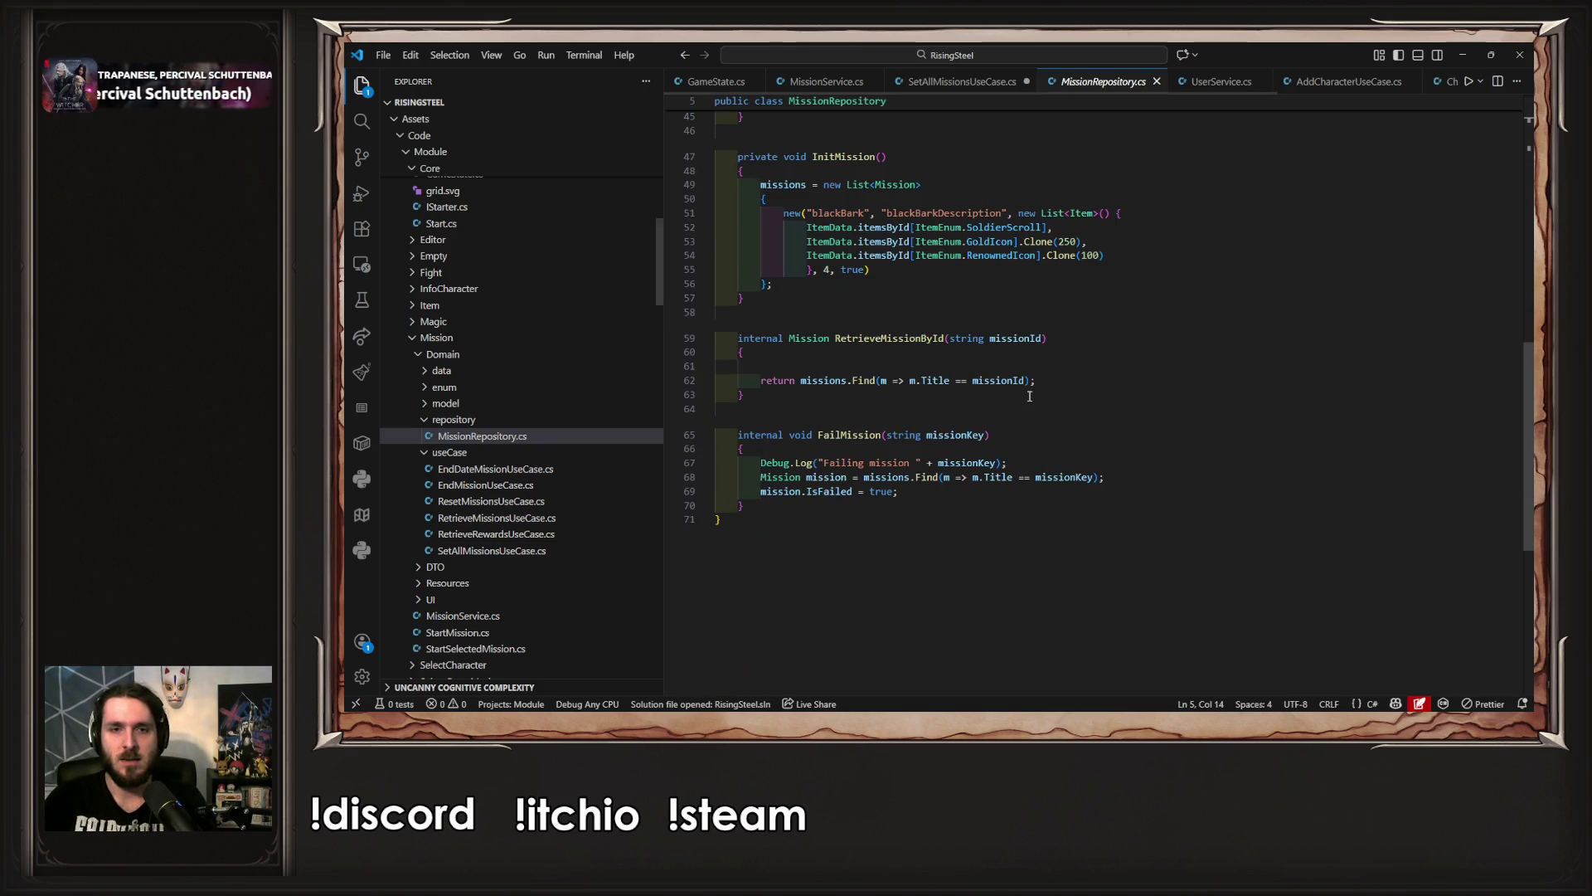
{"action": "scroll", "coordinate": [955, 390], "scroll_direction": "up", "scroll_amount": 5}
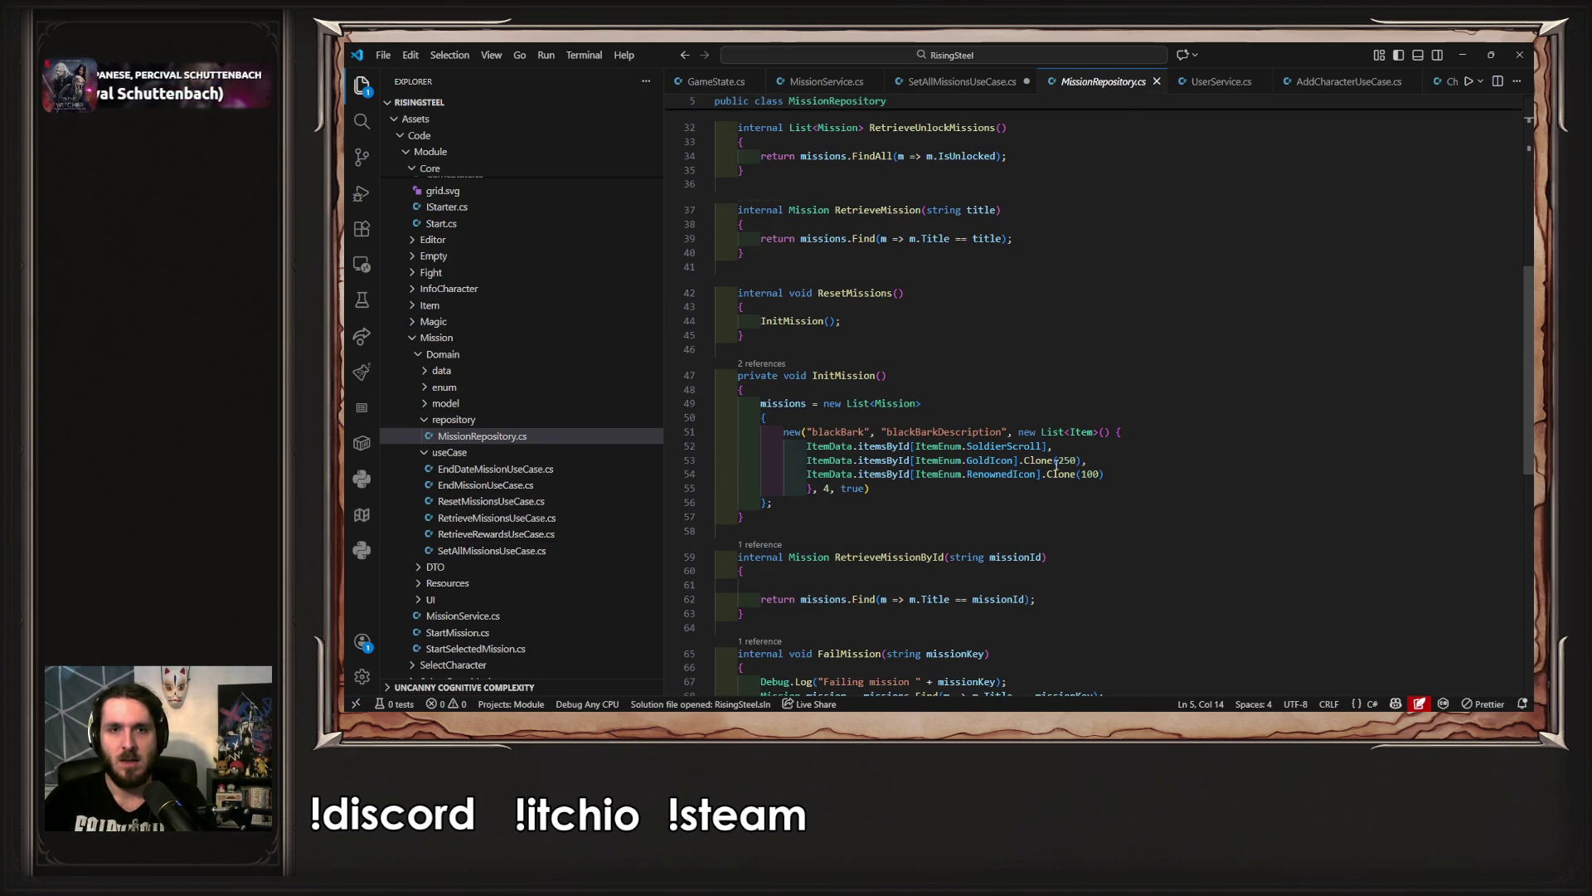
{"action": "left_click", "coordinate": [867, 402]}
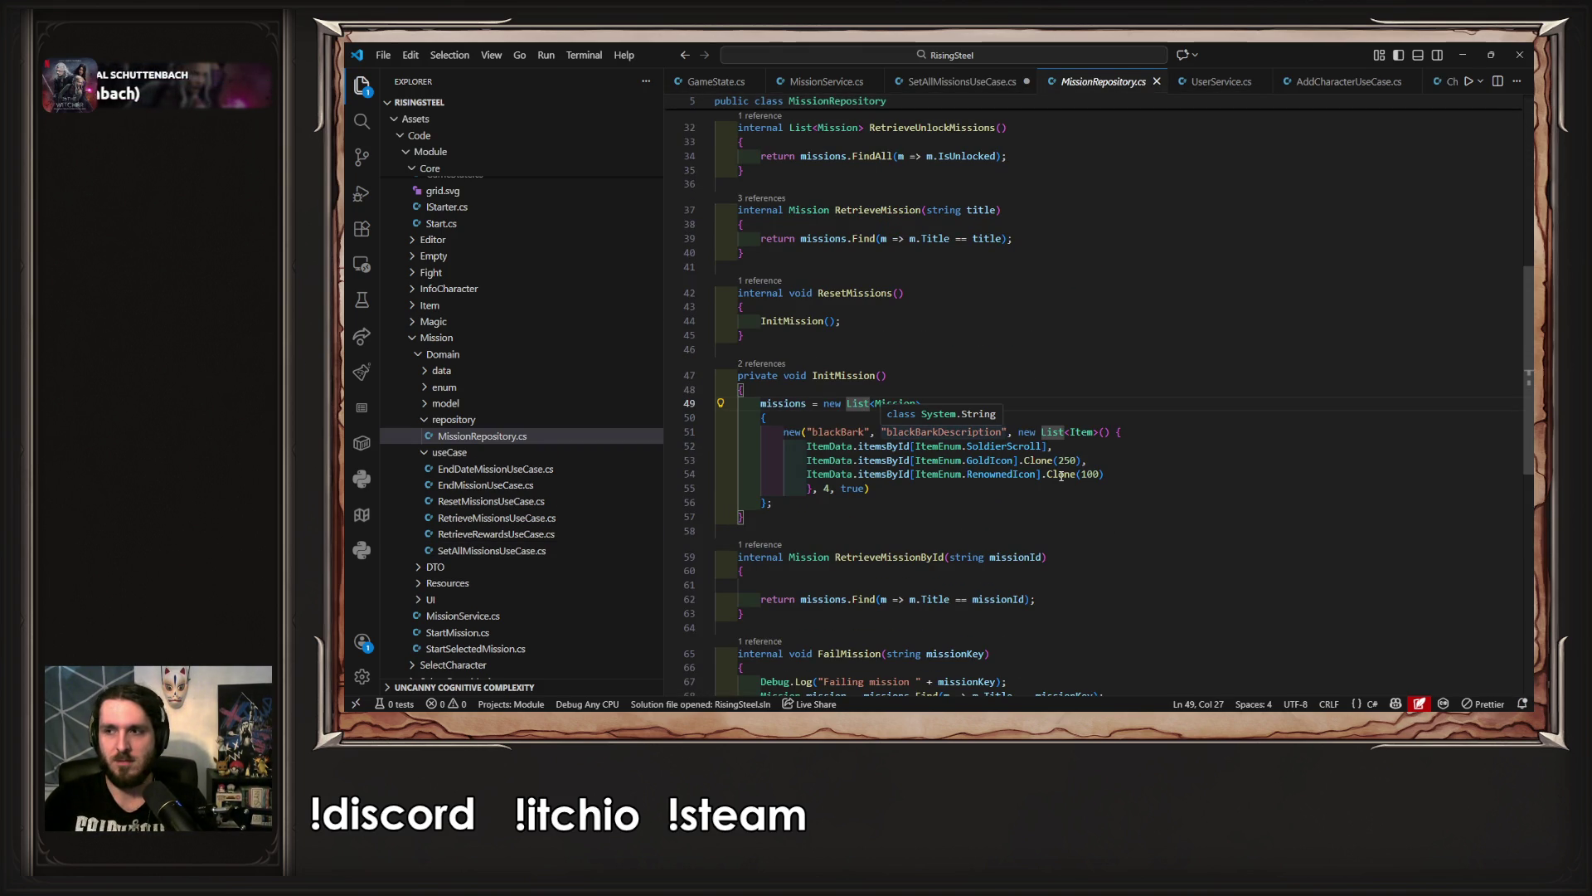
{"action": "left_click", "coordinate": [1201, 520]}
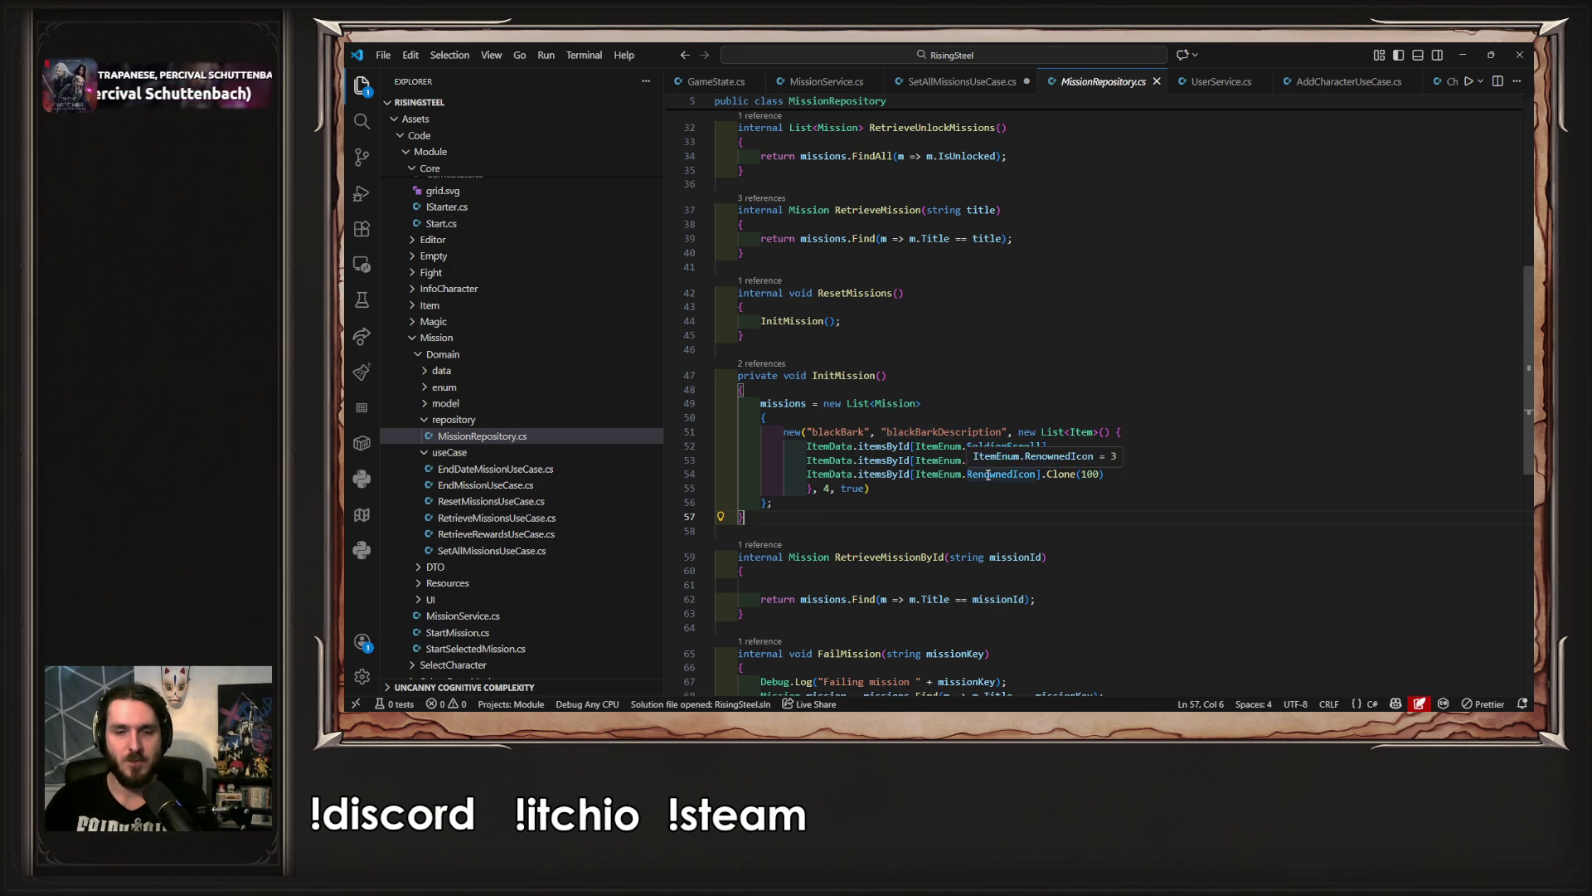
{"action": "scroll", "coordinate": [1134, 502], "scroll_direction": "down", "scroll_amount": 7}
{"action": "scroll", "coordinate": [1135, 503], "scroll_direction": "up", "scroll_amount": 3}
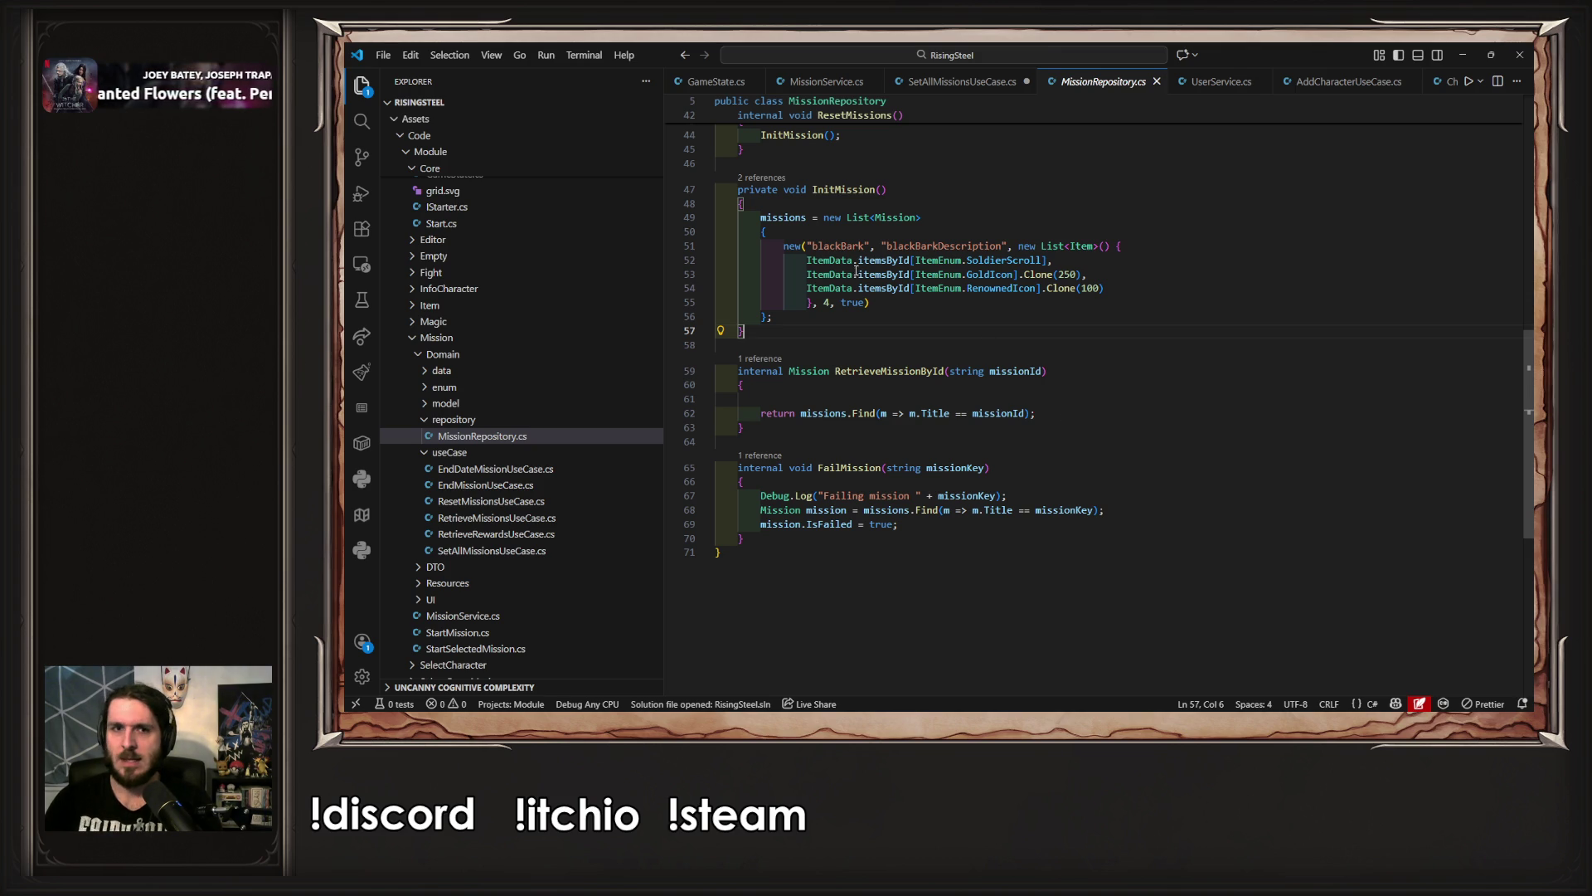
Step: Review the Item class definition, then navigate back to SetAllMissionsUseCase.cs
{"action": "left_click", "coordinate": [1092, 250], "text": "ctrl"}
{"action": "scroll", "coordinate": [927, 535], "scroll_direction": "down", "scroll_amount": 2}
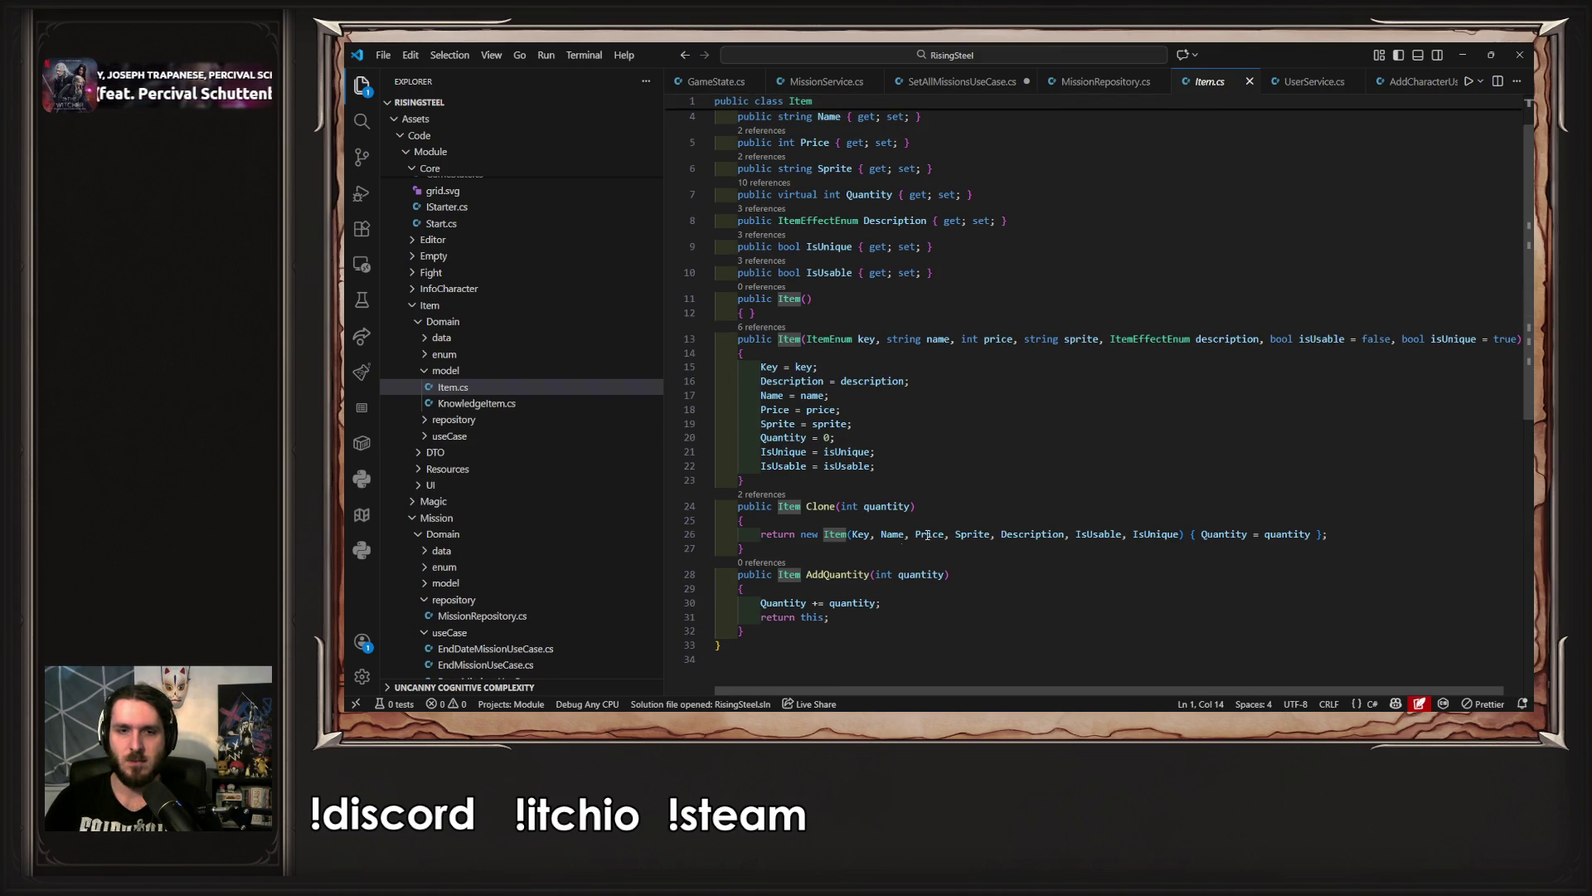
{"action": "scroll", "coordinate": [998, 417], "scroll_direction": "up", "scroll_amount": 2}
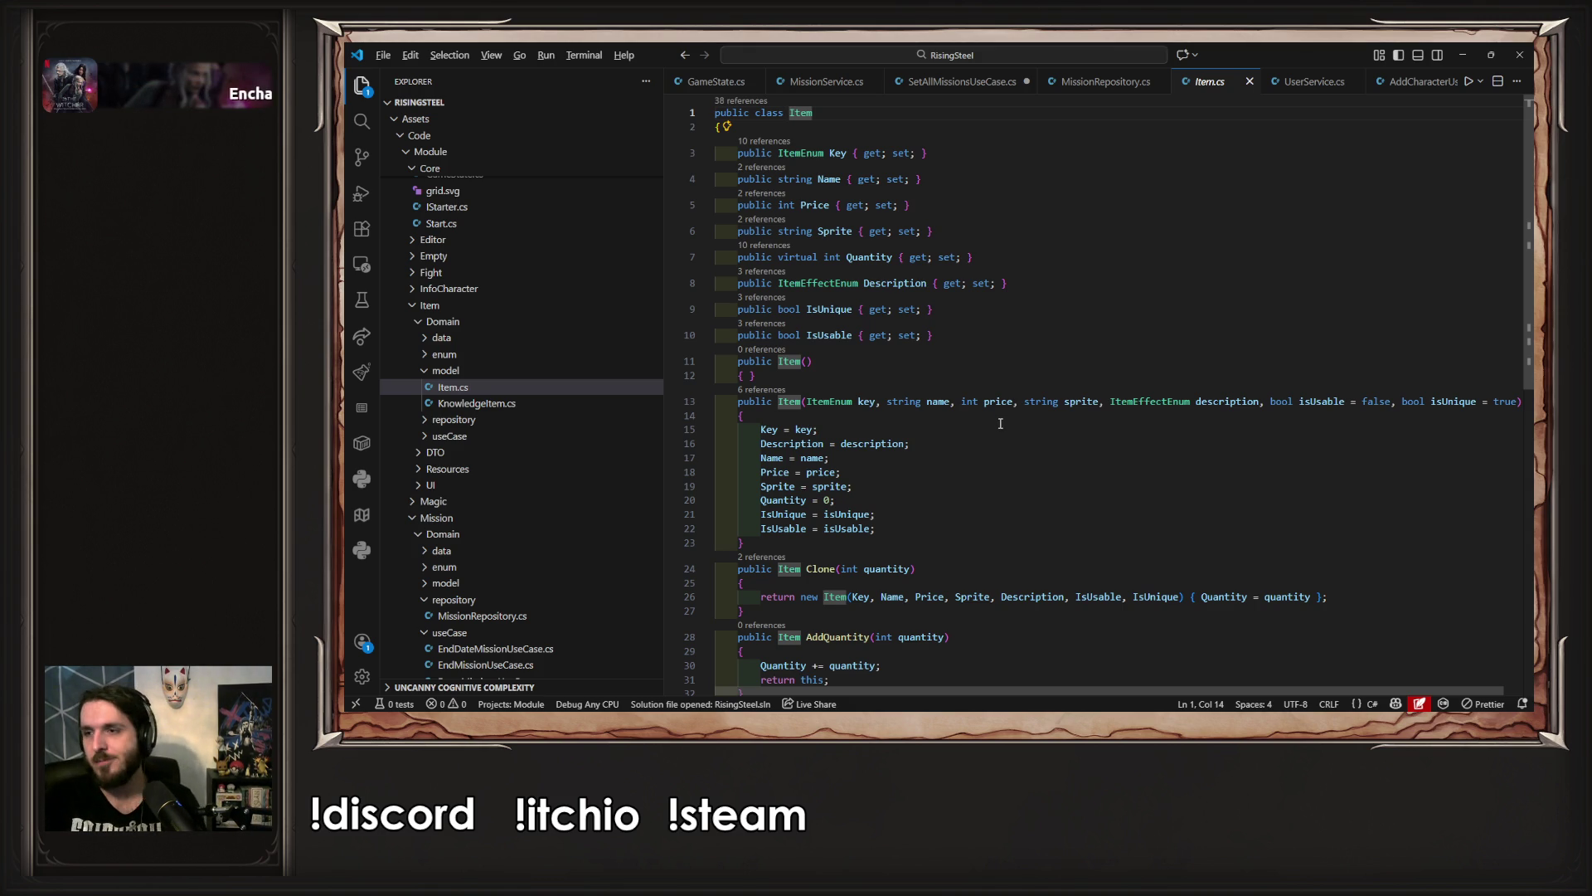
{"action": "key", "text": "alt+Left"}
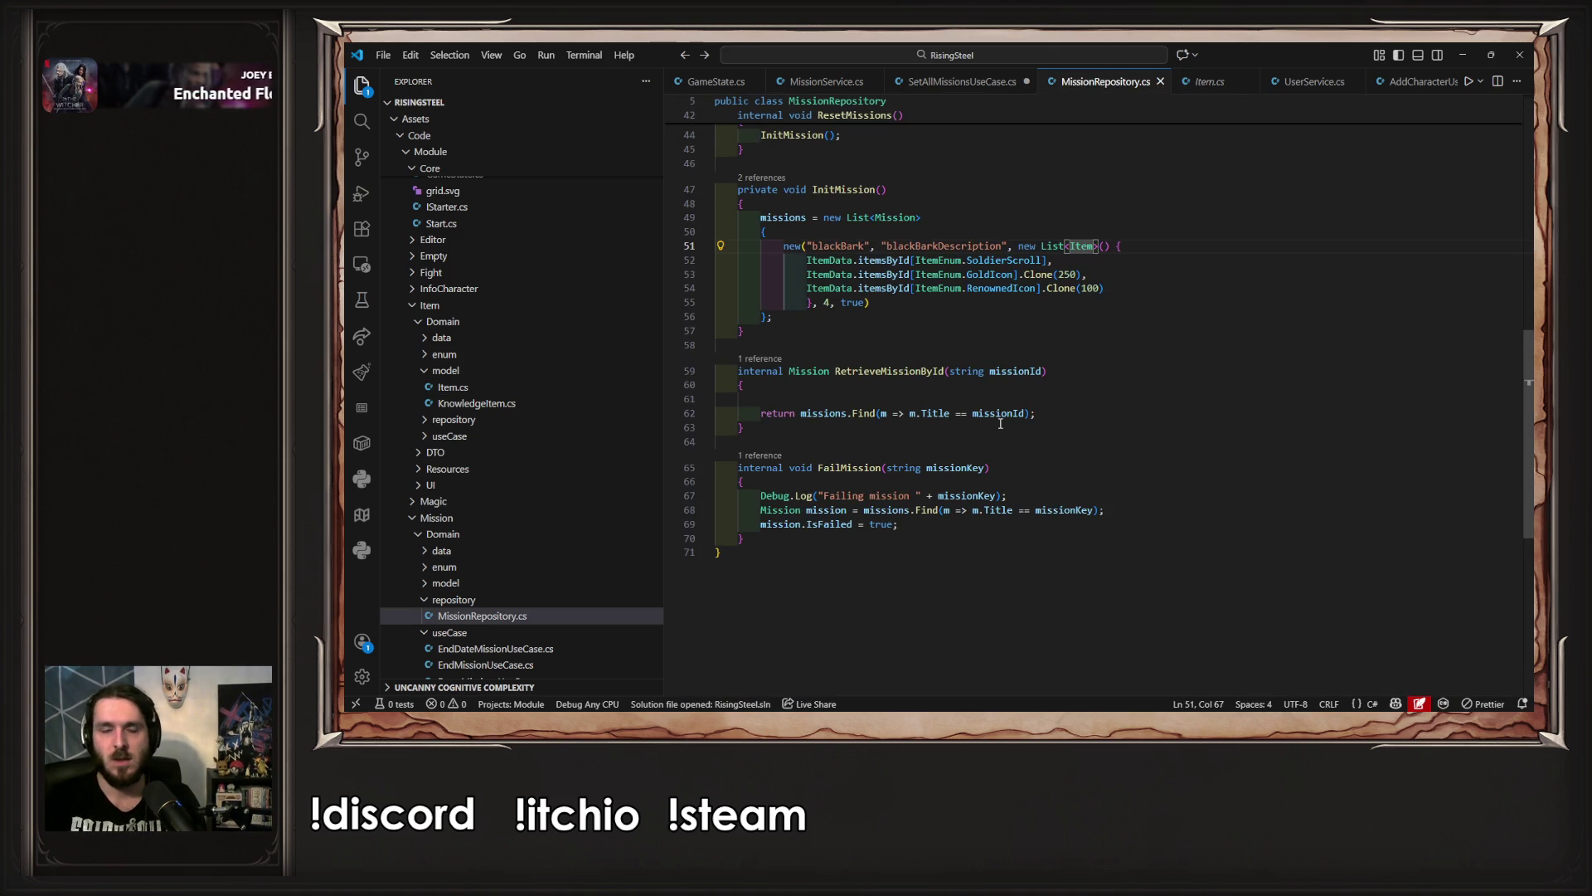
{"action": "key", "text": "alt+Left"}
{"action": "key", "text": "alt+Left"}
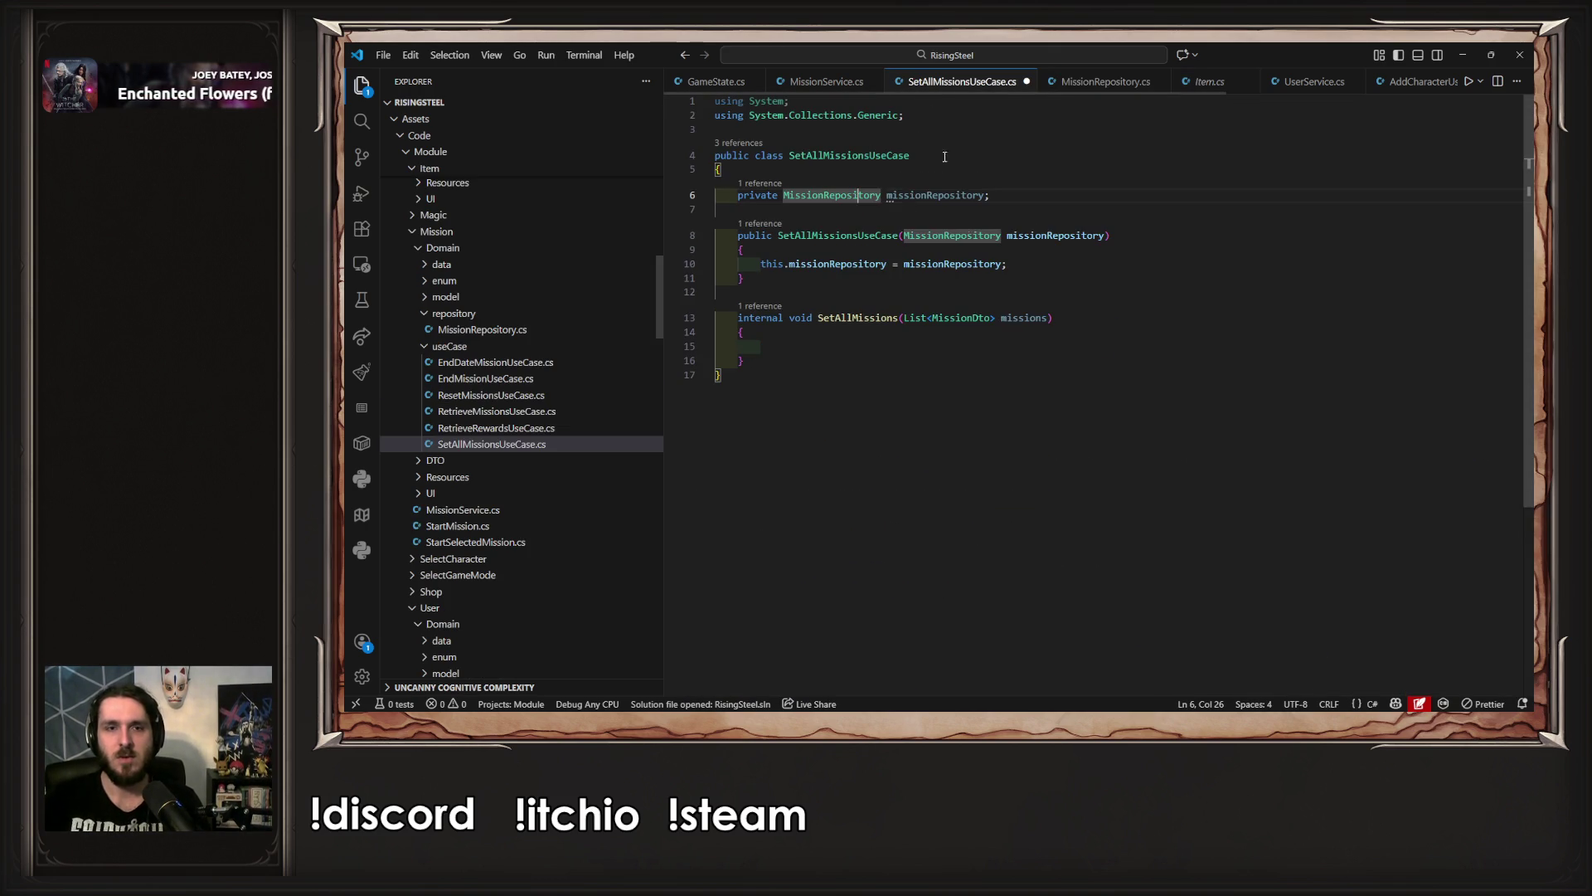
Step: Save SetAllMissionsUseCase.cs and switch to MissionRepository.cs
{"action": "key", "text": "ctrl+s"}
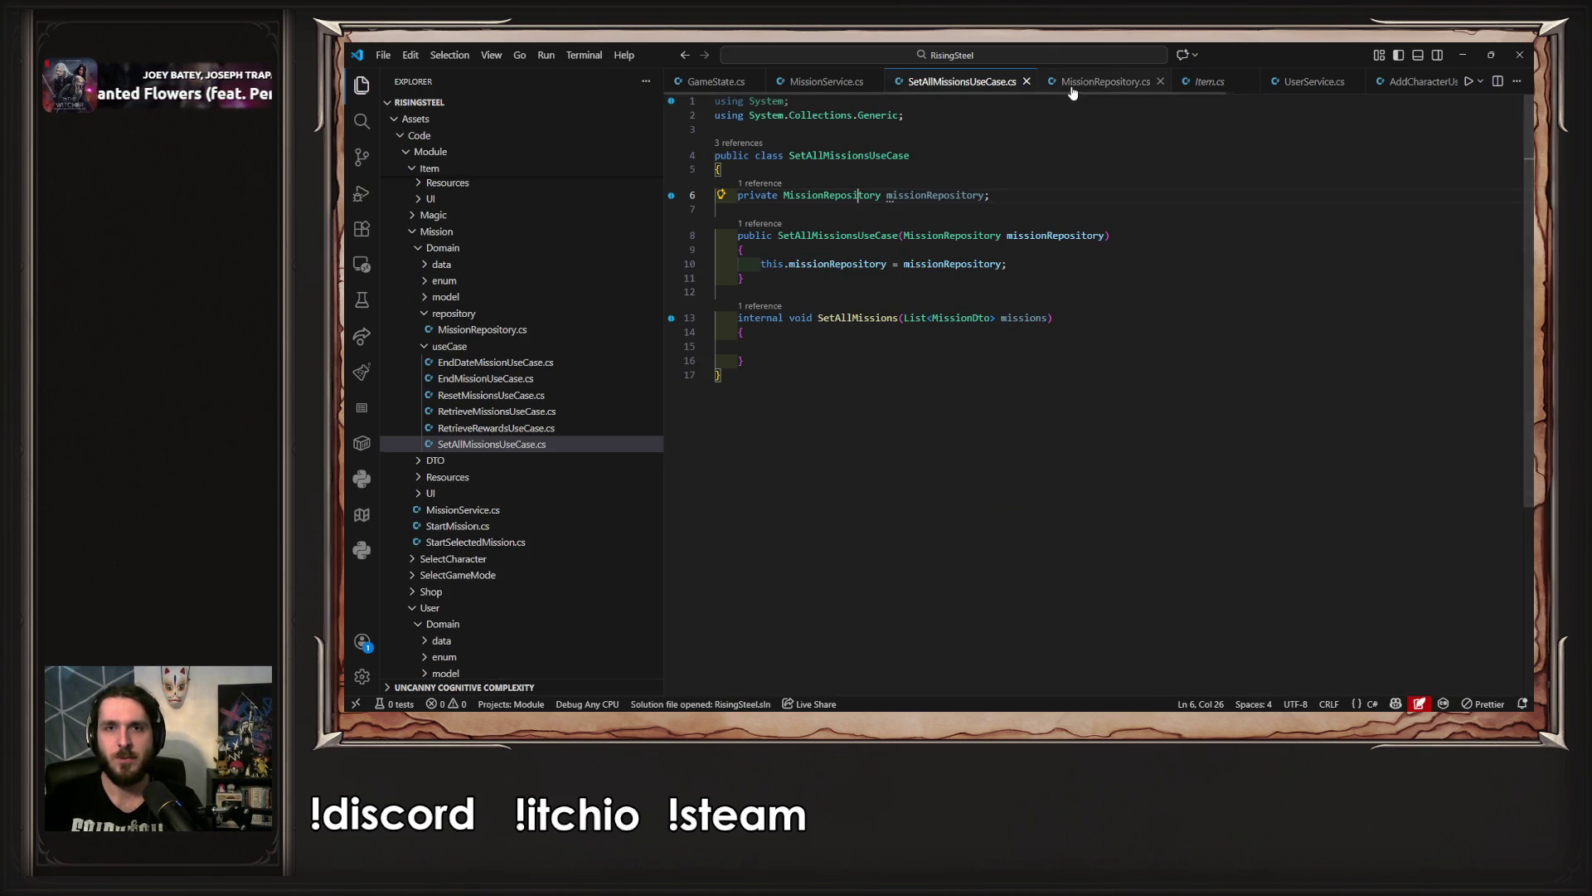
{"action": "left_click", "coordinate": [1071, 89]}
{"action": "scroll", "coordinate": [1062, 281], "scroll_direction": "up", "scroll_amount": 10}
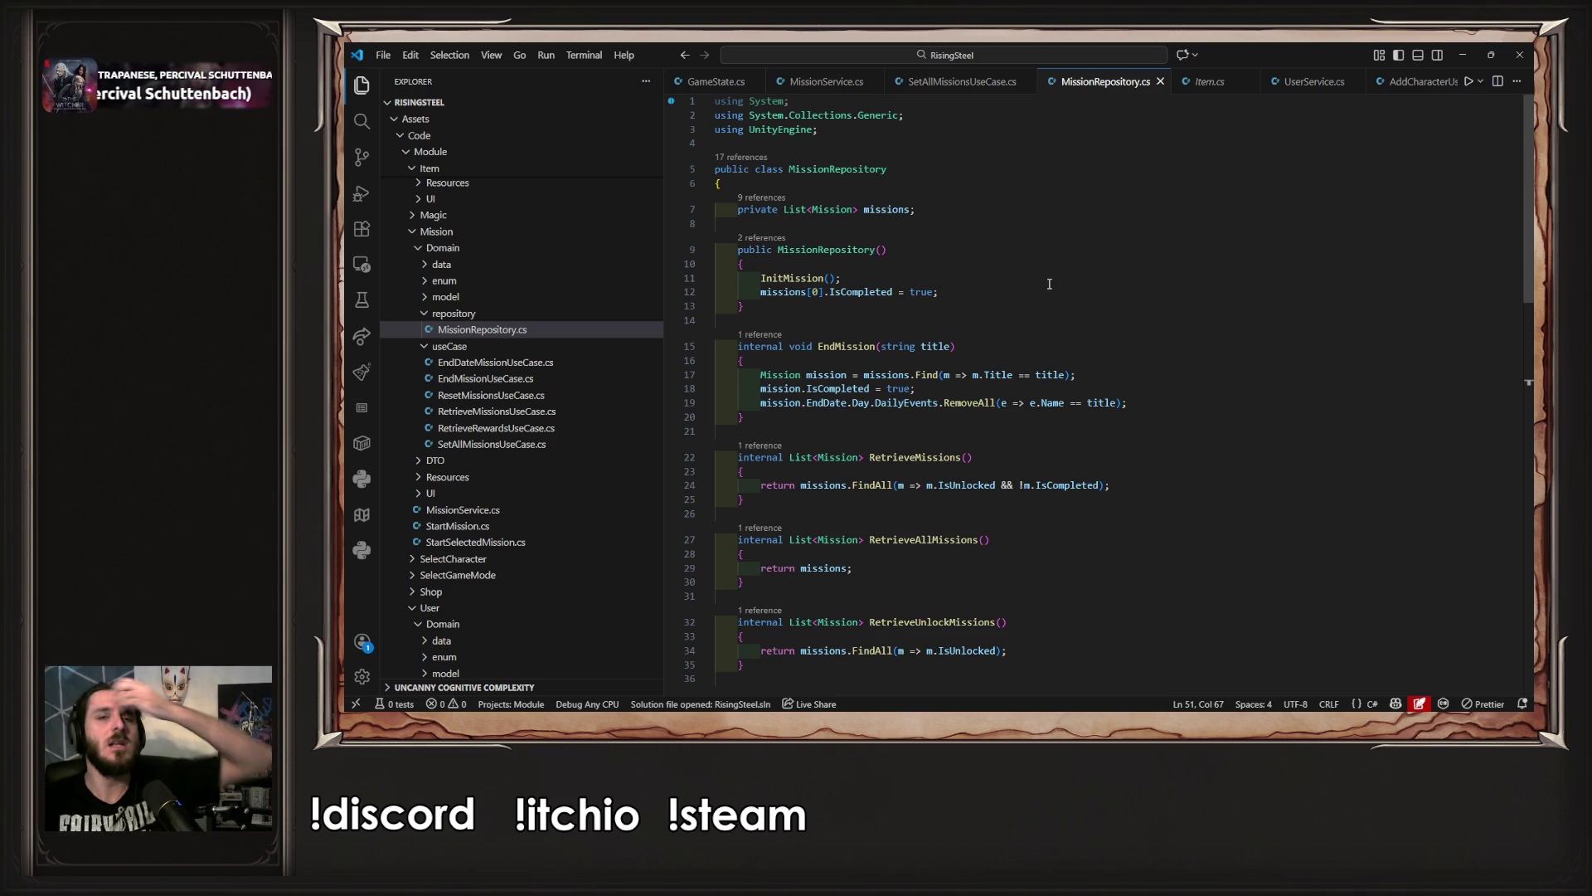
{"action": "scroll", "coordinate": [1049, 285], "scroll_direction": "down", "scroll_amount": 6}
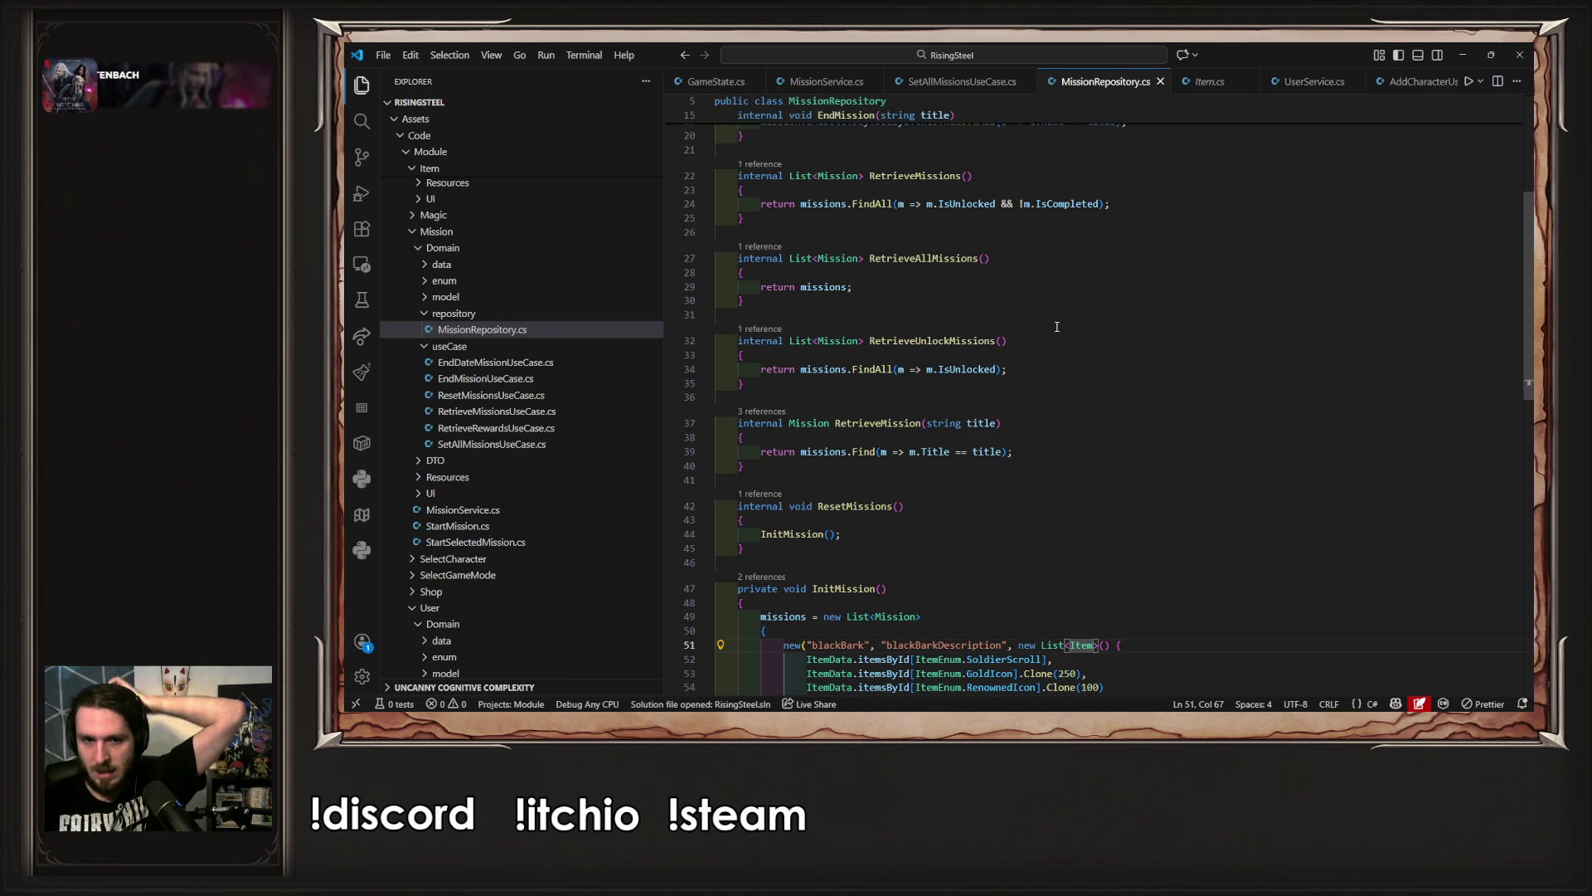
{"action": "scroll", "coordinate": [1057, 327], "scroll_direction": "up", "scroll_amount": 6}
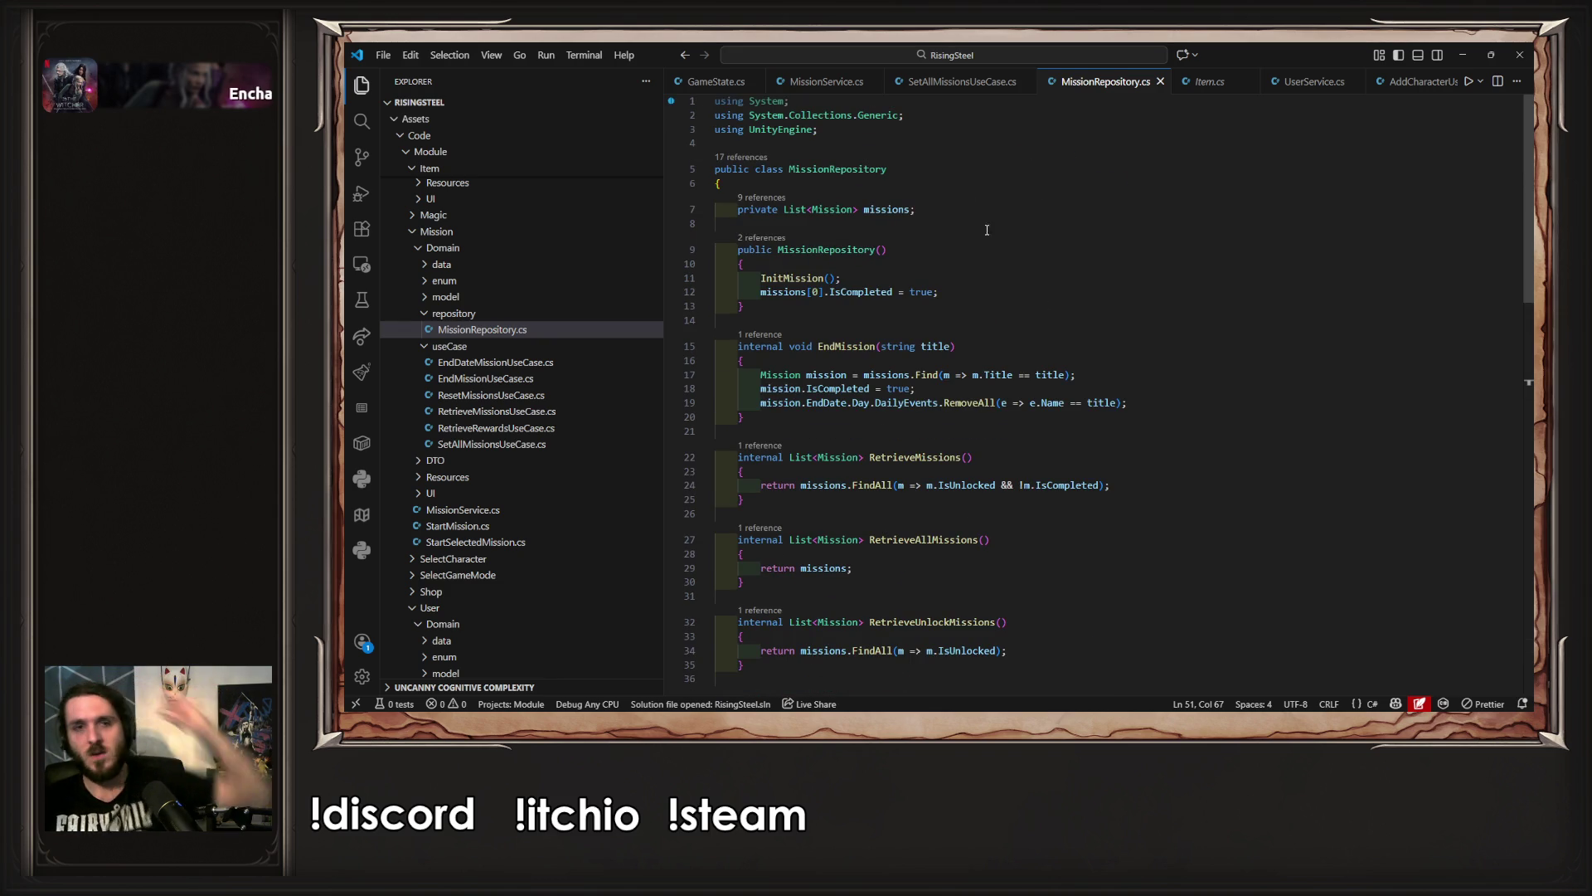
Step: Declare a private Dictionary<string, Mission> missionById field below the missions field and save
{"action": "left_click", "coordinate": [994, 209]}
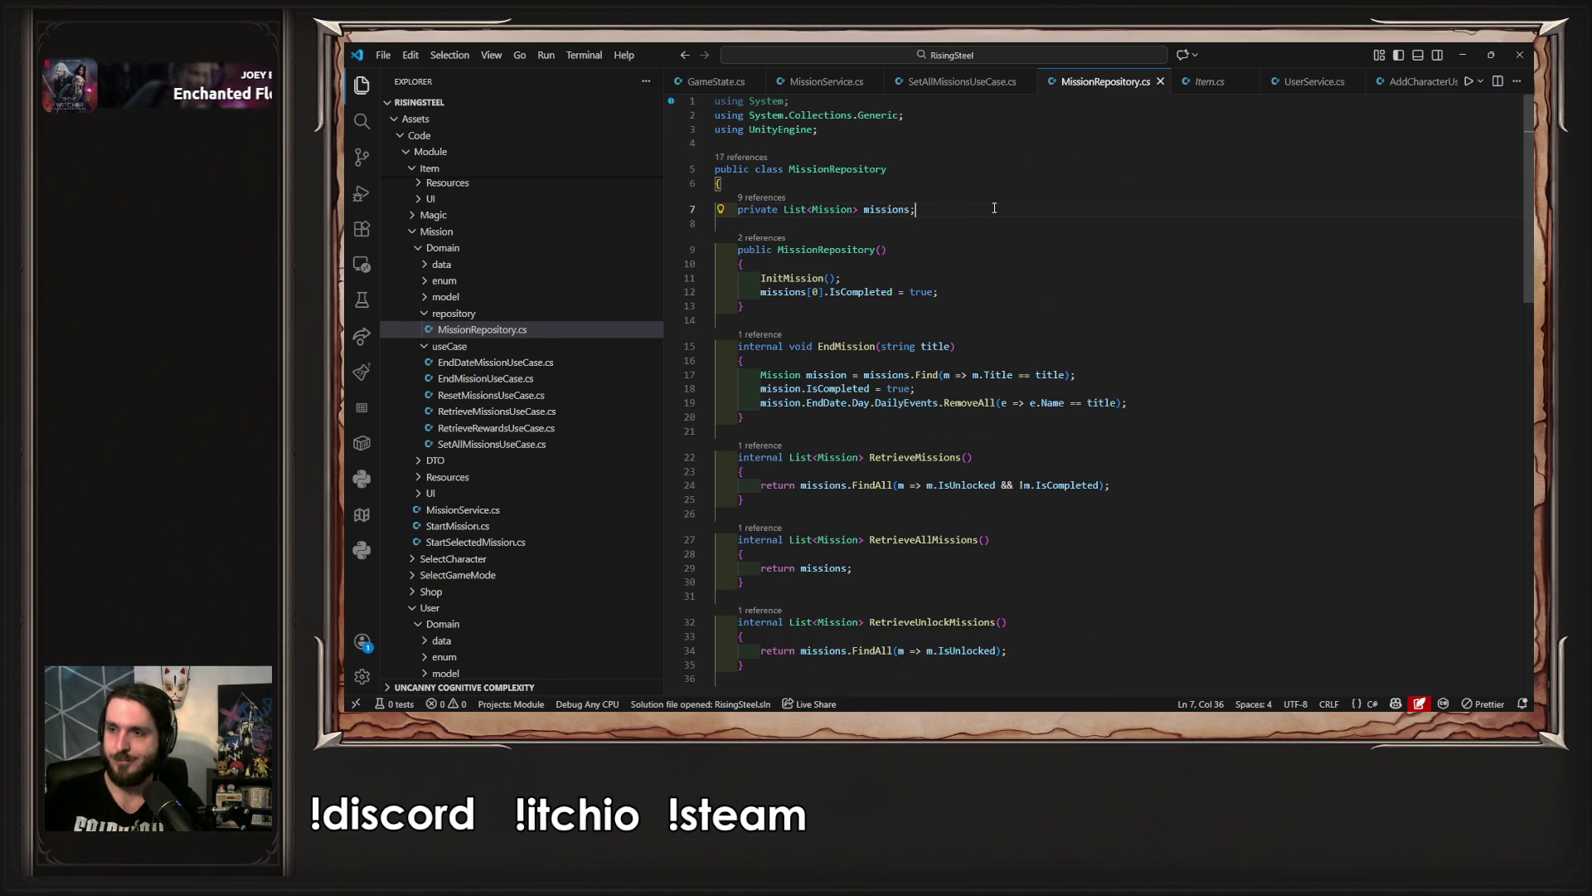
{"action": "key", "text": "Return"}
{"action": "type", "text": "private "}
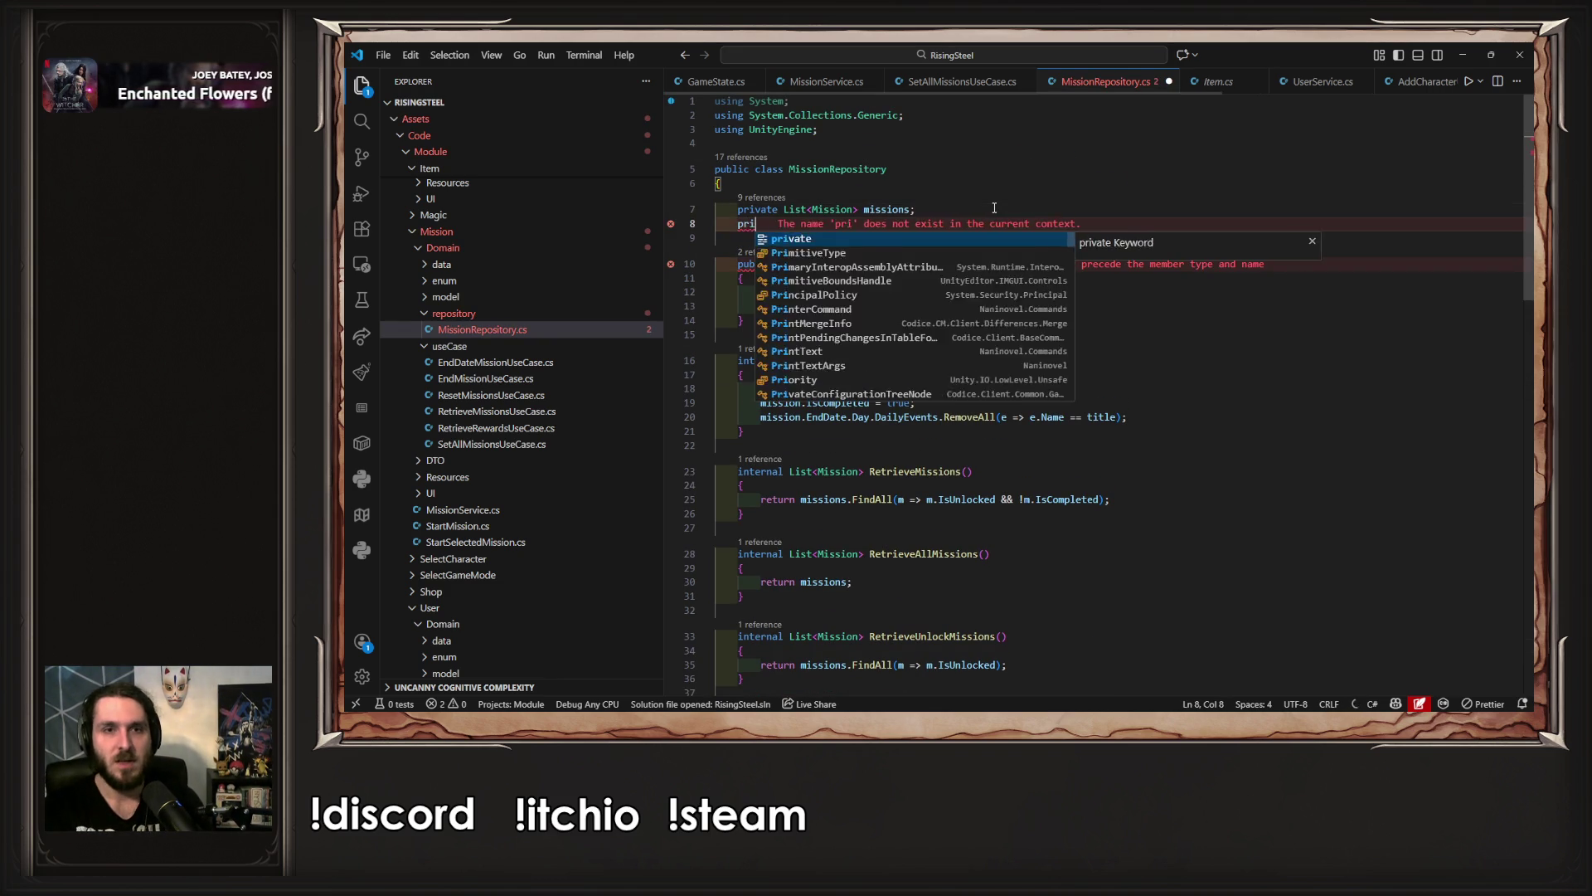
{"action": "type", "text": "Dictionary"}
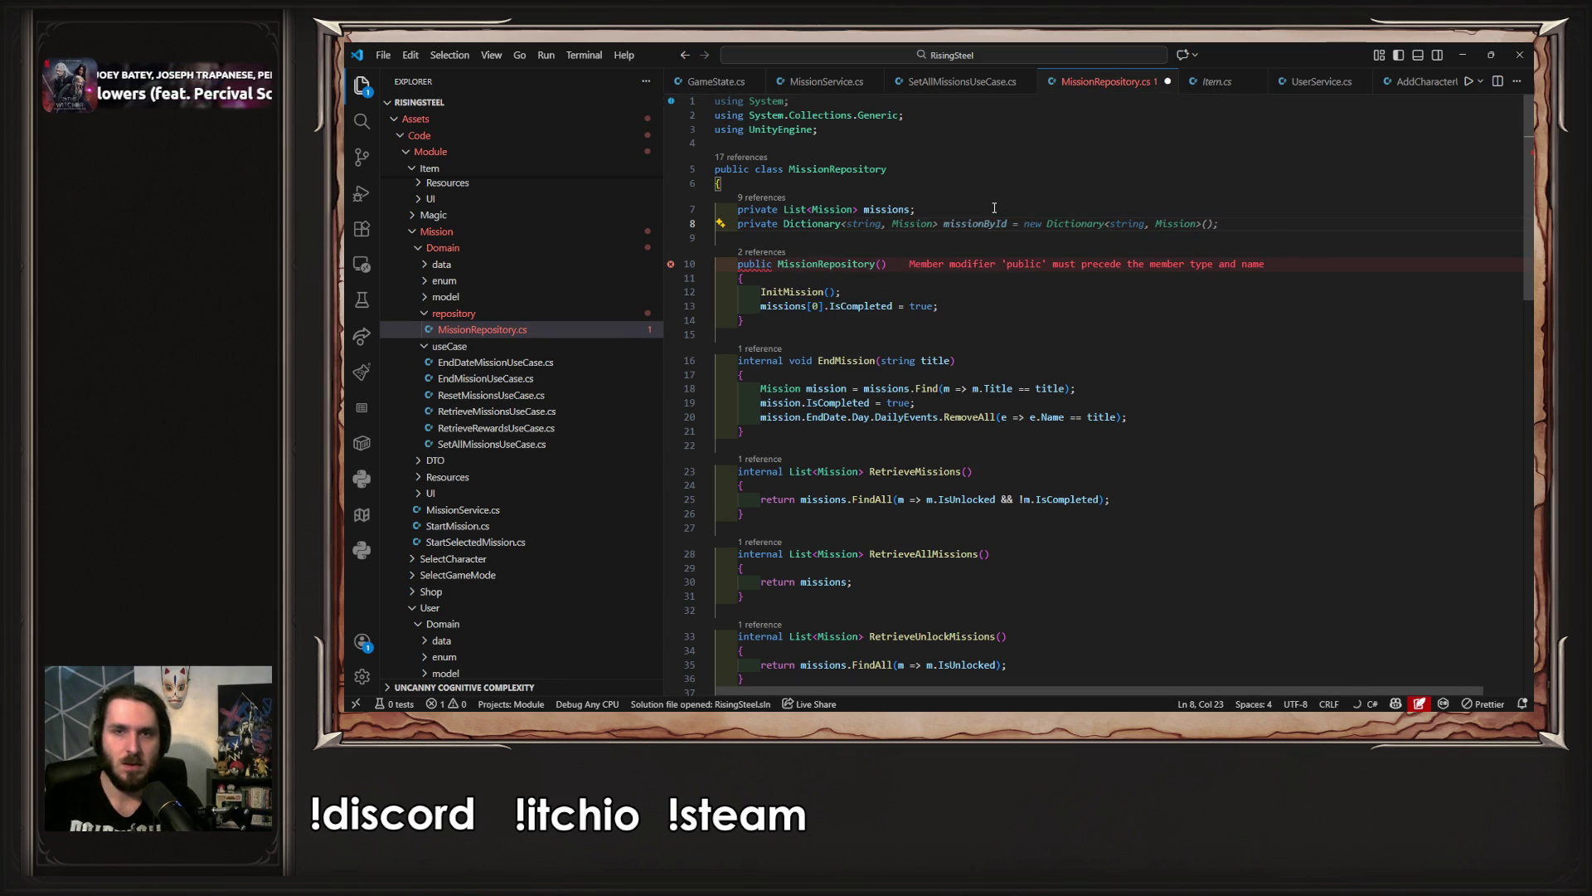
{"action": "scroll", "coordinate": [983, 232], "scroll_direction": "down", "scroll_amount": 5}
{"action": "key", "text": "Tab"}
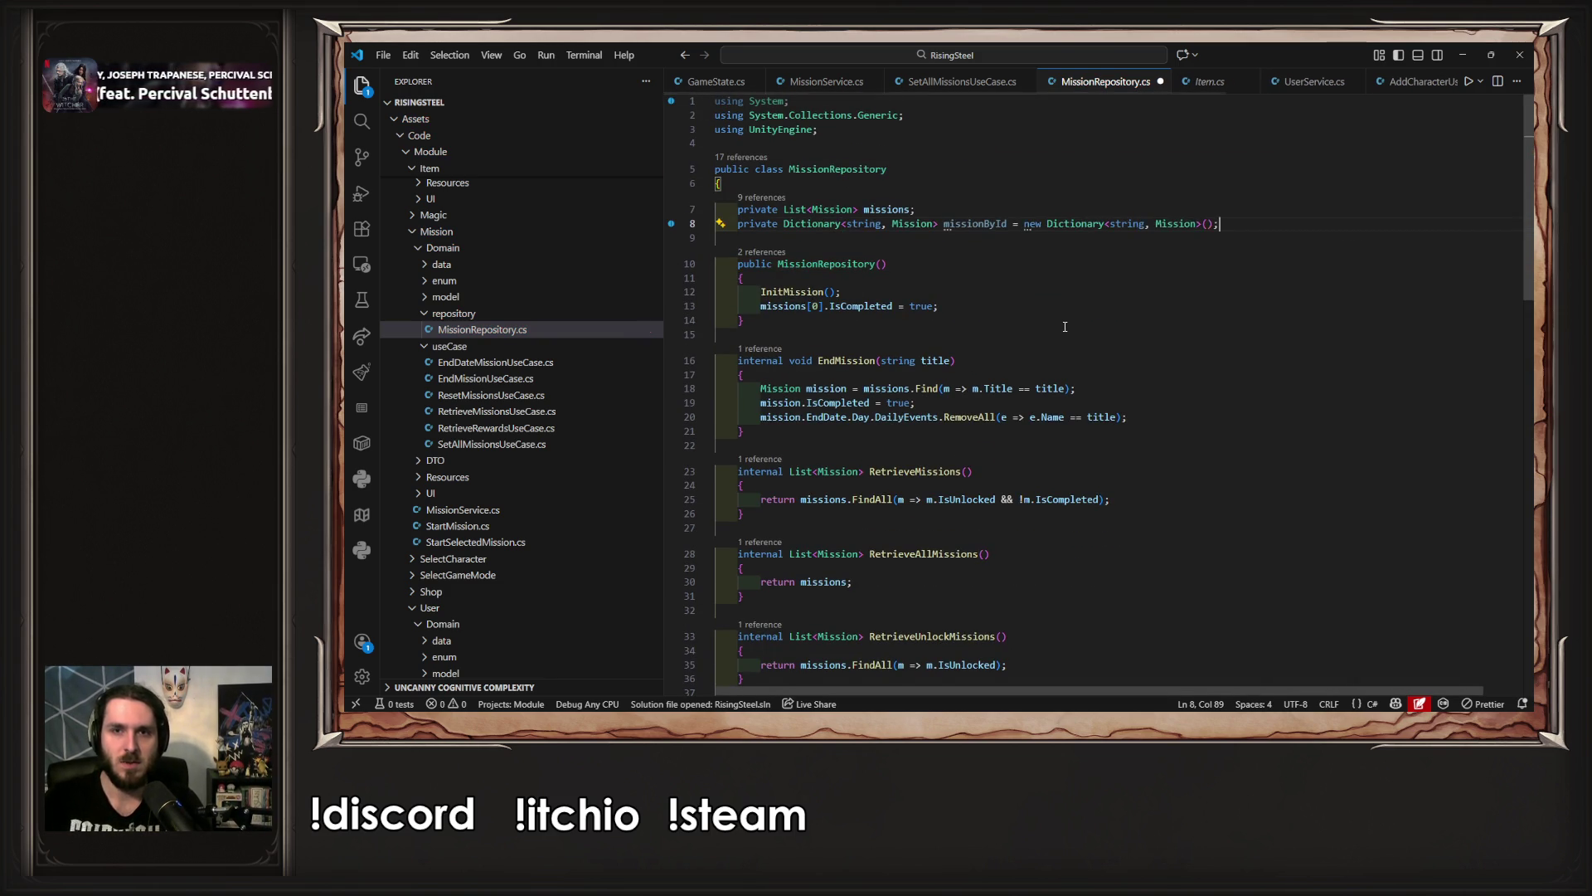
{"action": "key", "text": "ctrl+s"}
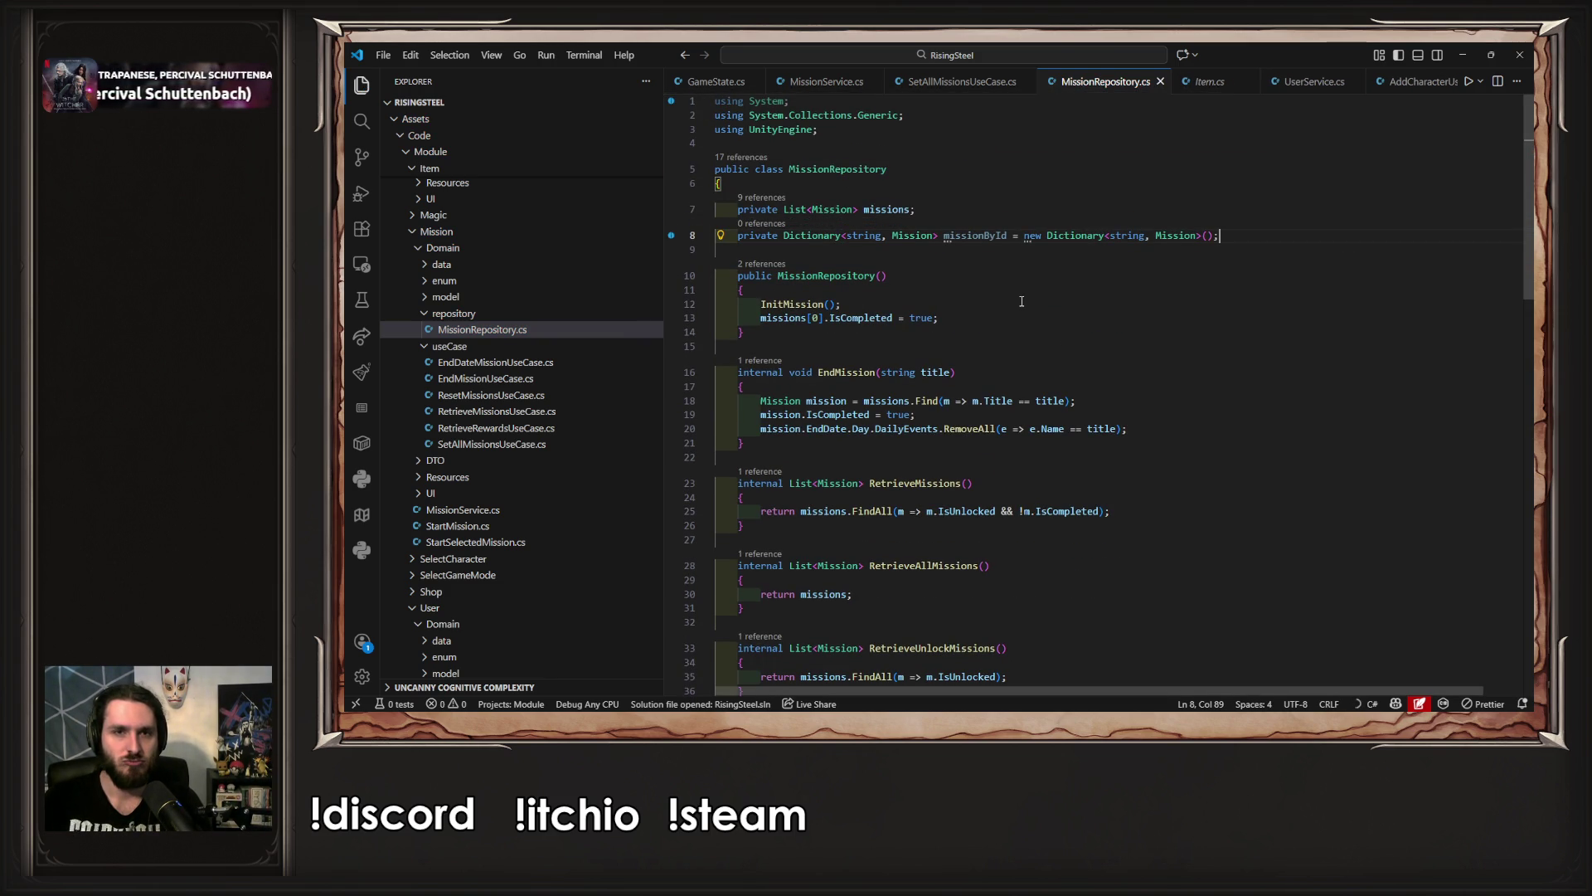
{"action": "scroll", "coordinate": [1022, 301], "scroll_direction": "down", "scroll_amount": 10}
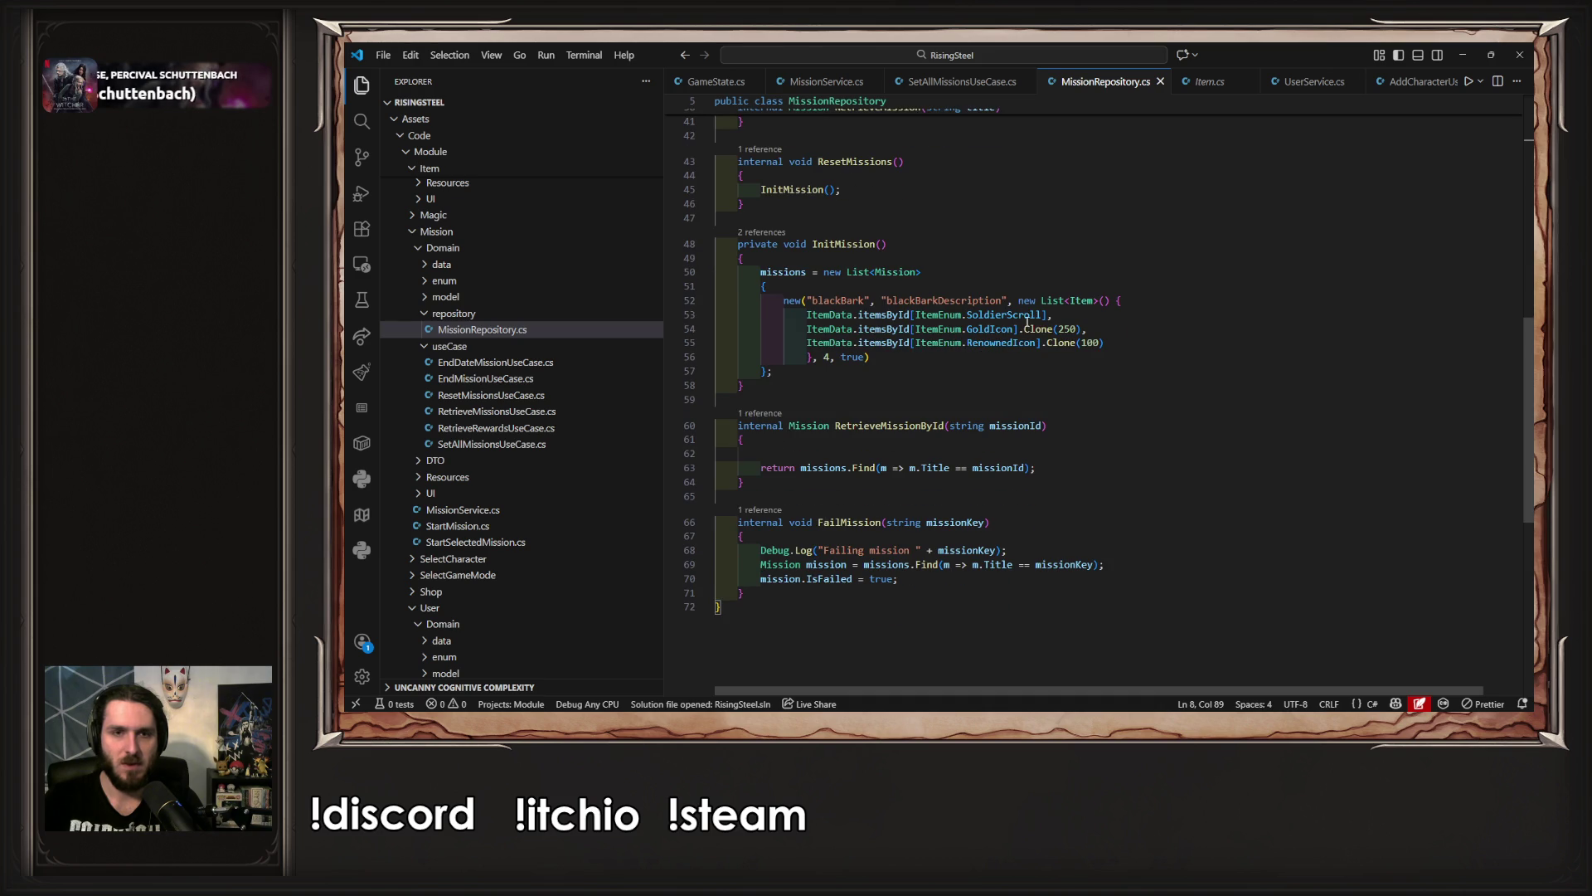
{"action": "scroll", "coordinate": [1035, 380], "scroll_direction": "up", "scroll_amount": 10}
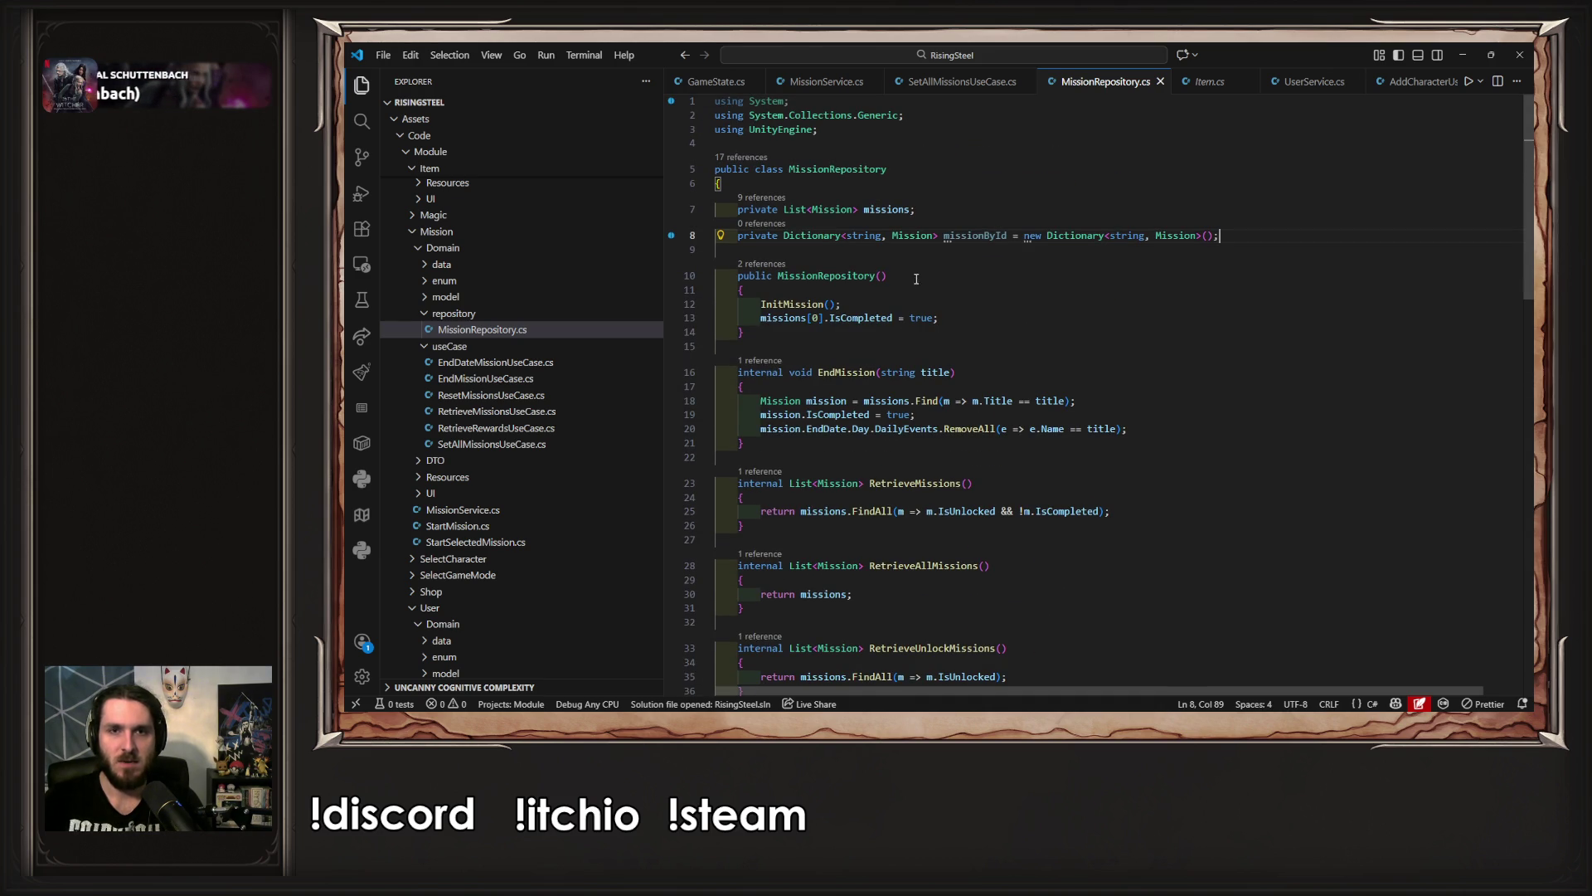
Step: Initialize missionById as a new Dictionary at the top of InitMission and save
{"action": "mouse_move", "coordinate": [948, 240]}
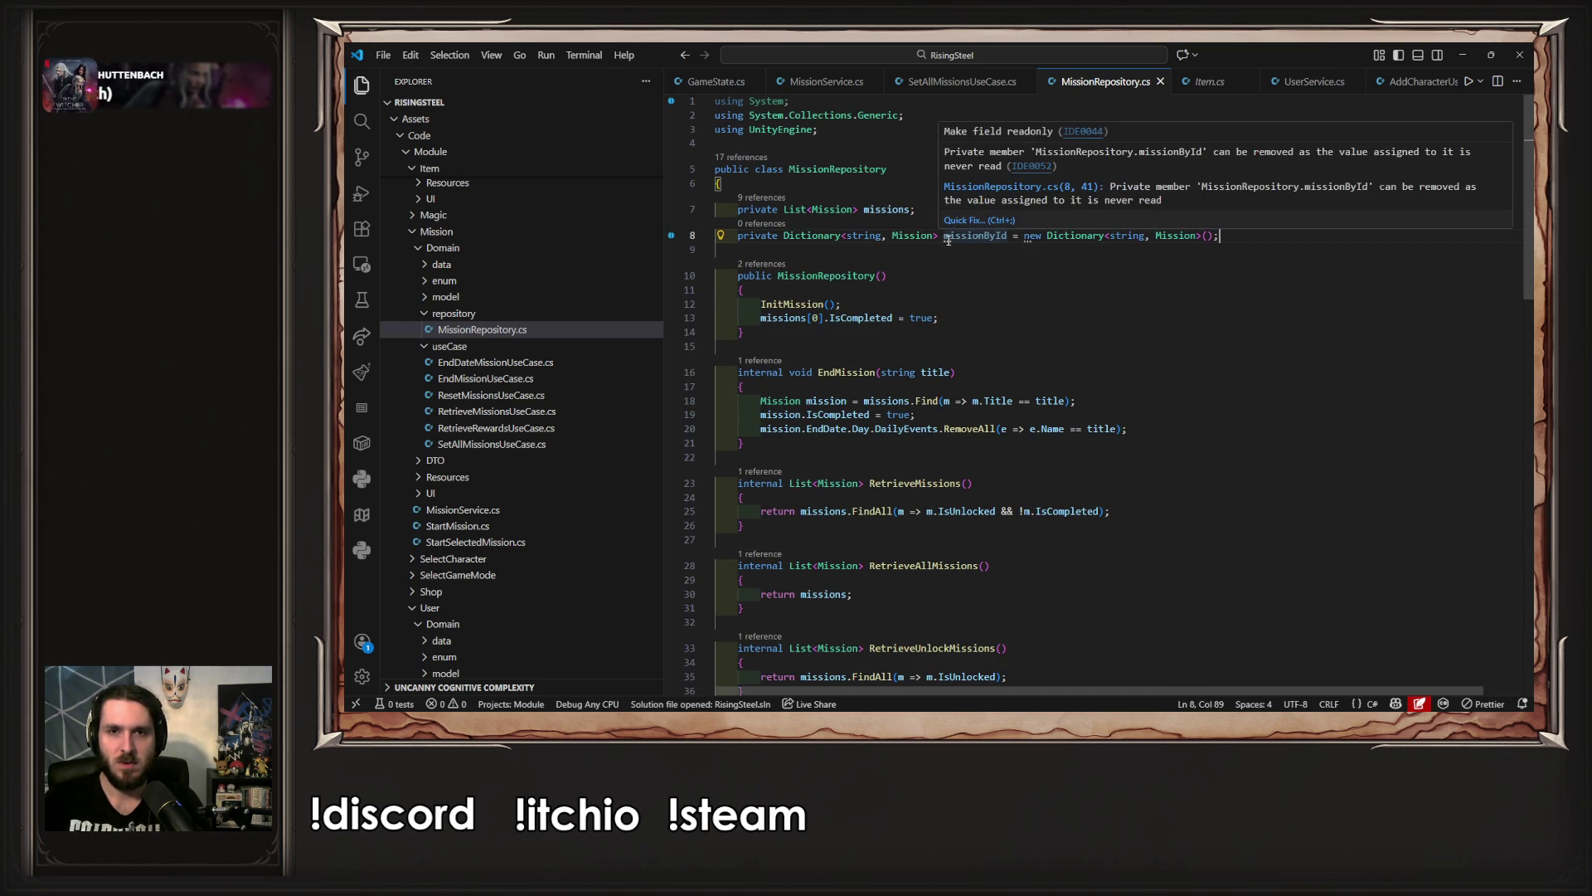
{"action": "double_click", "coordinate": [1009, 237]}
{"action": "key", "text": "ctrl+c"}
{"action": "scroll", "coordinate": [1021, 339], "scroll_direction": "down", "scroll_amount": 5}
{"action": "scroll", "coordinate": [979, 365], "scroll_direction": "down", "scroll_amount": 5}
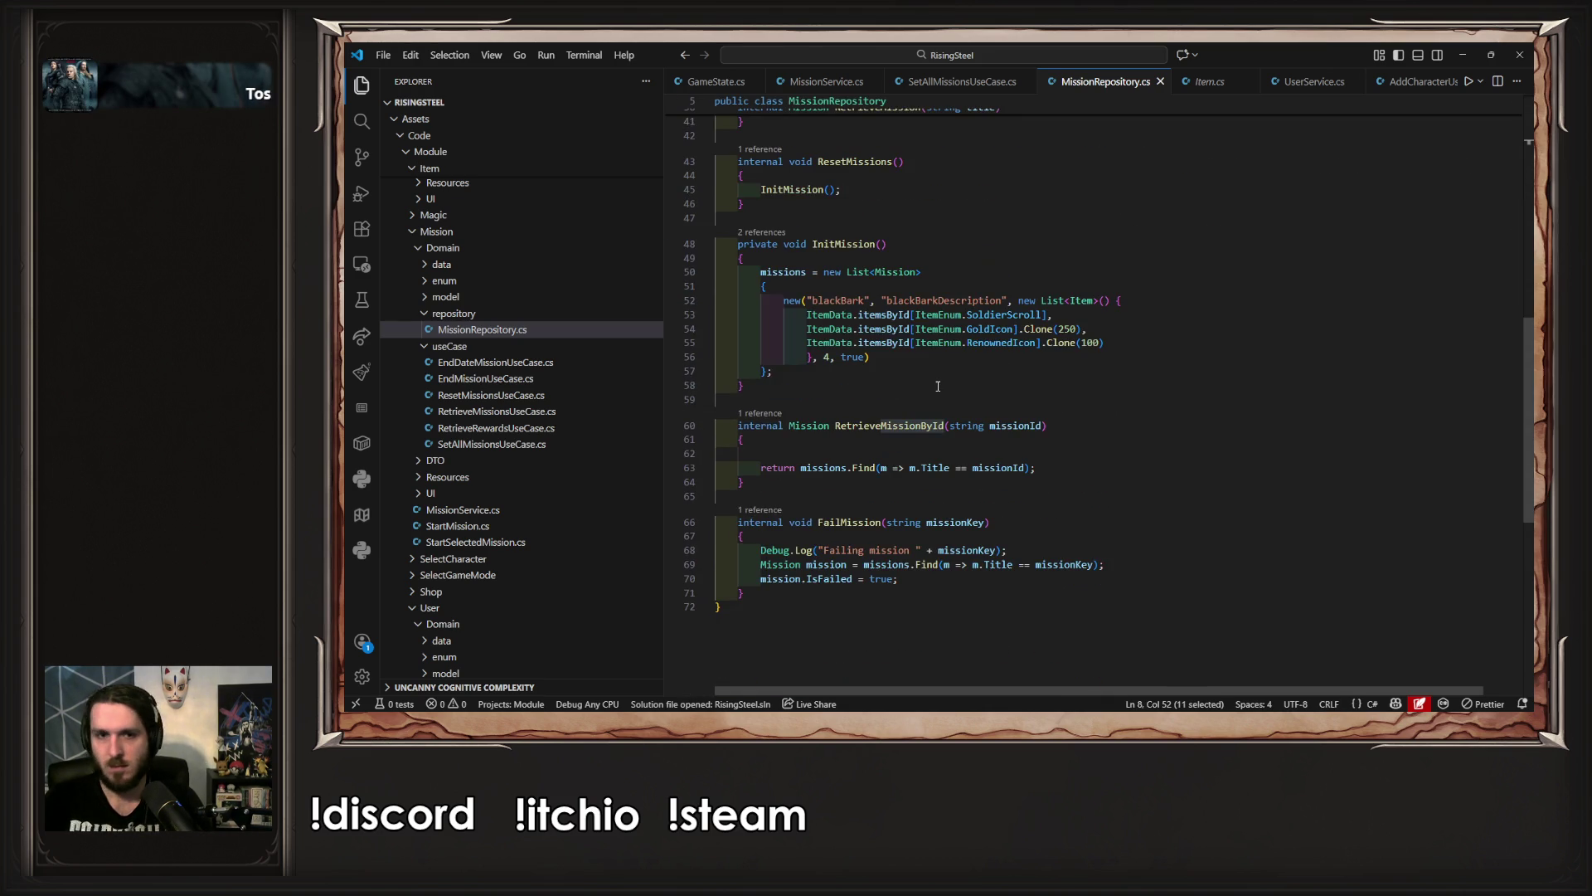
{"action": "left_click", "coordinate": [886, 261]}
{"action": "key", "text": "Return"}
{"action": "key", "text": "ctrl+v"}
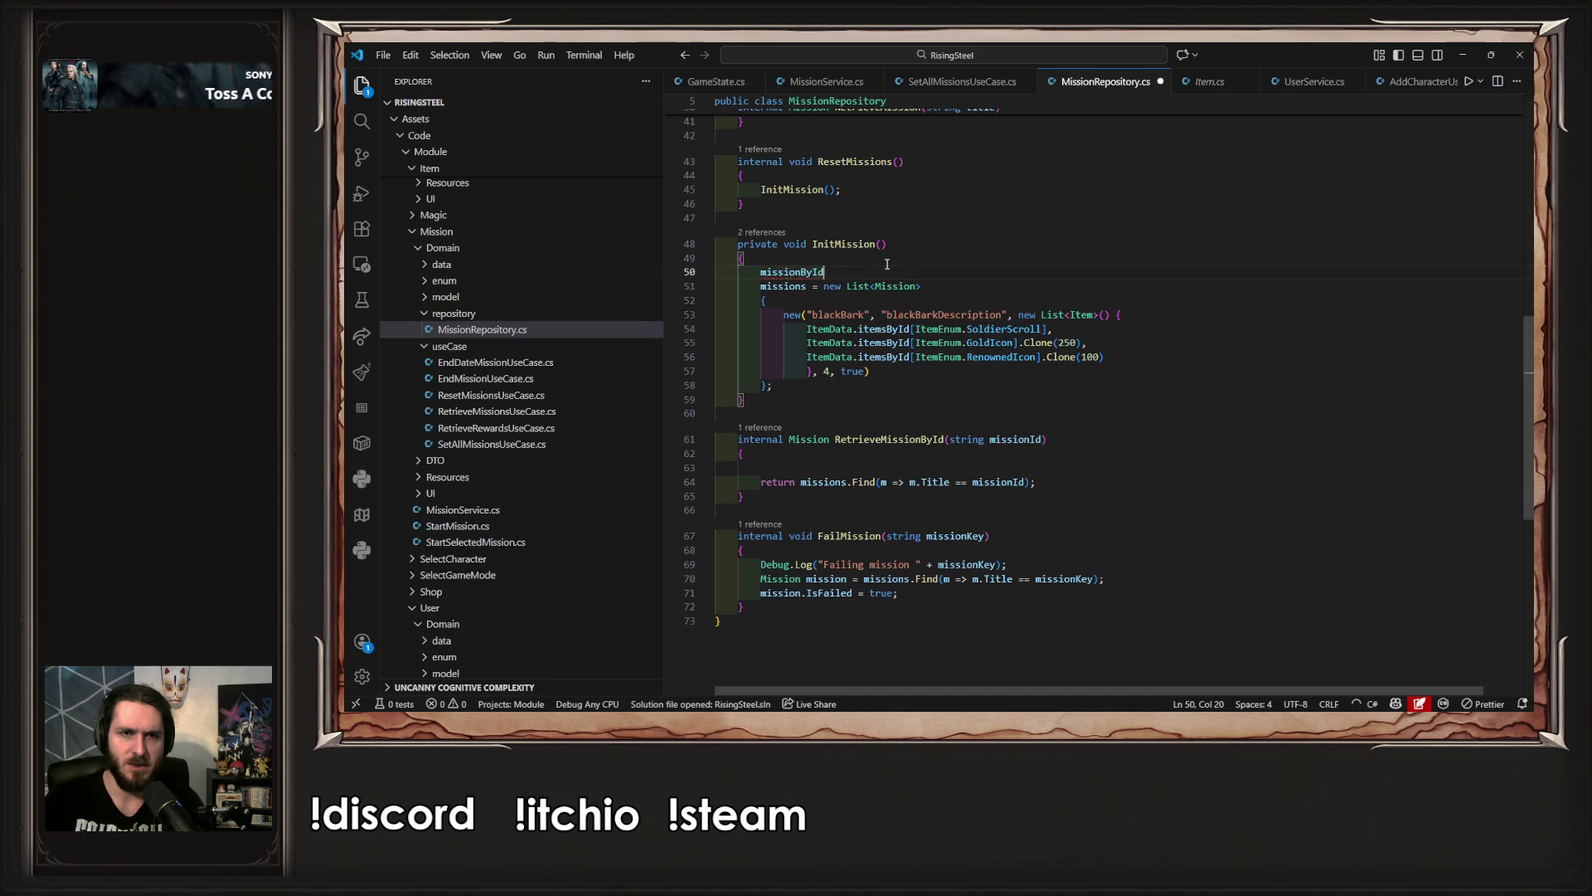
{"action": "key", "text": "Tab"}
{"action": "key", "text": "ctrl+s"}
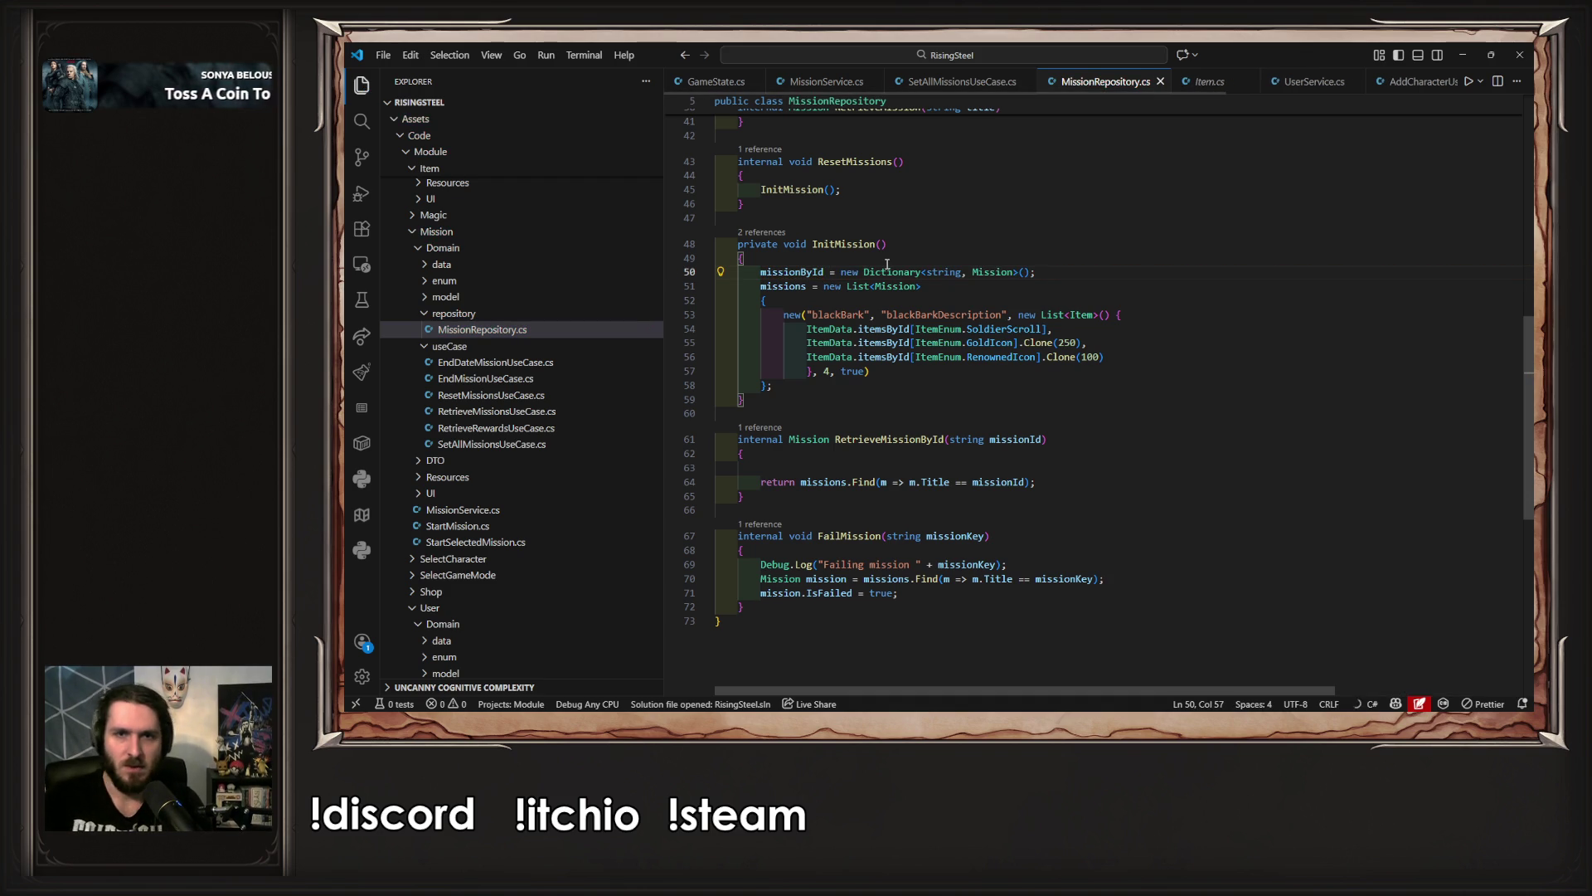
Step: Remove the initializer from the missionById field declaration
{"action": "scroll", "coordinate": [887, 264], "scroll_direction": "up", "scroll_amount": 4}
{"action": "scroll", "coordinate": [887, 264], "scroll_direction": "up", "scroll_amount": 5}
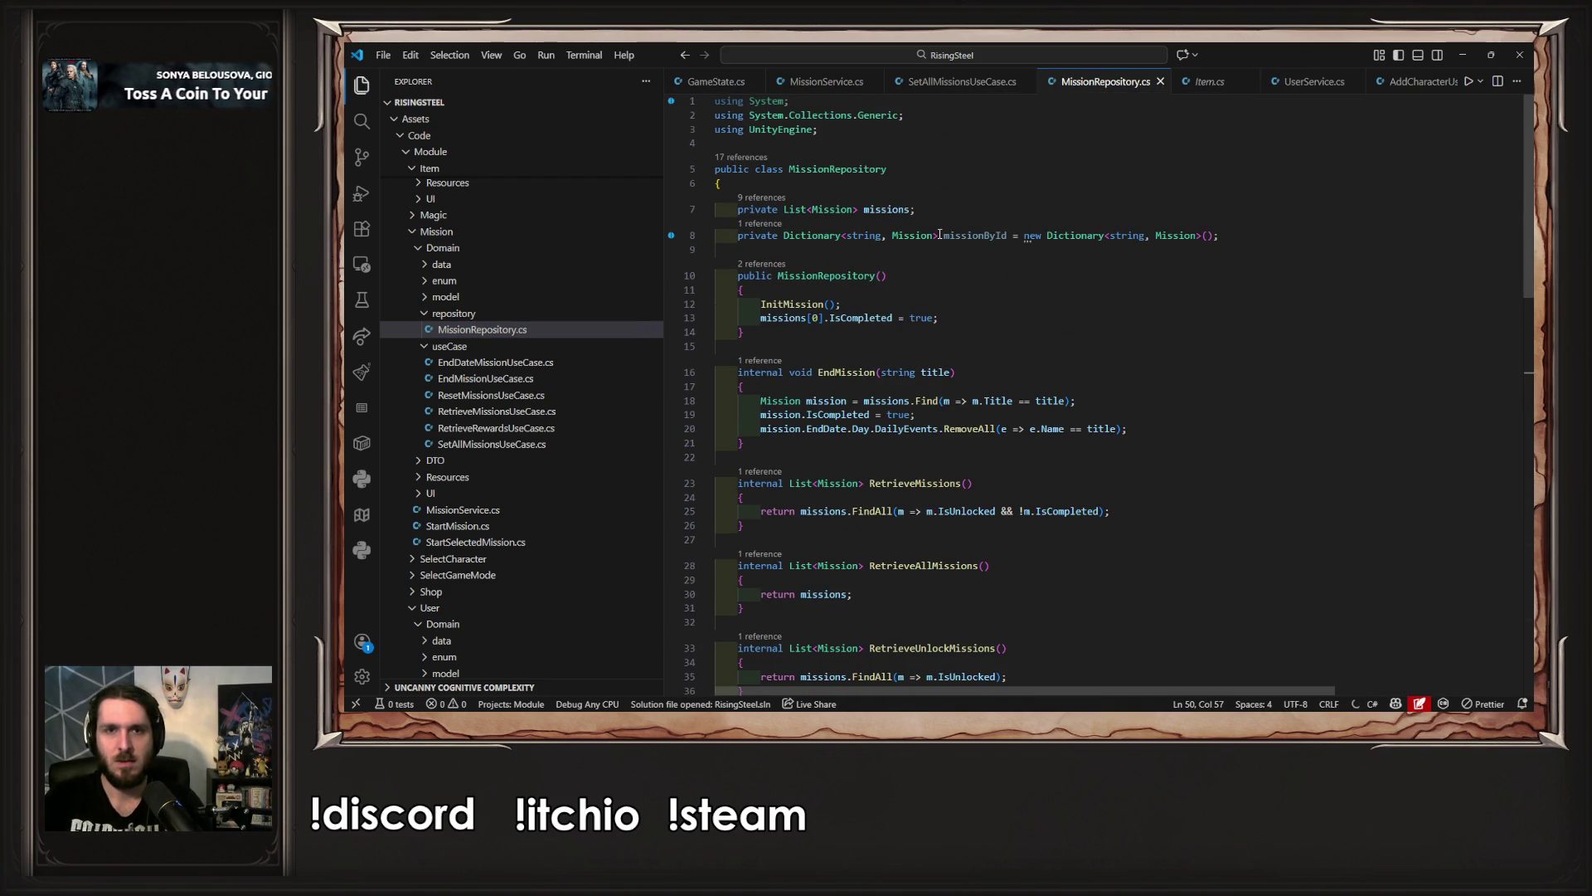
{"action": "left_click_drag", "start_coordinate": [1010, 236], "coordinate": [1209, 242]}
{"action": "key", "text": "BackSpace"}
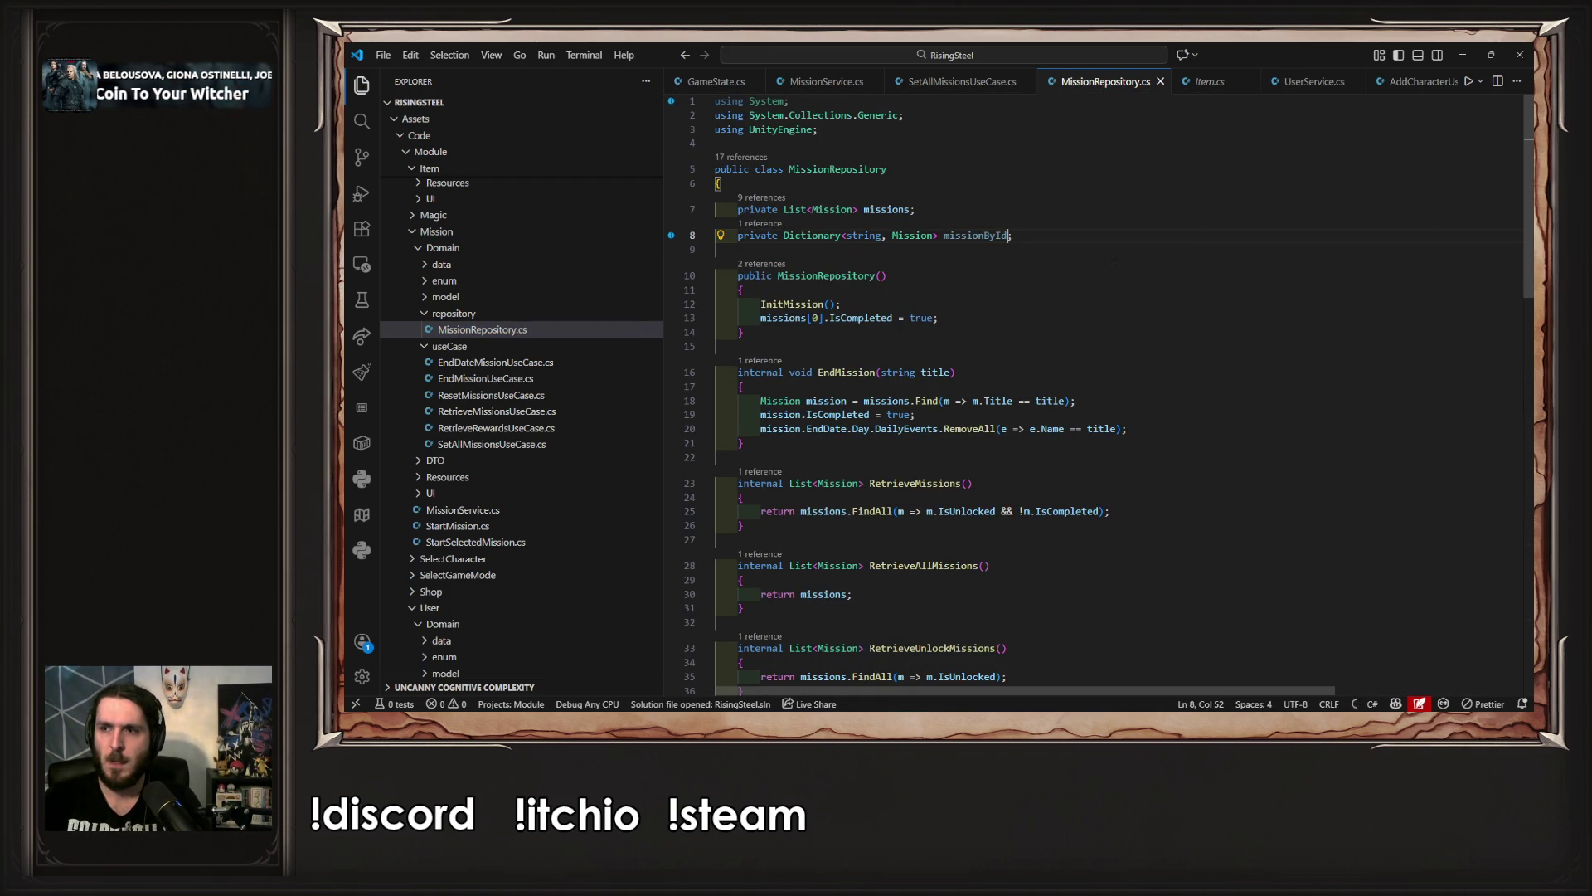
{"action": "scroll", "coordinate": [1107, 268], "scroll_direction": "down", "scroll_amount": 10}
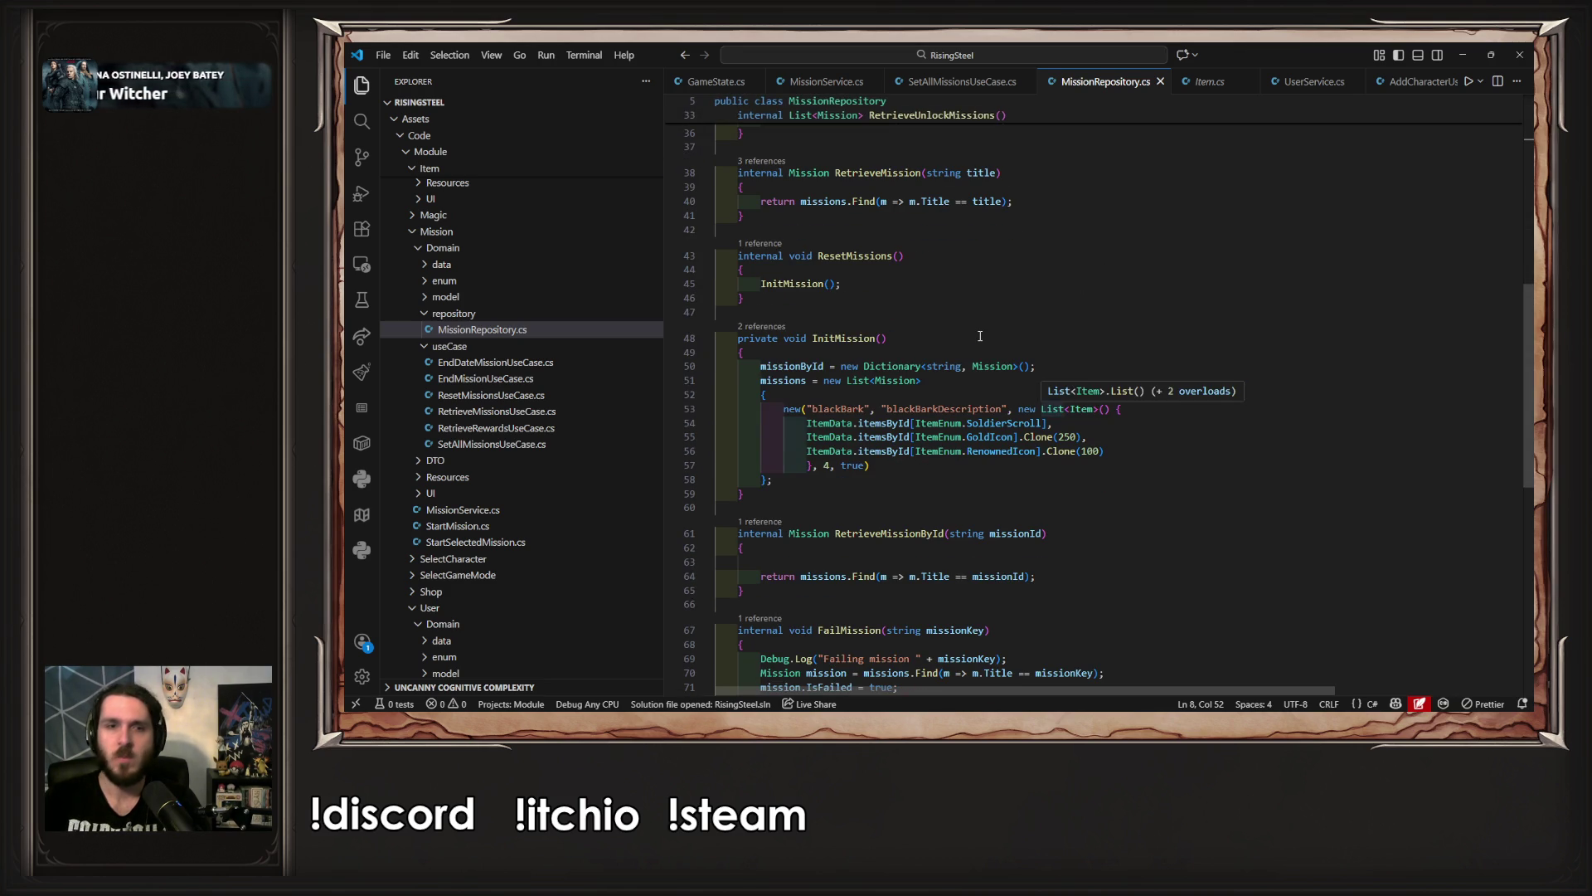
{"action": "left_click", "coordinate": [1050, 366]}
Step: Cut the missionById creation line from the top of InitMission and save
{"action": "key", "text": "Down"}
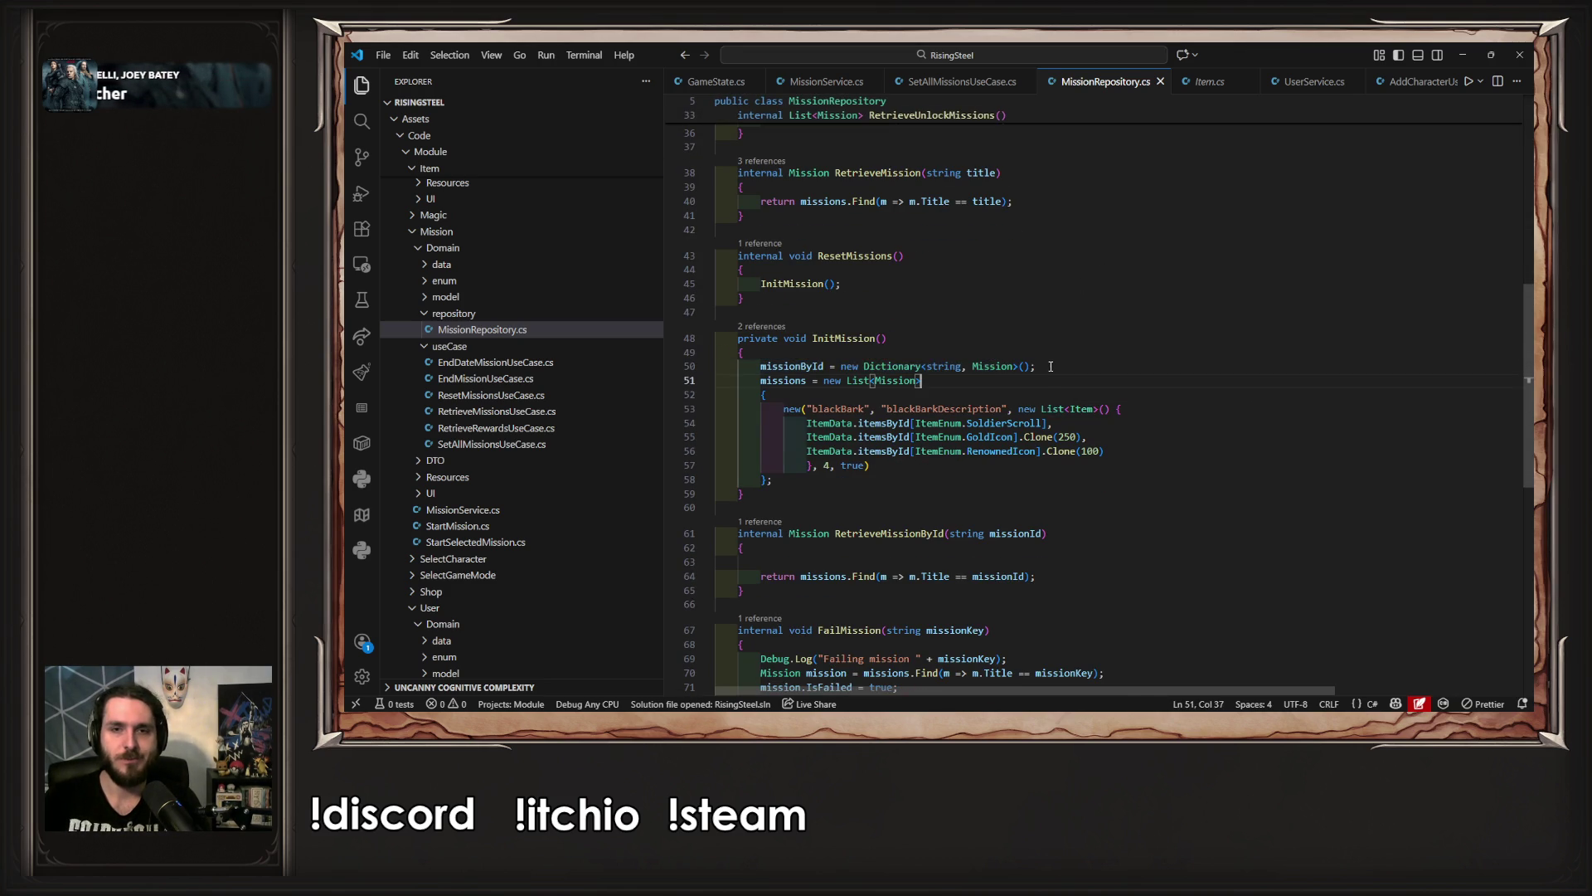
{"action": "left_click_drag", "start_coordinate": [1051, 366], "coordinate": [760, 366]}
{"action": "key", "text": "BackSpace"}
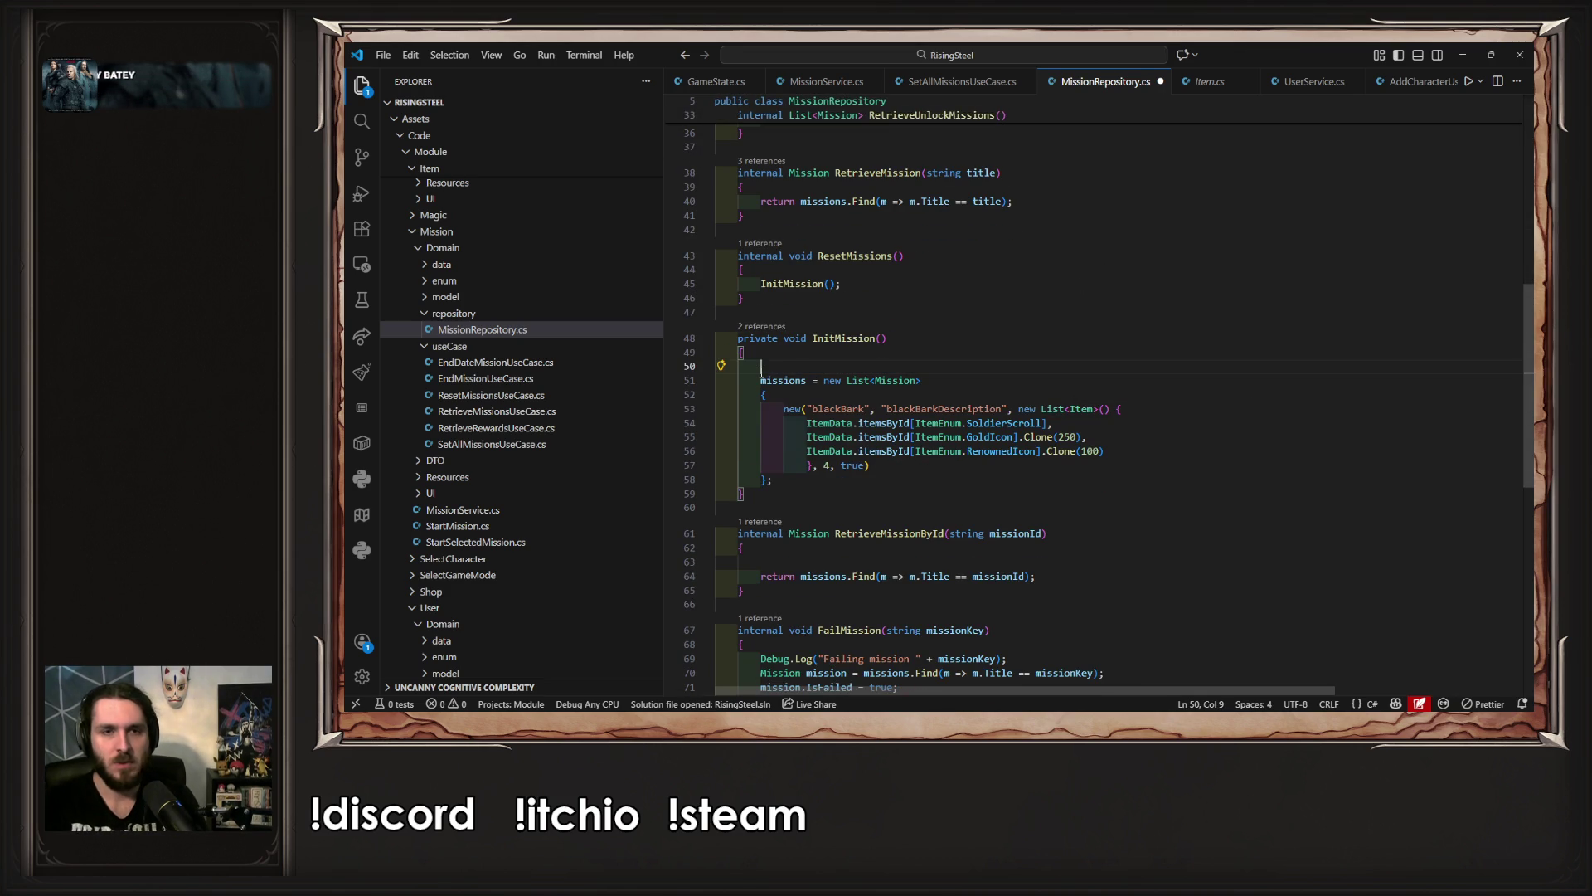
{"action": "key", "text": "ctrl+shift+k"}
{"action": "key", "text": "ctrl+s"}
Step: Paste the missionById creation line right after the missions list
{"action": "key", "text": "Down"}
{"action": "key", "text": "Down"}
{"action": "key", "text": "Down"}
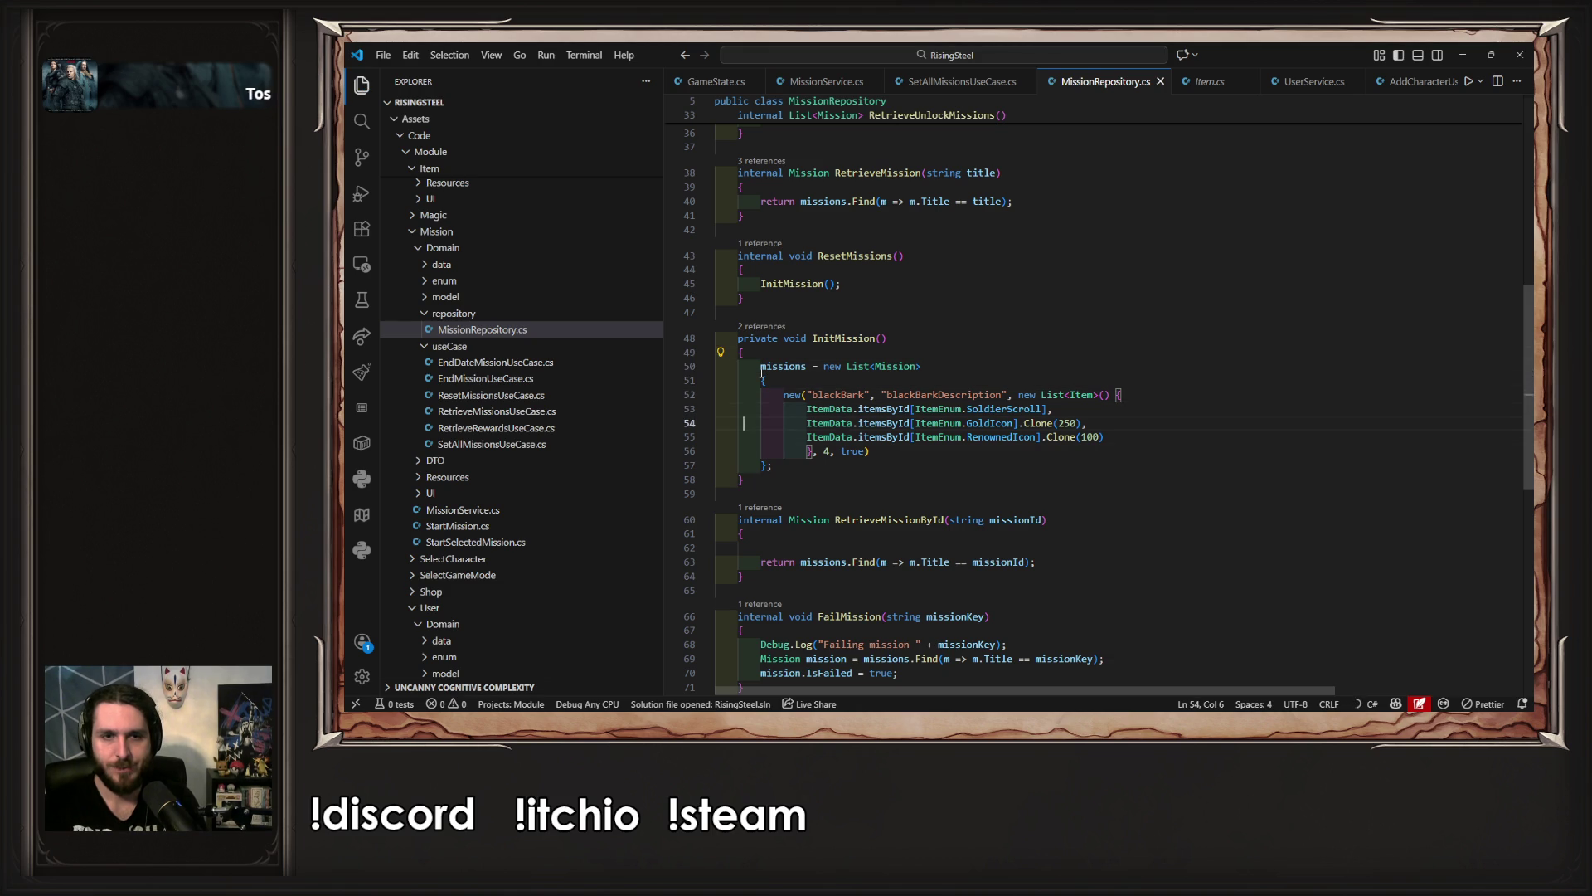
{"action": "key", "text": "Down"}
{"action": "key", "text": "Down"}
{"action": "key", "text": "Down"}
{"action": "key", "text": "Home"}
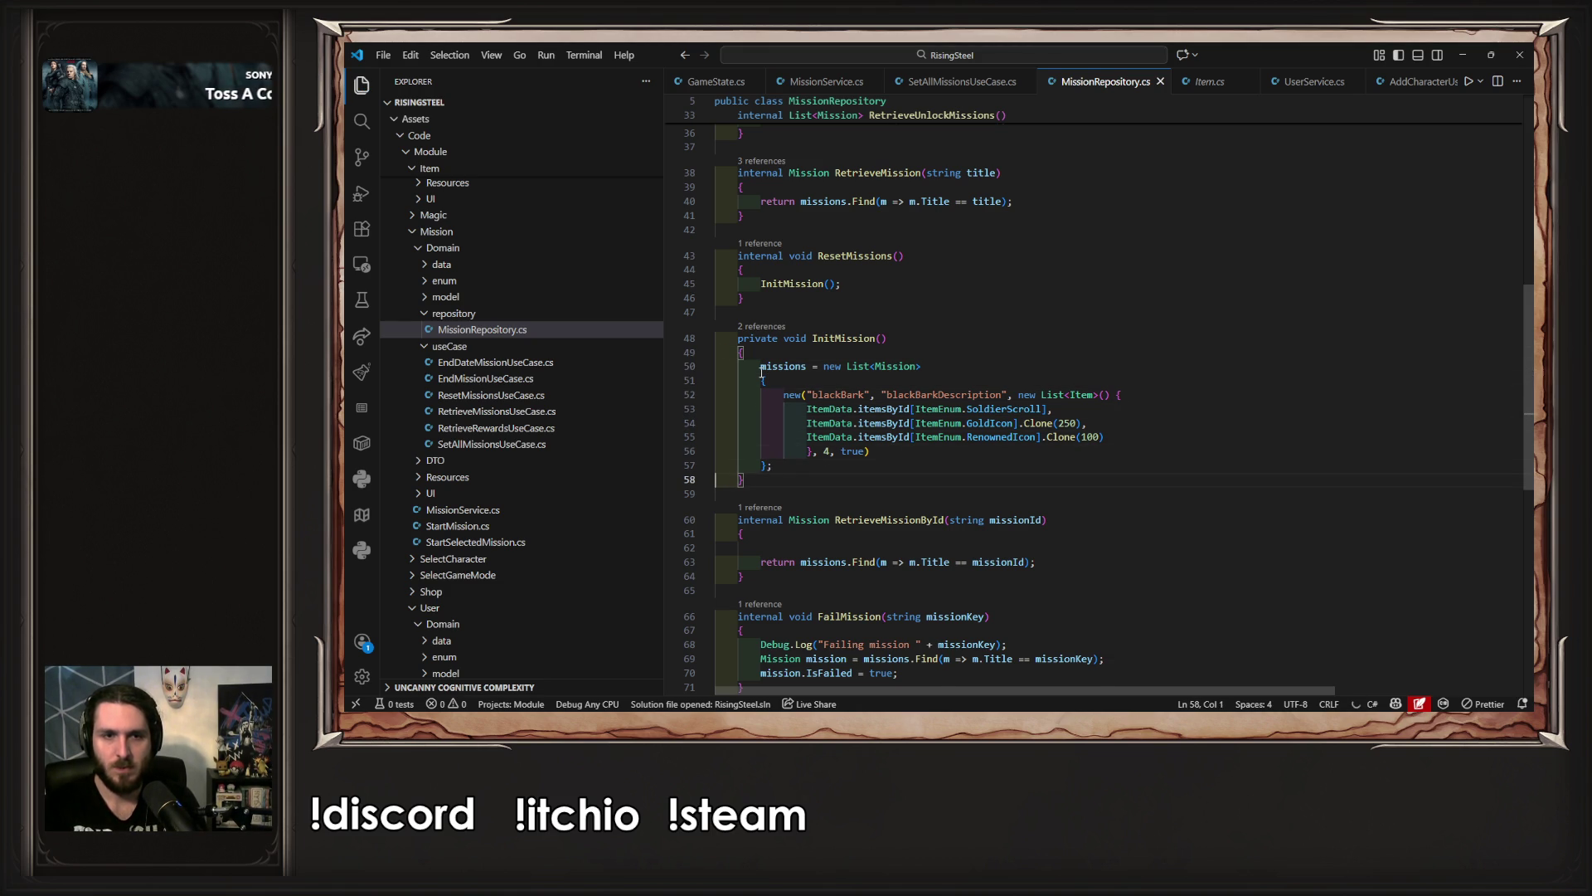
{"action": "key", "text": "Up"}
{"action": "key", "text": "End"}
{"action": "key", "text": "Return"}
{"action": "key", "text": "Return"}
{"action": "type", "text": "missionById = new Dictionary<string, Mission>();"}
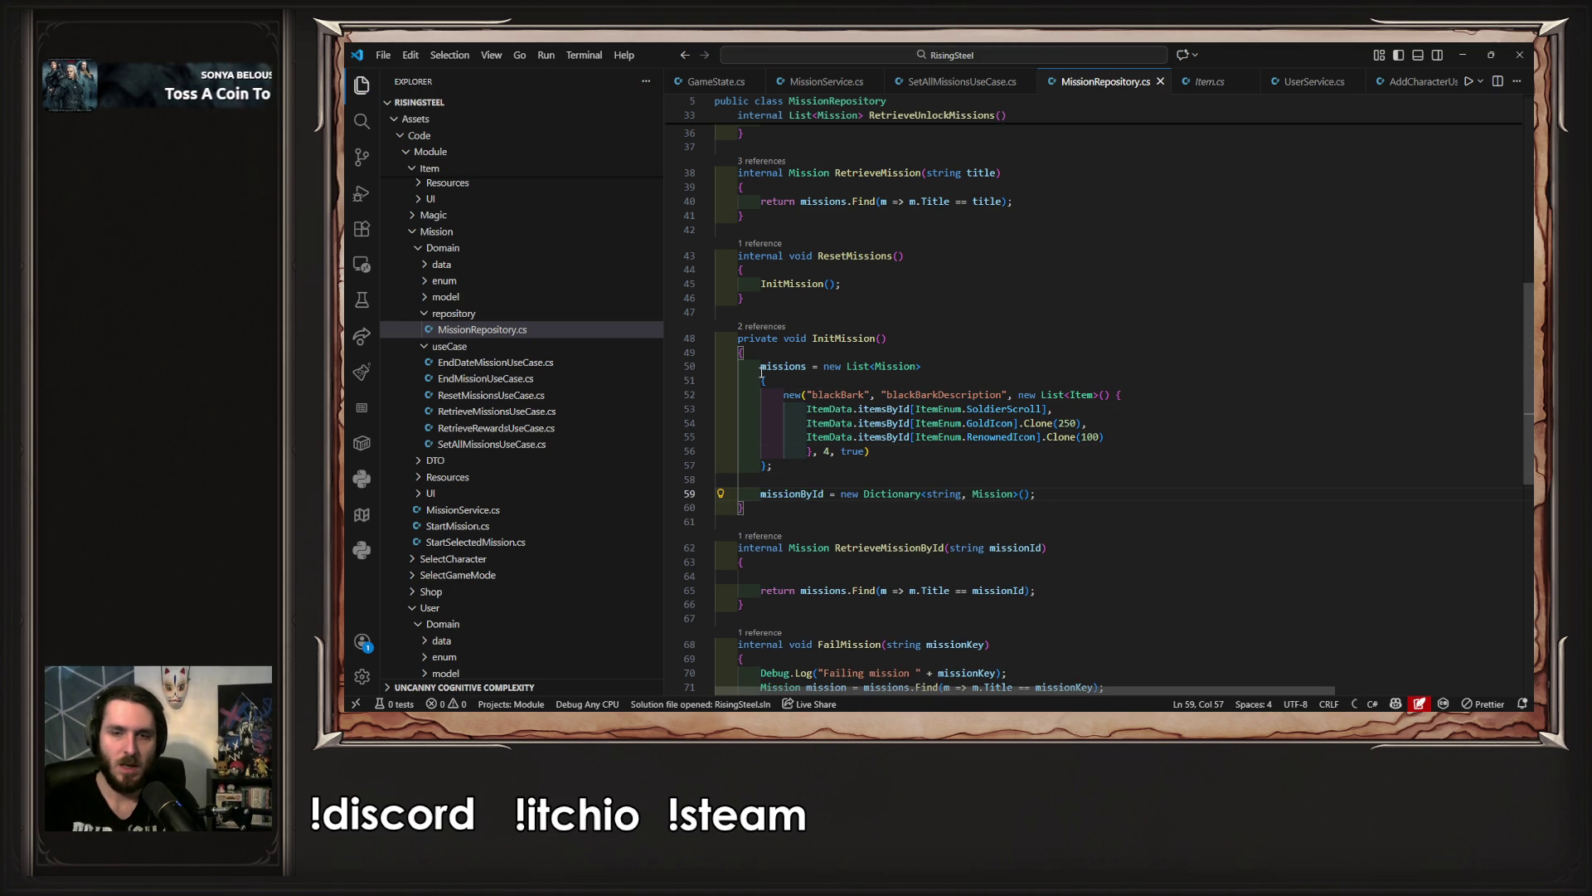
Step: Add a Copilot-suggested foreach adding each mission to missionById keyed by Title
{"action": "key", "text": "Return"}
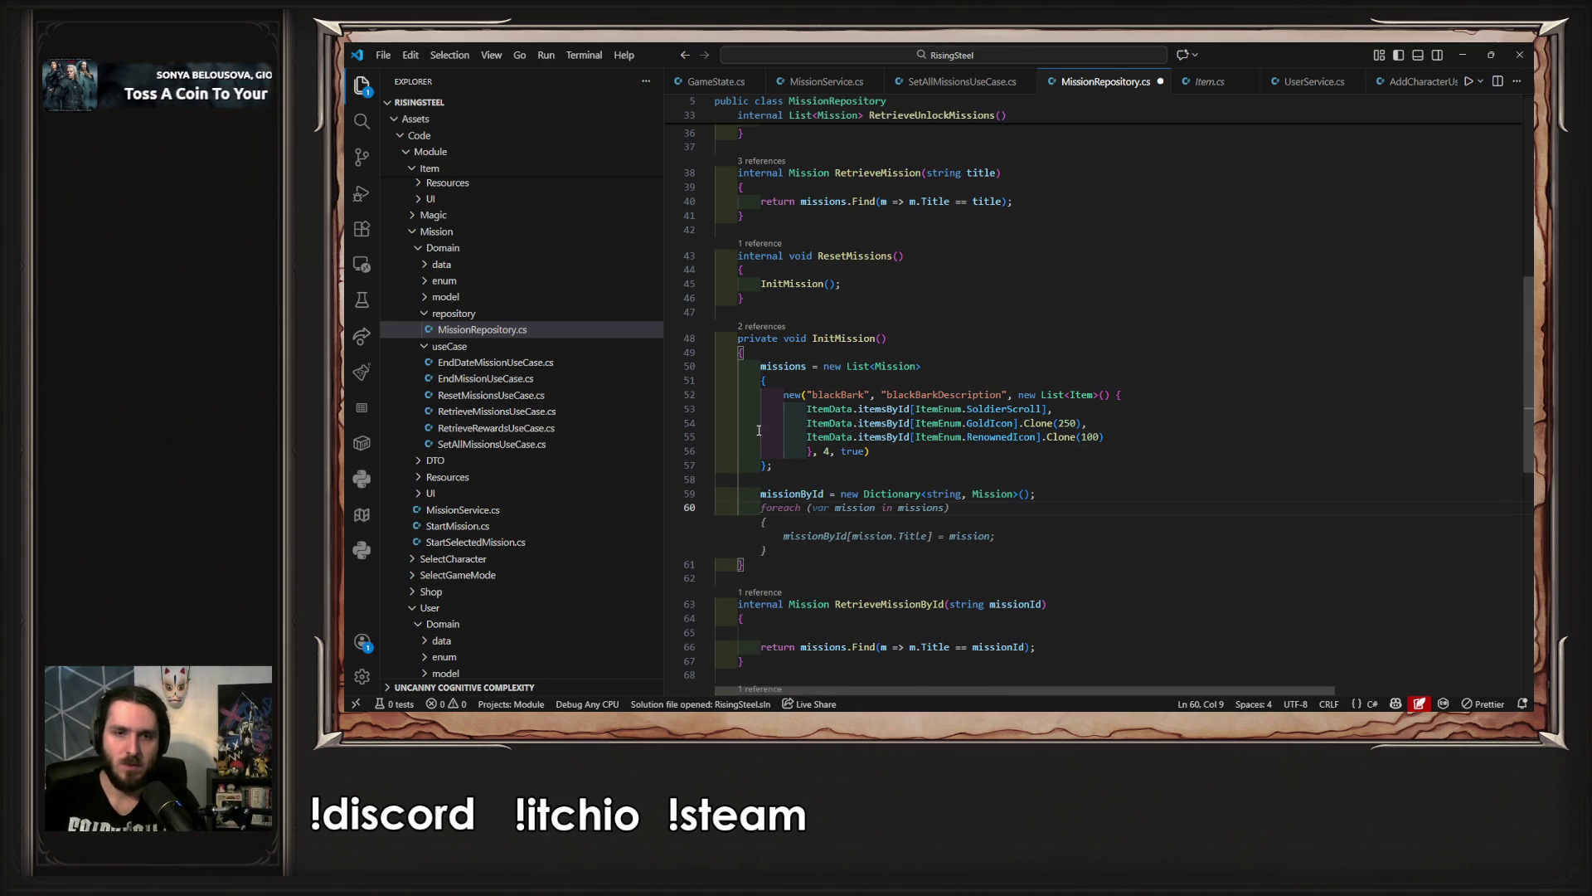
{"action": "double_click", "coordinate": [820, 495]}
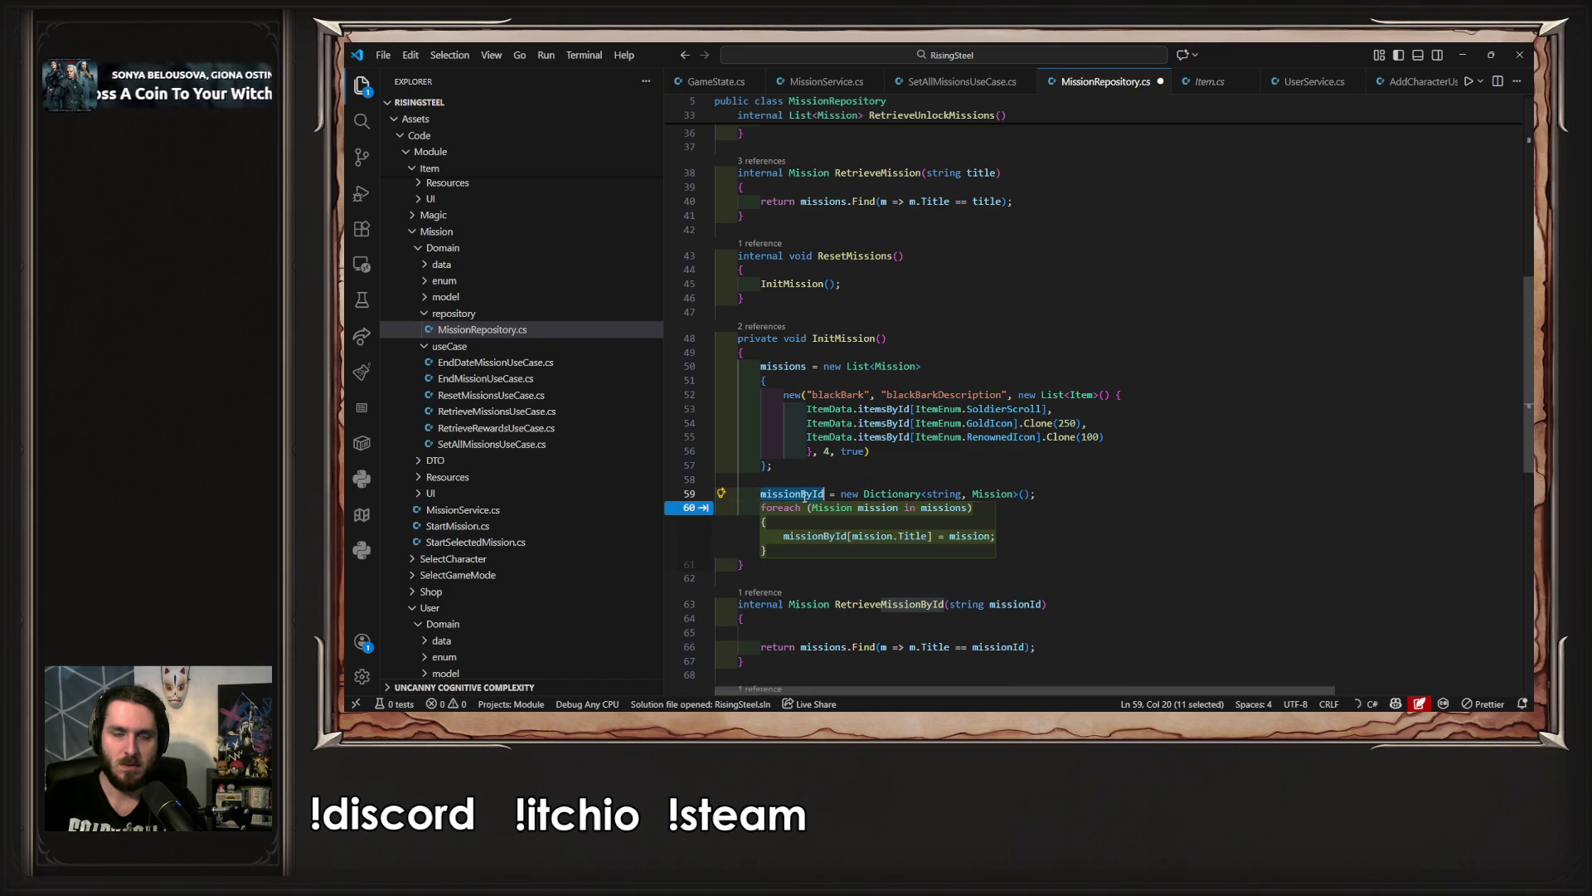
{"action": "key", "text": "Tab"}
{"action": "left_click", "coordinate": [1014, 526]}
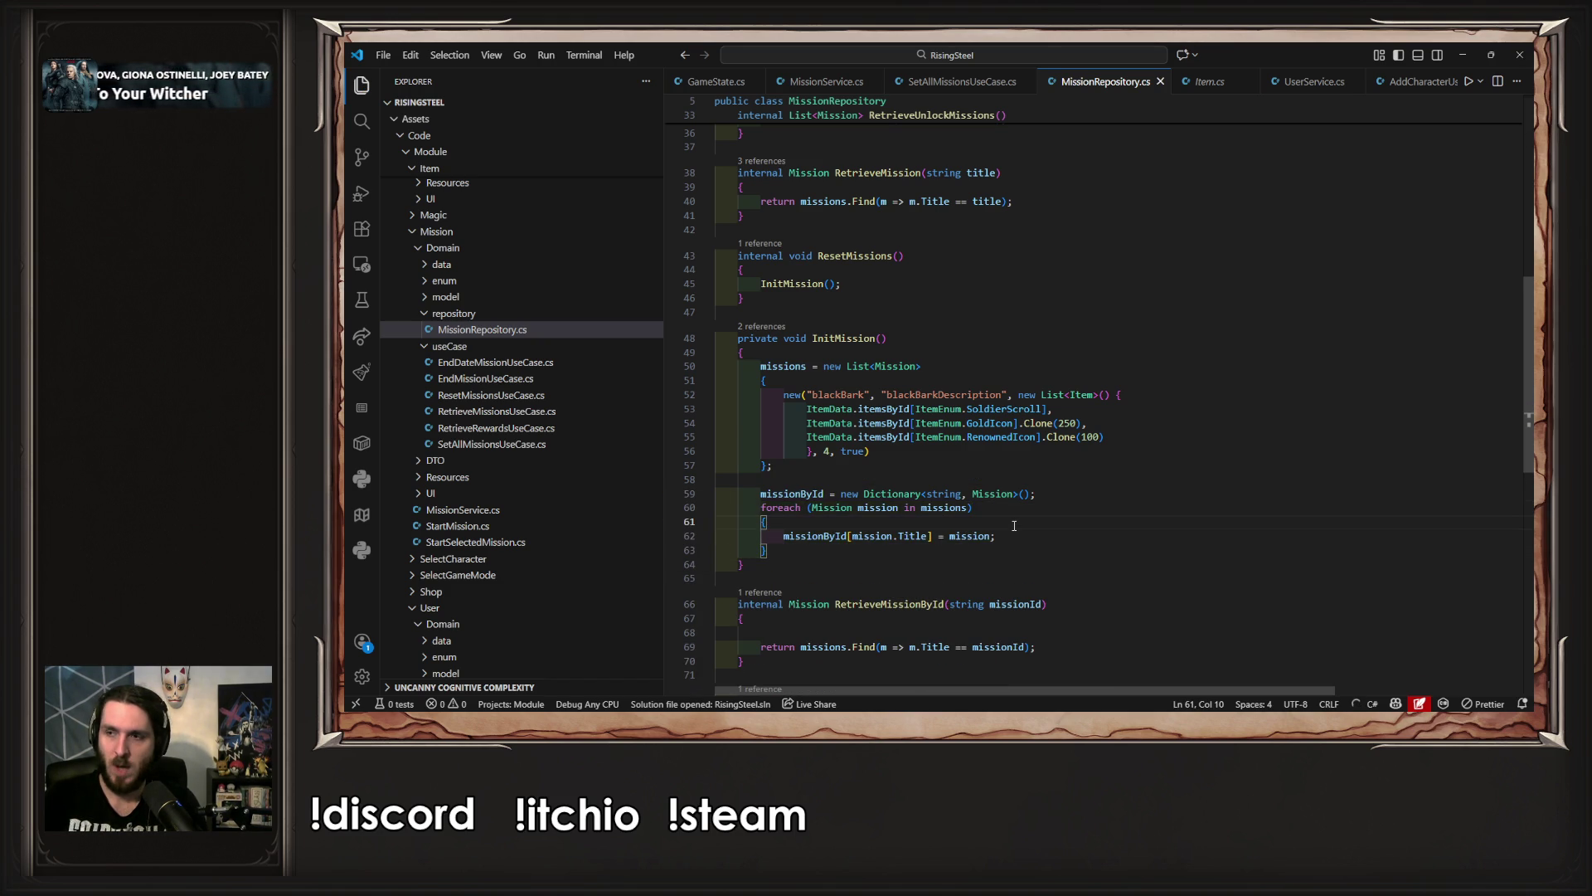
Step: Make RetrieveMissionById return missionById[missionId] and save MissionRepository.cs
{"action": "double_click", "coordinate": [847, 535]}
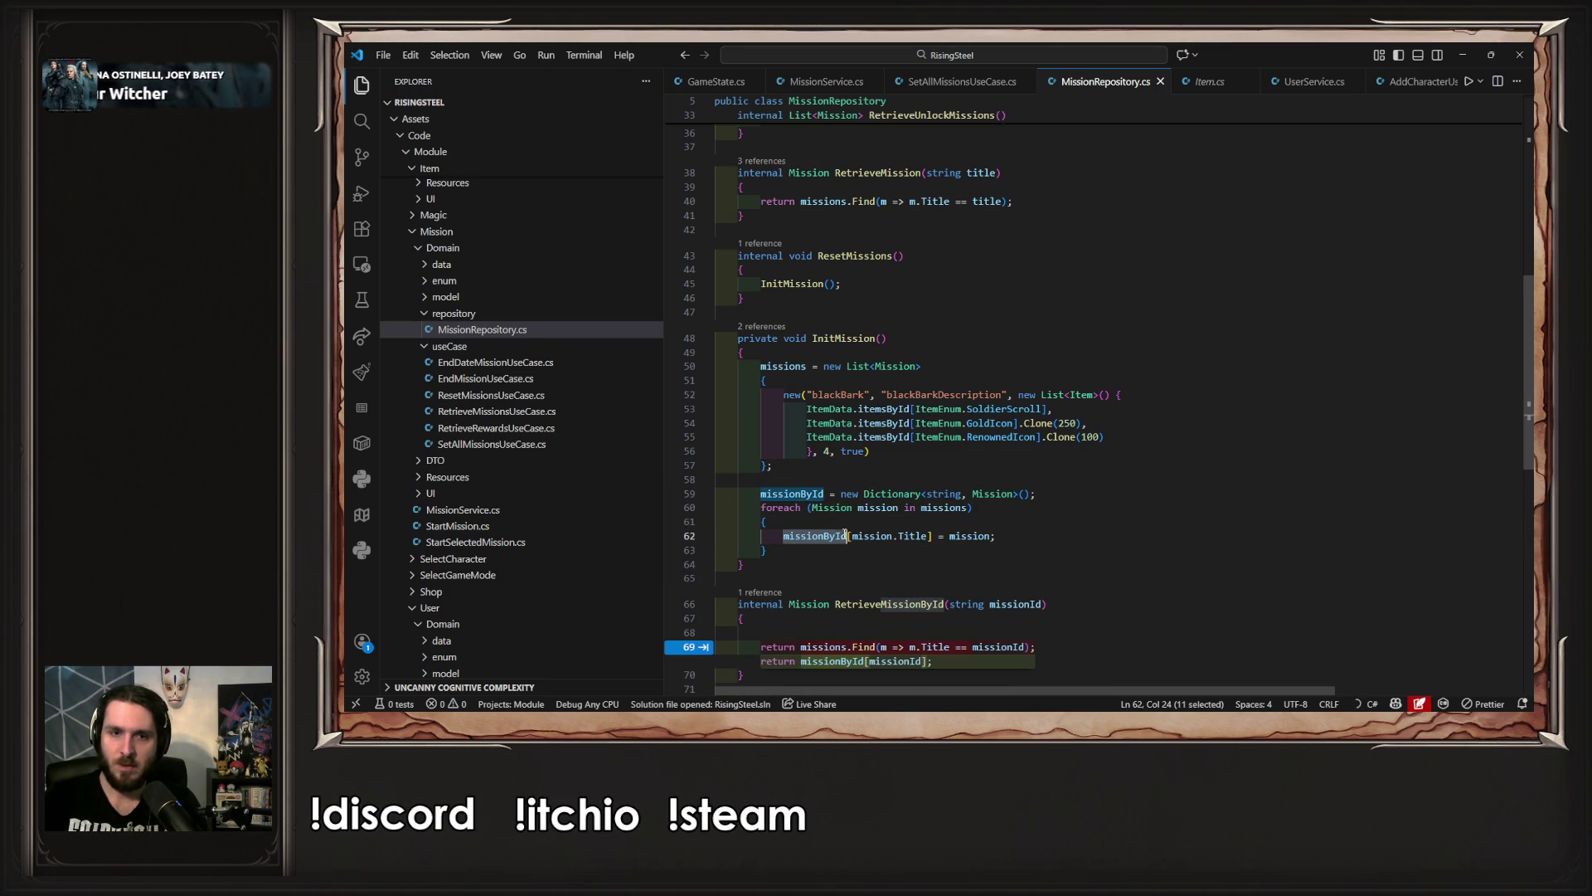
{"action": "scroll", "coordinate": [919, 496], "scroll_direction": "down", "scroll_amount": 1}
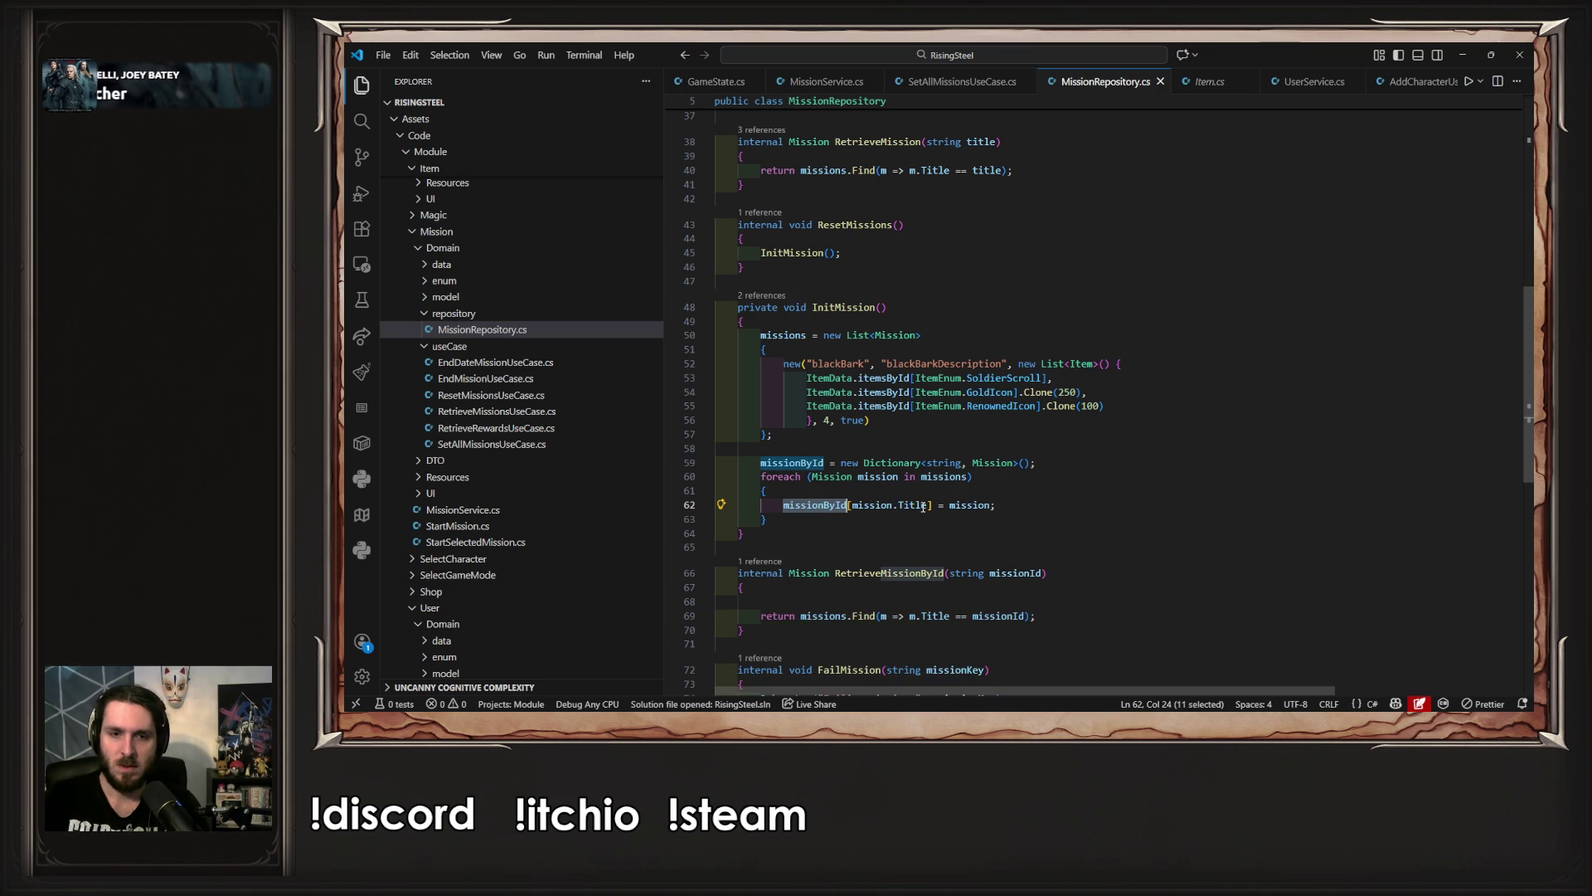
{"action": "left_click", "coordinate": [1063, 615]}
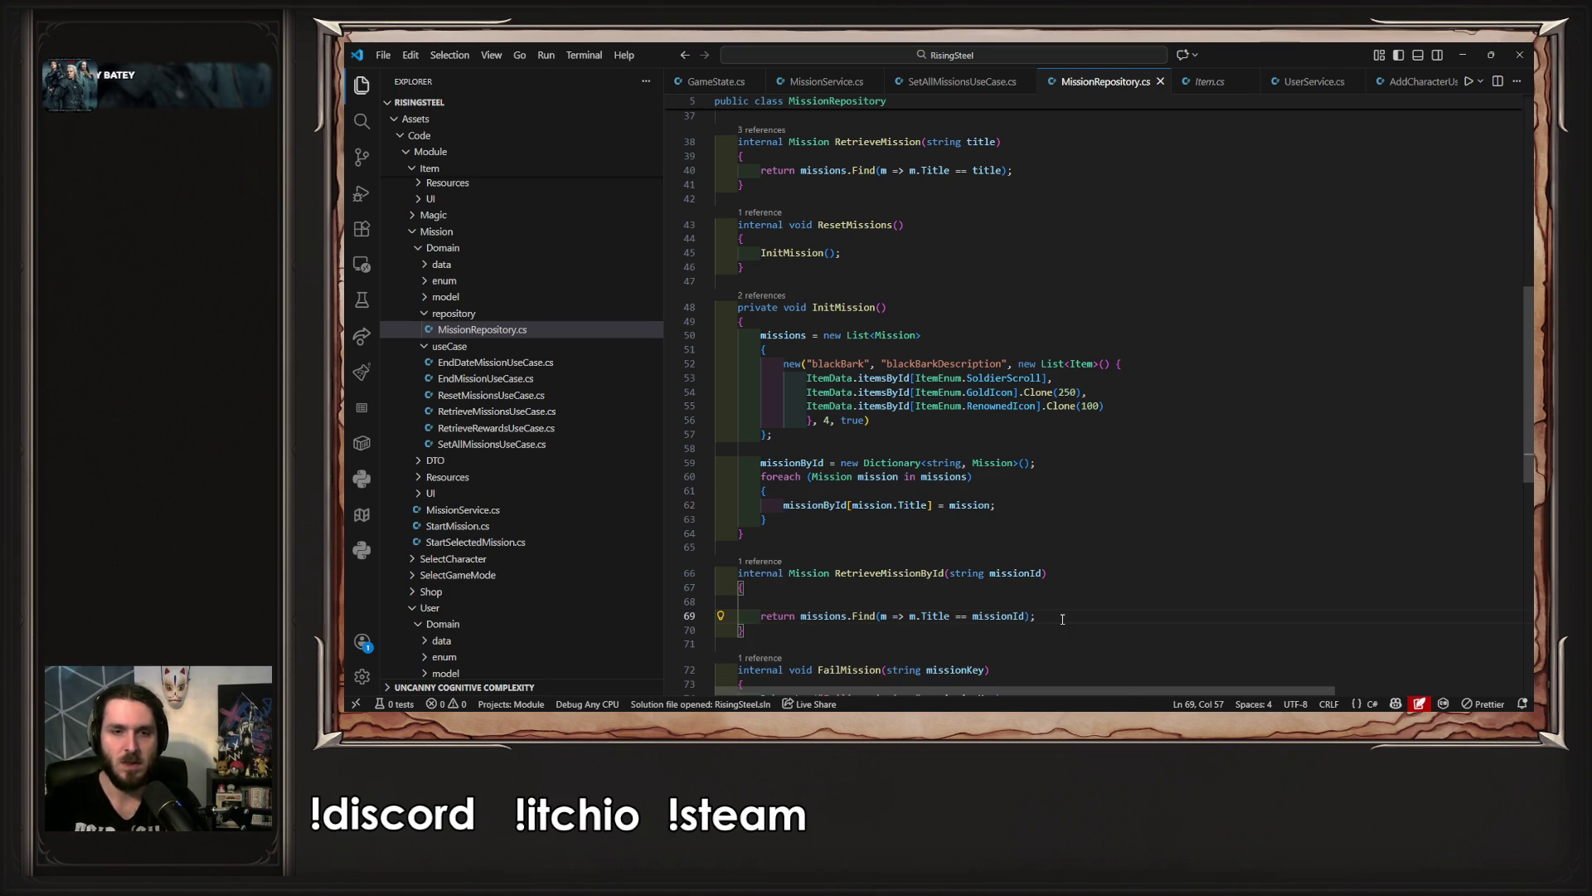
{"action": "key", "text": "shift+Home"}
{"action": "type", "text": "return missionById[missionId];"}
{"action": "key", "text": "ctrl+s"}
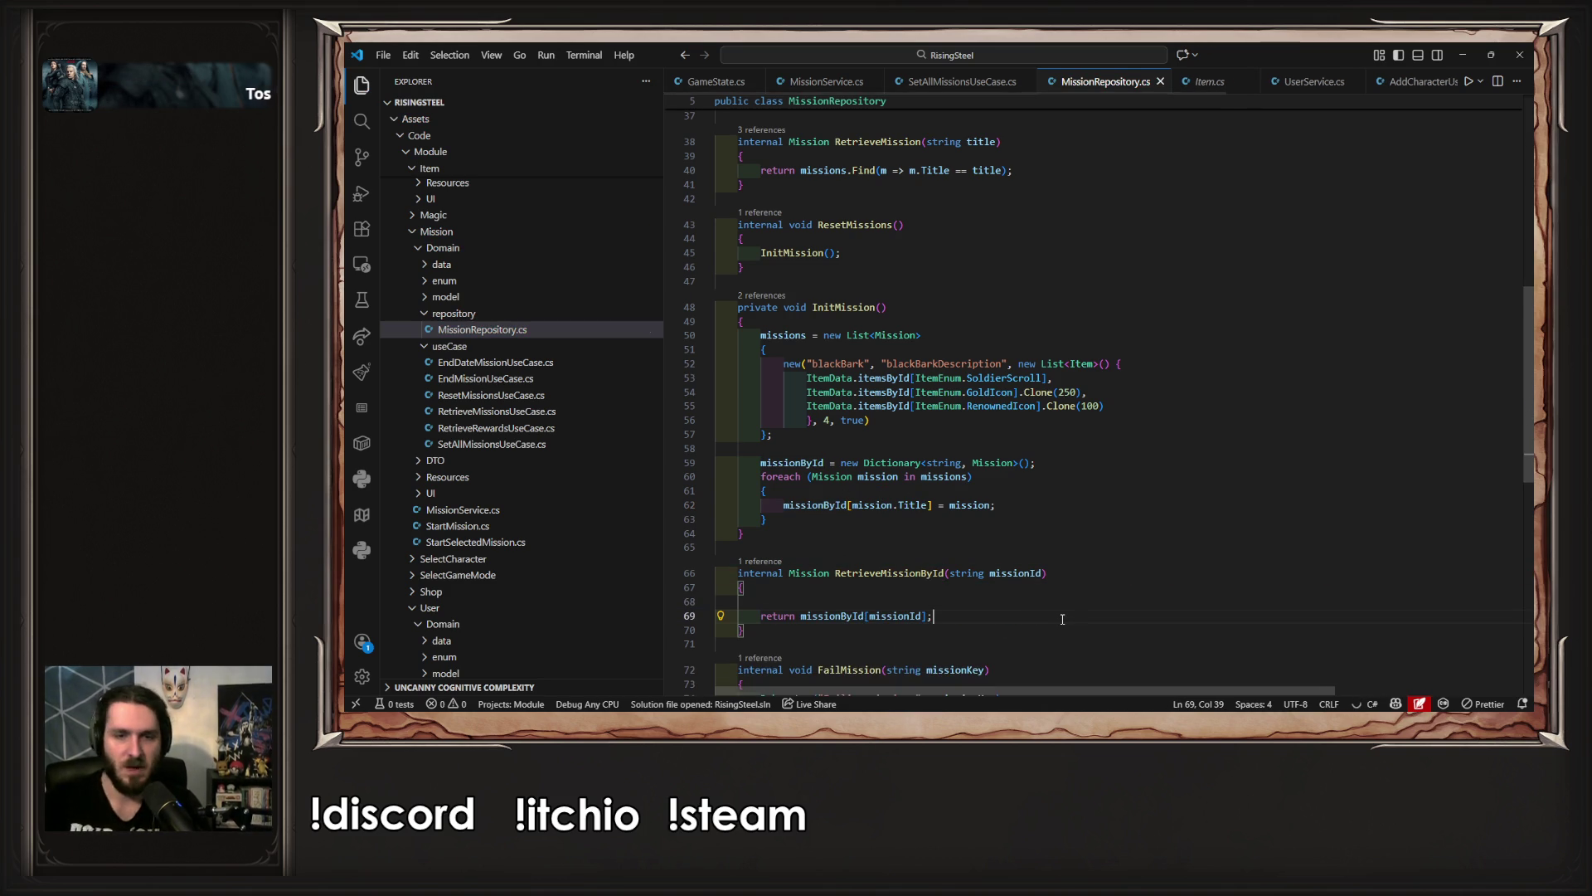
Step: Switch FailMission to the missionById[missionKey] lookup, delete the stray blank line, and save again
{"action": "scroll", "coordinate": [1065, 580], "scroll_direction": "down", "scroll_amount": 3}
{"action": "left_click", "coordinate": [1129, 583]}
{"action": "type", "text": "Mission mission = missionById[missionKey];"}
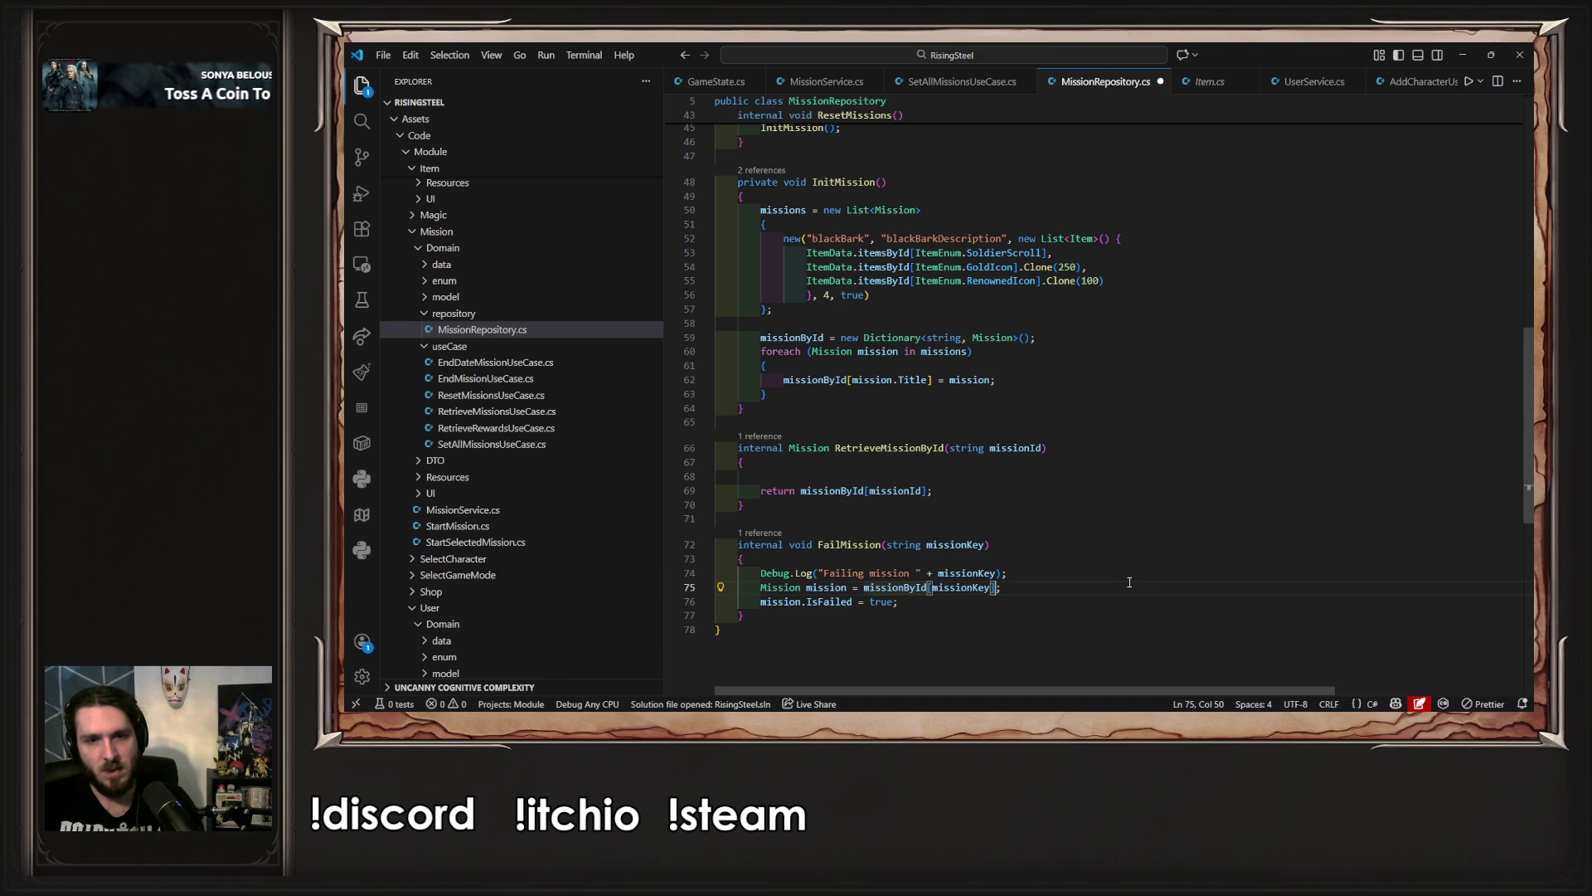
{"action": "key", "text": "Tab"}
{"action": "scroll", "coordinate": [1108, 576], "scroll_direction": "up", "scroll_amount": 2}
{"action": "scroll", "coordinate": [1086, 539], "scroll_direction": "down", "scroll_amount": 2}
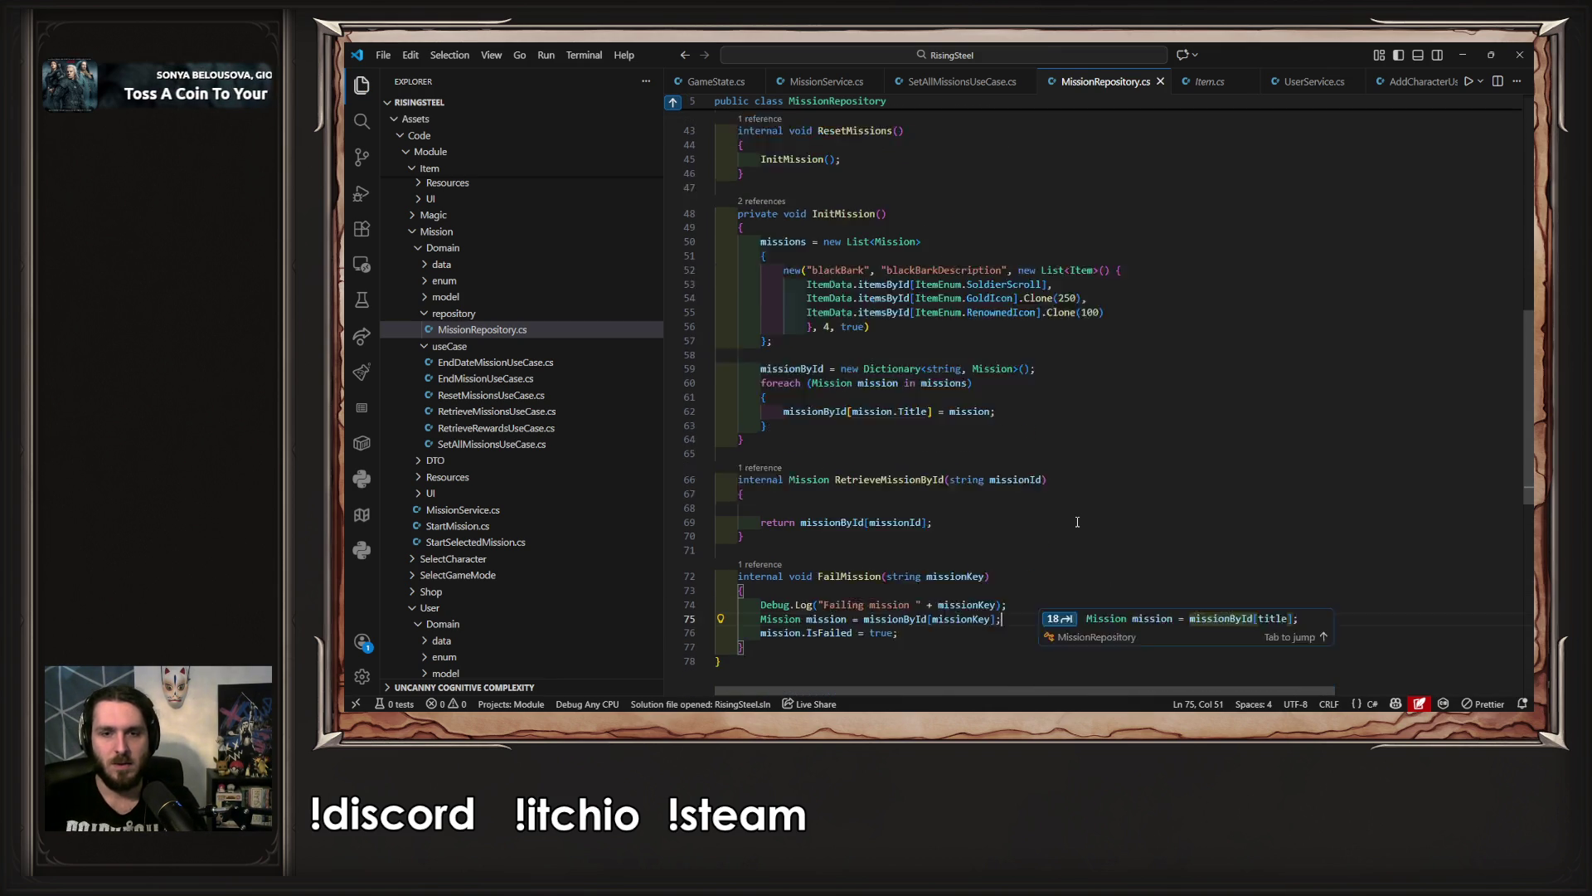
{"action": "left_click", "coordinate": [1064, 491]}
{"action": "scroll", "coordinate": [1064, 498], "scroll_direction": "up", "scroll_amount": 1}
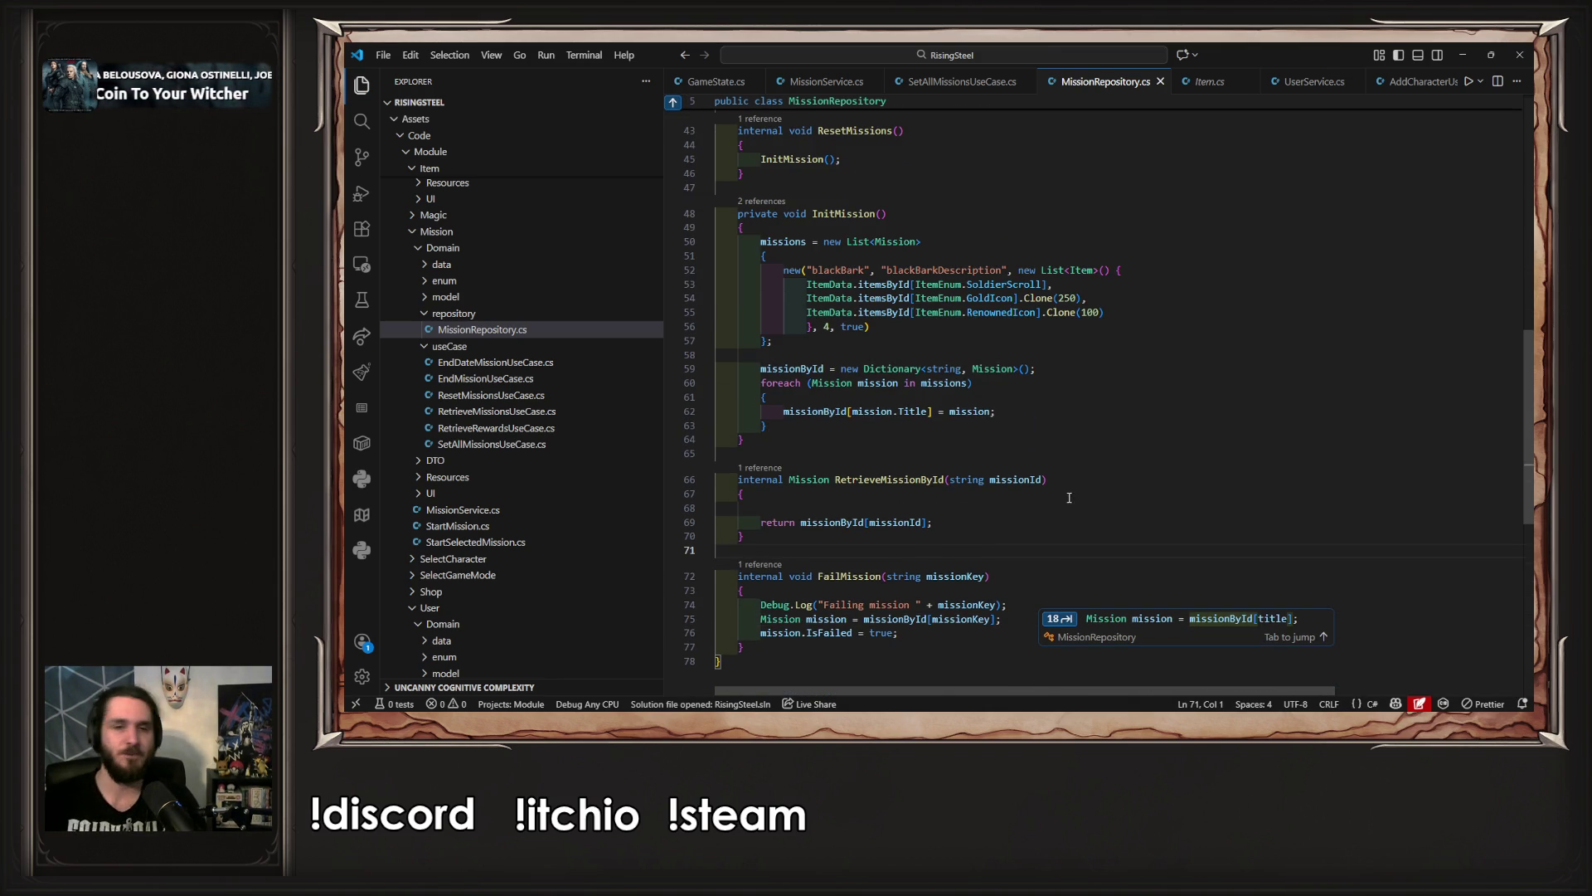
{"action": "left_click", "coordinate": [894, 504]}
{"action": "key", "text": "BackSpace"}
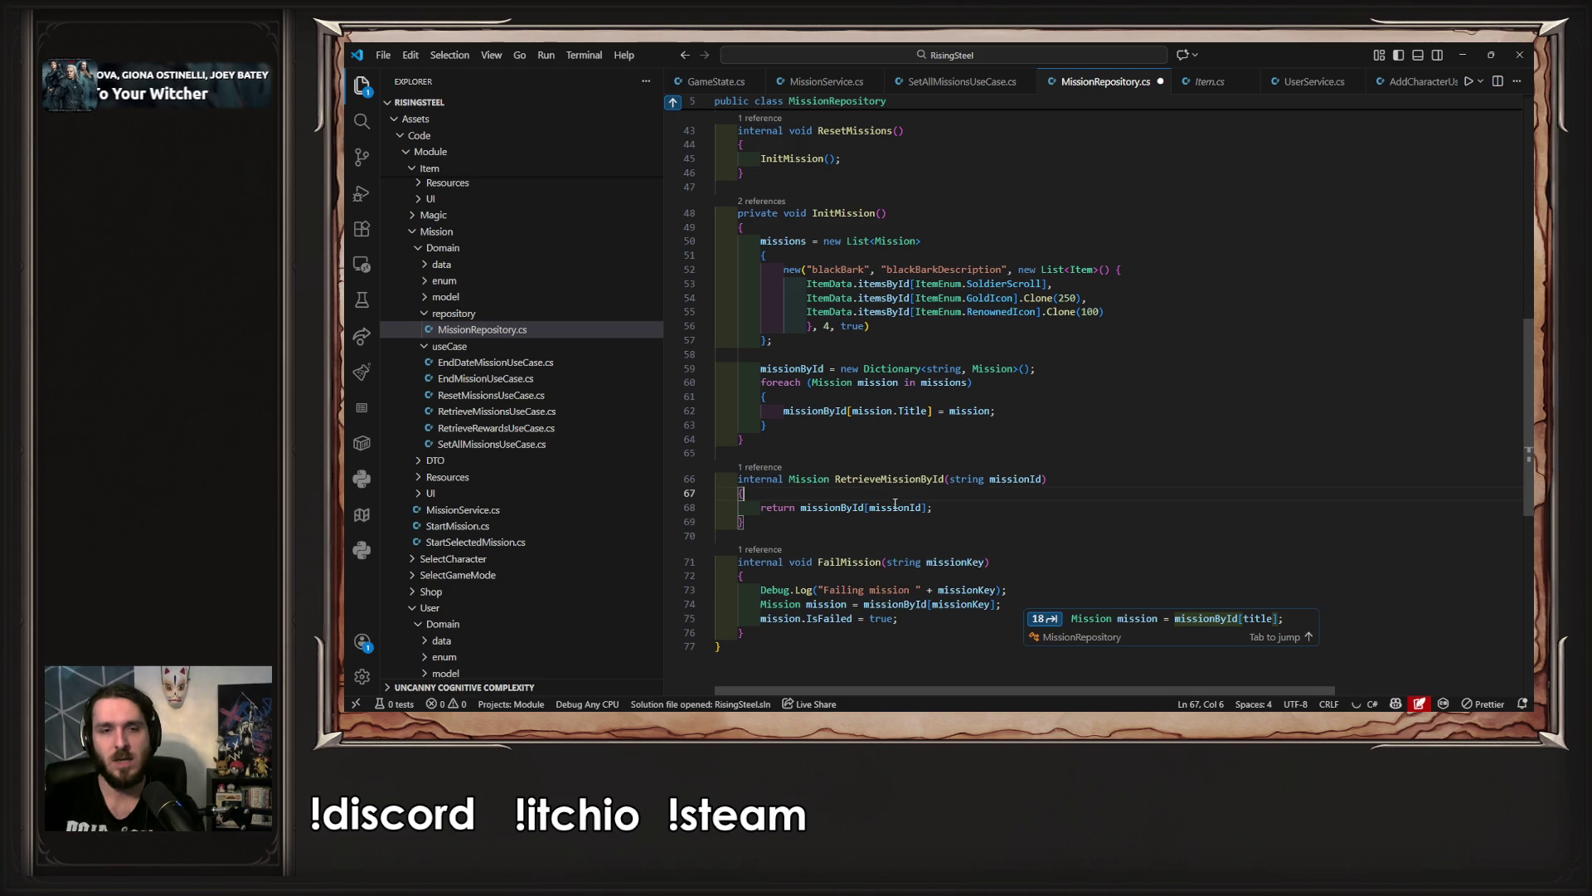
{"action": "key", "text": "ctrl+s"}
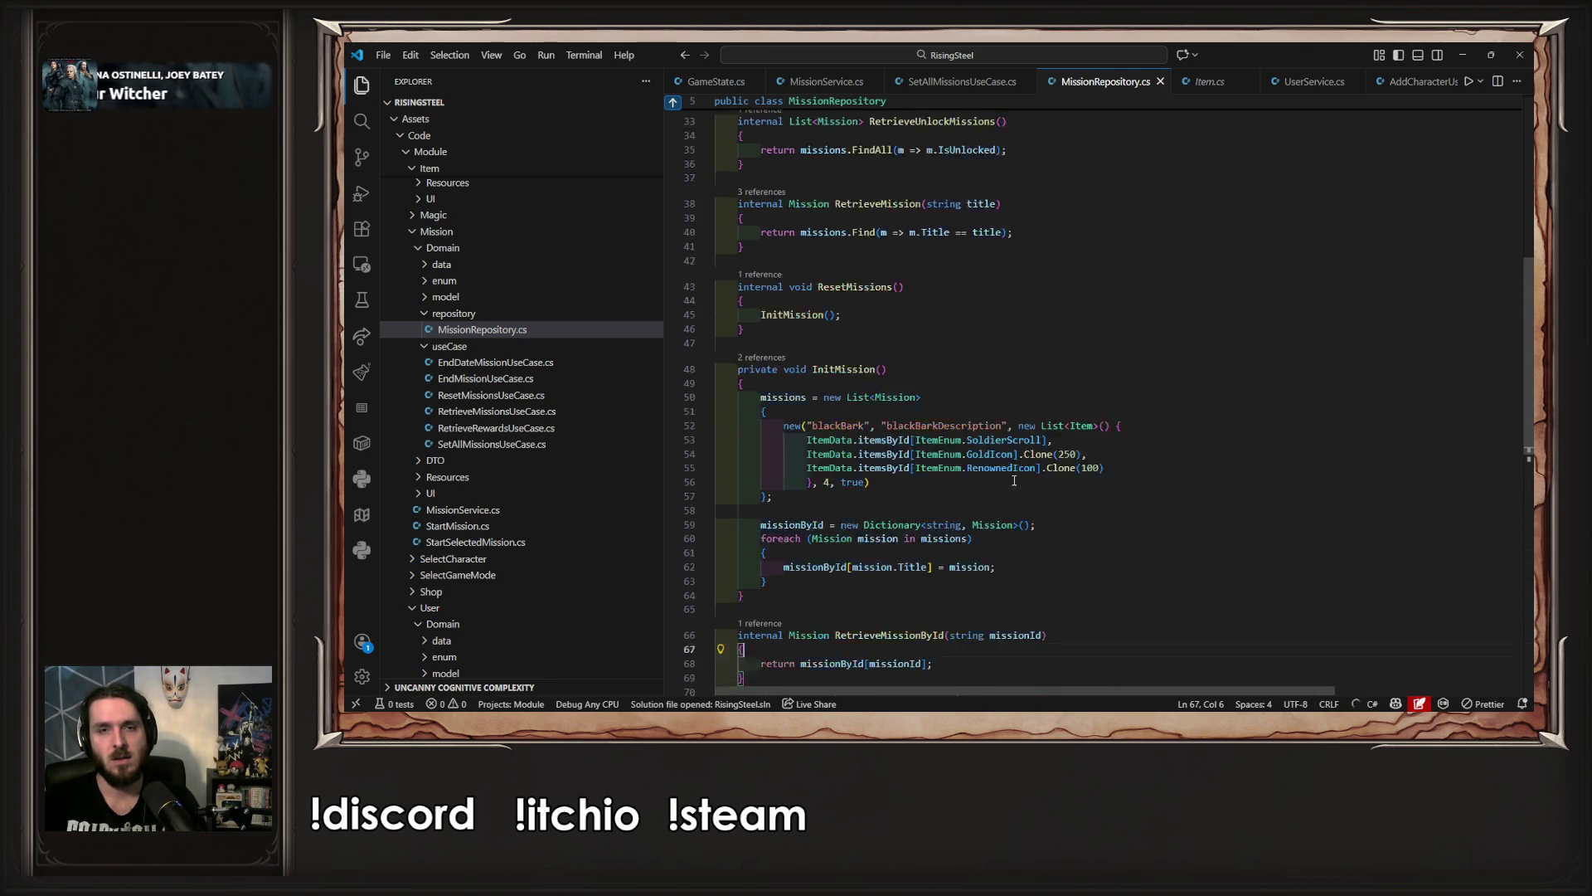
{"action": "left_click", "coordinate": [1063, 516]}
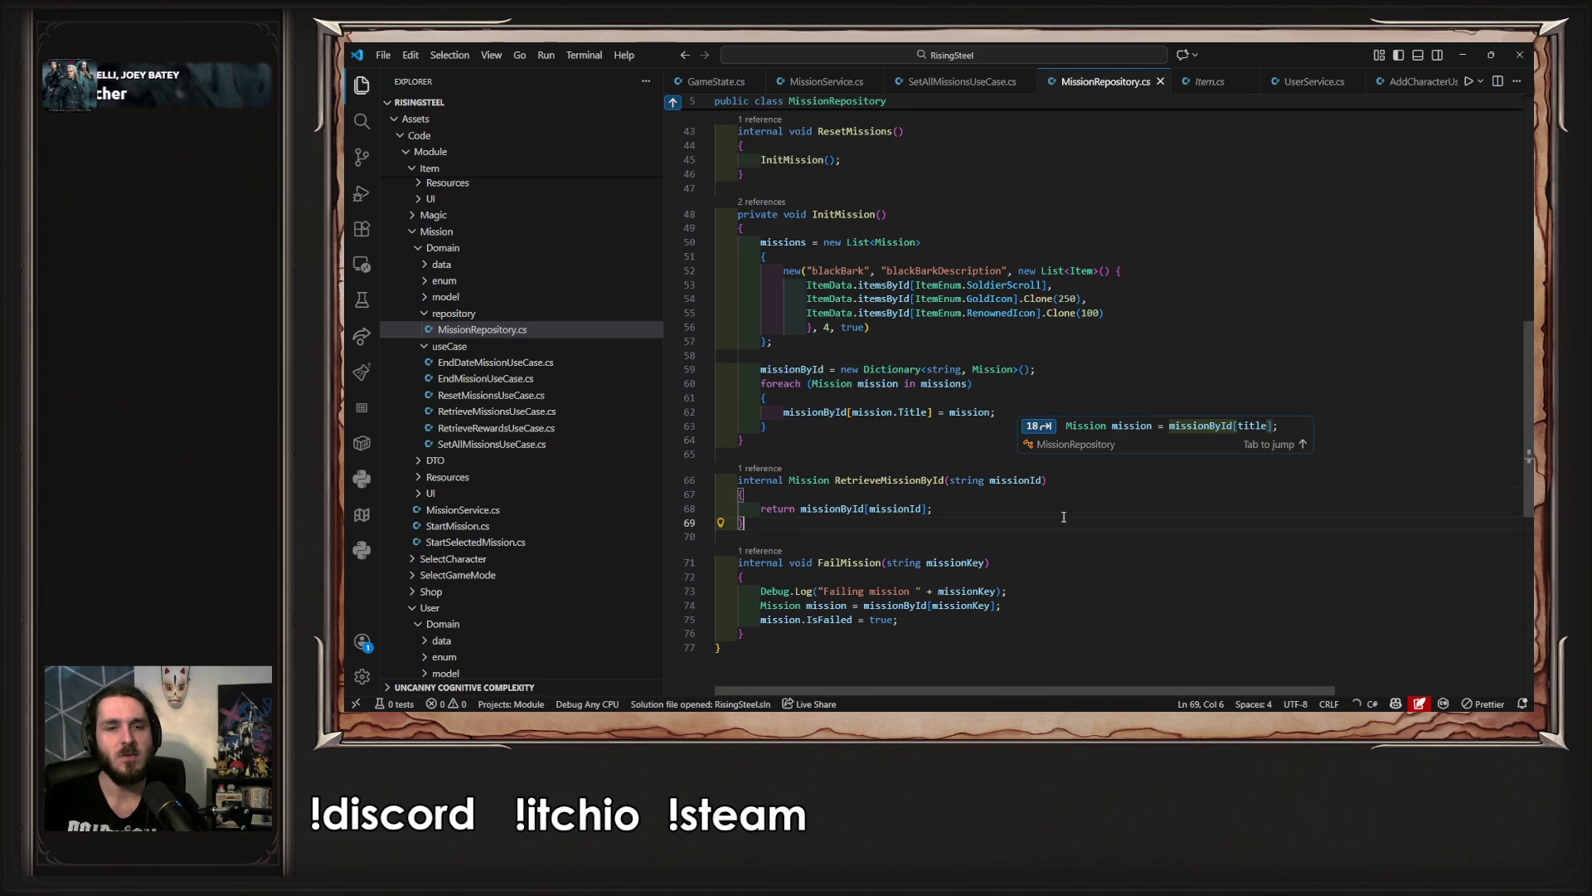
{"action": "left_click", "coordinate": [959, 83]}
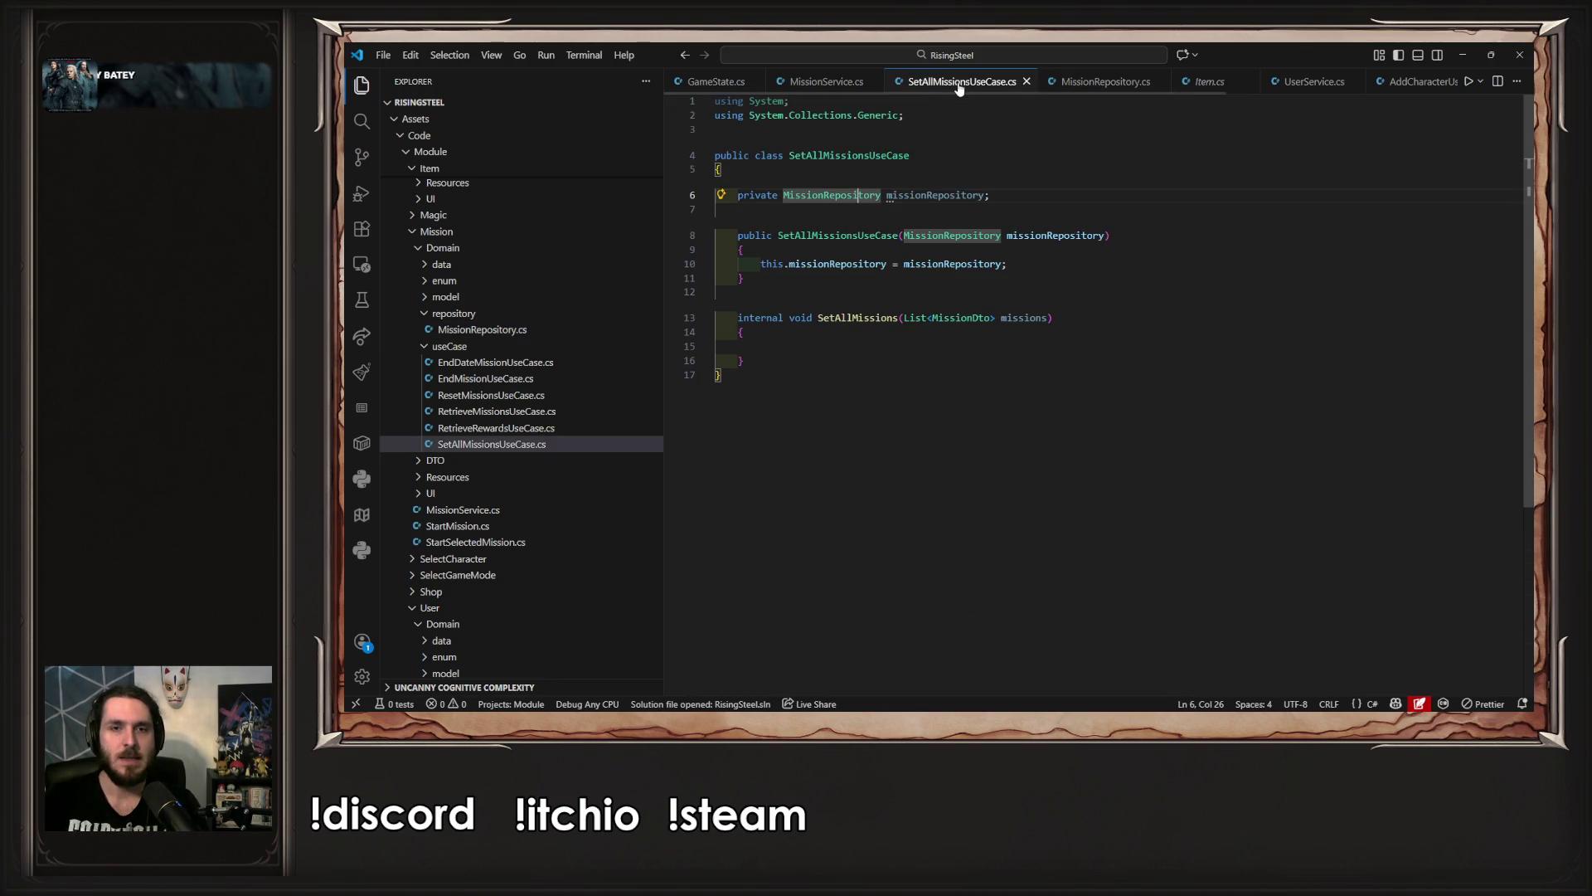
{"action": "left_click", "coordinate": [940, 344]}
{"action": "key", "text": "Tab"}
{"action": "key", "text": "Tab"}
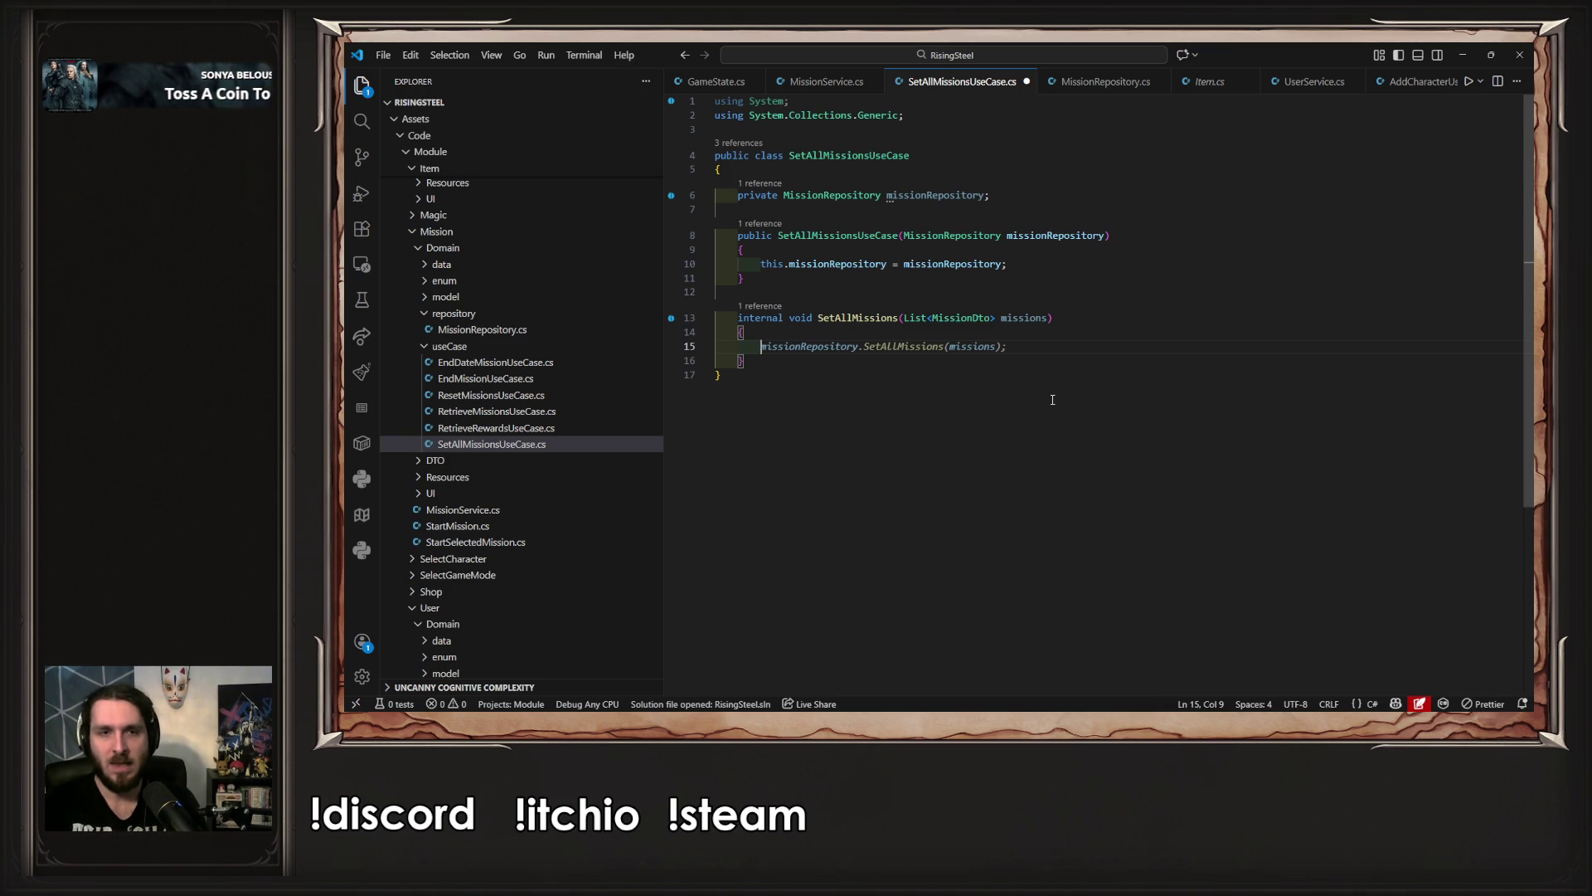
{"action": "type", "text": "miss"}
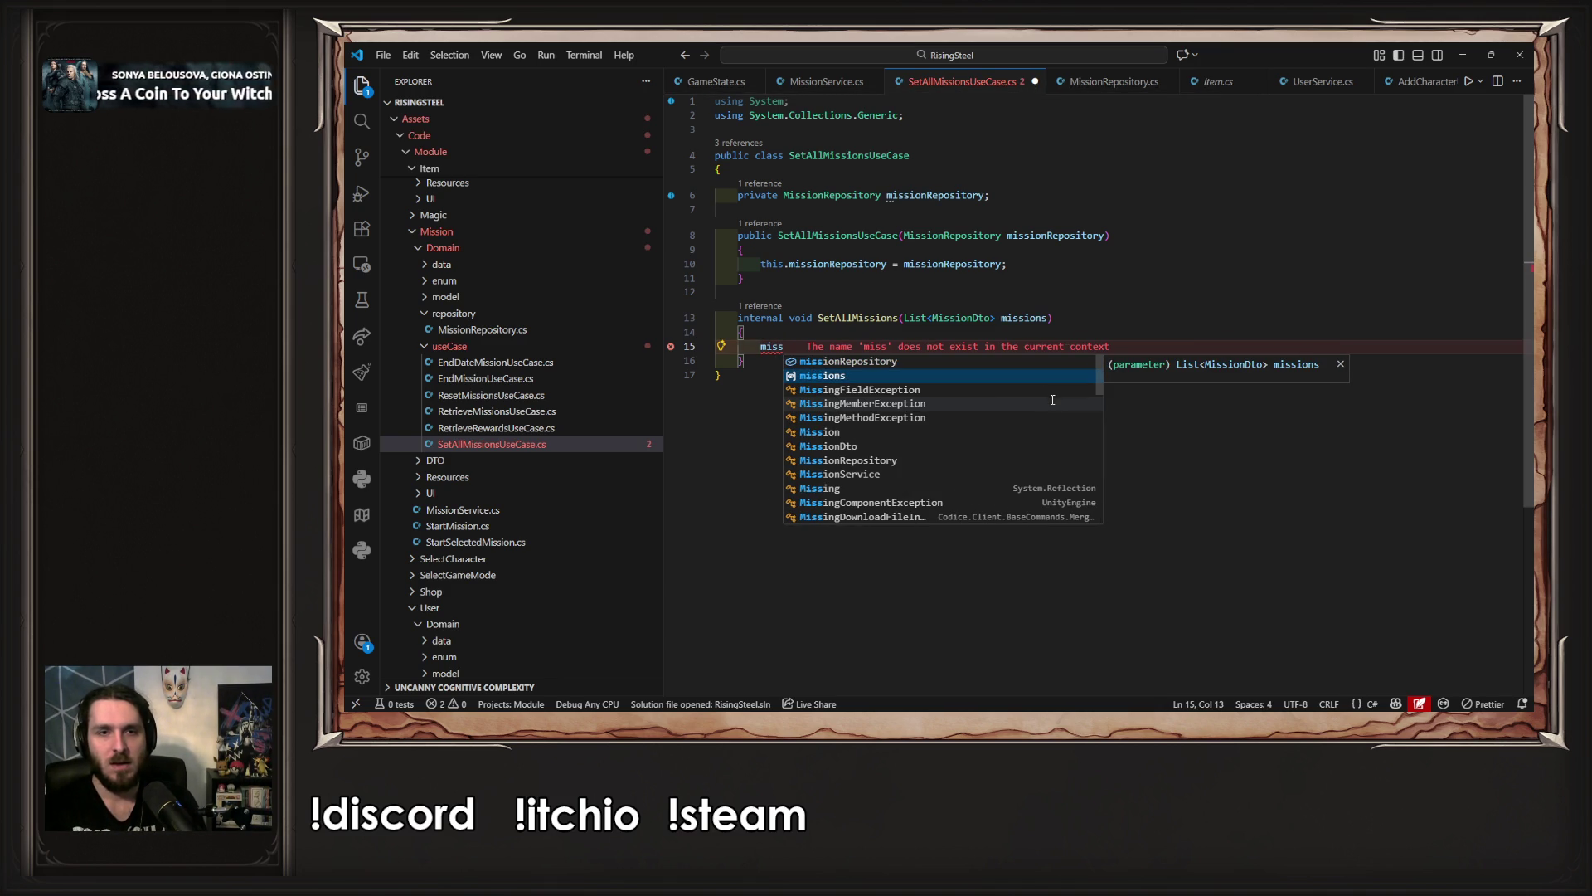
{"action": "key", "text": "BackSpace"}
{"action": "key", "text": "BackSpace"}
{"action": "key", "text": "BackSpace"}
{"action": "type", "text": "for"}
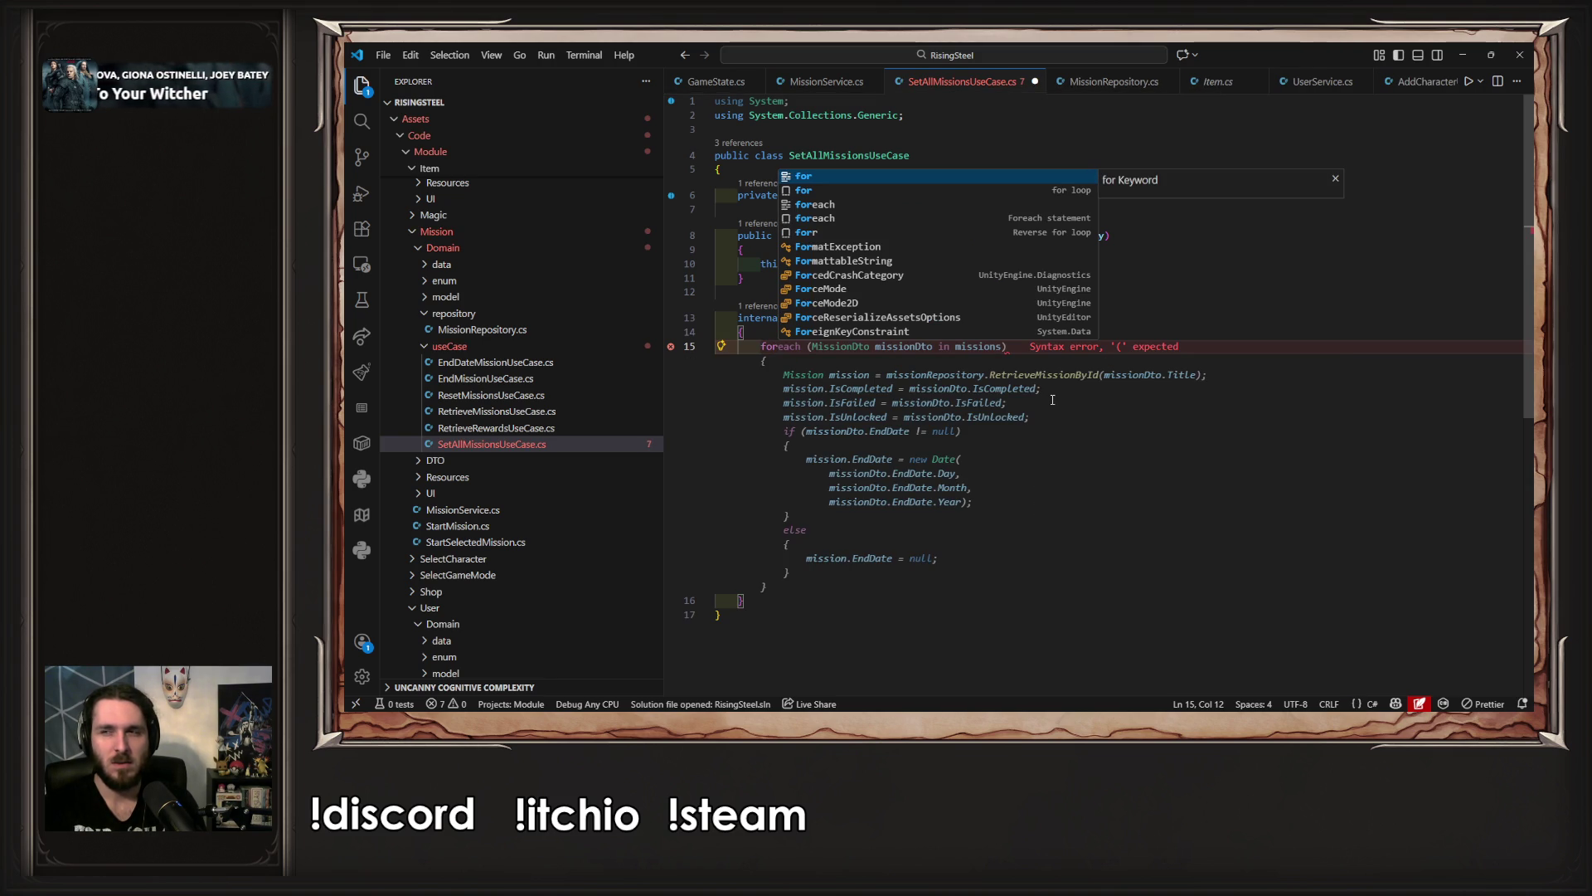
{"action": "key", "text": "ctrl+z"}
{"action": "key", "text": "ctrl+z"}
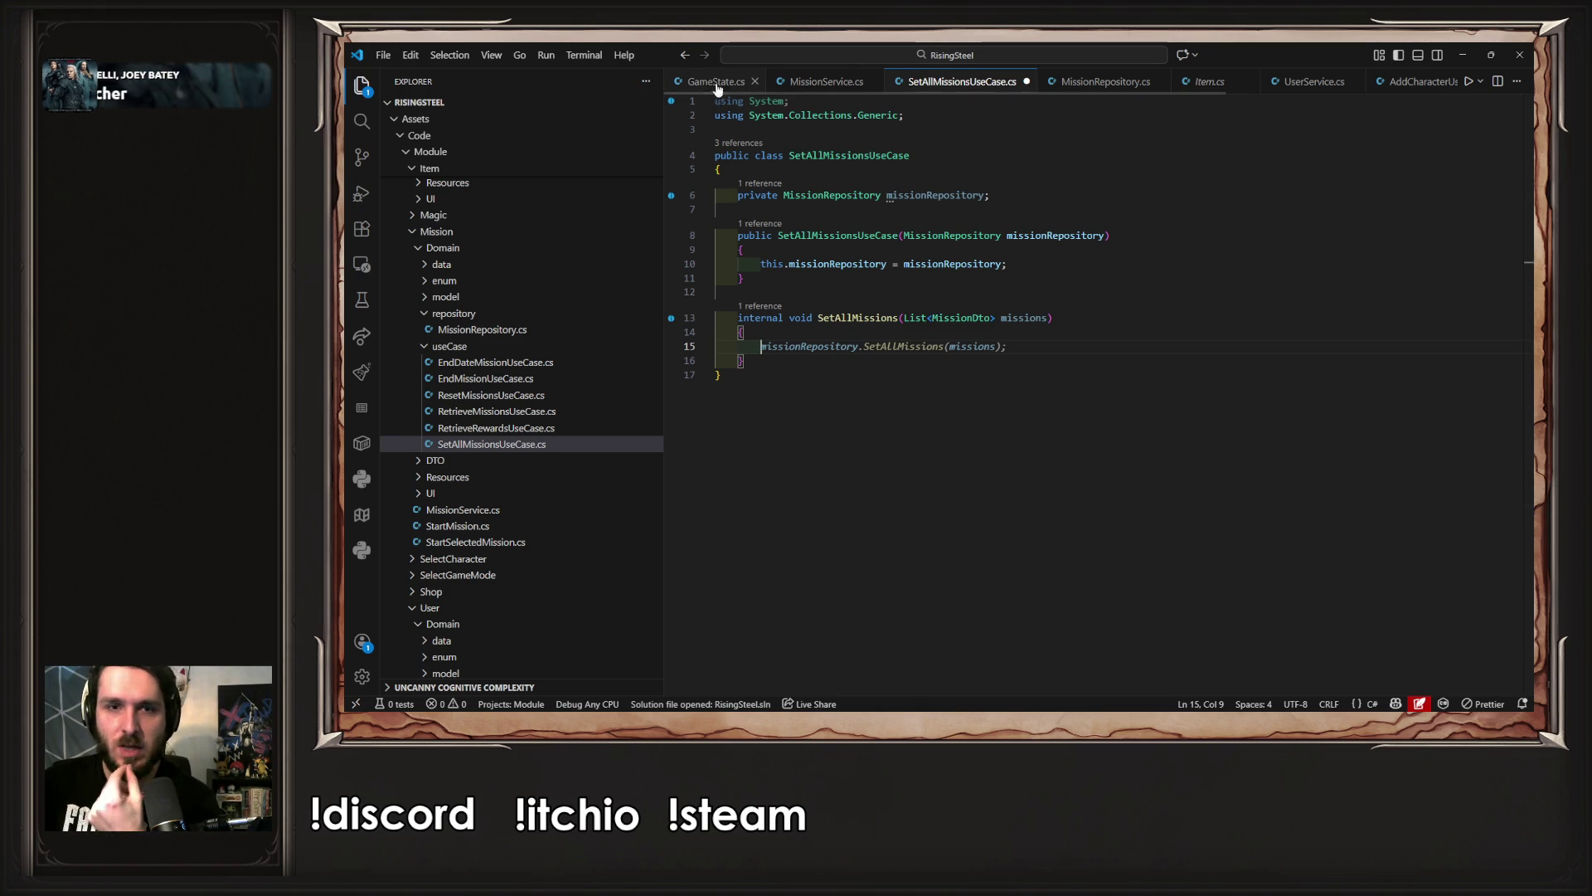
Step: Check GameState.cs's mission loading, save SetAllMissionsUseCase.cs, then switch to MissionRepository.cs
{"action": "left_click", "coordinate": [742, 81]}
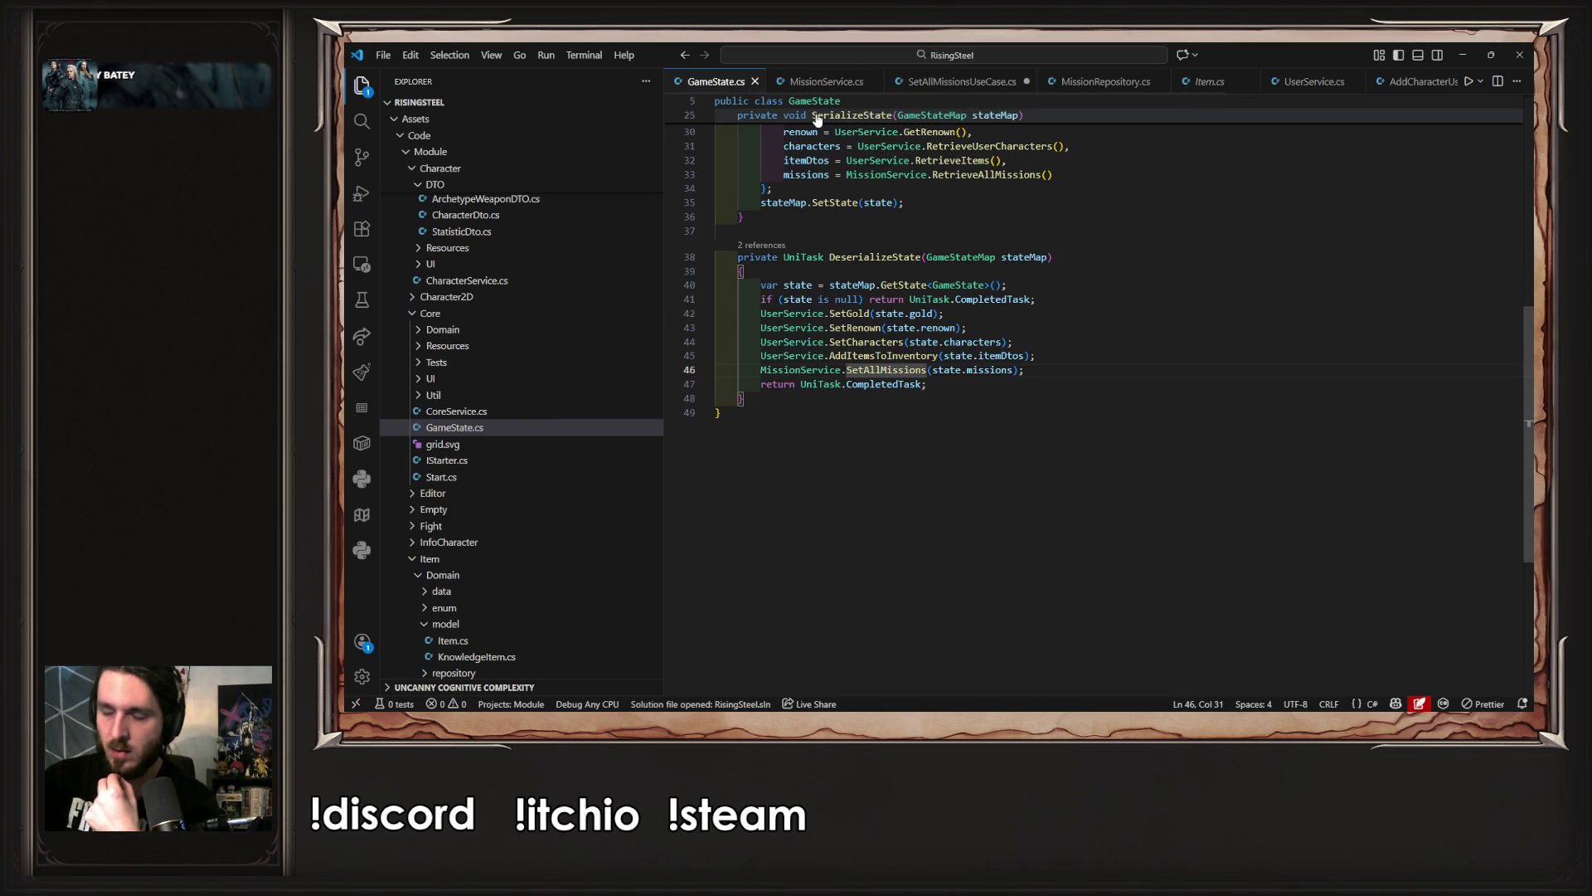
{"action": "left_click", "coordinate": [962, 81]}
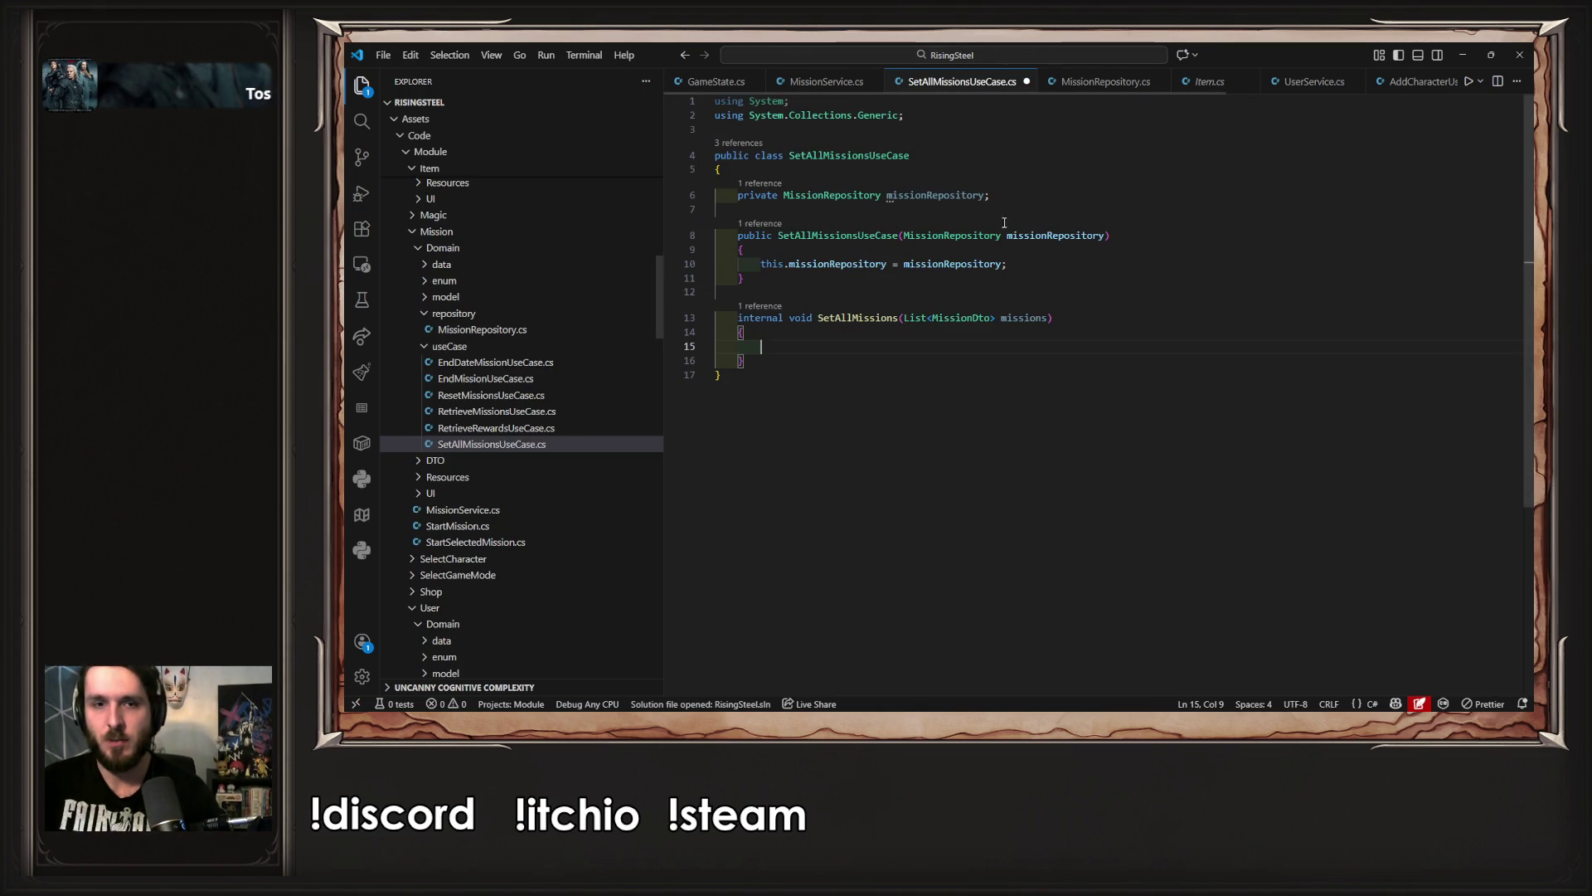
{"action": "key", "text": "ctrl+s"}
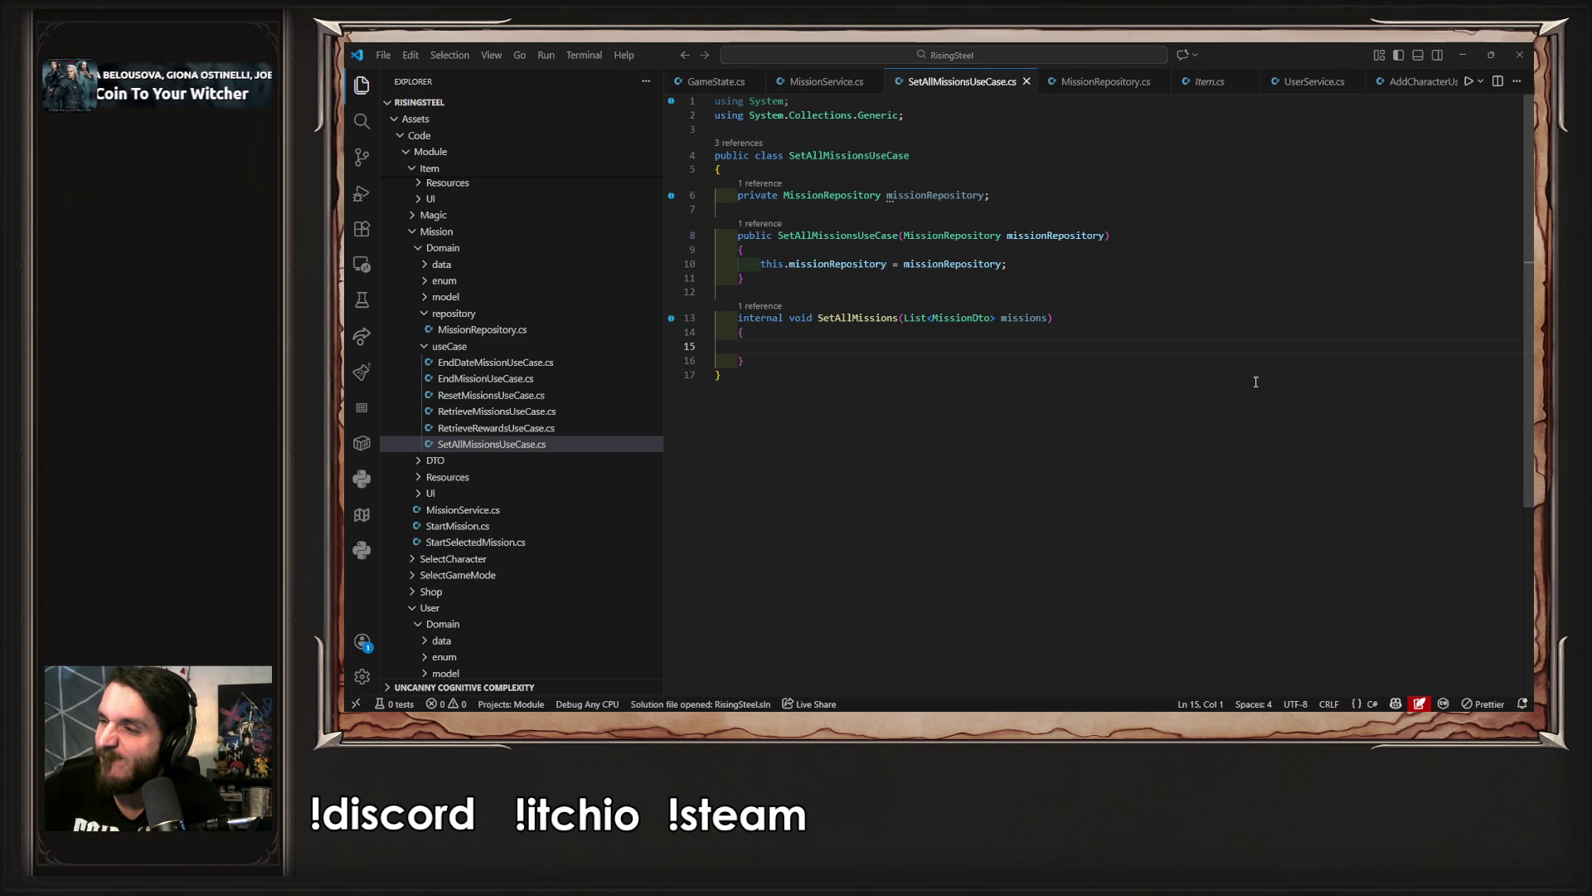
{"action": "left_click", "coordinate": [933, 342]}
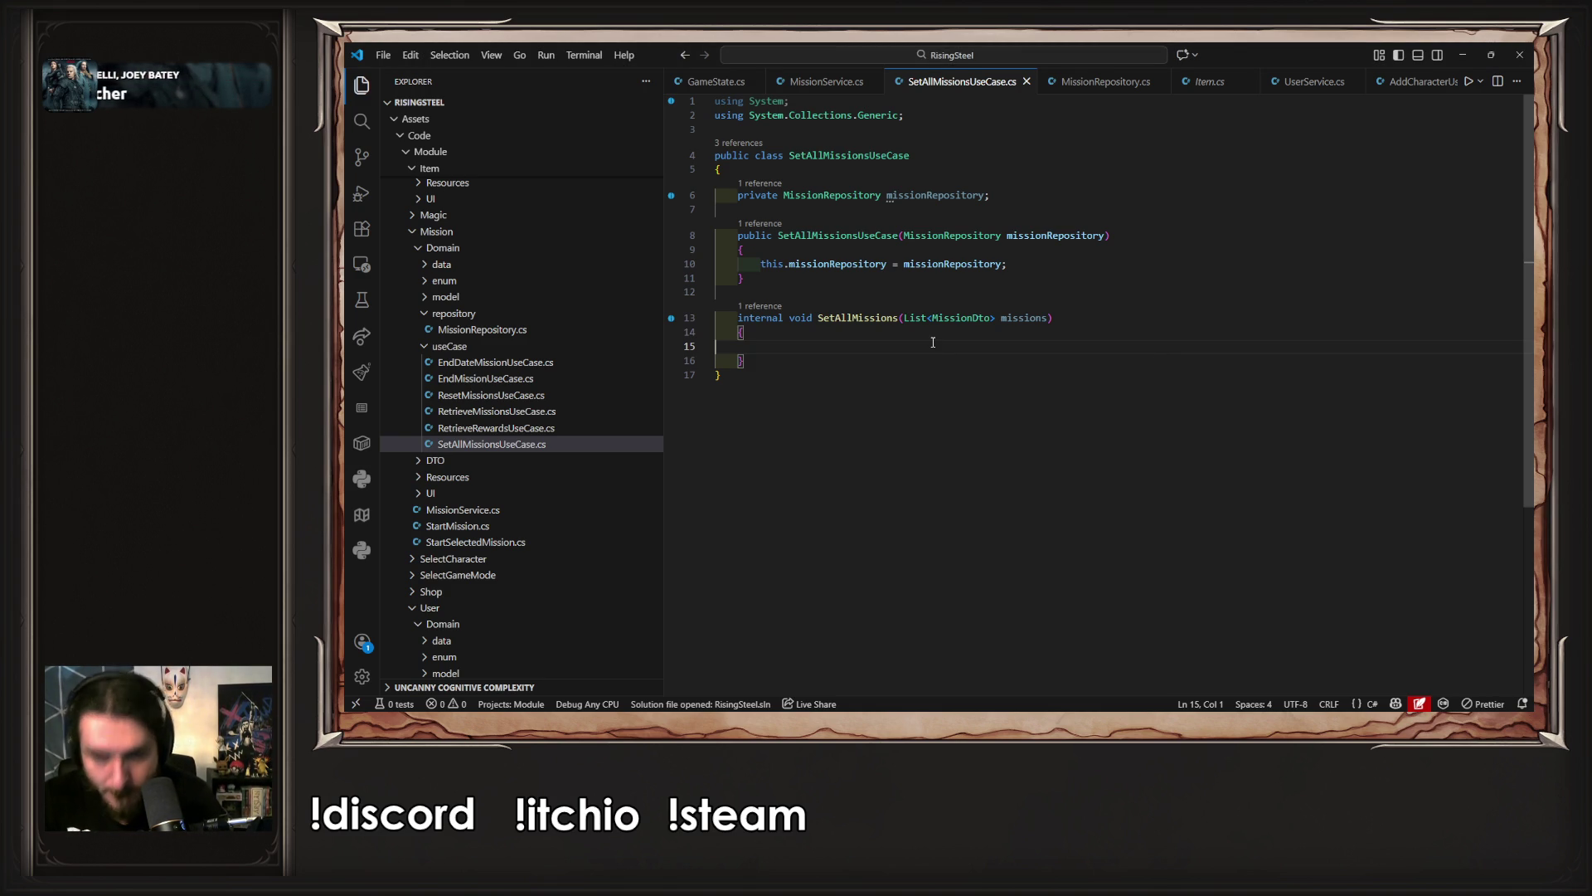
{"action": "left_click", "coordinate": [1105, 81]}
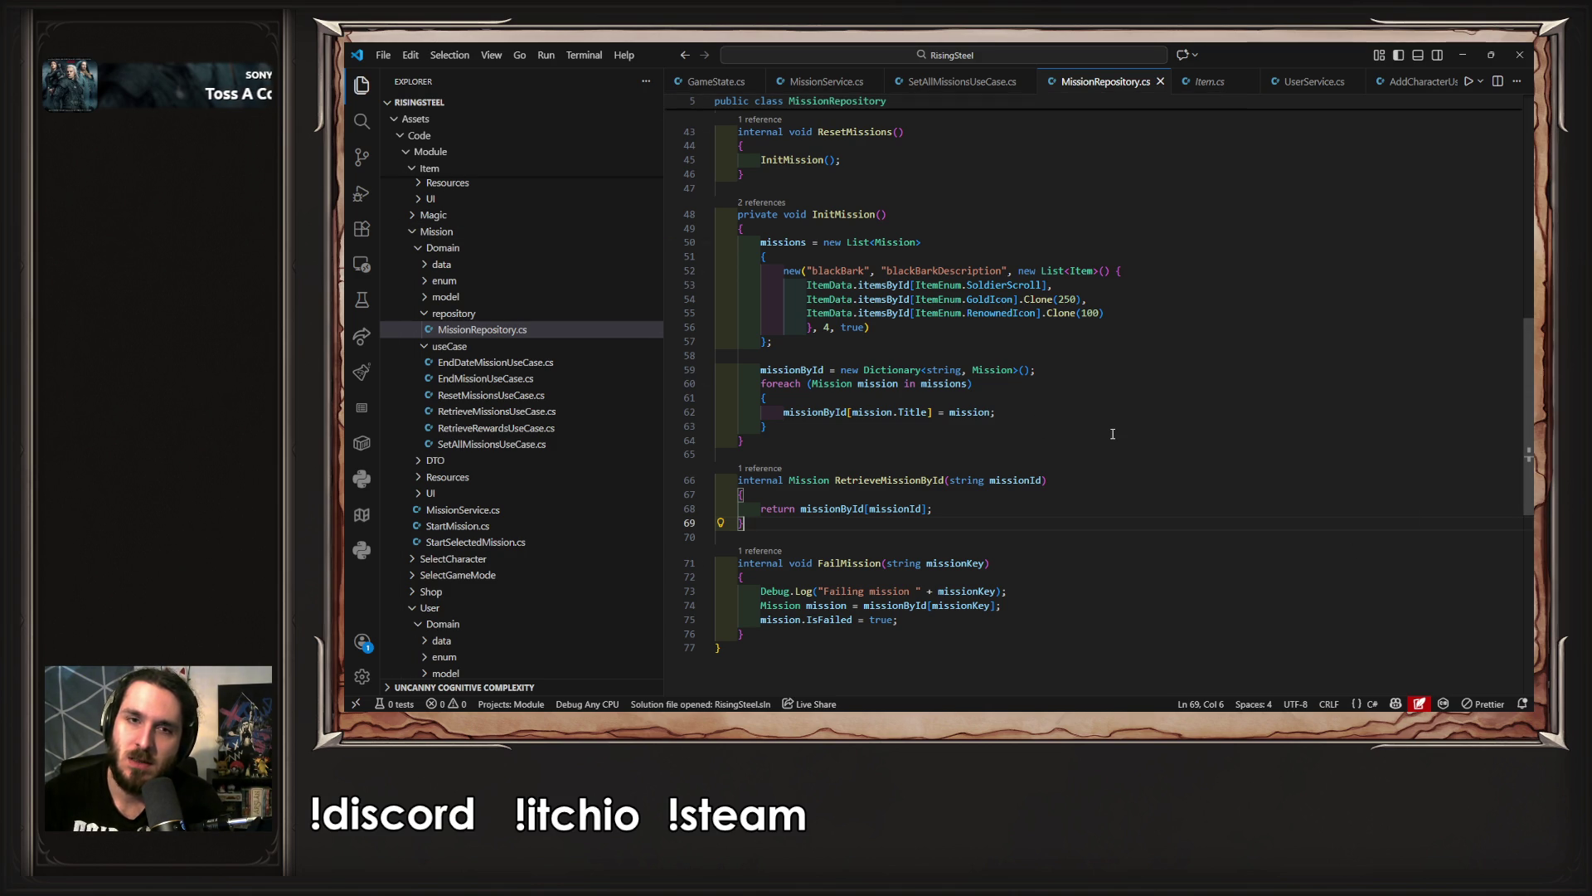
Step: Look over MissionRepository.cs's lookup methods, then switch back to SetAllMissionsUseCase.cs
{"action": "scroll", "coordinate": [1113, 433], "scroll_direction": "up", "scroll_amount": 2}
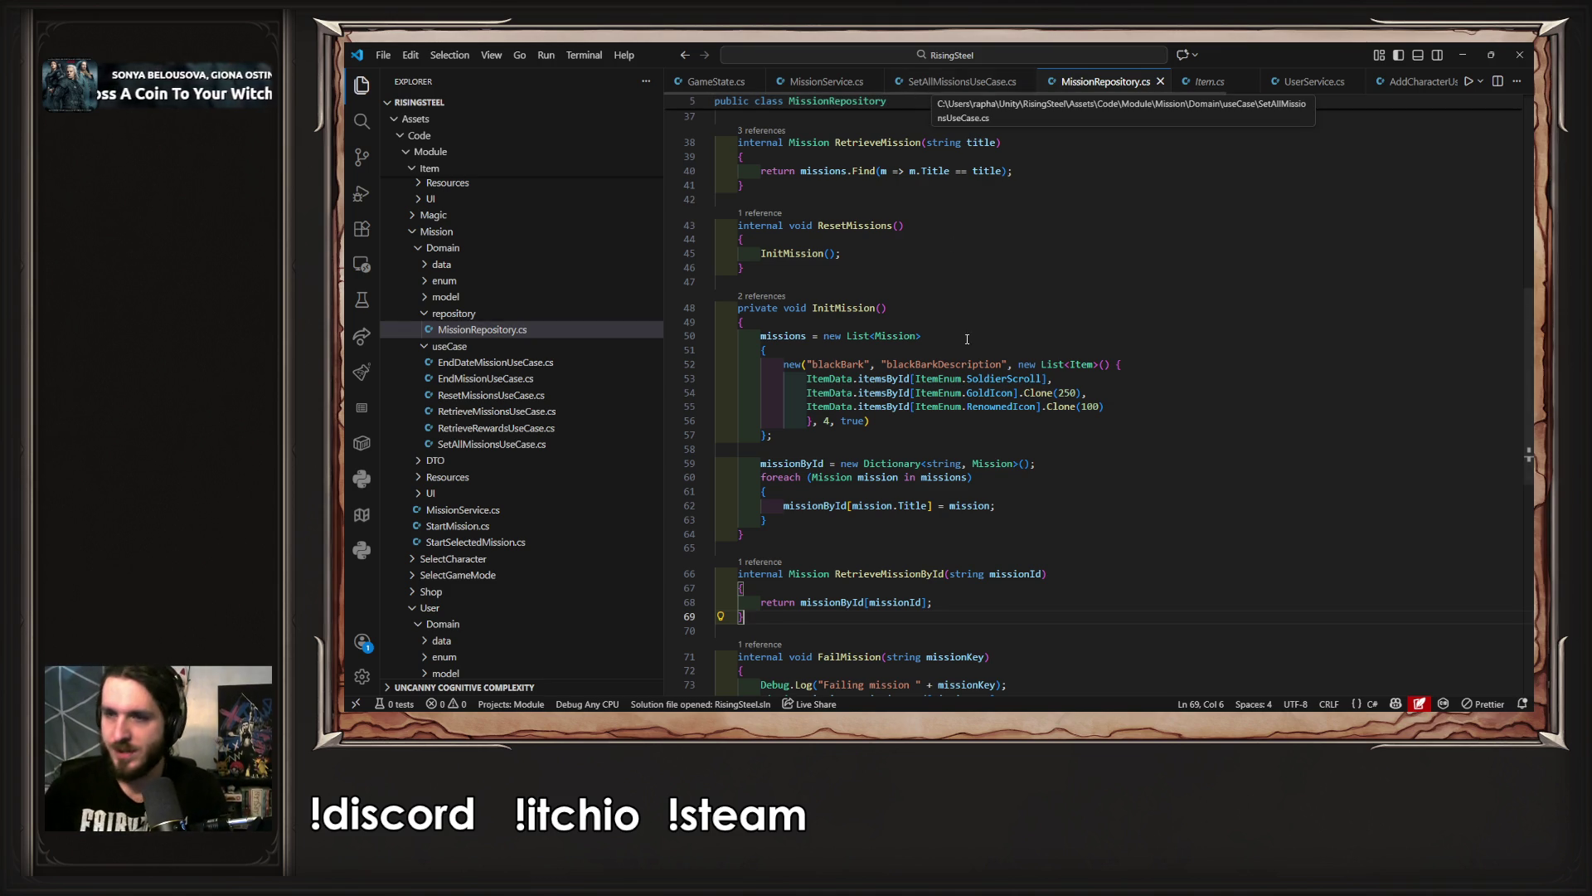
{"action": "scroll", "coordinate": [967, 339], "scroll_direction": "down", "scroll_amount": 2}
{"action": "scroll", "coordinate": [995, 365], "scroll_direction": "up", "scroll_amount": 4}
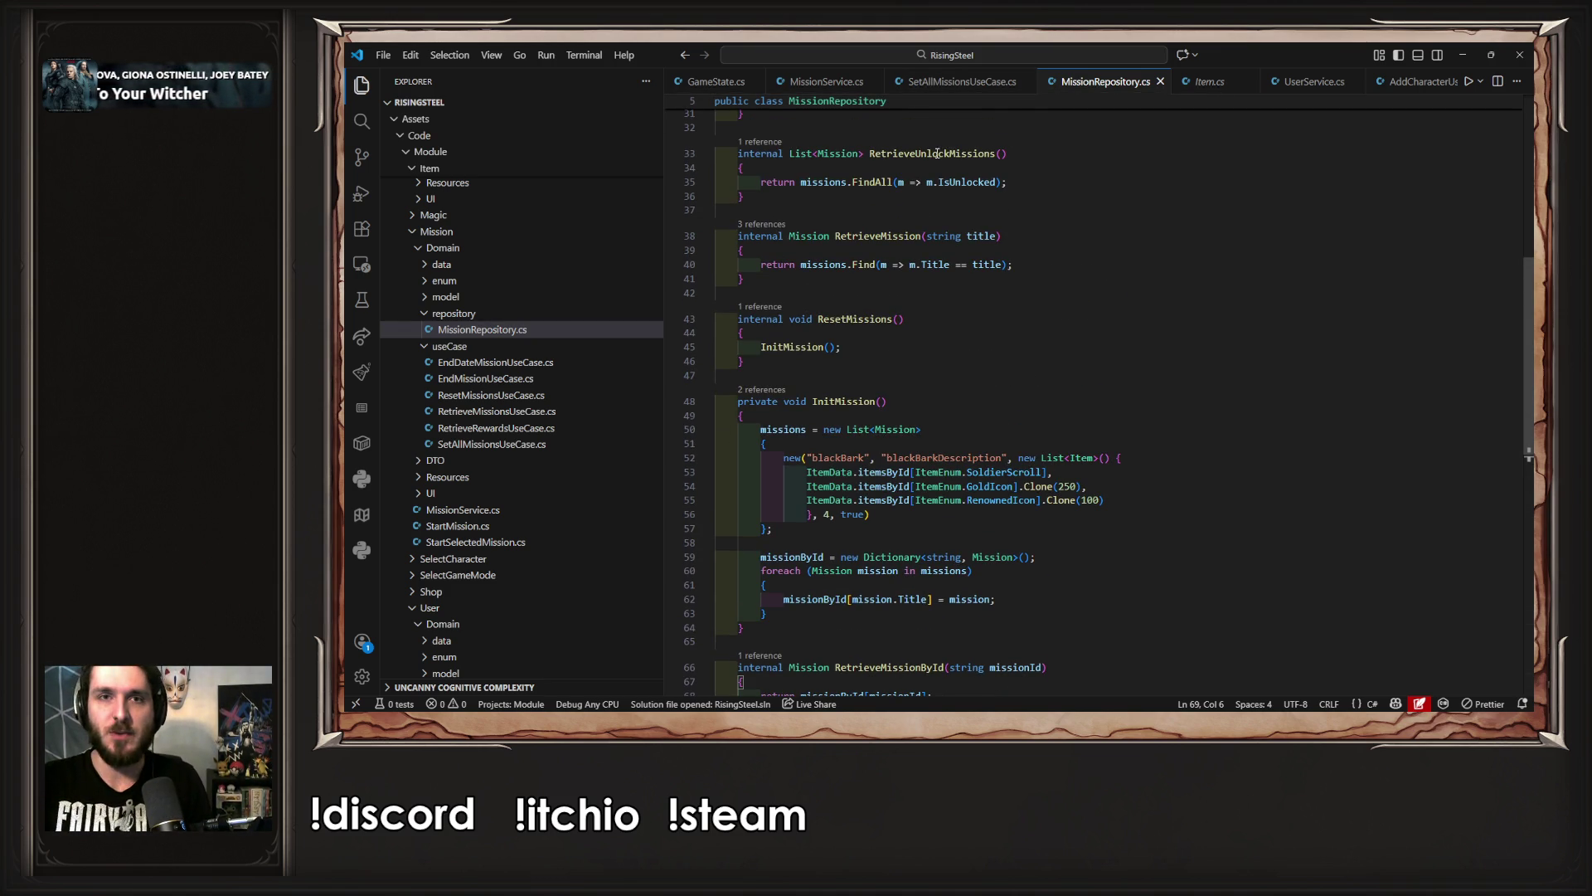
{"action": "left_click", "coordinate": [962, 82]}
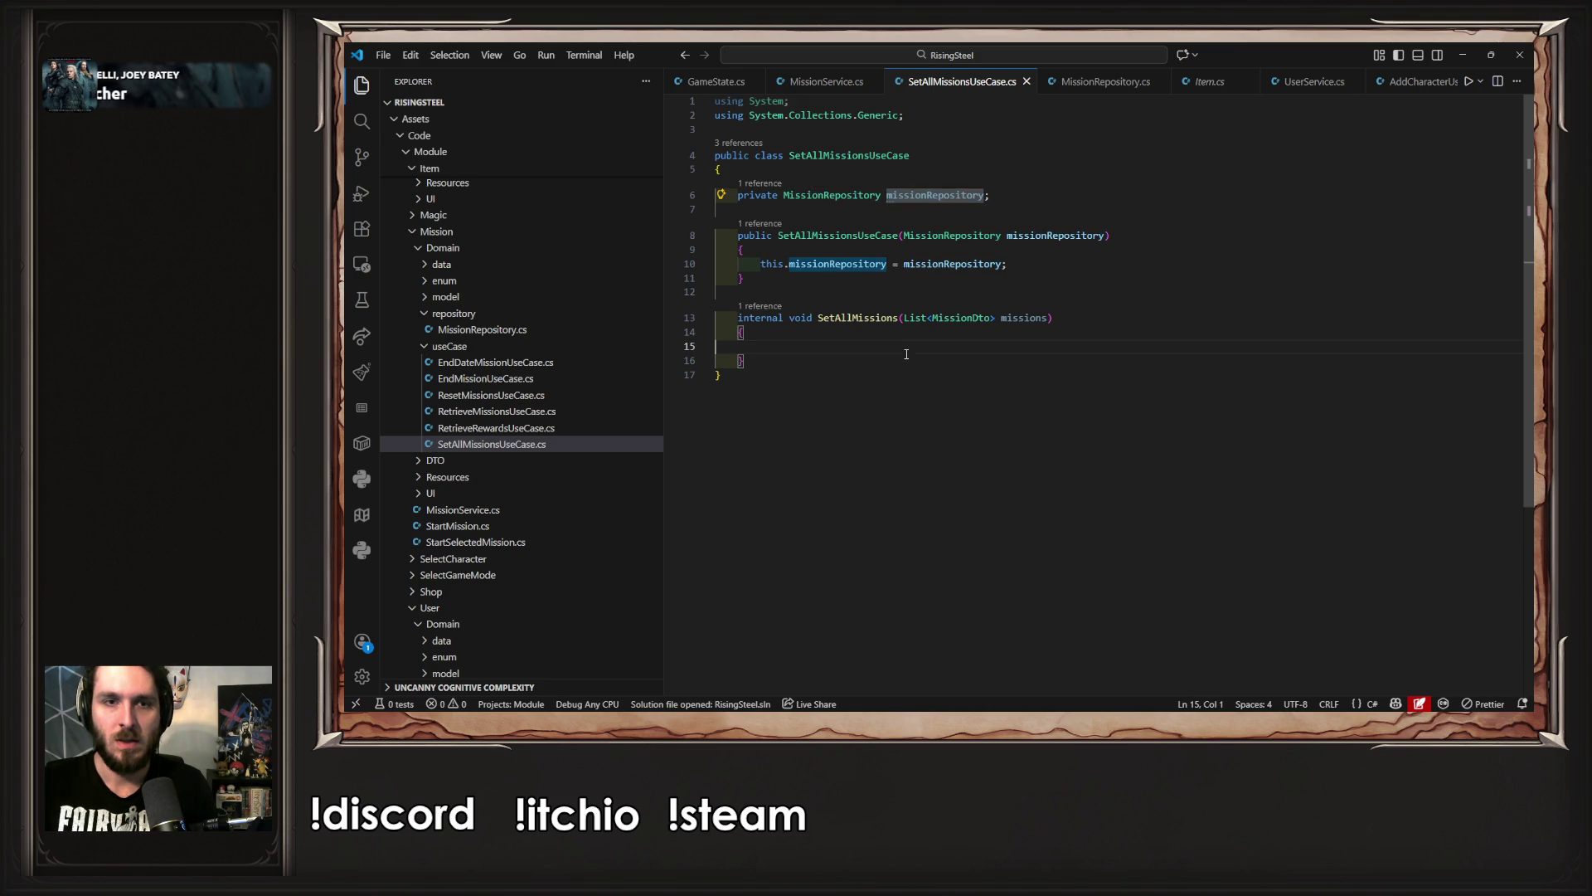
Step: Build a missionList with a foreach over missions copying each mission's fields, and save
{"action": "key", "text": "Tab"}
{"action": "key", "text": "Tab"}
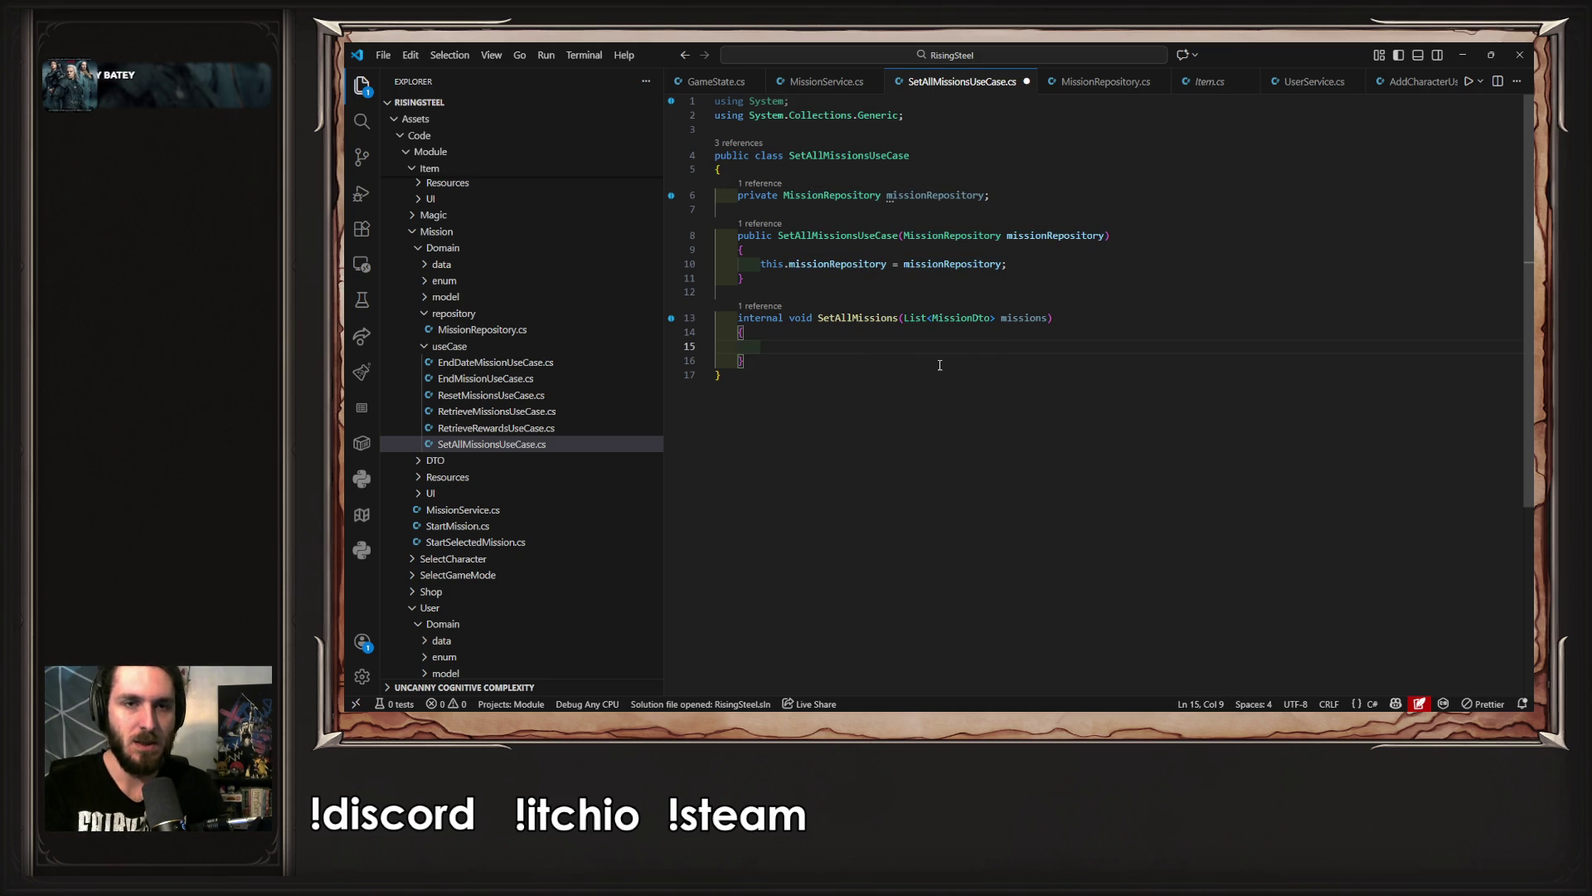
{"action": "type", "text": "List<"}
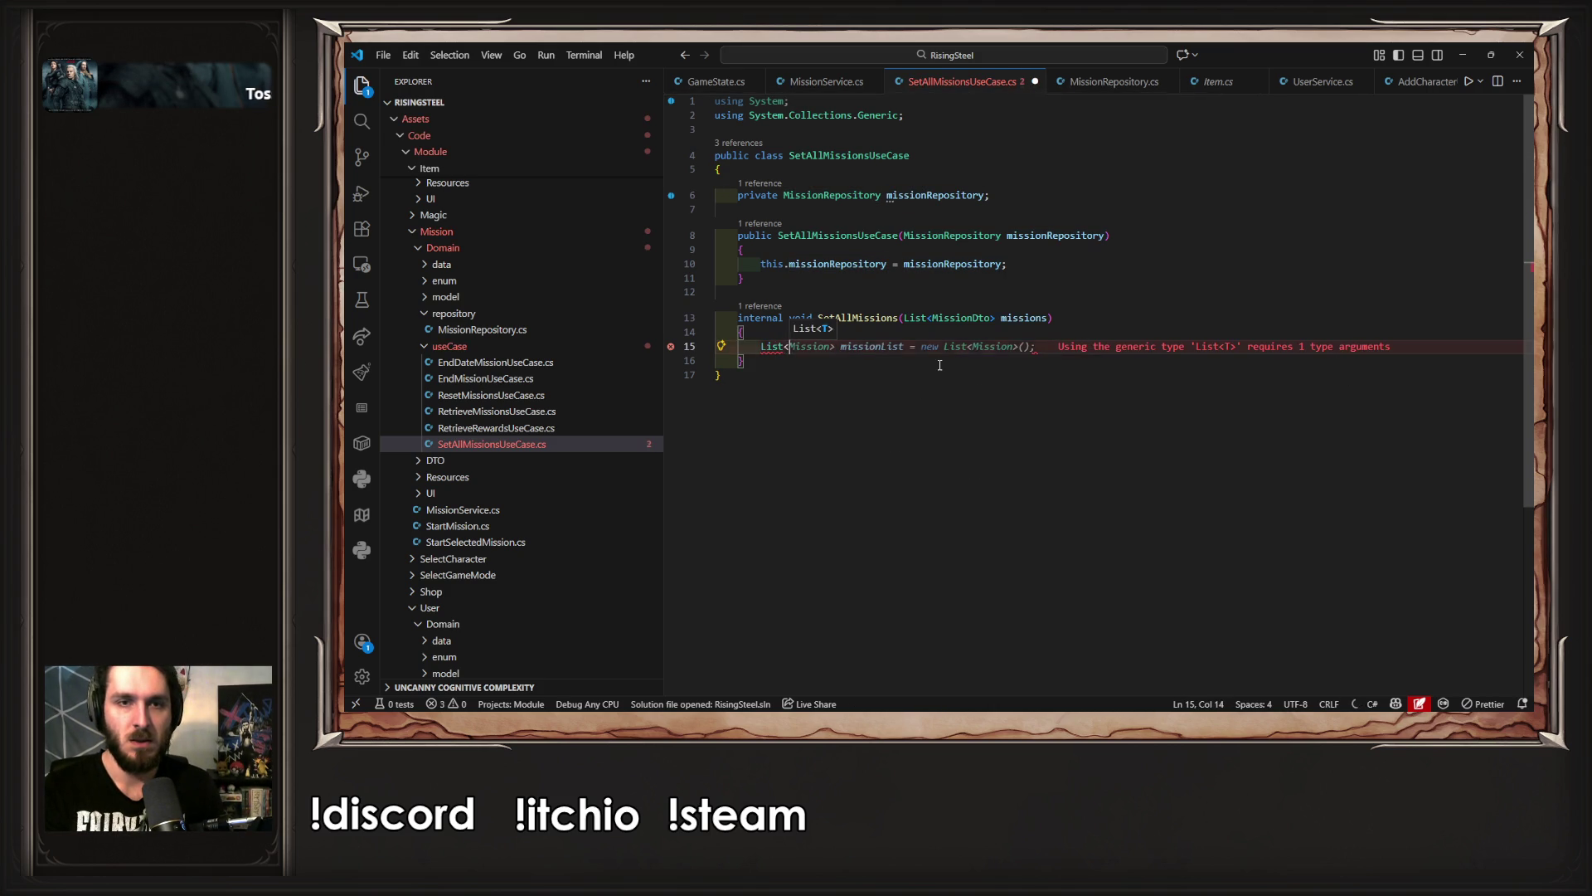
{"action": "key", "text": "Tab"}
{"action": "key", "text": "Return"}
{"action": "key", "text": "Tab"}
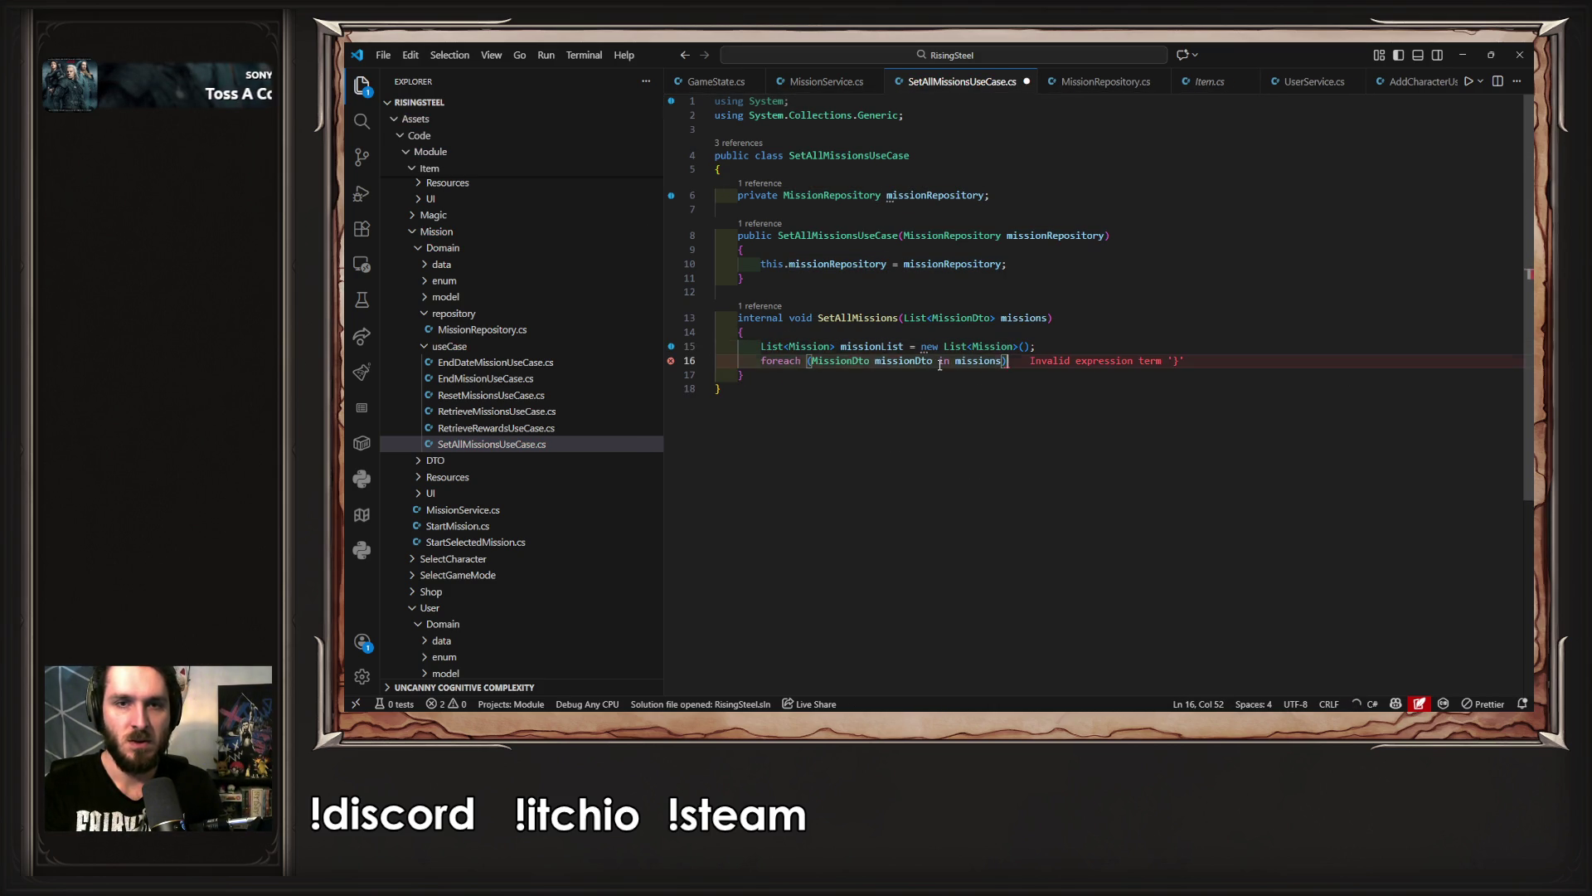
{"action": "key", "text": "Return"}
{"action": "type", "text": "{"}
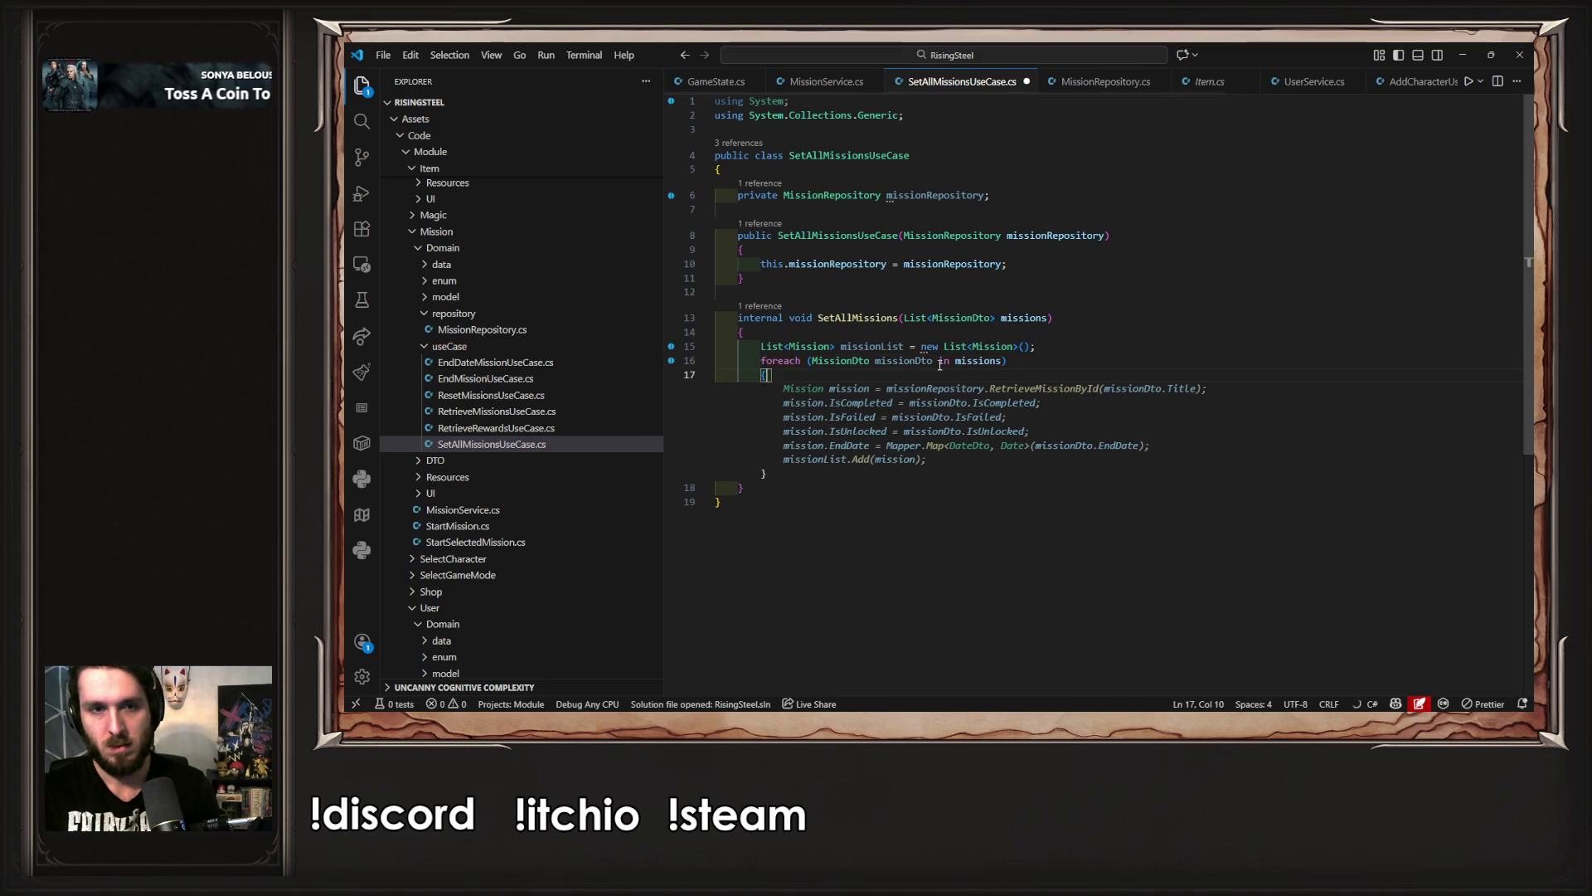
{"action": "key", "text": "Return"}
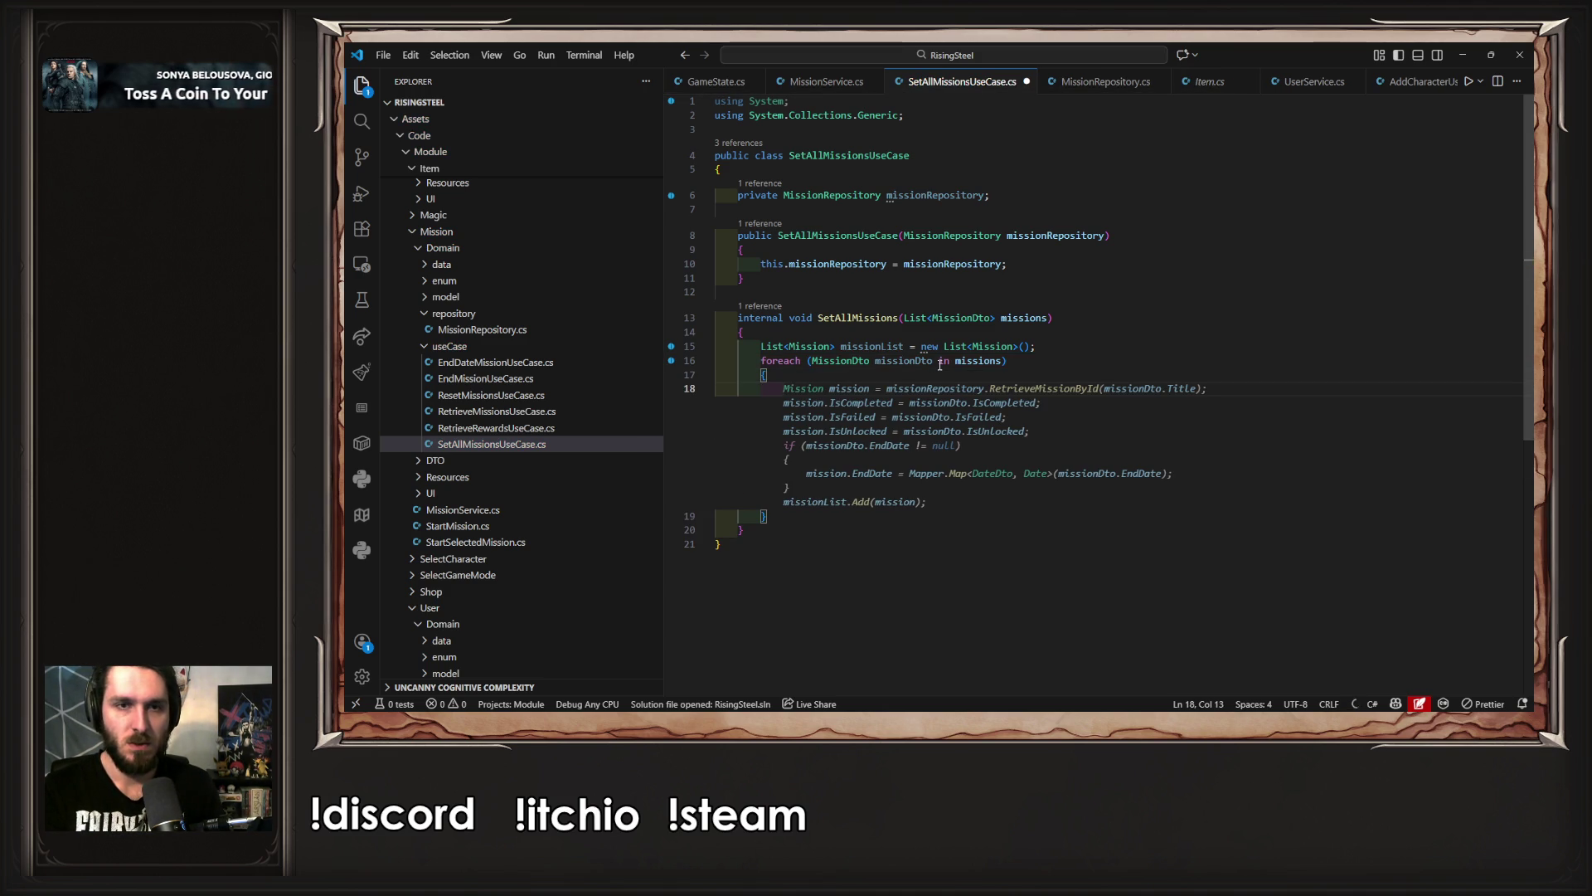
{"action": "key", "text": "Tab"}
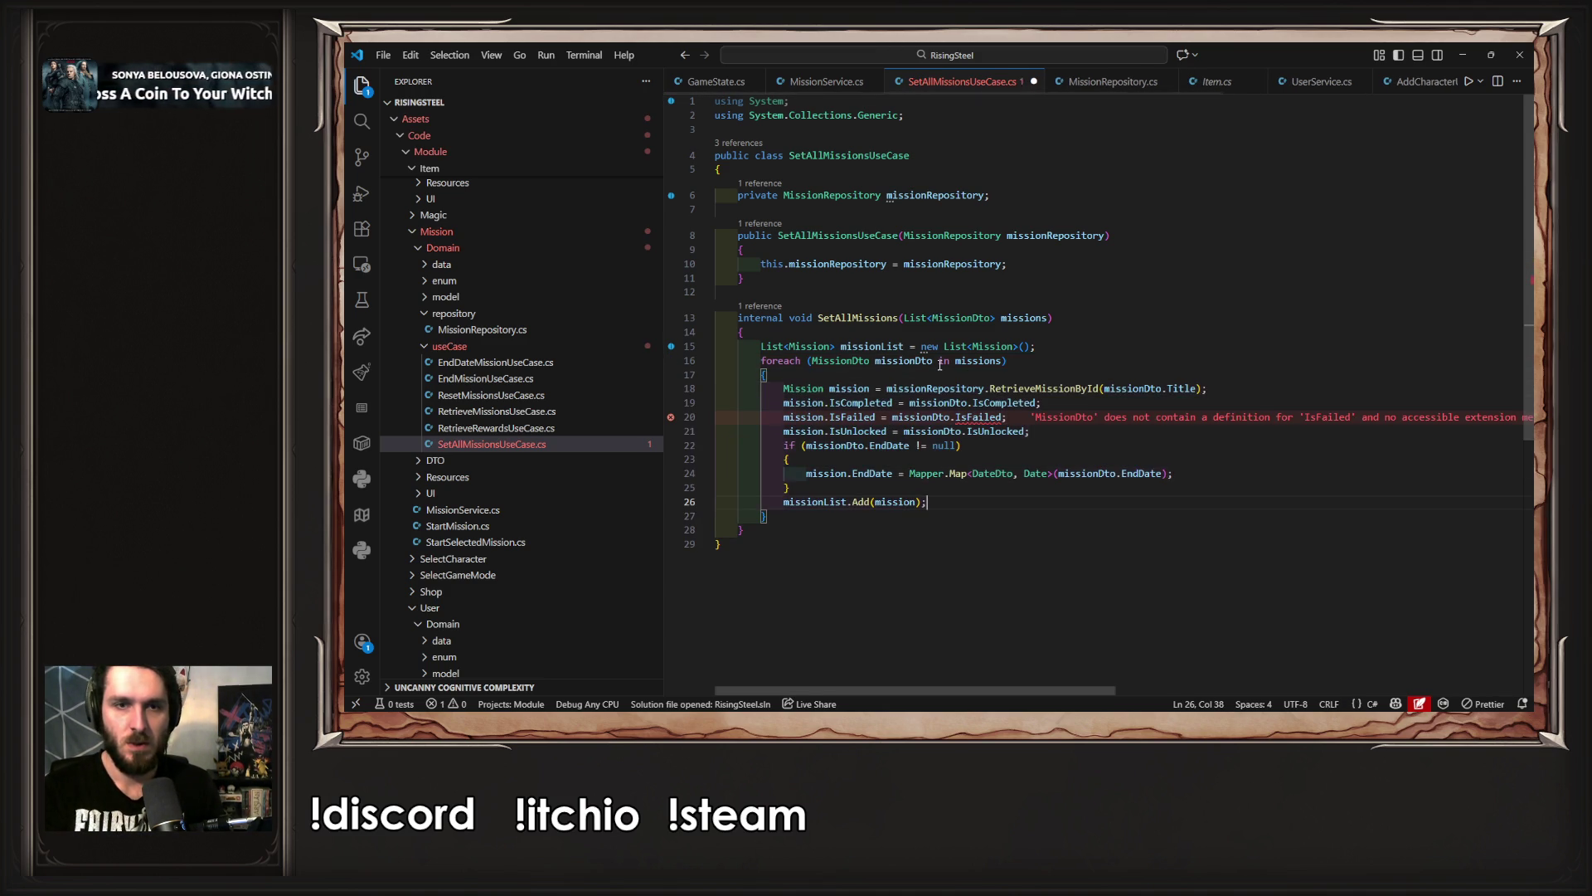
{"action": "key", "text": "ctrl+s"}
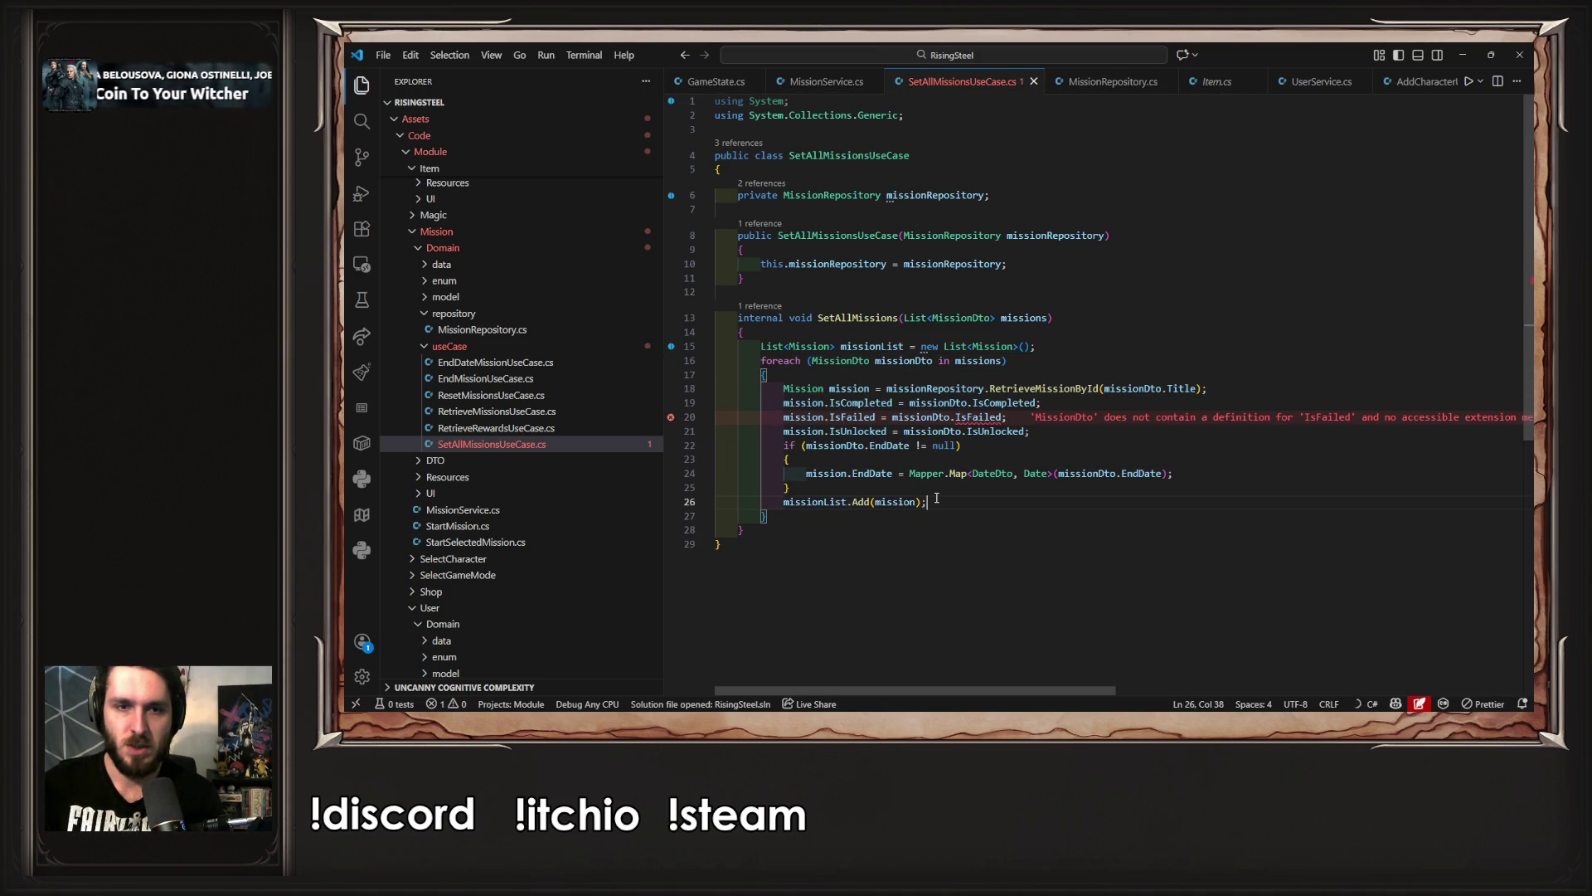
Step: Call missionRepository.SetAllMissions(missionList), save, and Quick Fix-generate SetAllMissions in MissionRepository
{"action": "key", "text": "Down"}
{"action": "key", "text": "End"}
{"action": "key", "text": "Return"}
{"action": "key", "text": "Tab"}
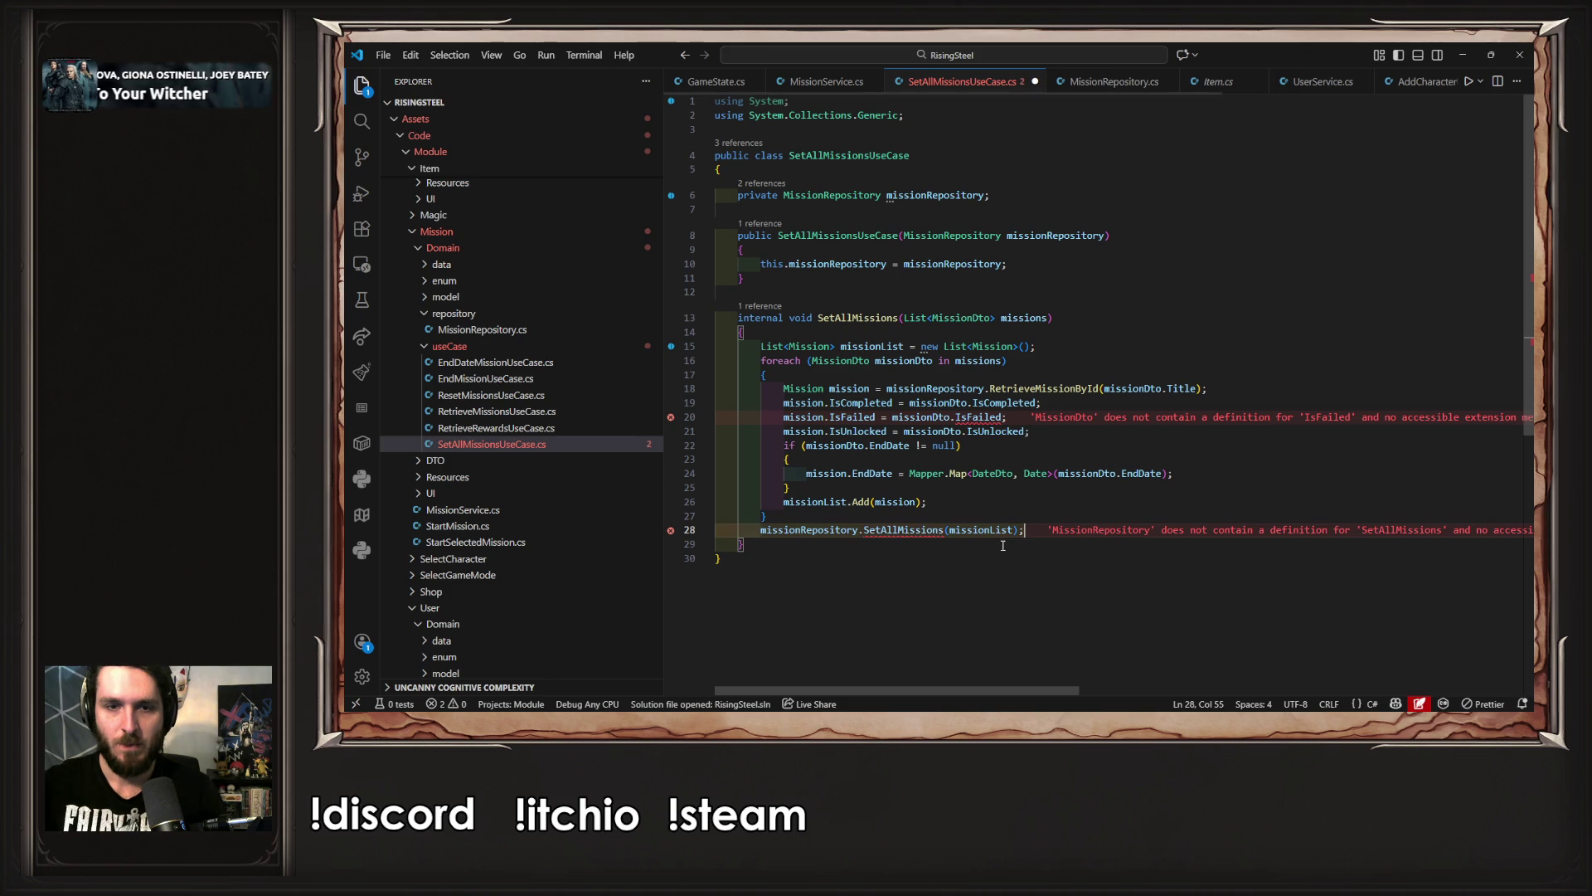
{"action": "key", "text": "ctrl+s"}
{"action": "mouse_move", "coordinate": [1022, 529]}
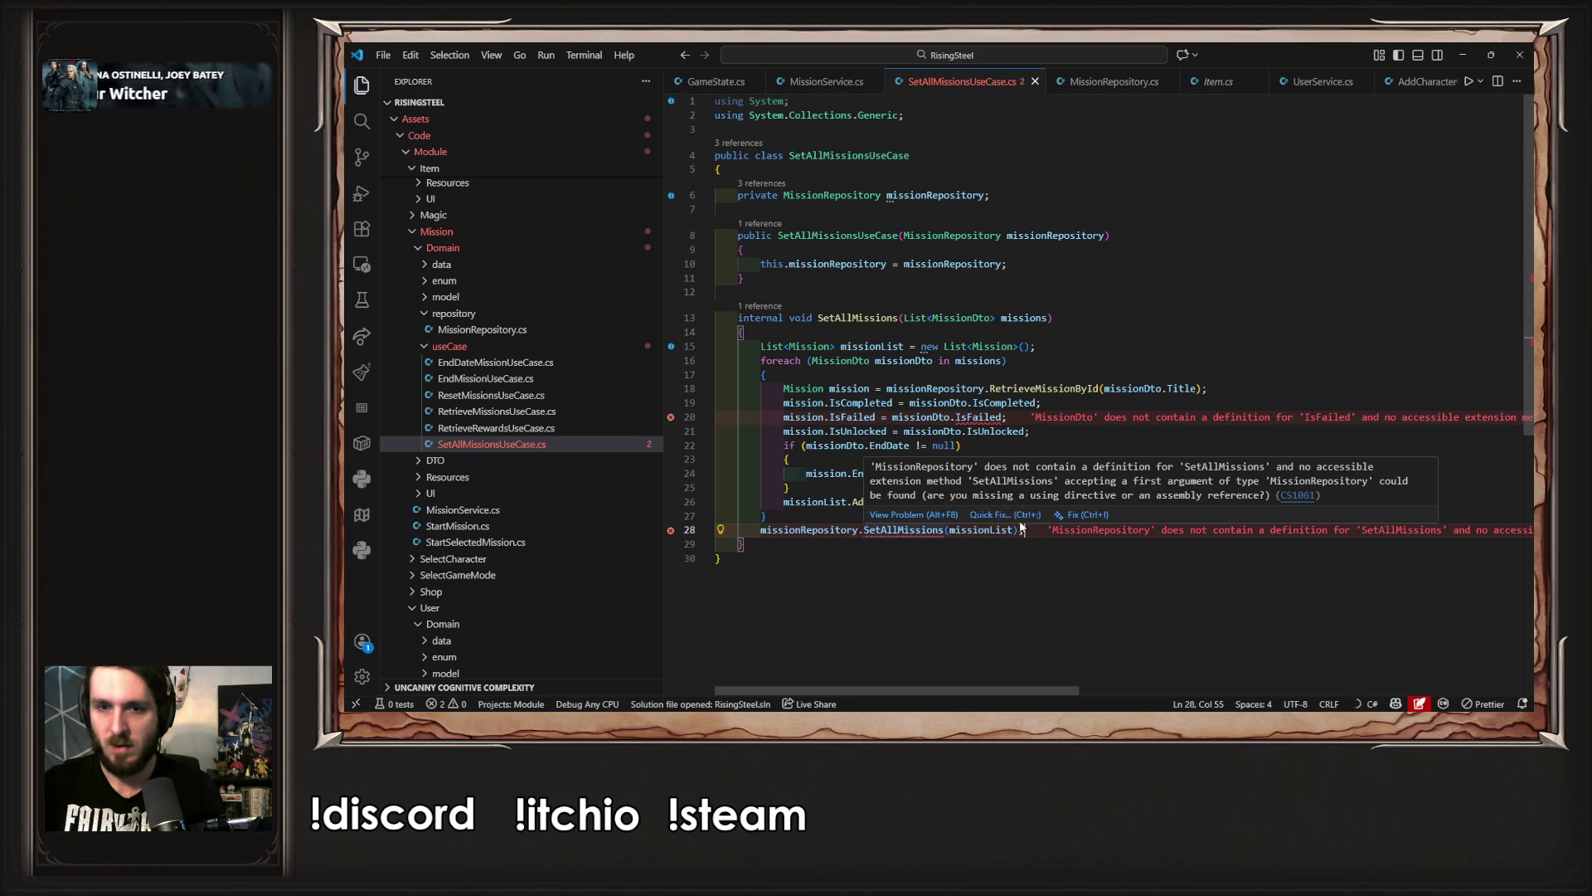
{"action": "left_click", "coordinate": [927, 529]}
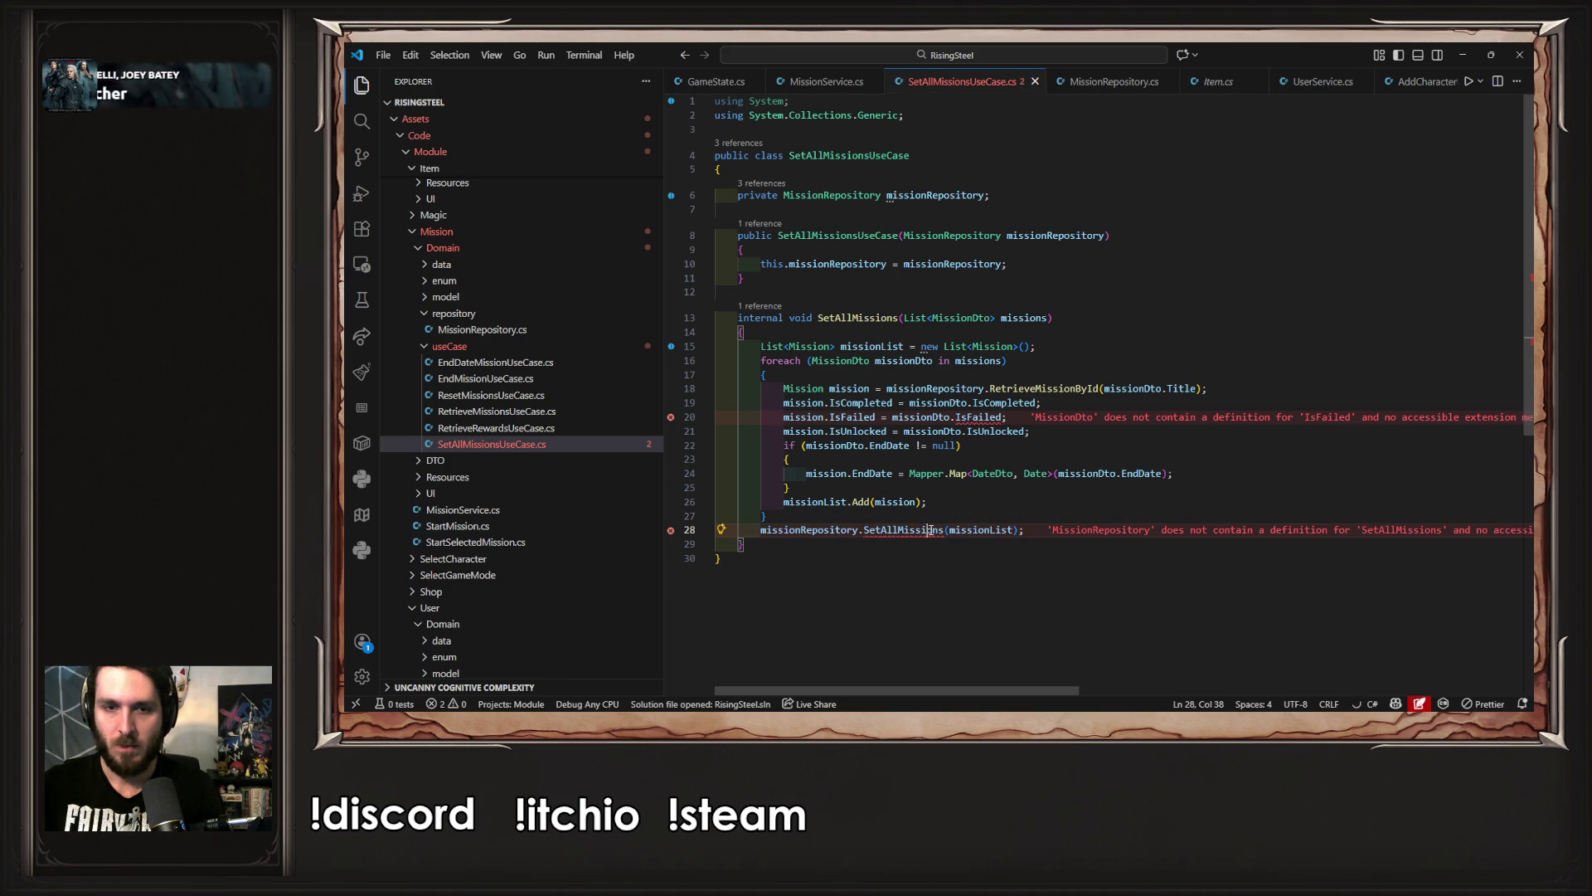
{"action": "key", "text": "ctrl+period"}
{"action": "key", "text": "Return"}
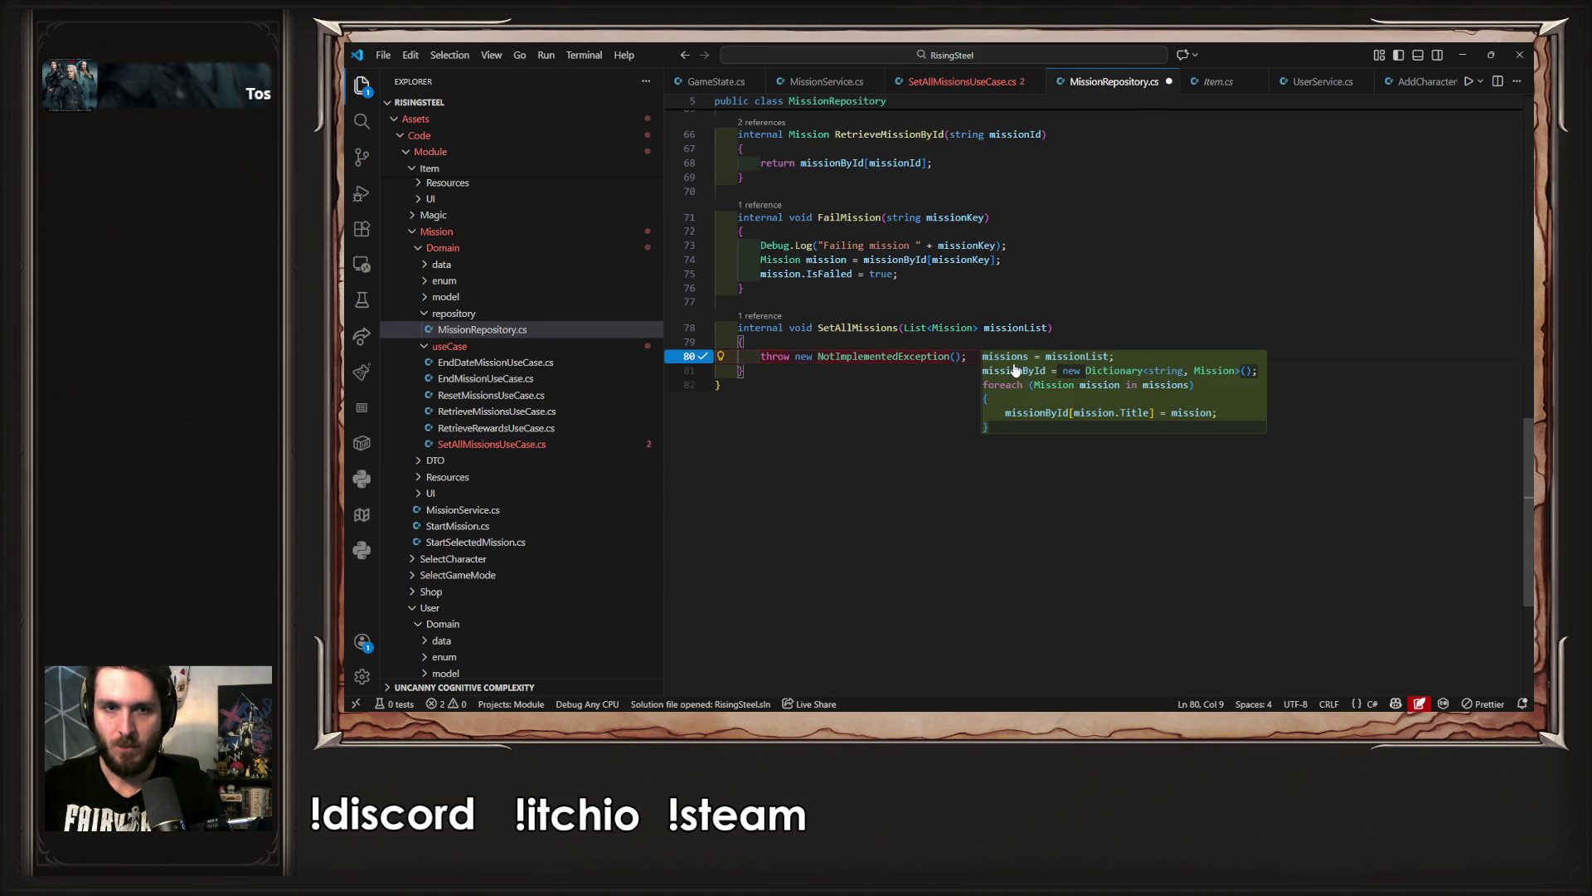
Step: Save the generated SetAllMissions in MissionRepository.cs and jump back to SetAllMissionsUseCase.cs
{"action": "key", "text": "ctrl+s"}
{"action": "key", "text": "alt+Left"}
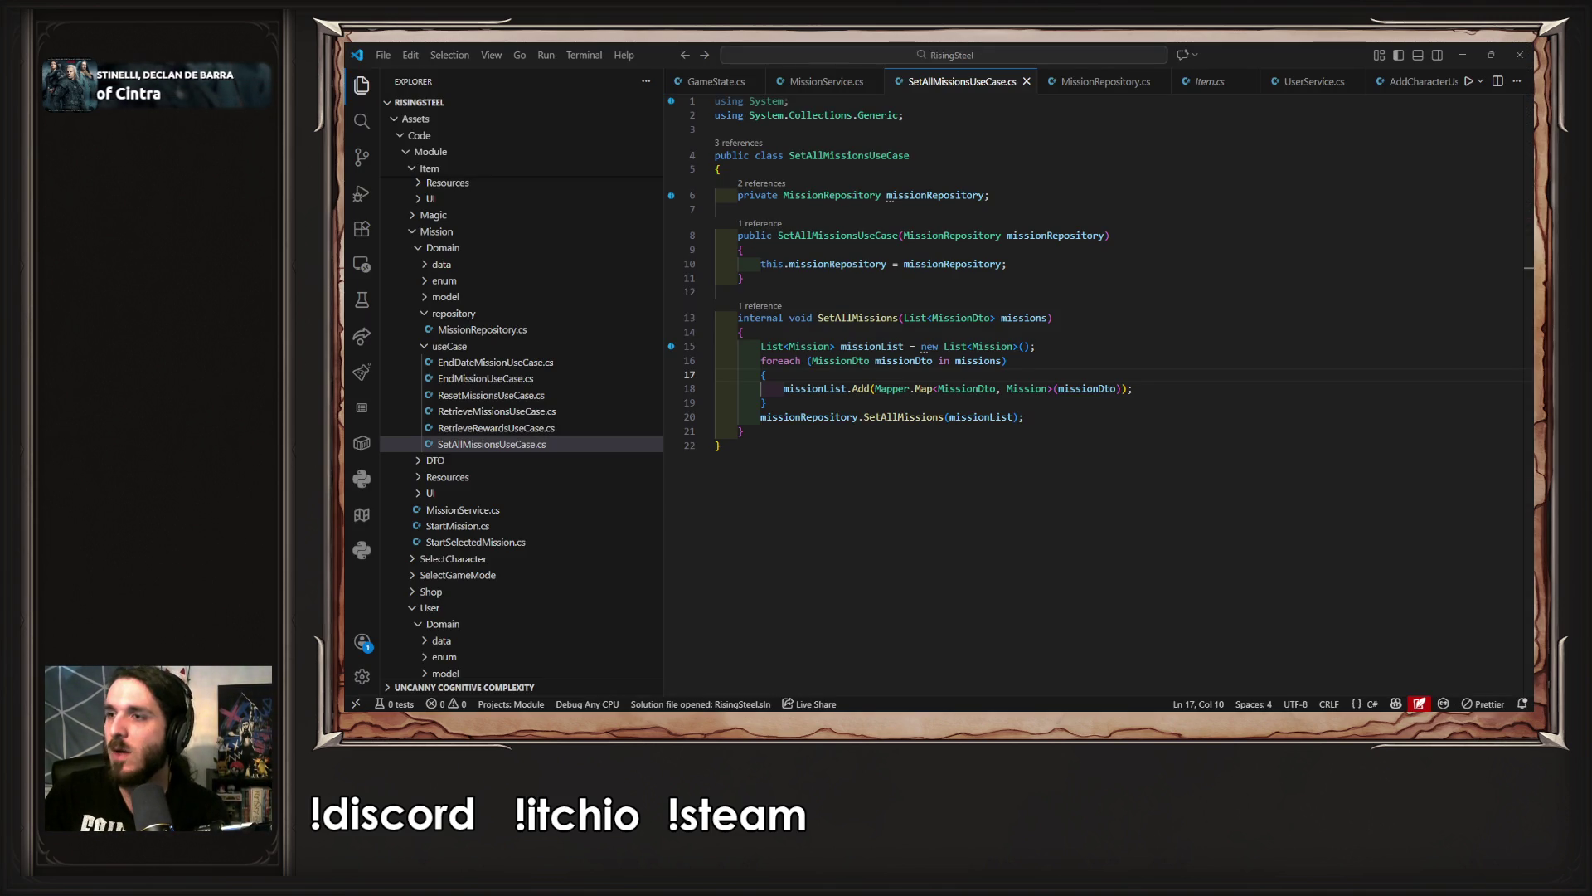
Step: Leave VS Code, minimise Firefox, and bring the Unity editor forward to recompile scripts
{"action": "left_click", "coordinate": [767, 402]}
{"action": "key", "text": "alt+Tab"}
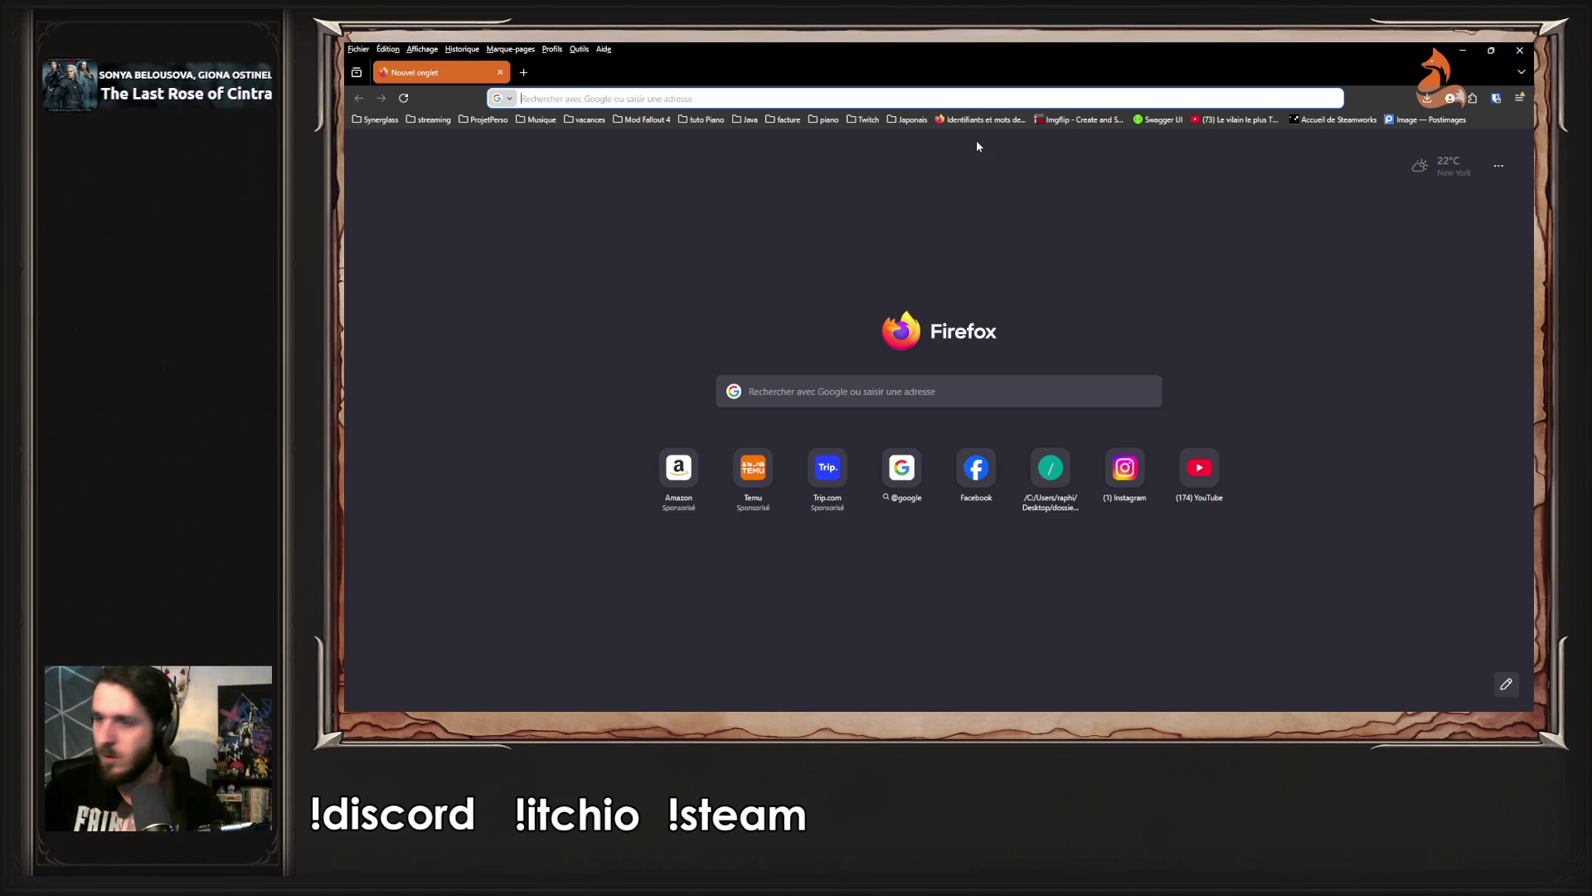
{"action": "left_click", "coordinate": [1462, 50]}
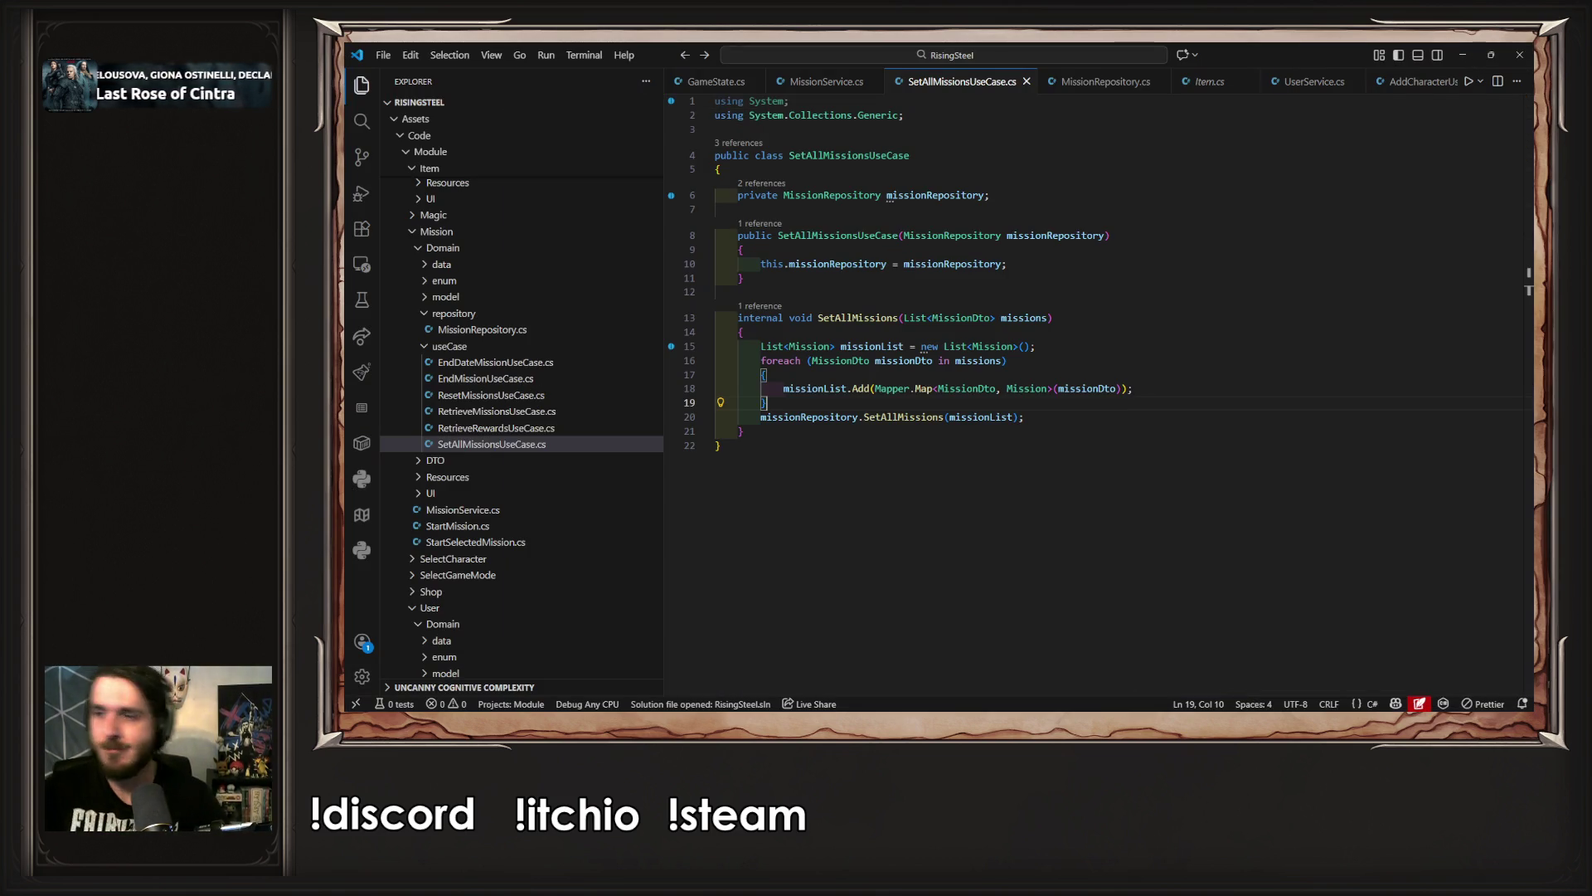
{"action": "key", "text": "alt+Tab"}
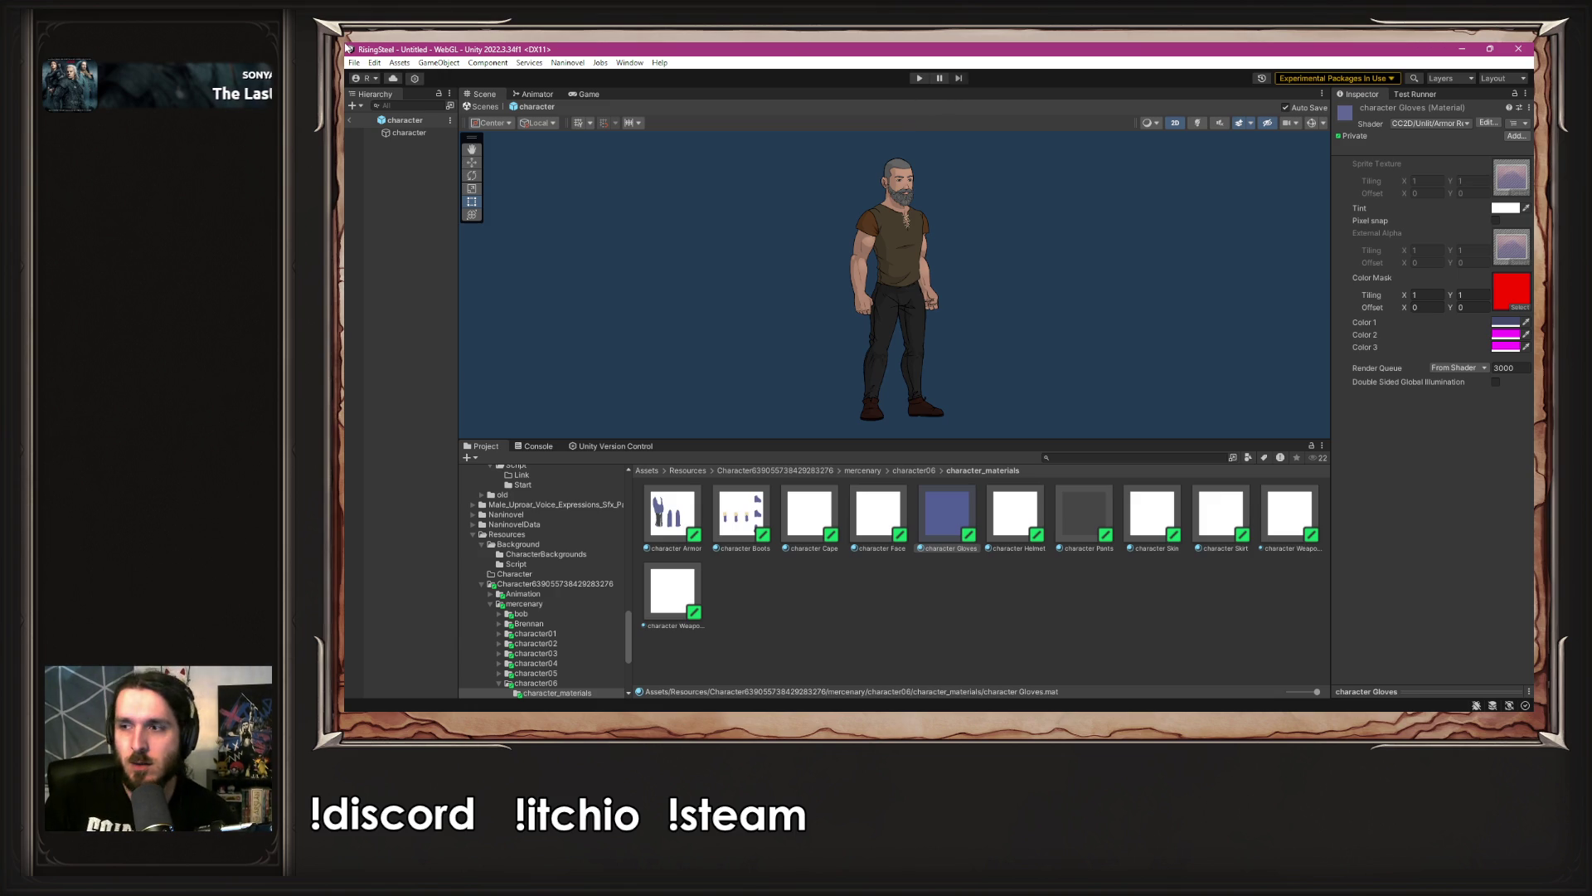
Step: Enter play mode, start a NEW GAME, and submit 'Al' as the character name
{"action": "left_click", "coordinate": [578, 63]}
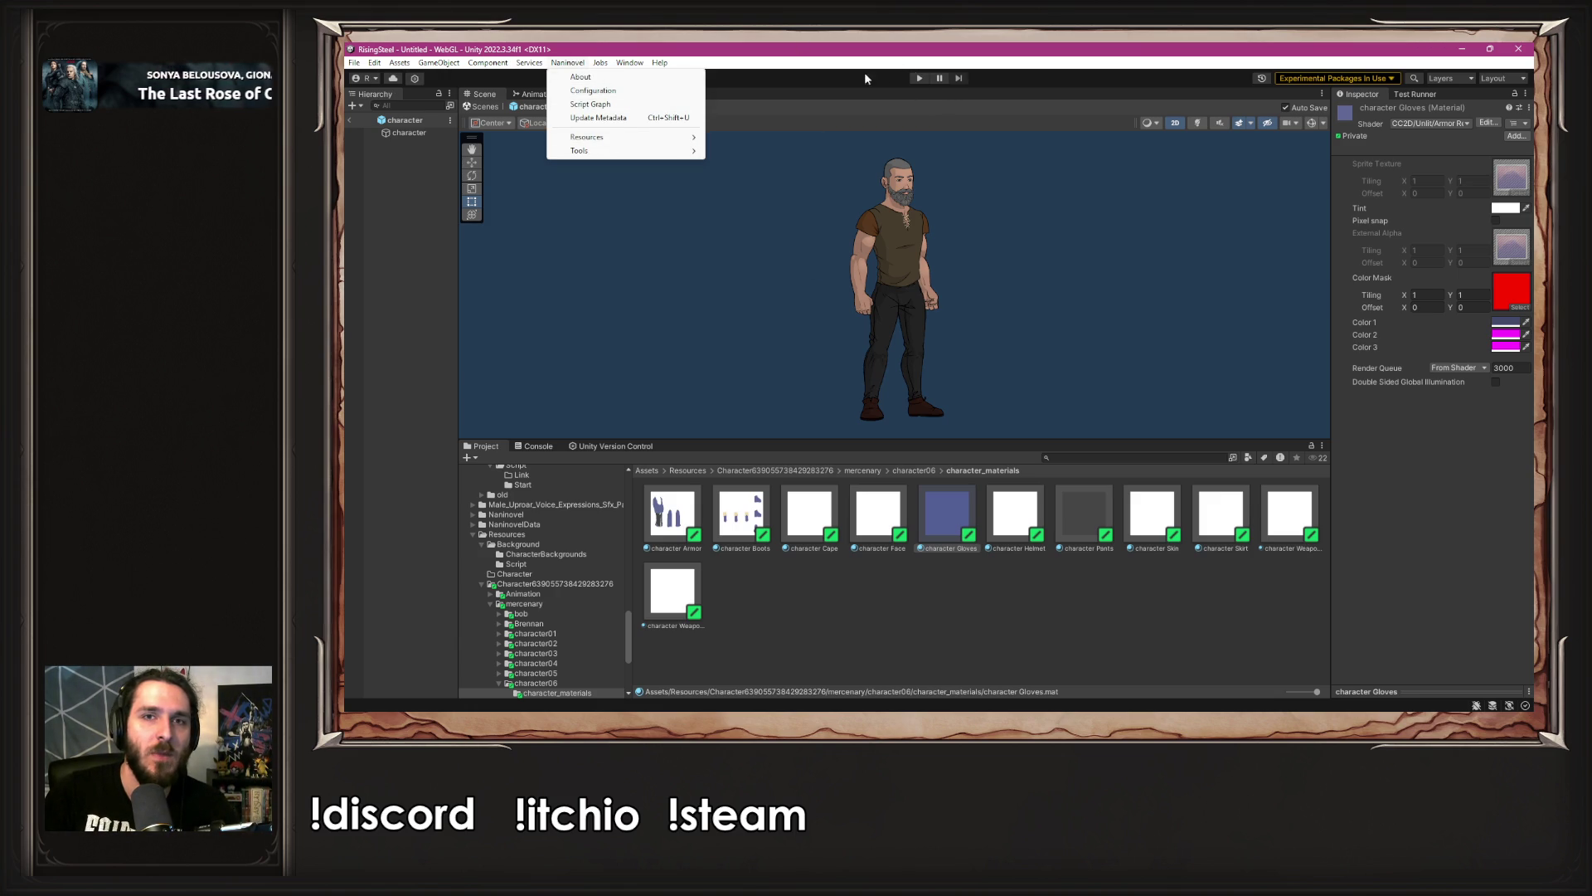
{"action": "left_click", "coordinate": [919, 78]}
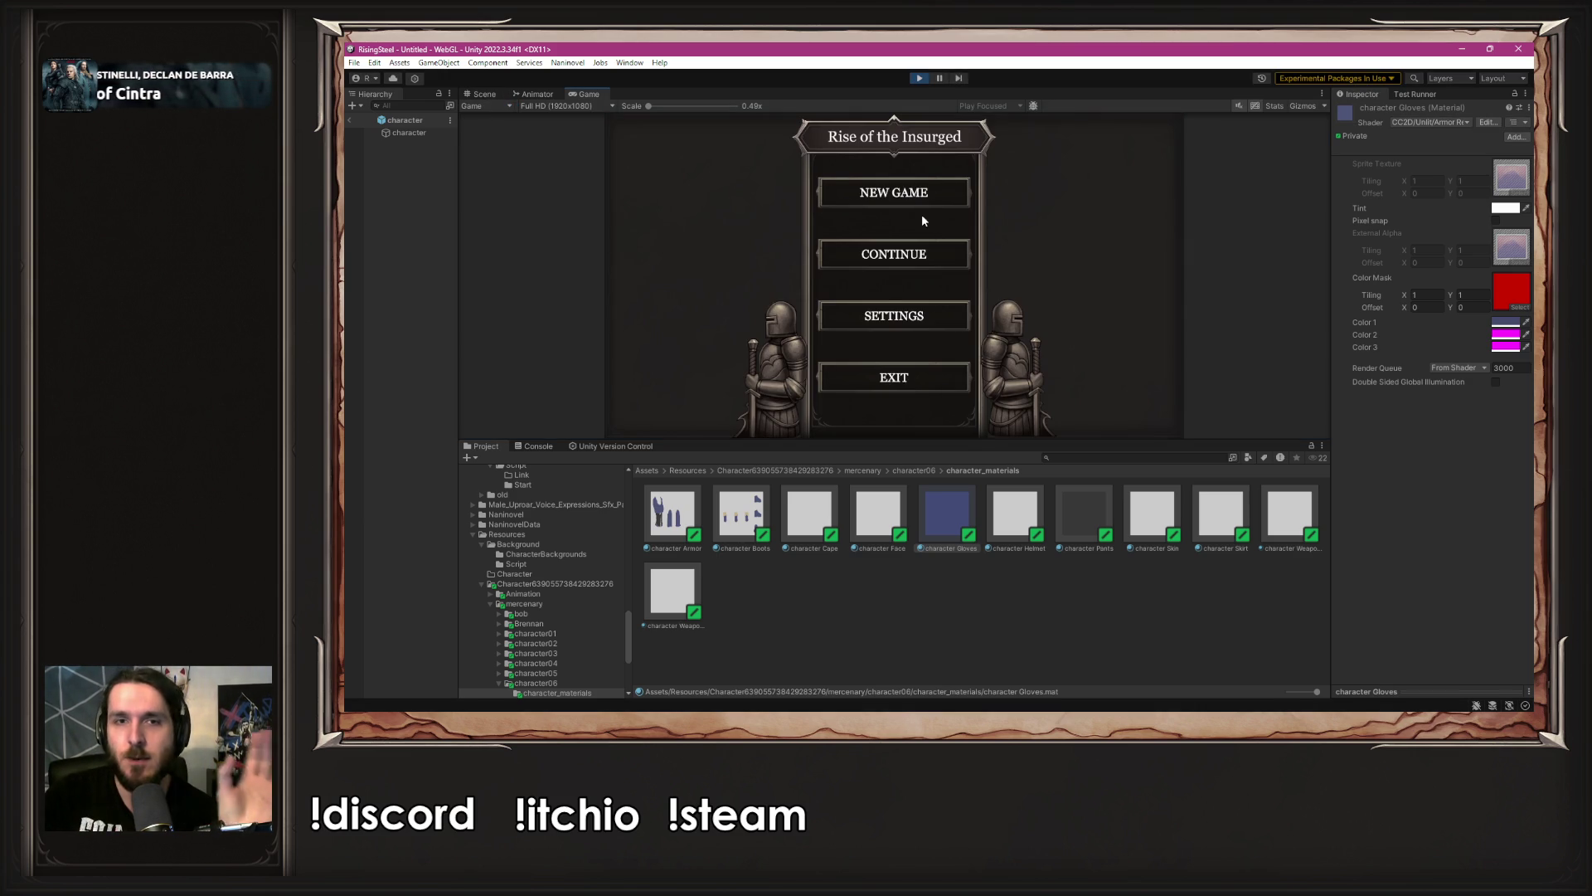
{"action": "left_click", "coordinate": [919, 193]}
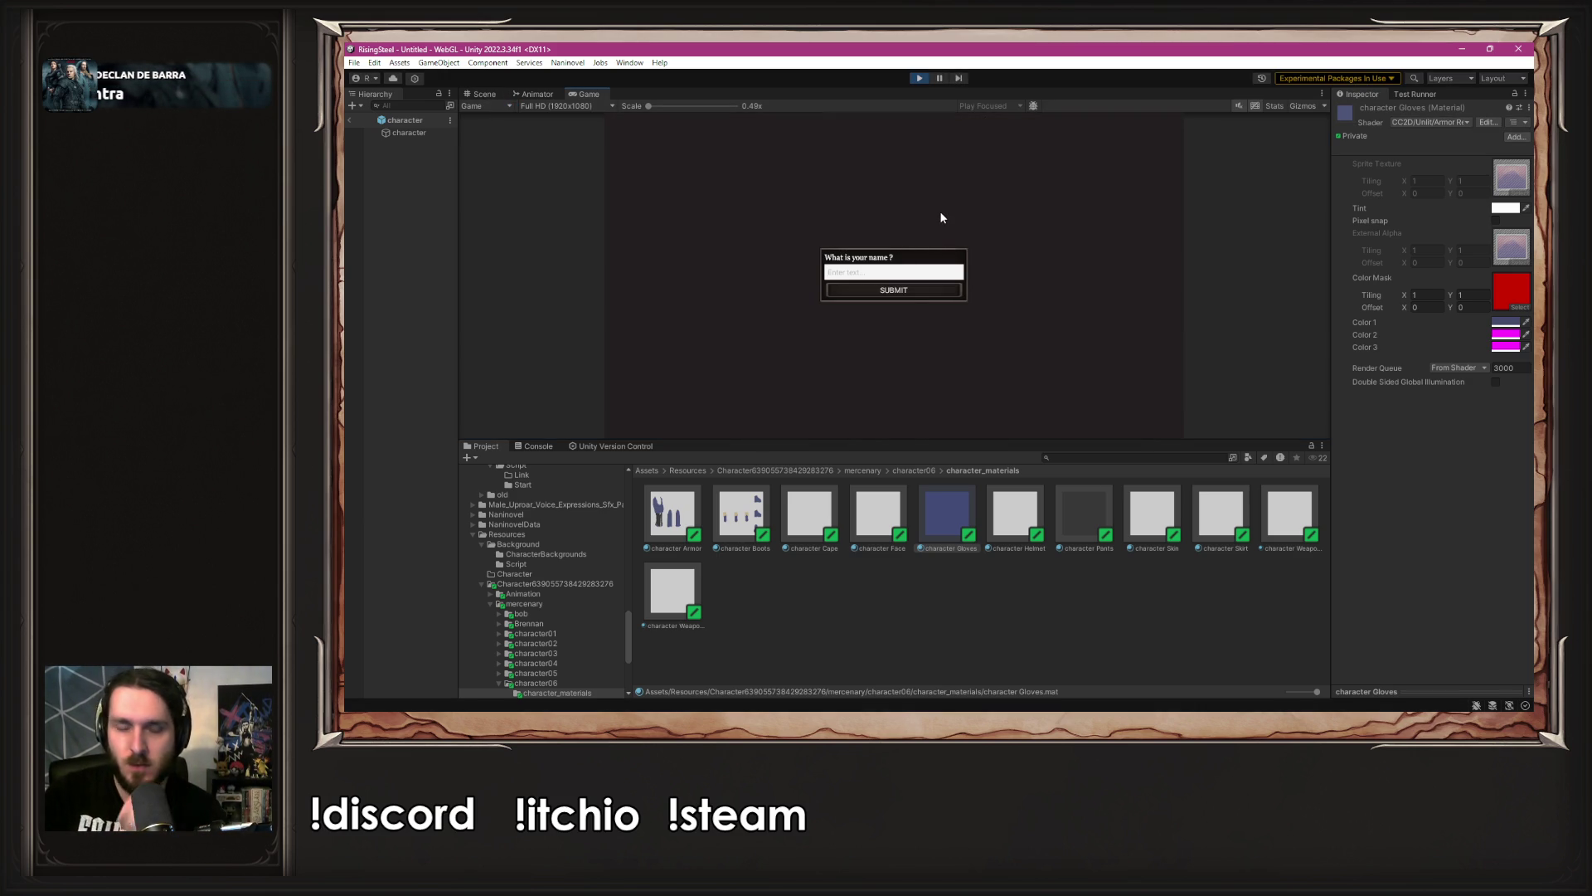
{"action": "type", "text": "Albert"}
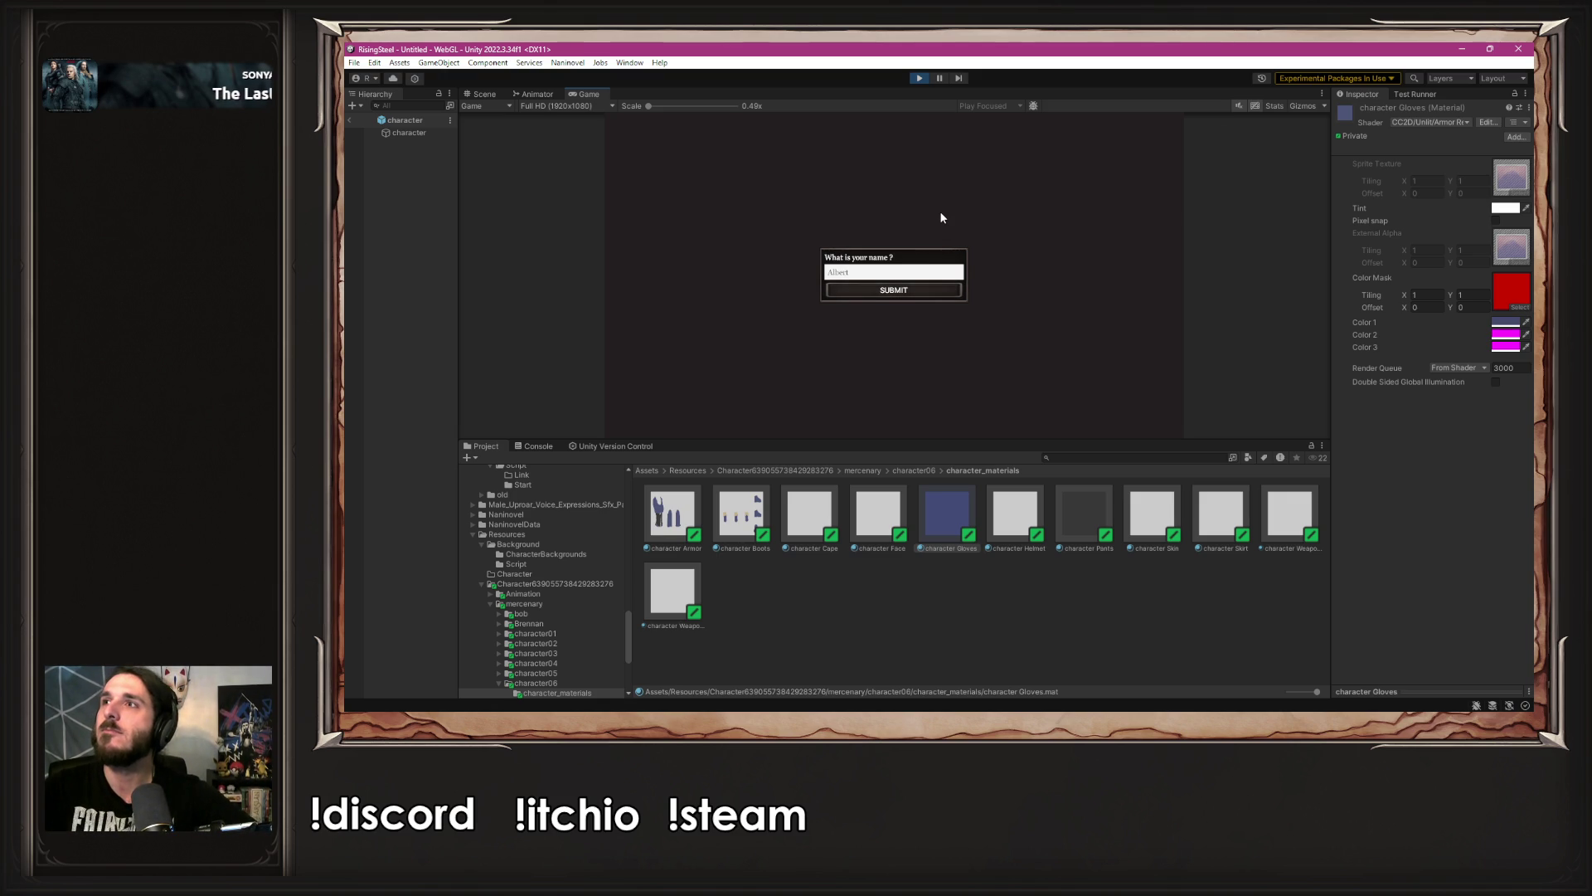
{"action": "key", "text": "Return"}
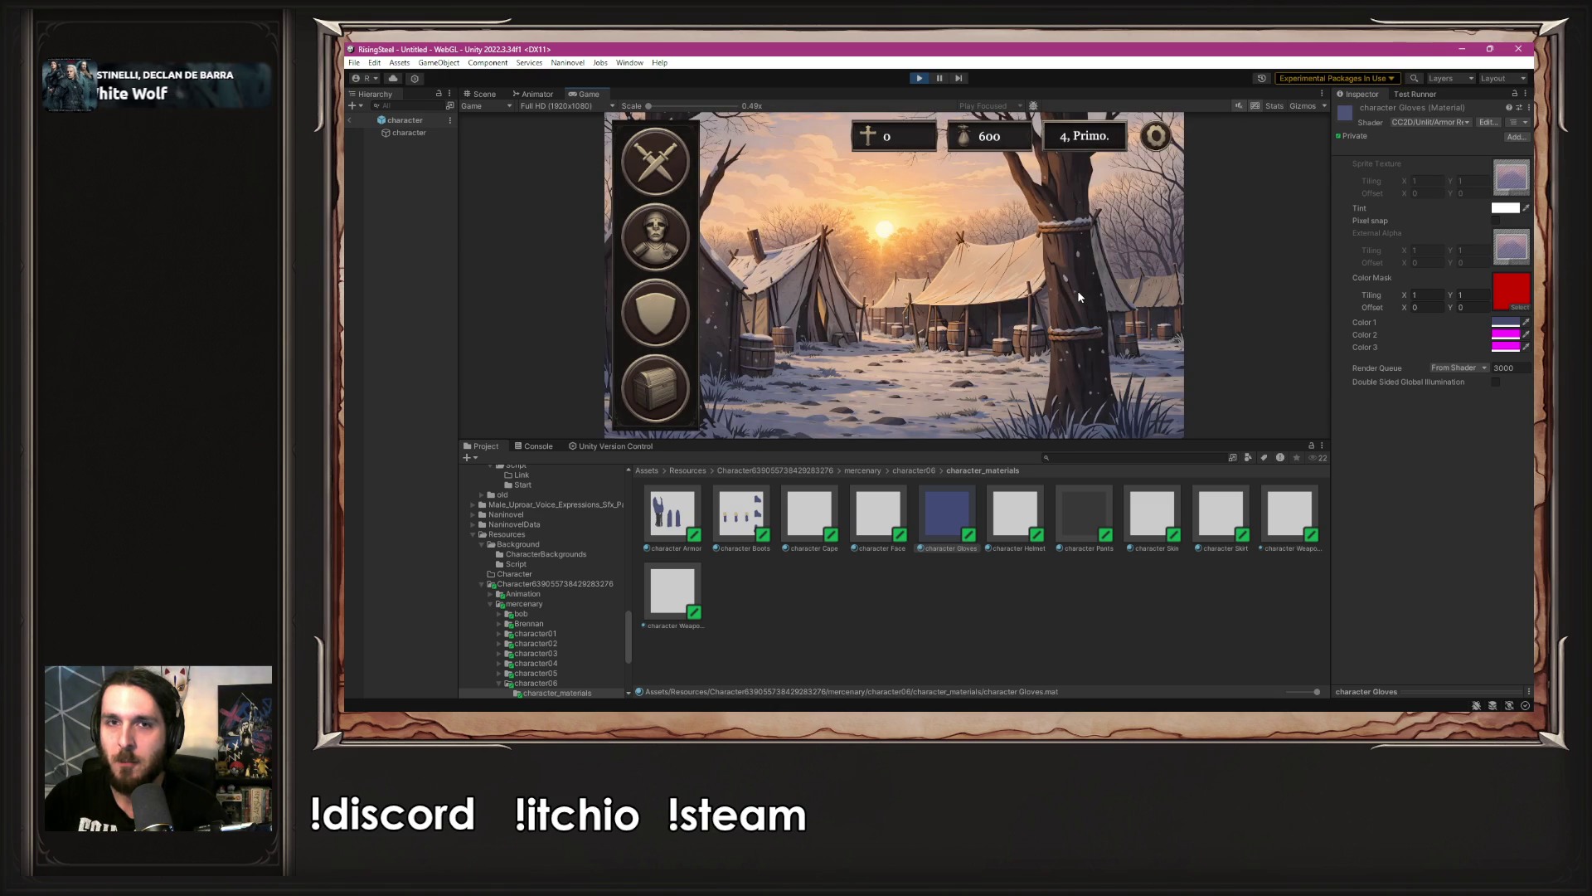
Step: Raise Albert's Strength to 15 in Recruitment, dropping gold to 75, then close both panels
{"action": "left_click", "coordinate": [653, 325]}
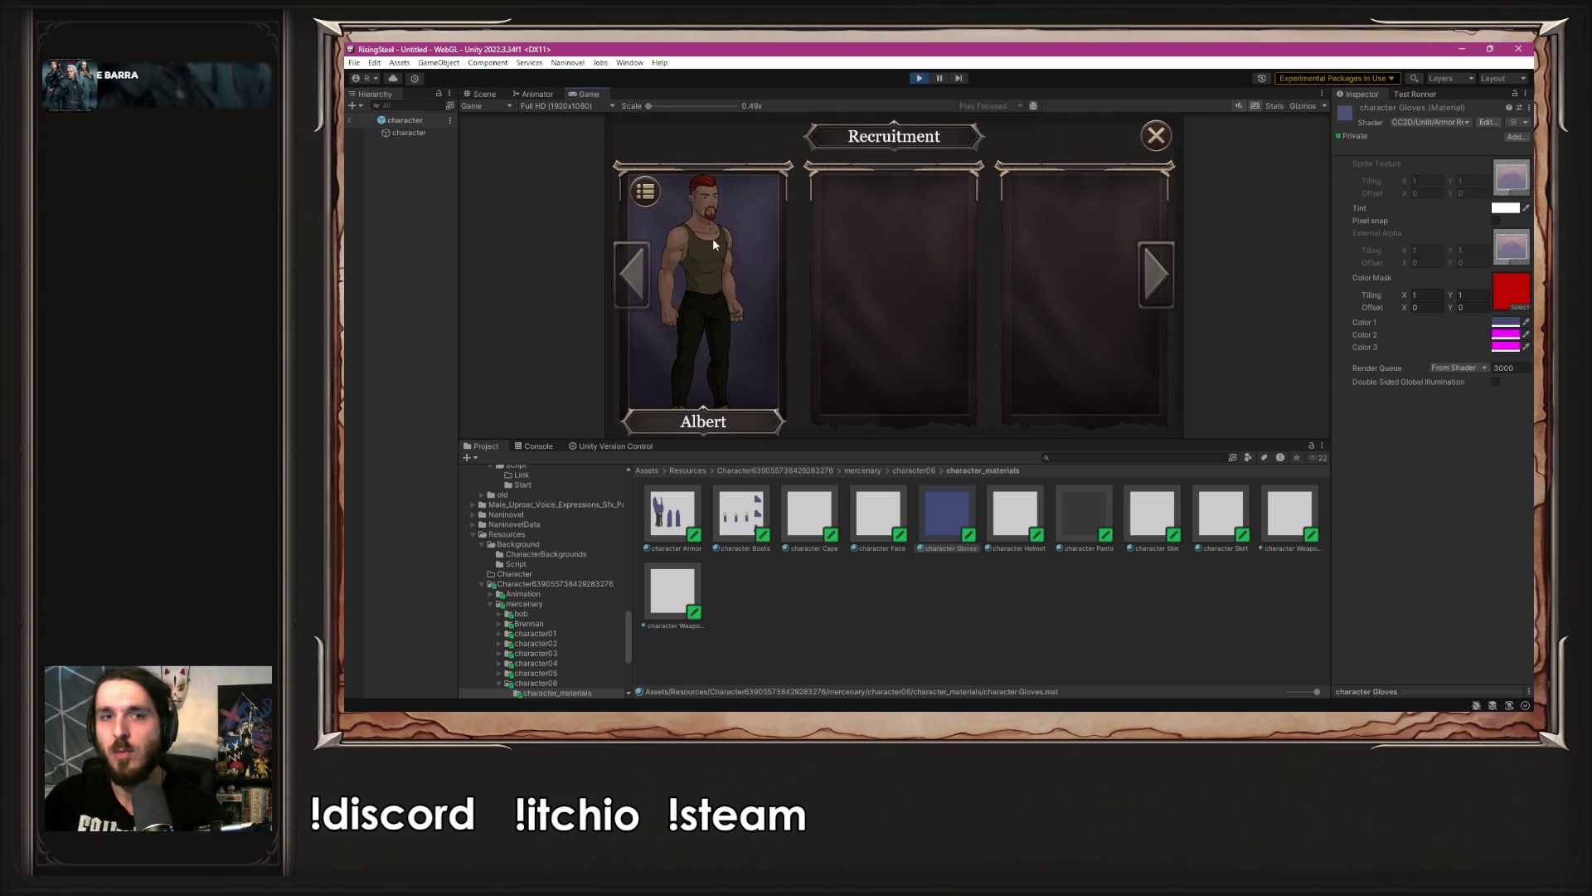
{"action": "left_click", "coordinate": [713, 237]}
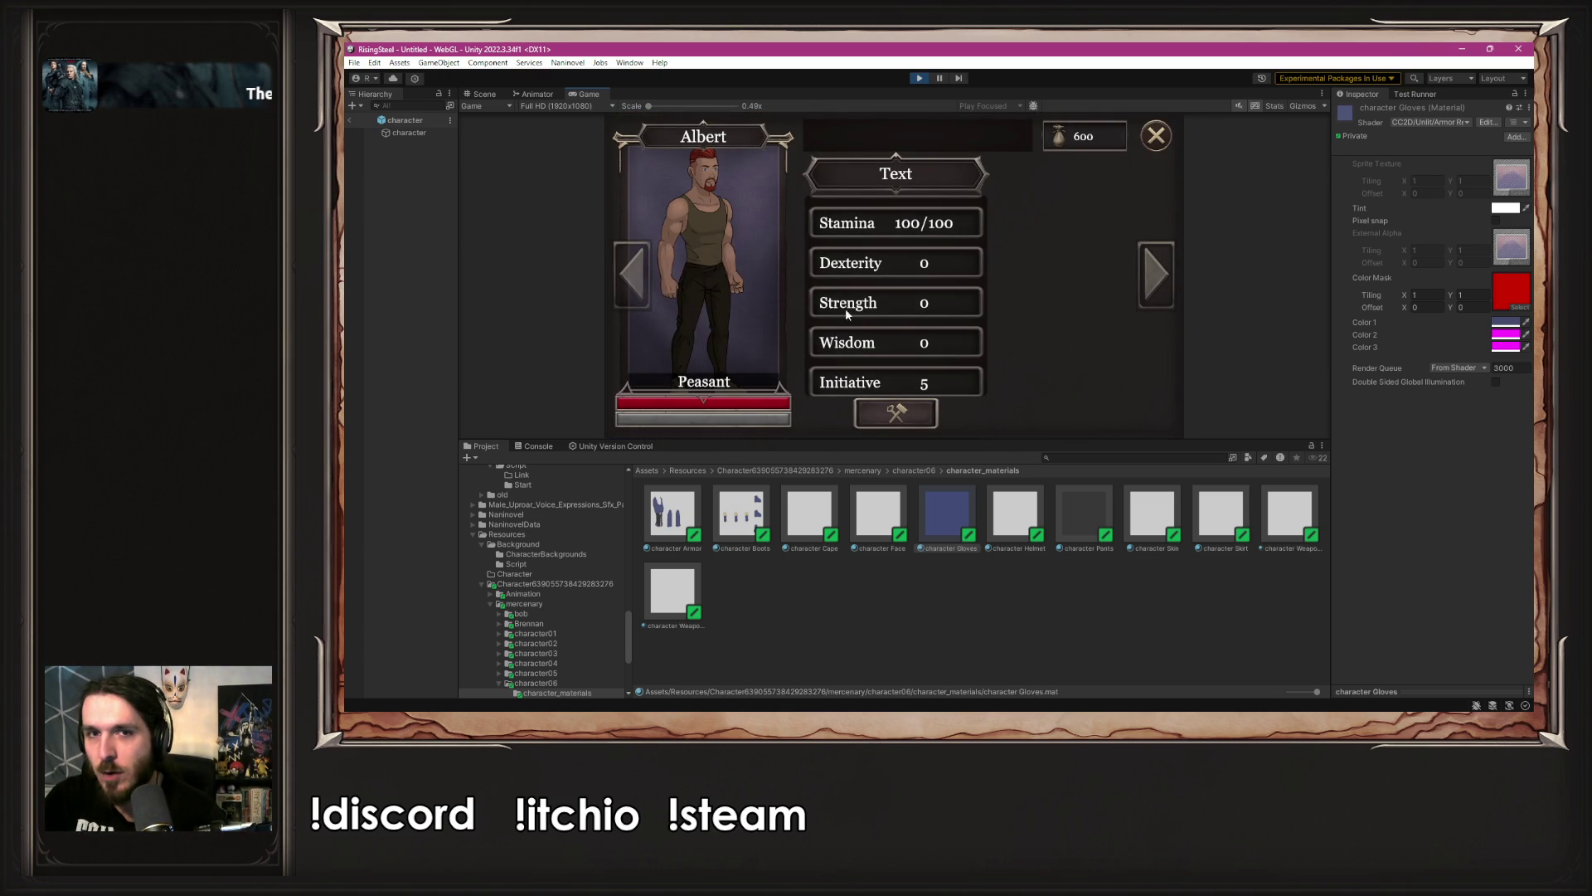
{"action": "left_click", "coordinate": [917, 418]}
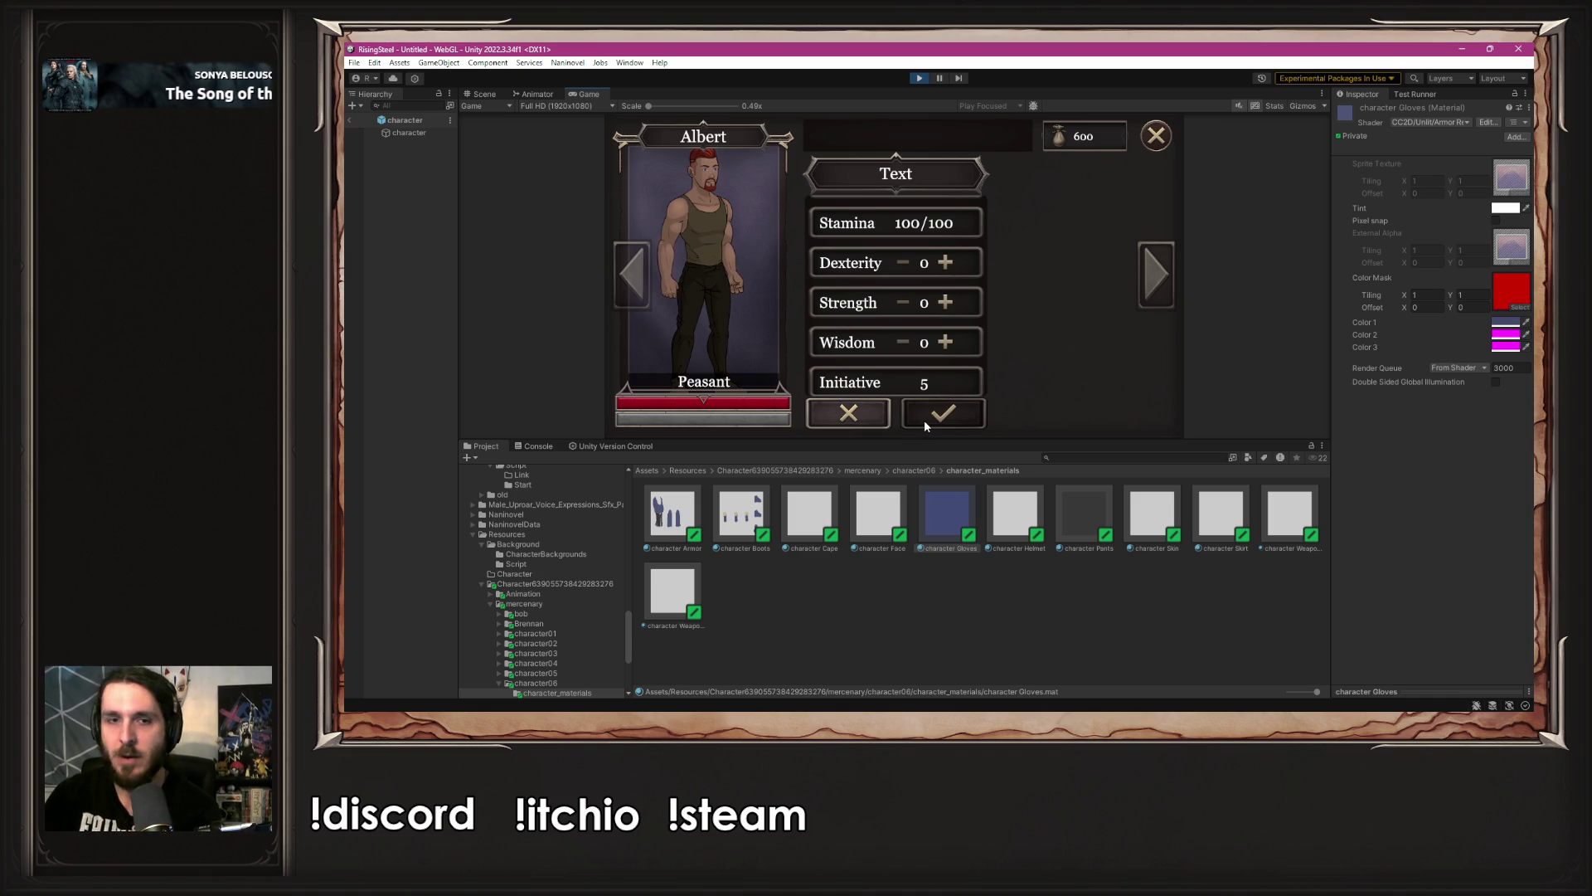
{"action": "left_click", "coordinate": [949, 303]}
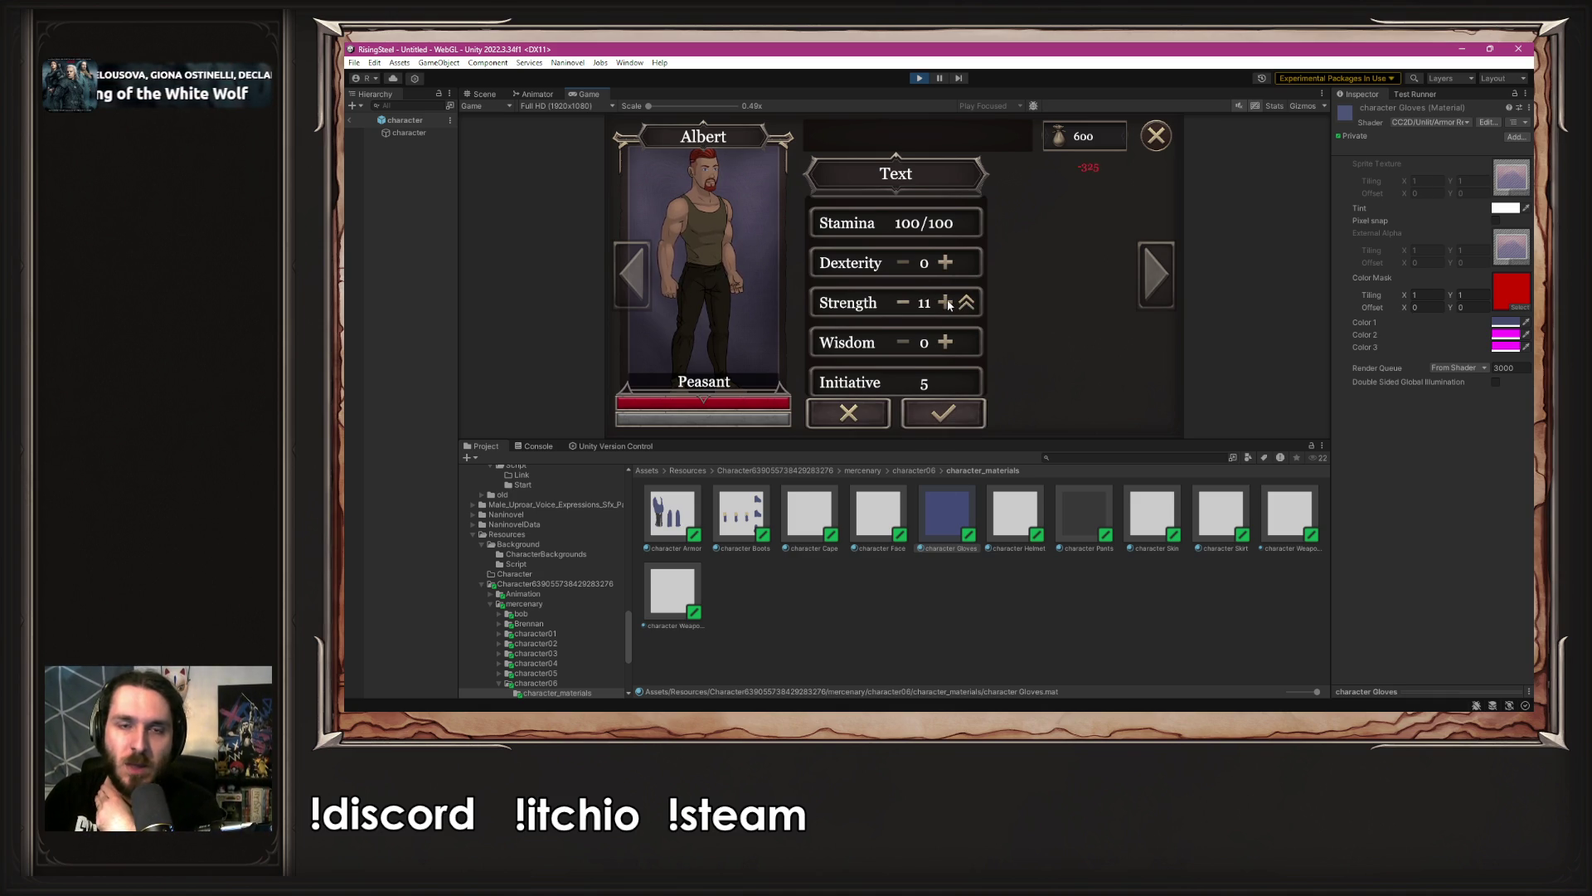
{"action": "left_click", "coordinate": [903, 301]}
{"action": "left_click", "coordinate": [943, 412]}
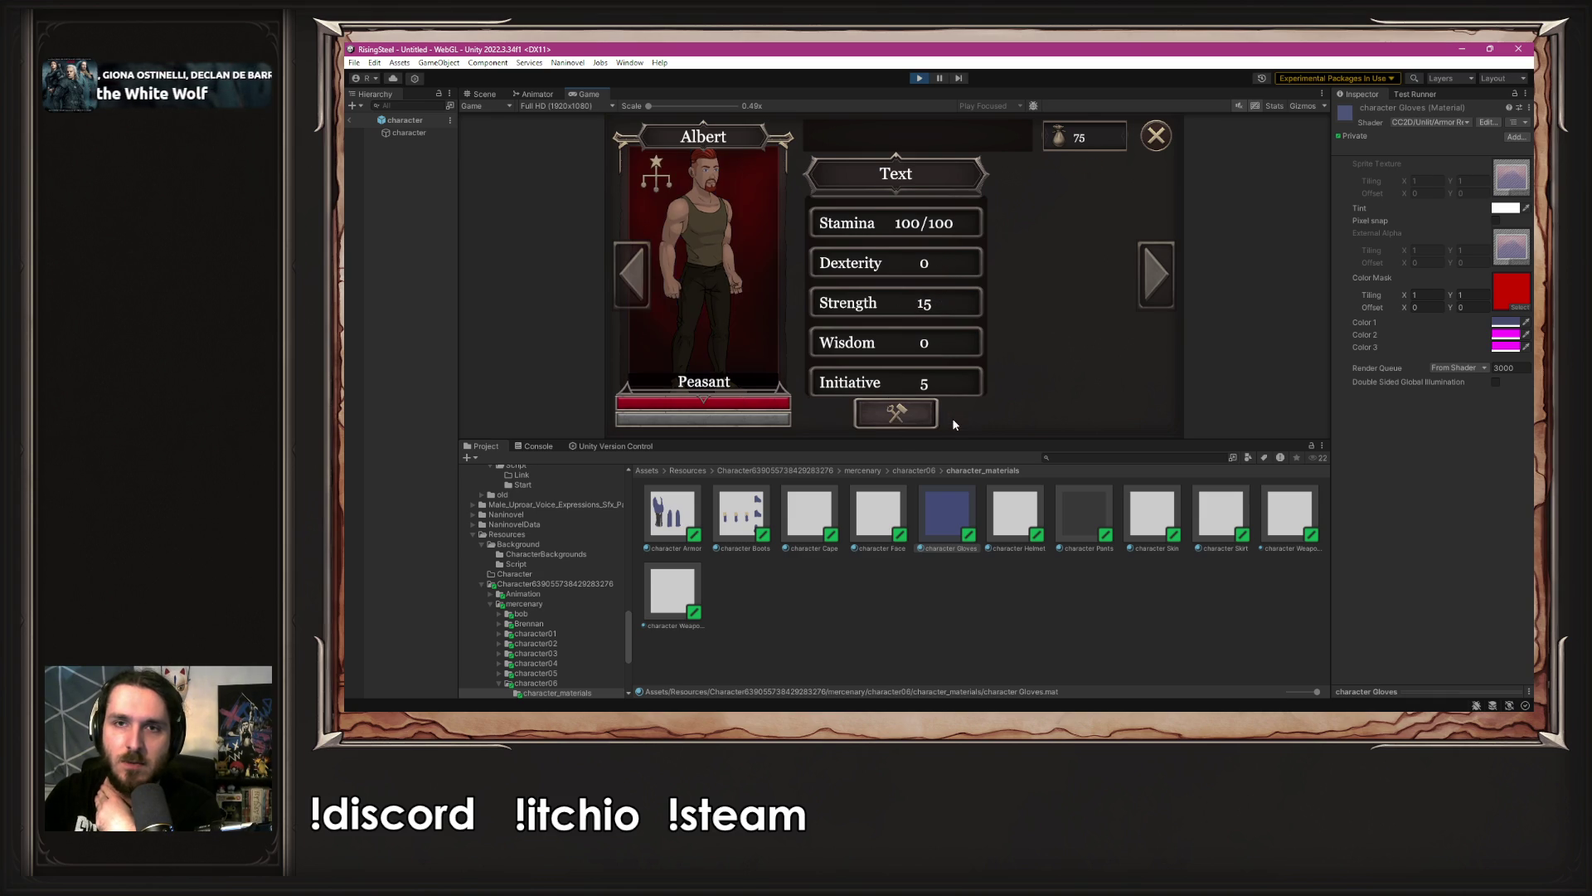
{"action": "left_click", "coordinate": [654, 177]}
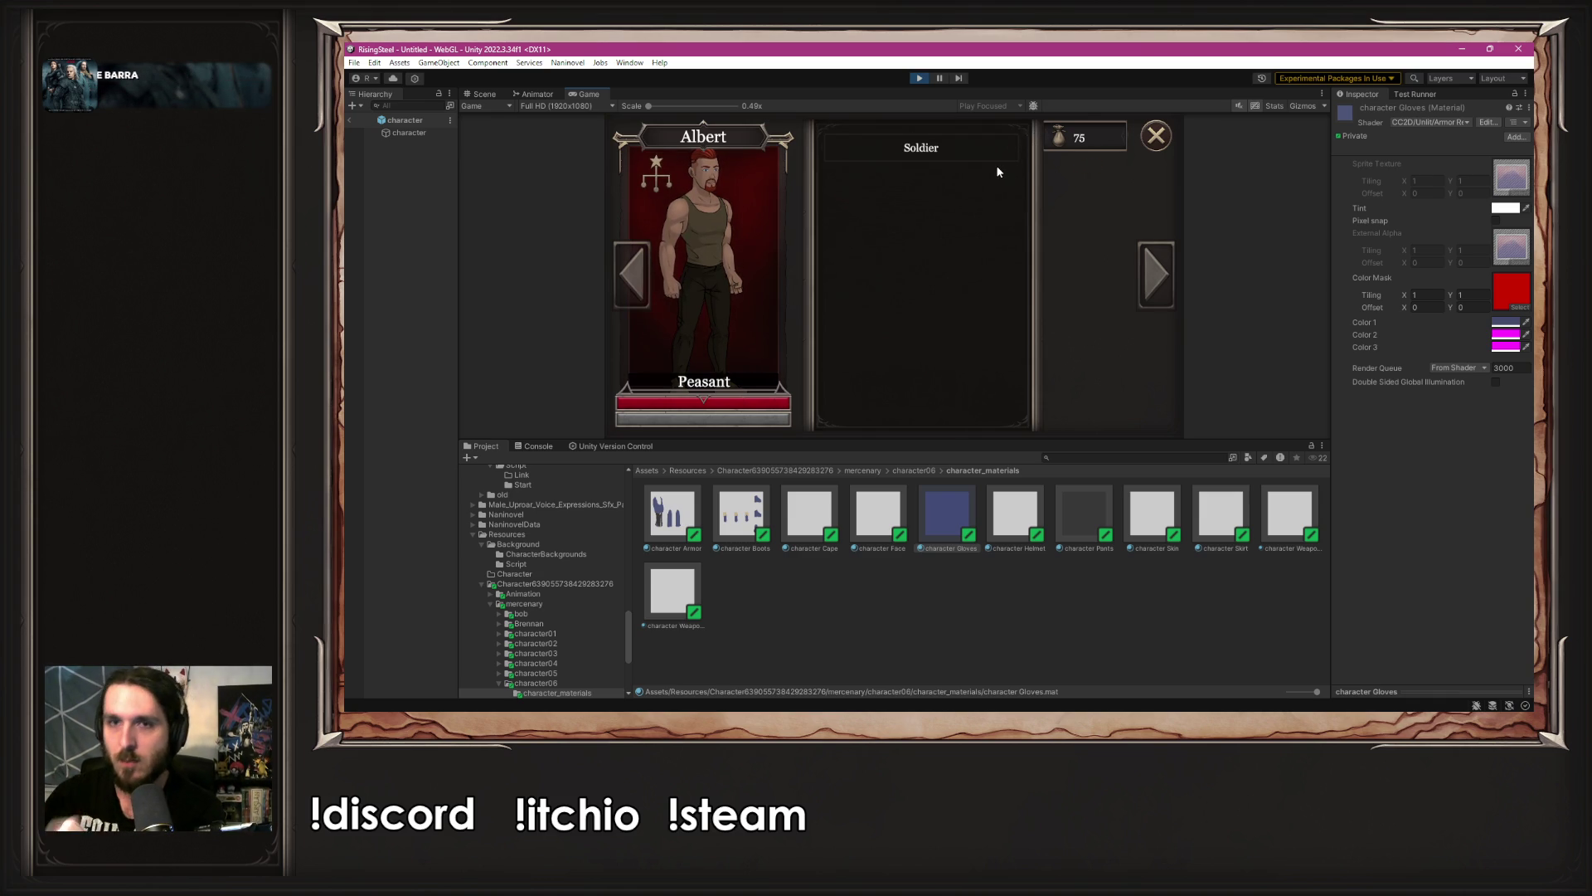
{"action": "left_click", "coordinate": [1164, 141]}
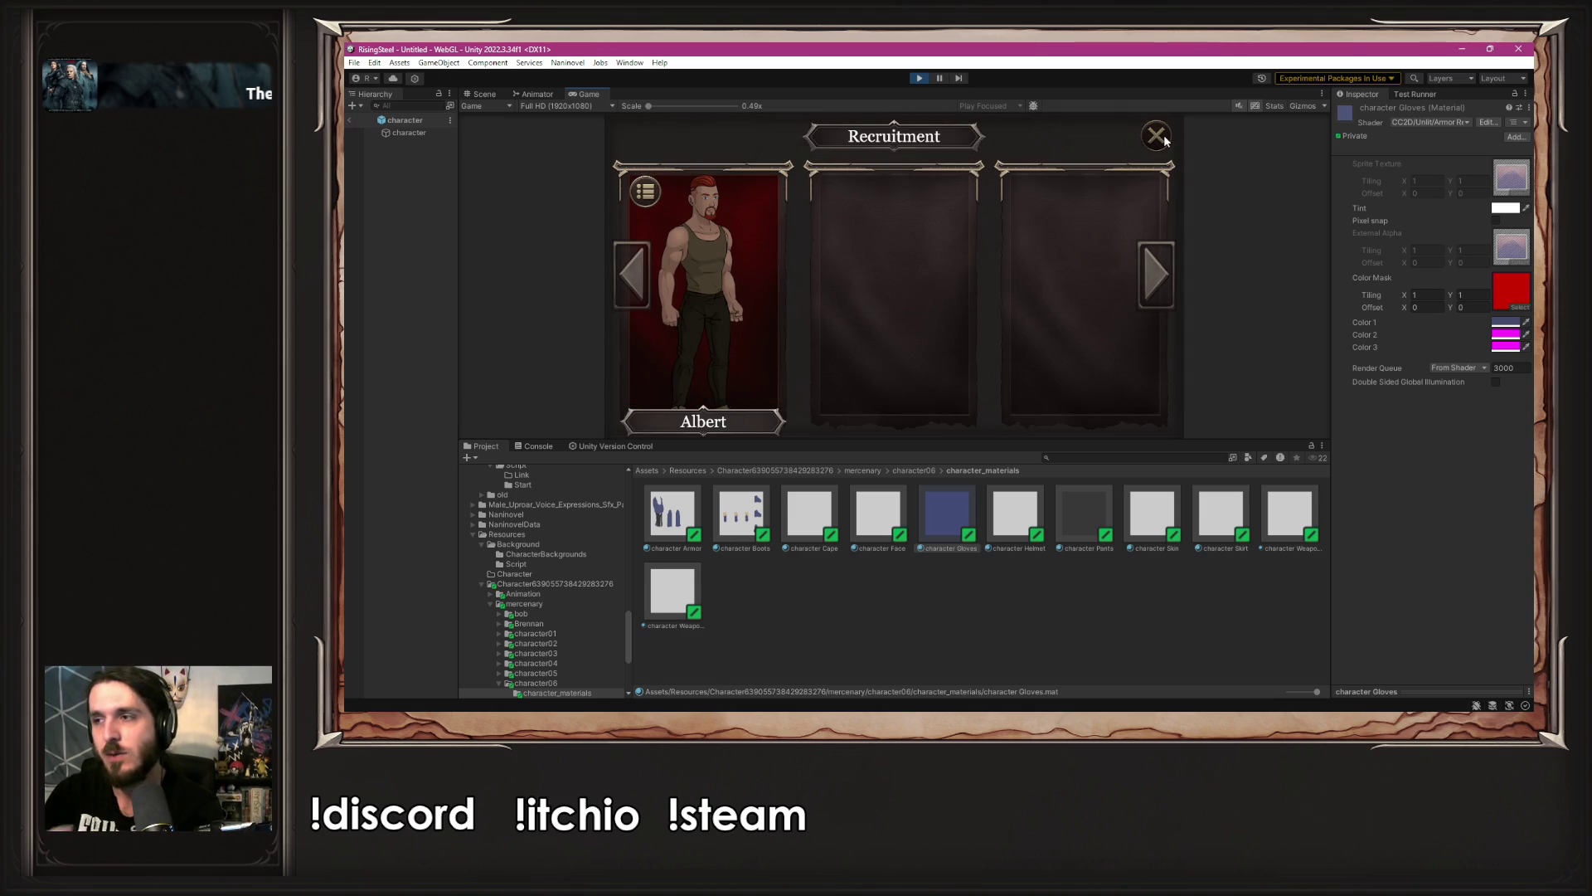
{"action": "left_click", "coordinate": [1157, 135]}
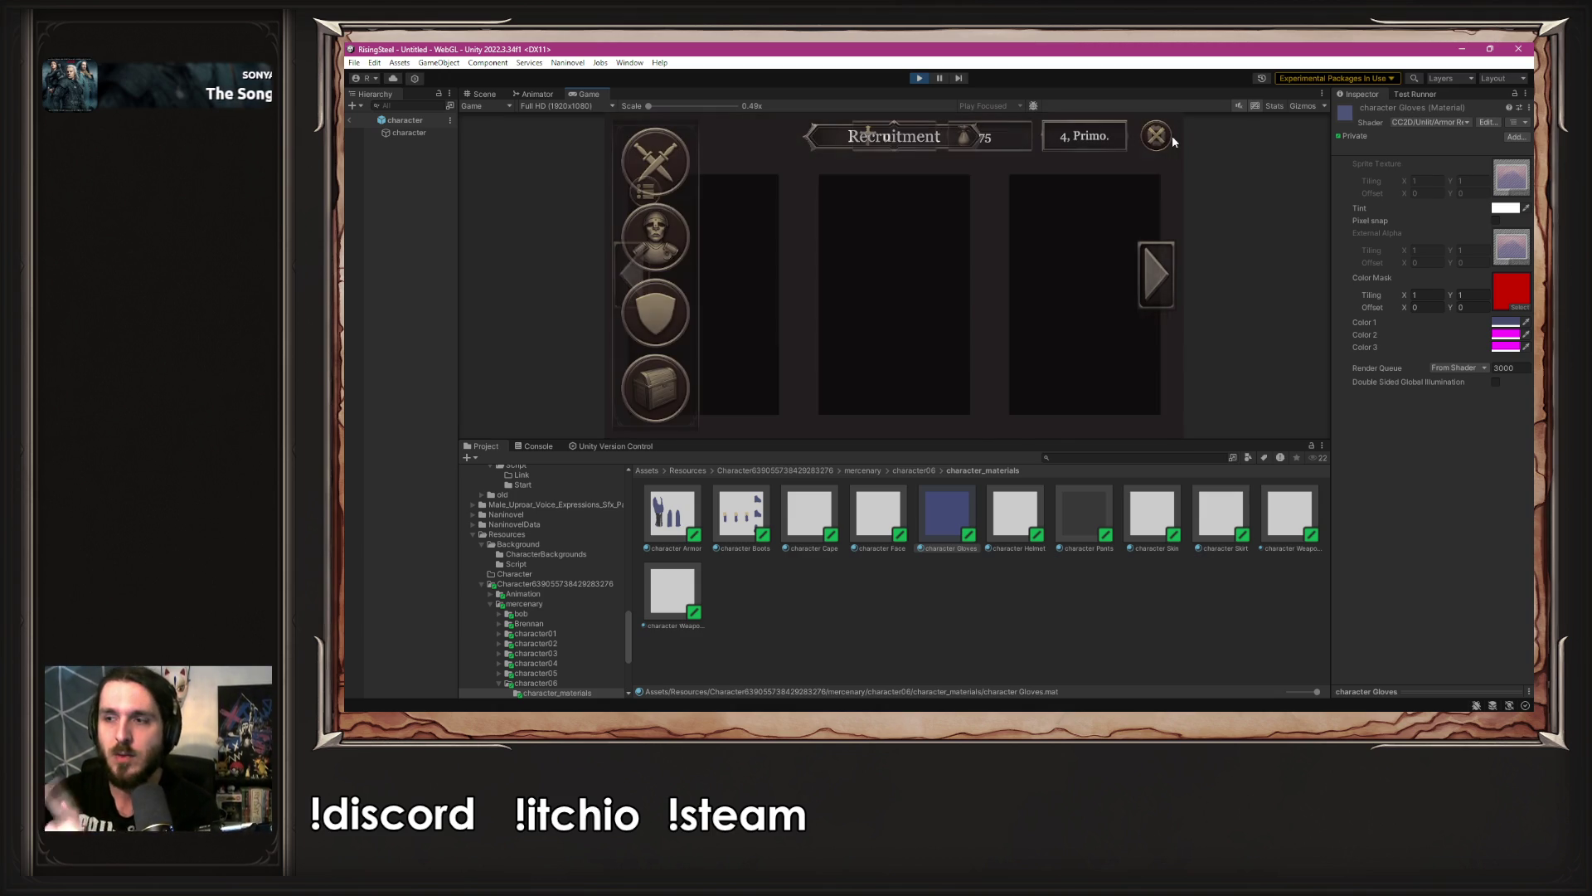
Step: Accept the Defense of the Black Bark Village mission and click through the story dialogue
{"action": "left_click", "coordinate": [654, 165]}
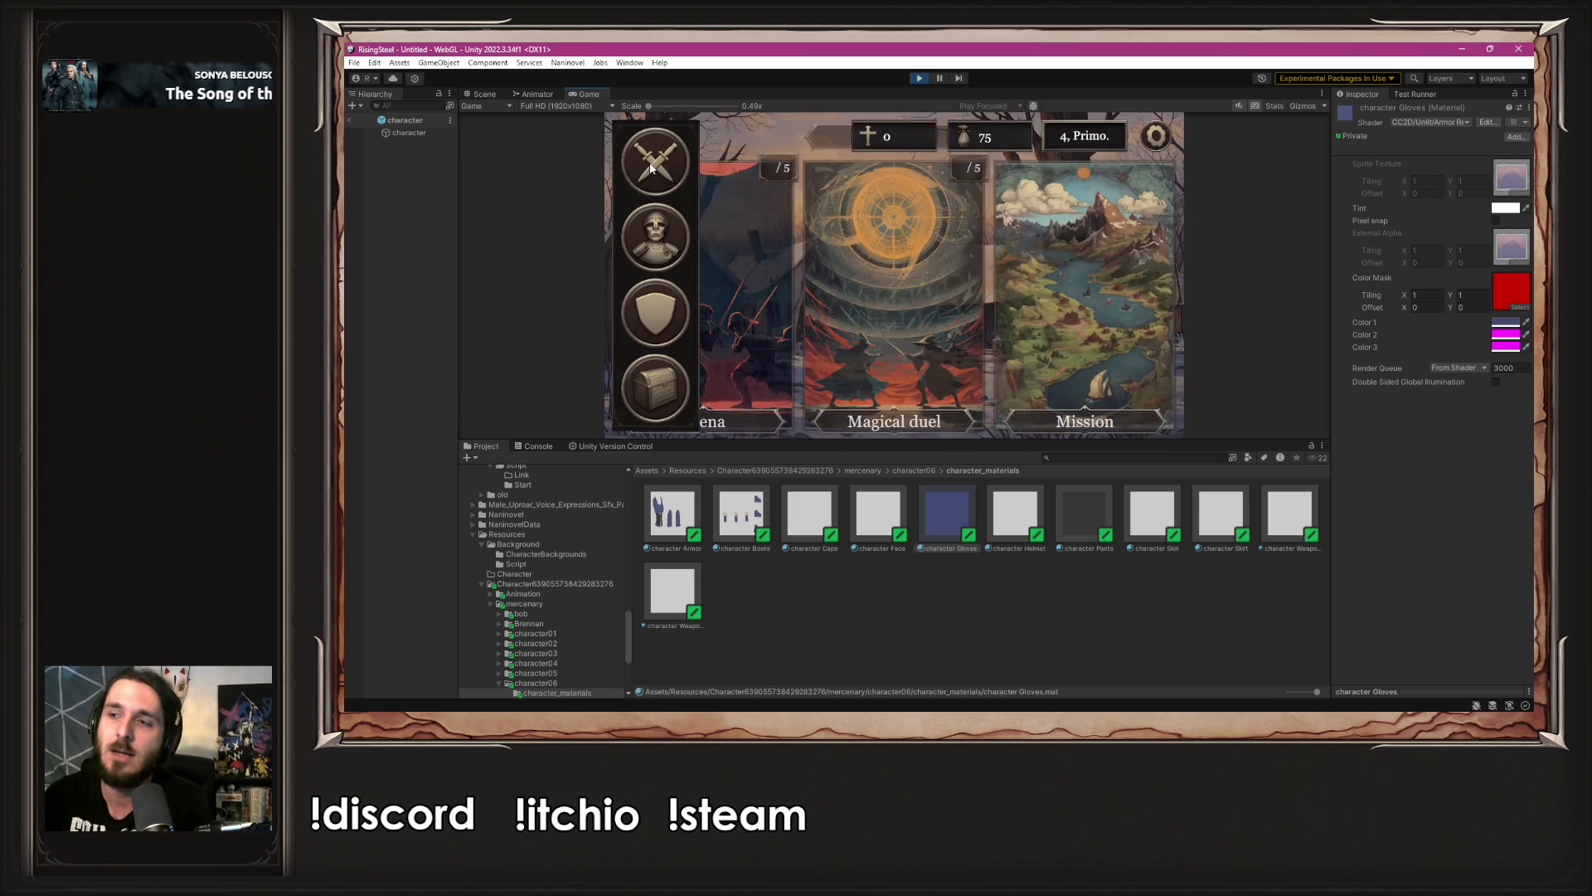
{"action": "left_click", "coordinate": [1049, 335]}
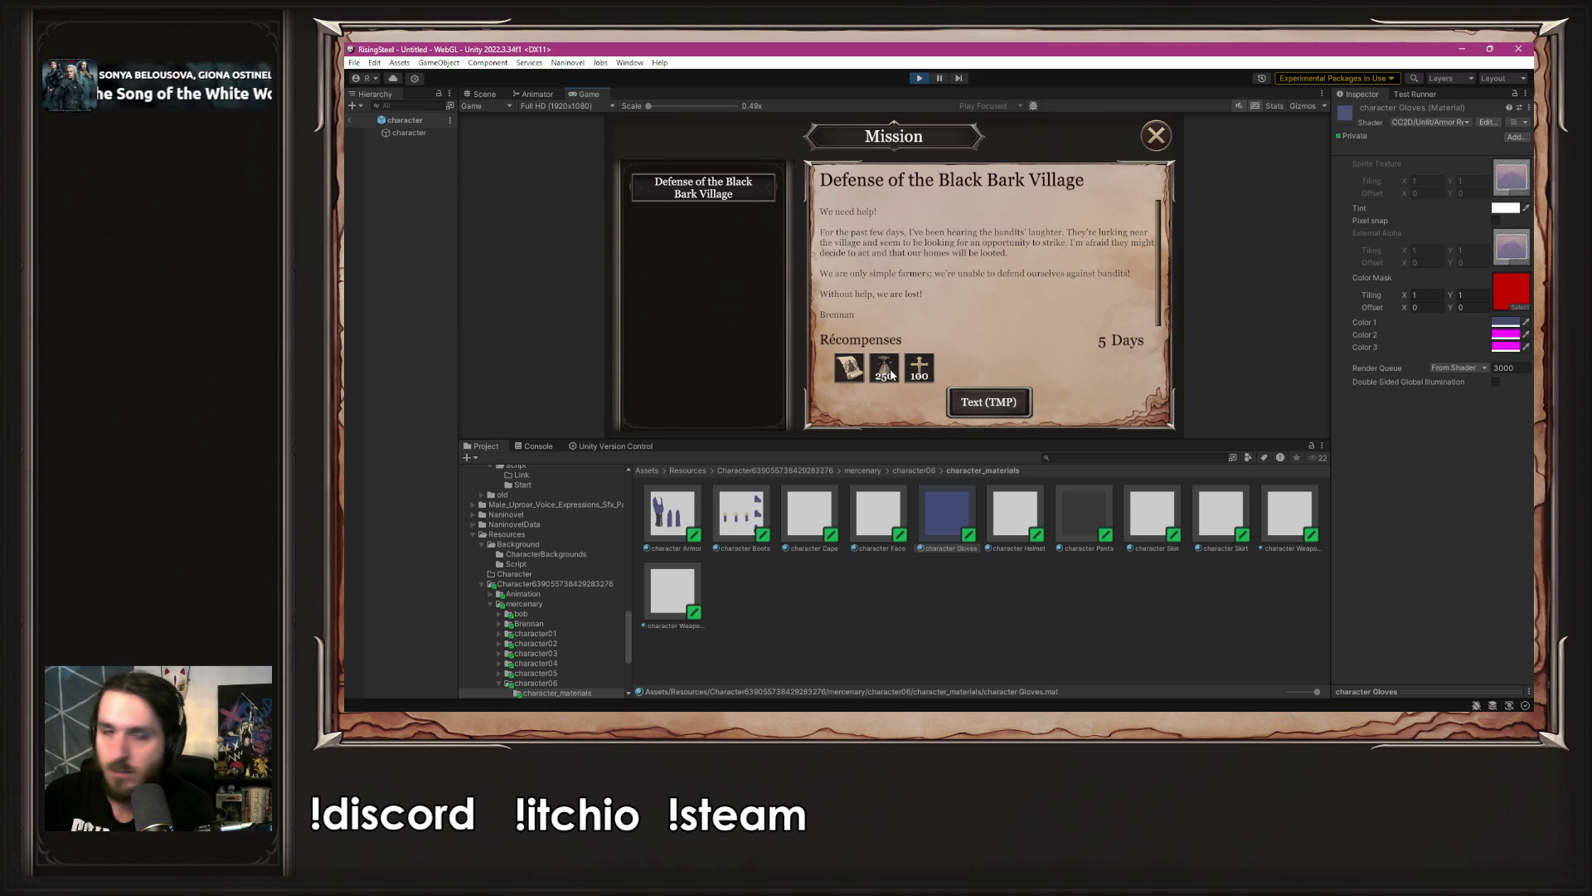
{"action": "left_click", "coordinate": [991, 402]}
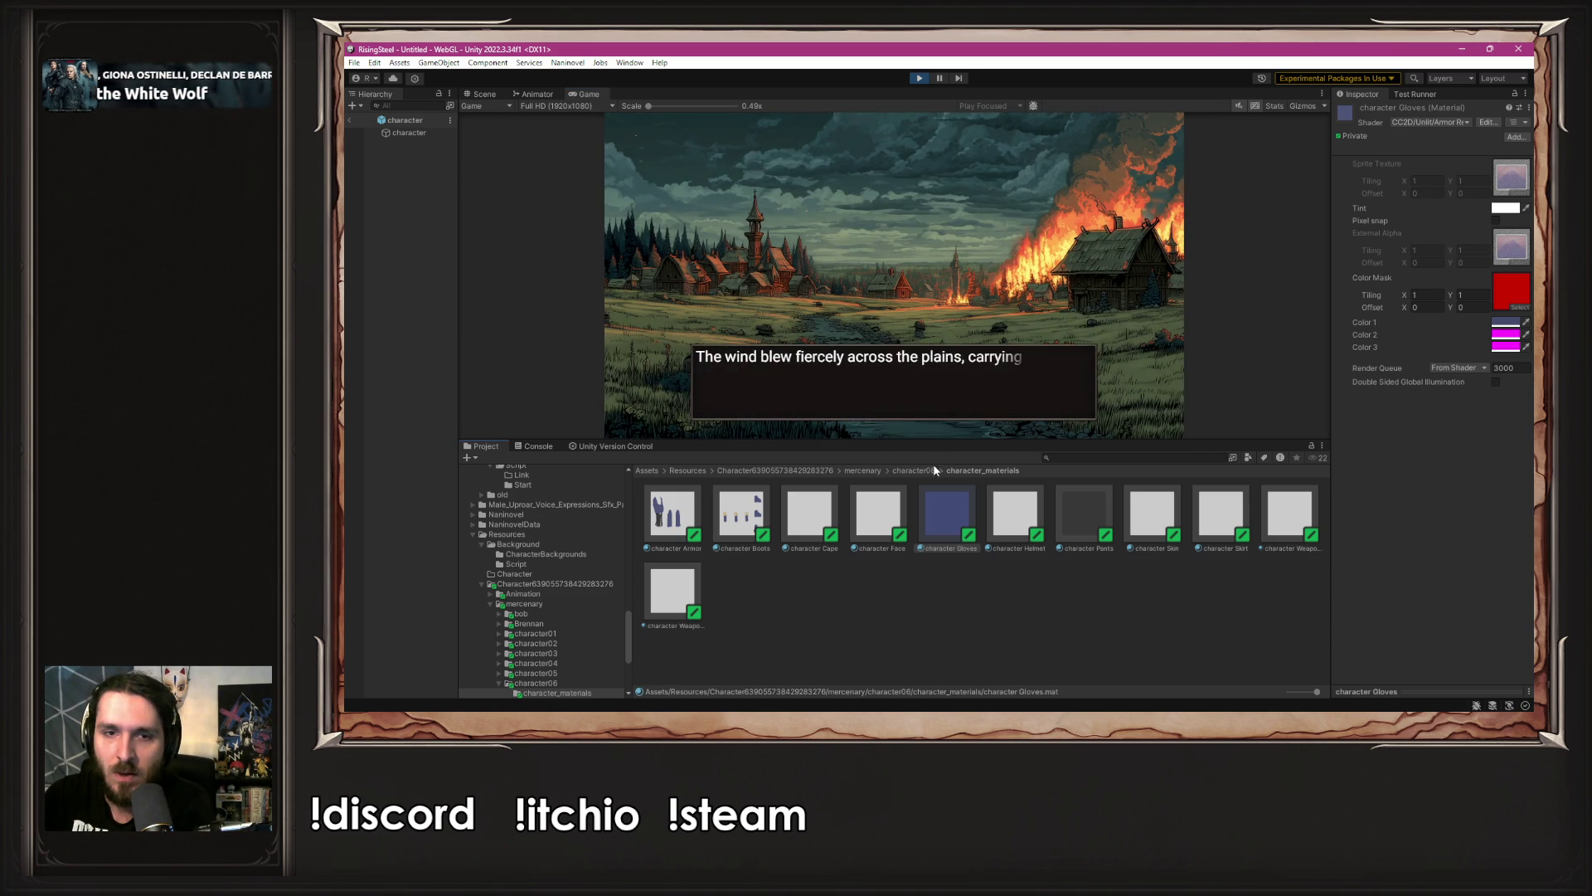
{"action": "left_click", "coordinate": [934, 375]}
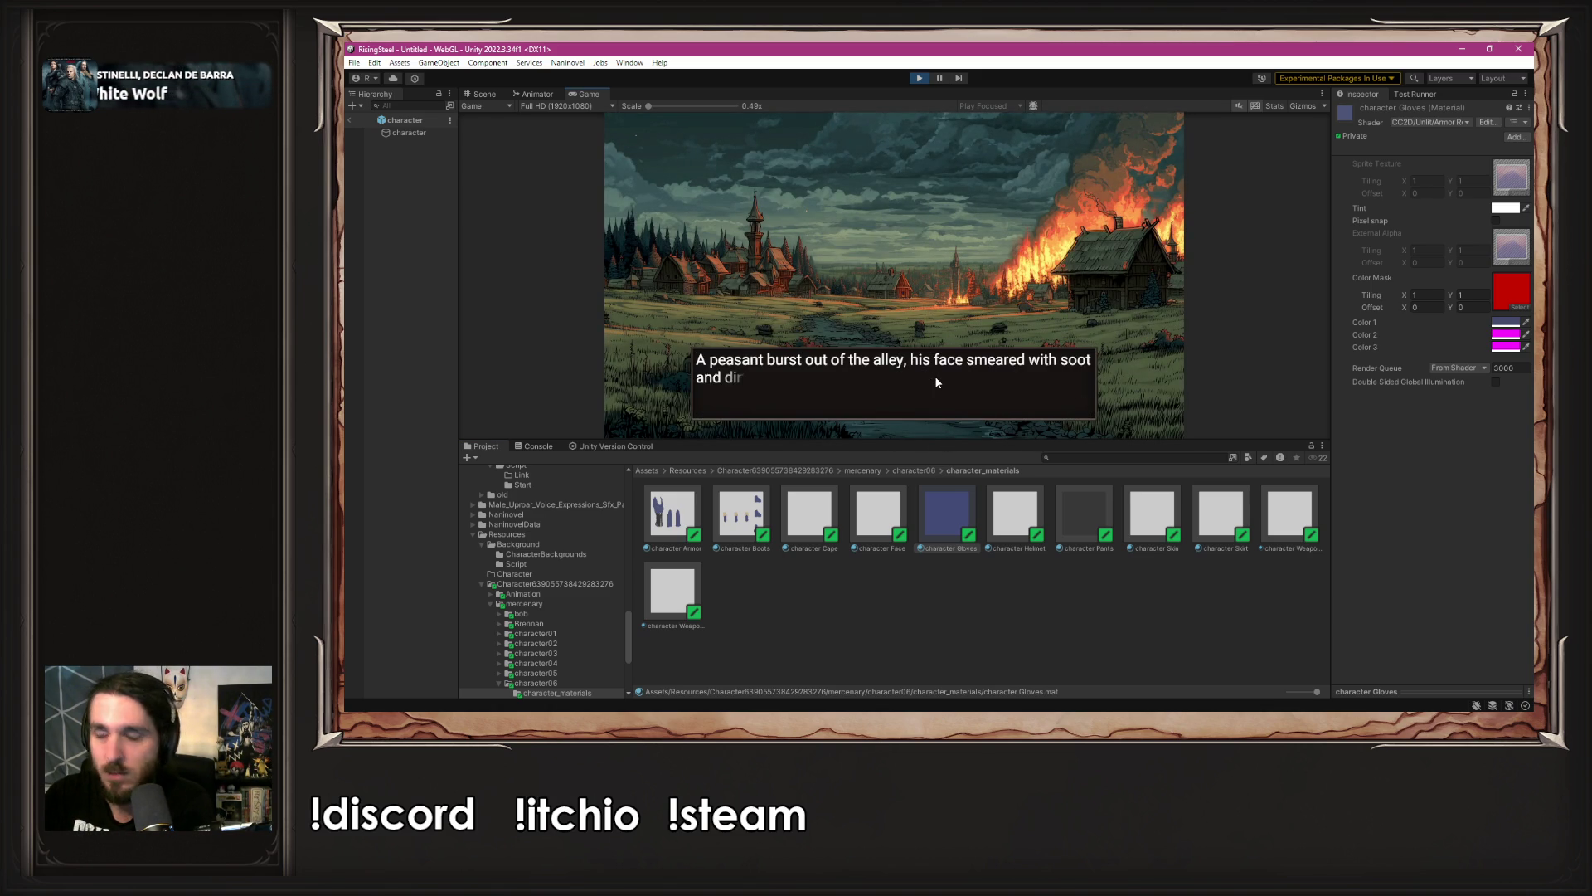
{"action": "left_click", "coordinate": [937, 380]}
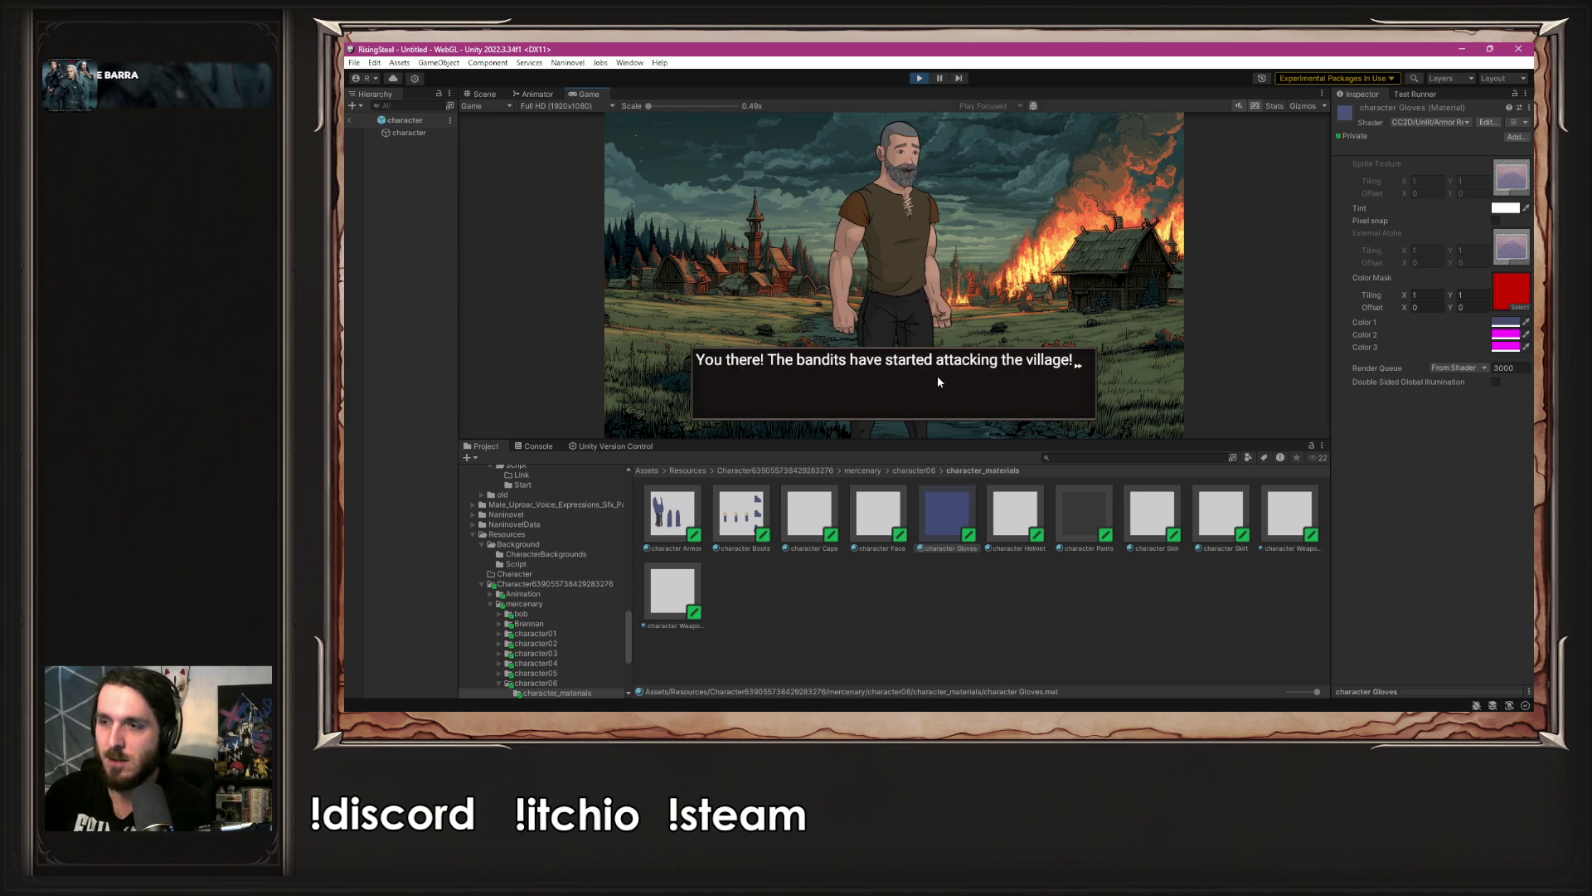
{"action": "left_click", "coordinate": [938, 378]}
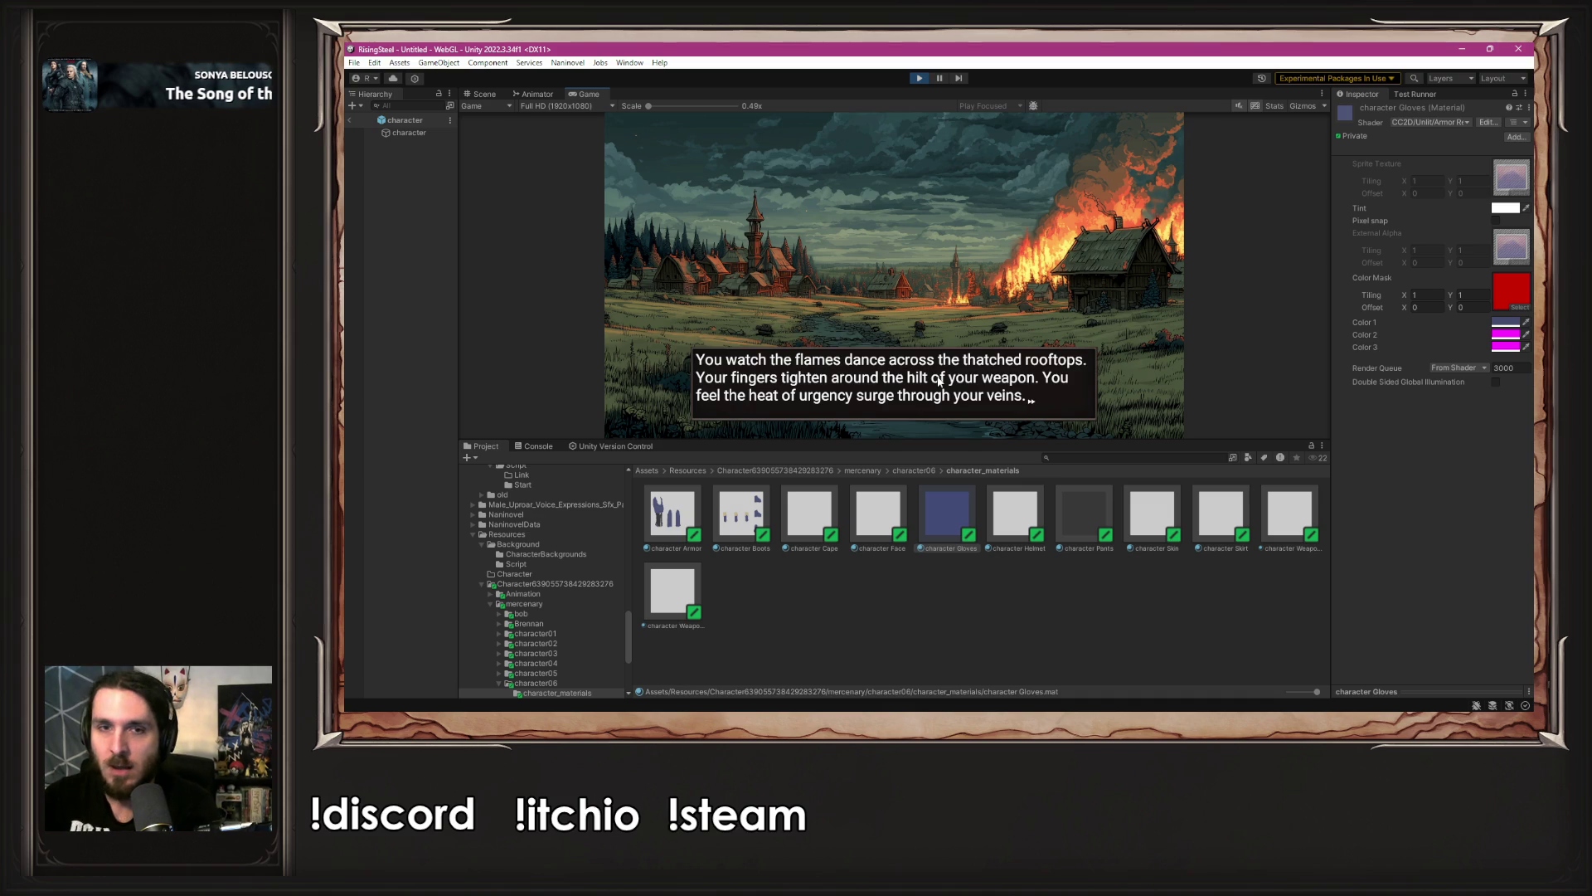
{"action": "left_click", "coordinate": [940, 380]}
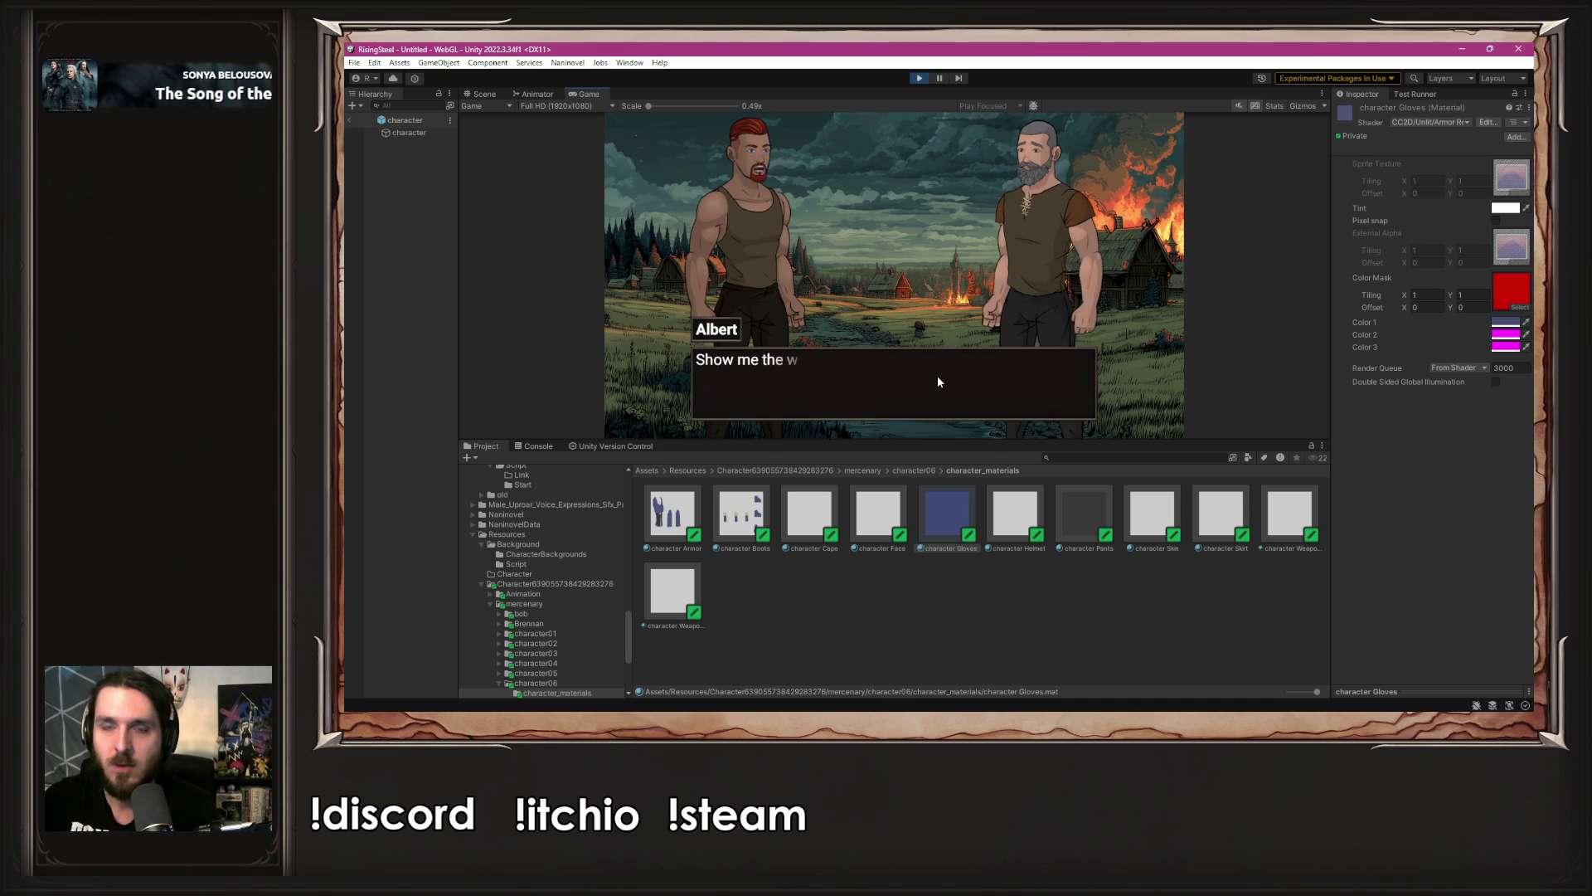
{"action": "left_click", "coordinate": [990, 257]}
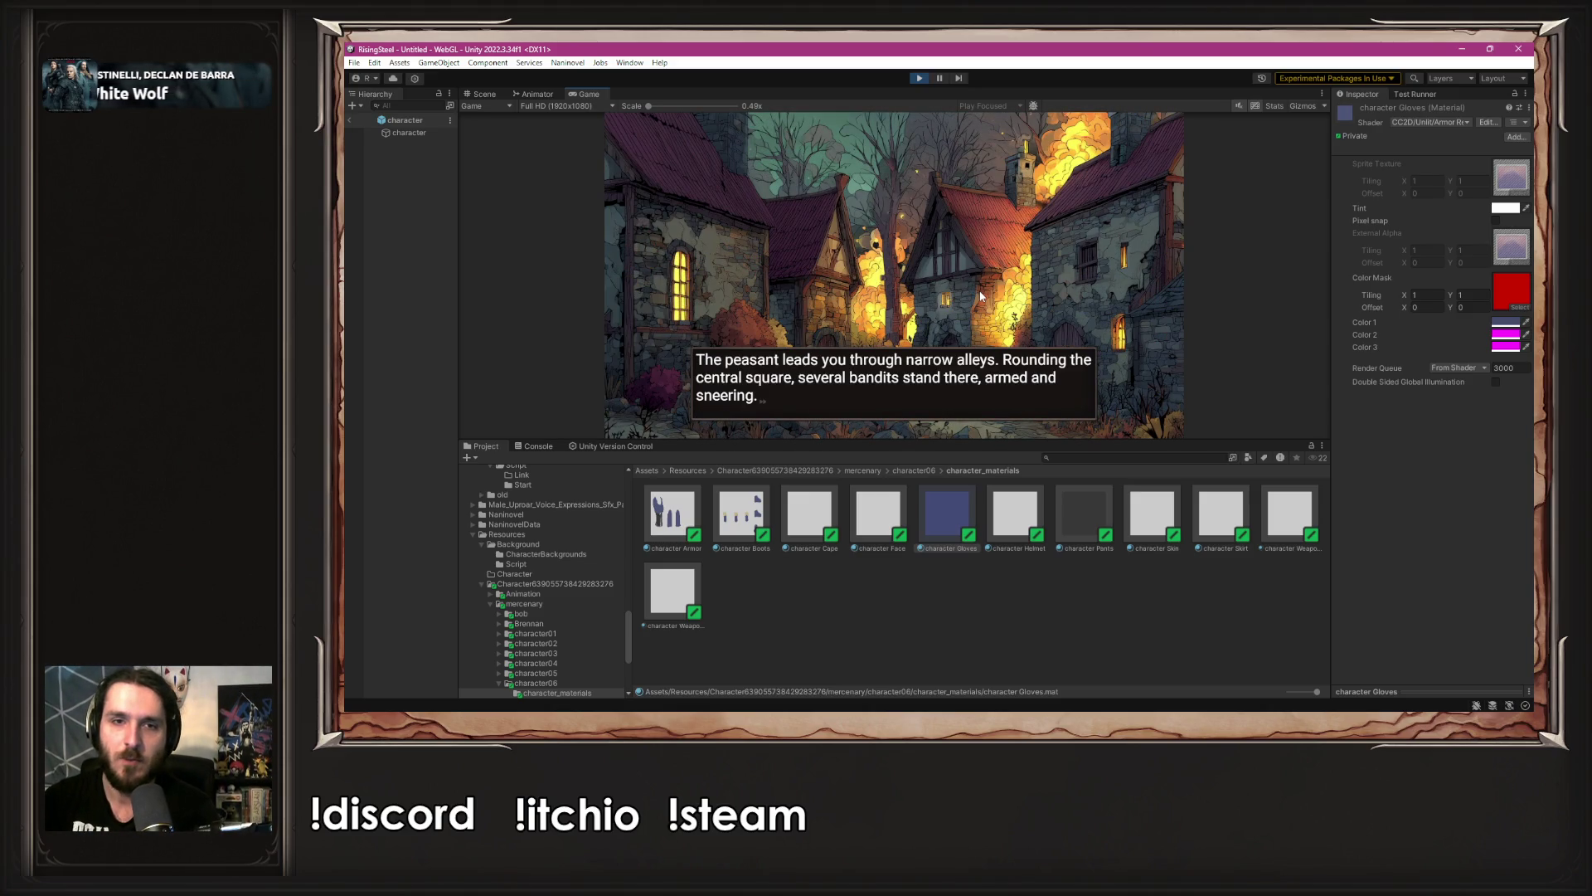
{"action": "left_click", "coordinate": [980, 296]}
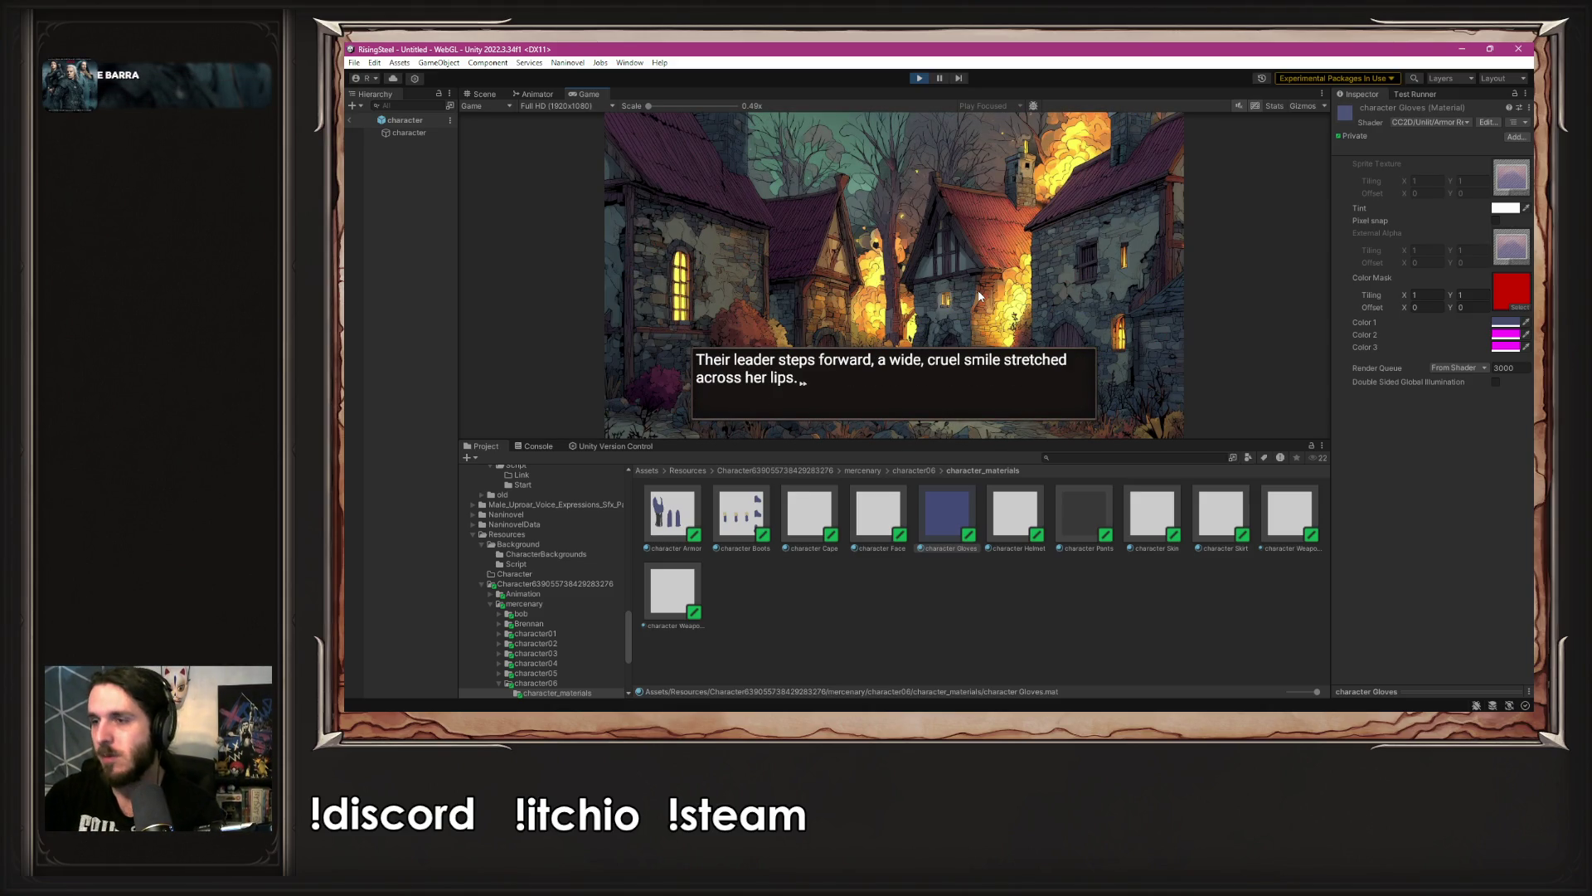
{"action": "left_click", "coordinate": [981, 296]}
{"action": "left_click", "coordinate": [982, 296]}
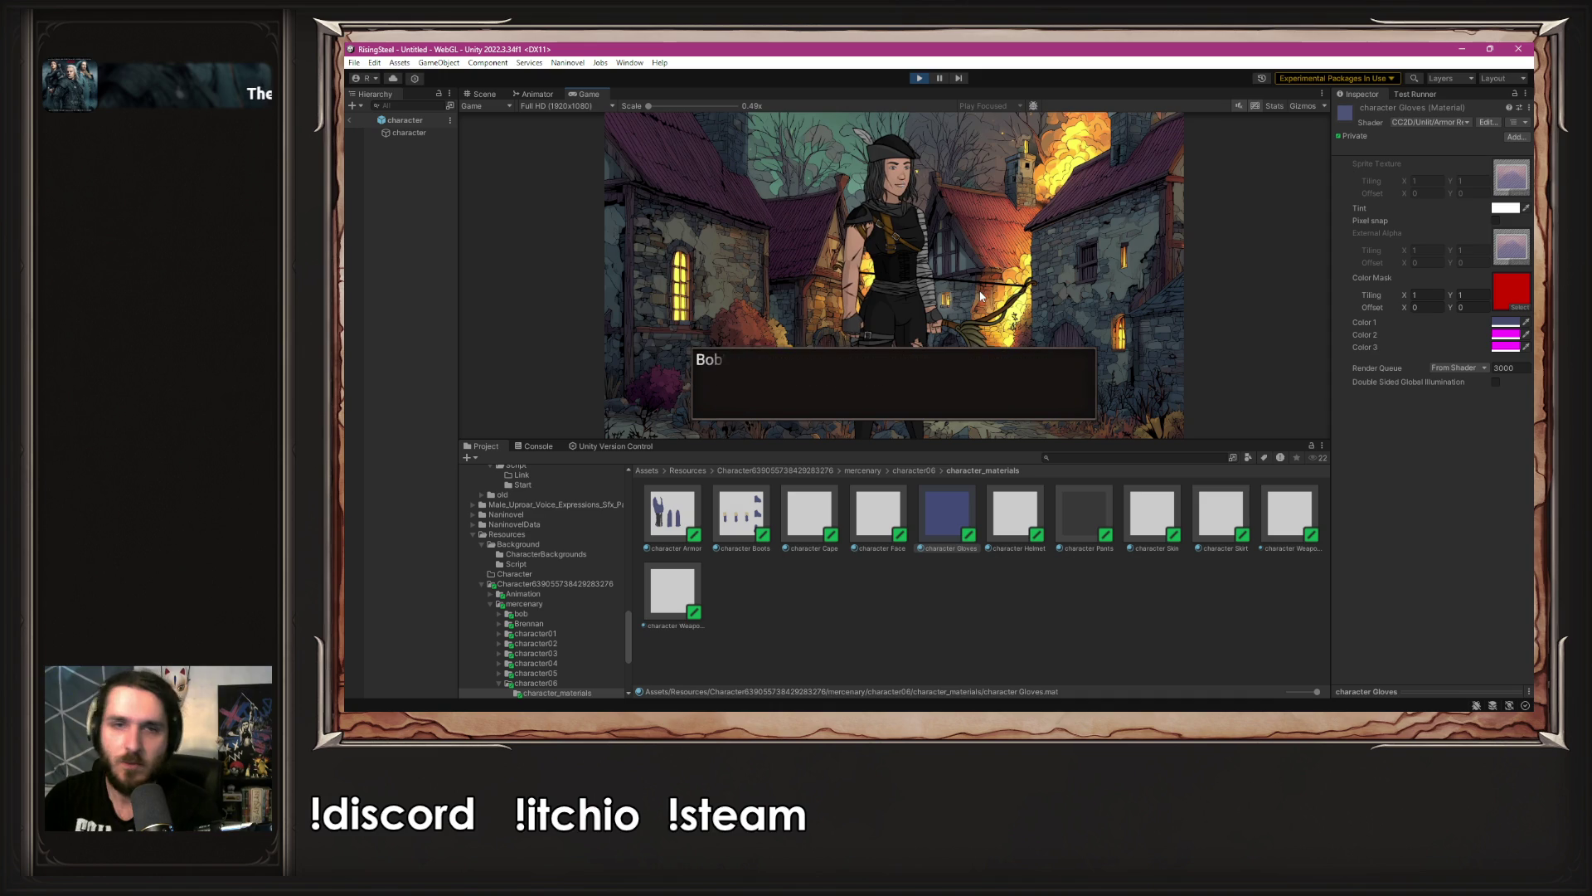
{"action": "left_click", "coordinate": [982, 295]}
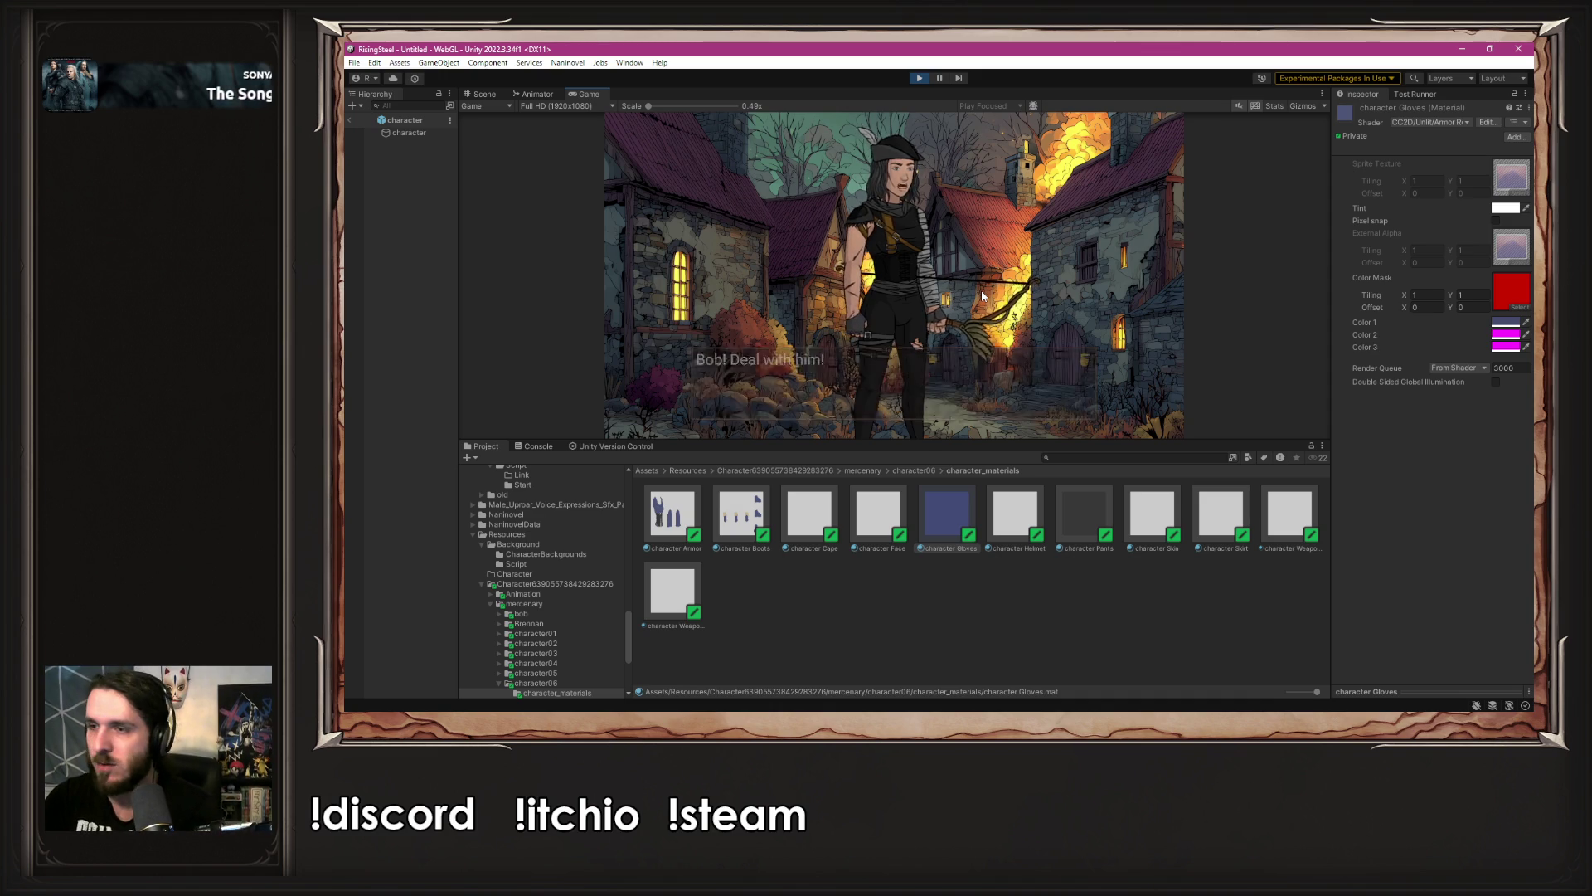
Step: Start the fight against Bob and attack repeatedly until he is defeated
{"action": "left_click", "coordinate": [945, 286]}
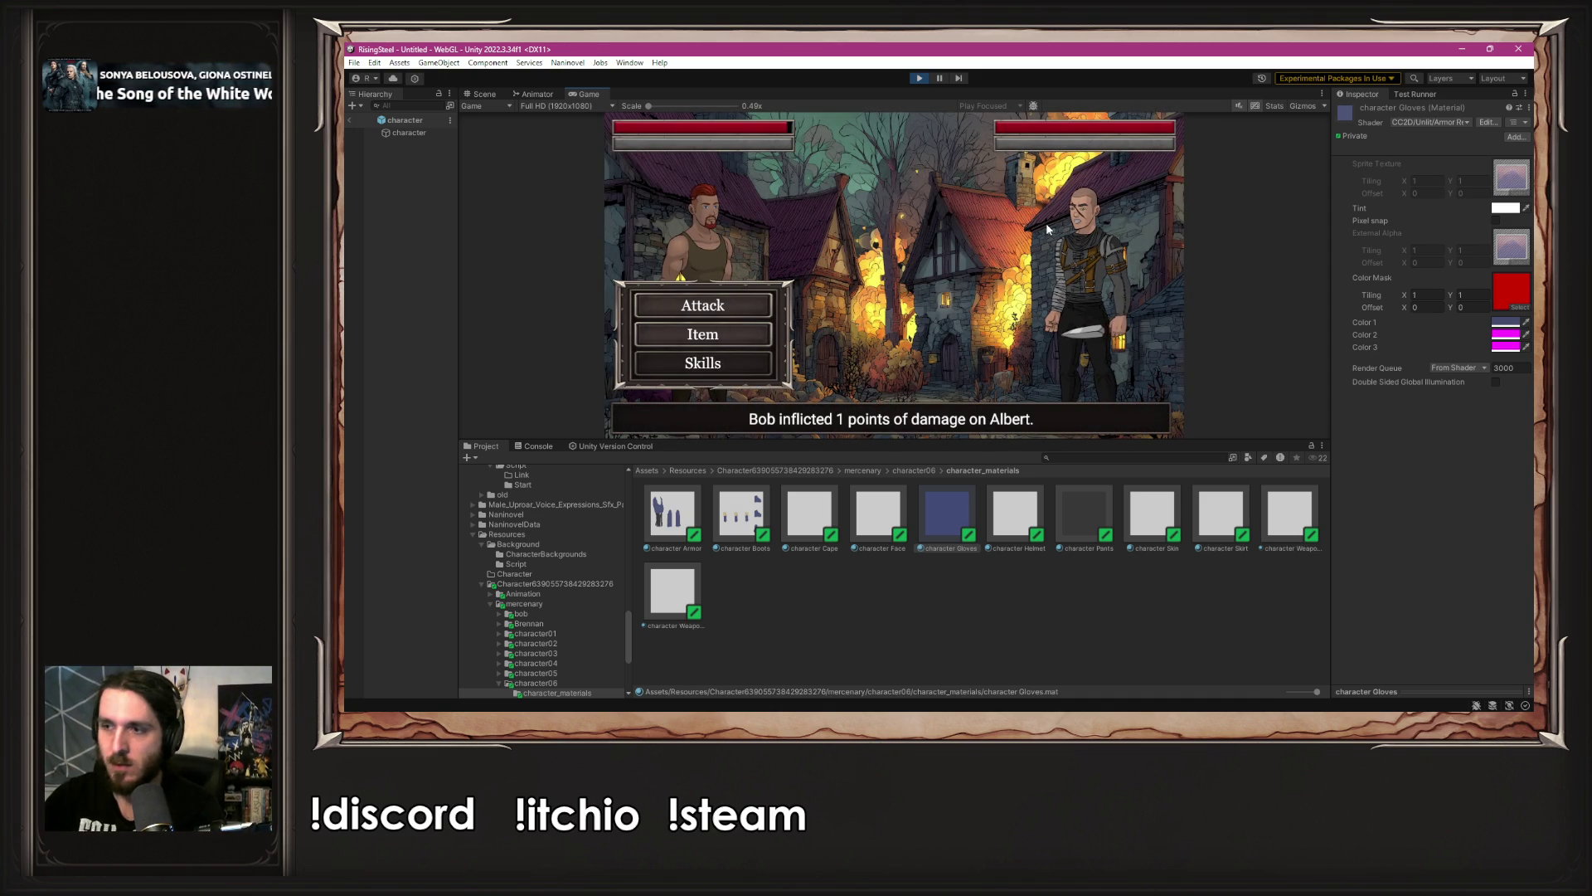
{"action": "left_click", "coordinate": [715, 342]}
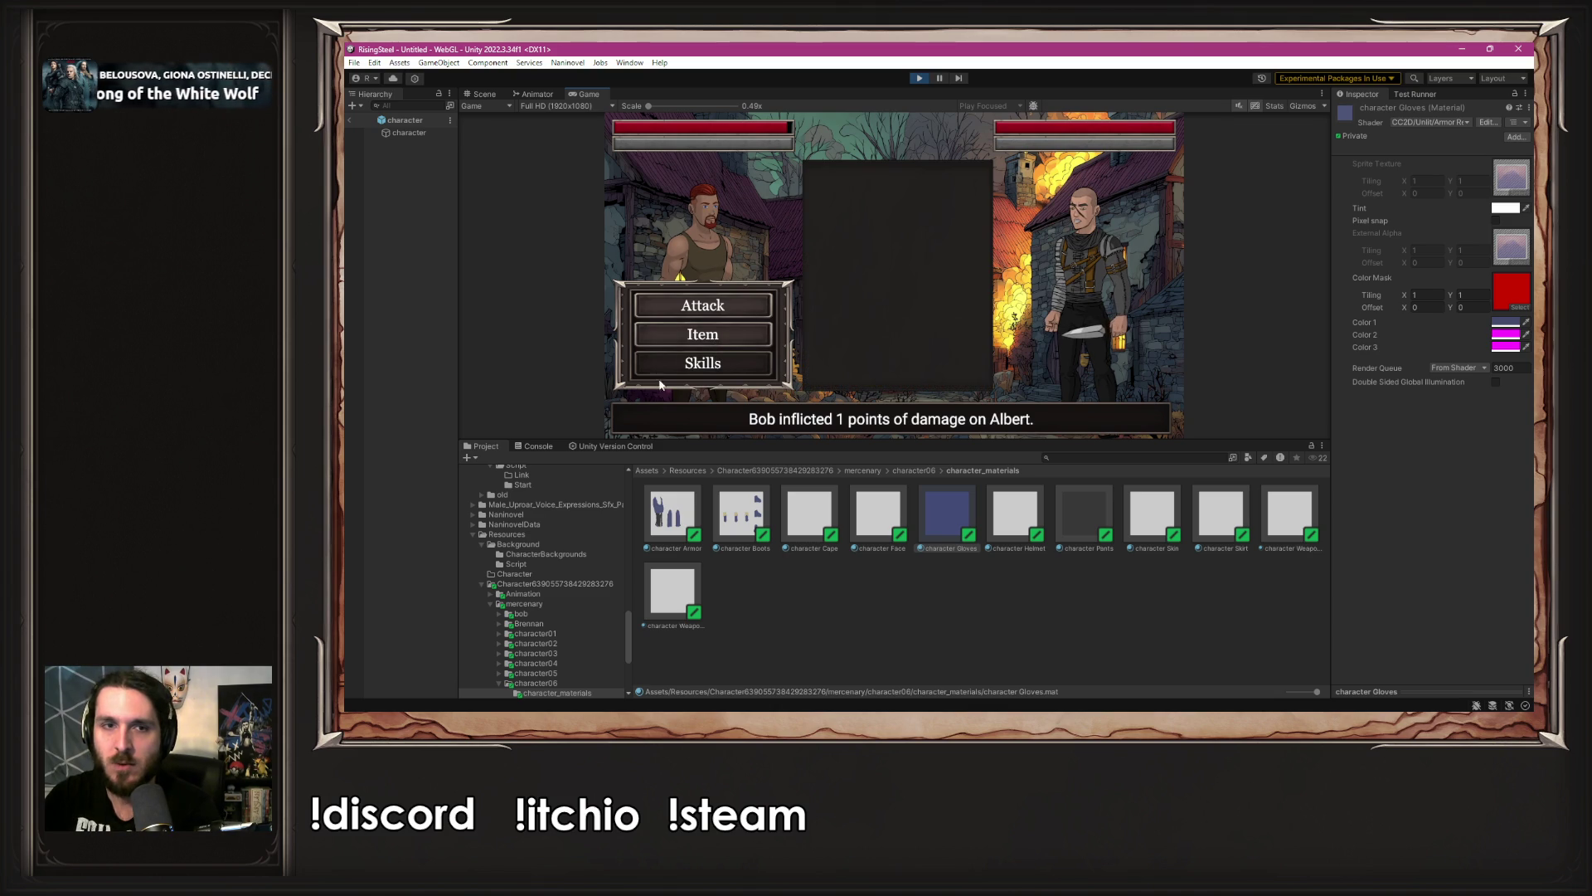
{"action": "left_click", "coordinate": [736, 344]}
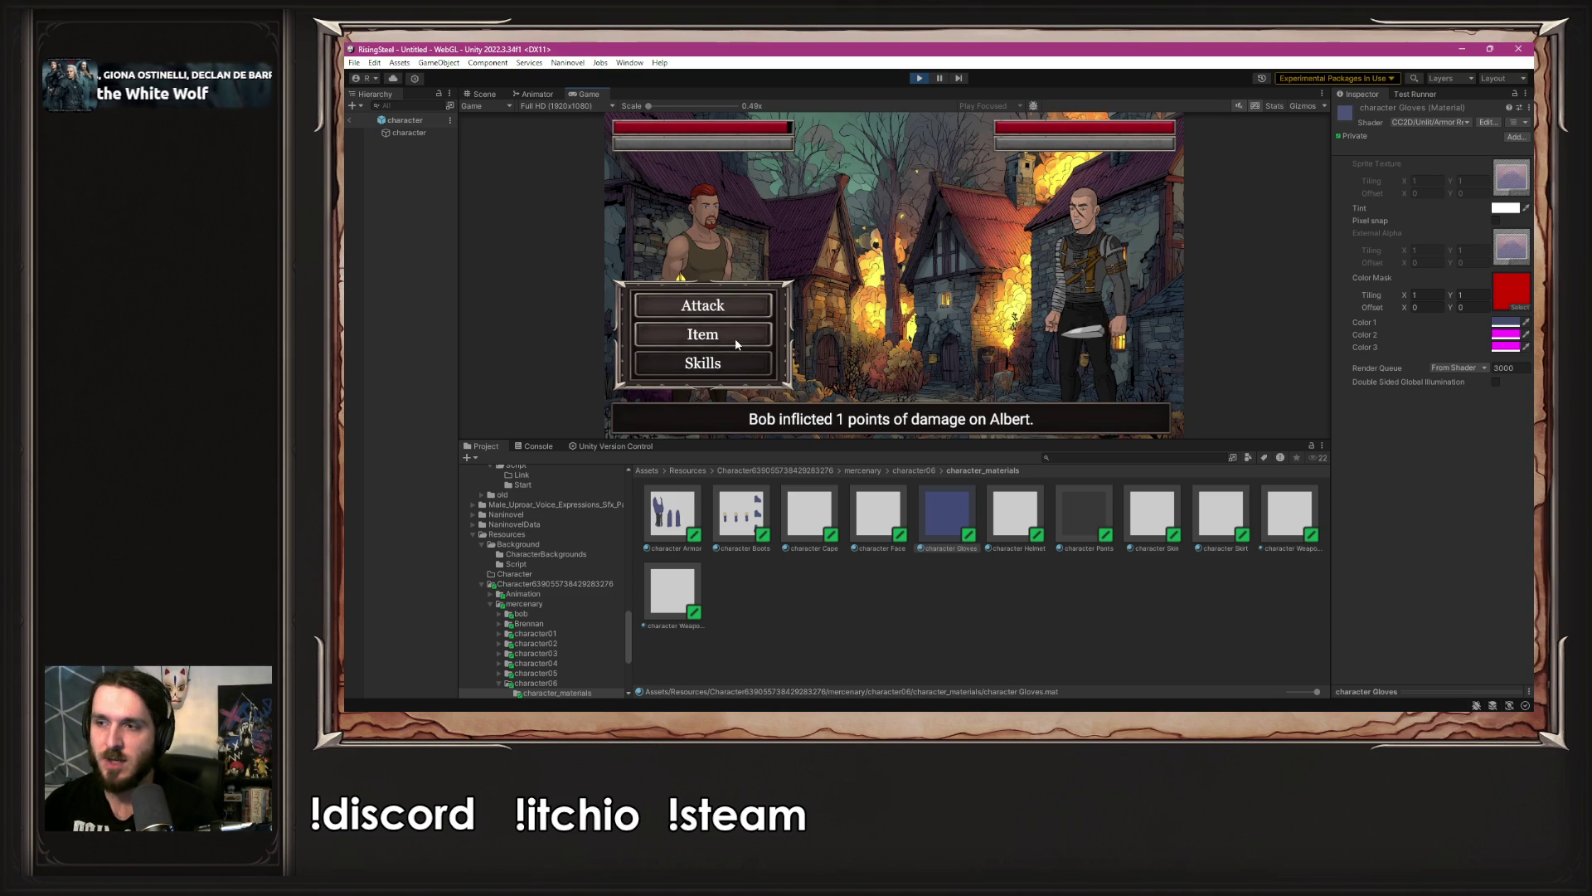
{"action": "left_click", "coordinate": [697, 312]}
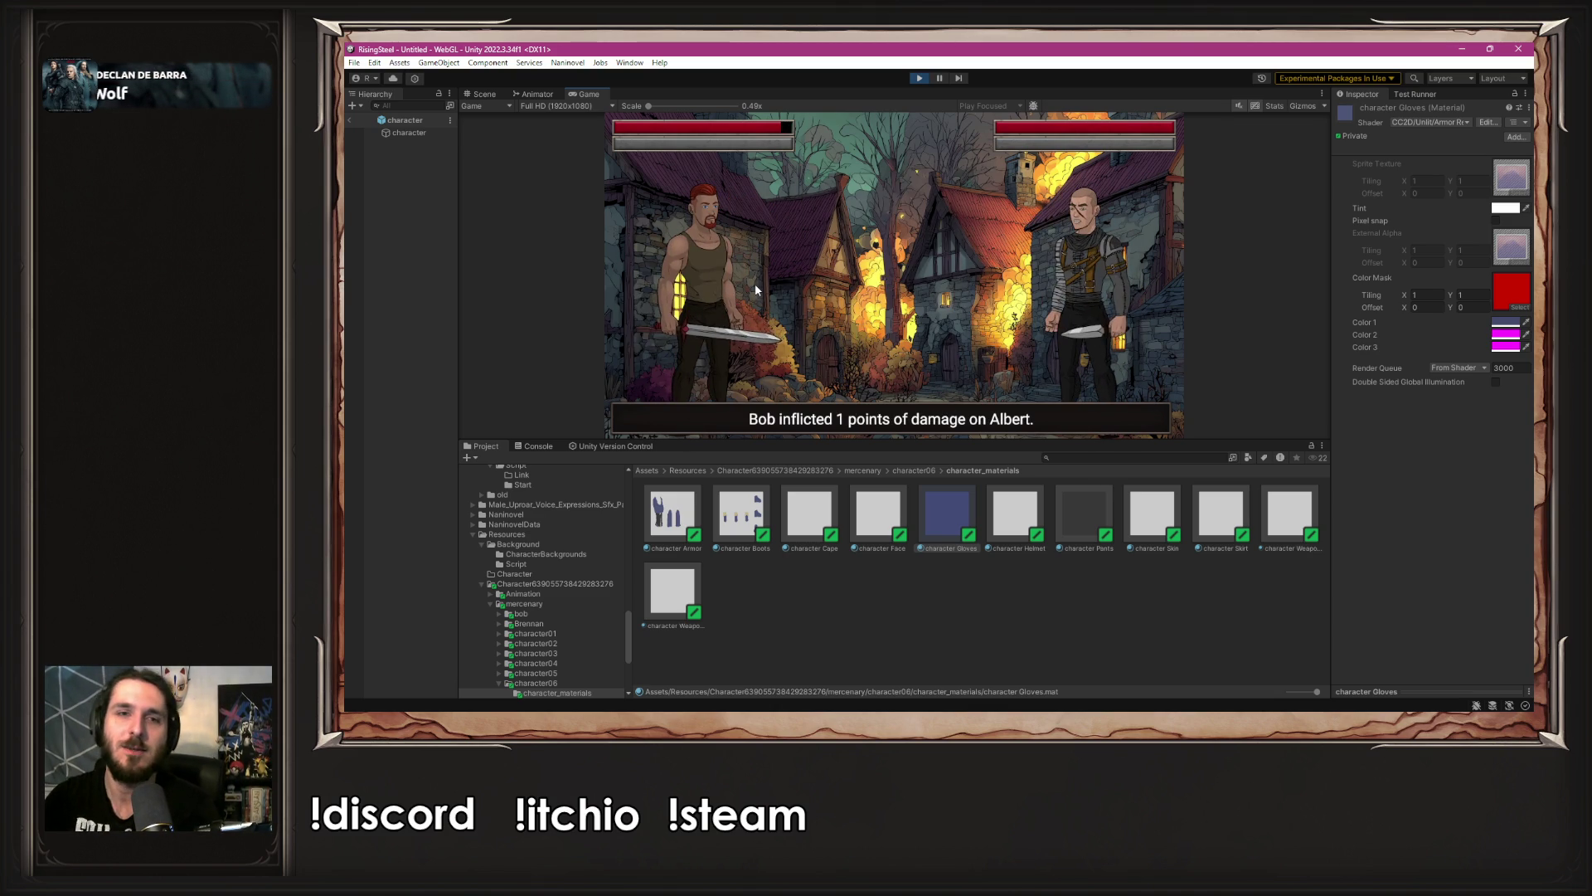
{"action": "left_click", "coordinate": [735, 304]}
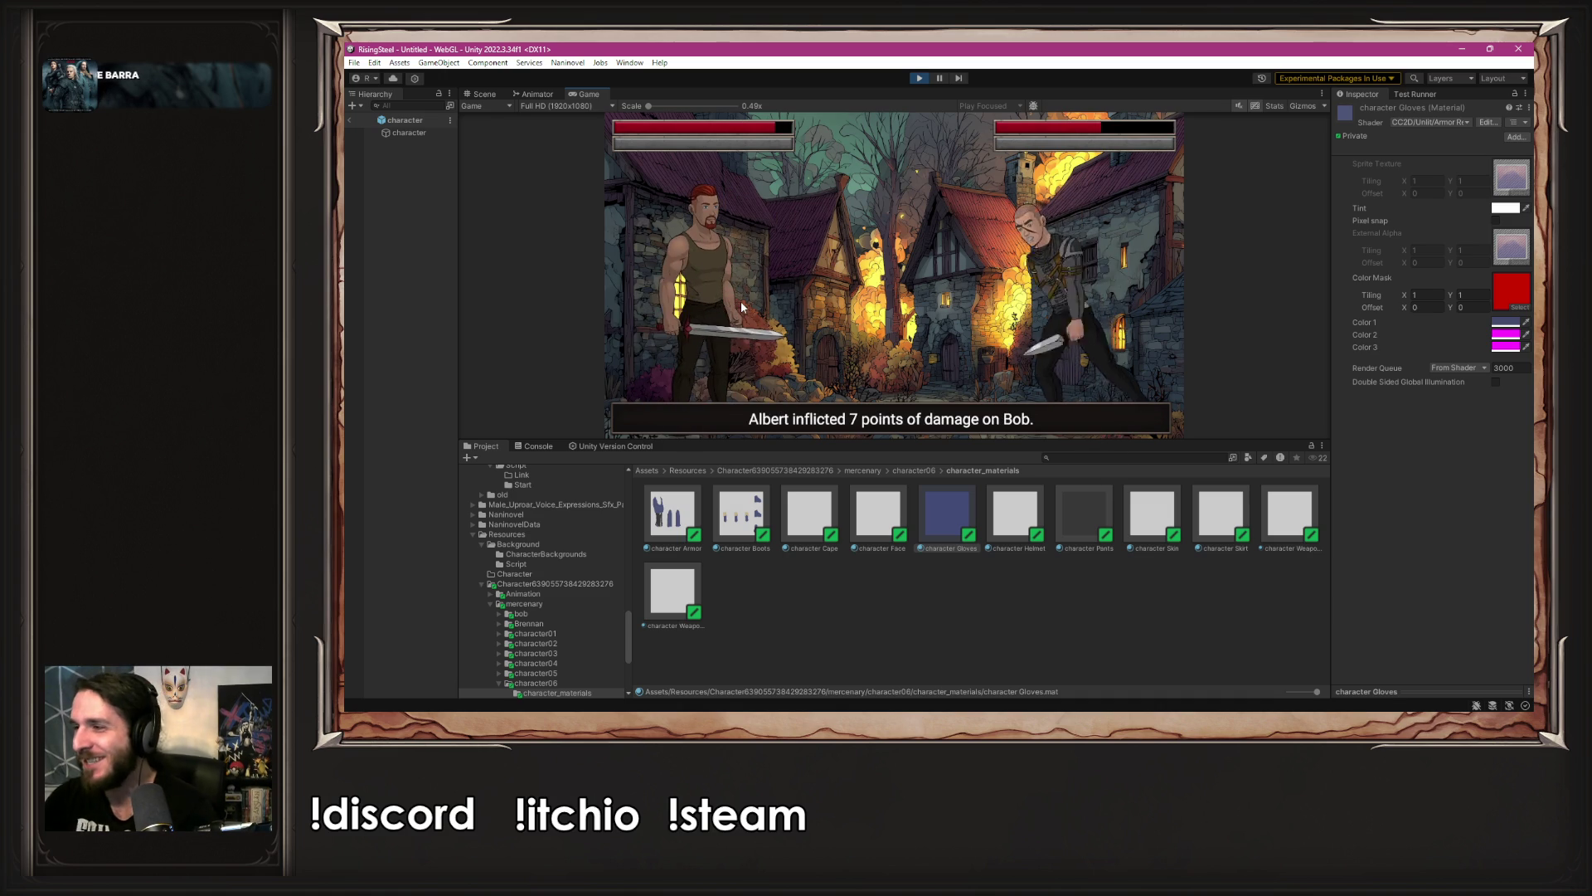
{"action": "left_click", "coordinate": [740, 307]}
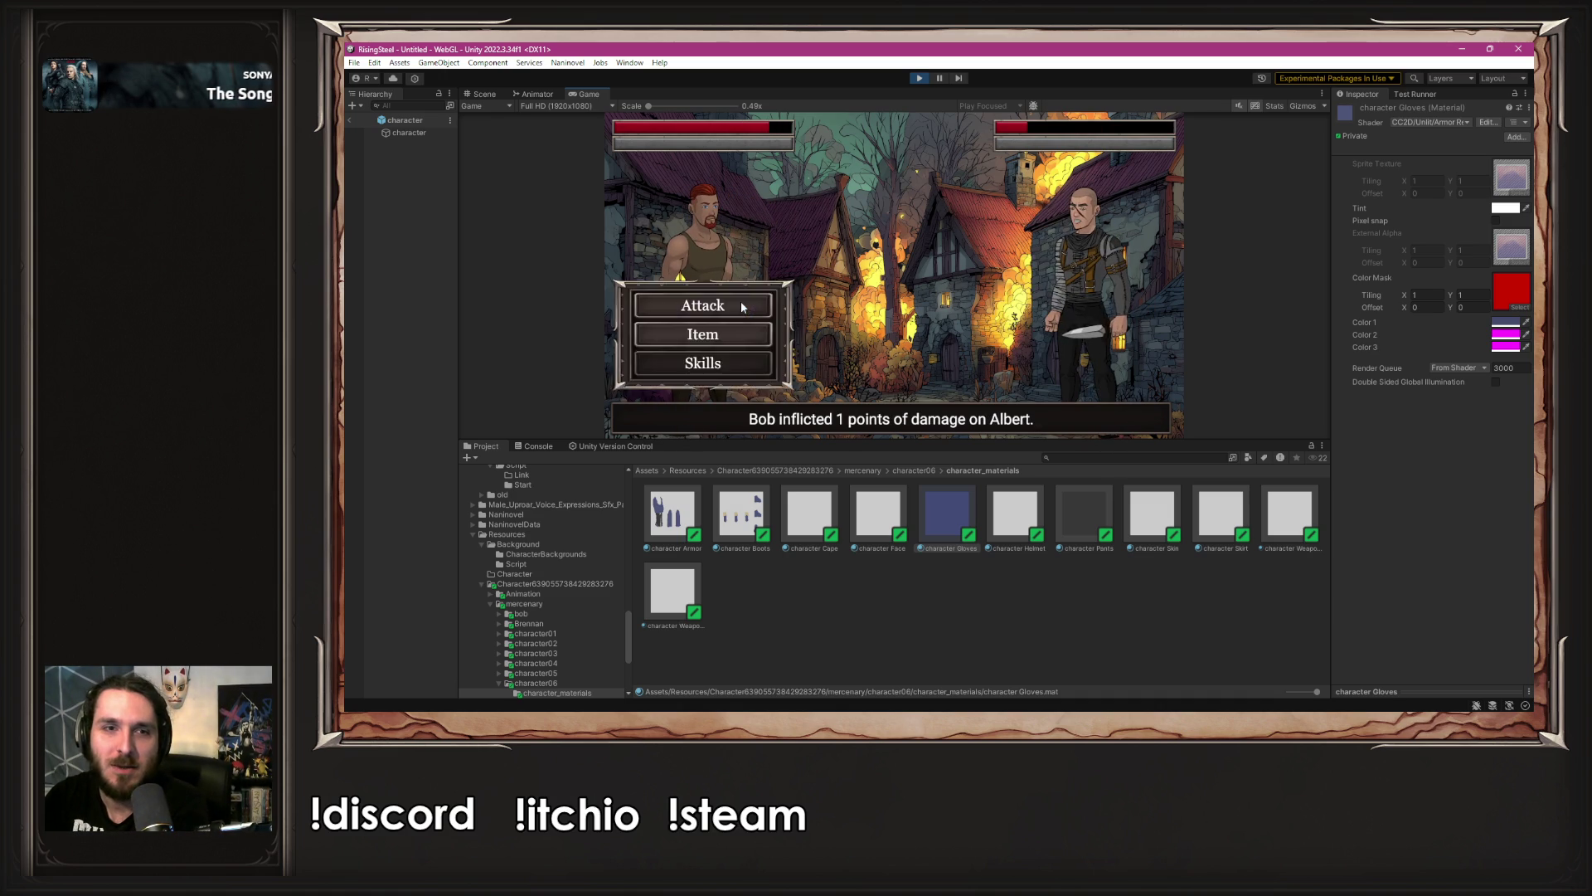
{"action": "left_click", "coordinate": [742, 307]}
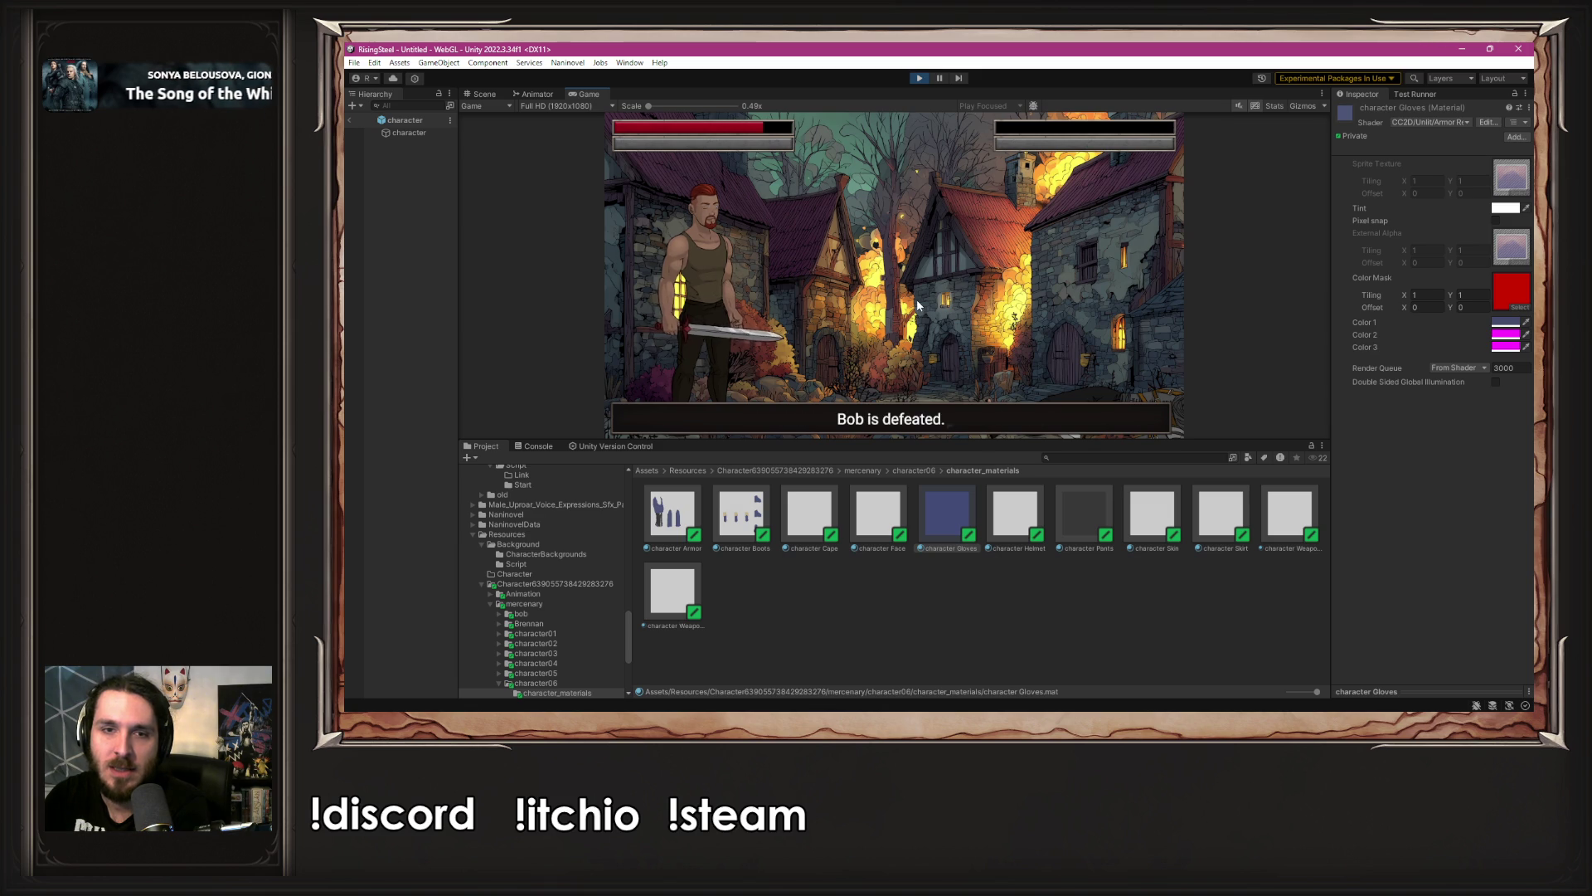
Step: Begin the fight with Robin and keep attacking until Robin falls
{"action": "left_click", "coordinate": [837, 322]}
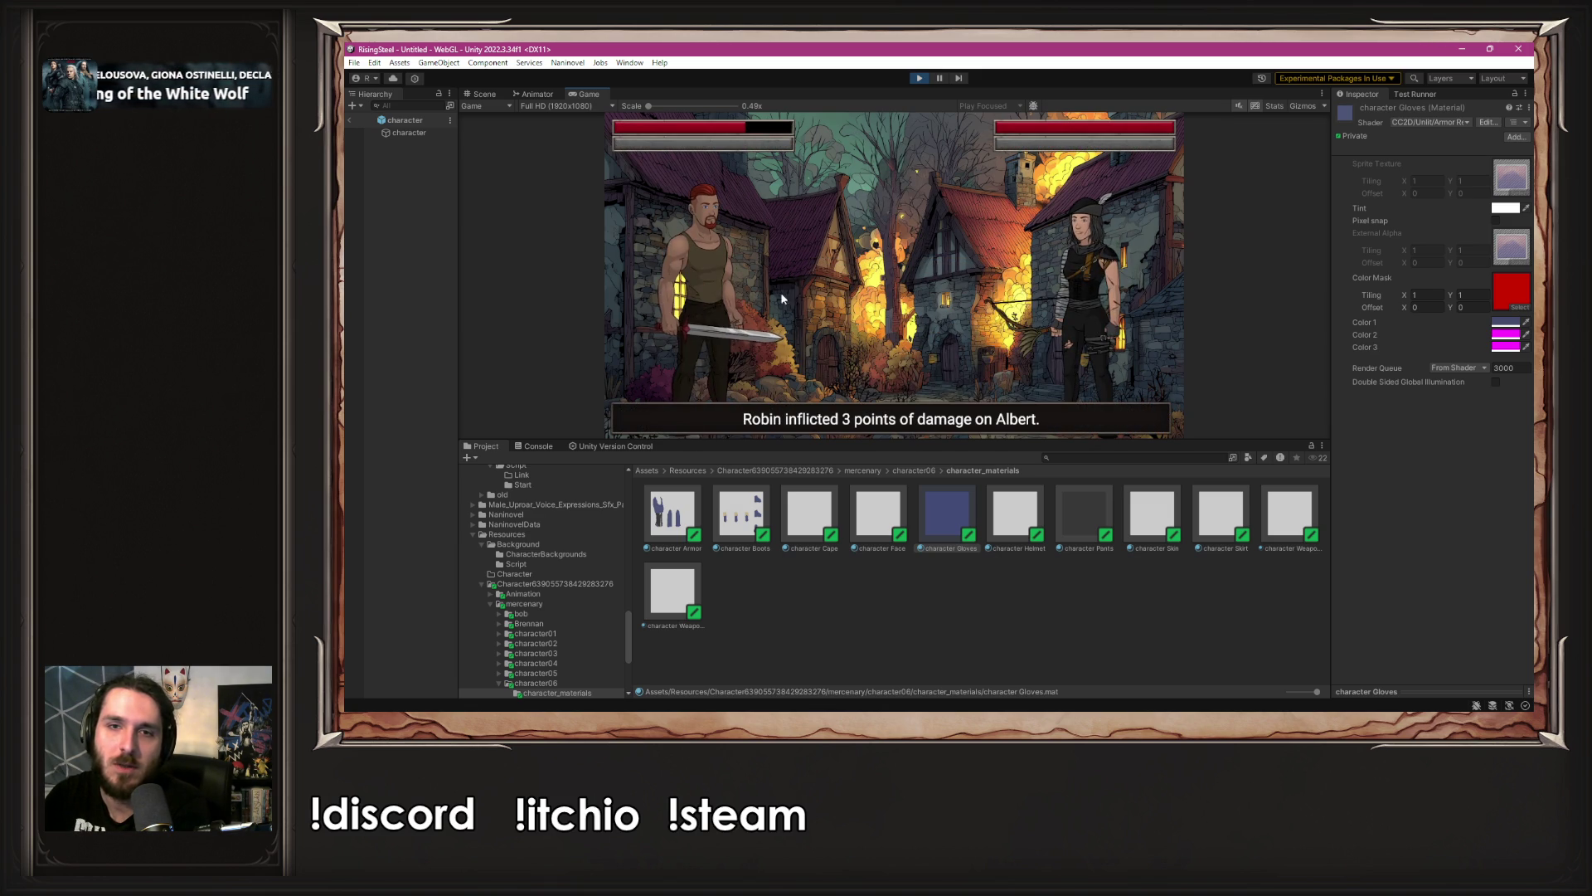
{"action": "left_click", "coordinate": [735, 302]}
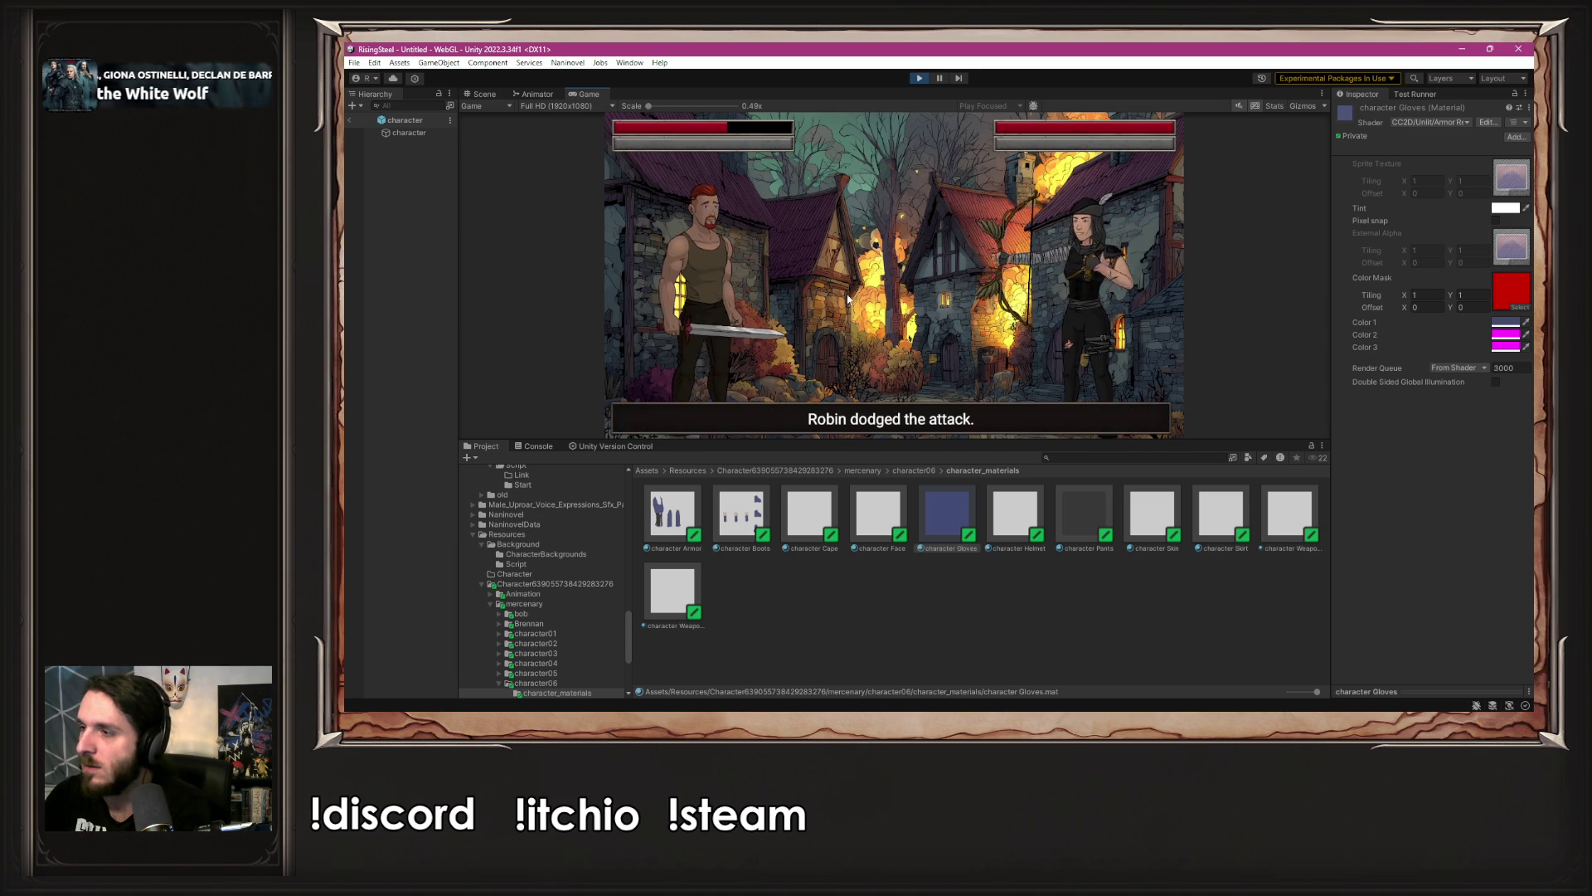
{"action": "left_click", "coordinate": [706, 311]}
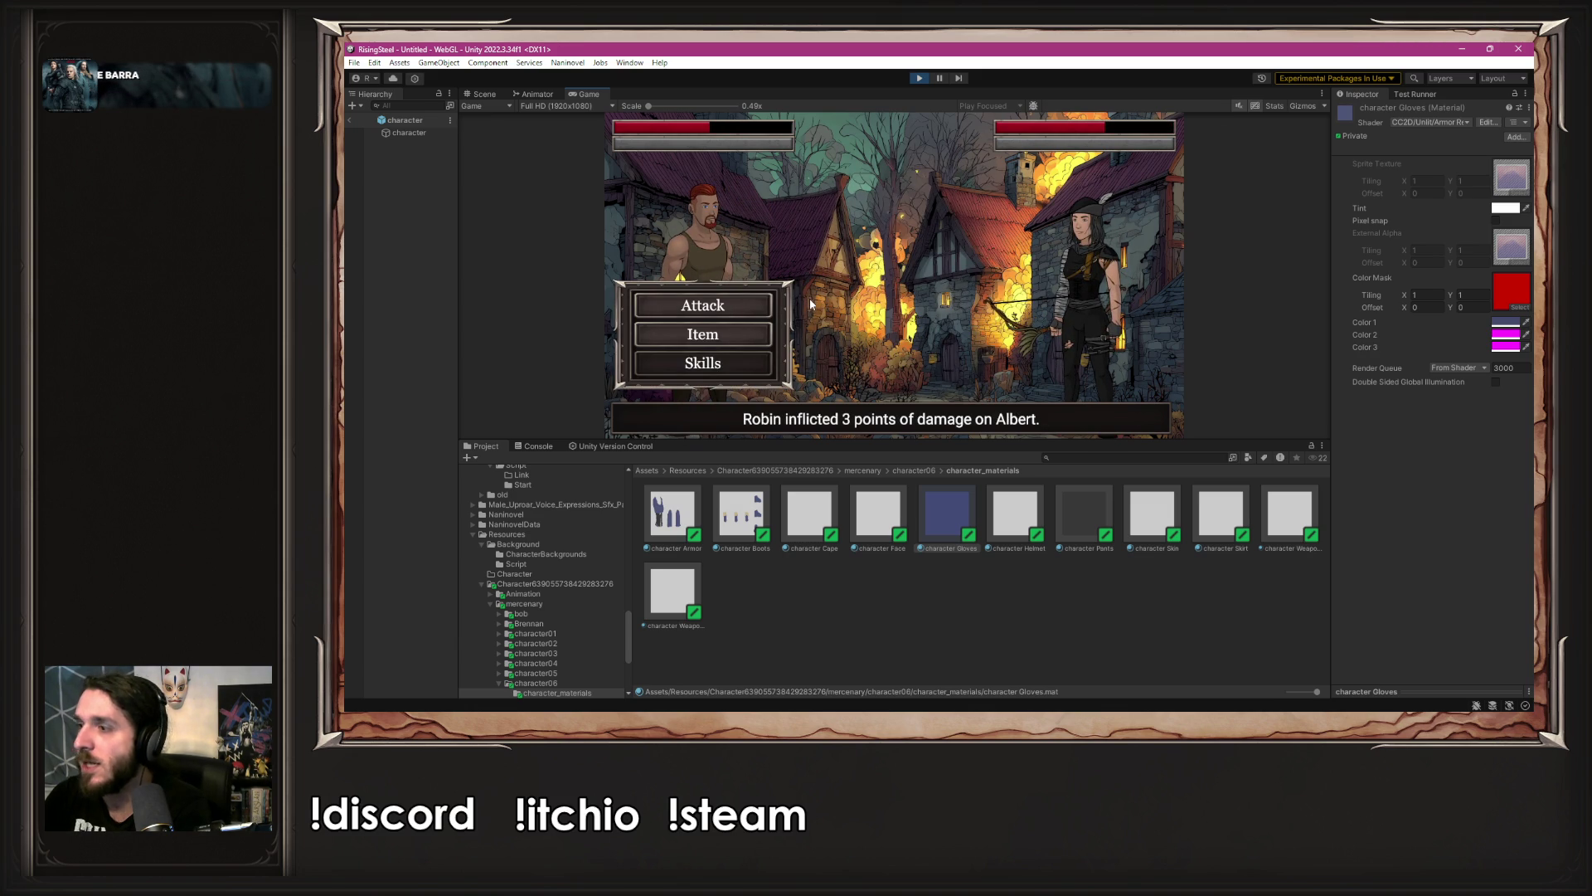
{"action": "left_click", "coordinate": [651, 309]}
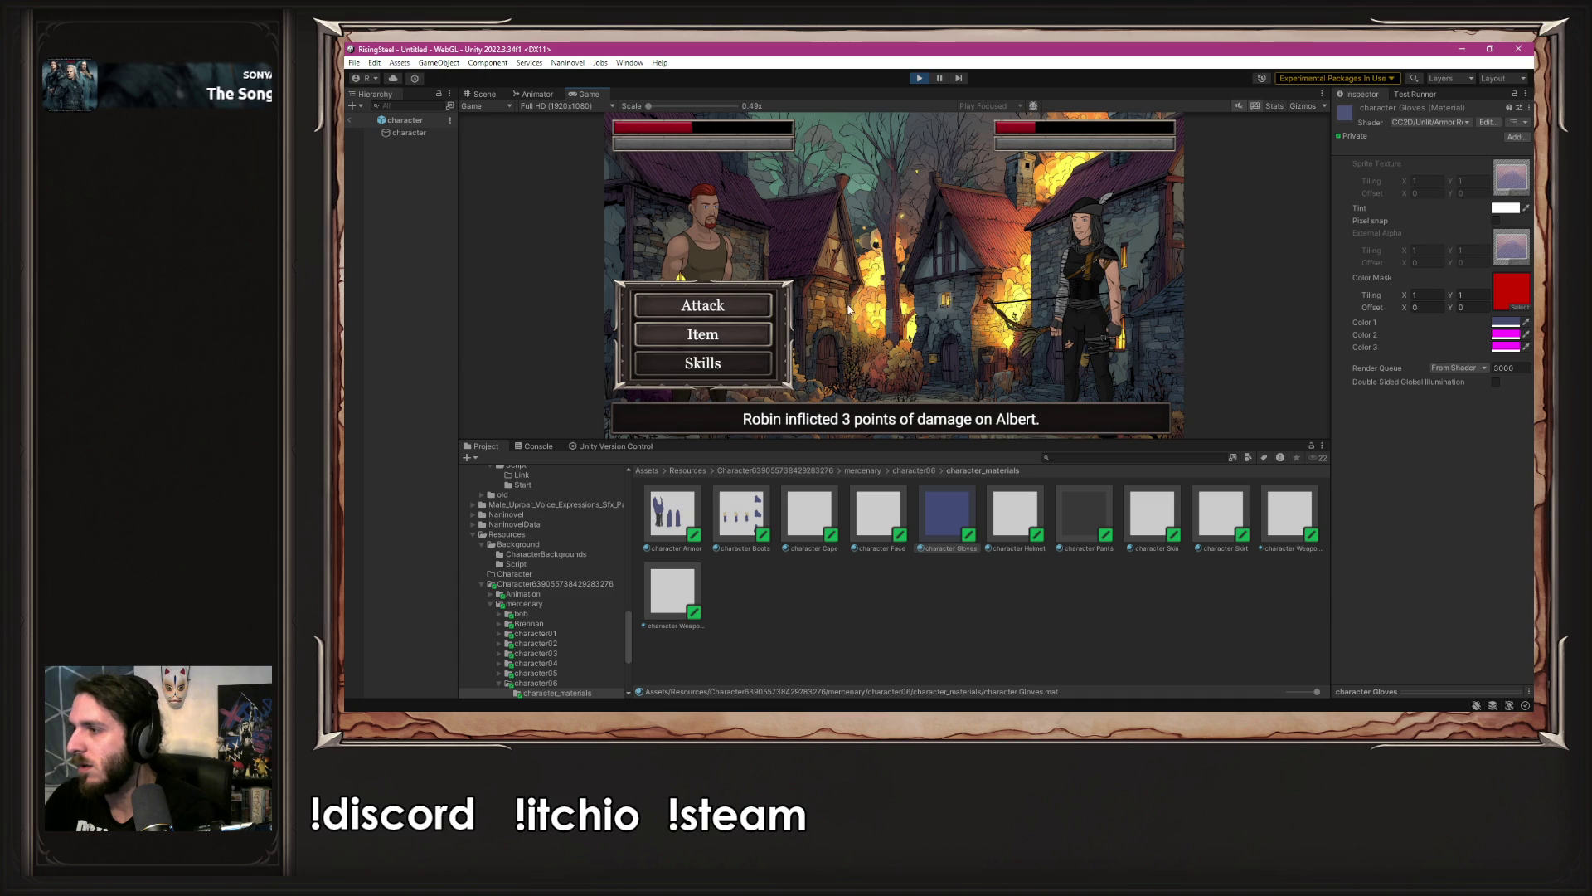
{"action": "left_click", "coordinate": [769, 303]}
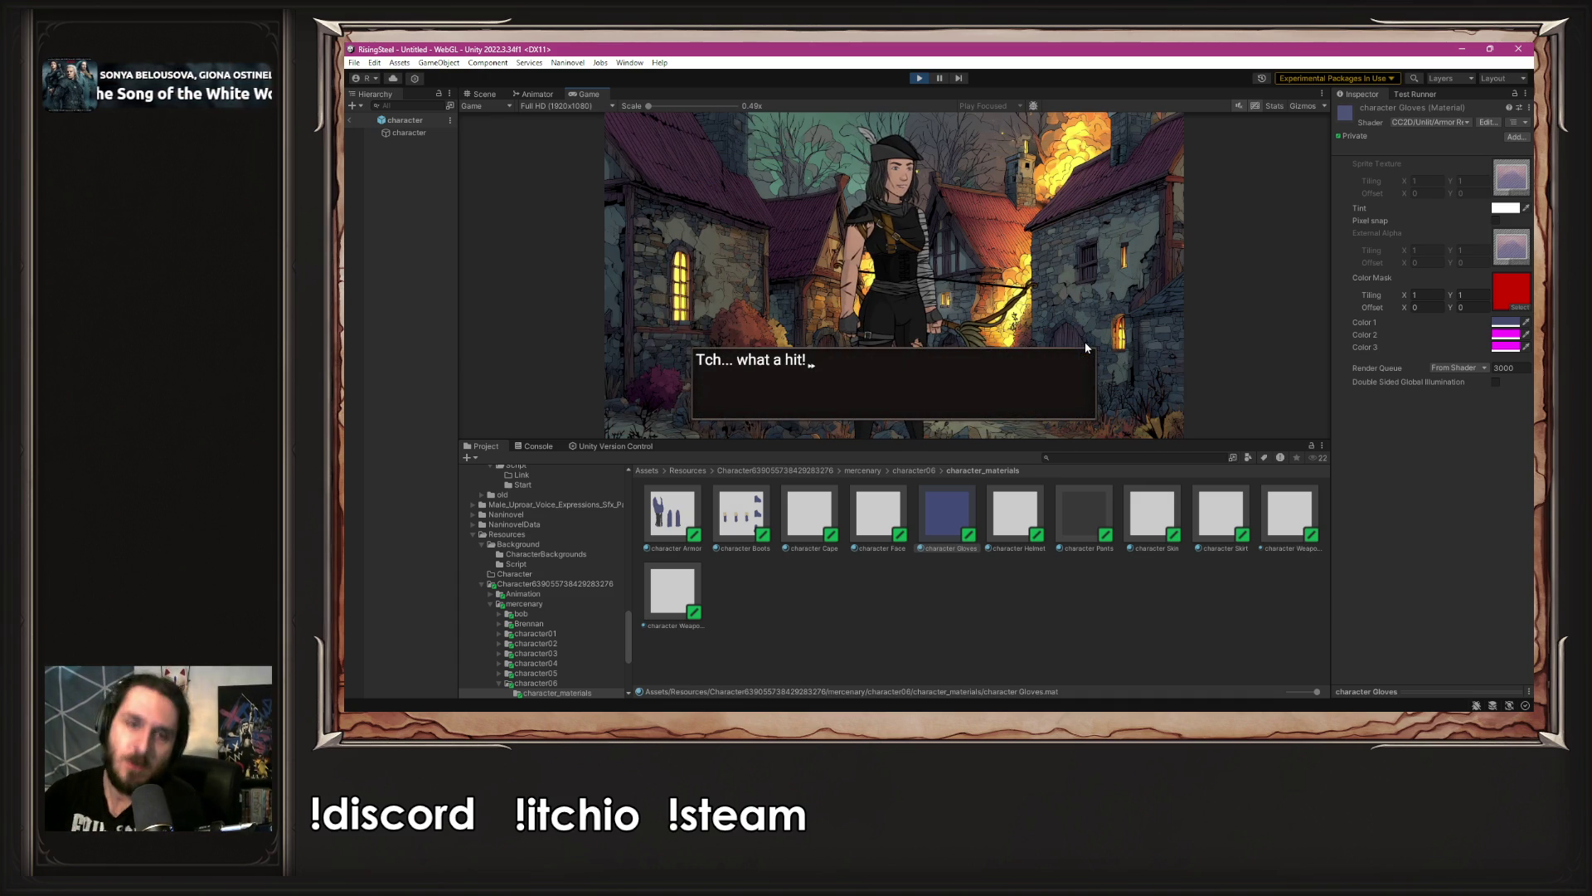
Step: Advance Robin's dialogue and choose to spare Robin
{"action": "left_click", "coordinate": [1084, 341]}
{"action": "left_click", "coordinate": [1085, 342]}
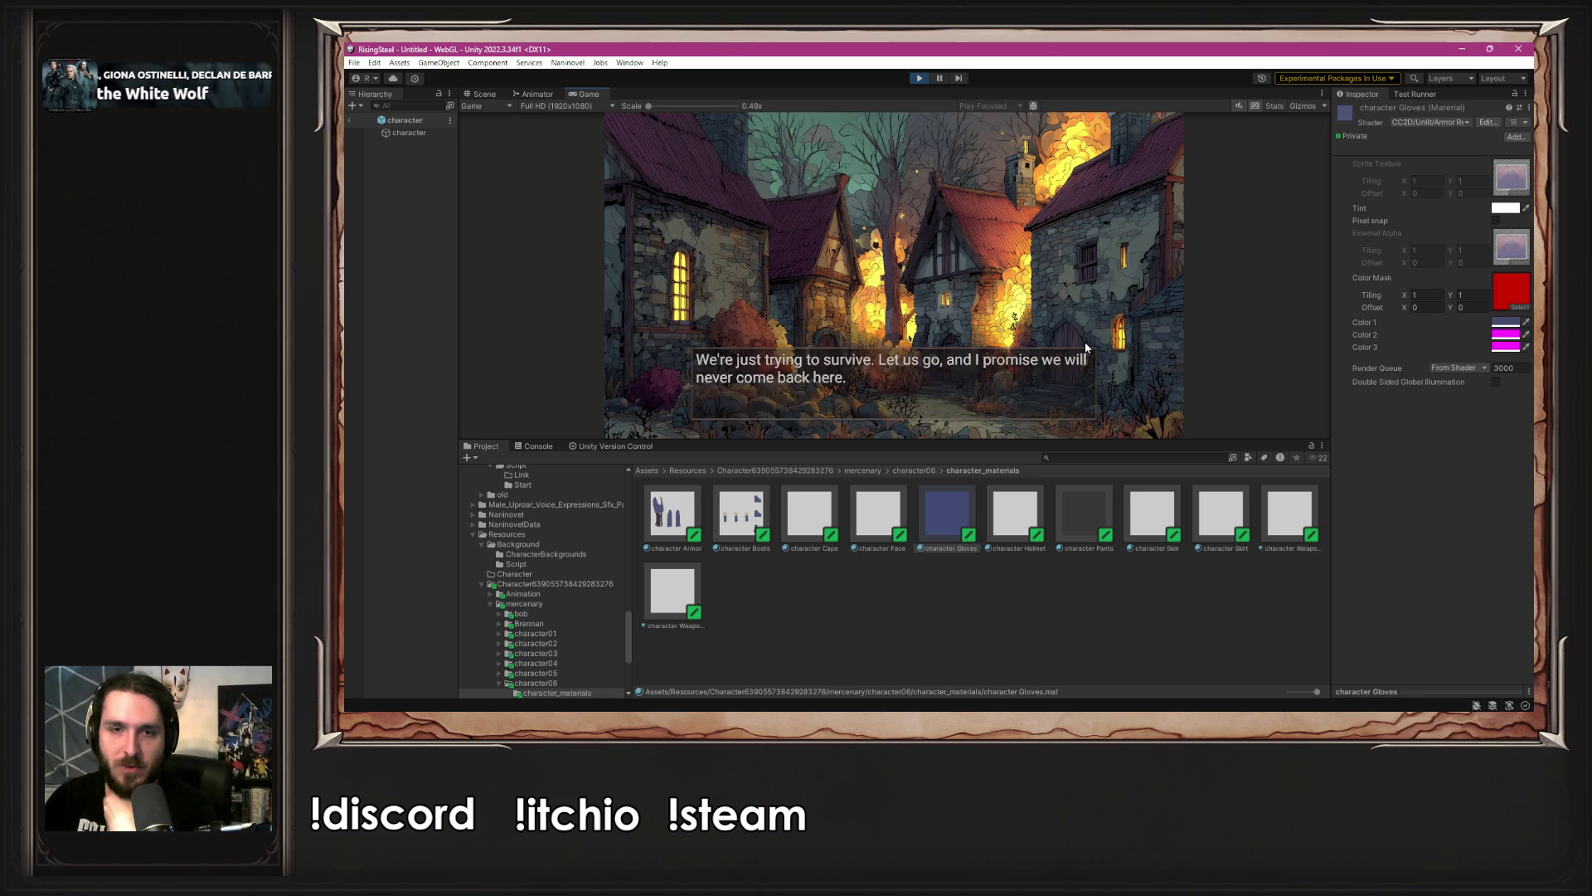
{"action": "left_click", "coordinate": [1085, 344]}
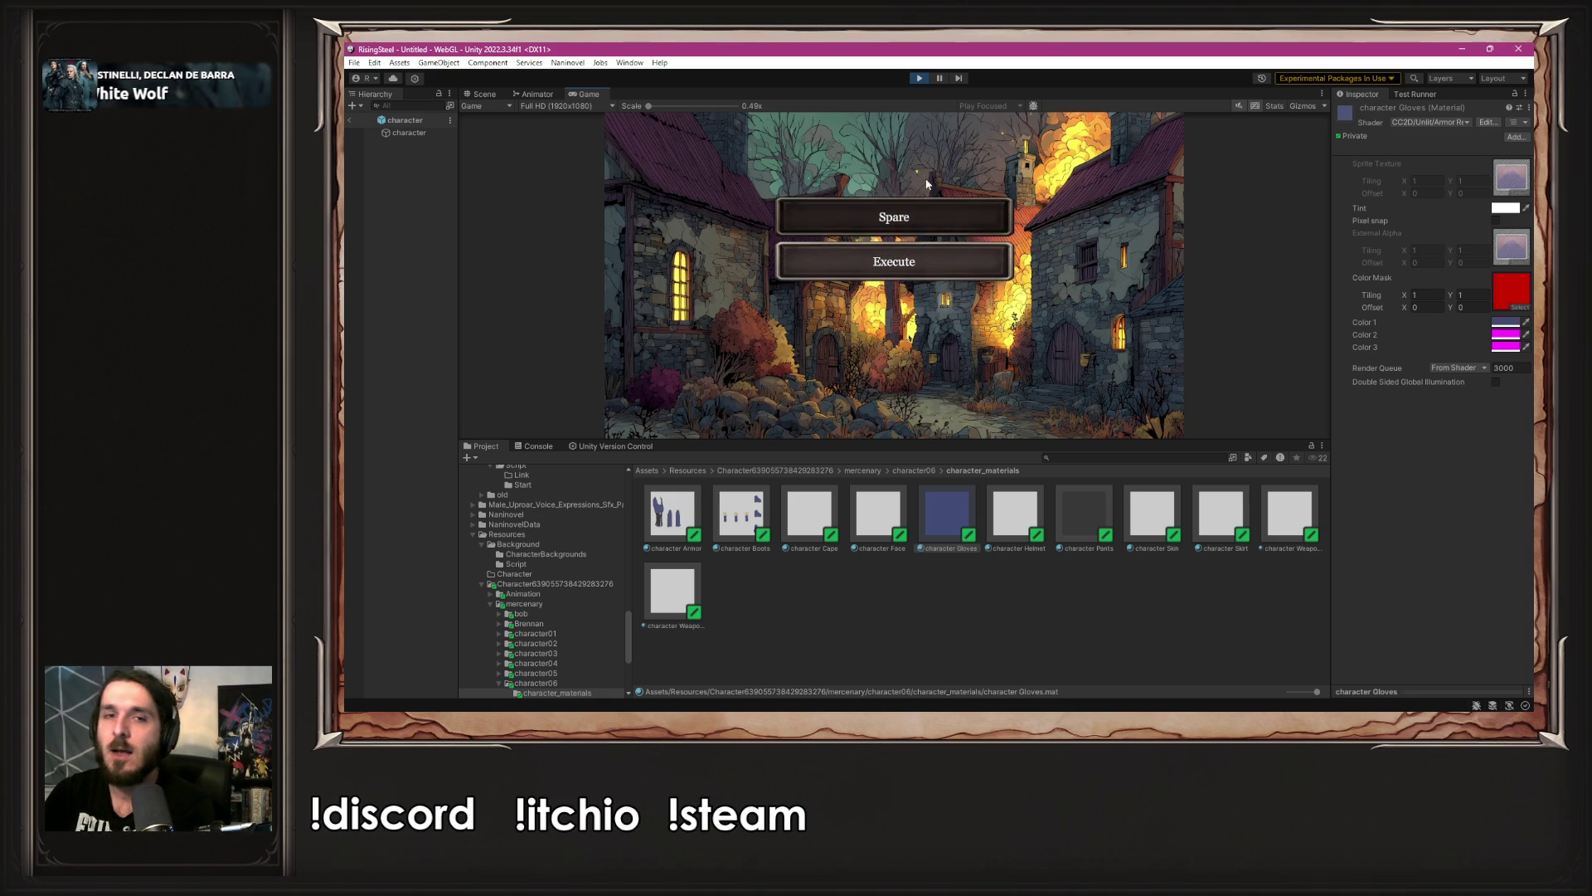
{"action": "left_click", "coordinate": [908, 211]}
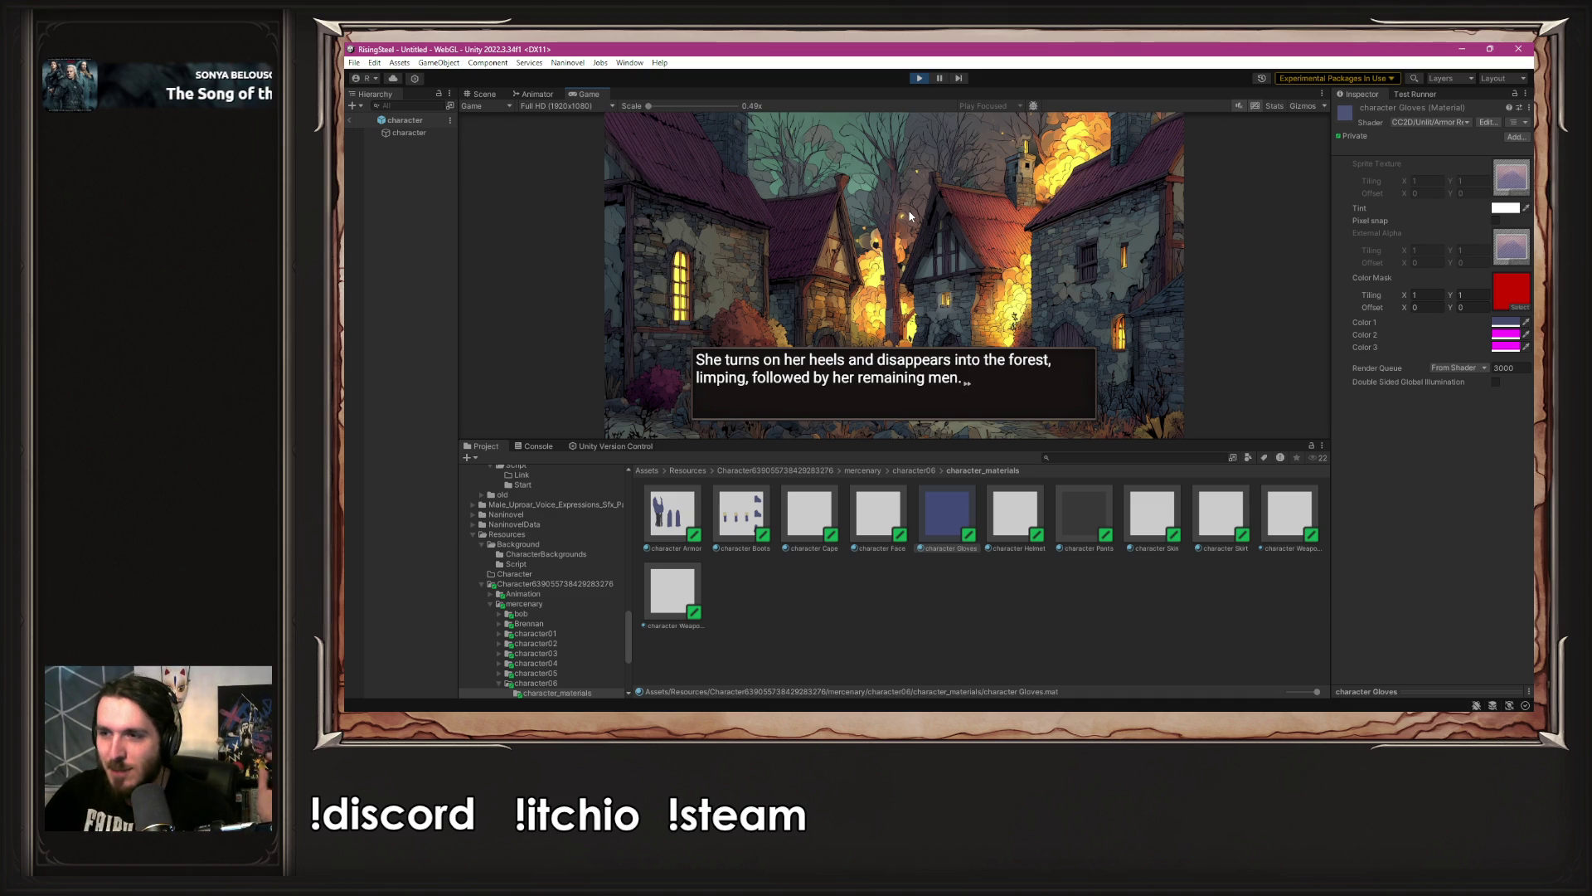
Step: Click through the narration and Brennan's and Albert's exchange until the camp loads
{"action": "left_click", "coordinate": [891, 272]}
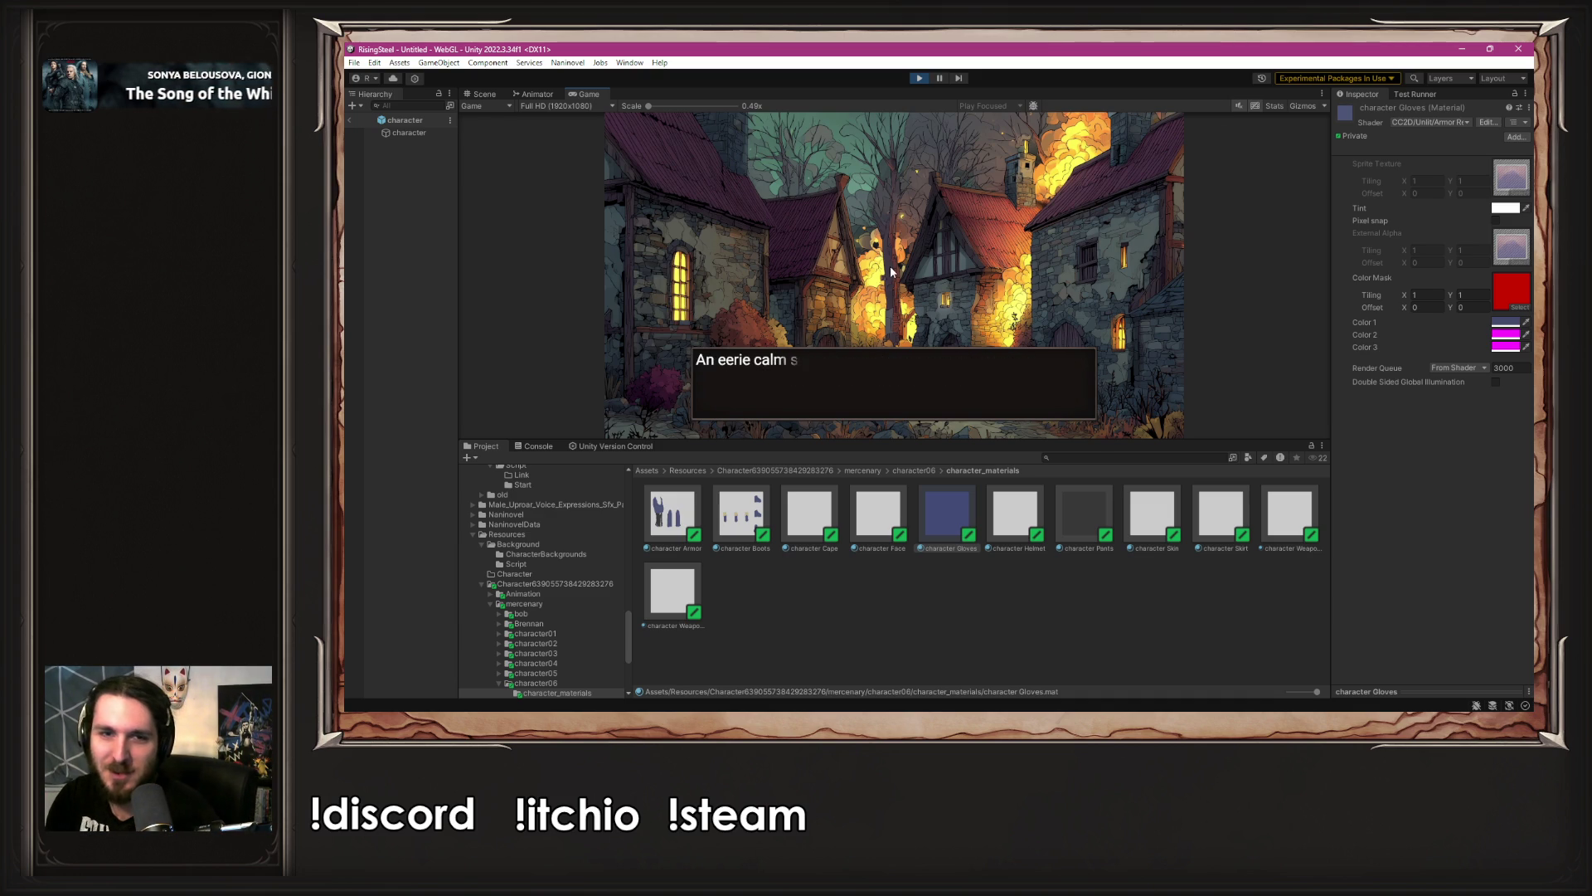
{"action": "left_click", "coordinate": [892, 272]}
{"action": "left_click", "coordinate": [892, 272]}
{"action": "left_click", "coordinate": [891, 272]}
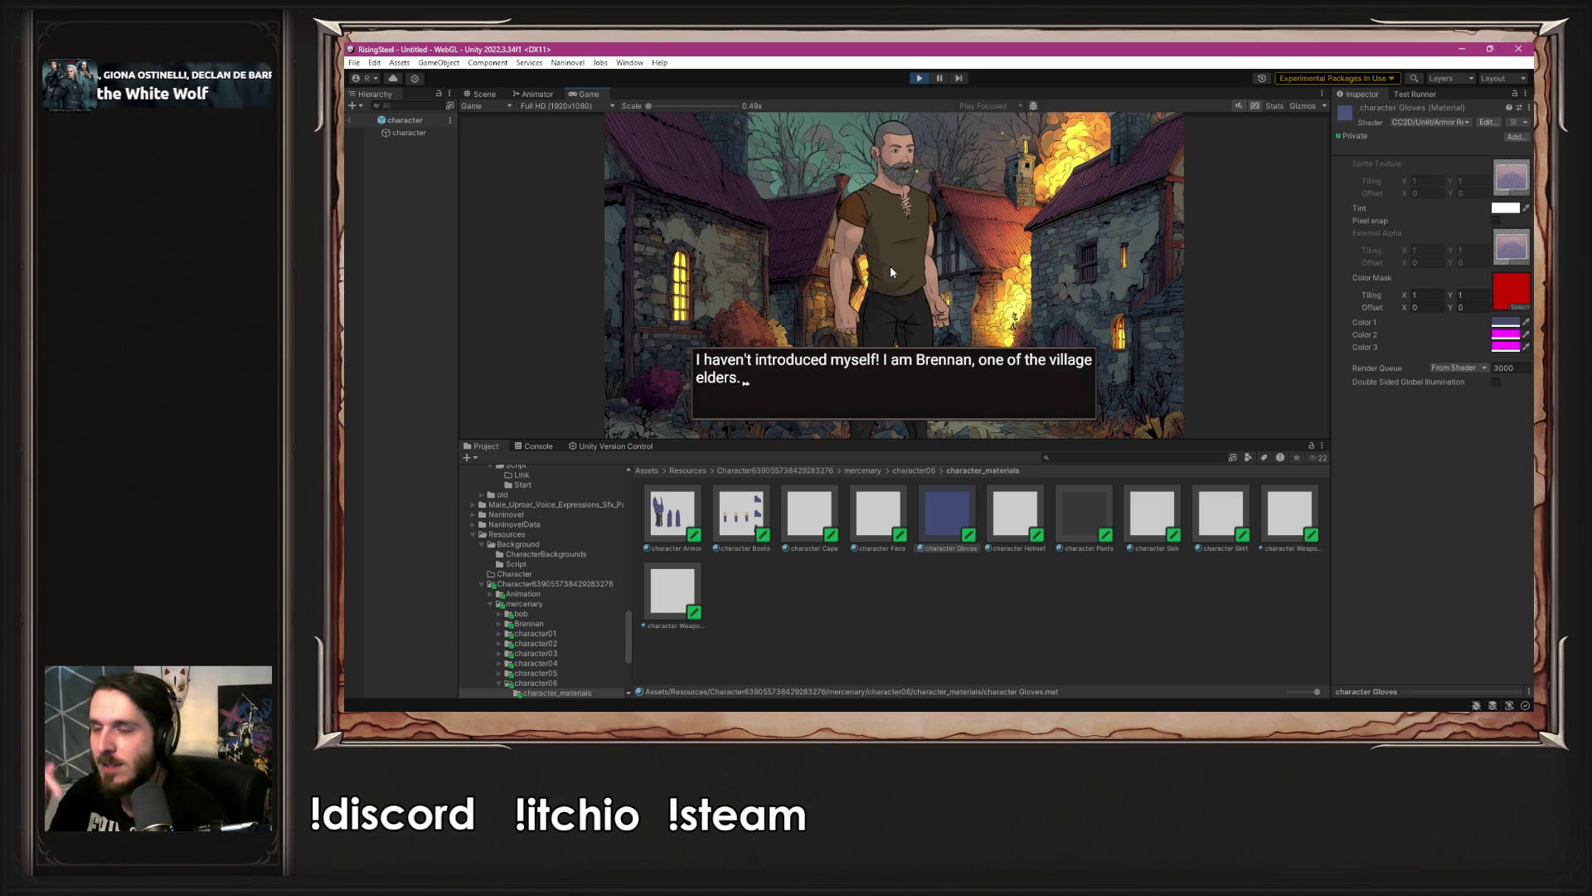
{"action": "left_click", "coordinate": [851, 270]}
{"action": "left_click", "coordinate": [850, 270]}
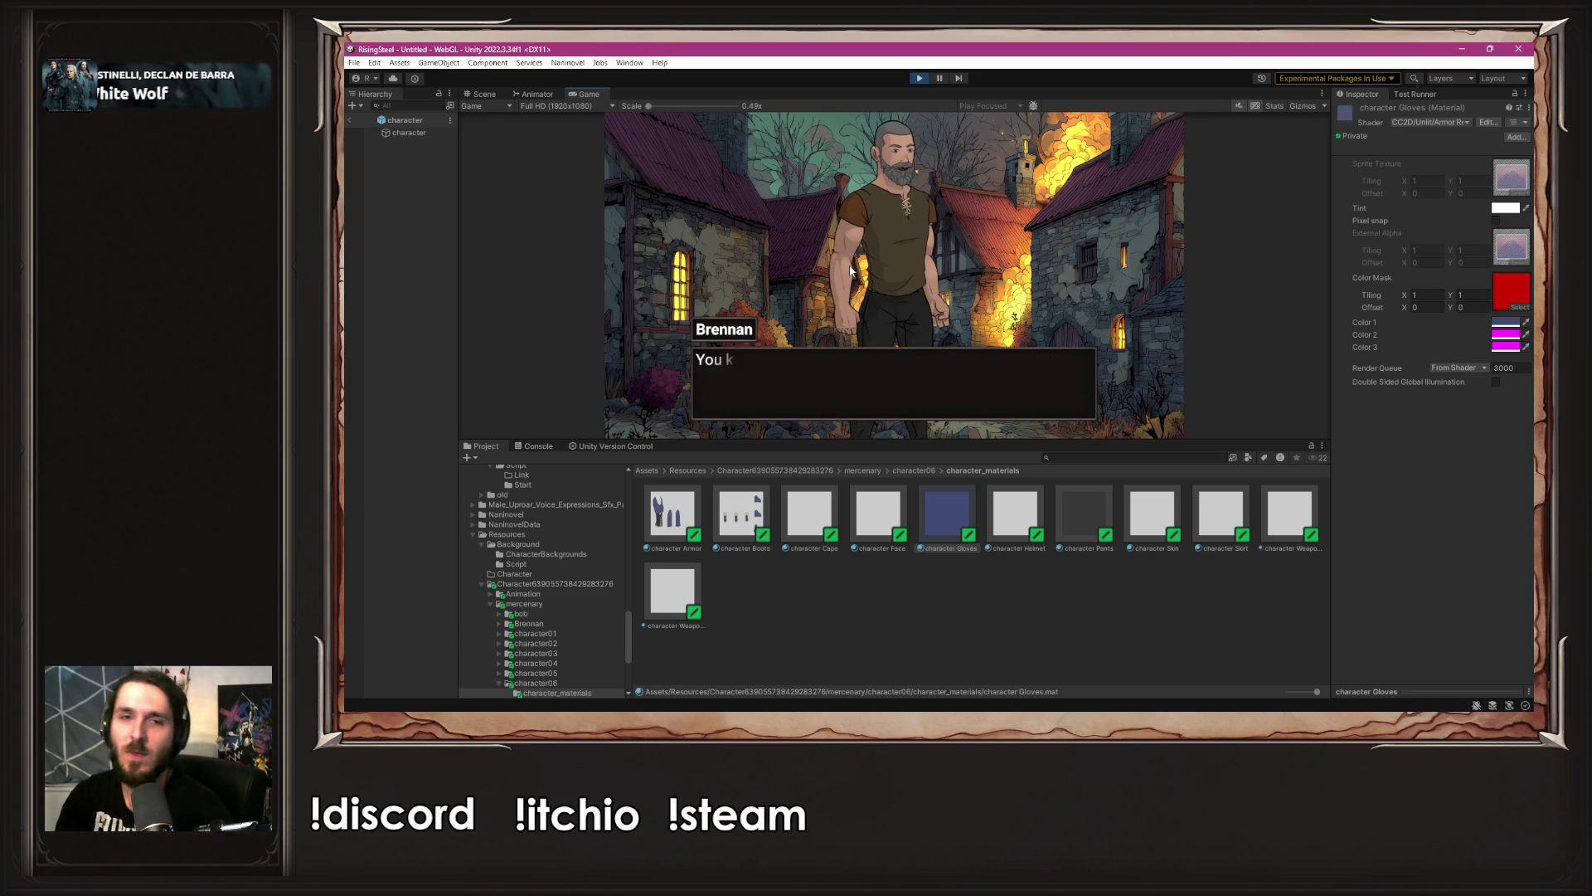
{"action": "left_click", "coordinate": [850, 270]}
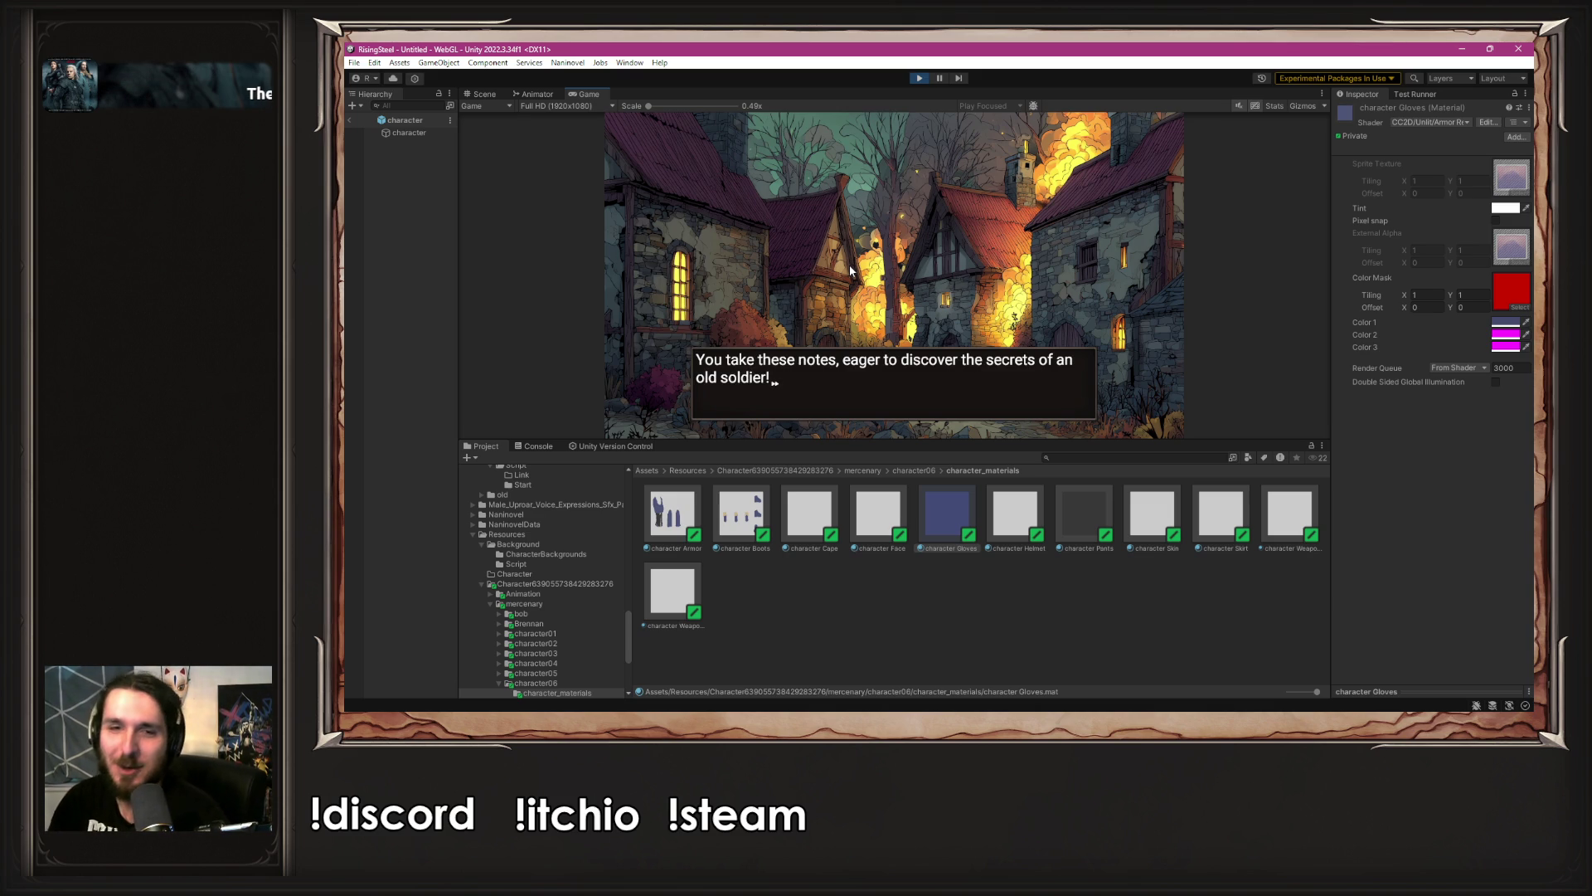
{"action": "left_click", "coordinate": [849, 266]}
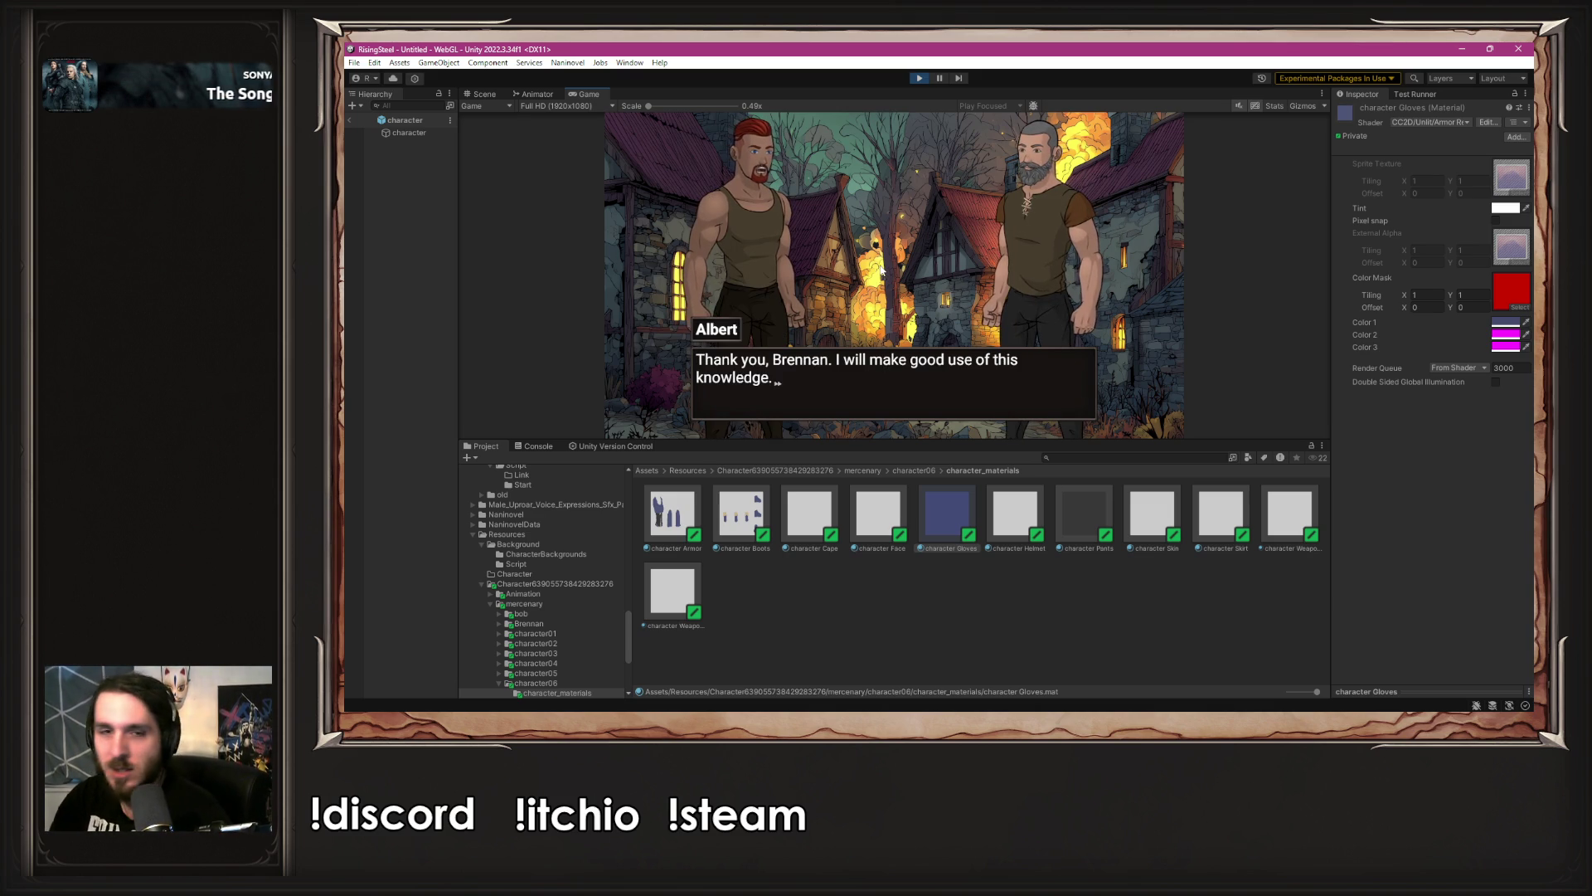
{"action": "left_click", "coordinate": [884, 273]}
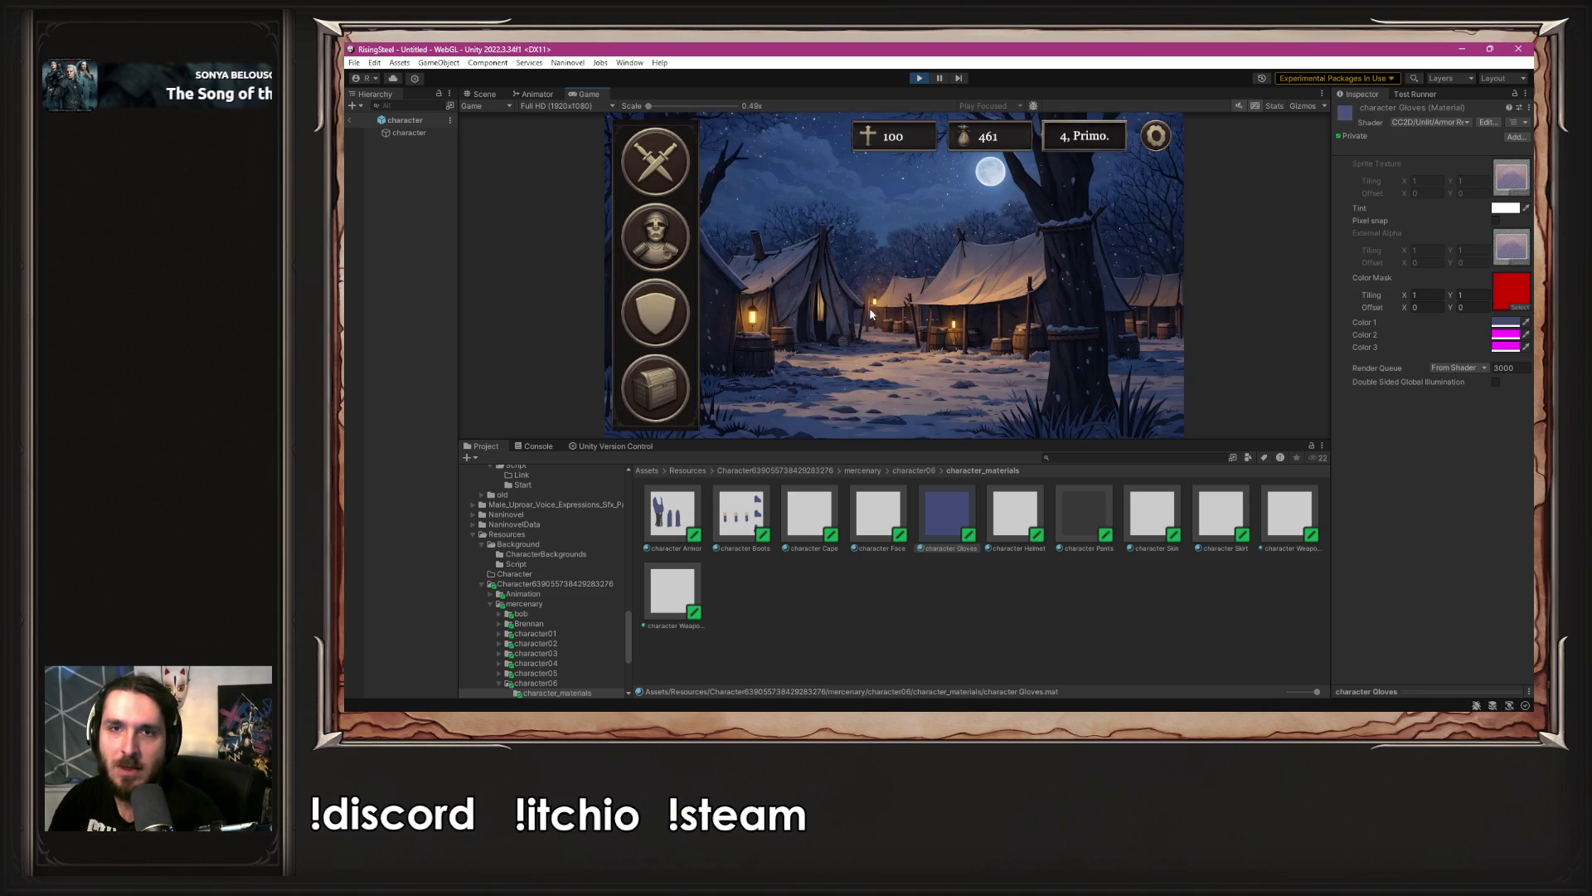
Step: Change Albert's class to Soldier on his Recruitment card, then close both panels back to camp
{"action": "left_click", "coordinate": [669, 324]}
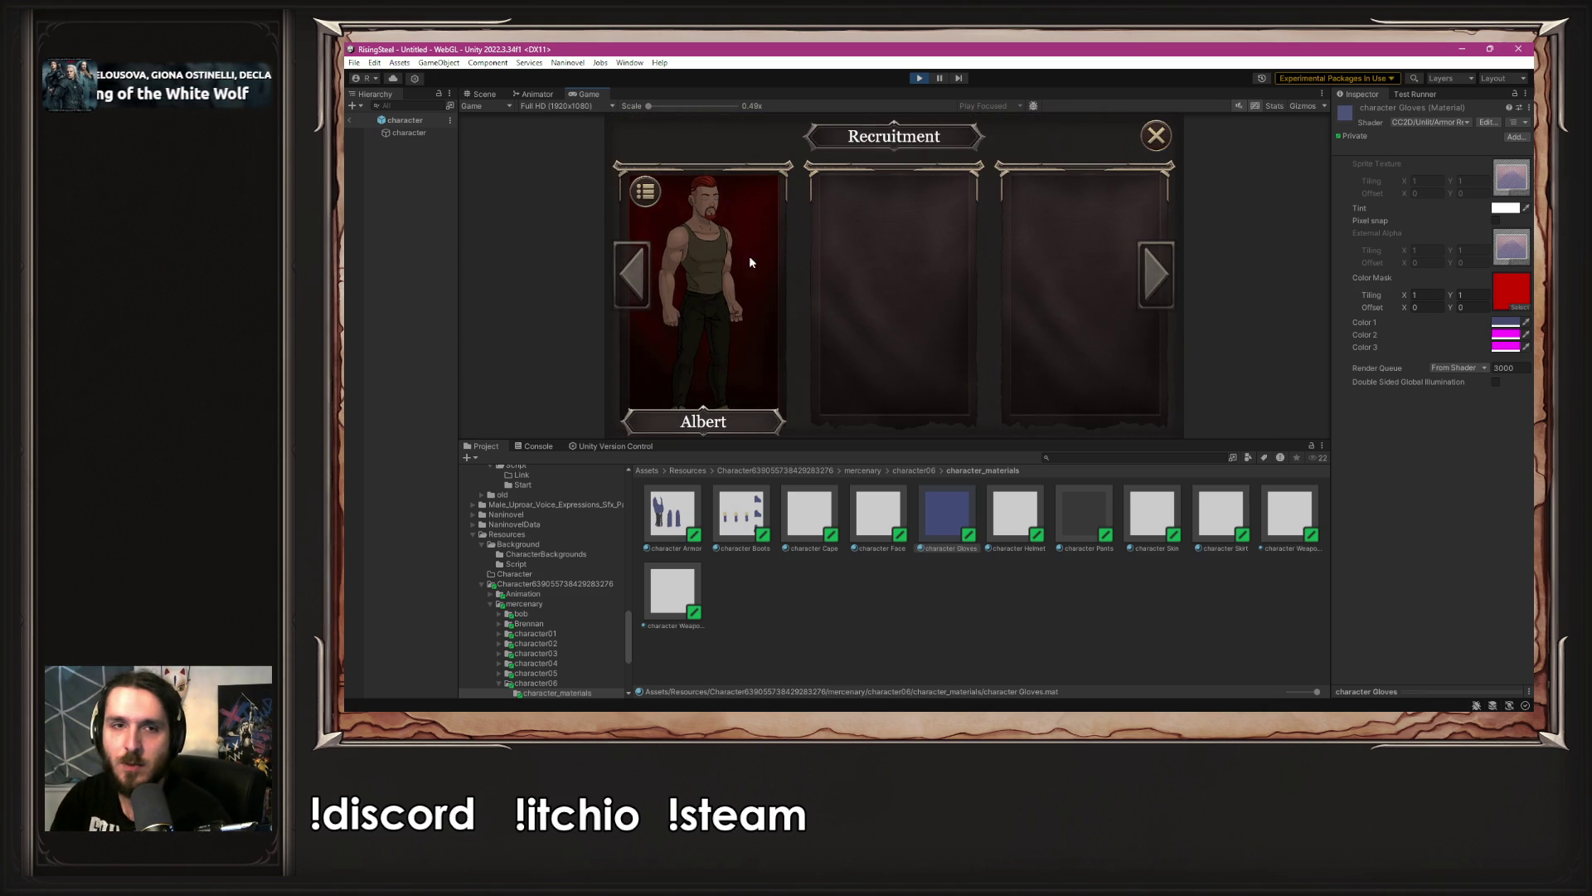
{"action": "left_click", "coordinate": [738, 286]}
{"action": "left_click", "coordinate": [670, 171]}
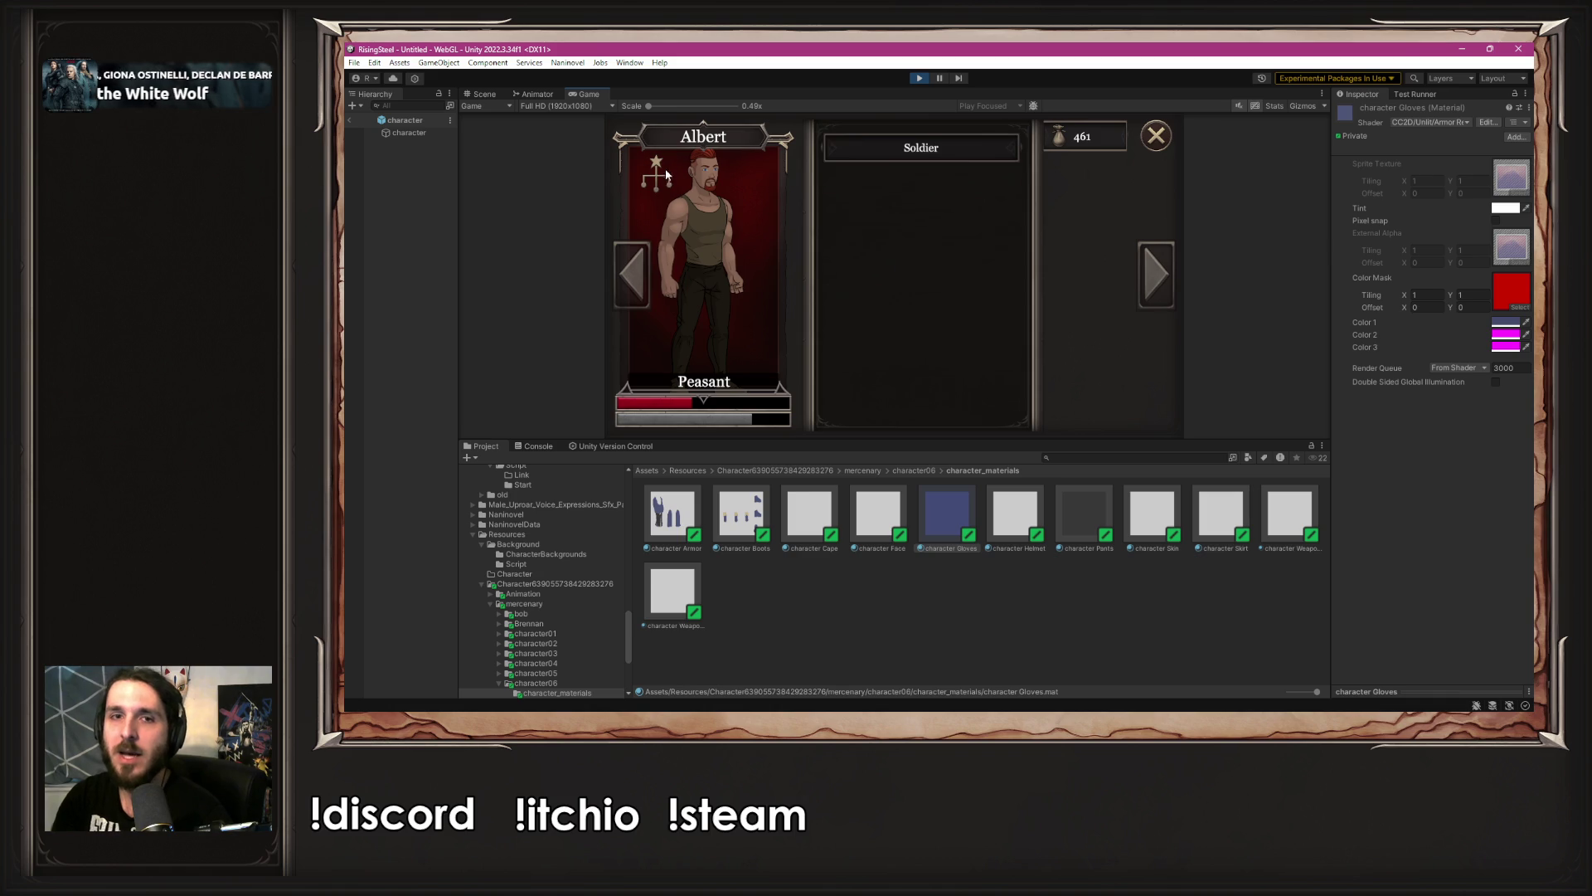
{"action": "left_click", "coordinate": [918, 211]}
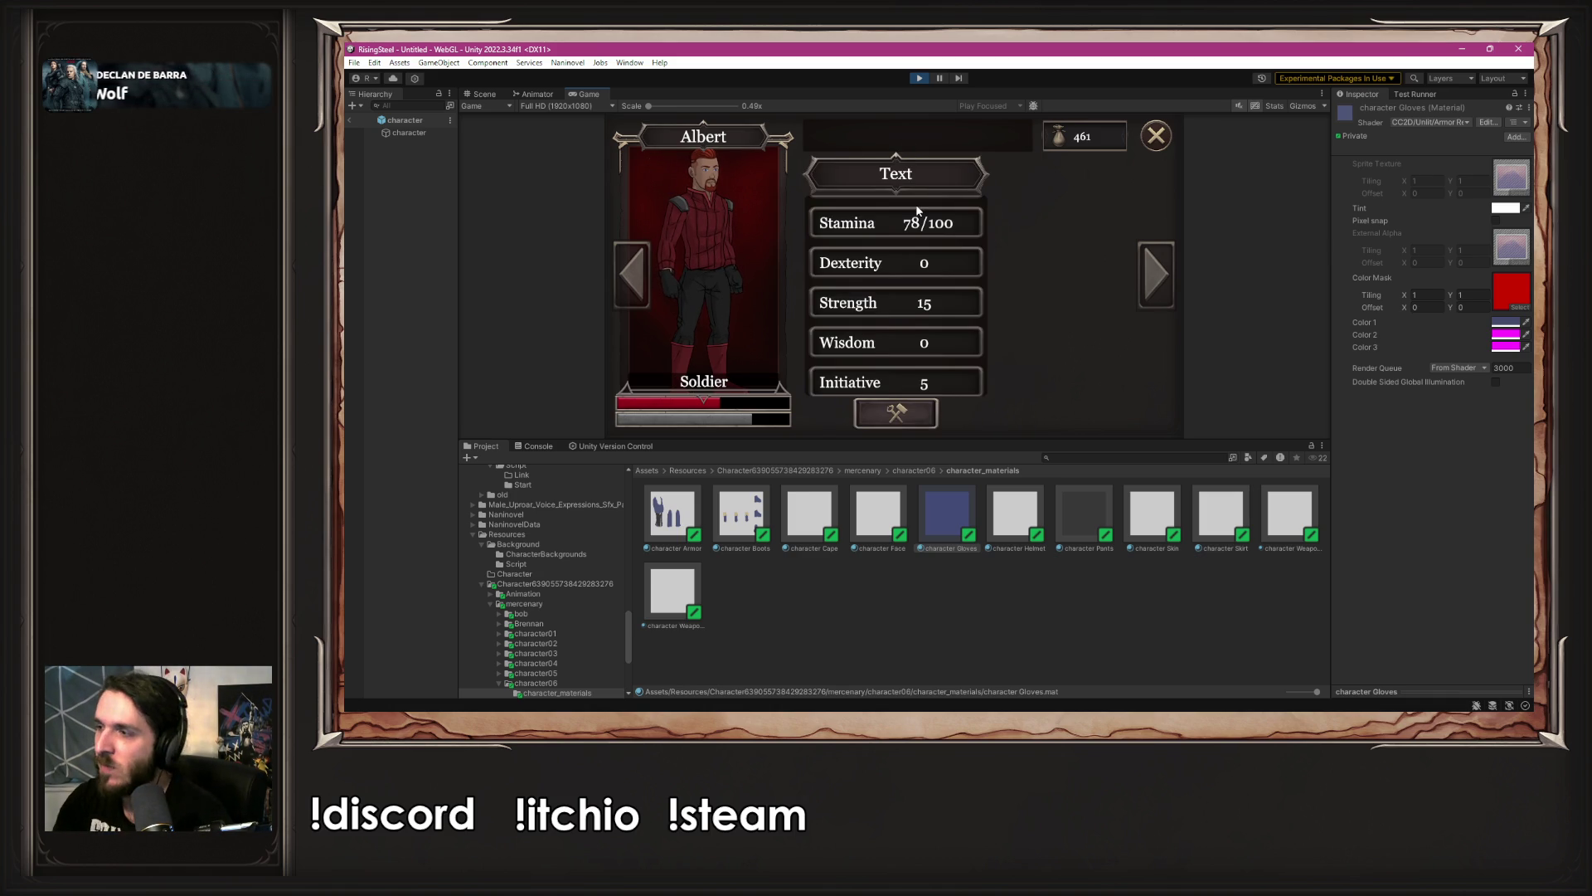
{"action": "left_click", "coordinate": [1144, 144]}
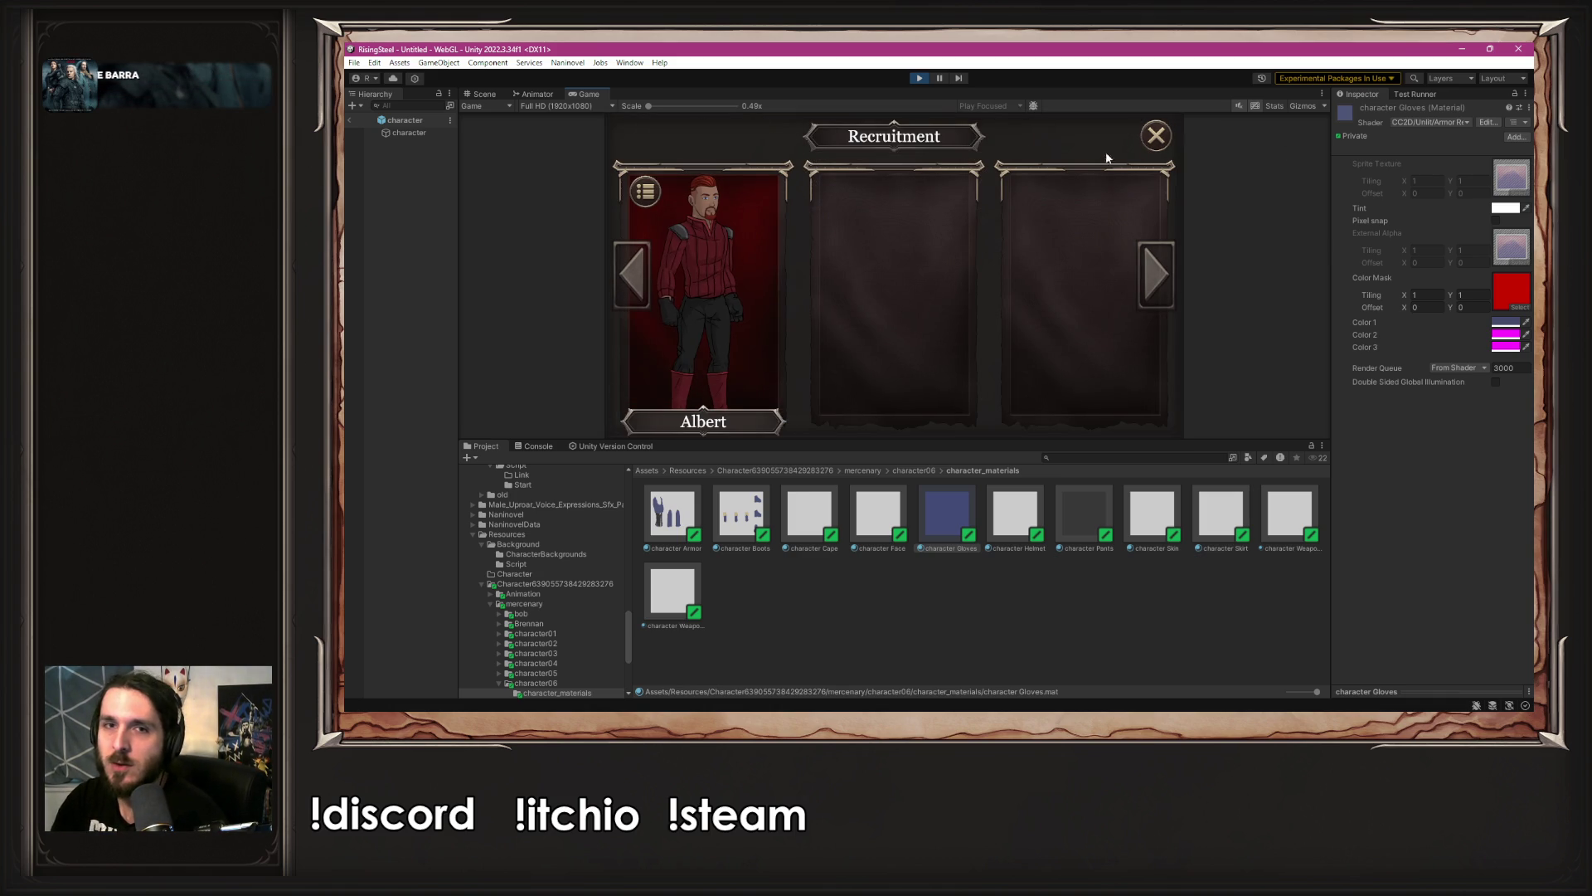
{"action": "left_click", "coordinate": [1156, 137]}
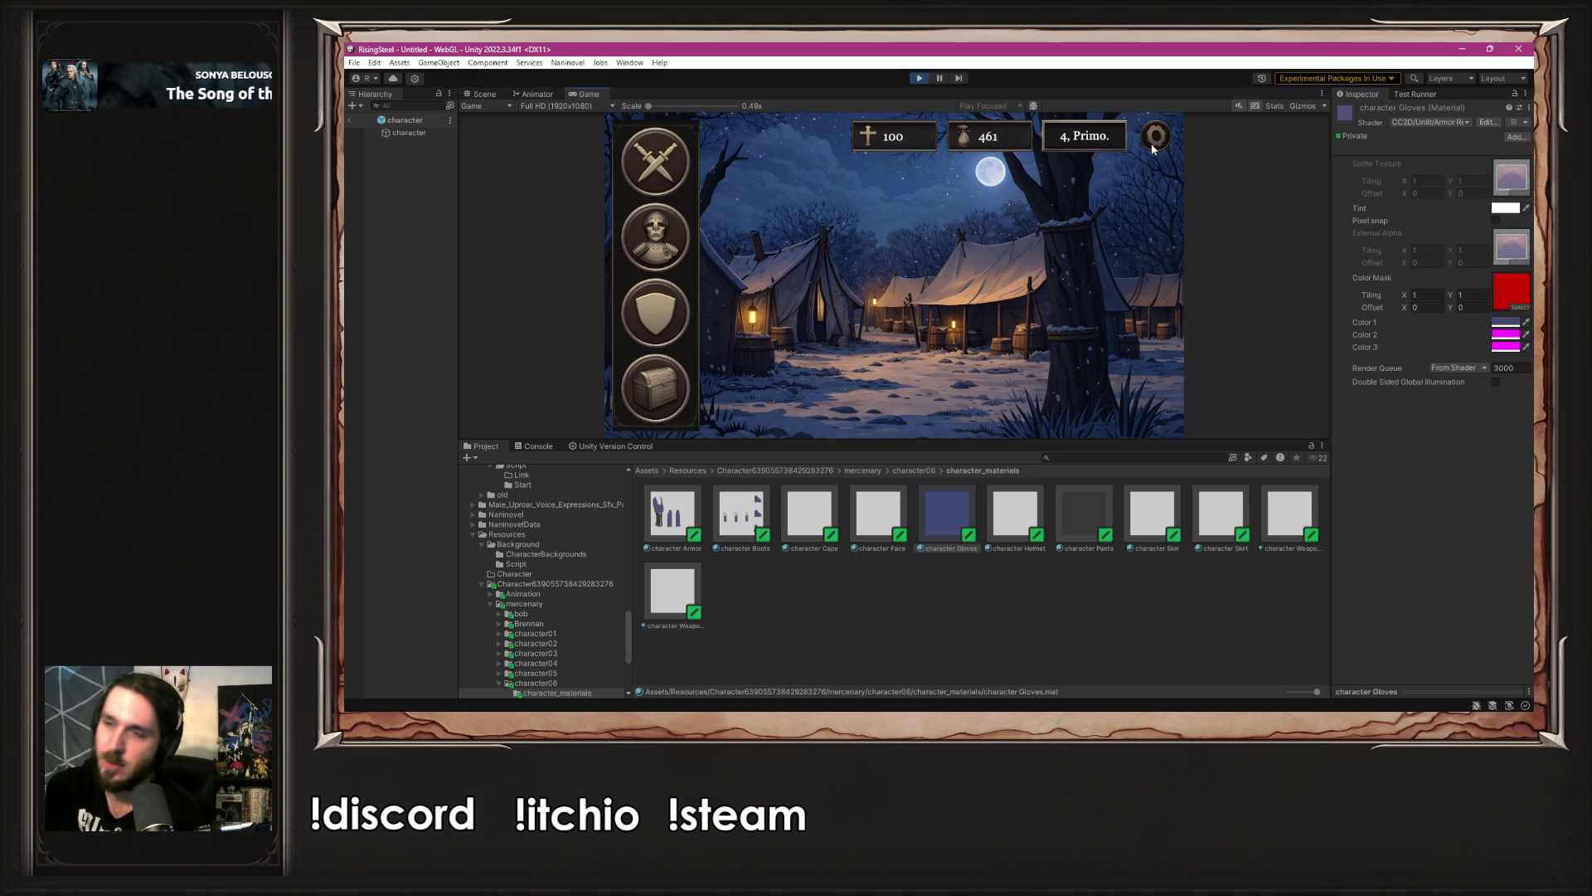
Step: Start an Arena battle from the battle selection
{"action": "left_click", "coordinate": [674, 152]}
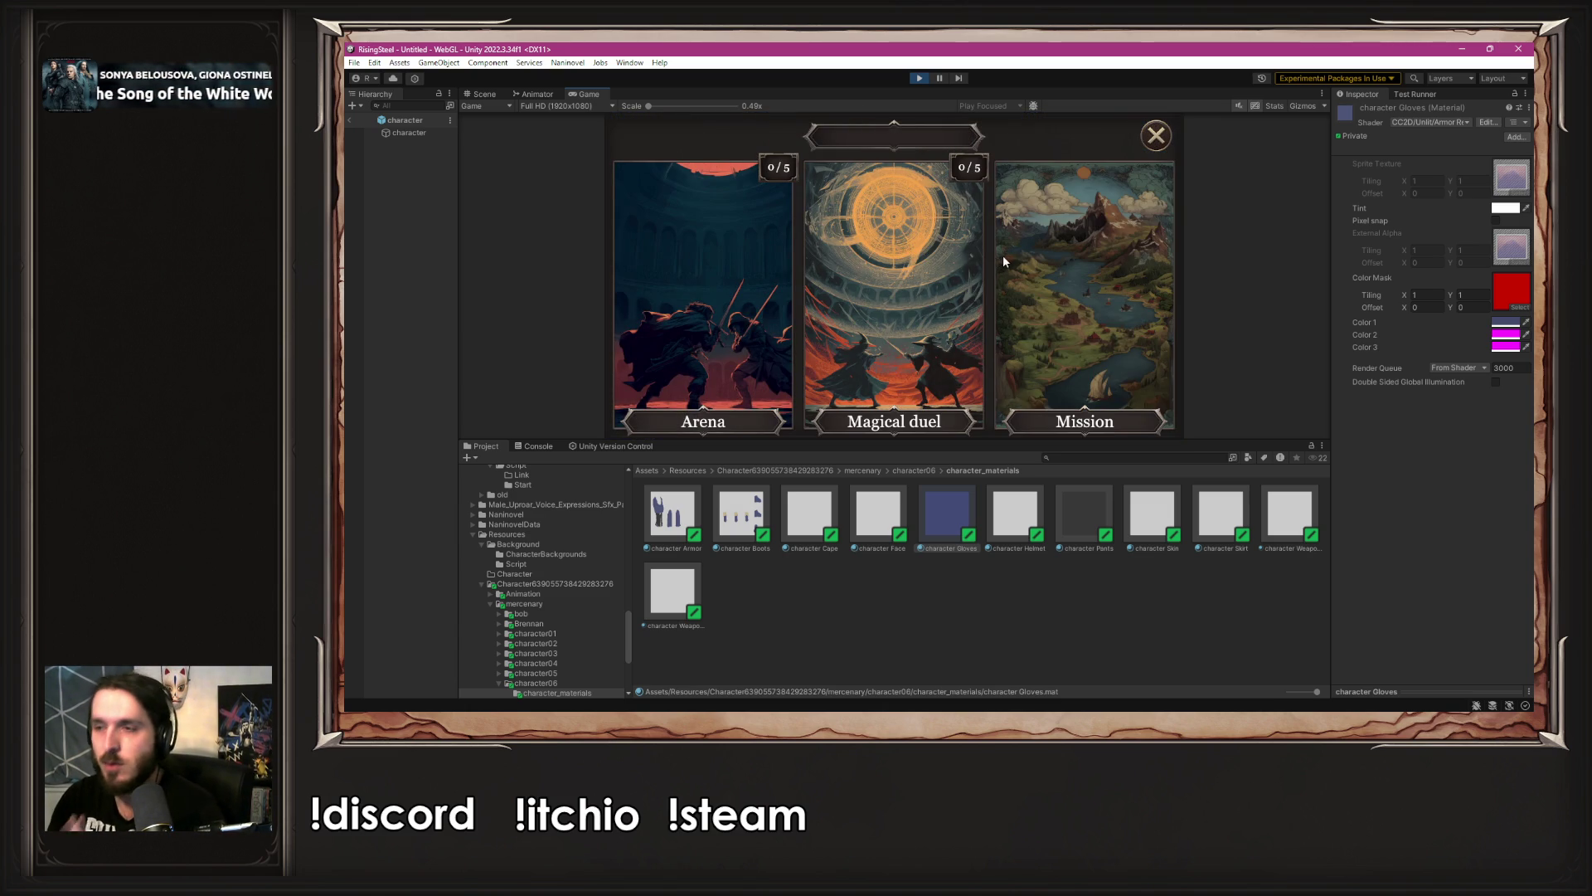
{"action": "left_click", "coordinate": [773, 263]}
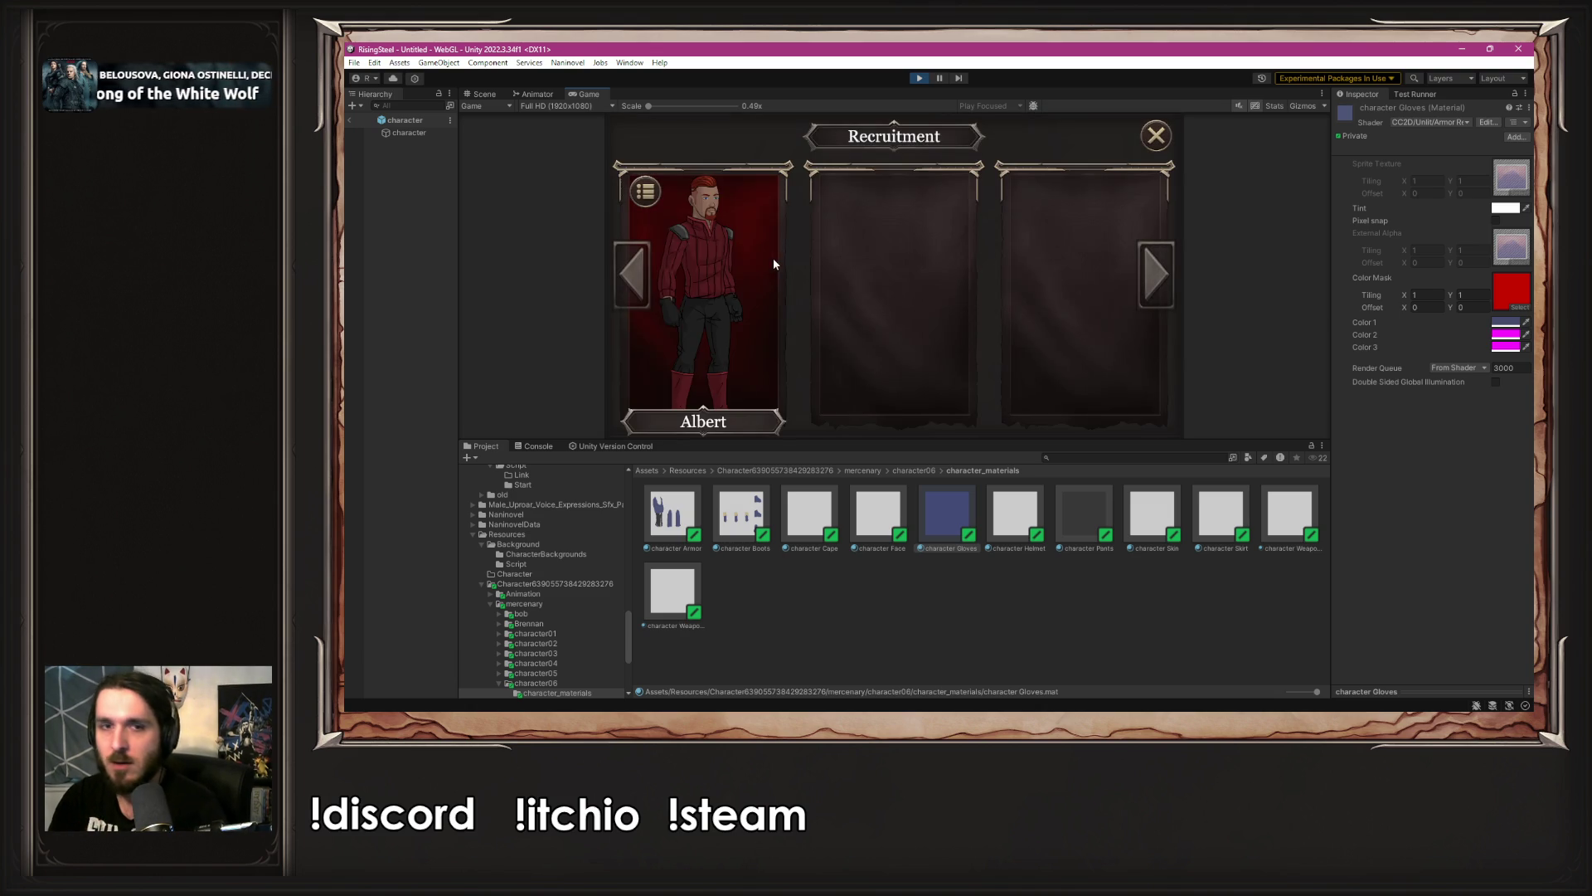
{"action": "left_click", "coordinate": [730, 261]}
{"action": "left_click", "coordinate": [920, 284]}
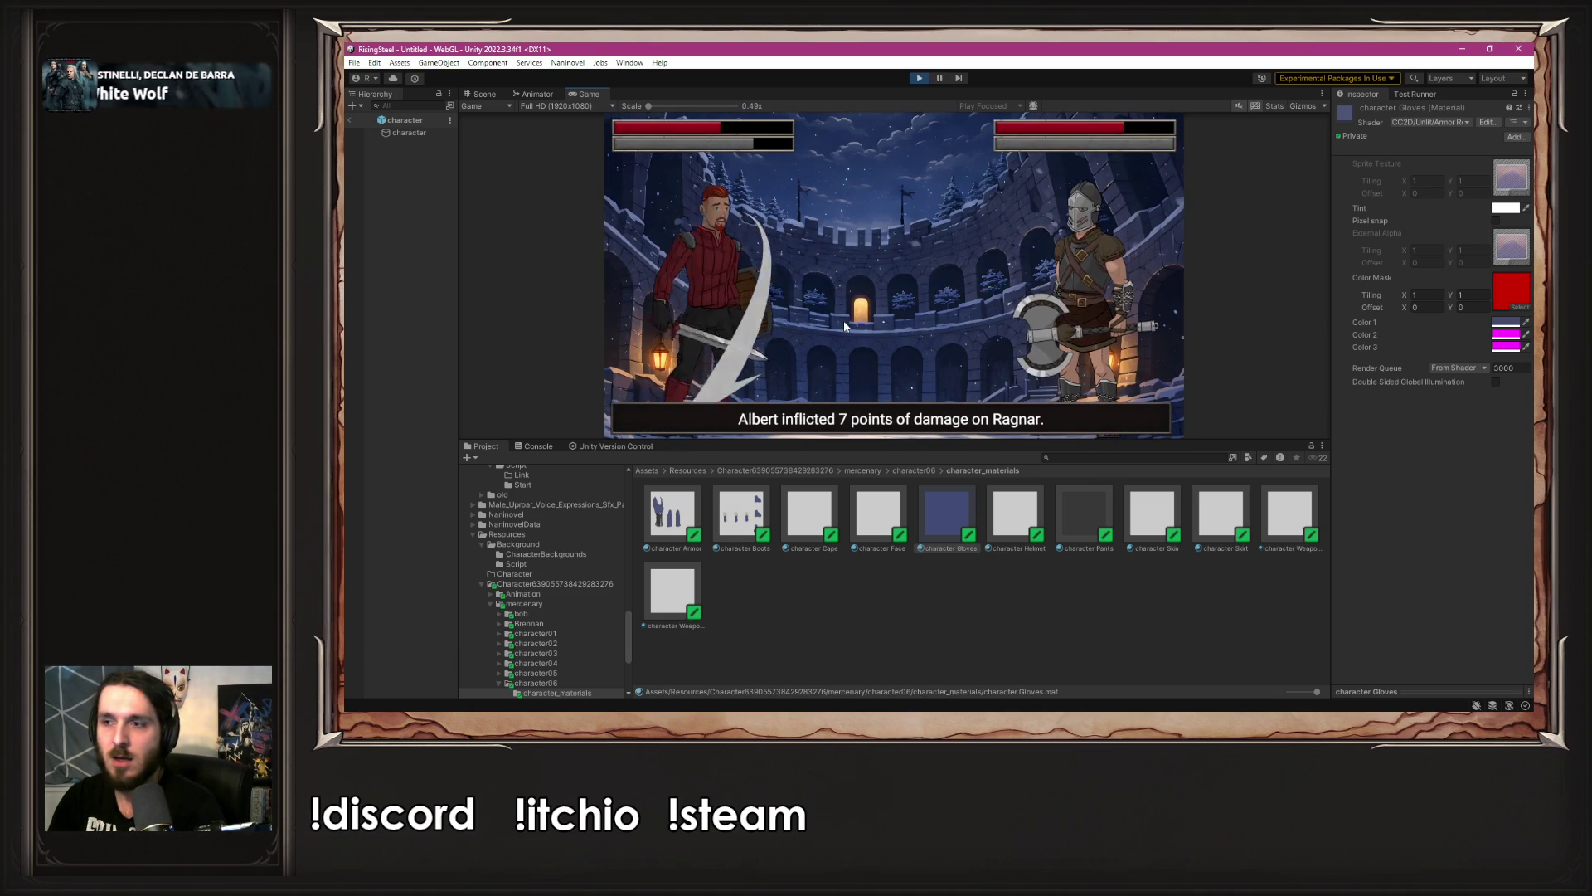
Step: Win the arena fight with a final attack, finish it for 70 gold, and exit play mode
{"action": "left_click", "coordinate": [714, 316]}
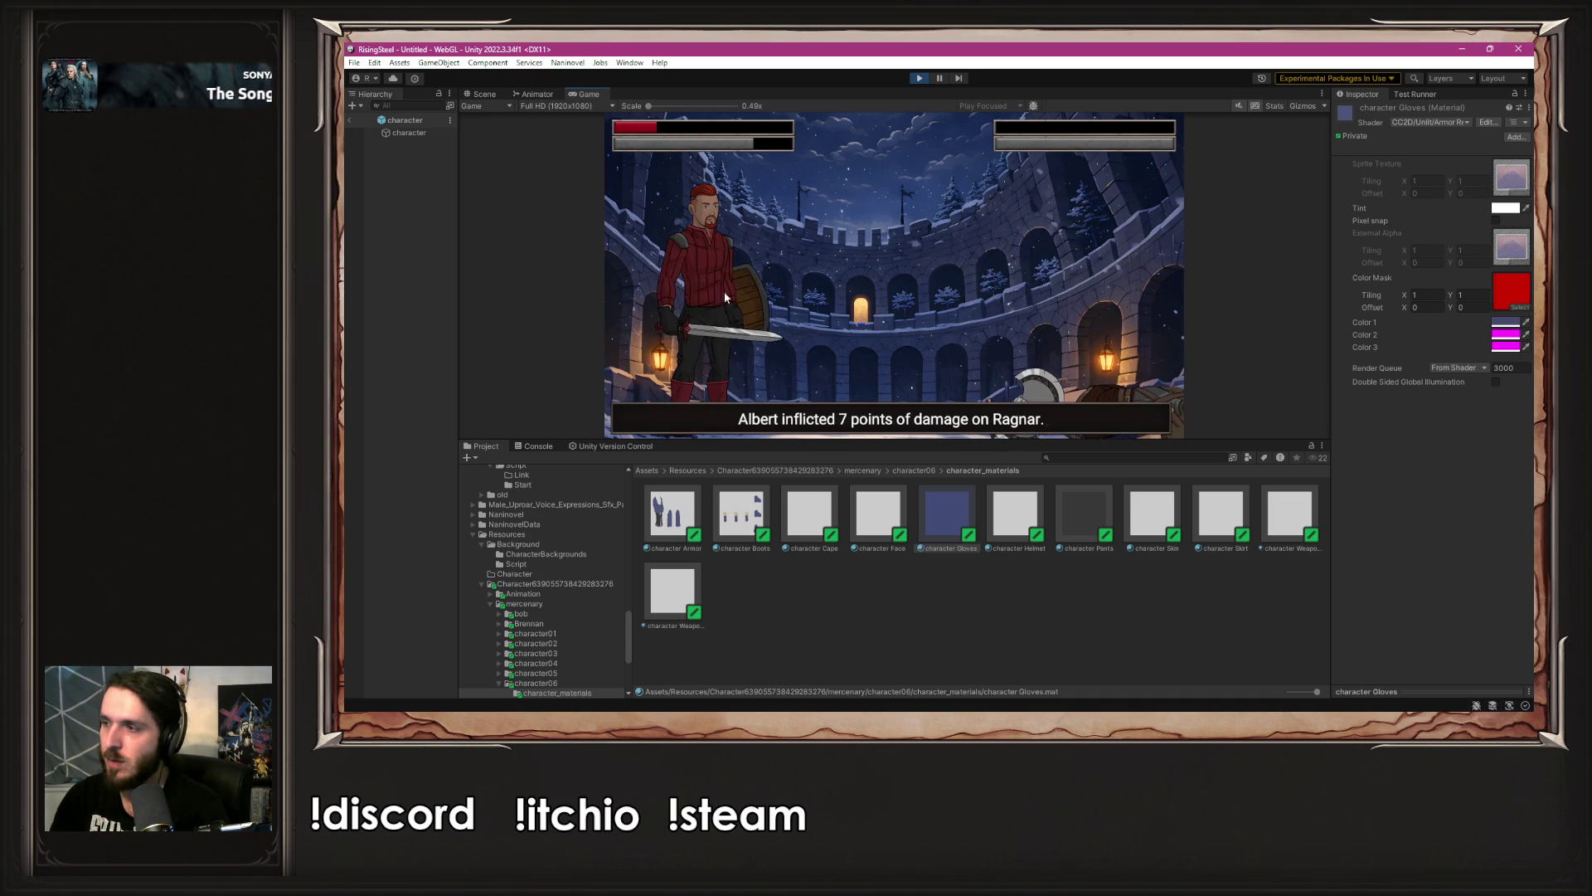
{"action": "left_click", "coordinate": [894, 298]}
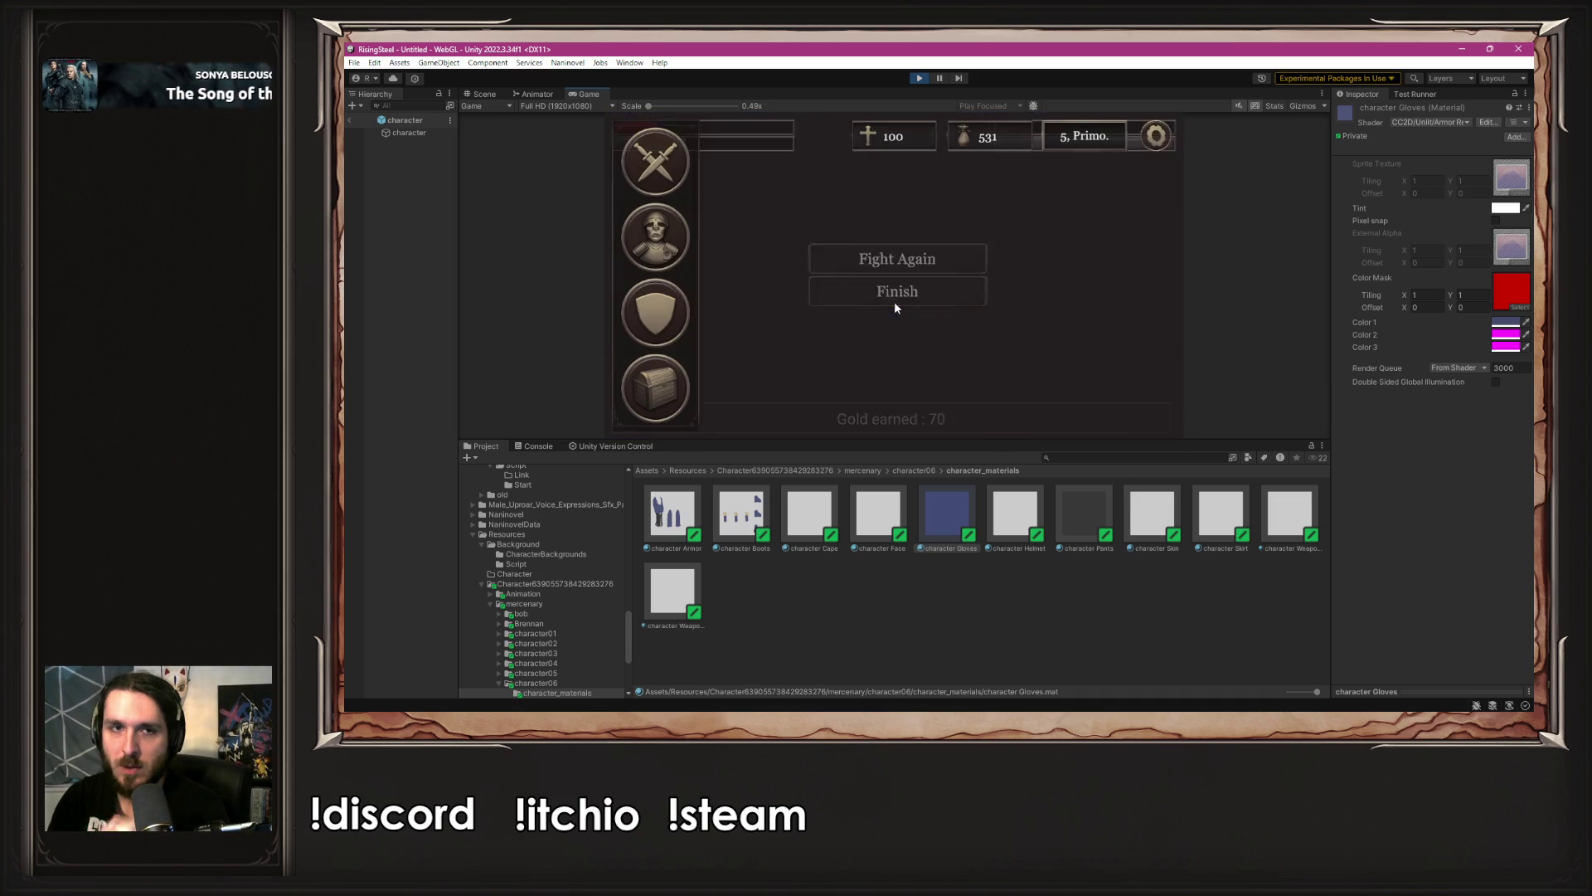
{"action": "left_click", "coordinate": [921, 78]}
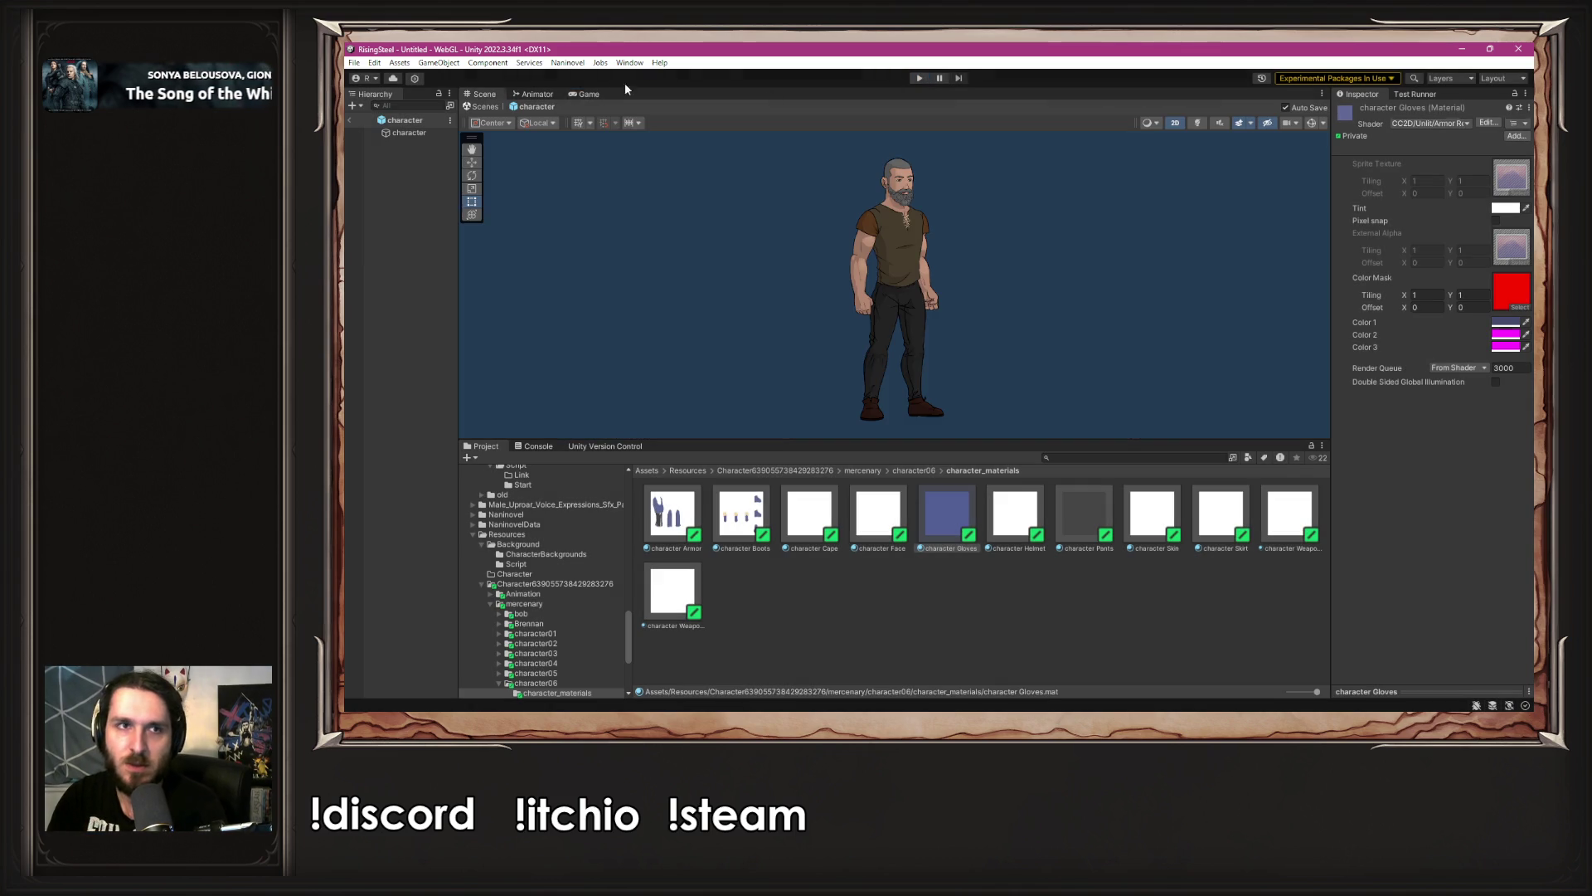
Step: Open the character06 character prefab, zoom in on it in the Scene view, then switch to Firefox
{"action": "left_click", "coordinate": [567, 62]}
{"action": "mouse_move", "coordinate": [605, 140]}
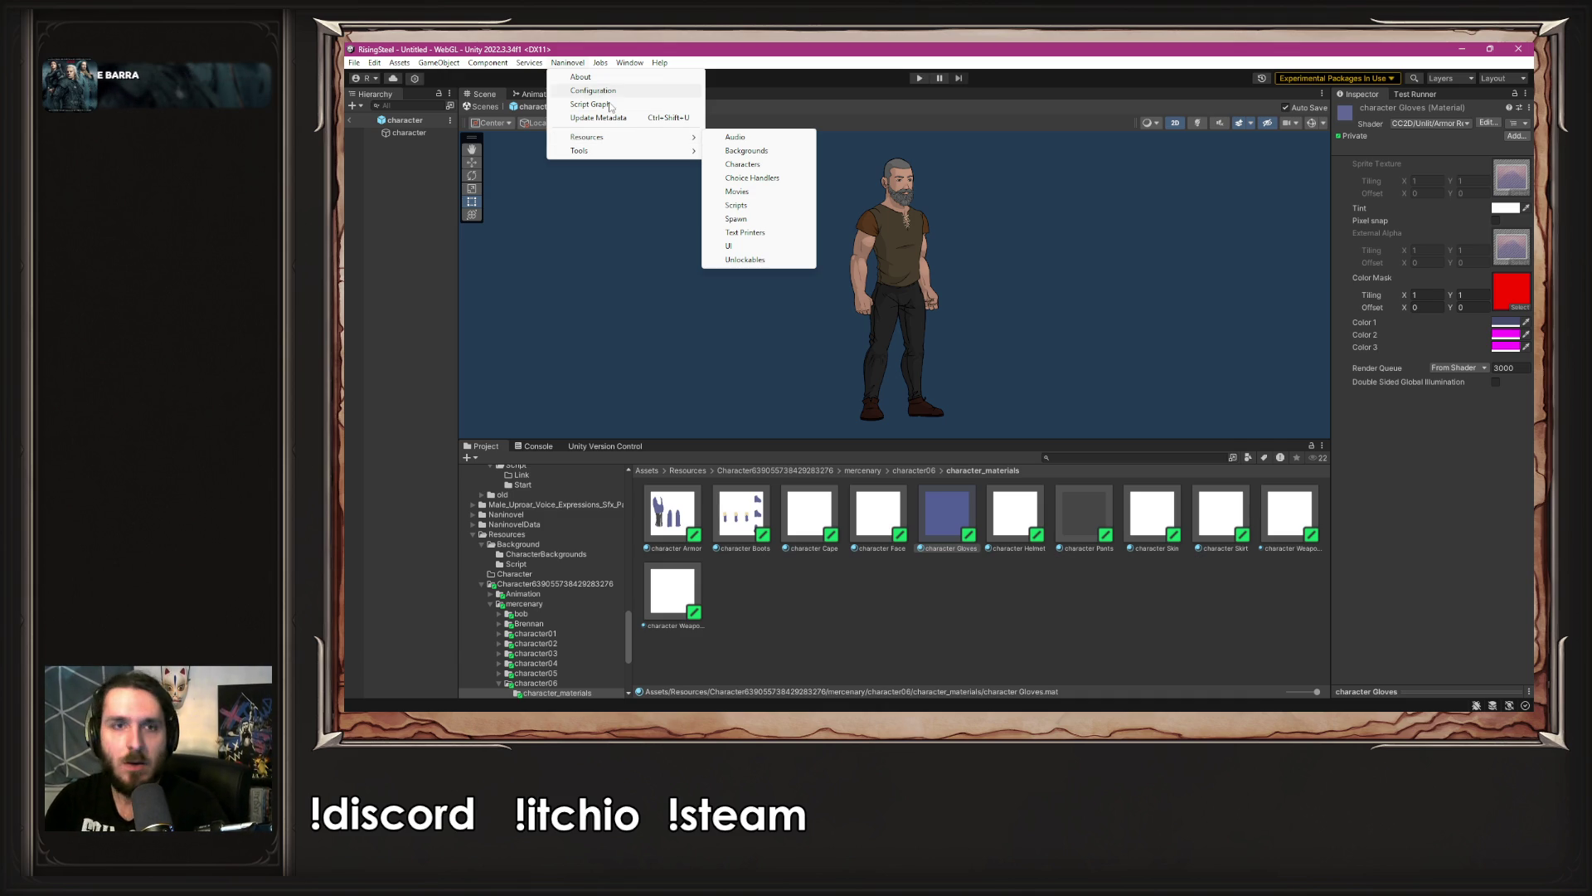
{"action": "left_click", "coordinate": [912, 470]}
{"action": "double_click", "coordinate": [748, 509]}
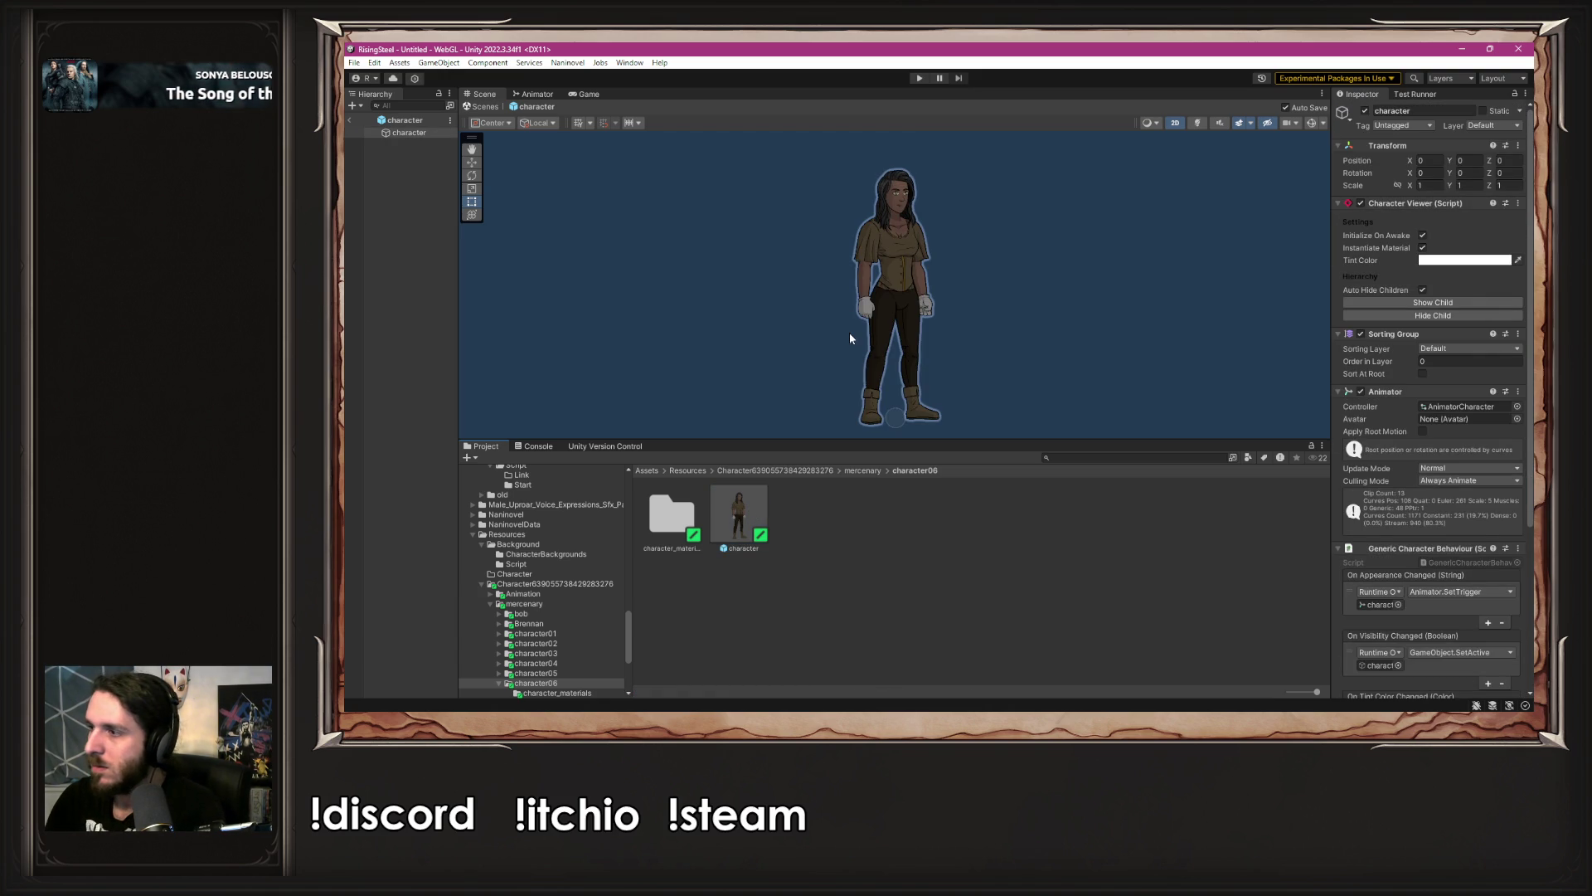
{"action": "scroll", "coordinate": [849, 338], "scroll_direction": "up", "scroll_amount": 2}
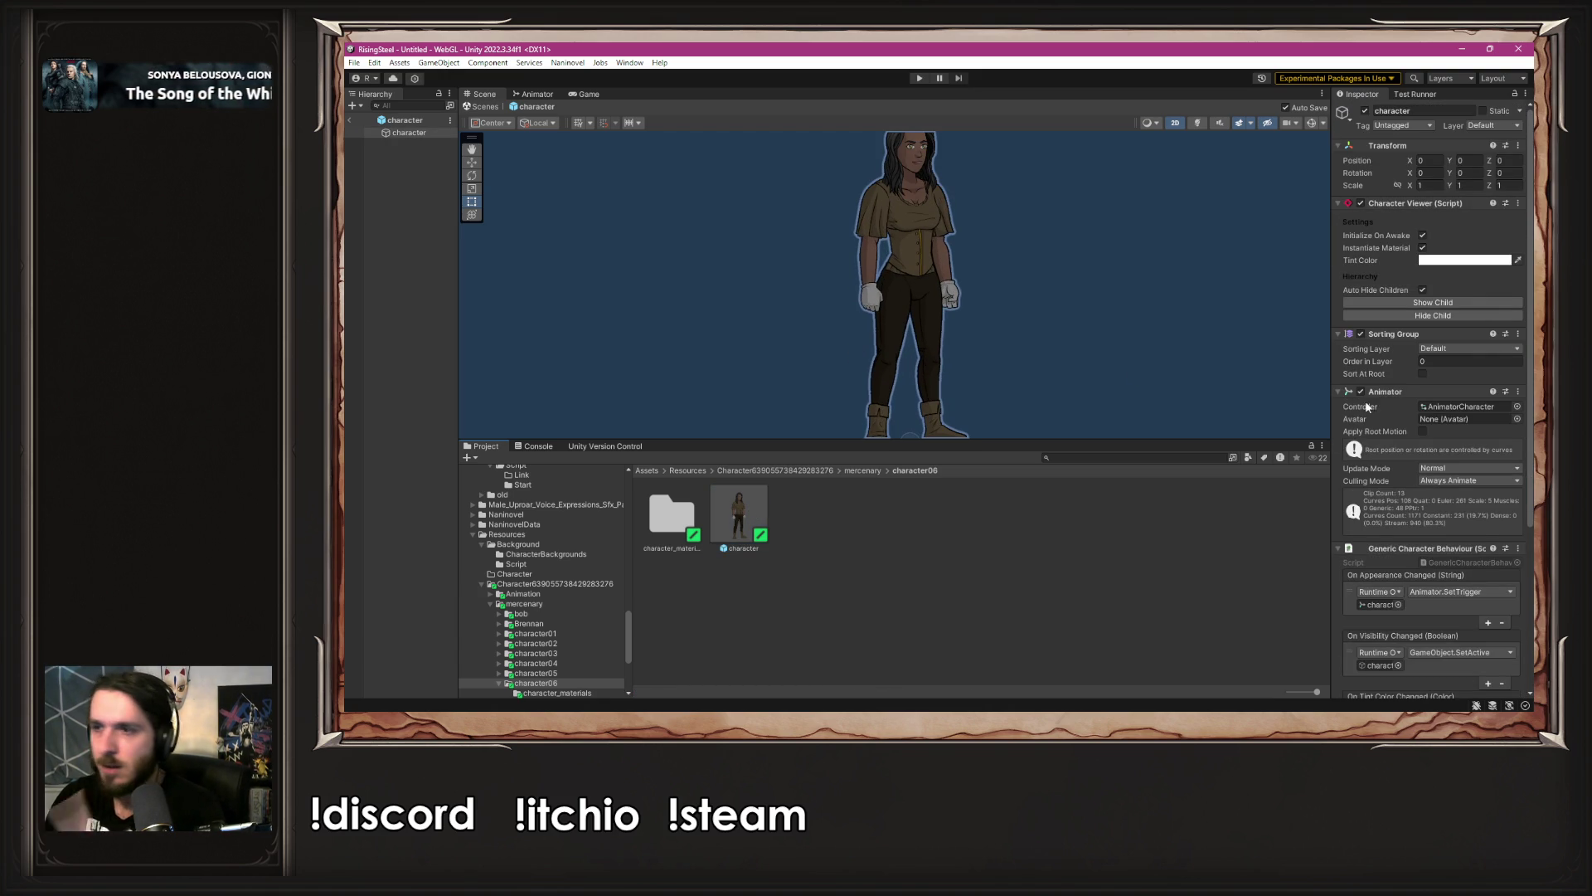
{"action": "key", "text": "alt+Tab"}
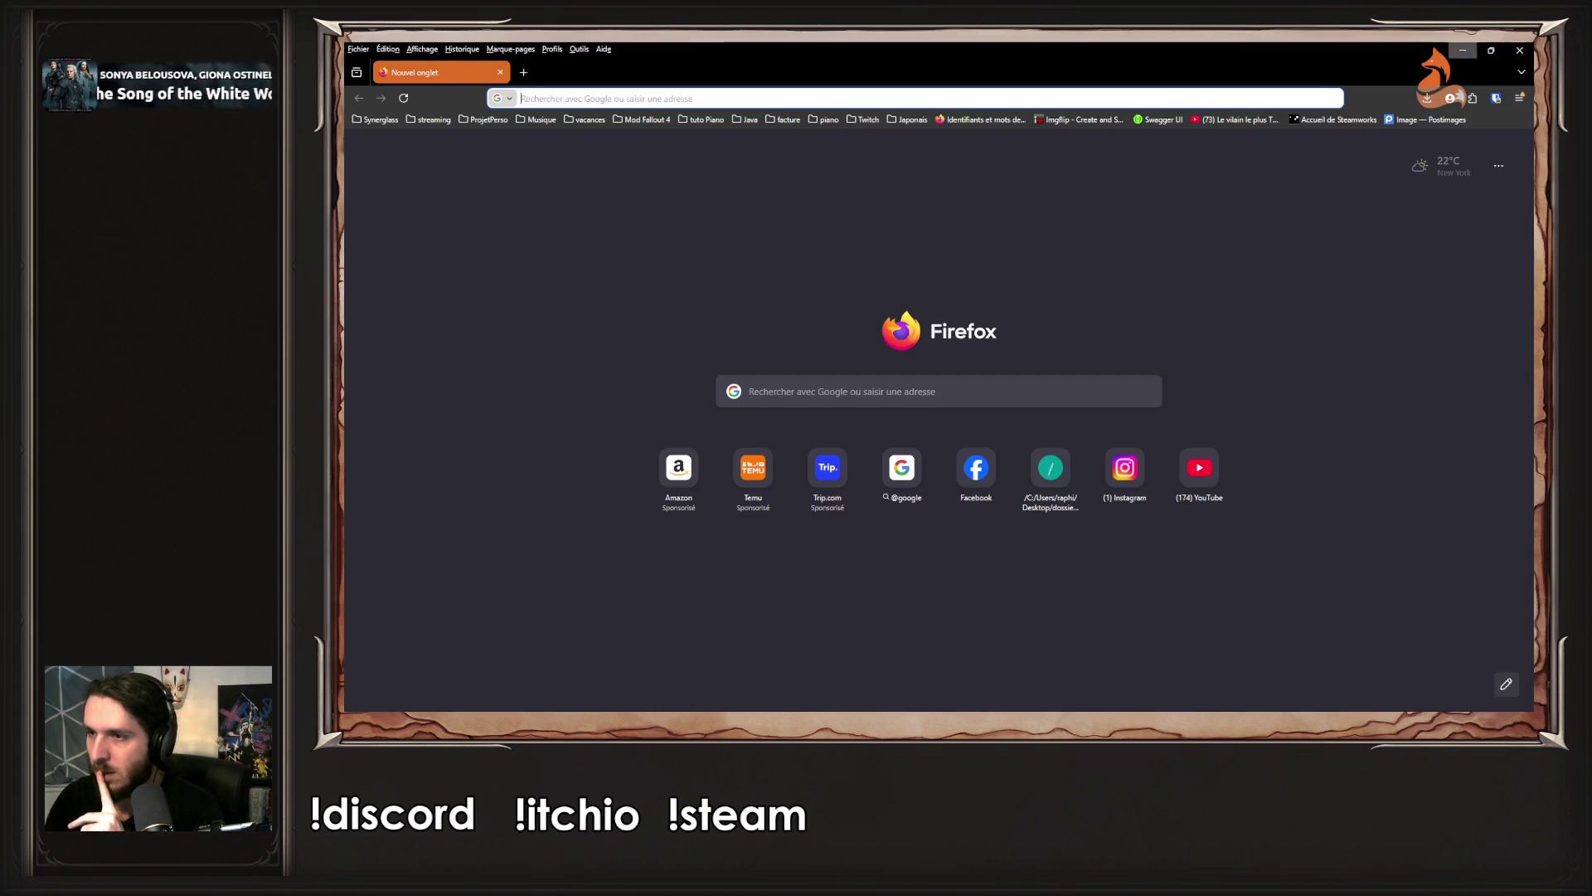
Step: Search 'character2d creator' and open the Character Creator 2D by mochakingup itch.io result
{"action": "left_click", "coordinate": [828, 93]}
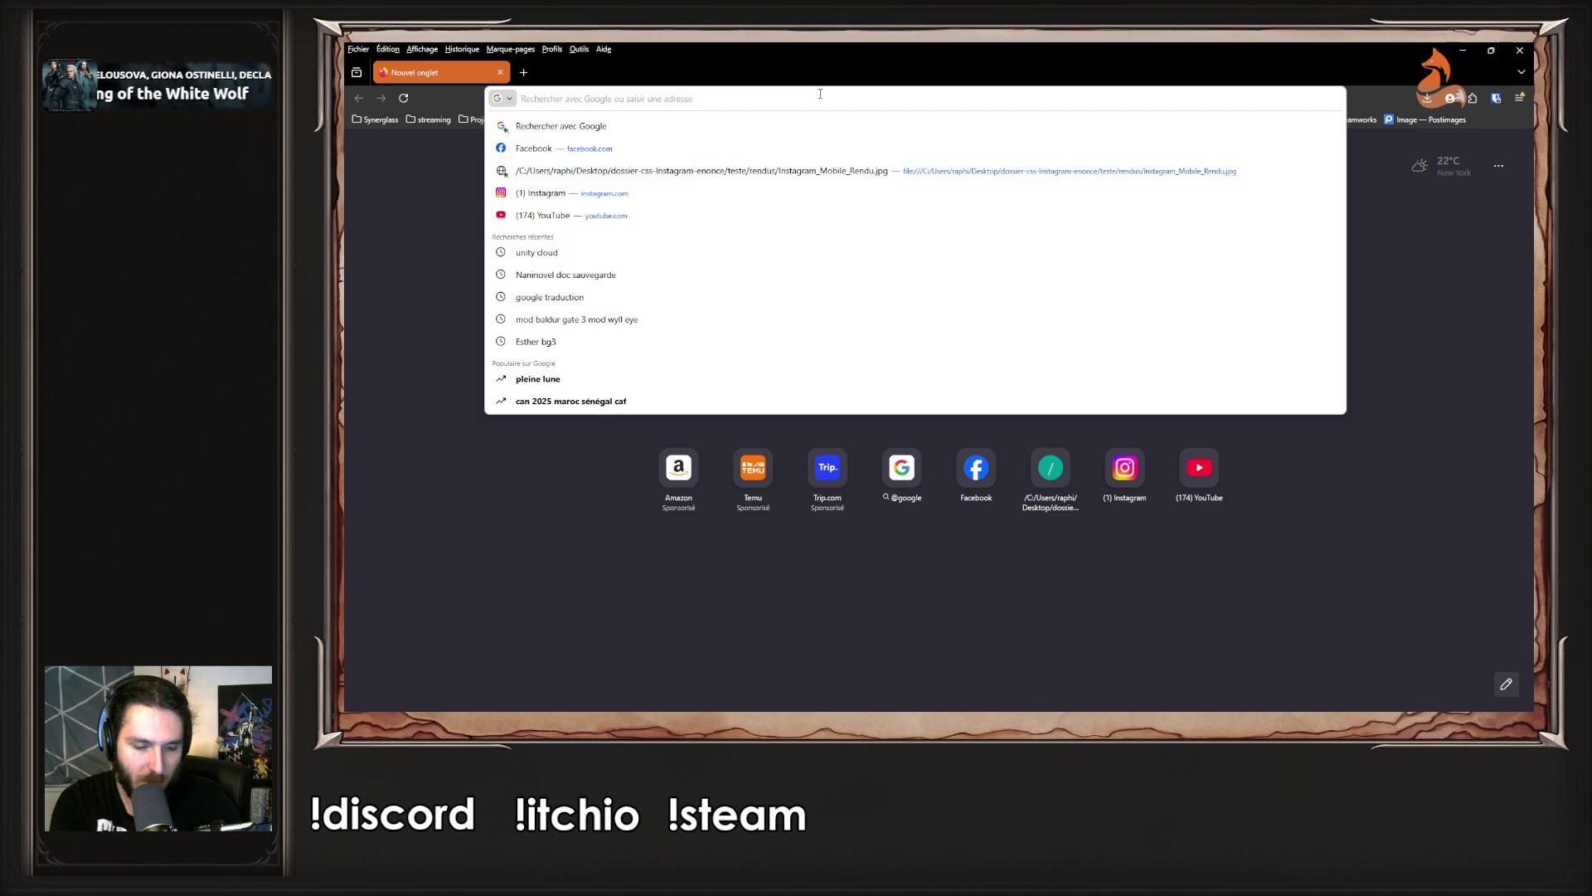
{"action": "type", "text": "character2d crea"}
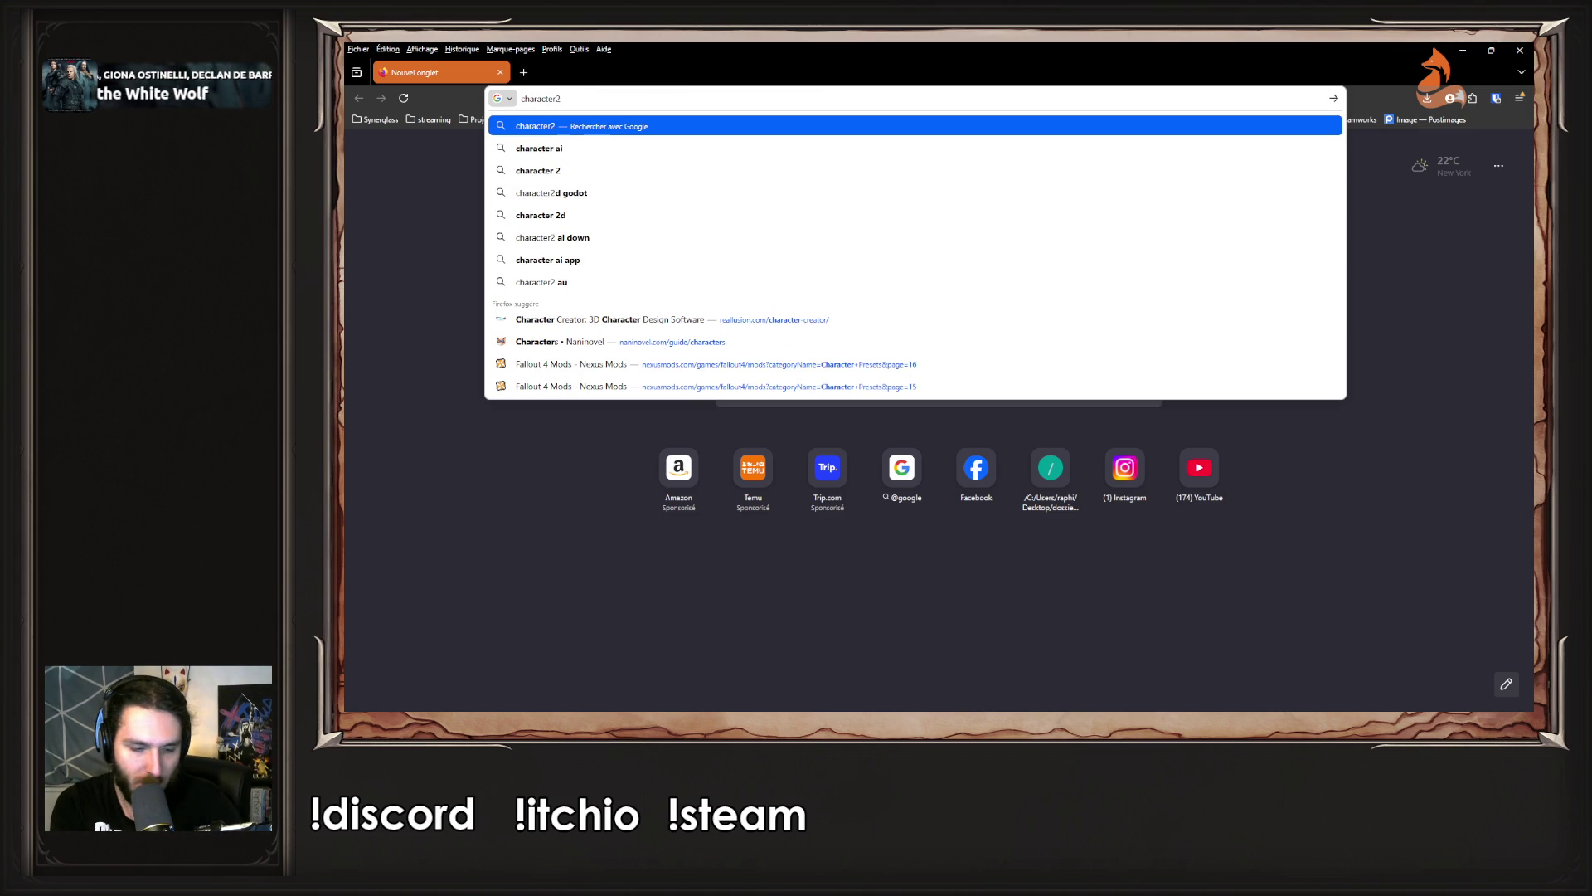
{"action": "type", "text": "trice"}
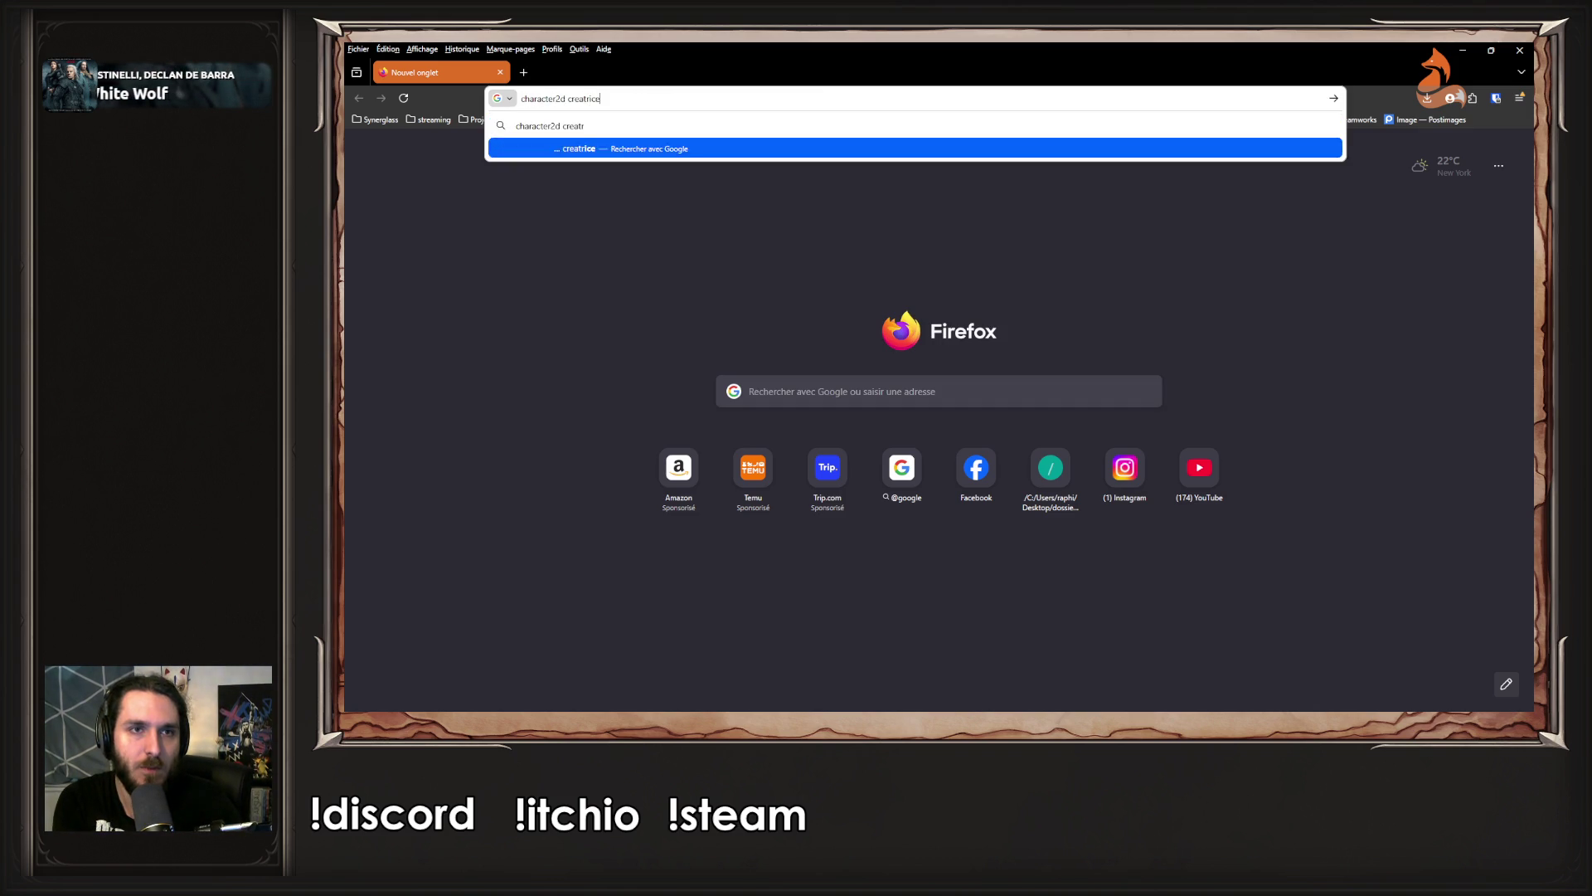
{"action": "key", "text": "BackSpace"}
{"action": "key", "text": "BackSpace"}
{"action": "type", "text": "or"}
{"action": "key", "text": "Return"}
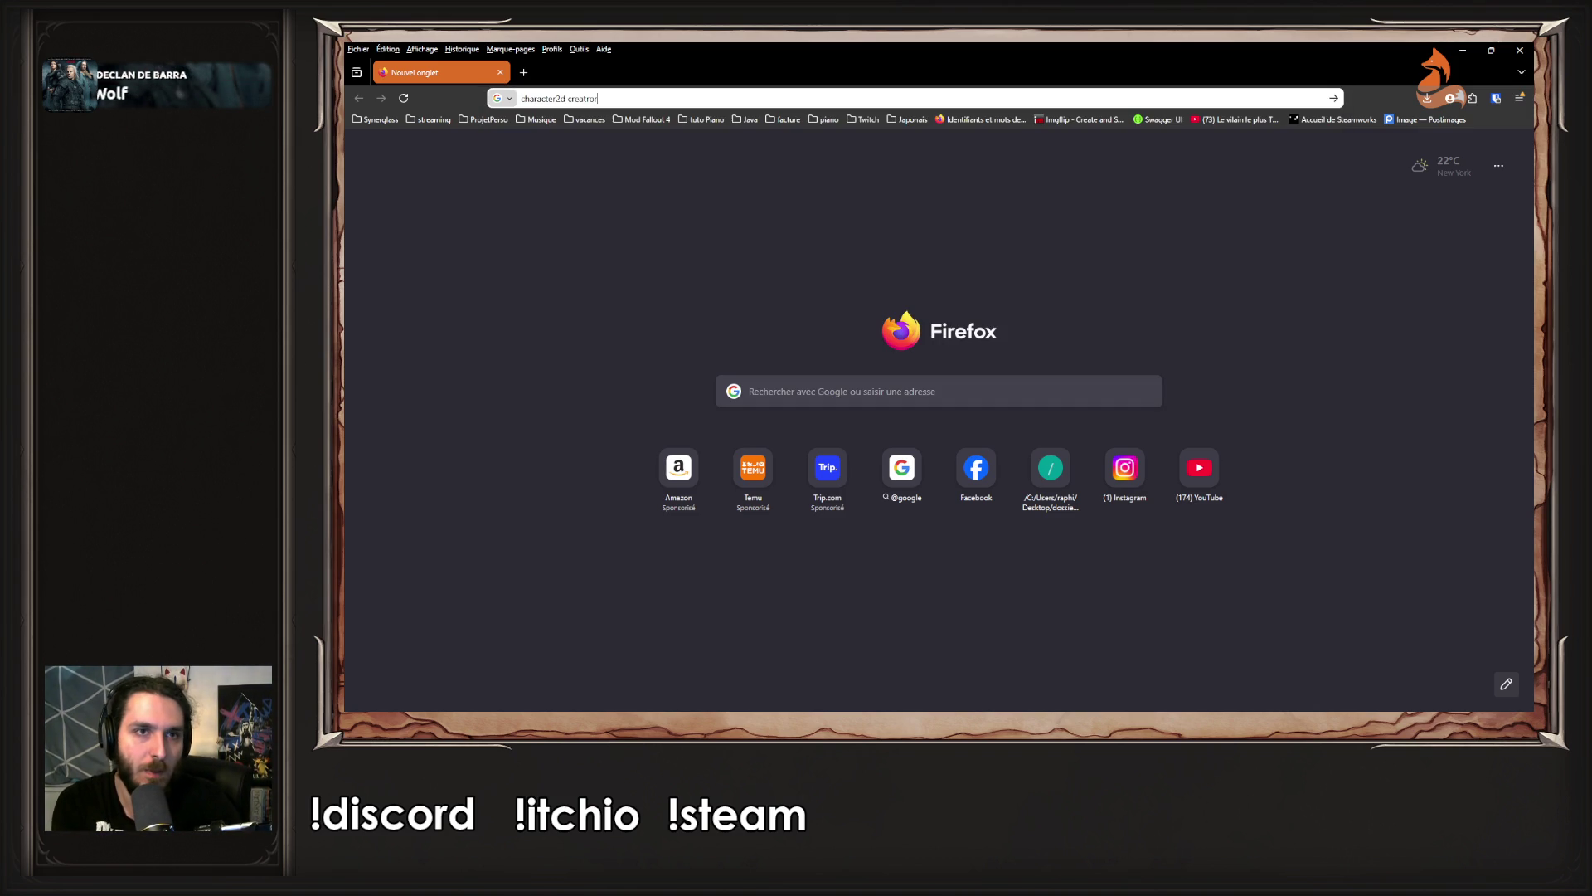
{"action": "left_click", "coordinate": [674, 306]}
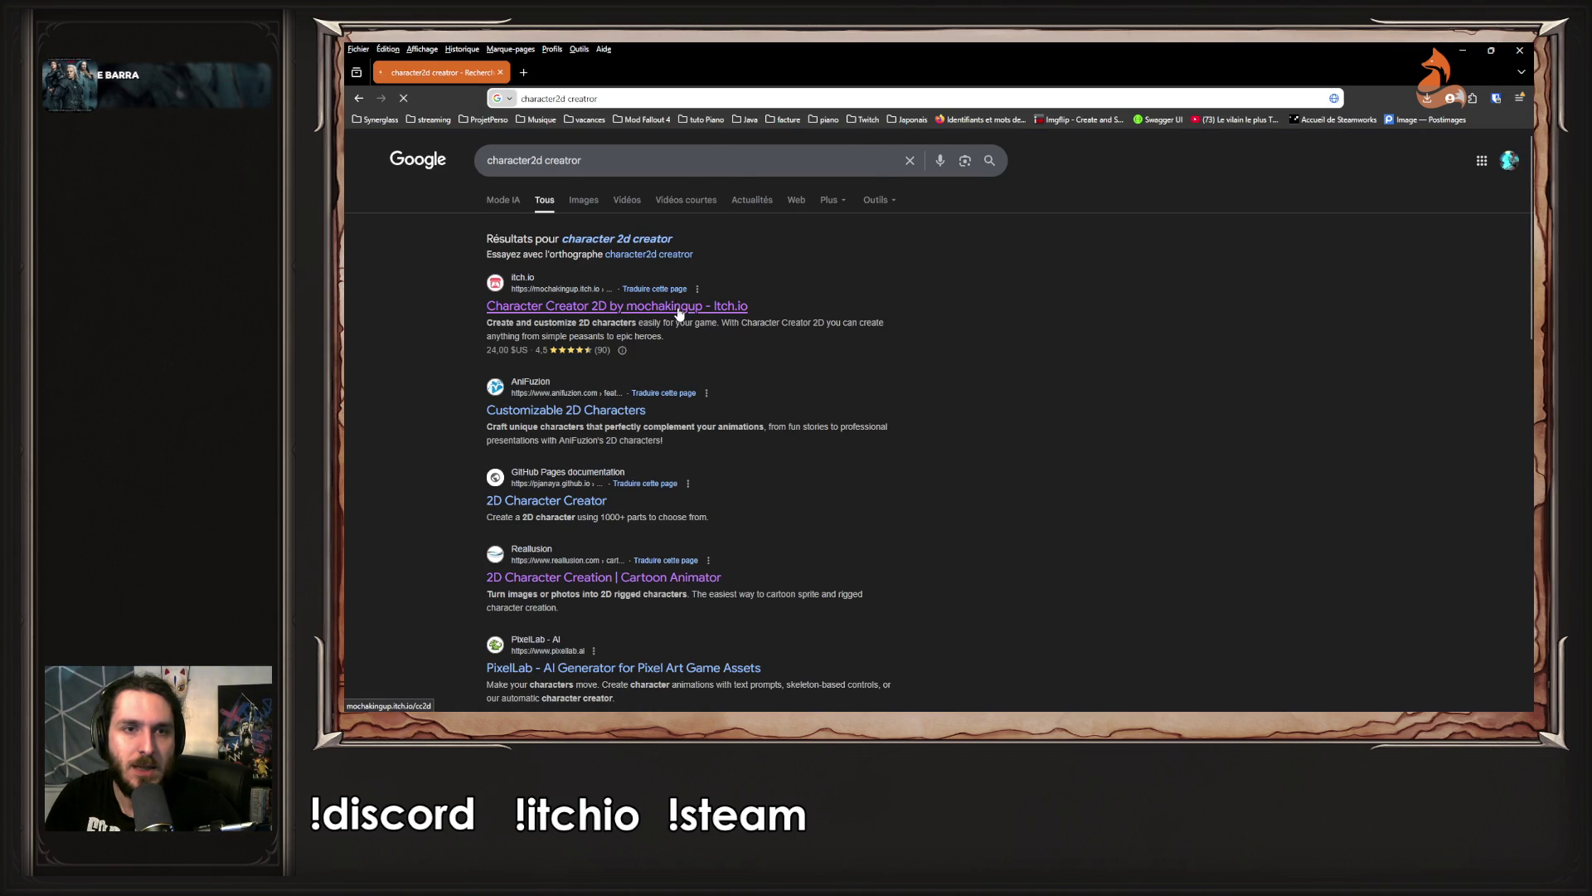
{"action": "scroll", "coordinate": [761, 282], "scroll_direction": "down", "scroll_amount": 2}
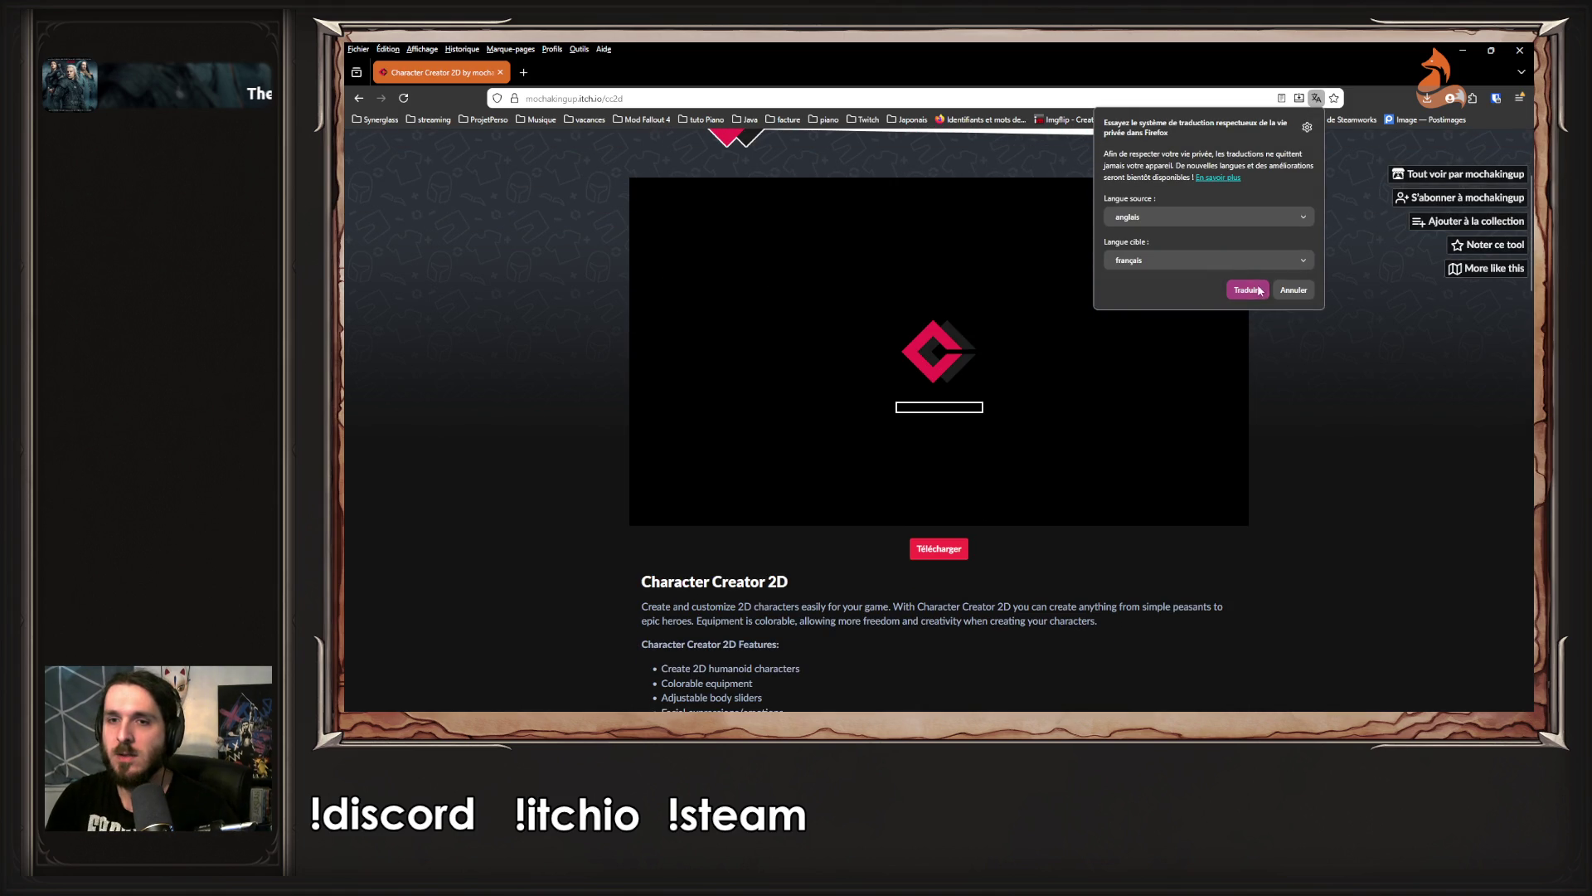
Step: Dismiss the translation offer and cycle the demo preview through Walk, Sprint and Fall
{"action": "left_click", "coordinate": [1292, 290]}
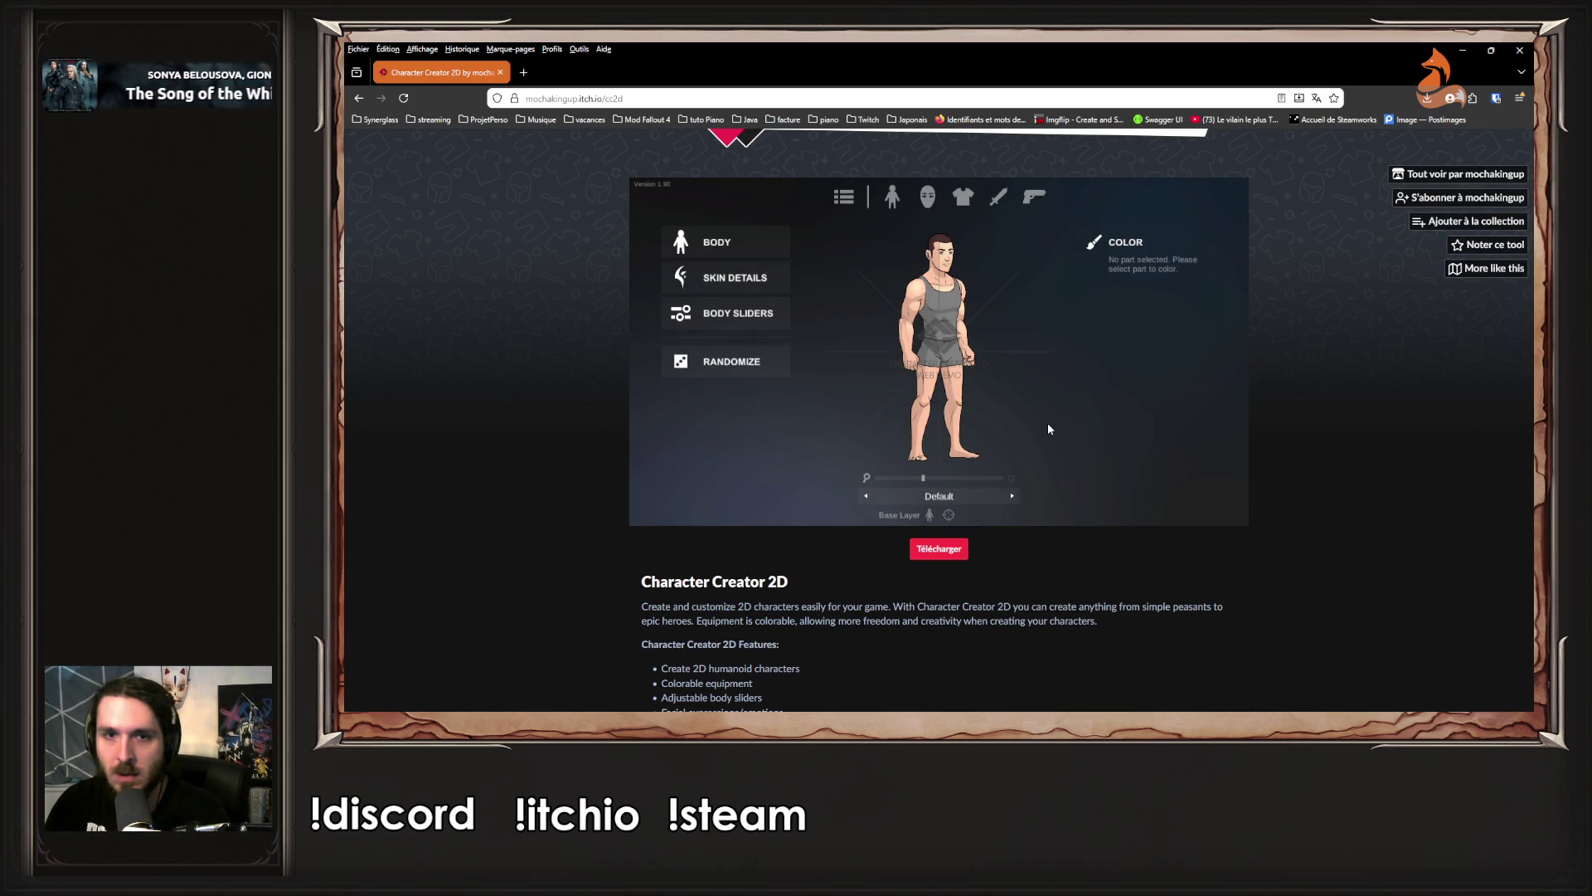
{"action": "left_click", "coordinate": [1013, 496]}
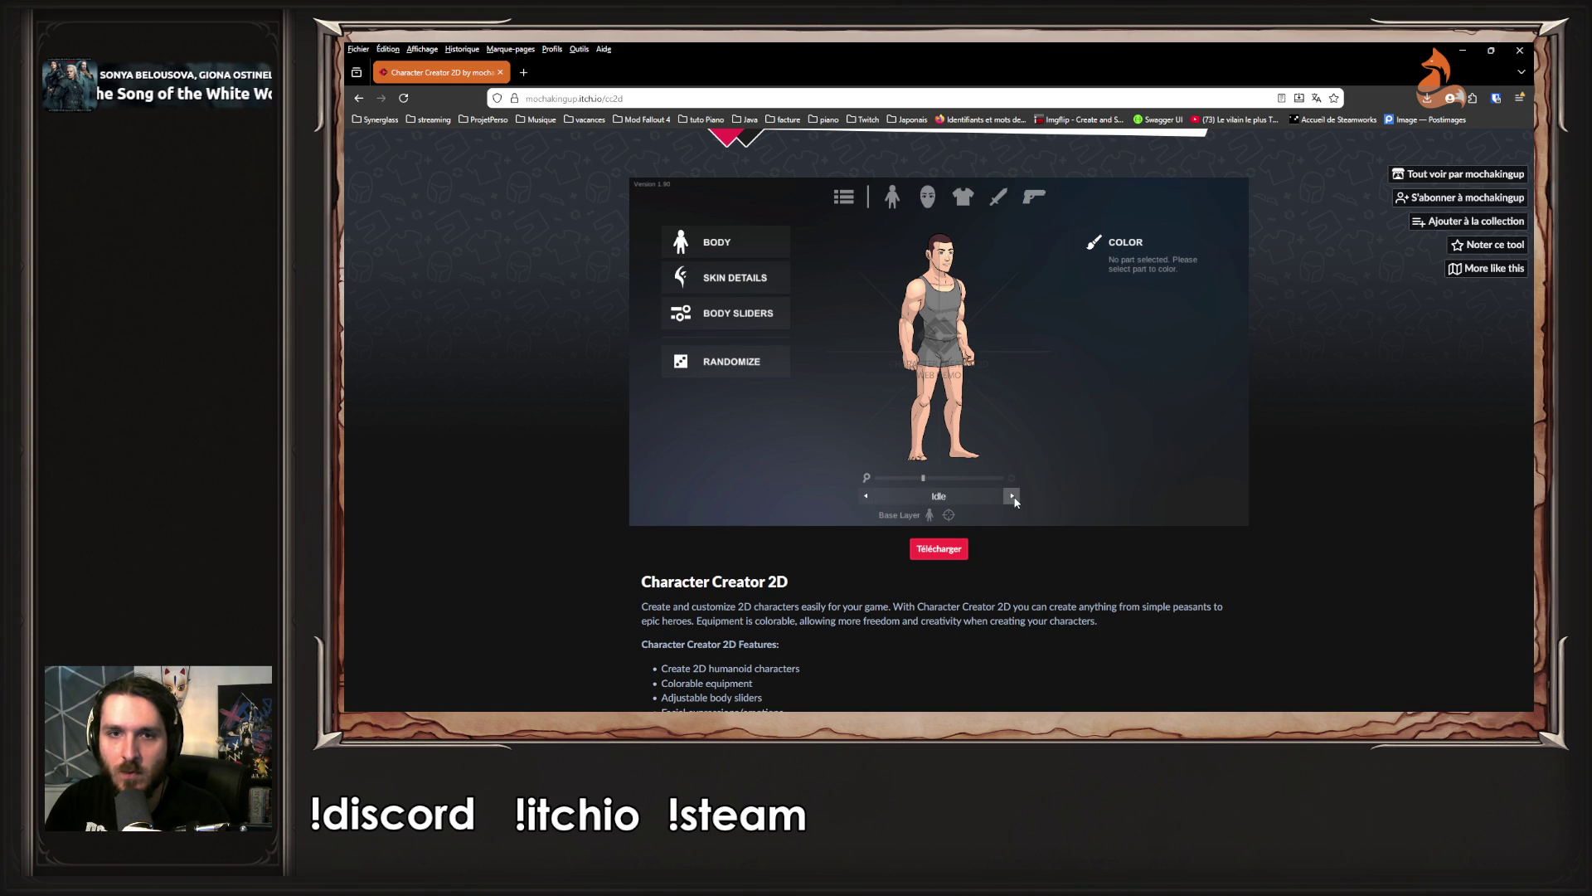
{"action": "left_click", "coordinate": [1012, 495]}
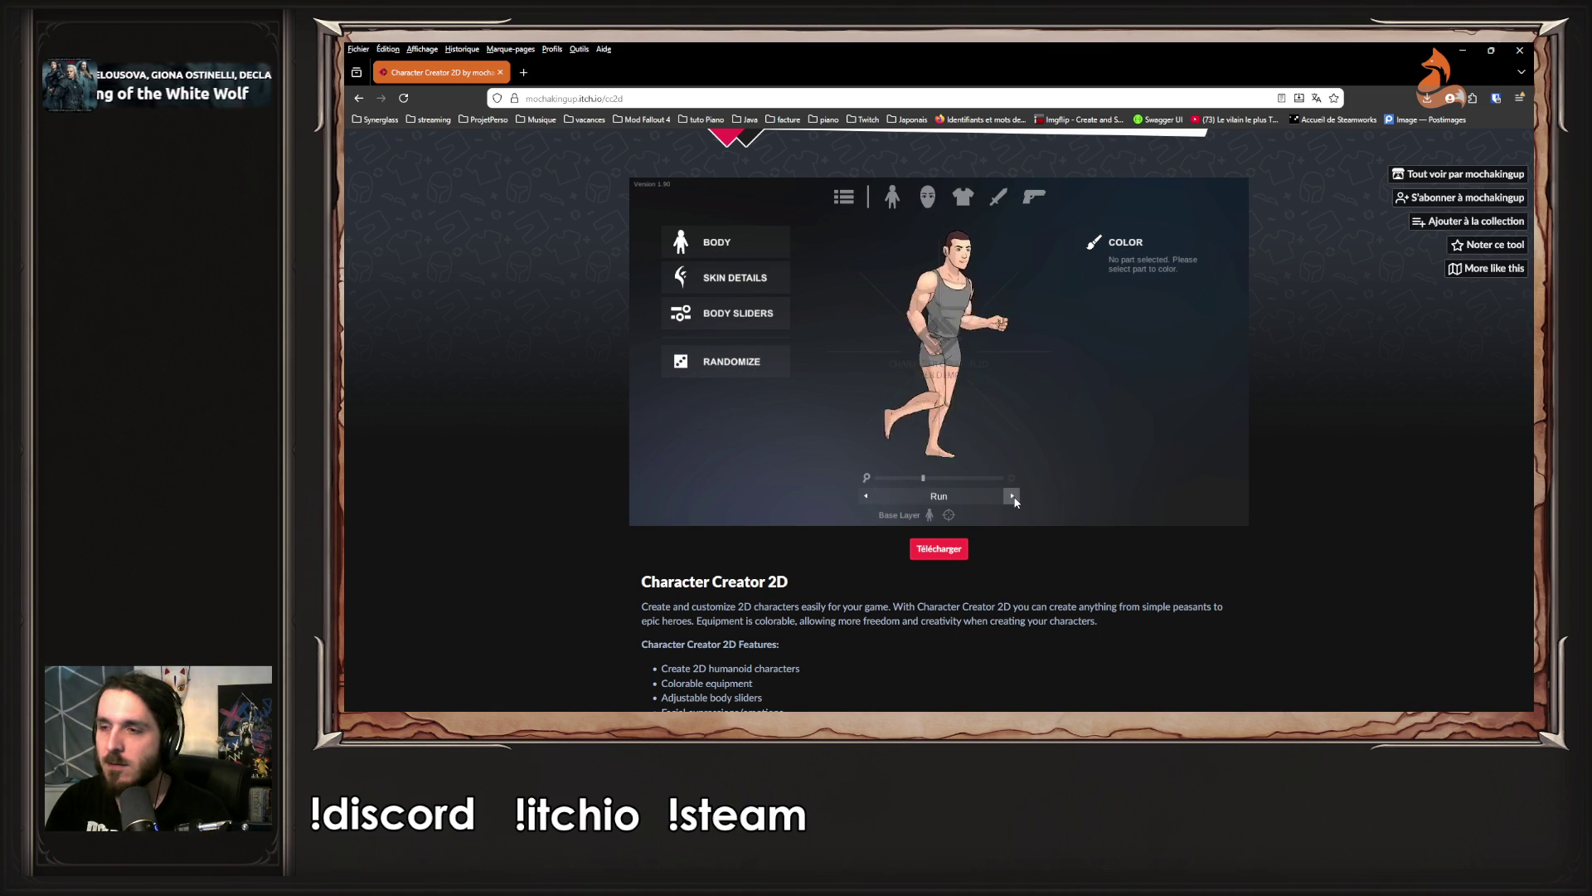
{"action": "left_click", "coordinate": [1013, 496]}
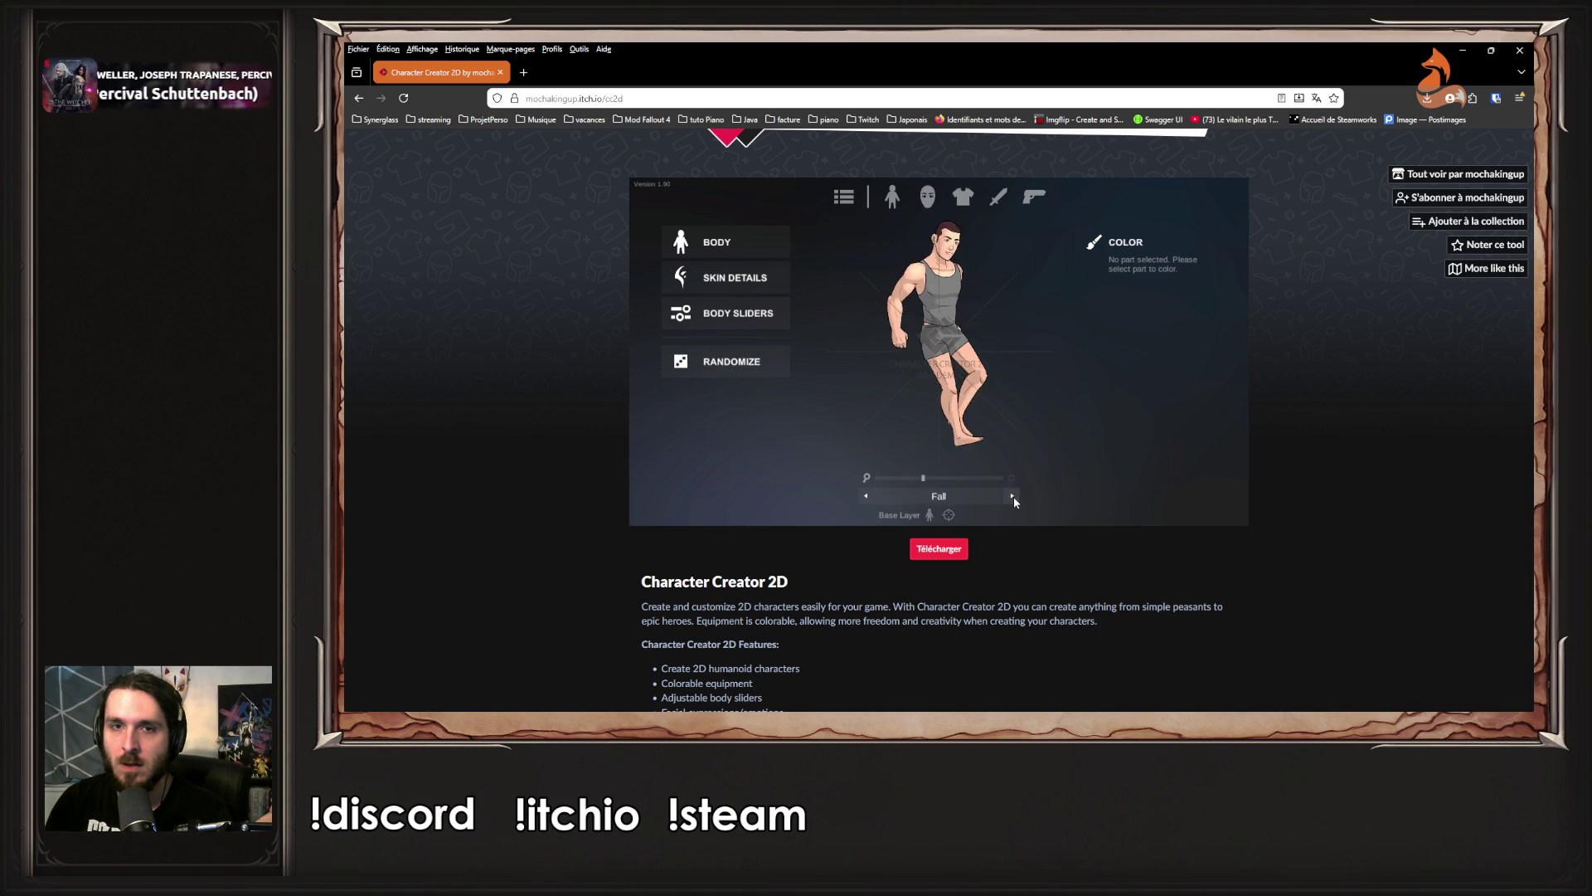
Step: Equip Sword 00 in the character's Main Hand weapon slot
{"action": "left_click", "coordinate": [999, 196]}
{"action": "left_click", "coordinate": [730, 242]}
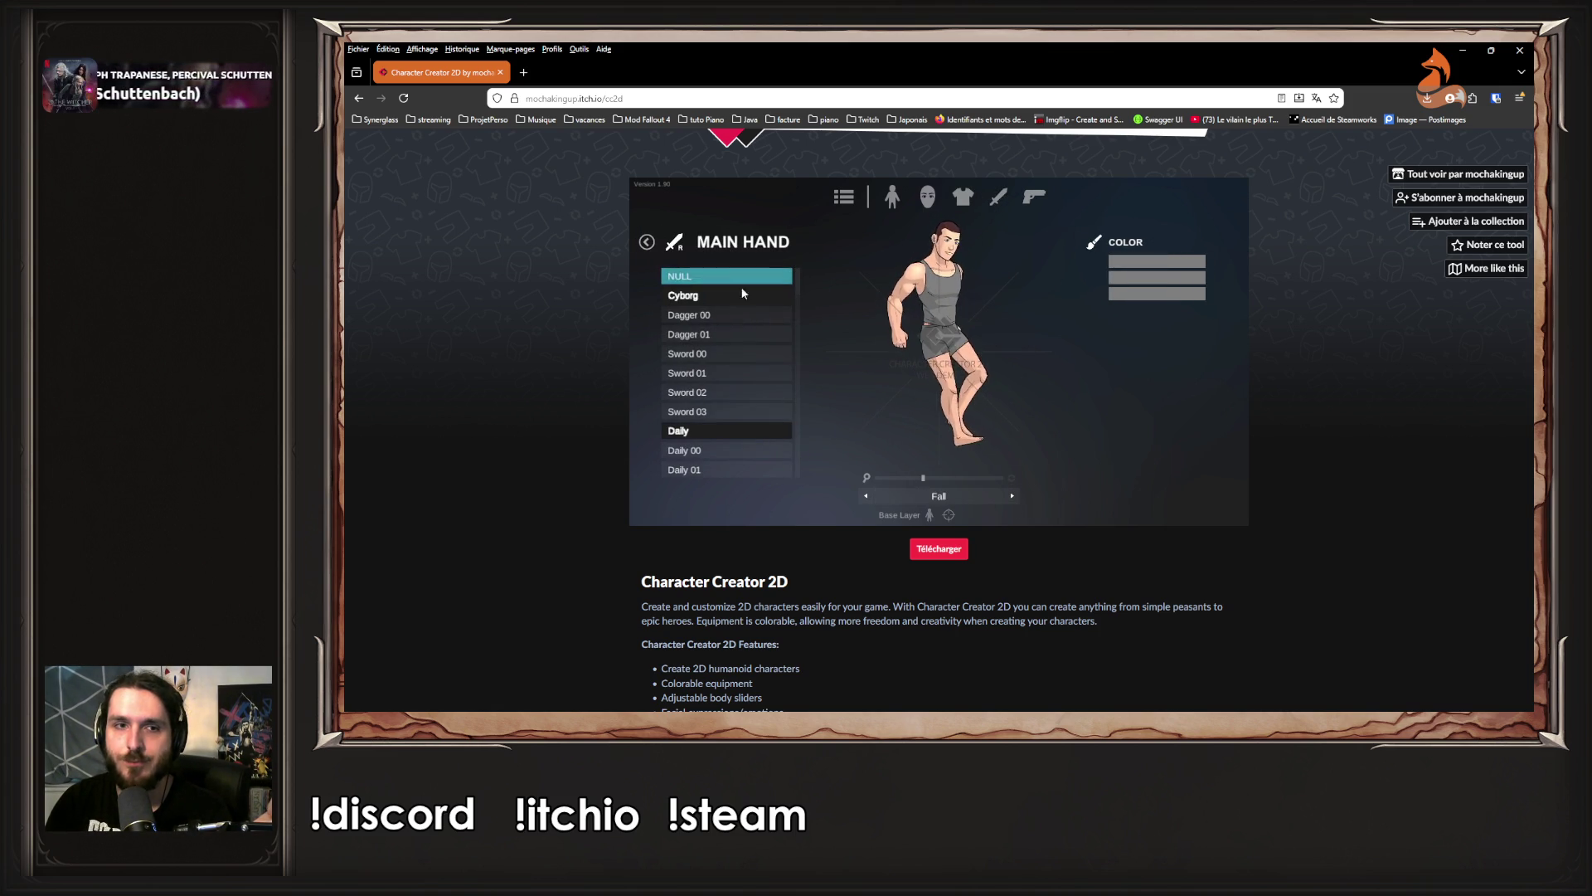
{"action": "left_click", "coordinate": [705, 353]}
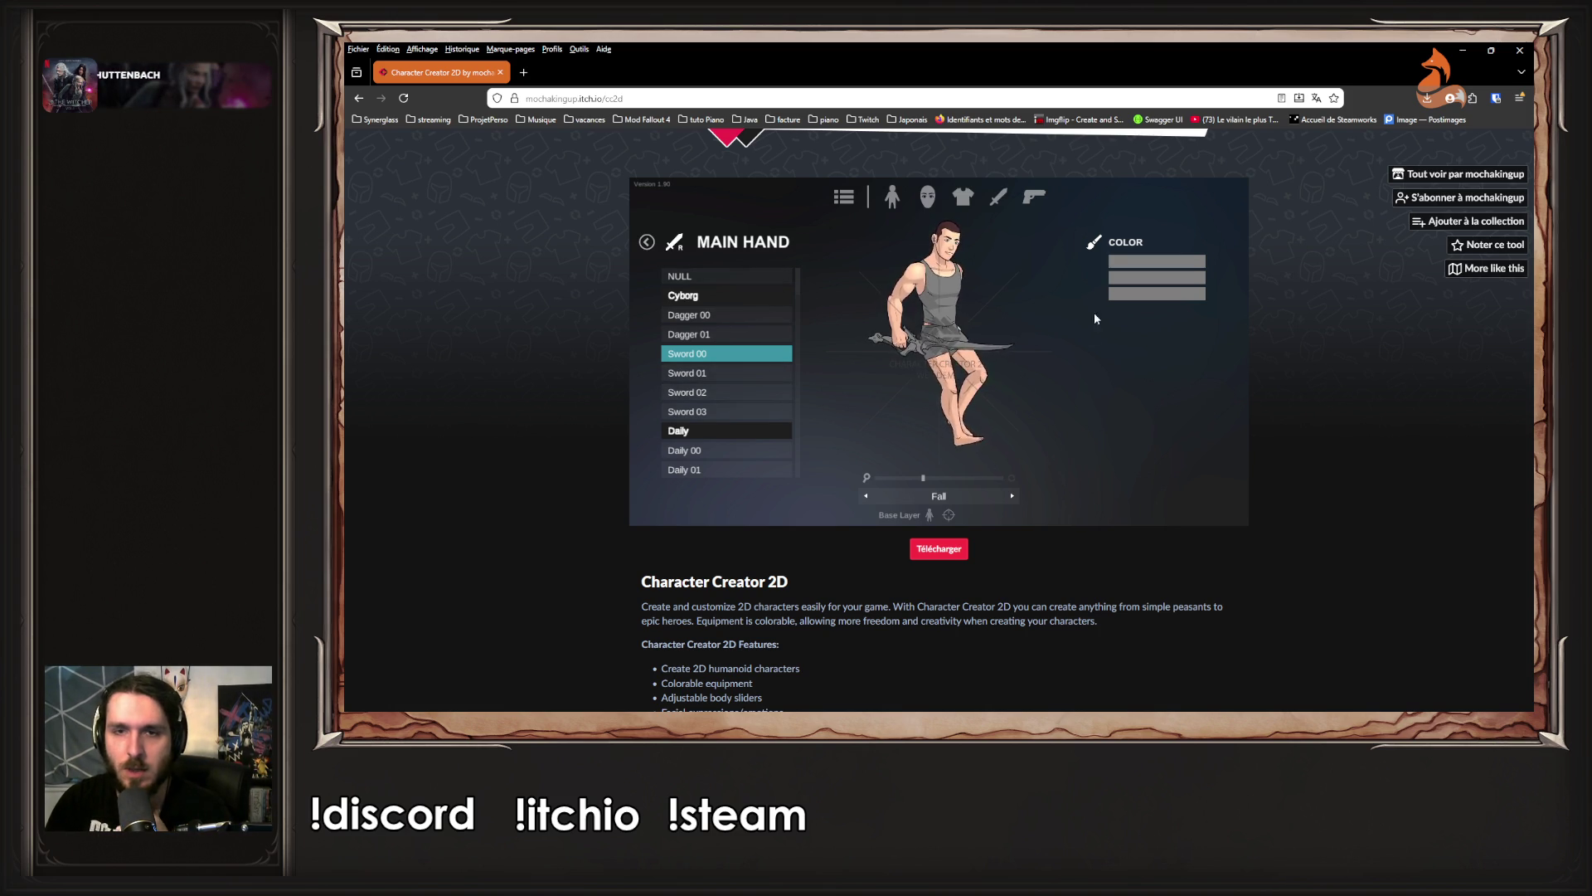
Step: Set the preview animation to Attack Main Hand 2 from the animation list
{"action": "left_click", "coordinate": [1008, 495]}
{"action": "left_click", "coordinate": [1008, 489]}
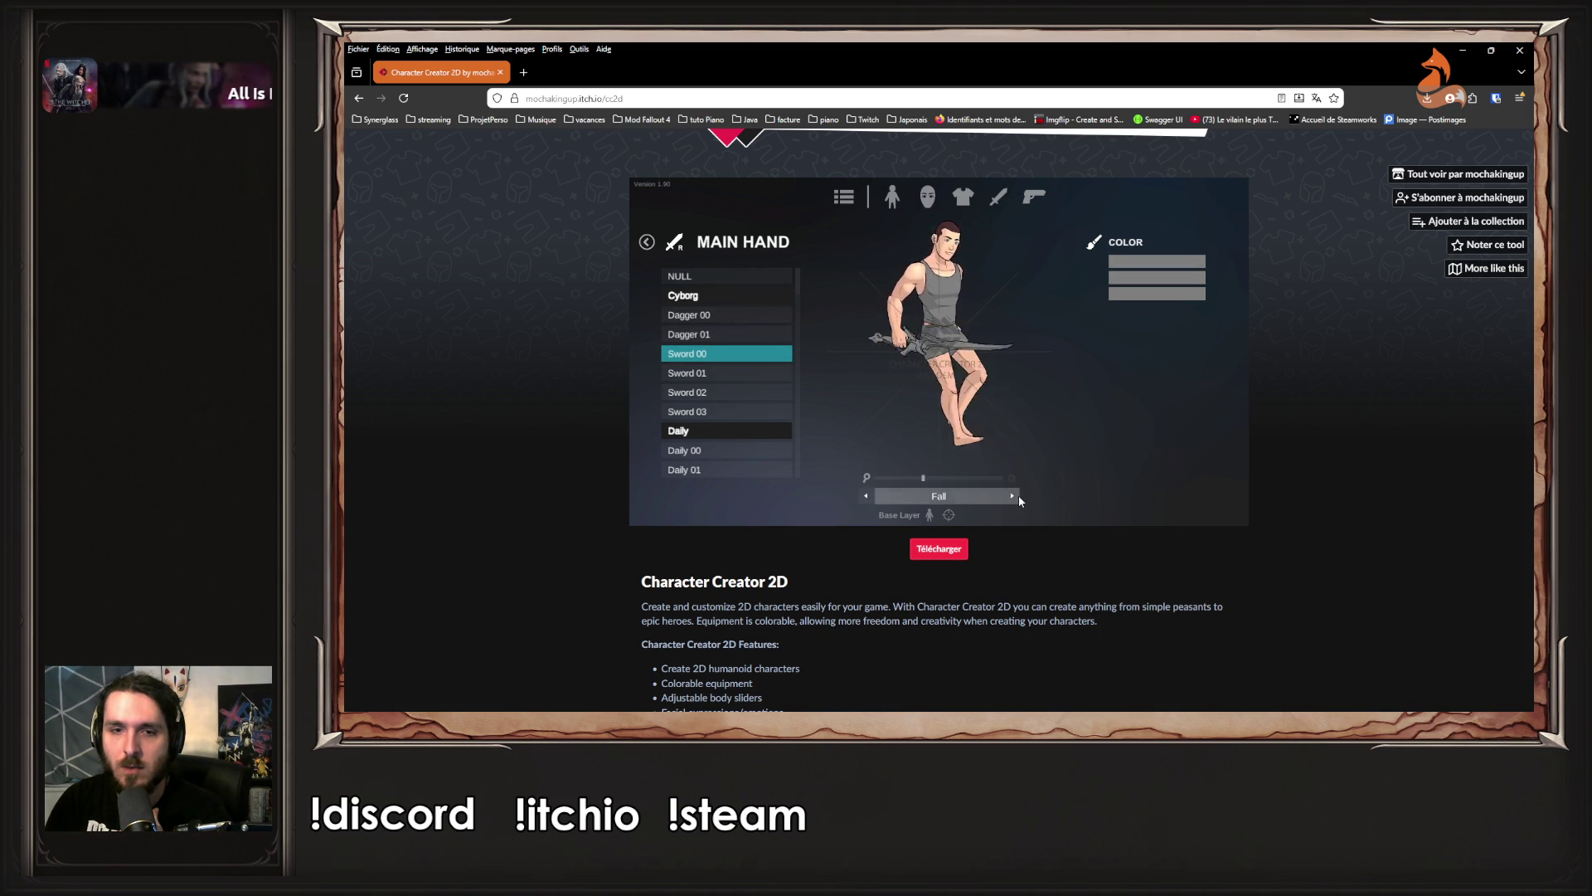
{"action": "left_click", "coordinate": [1012, 494]}
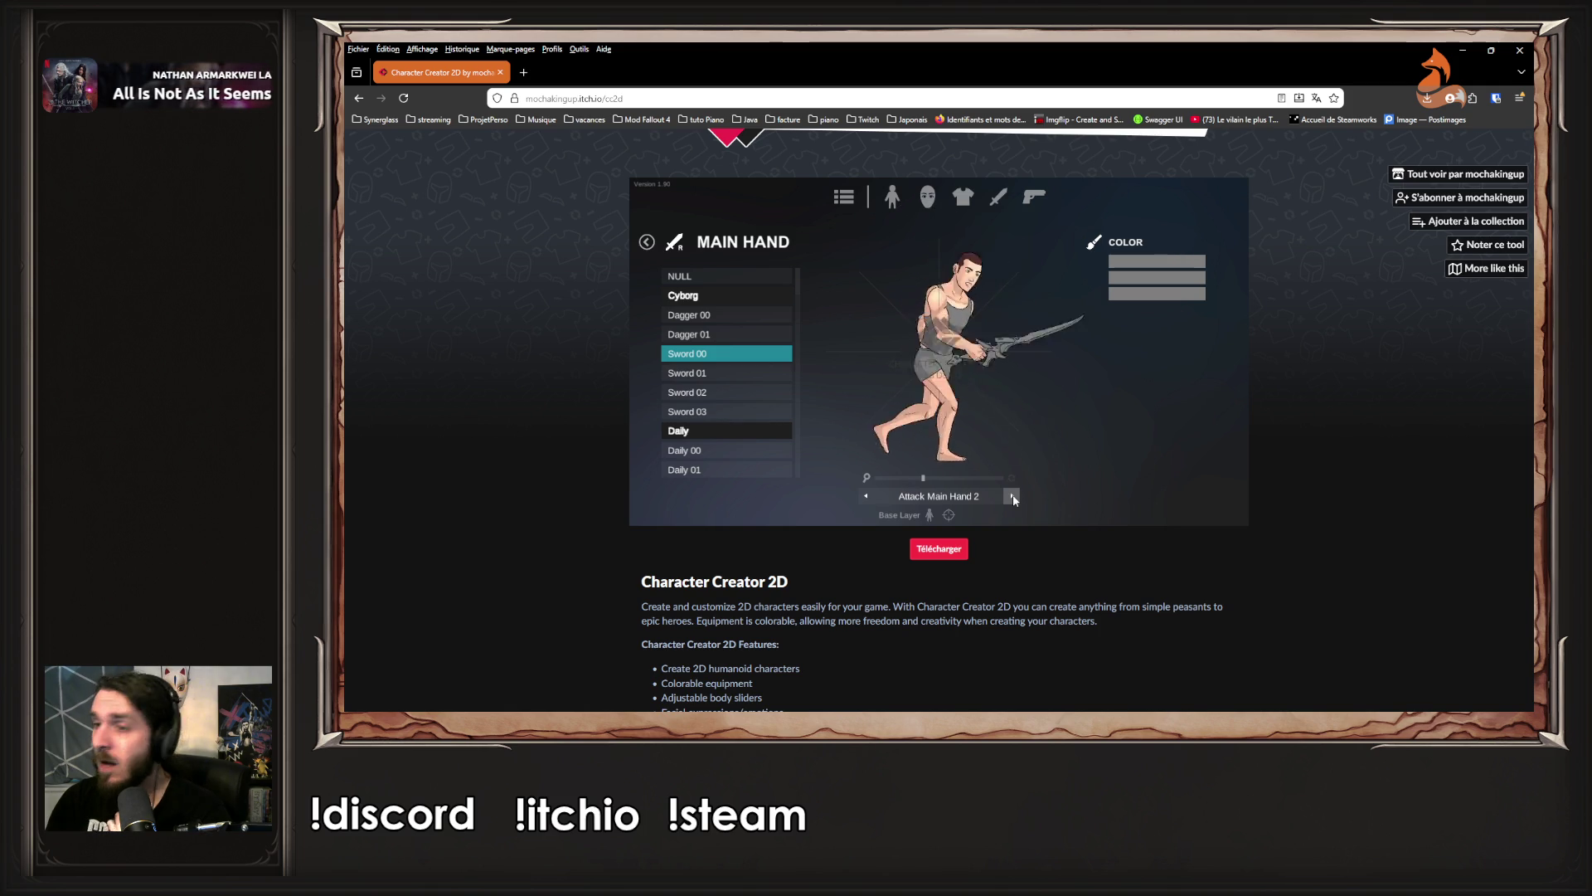
{"action": "left_click", "coordinate": [602, 99]}
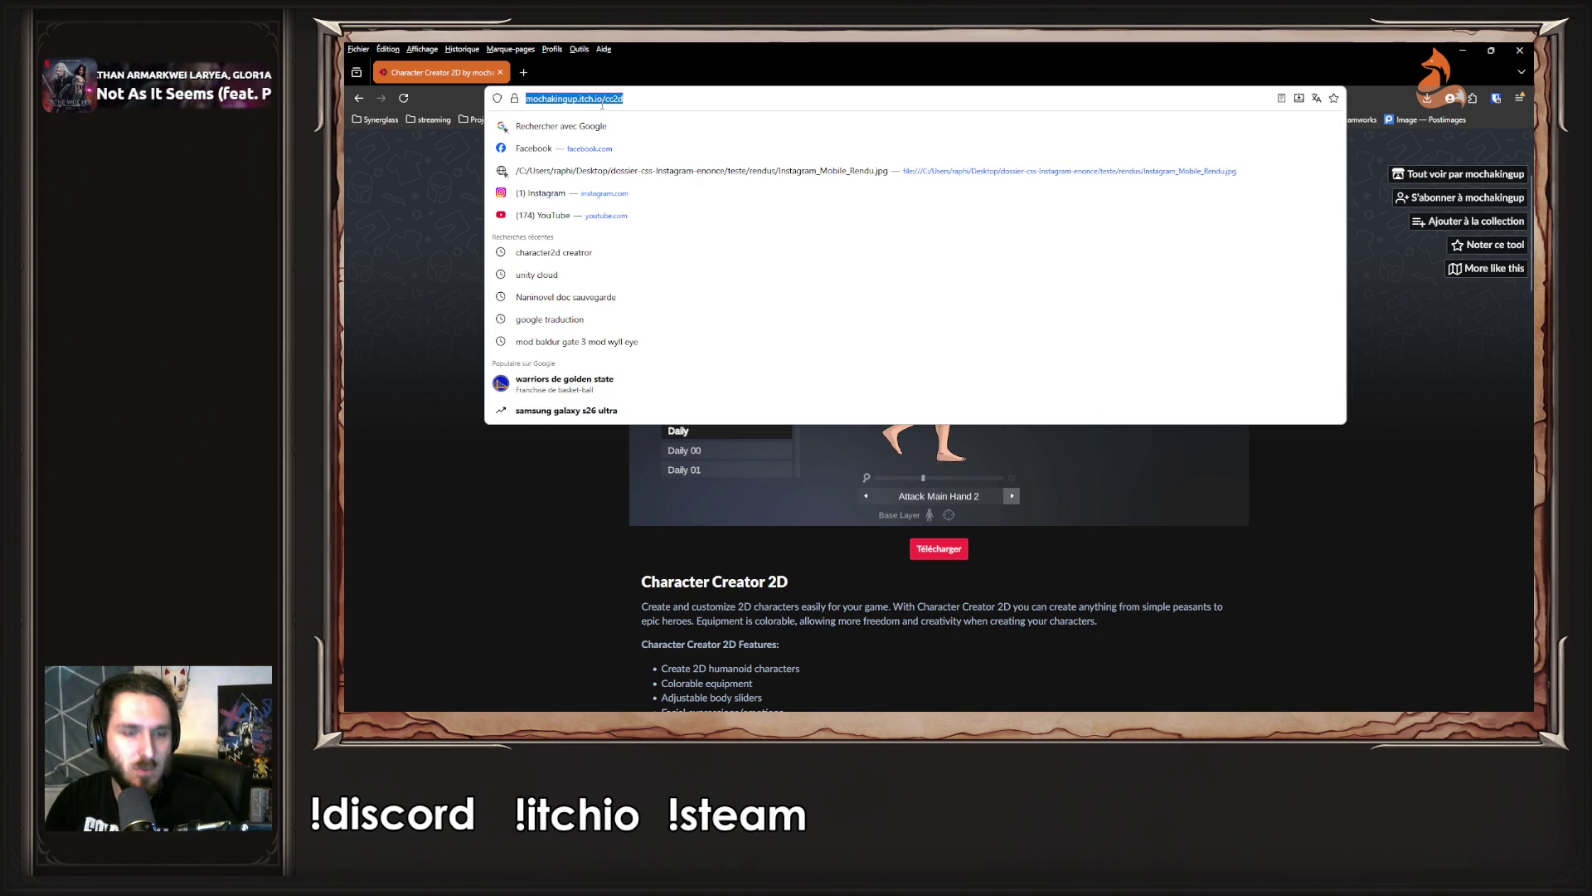
{"action": "key", "text": "Escape"}
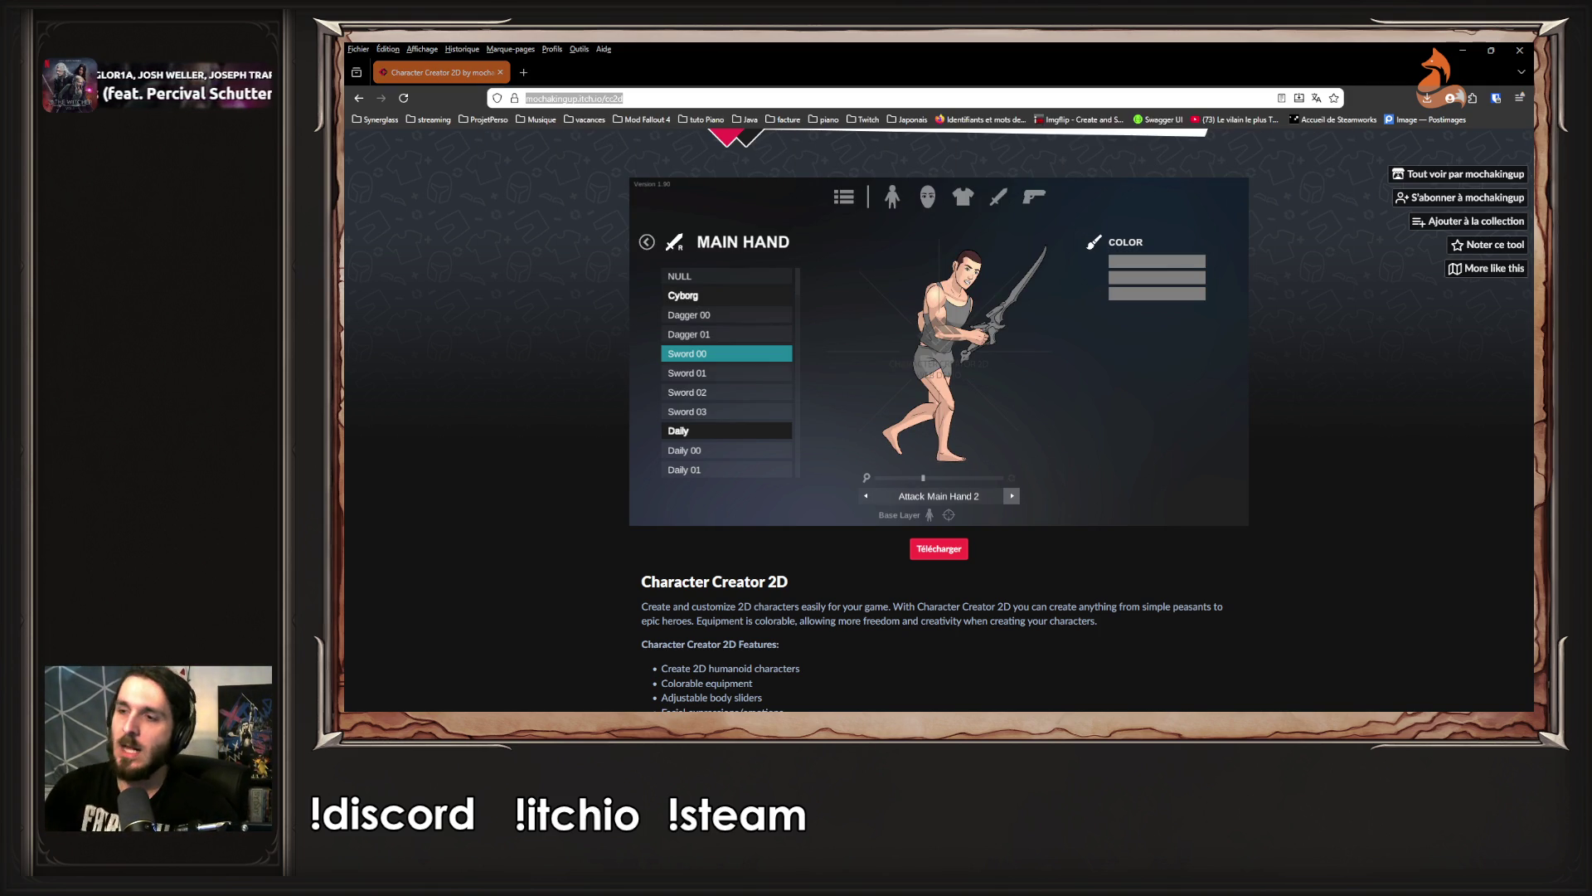
Step: Uncheck Initialize On Application Load in Naninovel's Engine configuration
{"action": "left_click", "coordinate": [1462, 51]}
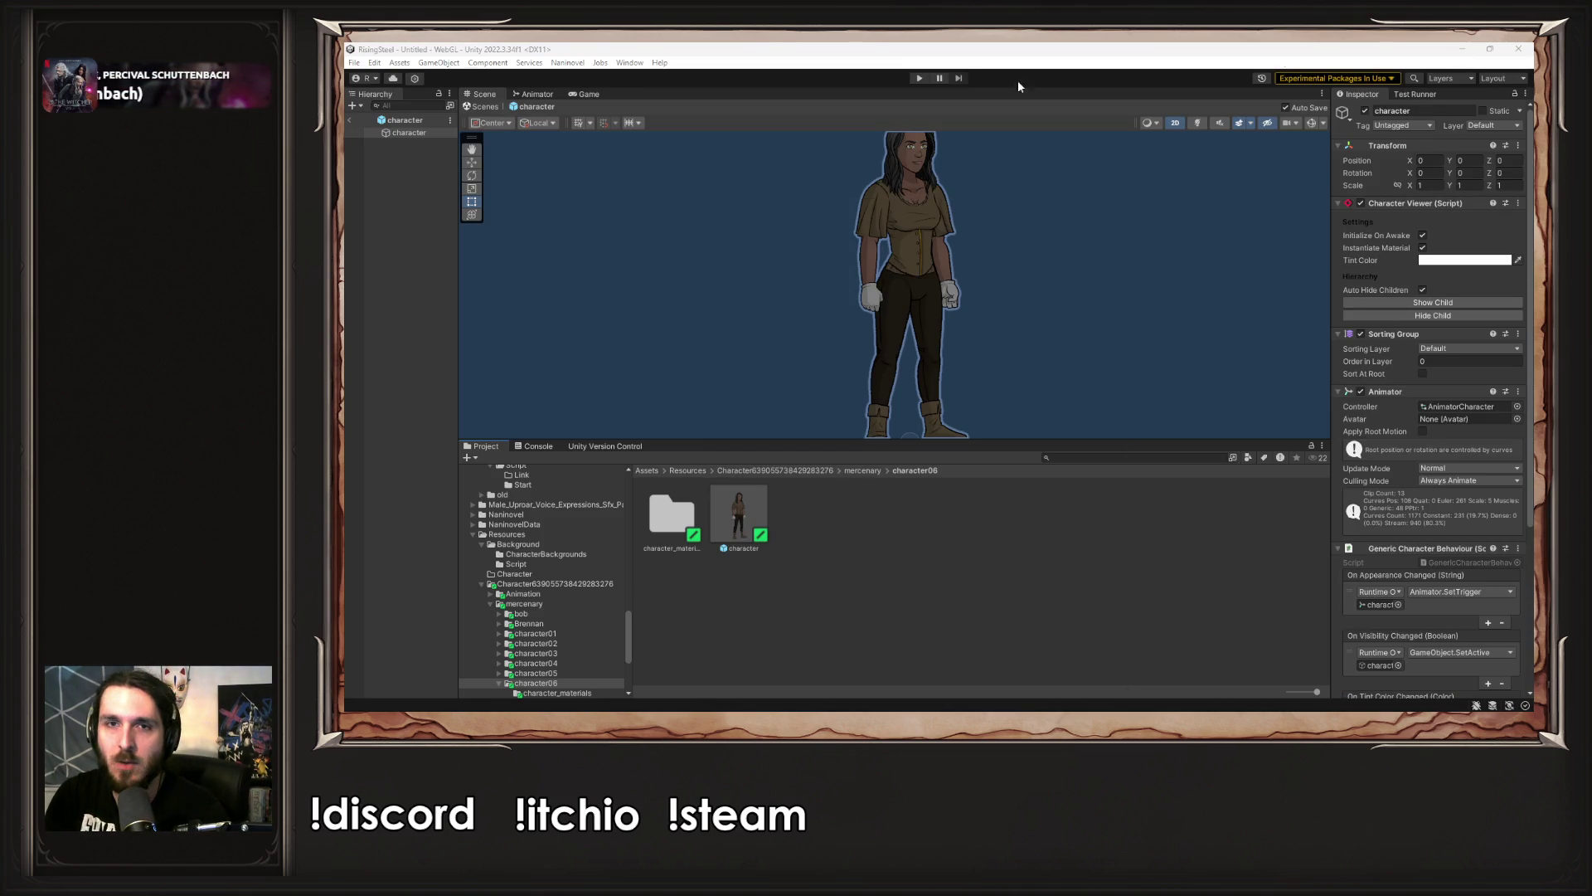
{"action": "left_click", "coordinate": [580, 63]}
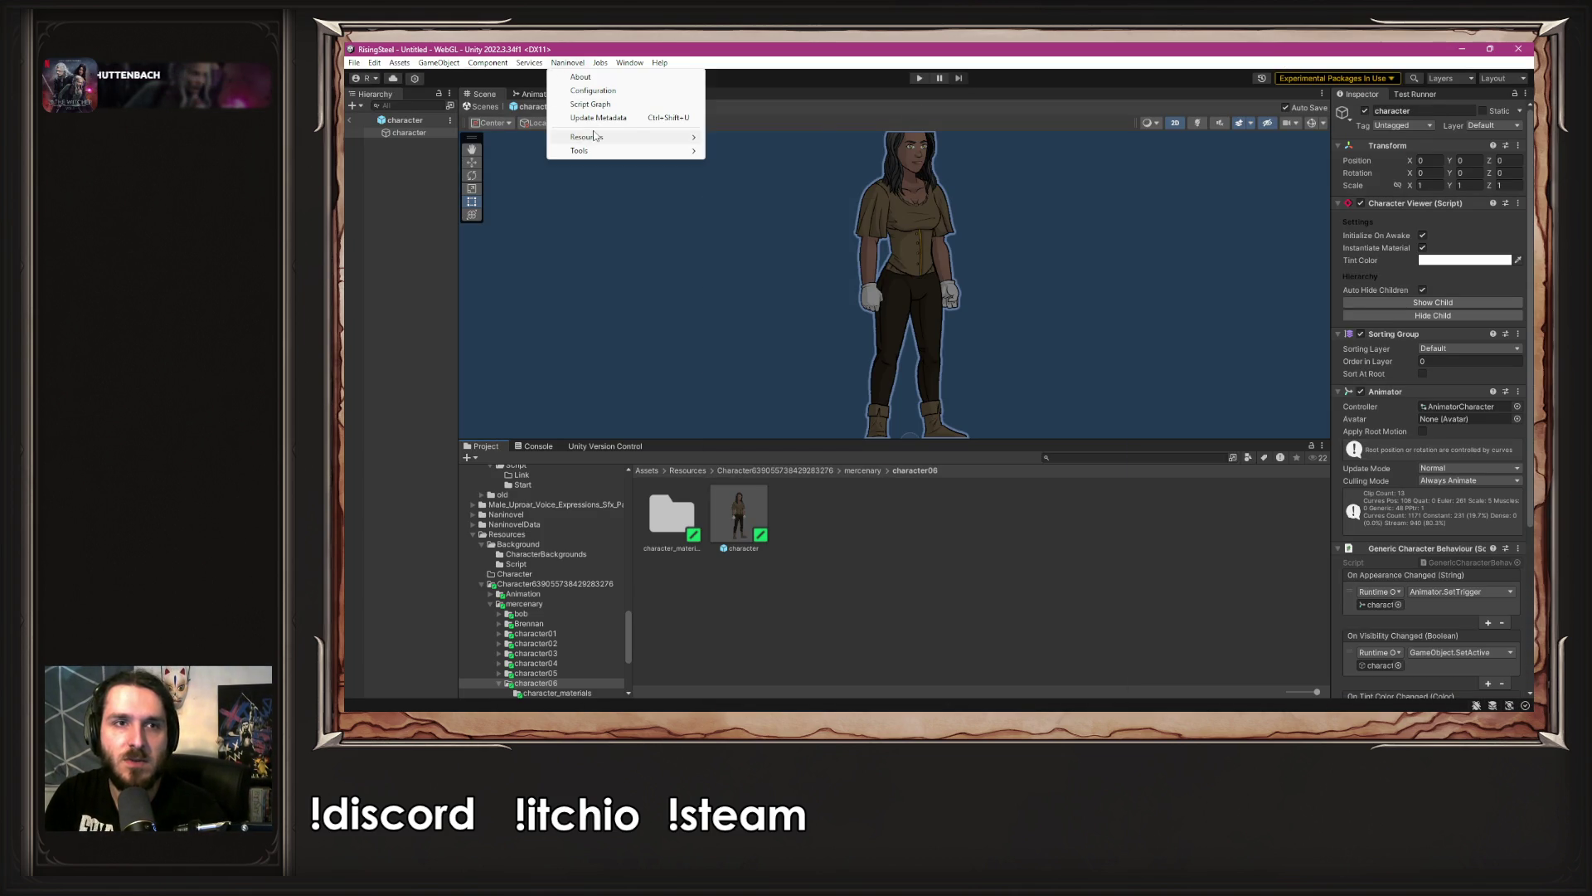
{"action": "mouse_move", "coordinate": [646, 137]}
{"action": "left_click", "coordinate": [758, 210]}
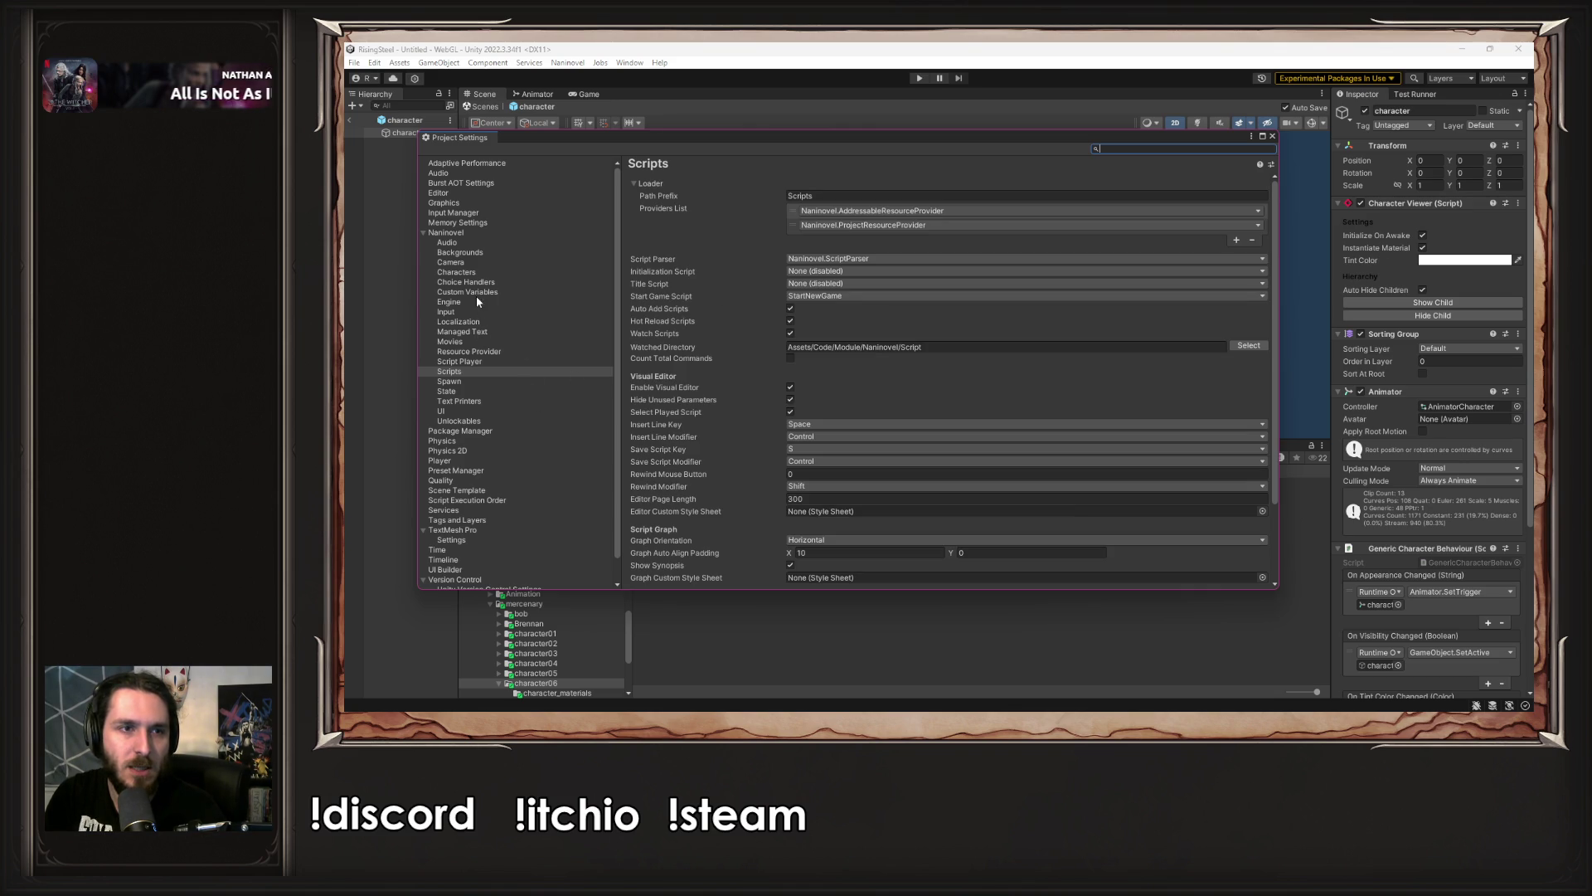
{"action": "left_click", "coordinate": [479, 300]}
{"action": "left_click", "coordinate": [789, 252]}
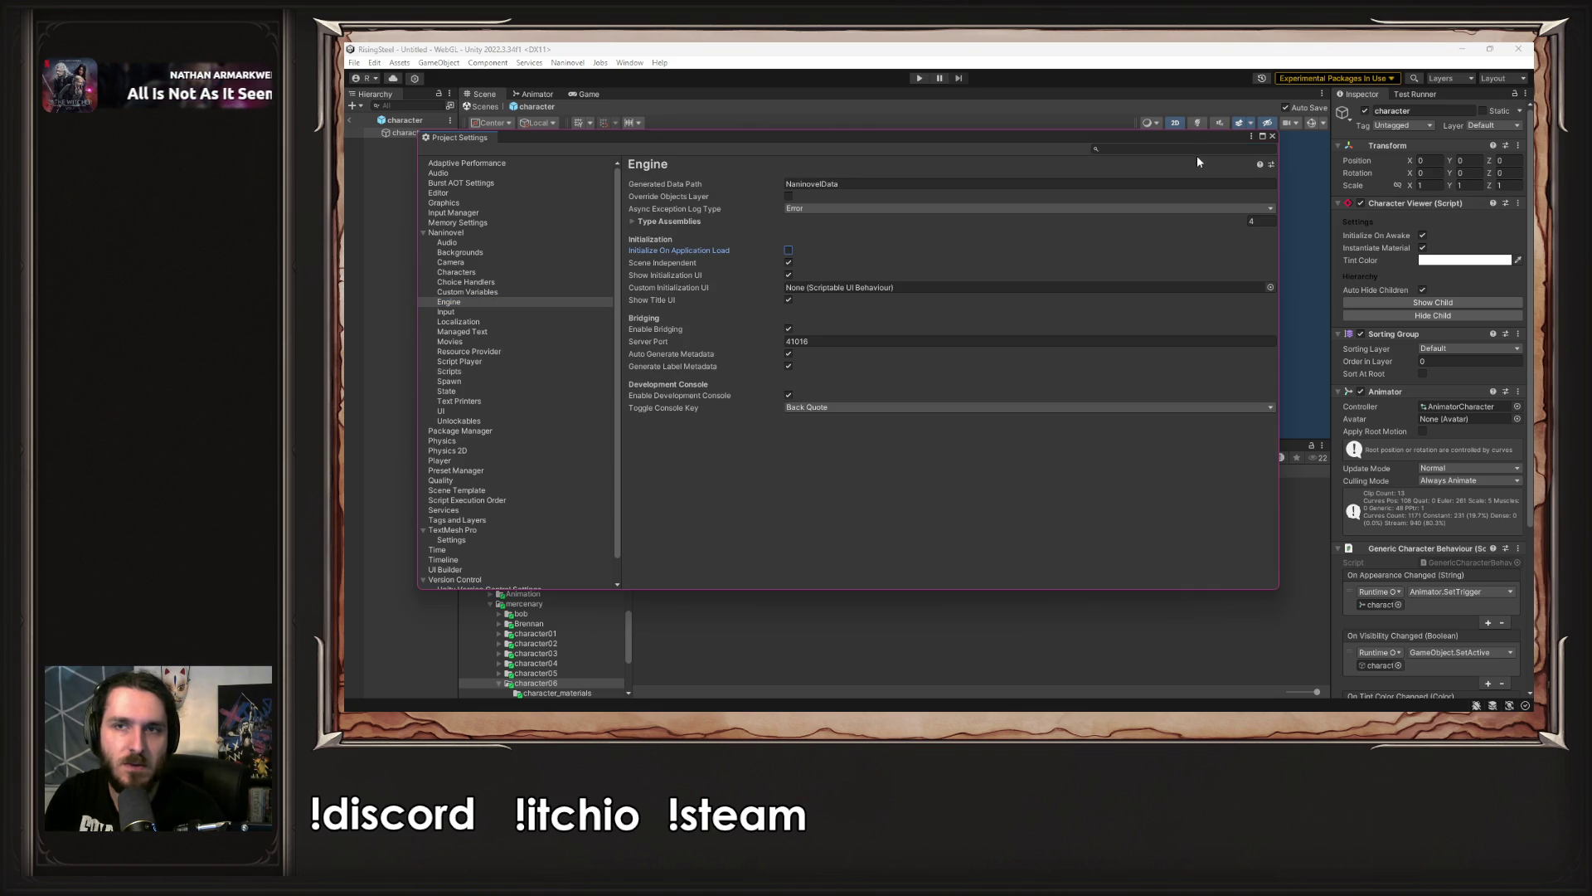
{"action": "left_click", "coordinate": [1273, 136]}
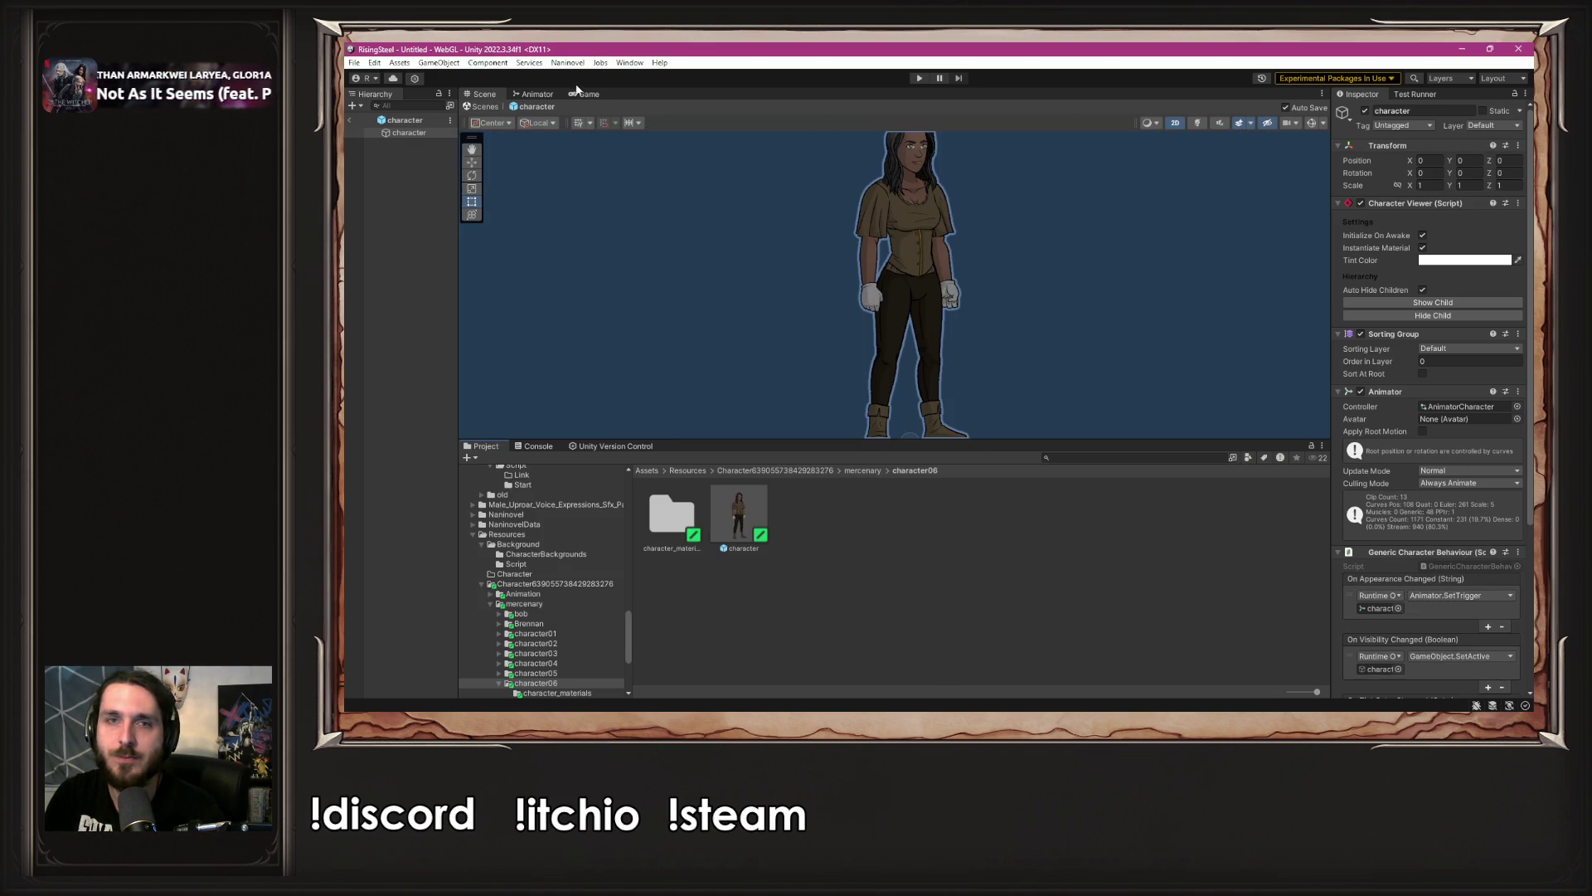
Step: Launch Window > Character Creator 2D > Create Character
{"action": "left_click", "coordinate": [631, 63]}
{"action": "mouse_move", "coordinate": [688, 367]}
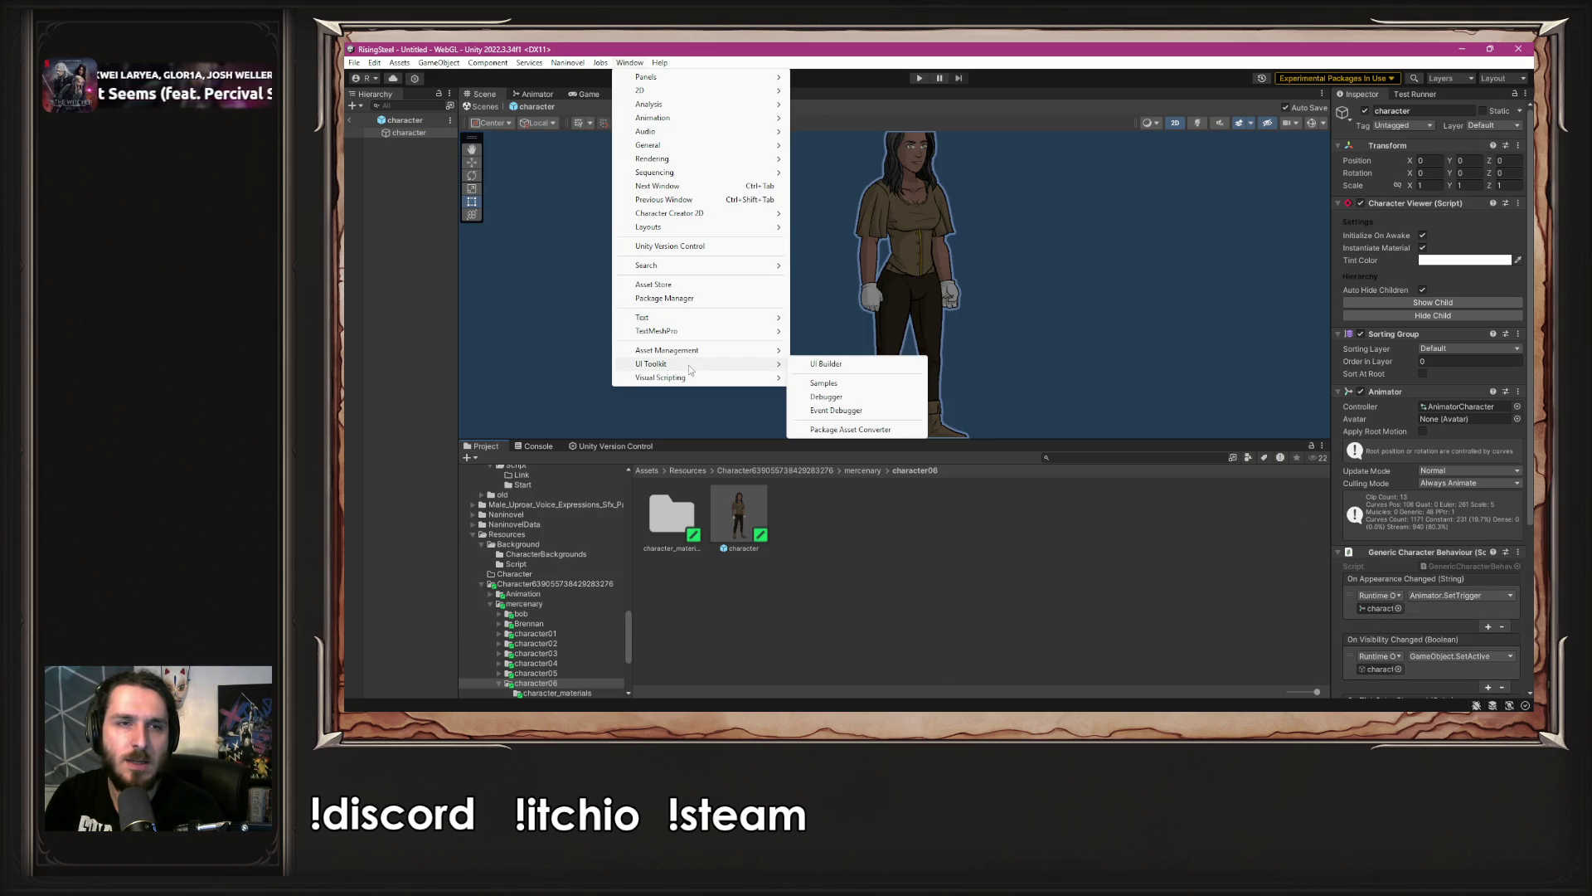
{"action": "mouse_move", "coordinate": [713, 213]}
{"action": "left_click", "coordinate": [846, 213]}
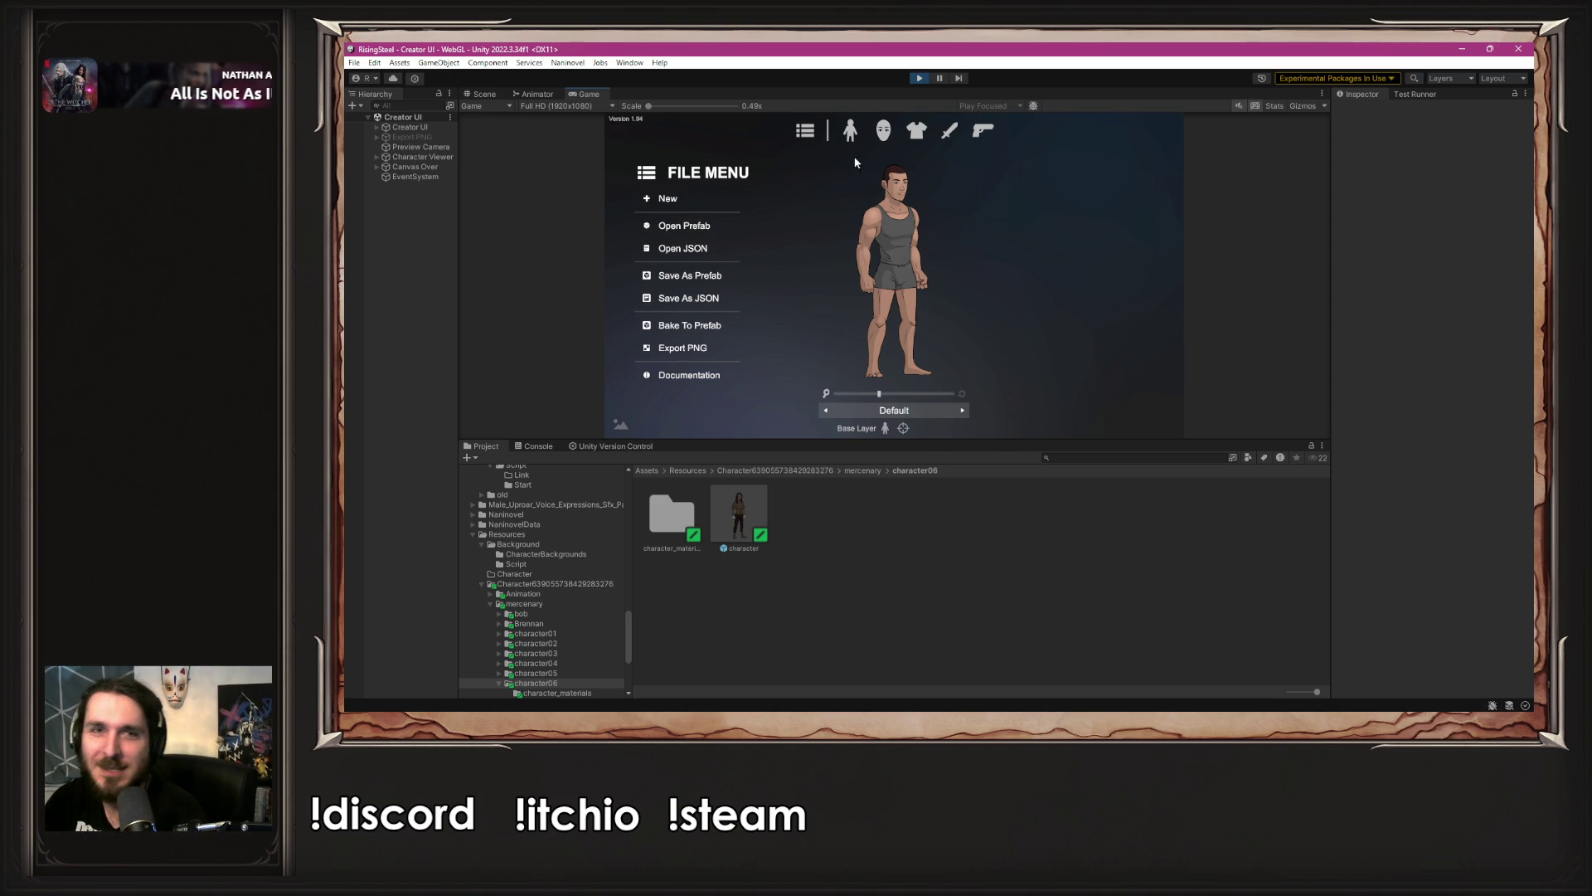
Step: Exit the Character Creator play session and open Scenes/SampleScene from the Project panel
{"action": "left_click", "coordinate": [920, 77]}
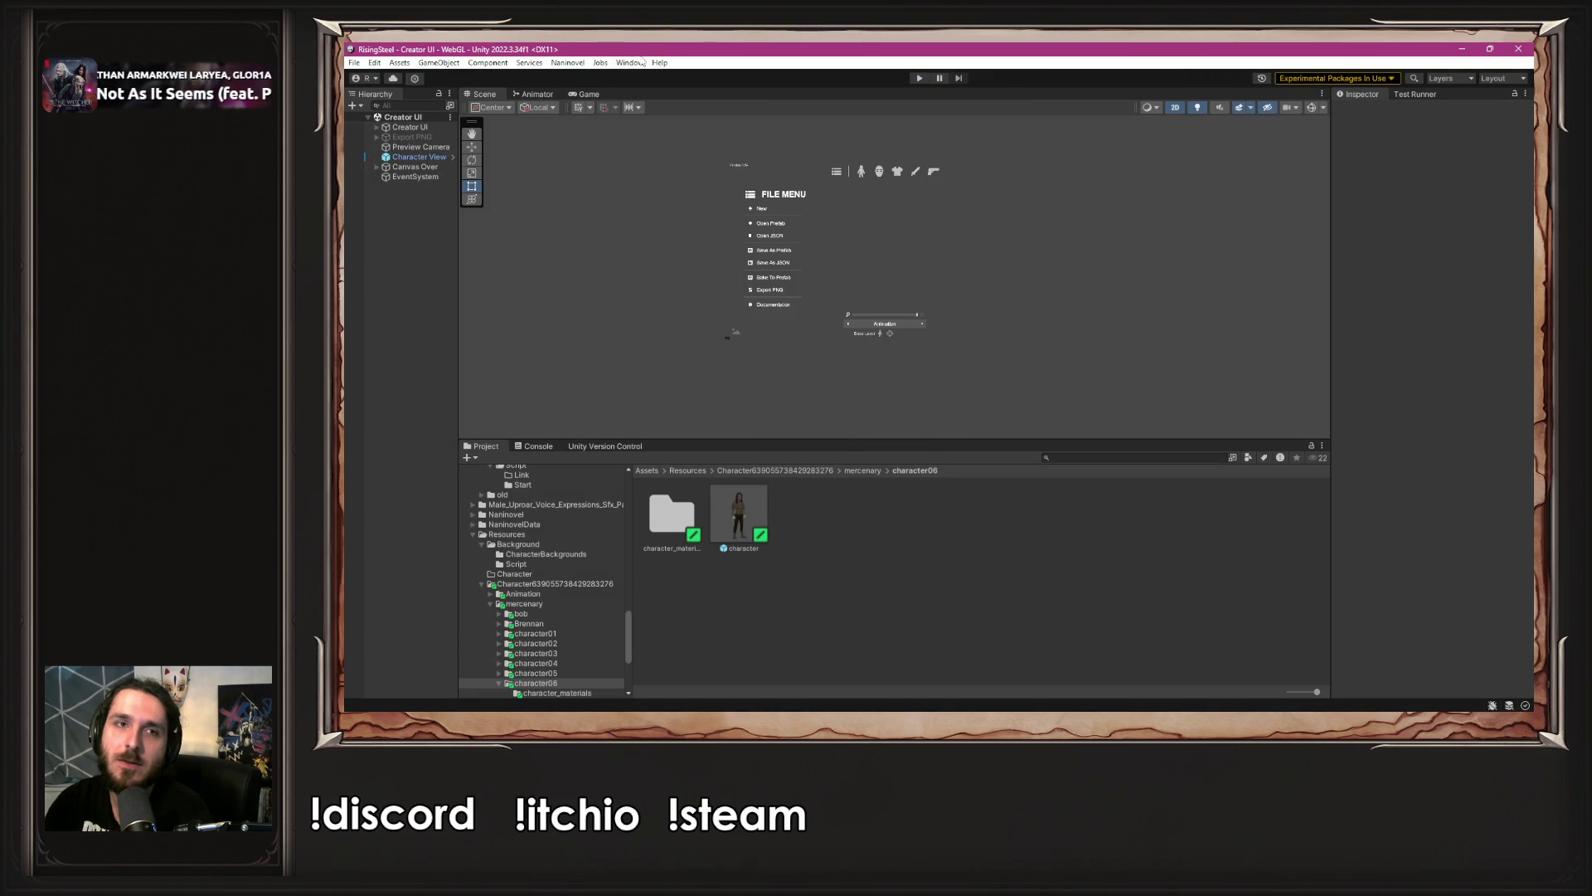
{"action": "left_click", "coordinate": [642, 62]}
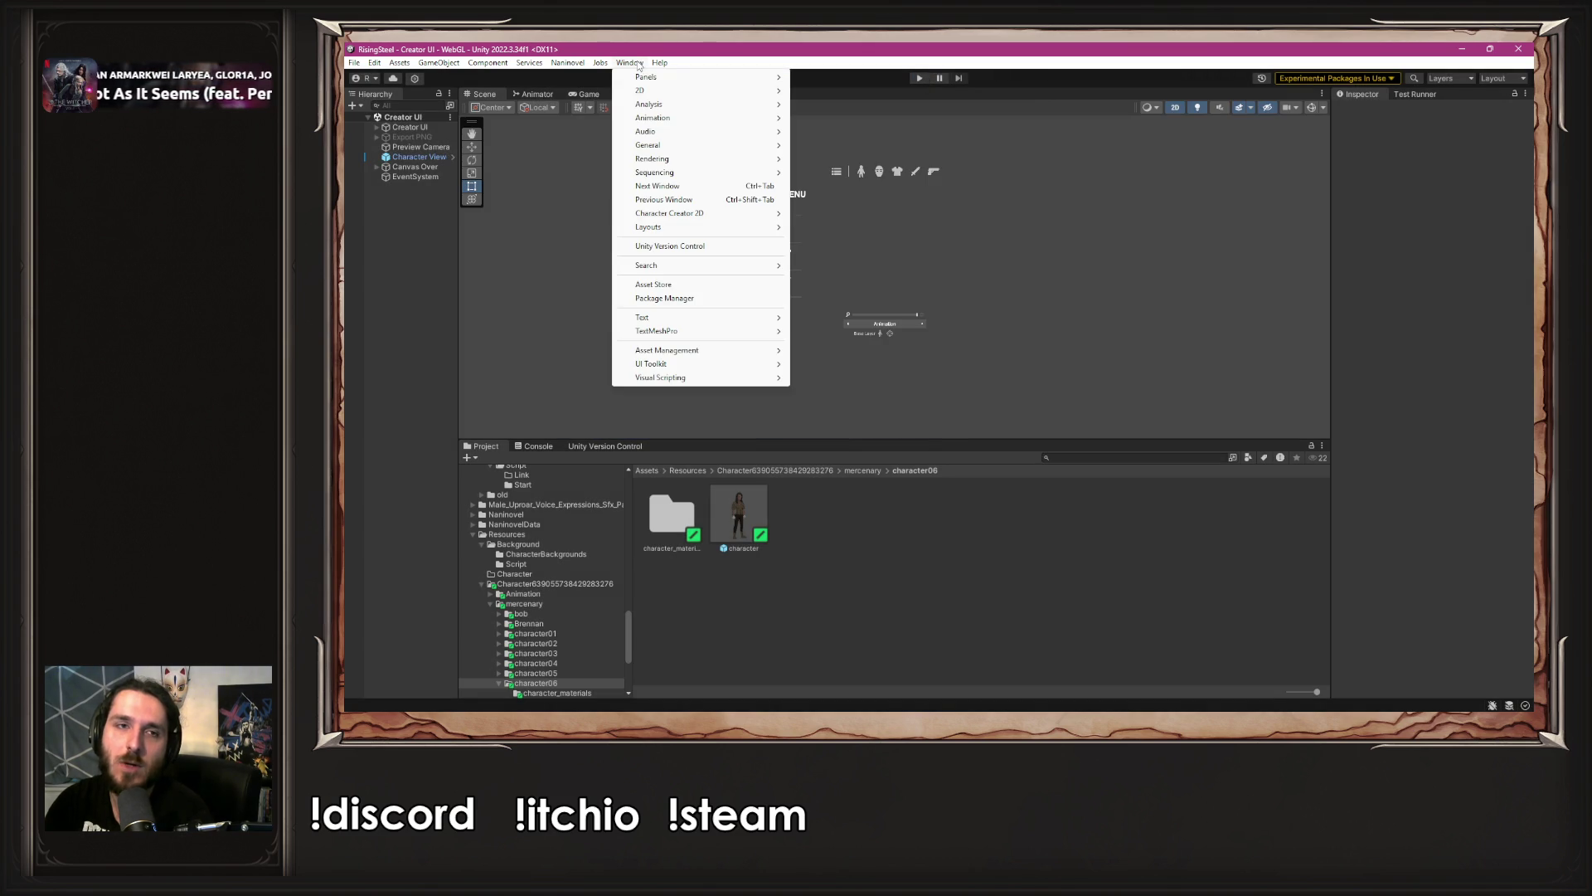
{"action": "left_click", "coordinate": [782, 564]}
{"action": "scroll", "coordinate": [569, 549], "scroll_direction": "up", "scroll_amount": 1}
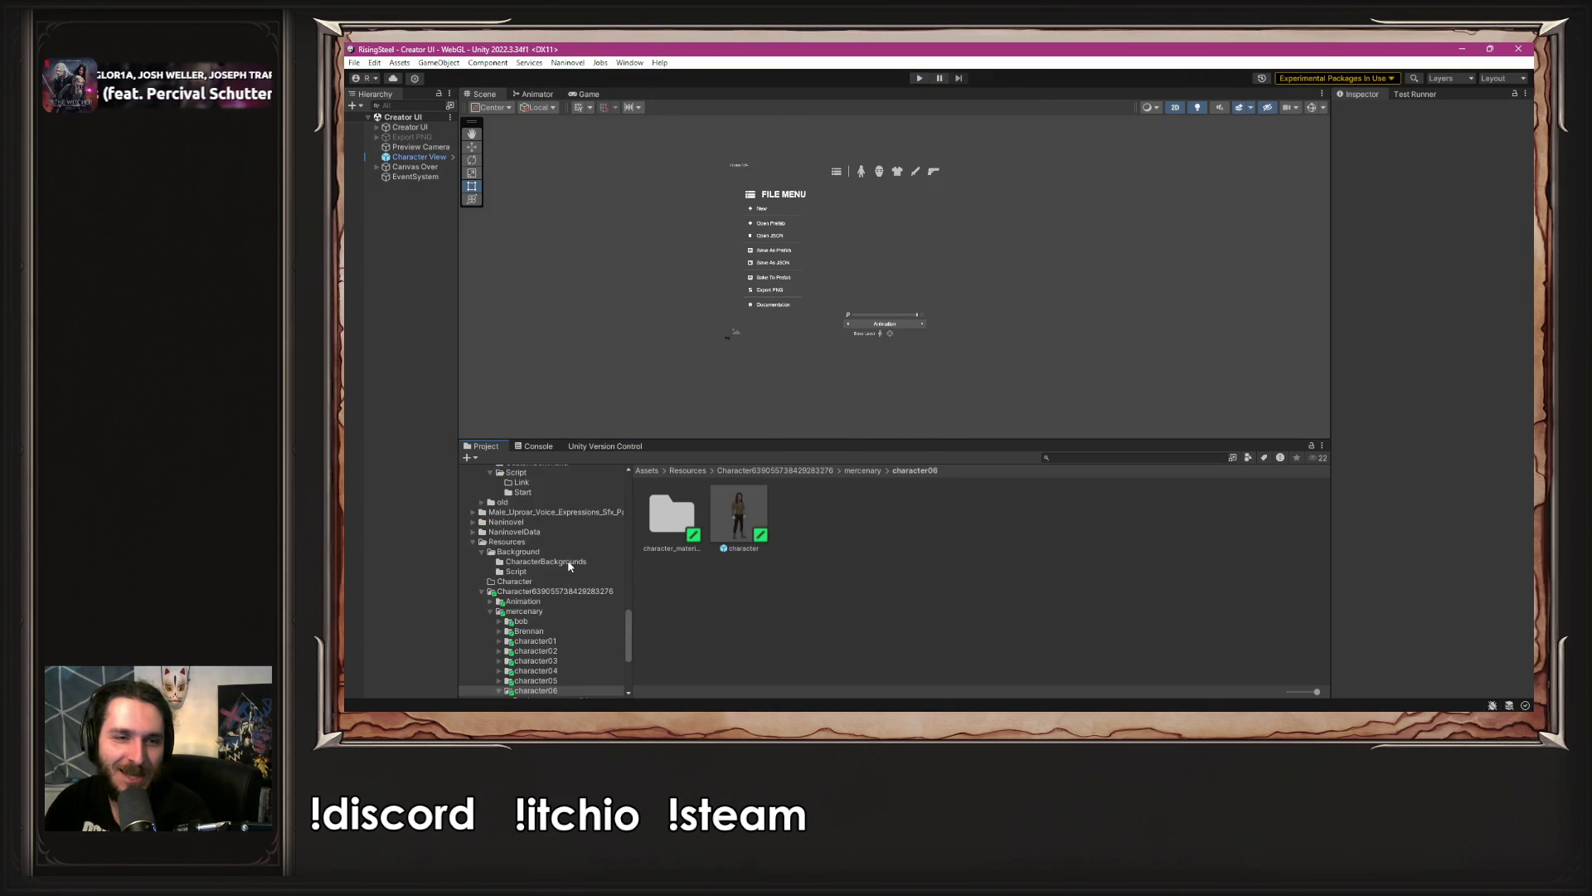
{"action": "scroll", "coordinate": [569, 567], "scroll_direction": "down", "scroll_amount": 6}
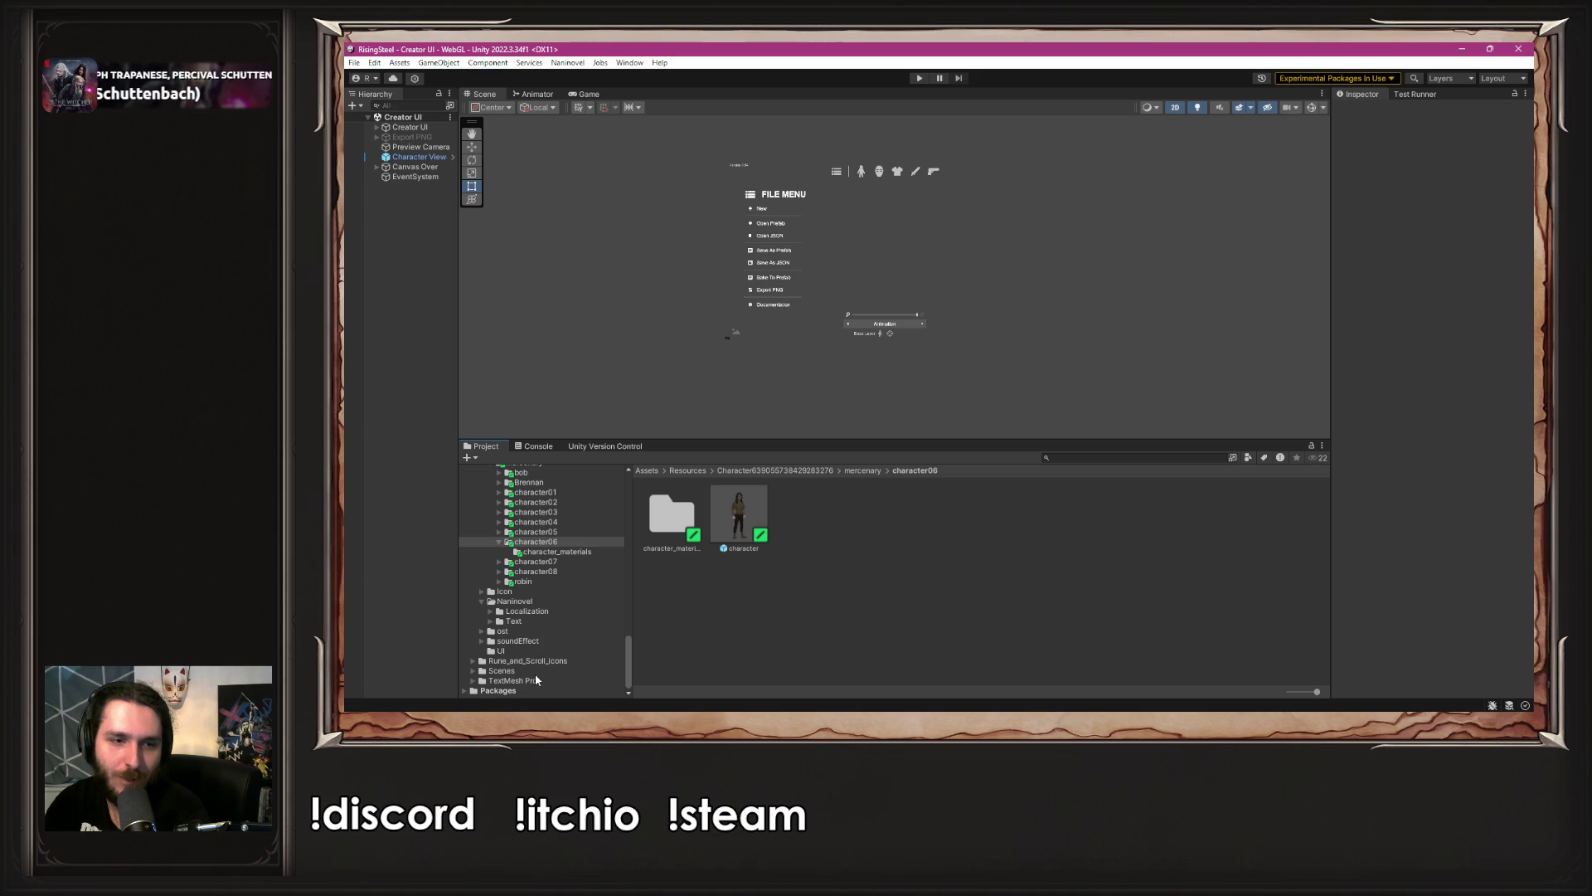
{"action": "left_click", "coordinate": [535, 671]}
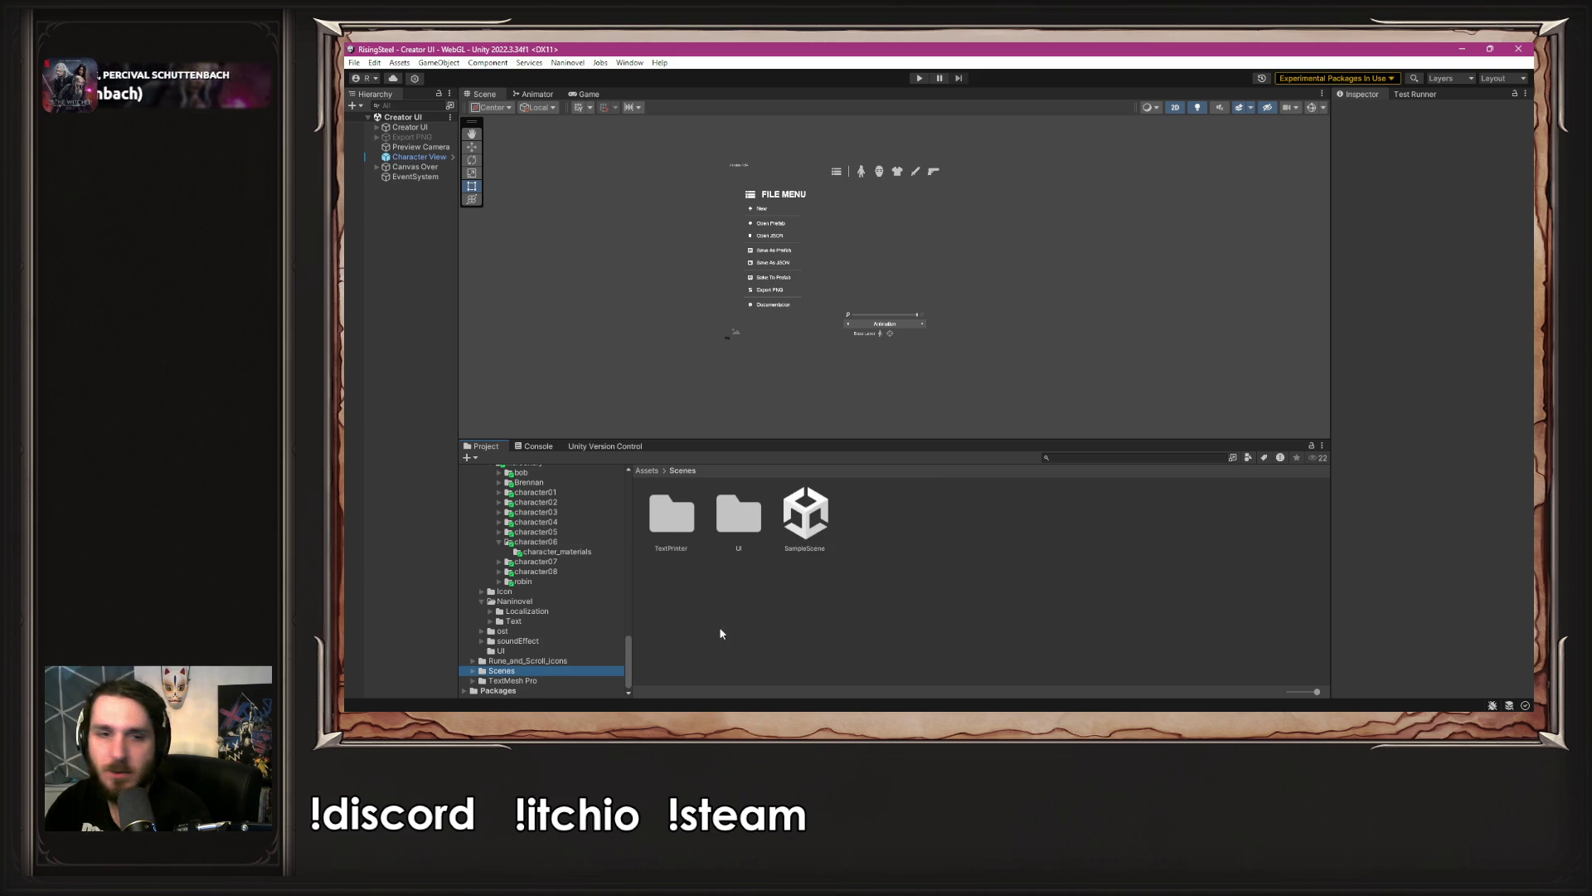
{"action": "double_click", "coordinate": [797, 518]}
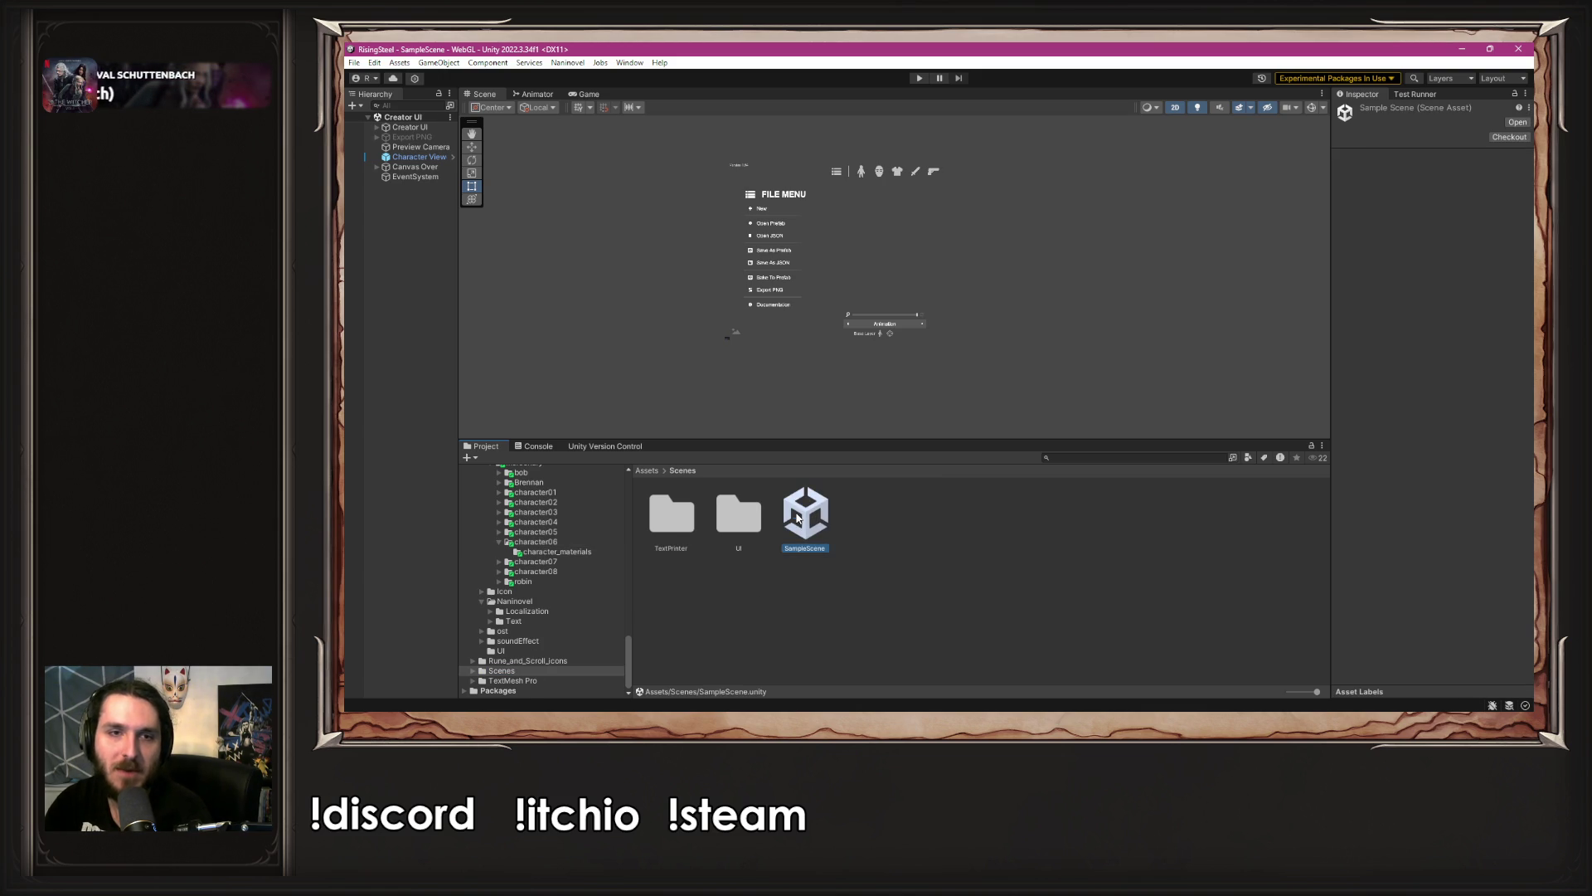
Step: Look through Naninovel's Scripts and Engine configuration pages in Project Settings
{"action": "left_click", "coordinate": [627, 65]}
{"action": "mouse_move", "coordinate": [568, 63]}
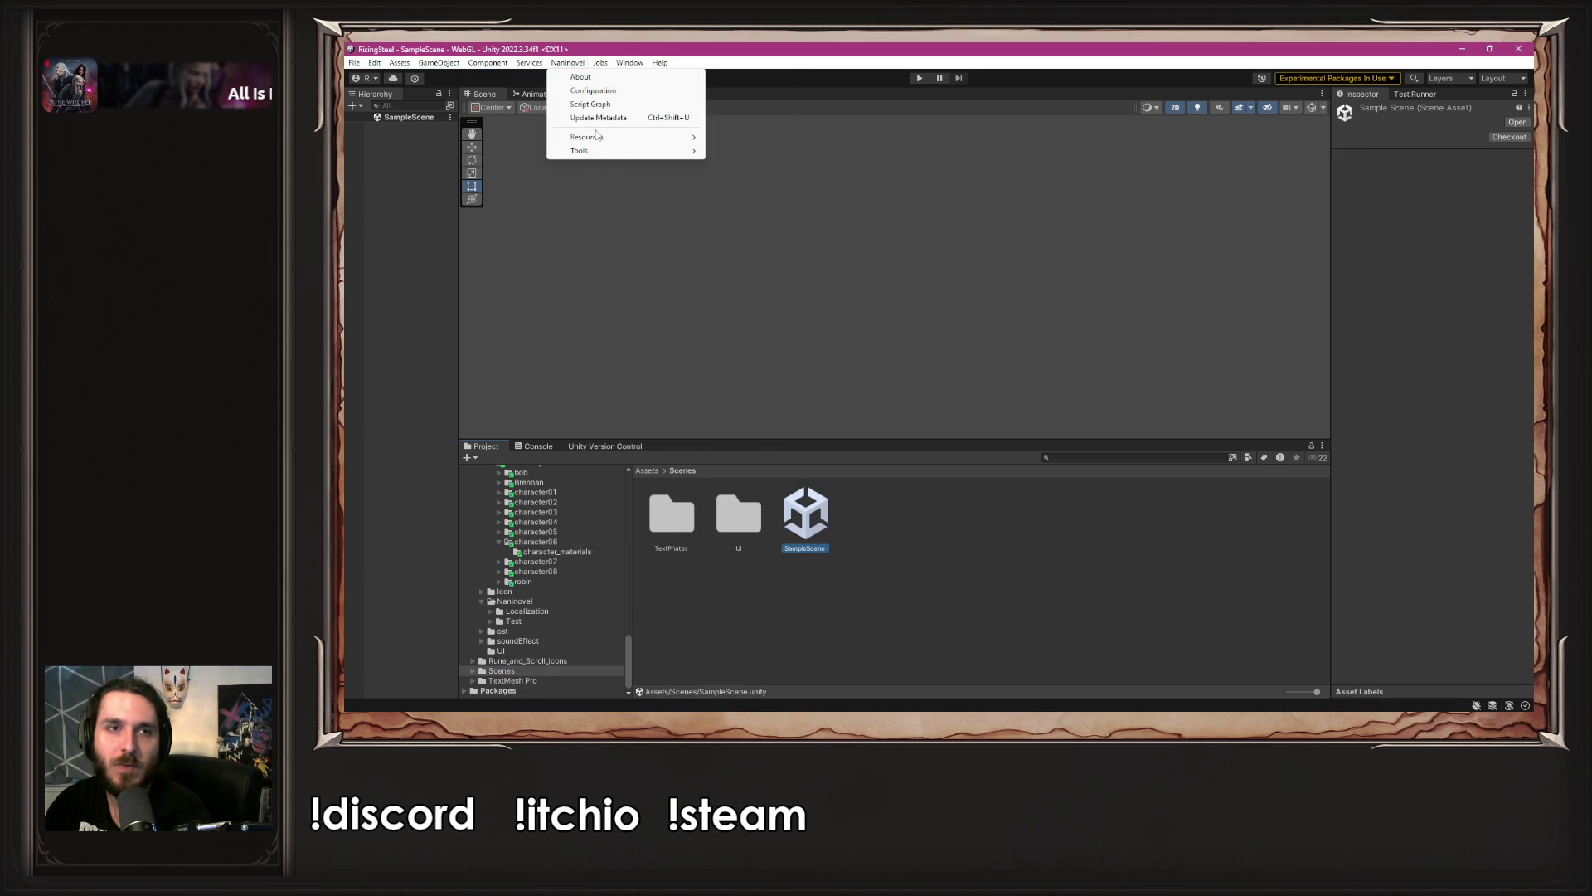
{"action": "mouse_move", "coordinate": [600, 141]}
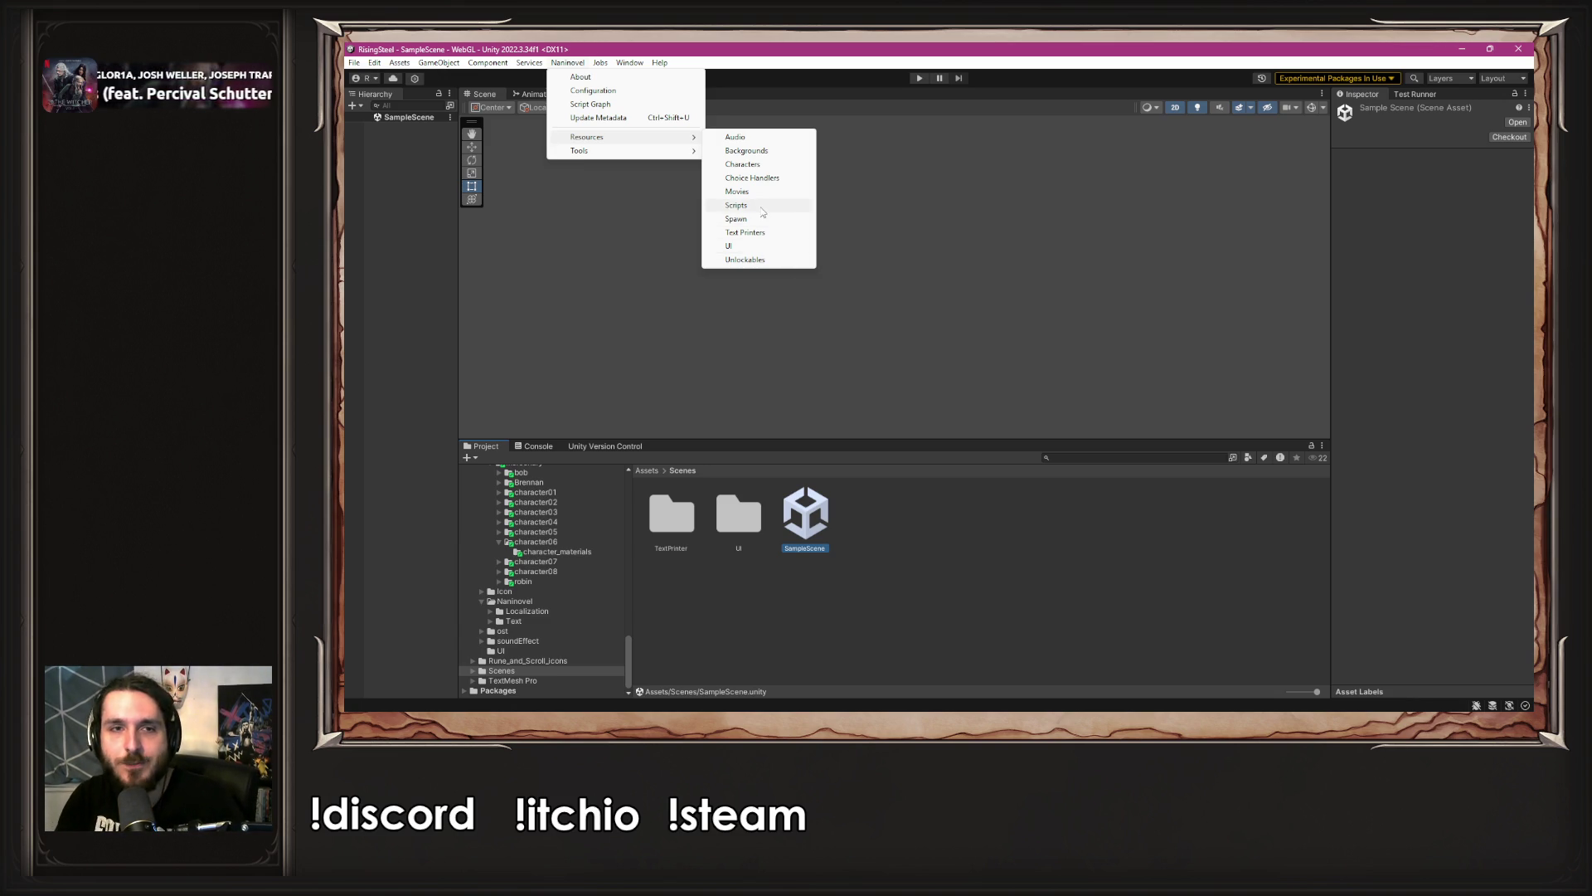
{"action": "left_click", "coordinate": [735, 205]}
{"action": "left_click", "coordinate": [997, 184]}
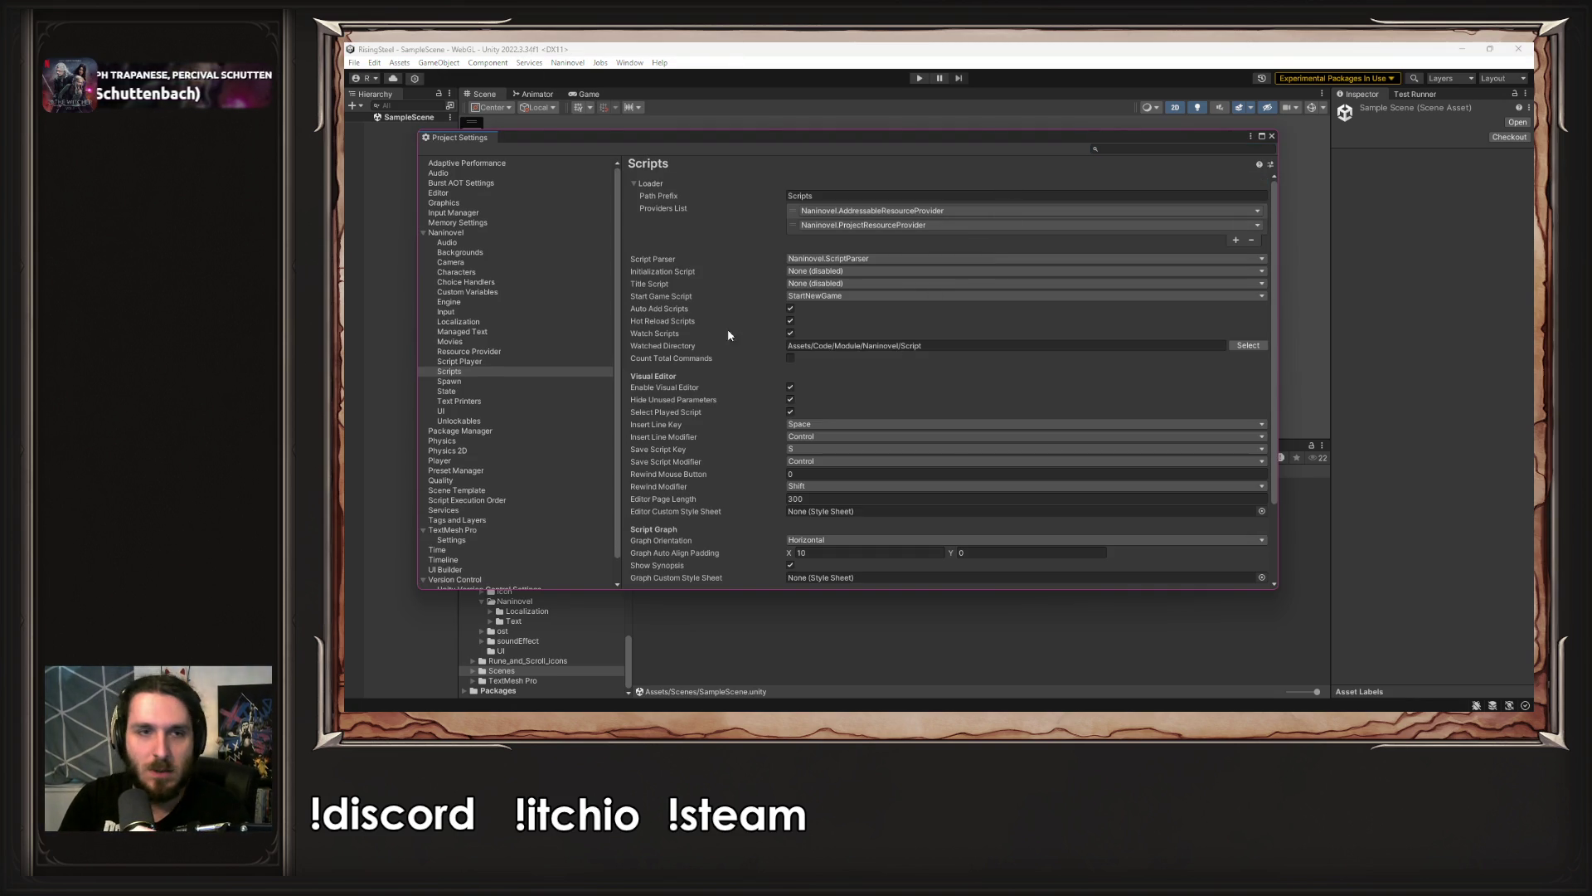
{"action": "left_click", "coordinate": [490, 292]}
{"action": "left_click", "coordinate": [496, 301]}
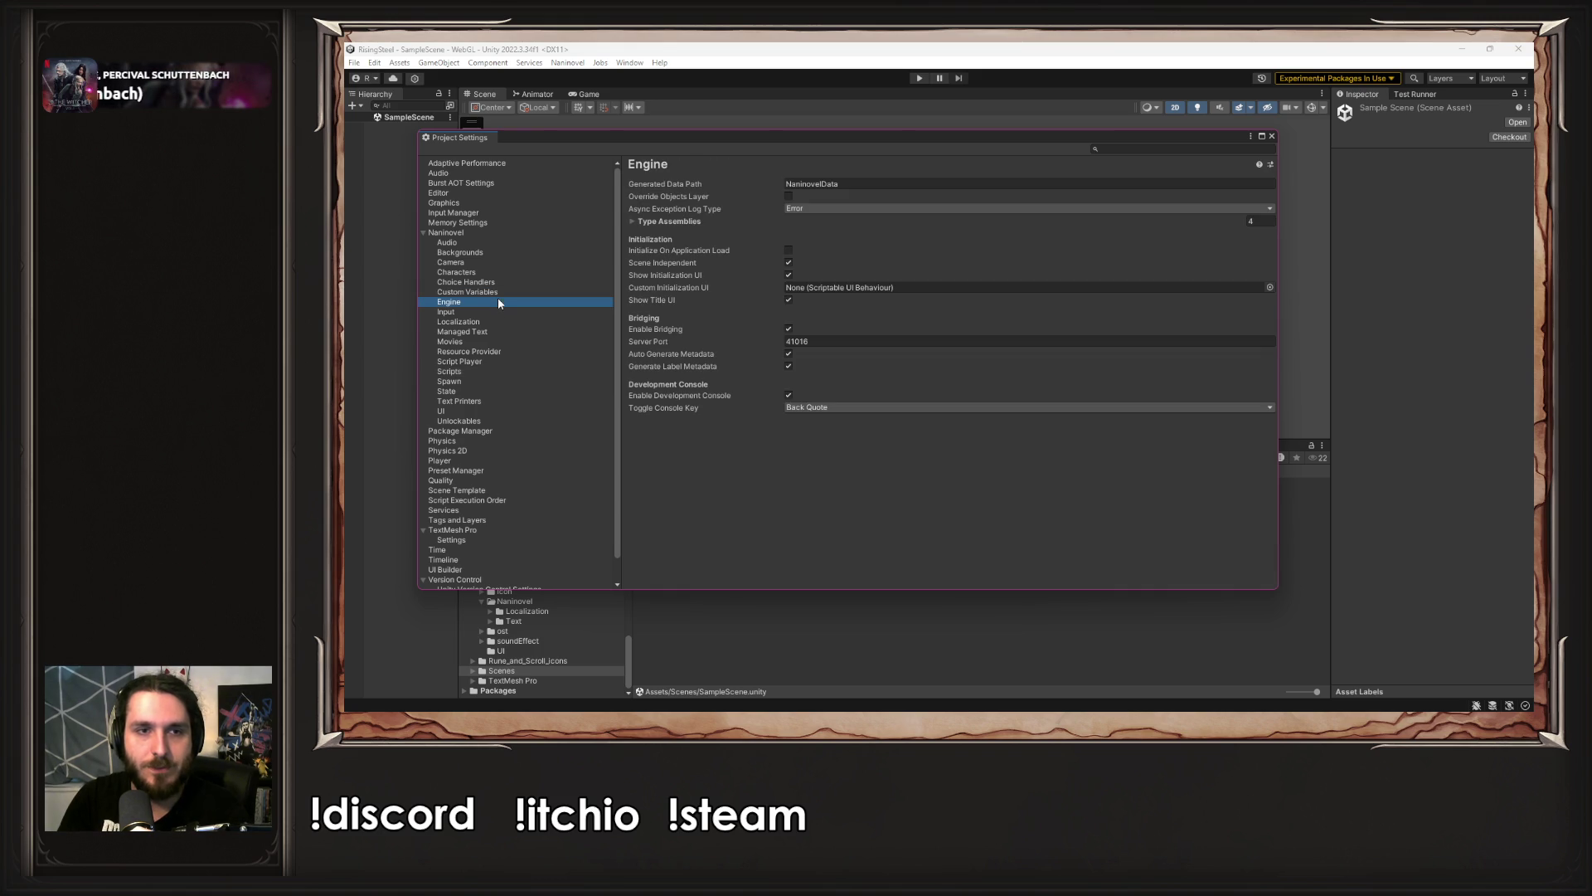
{"action": "left_click", "coordinate": [1272, 136]}
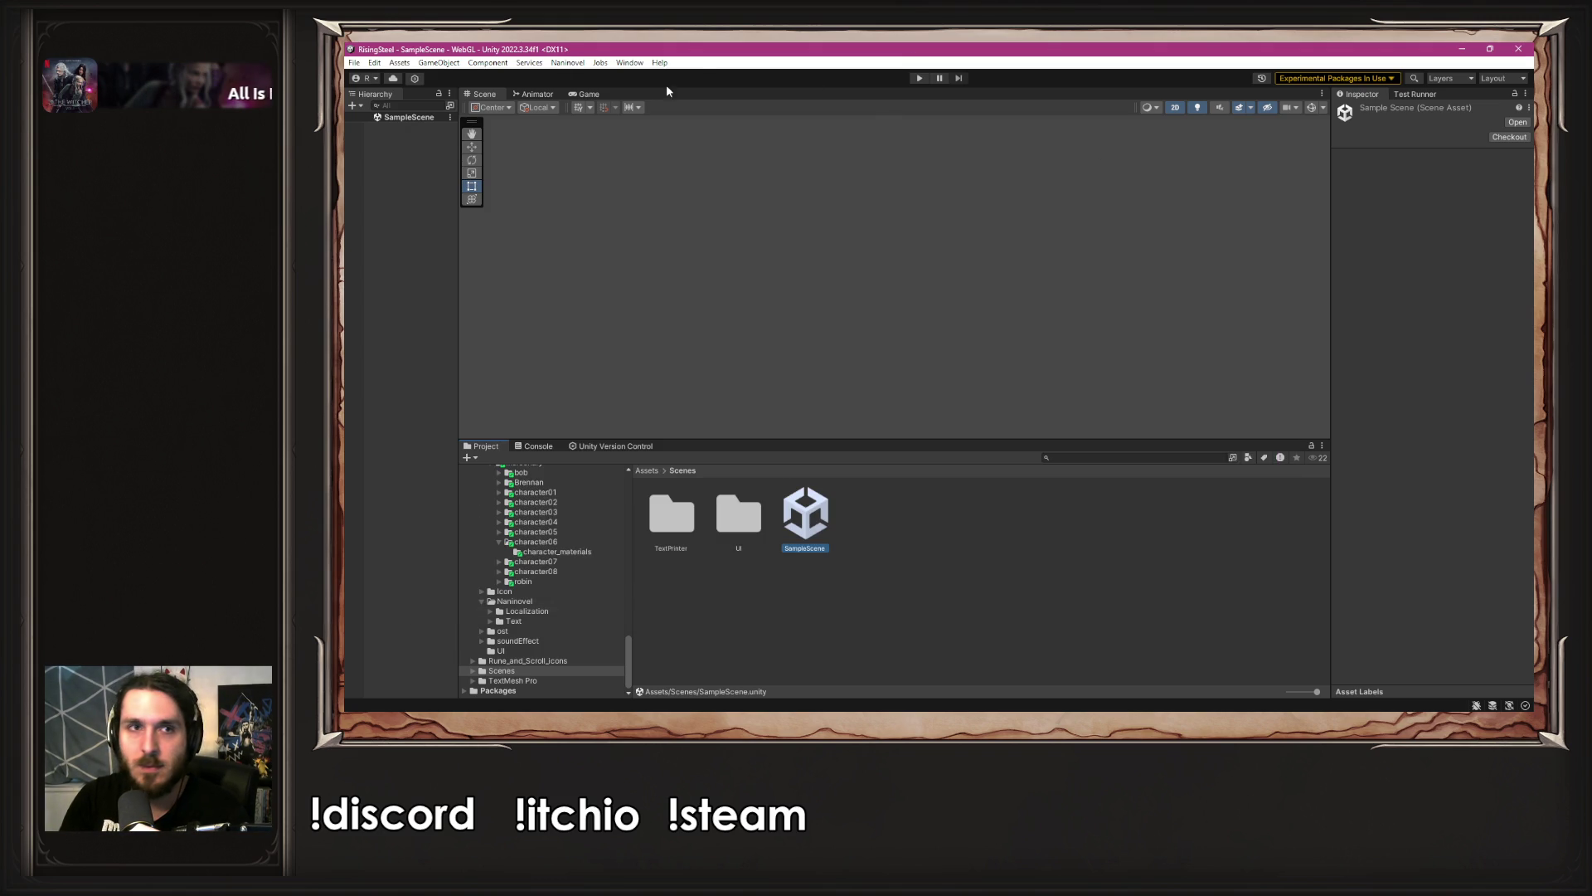
Step: Set Start Game Script to StartMagicModule, close Project Settings and press Play
{"action": "left_click", "coordinate": [567, 62]}
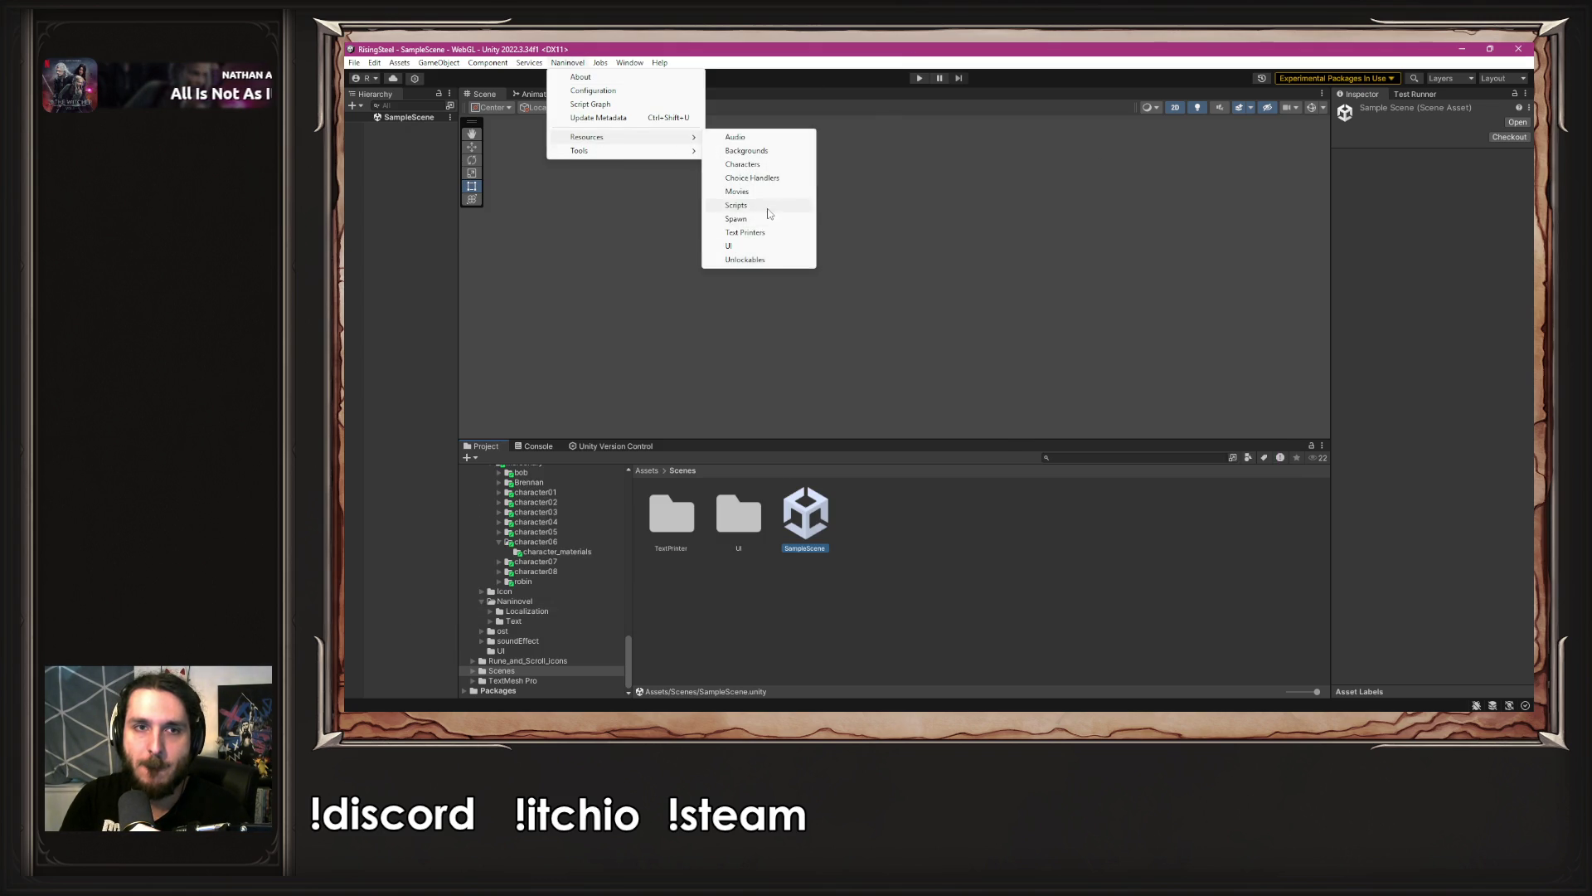
{"action": "left_click", "coordinate": [746, 206]}
{"action": "left_click", "coordinate": [888, 296]}
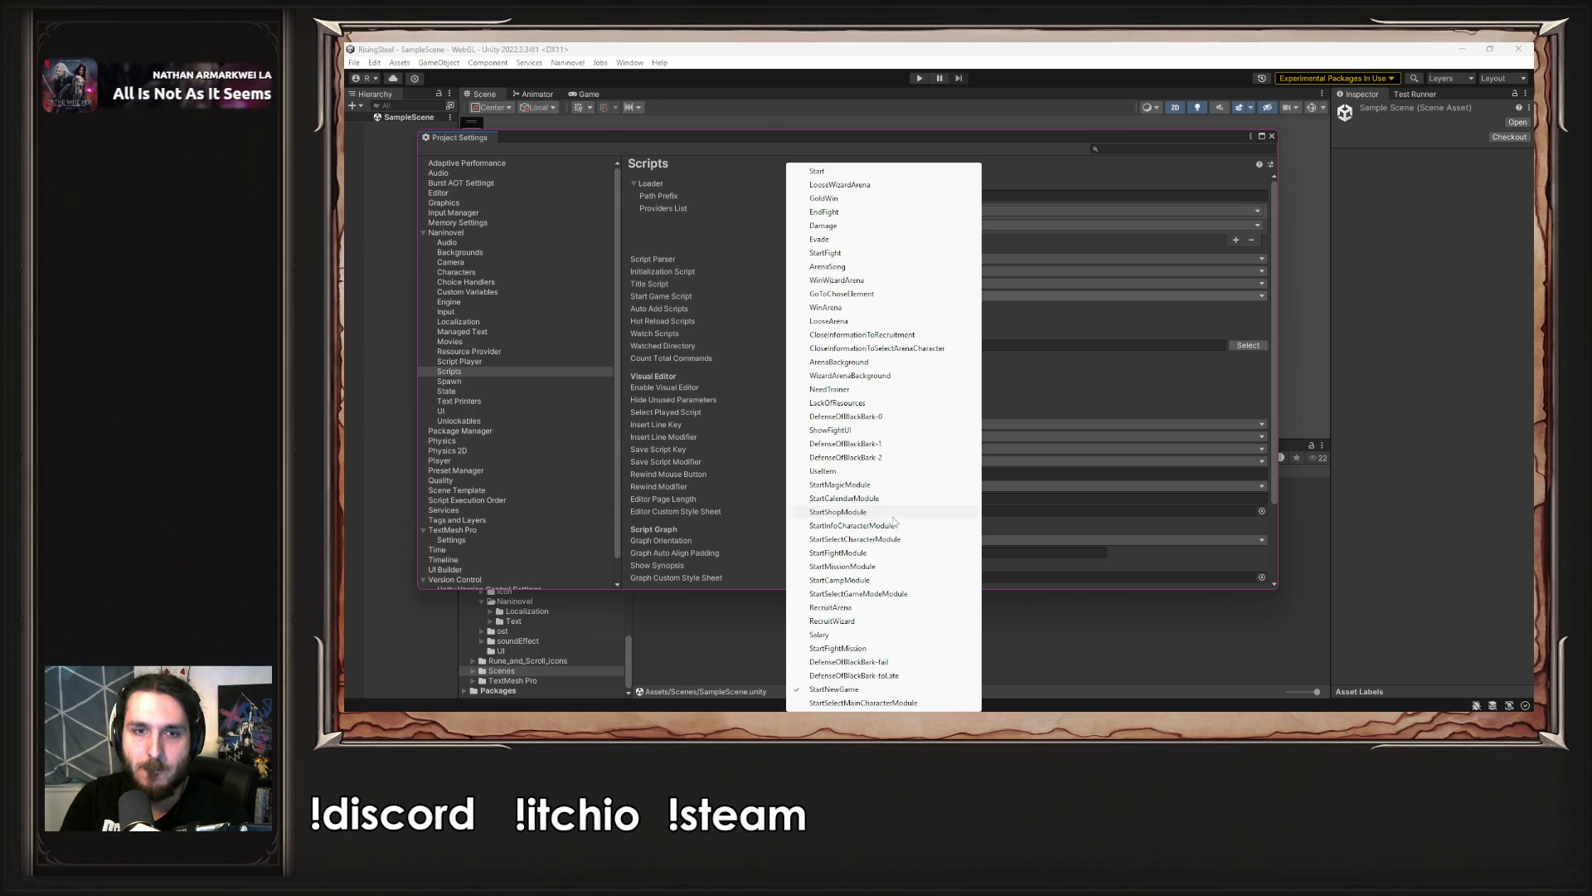
{"action": "left_click", "coordinate": [870, 498]}
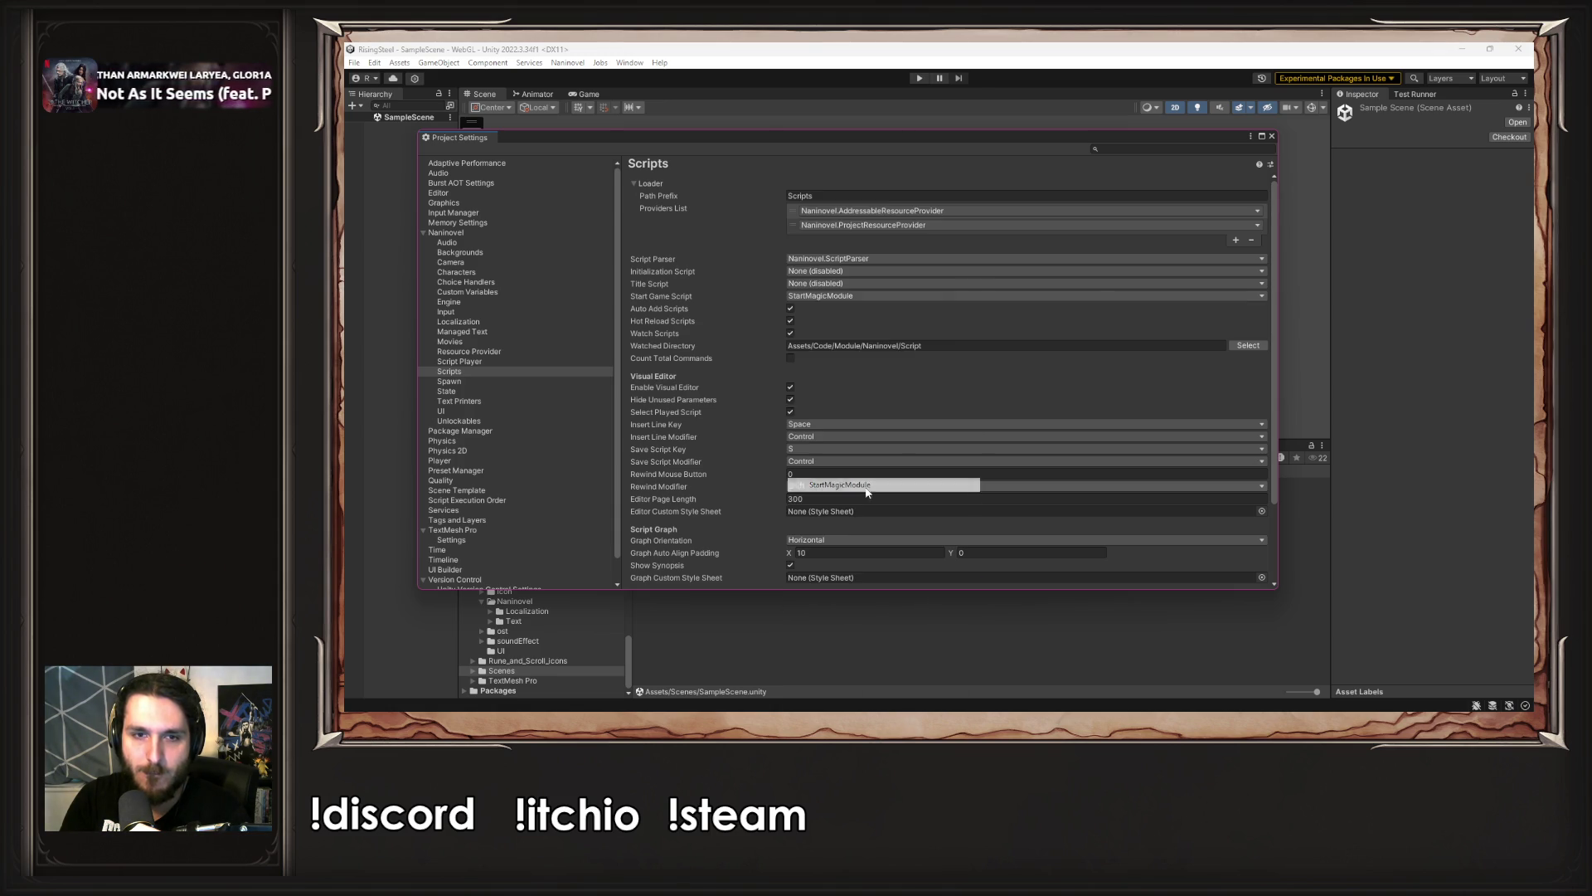
{"action": "left_click", "coordinate": [1272, 136]}
{"action": "left_click", "coordinate": [921, 79]}
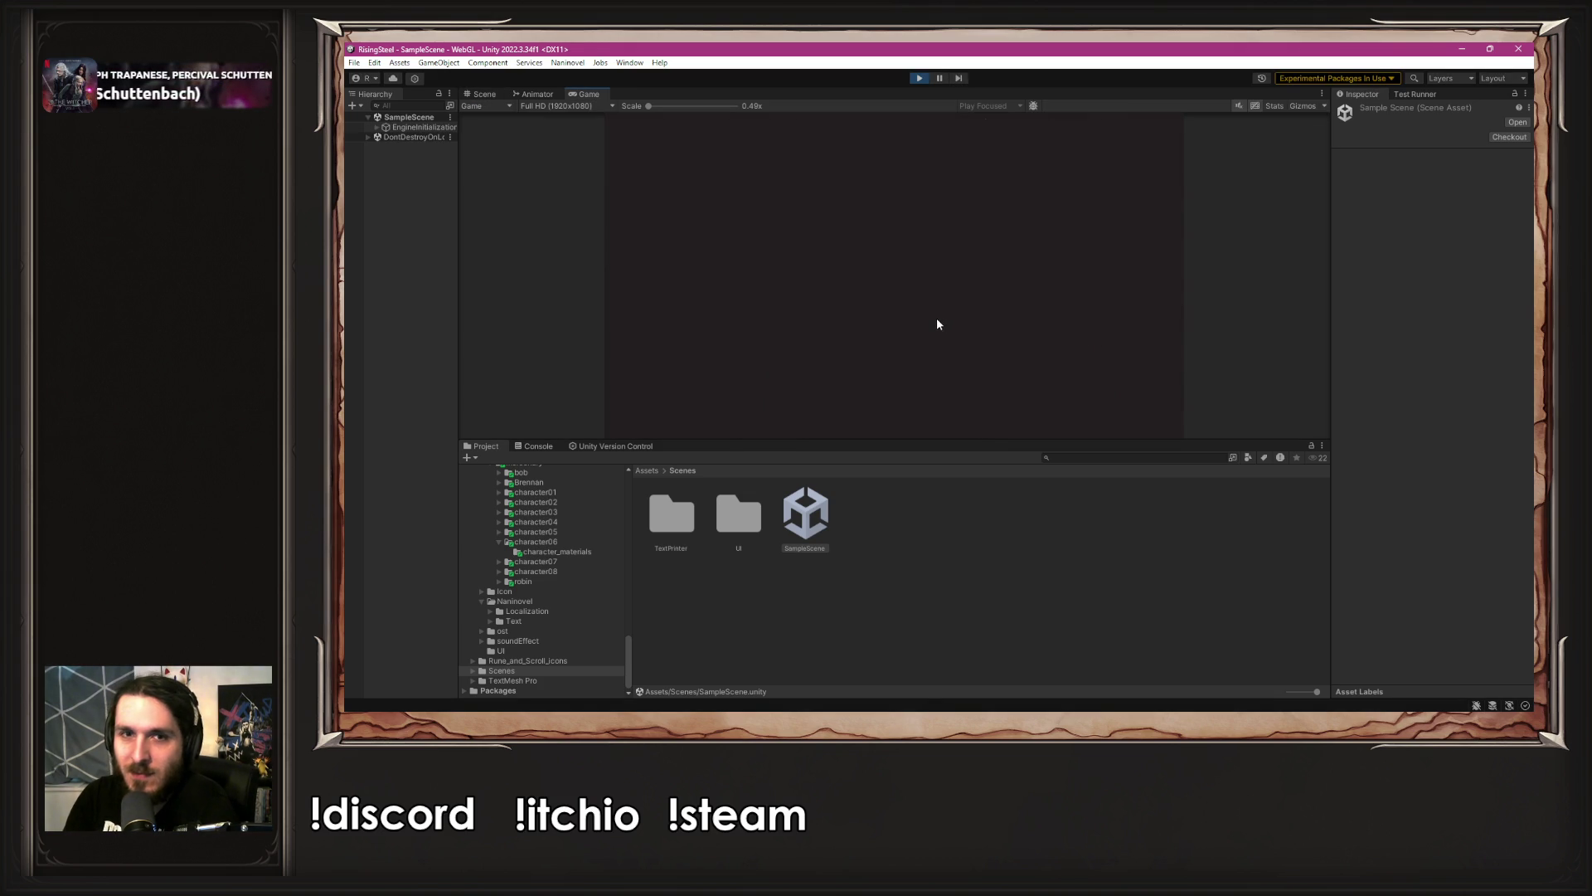
Step: Enter Element Craft, preview Fire, Earth and Water, then place Fire in the crafting slot
{"action": "left_click", "coordinate": [902, 197]}
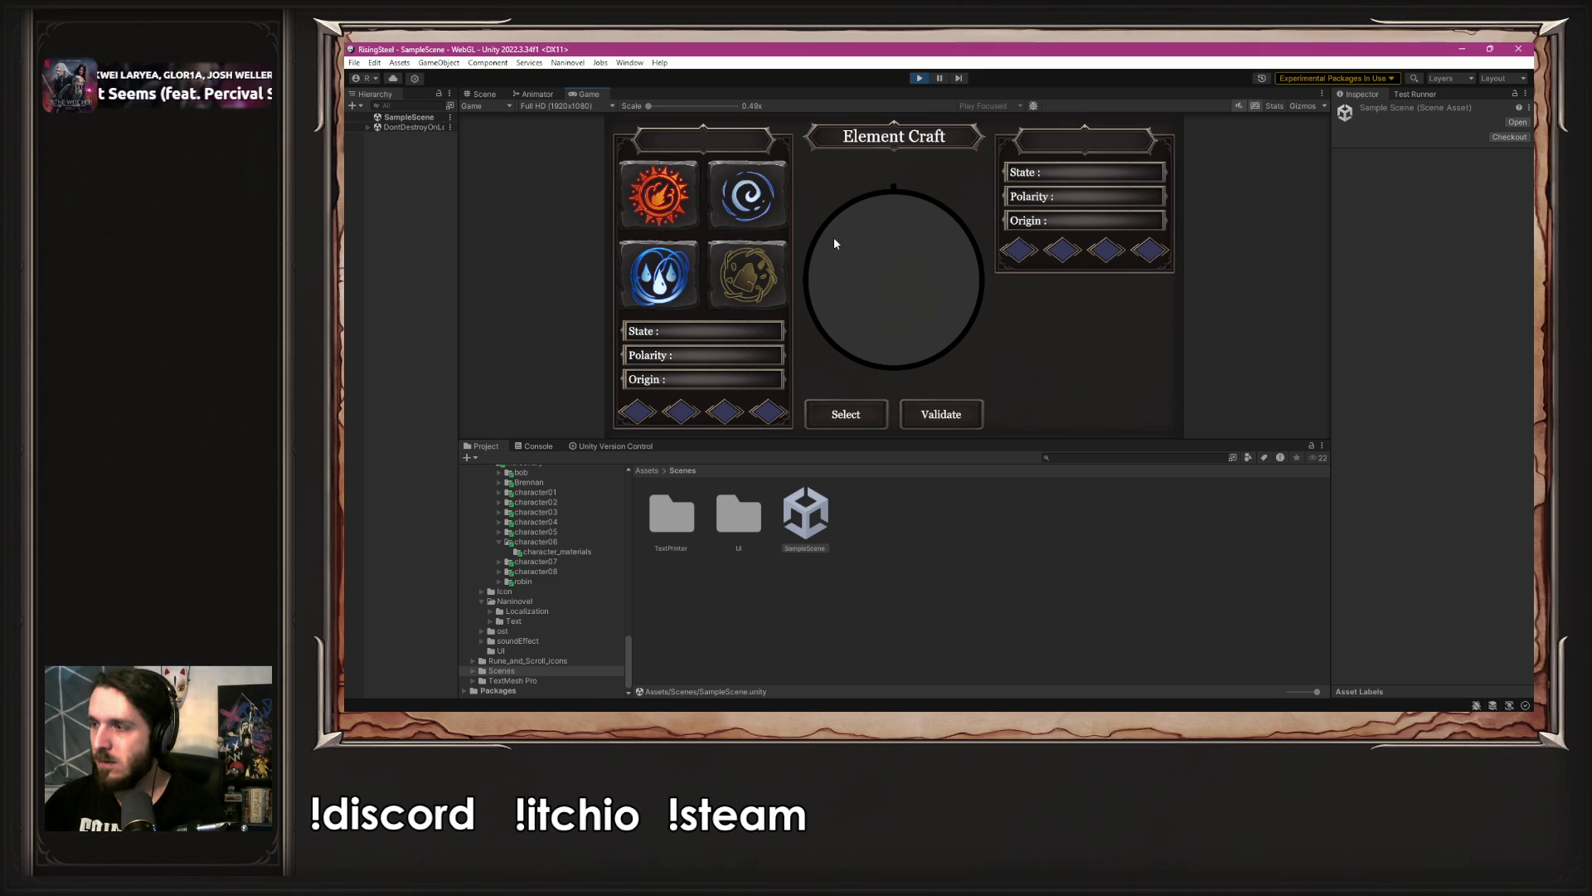
{"action": "left_click", "coordinate": [693, 201]}
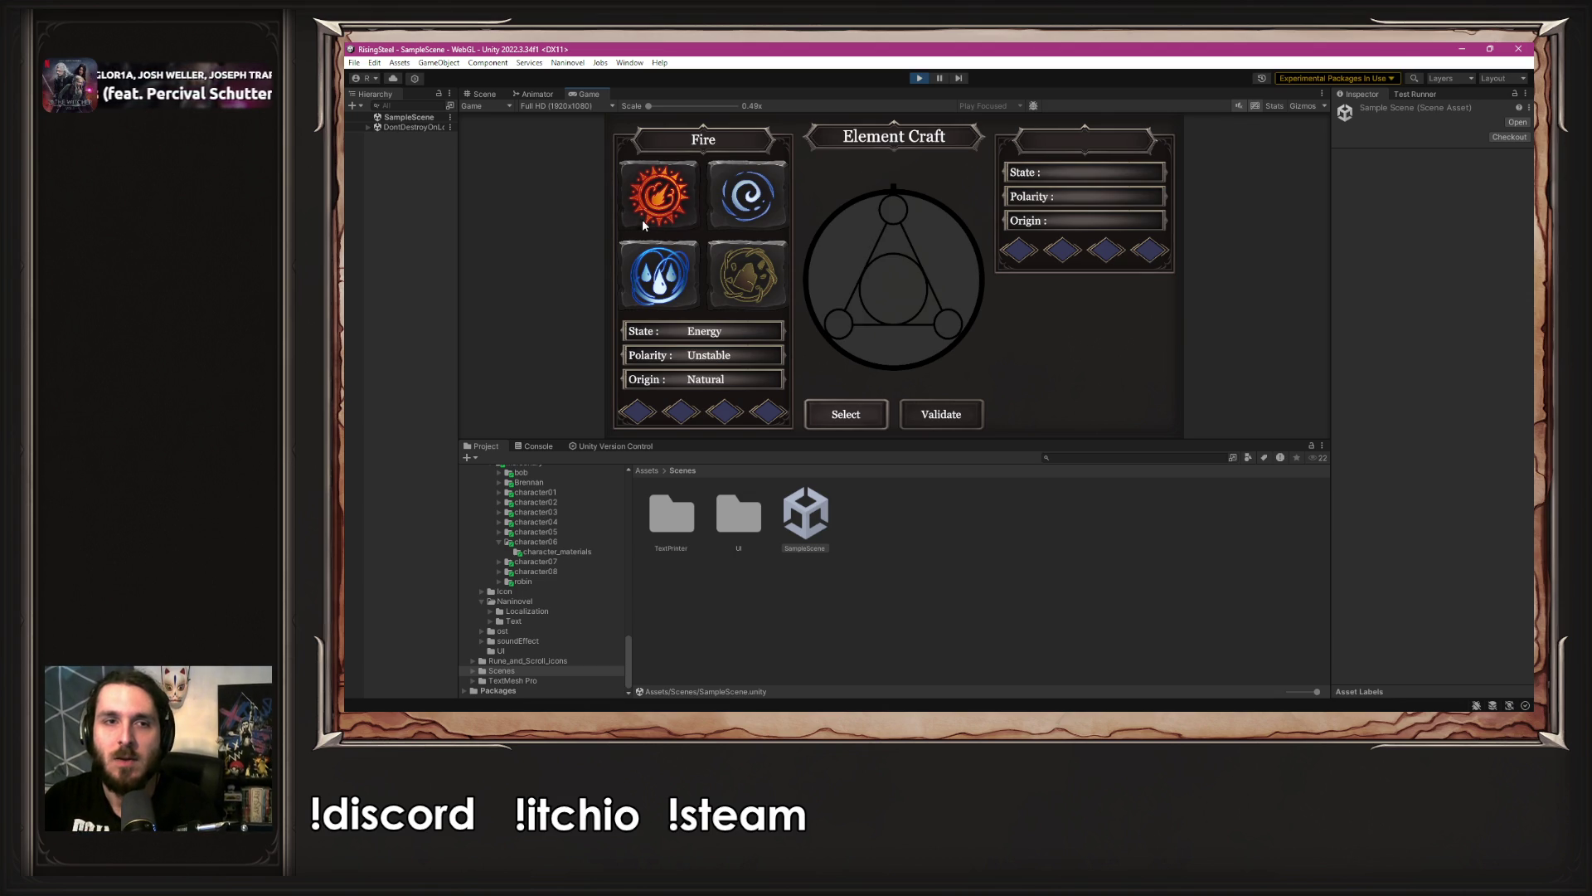
{"action": "left_click", "coordinate": [746, 197]}
{"action": "left_click", "coordinate": [769, 282]}
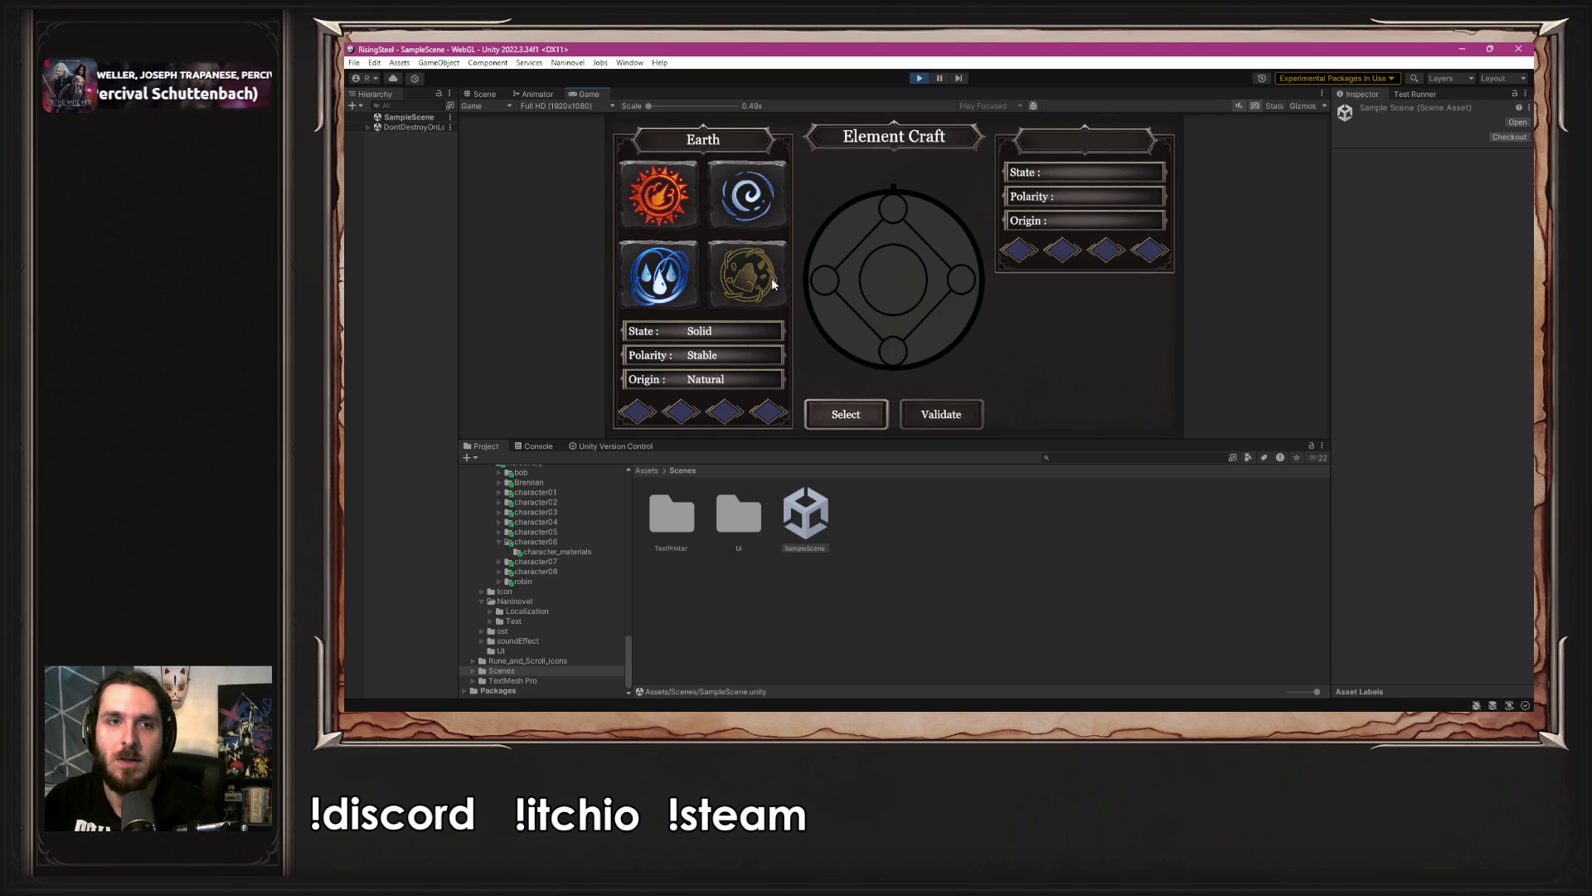
{"action": "left_click", "coordinate": [676, 279]}
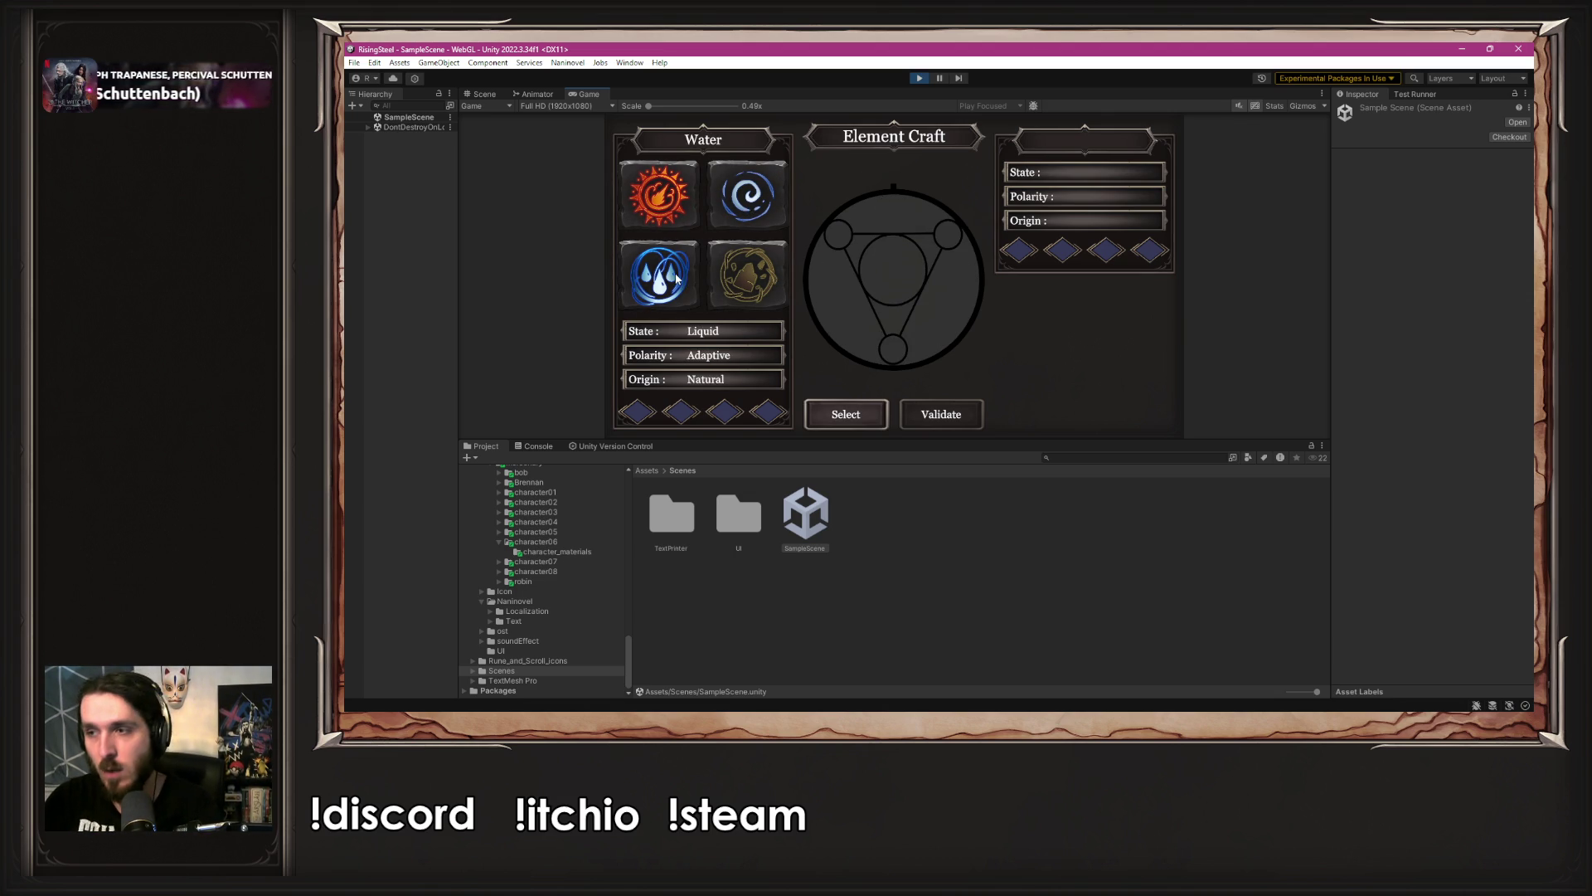
{"action": "left_click", "coordinate": [663, 199]}
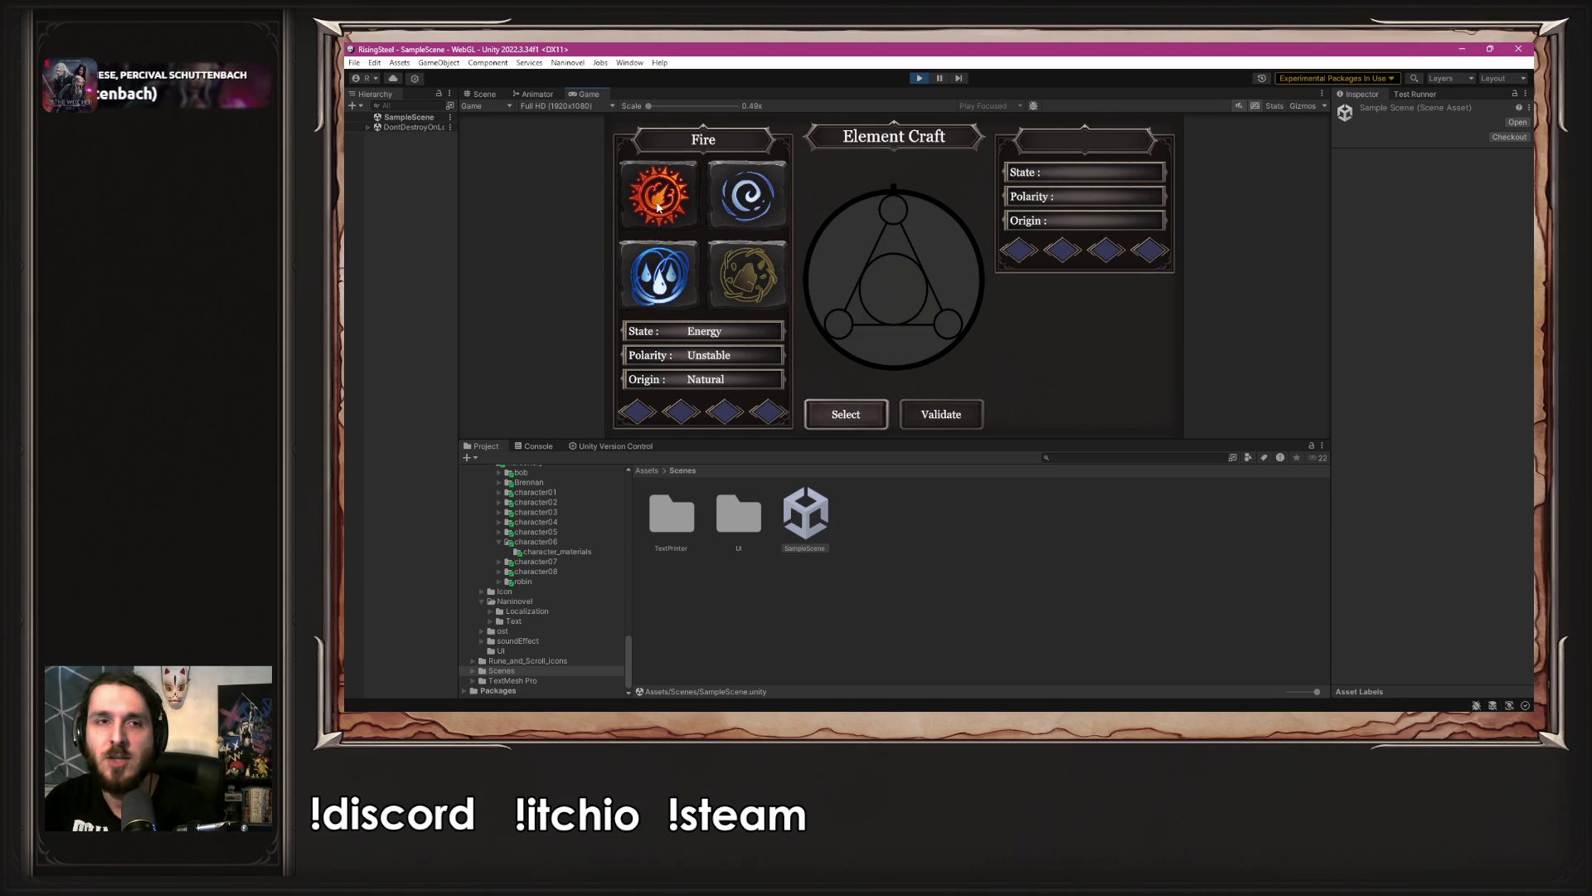
{"action": "left_click", "coordinate": [854, 414]}
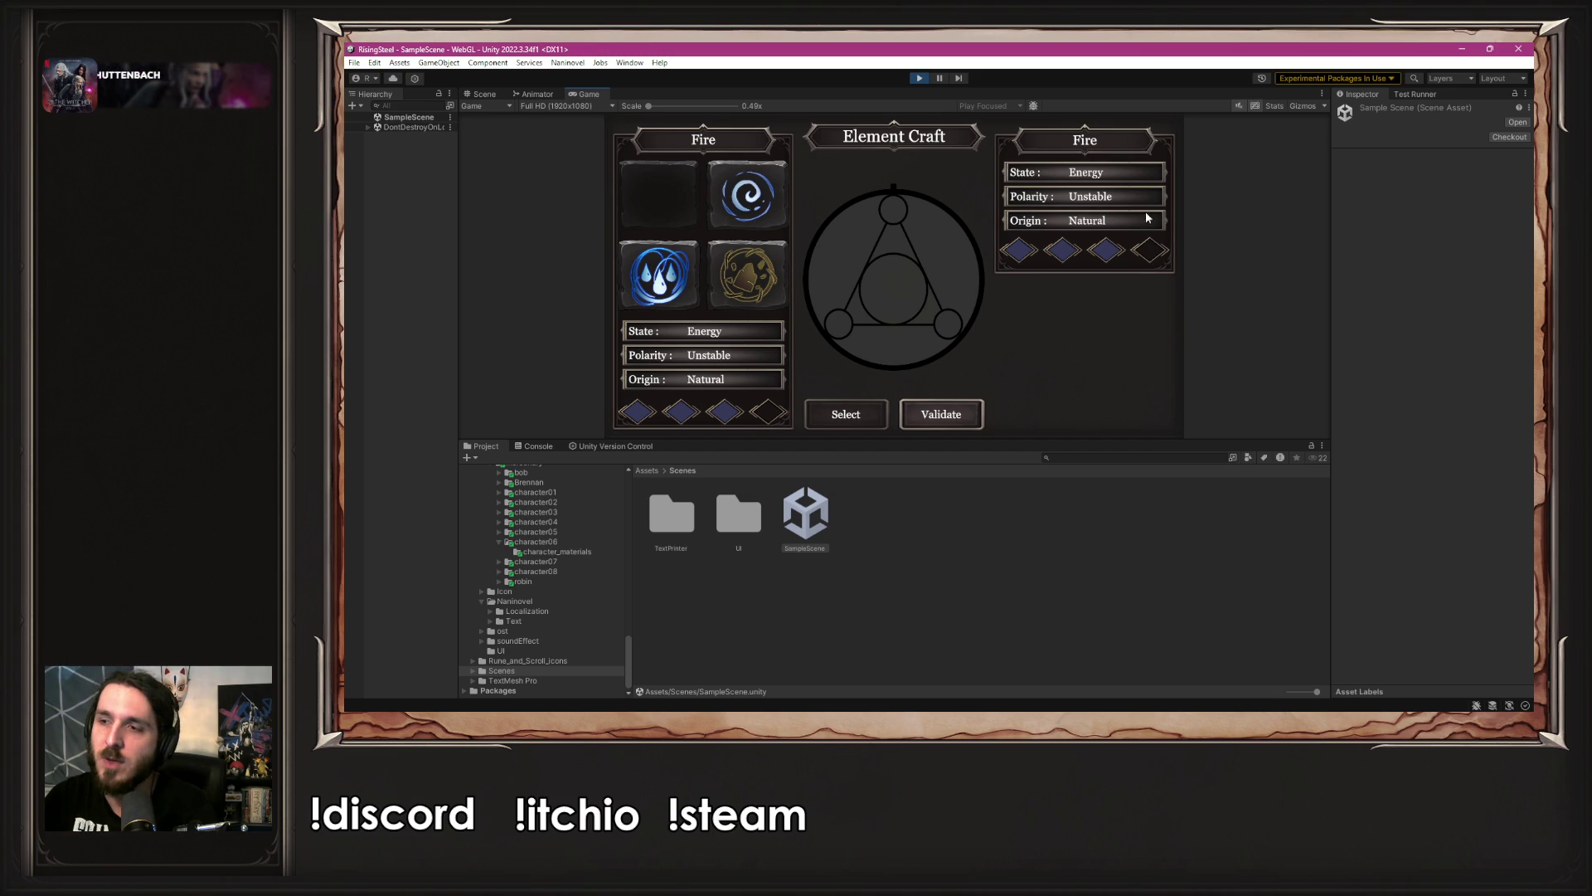
Step: Preview Sulfur, Blazing Fire and Haze combinations, then commit Blazing Fire to produce Sulfur
{"action": "left_click", "coordinate": [759, 291]}
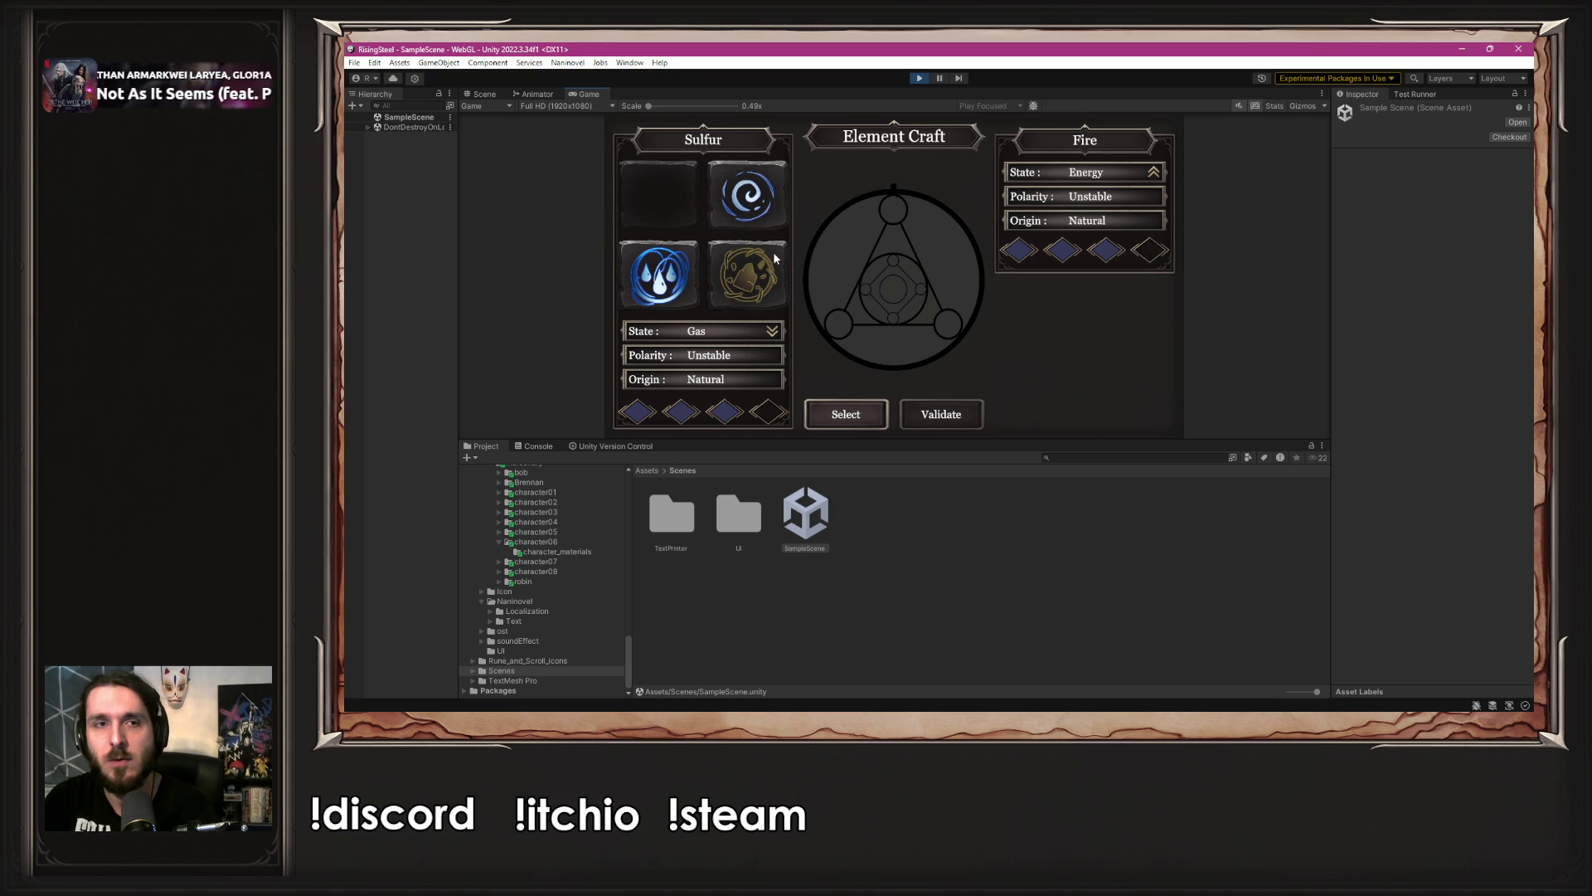
{"action": "left_click", "coordinate": [753, 213]}
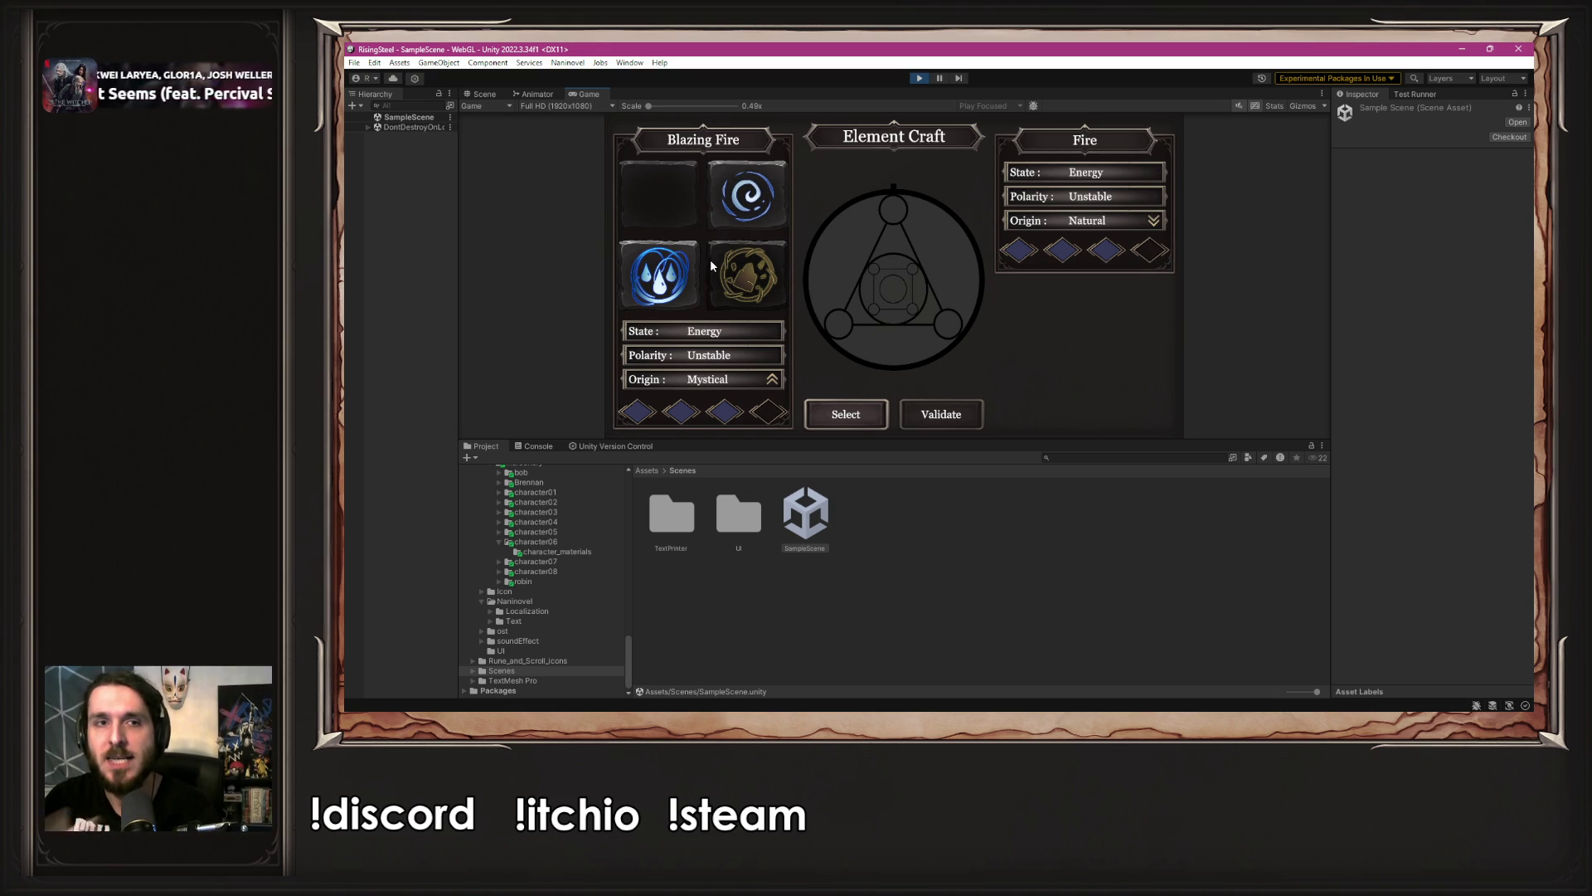
{"action": "left_click", "coordinate": [678, 266]}
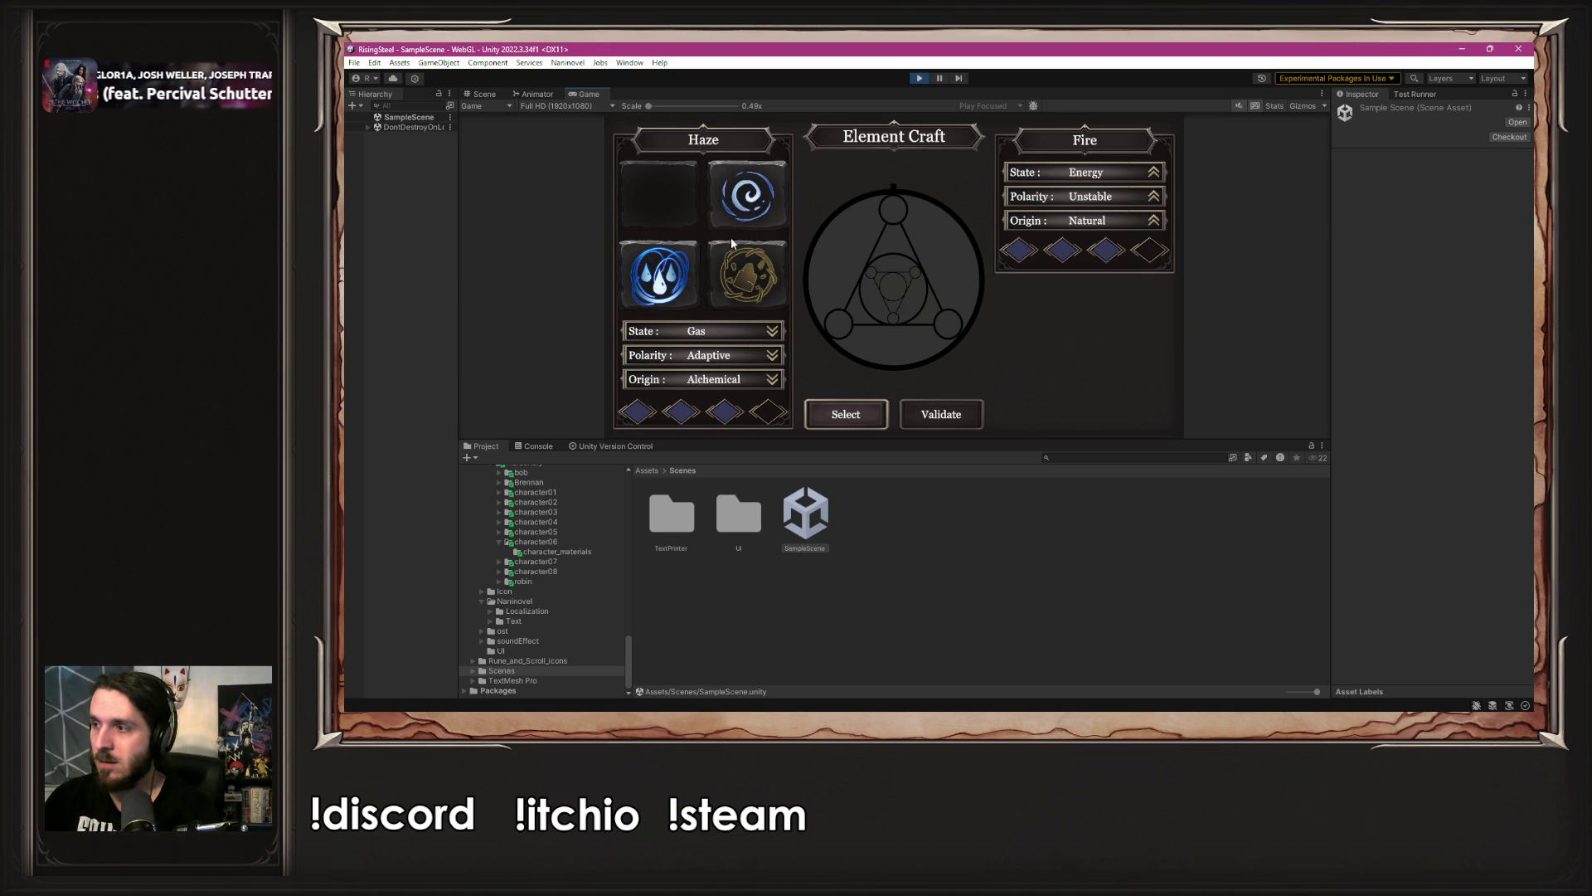
{"action": "left_click", "coordinate": [746, 207]}
{"action": "left_click", "coordinate": [846, 415]}
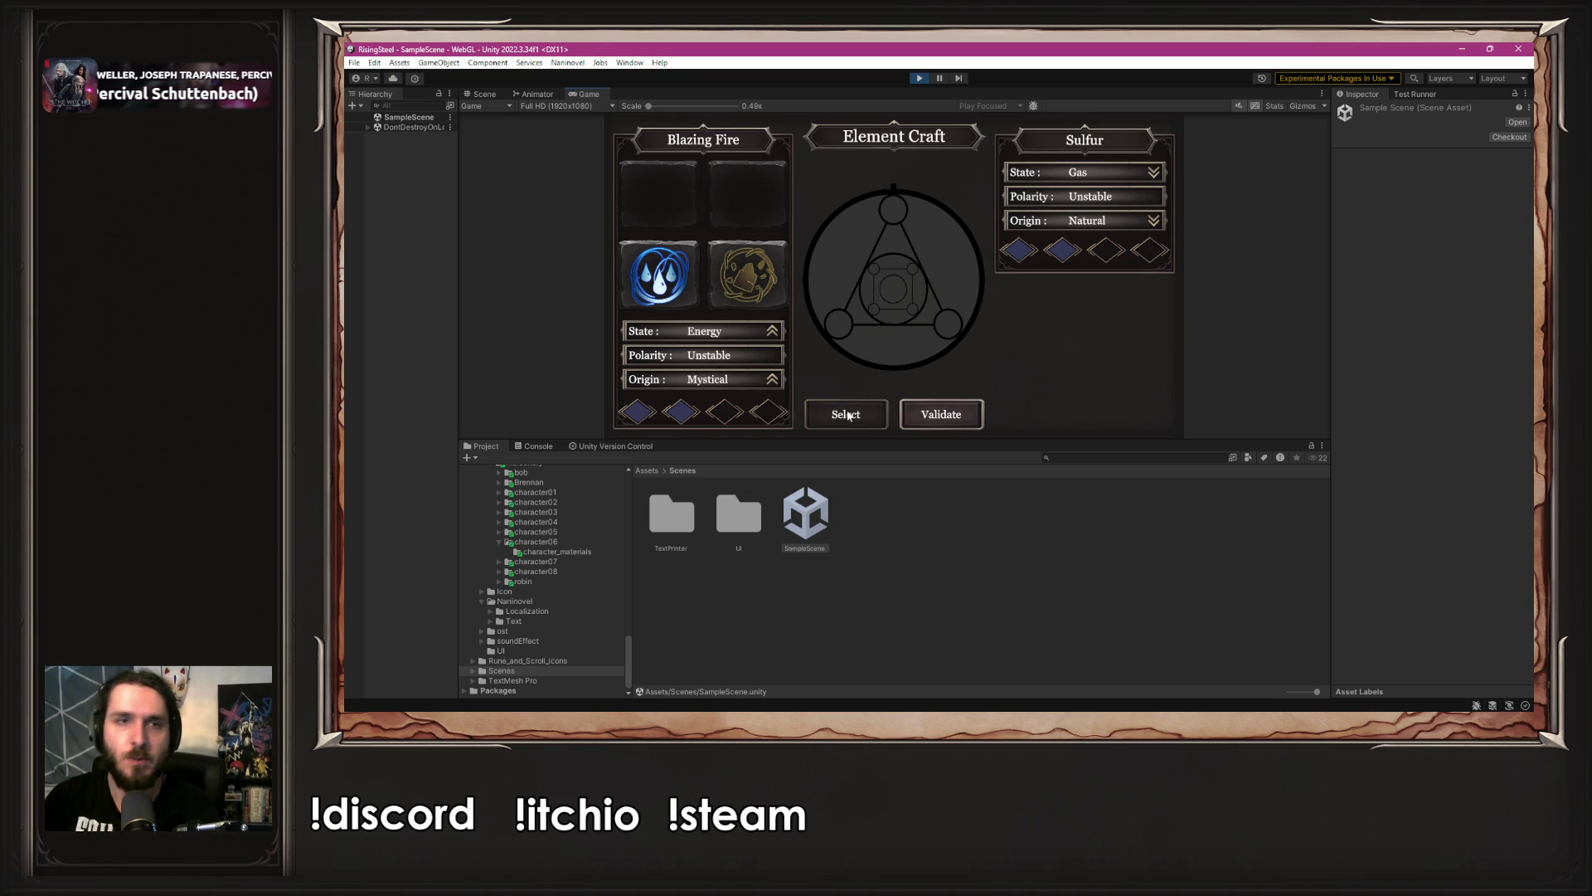
Step: Preview the Lightning combination, then switch to SetAllMissionsUseCase.cs in VS Code
{"action": "left_click", "coordinate": [781, 282]}
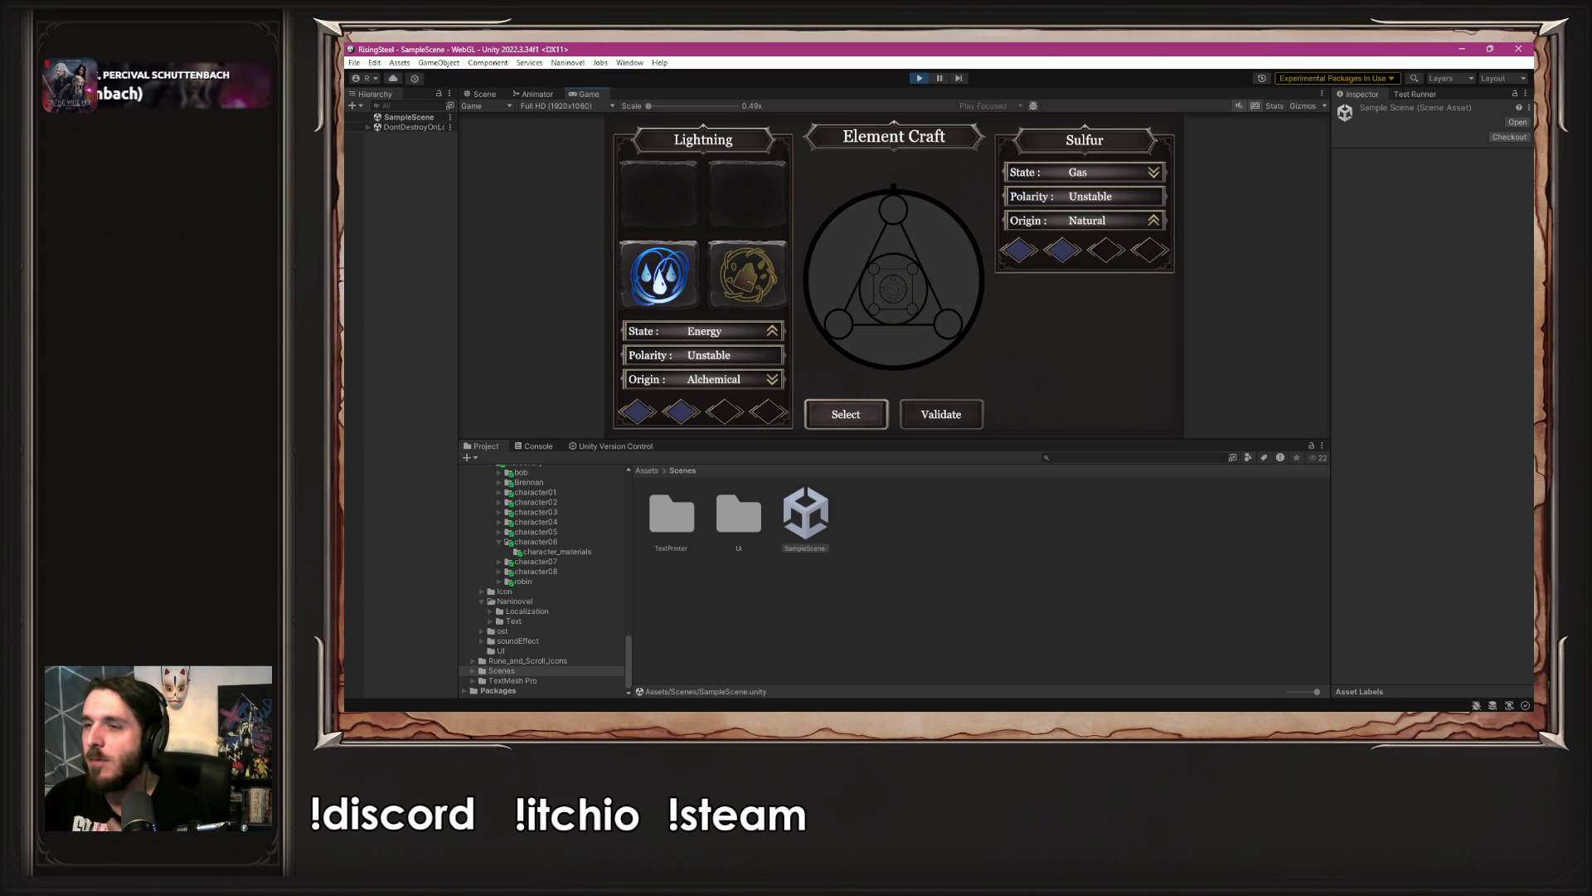
{"action": "key", "text": "alt+Tab"}
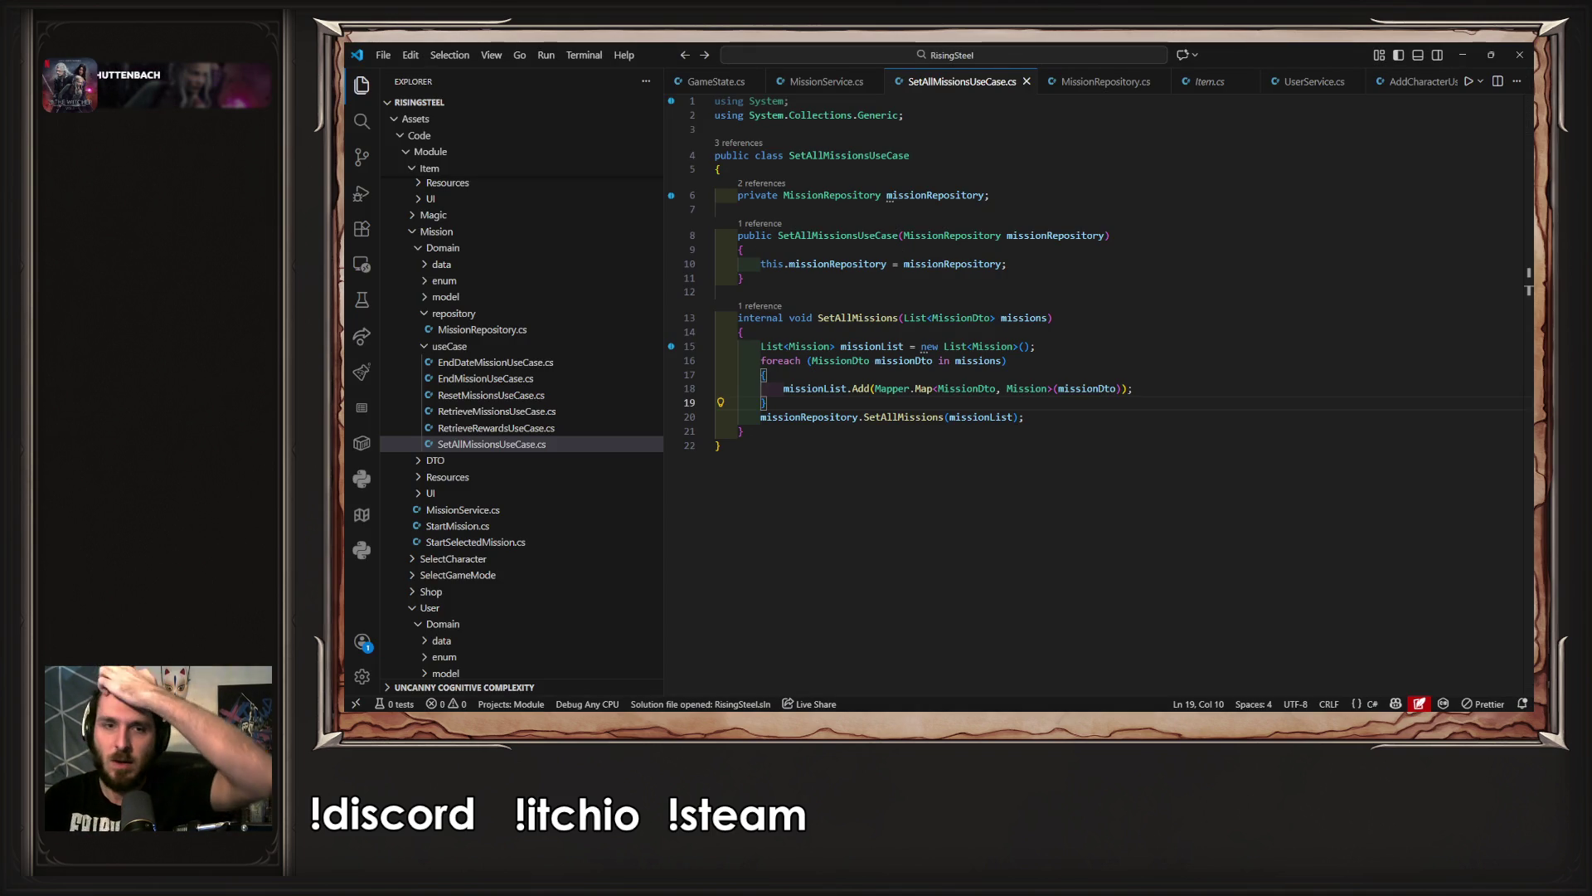
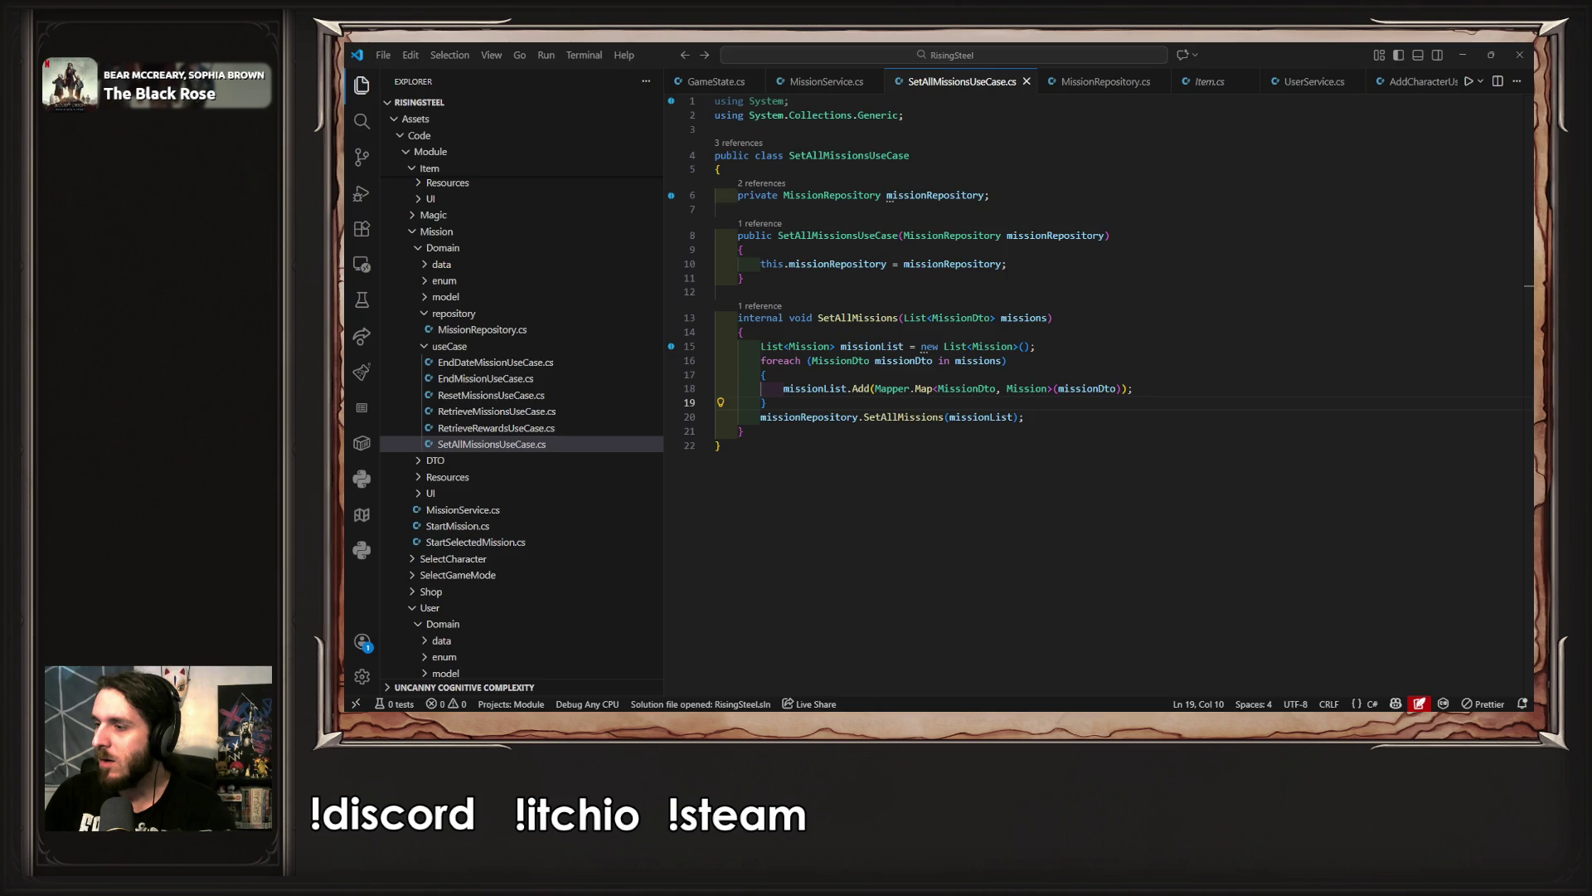
Step: Switch from VS Code back to the Unity editor showing the Element Craft game
{"action": "key", "text": "alt+Tab"}
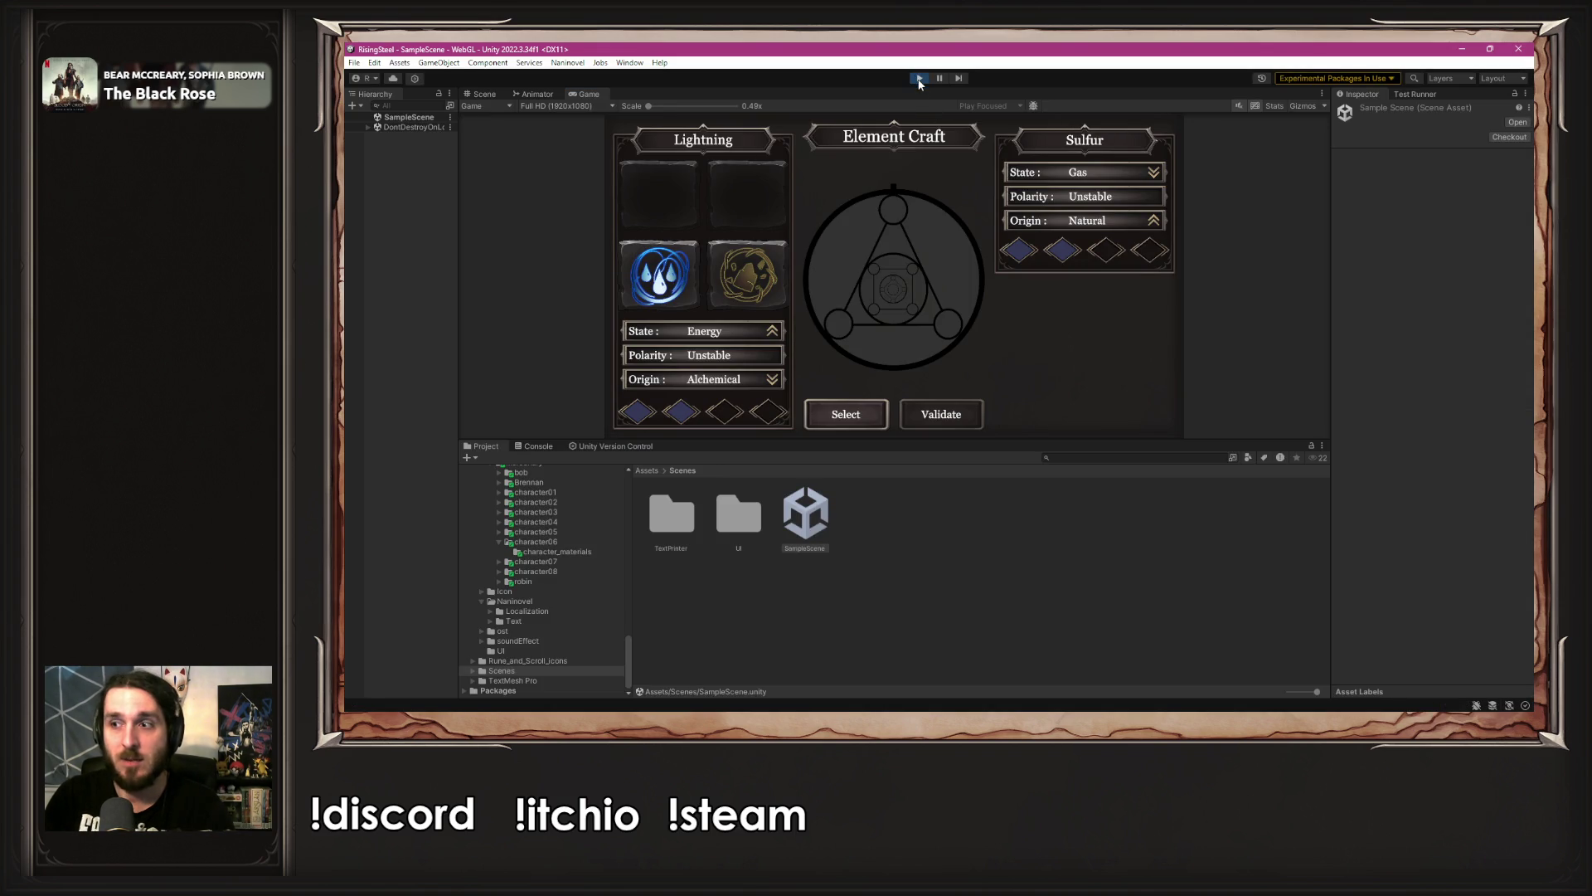
Step: Stop the running game and open Naninovel's Scripts configuration settings
{"action": "left_click", "coordinate": [919, 78]}
{"action": "left_click", "coordinate": [567, 62]}
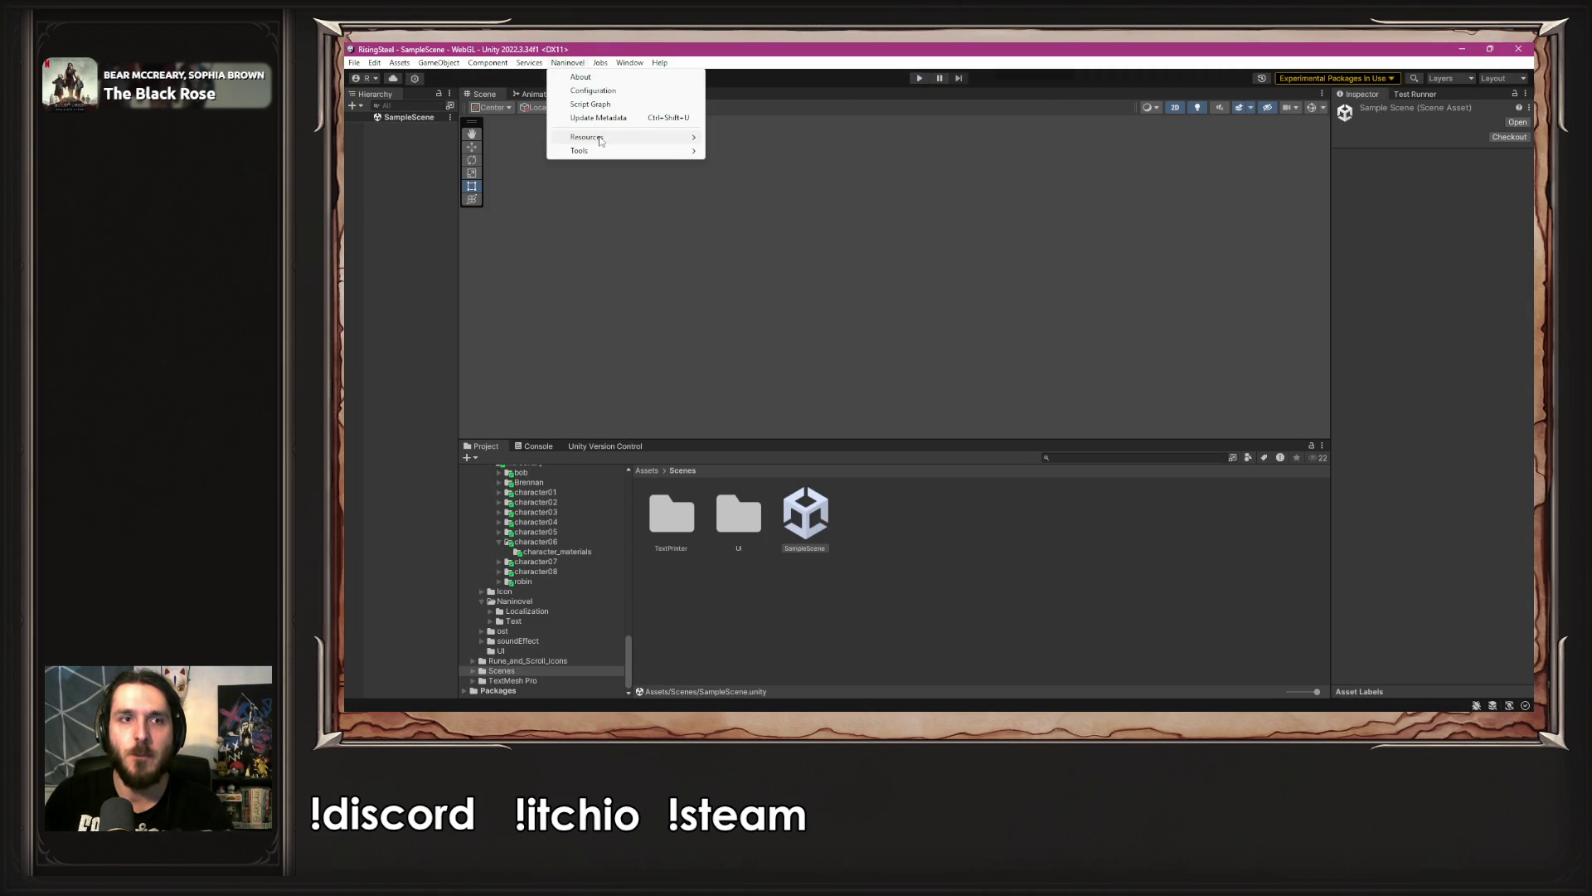
{"action": "mouse_move", "coordinate": [601, 140]}
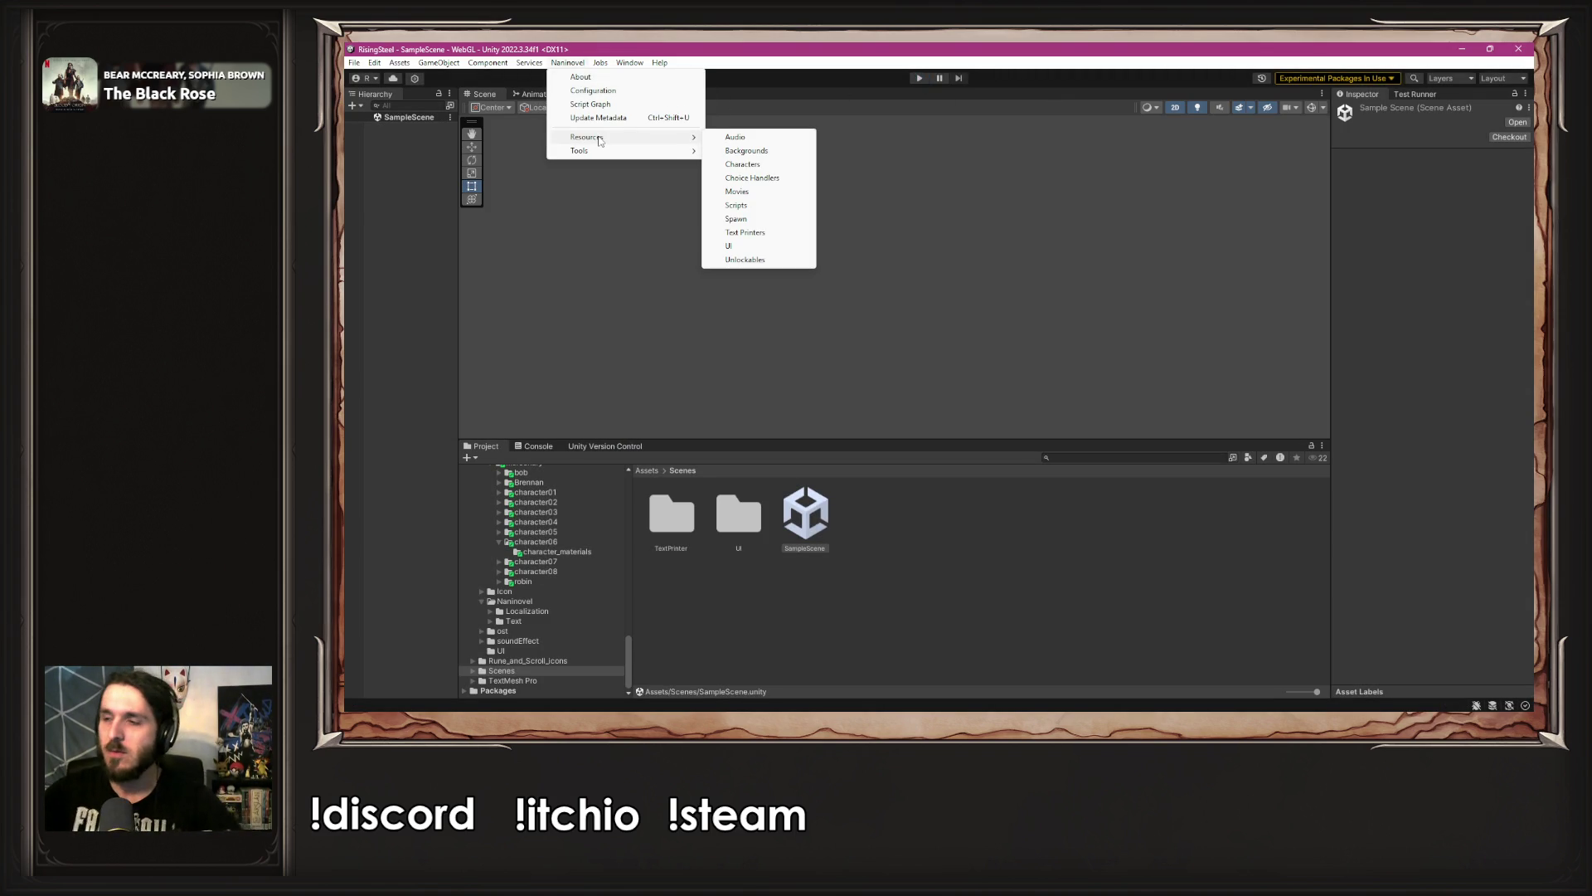
{"action": "left_click", "coordinate": [773, 206]}
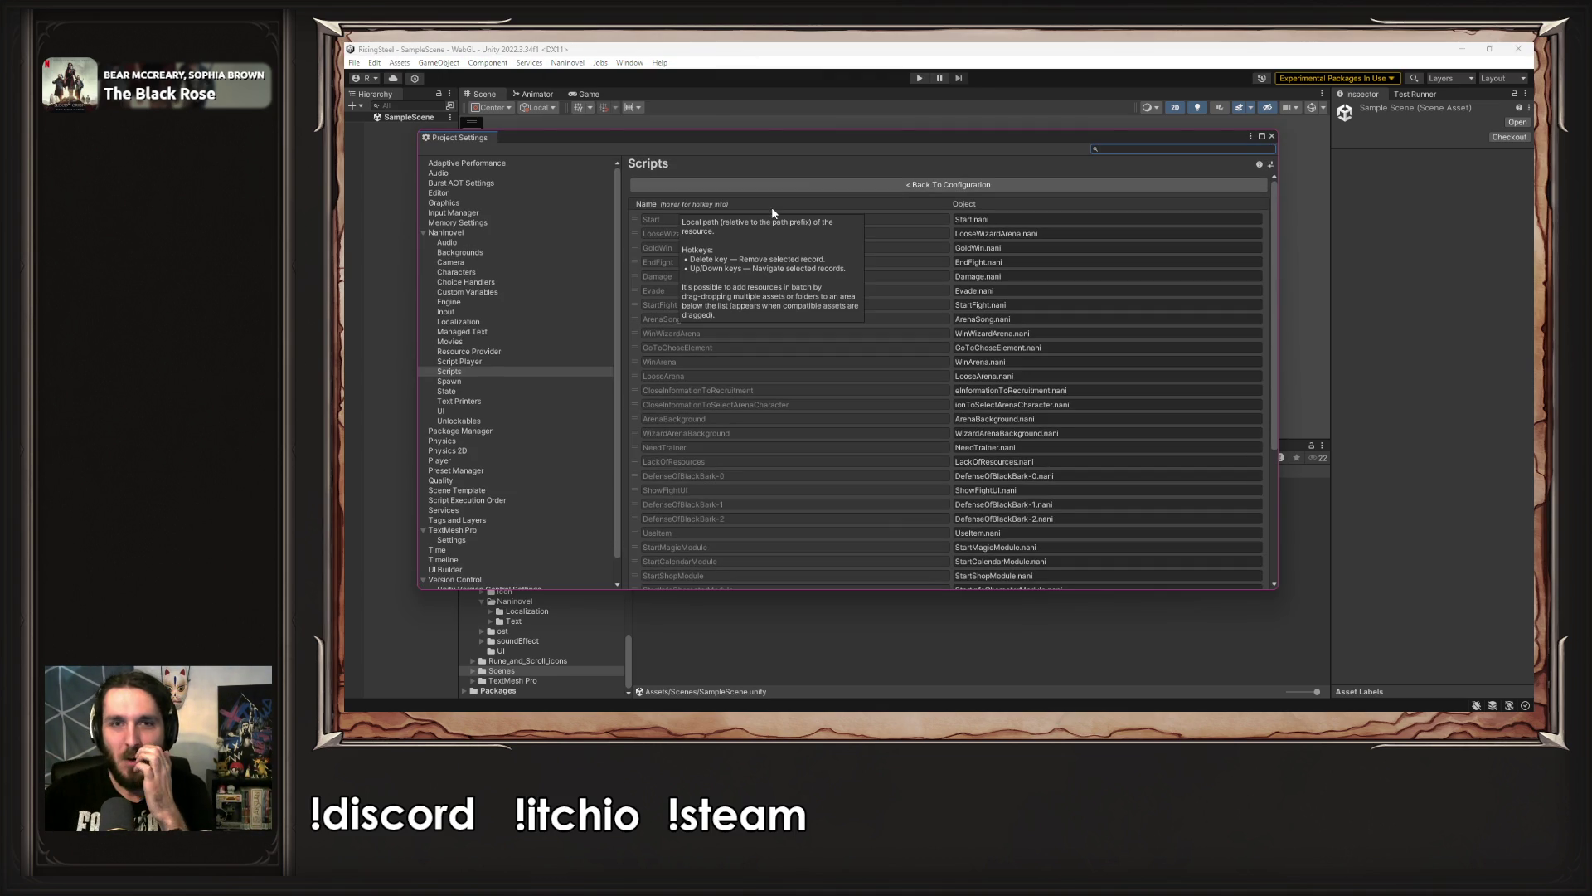
{"action": "left_click", "coordinate": [917, 184]}
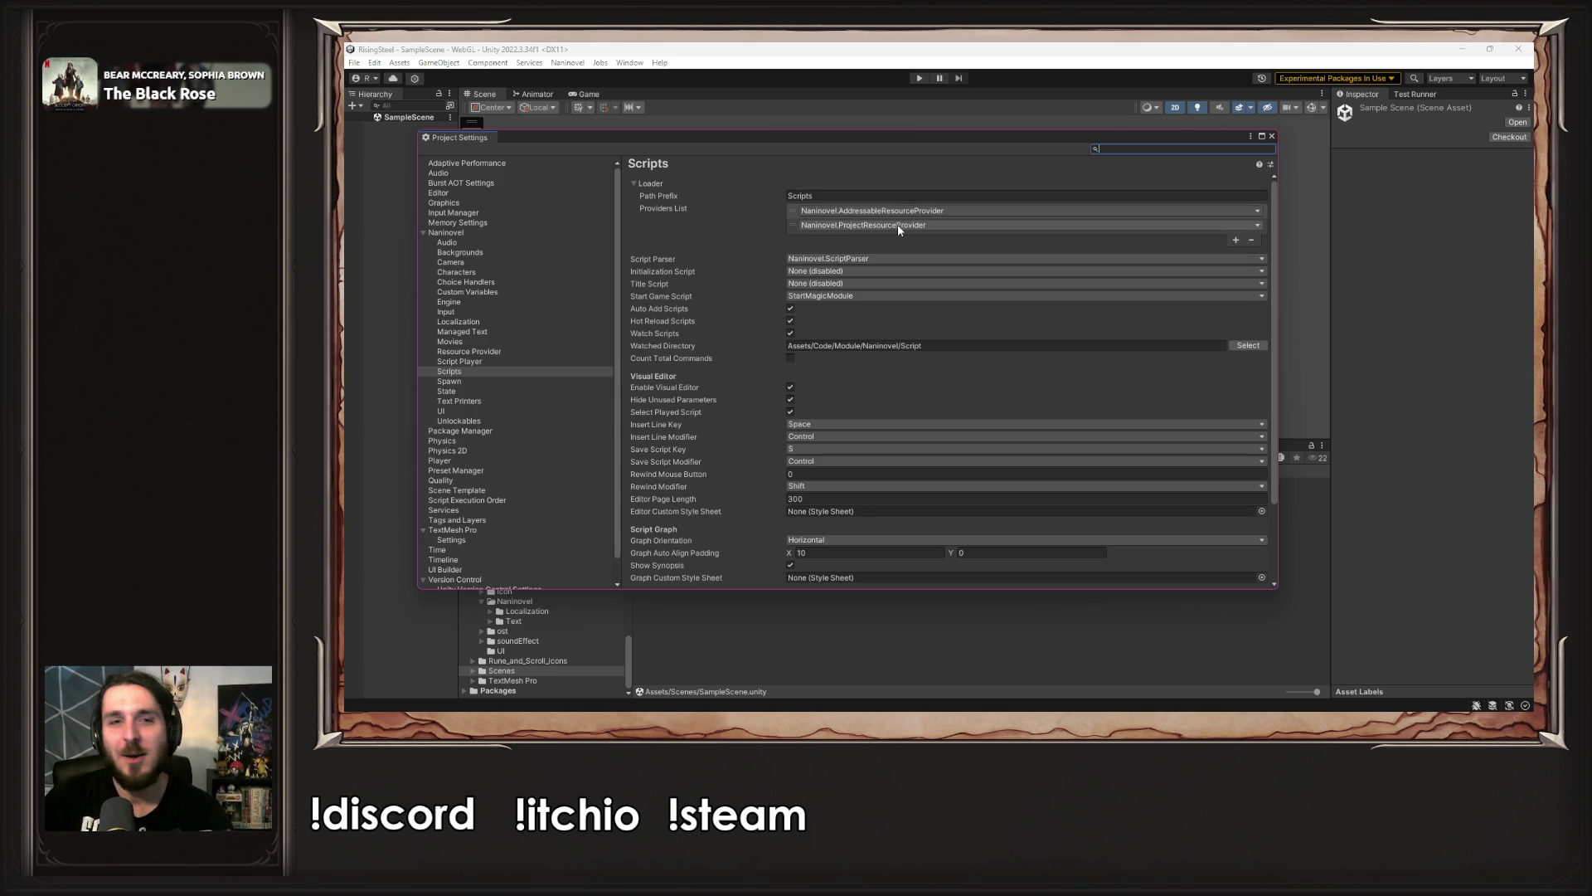
Step: Set the Start Game Script to StartNewGame and relaunch the game
{"action": "left_click", "coordinate": [859, 299]}
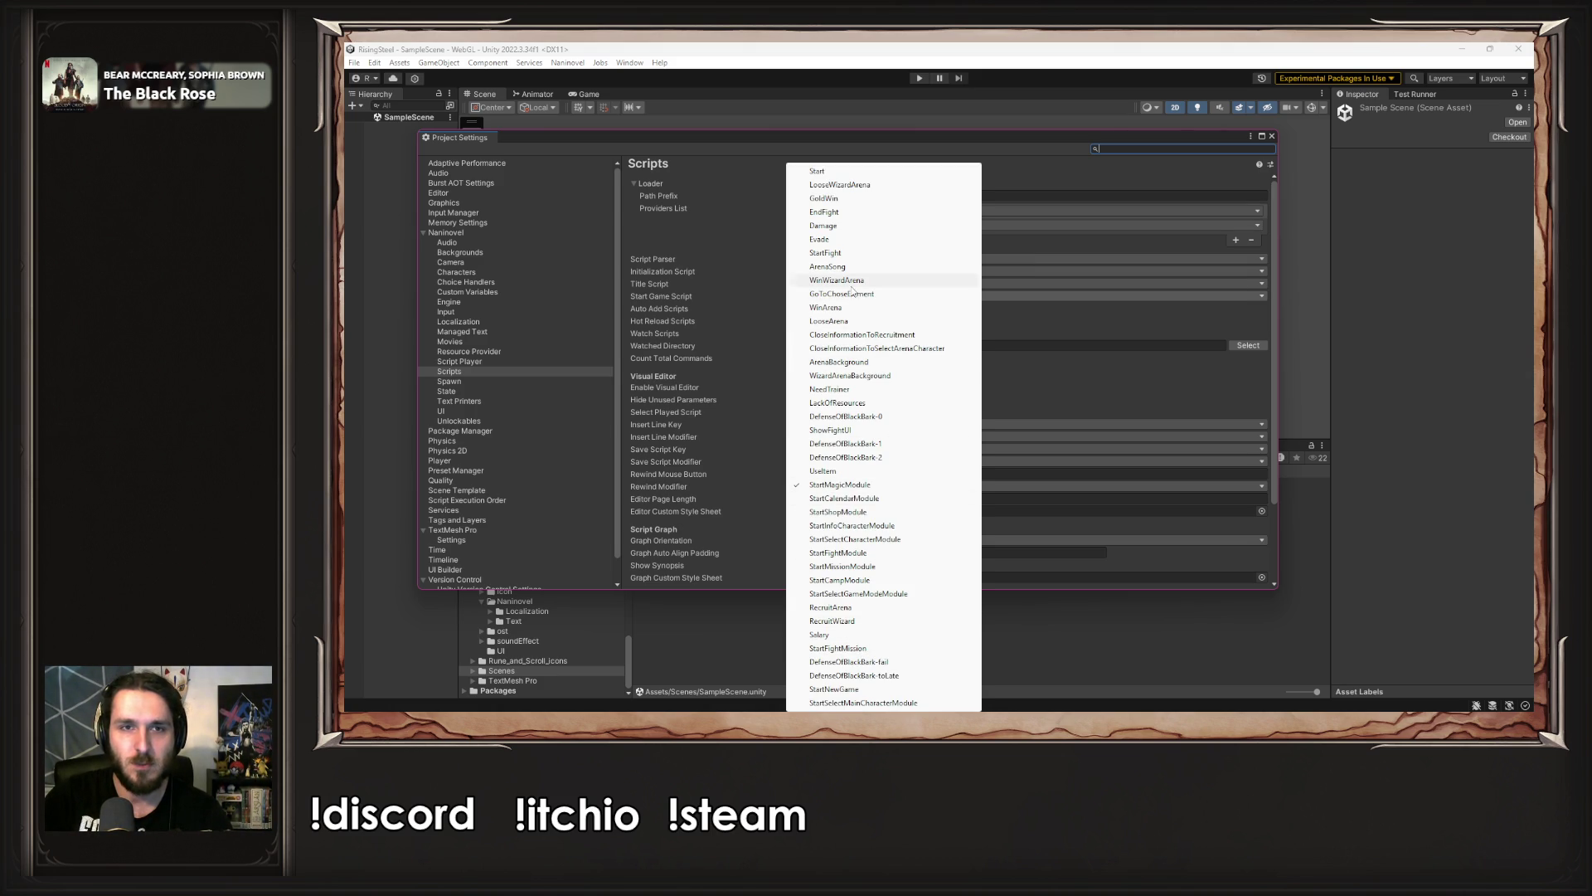
{"action": "left_click", "coordinate": [834, 689]}
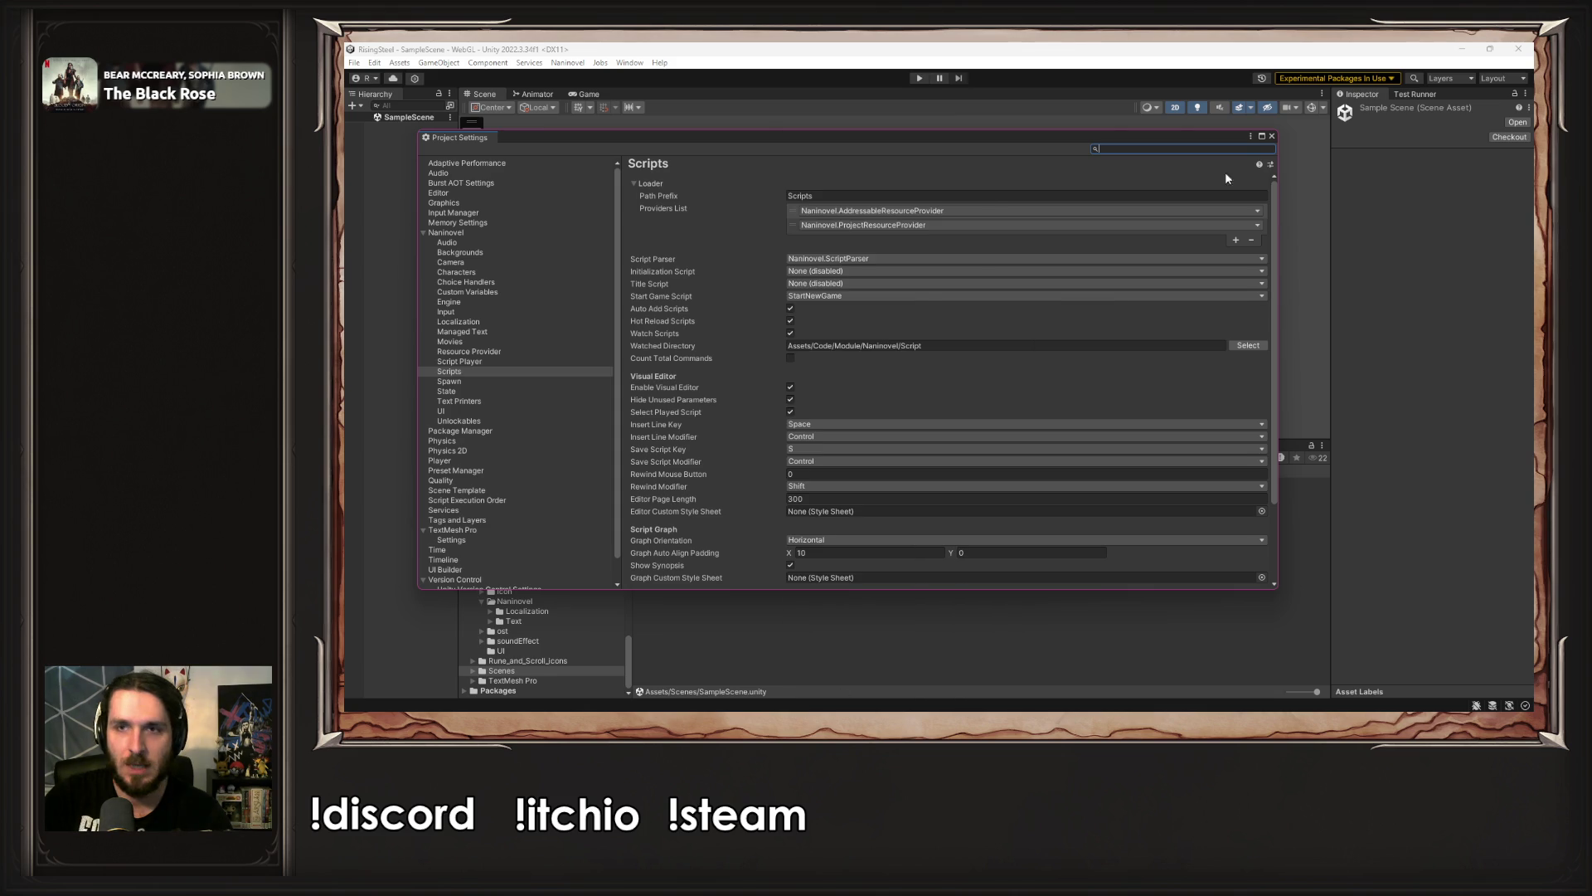
{"action": "left_click", "coordinate": [1273, 135]}
{"action": "left_click", "coordinate": [919, 78]}
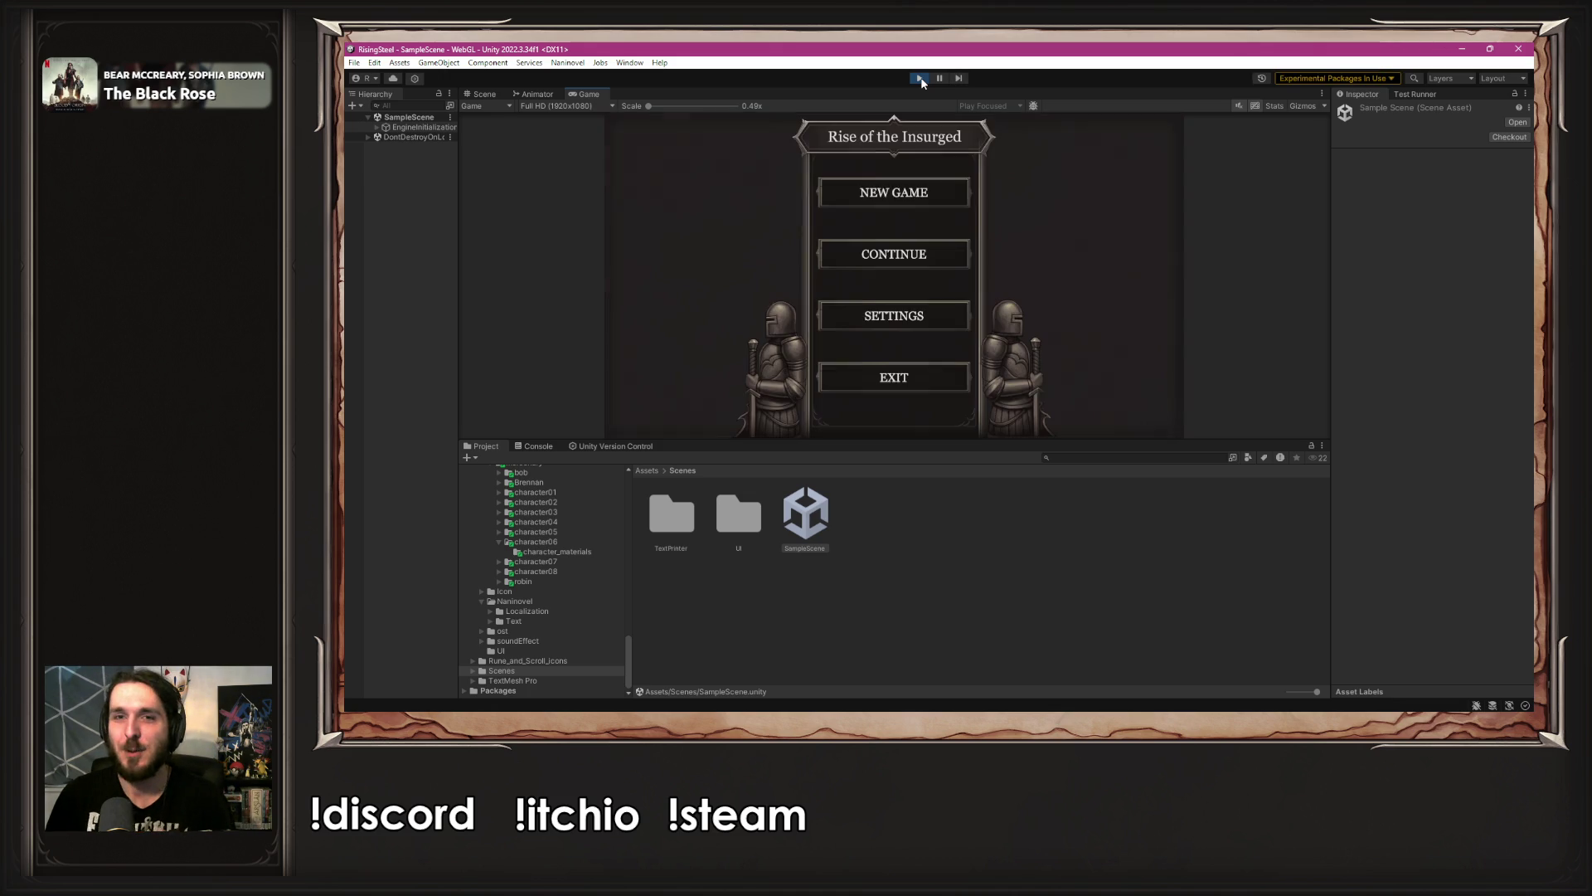
Step: Start a new game with the player name 'Al' and choose a character
{"action": "left_click", "coordinate": [892, 191]}
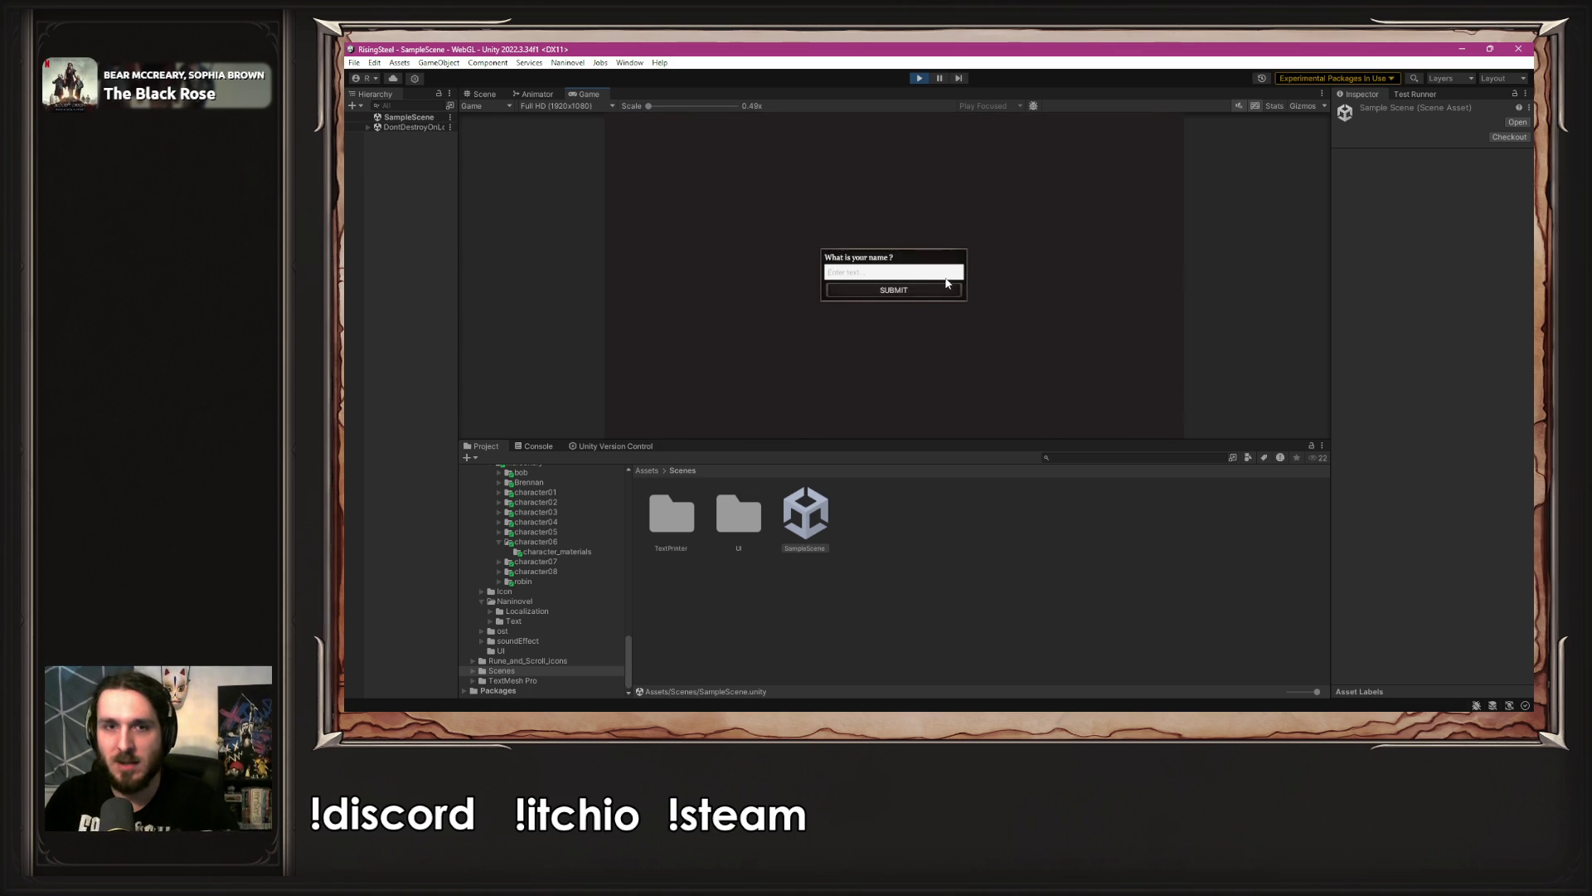
{"action": "left_click", "coordinate": [941, 276]}
{"action": "type", "text": "Alber"}
{"action": "key", "text": "Return"}
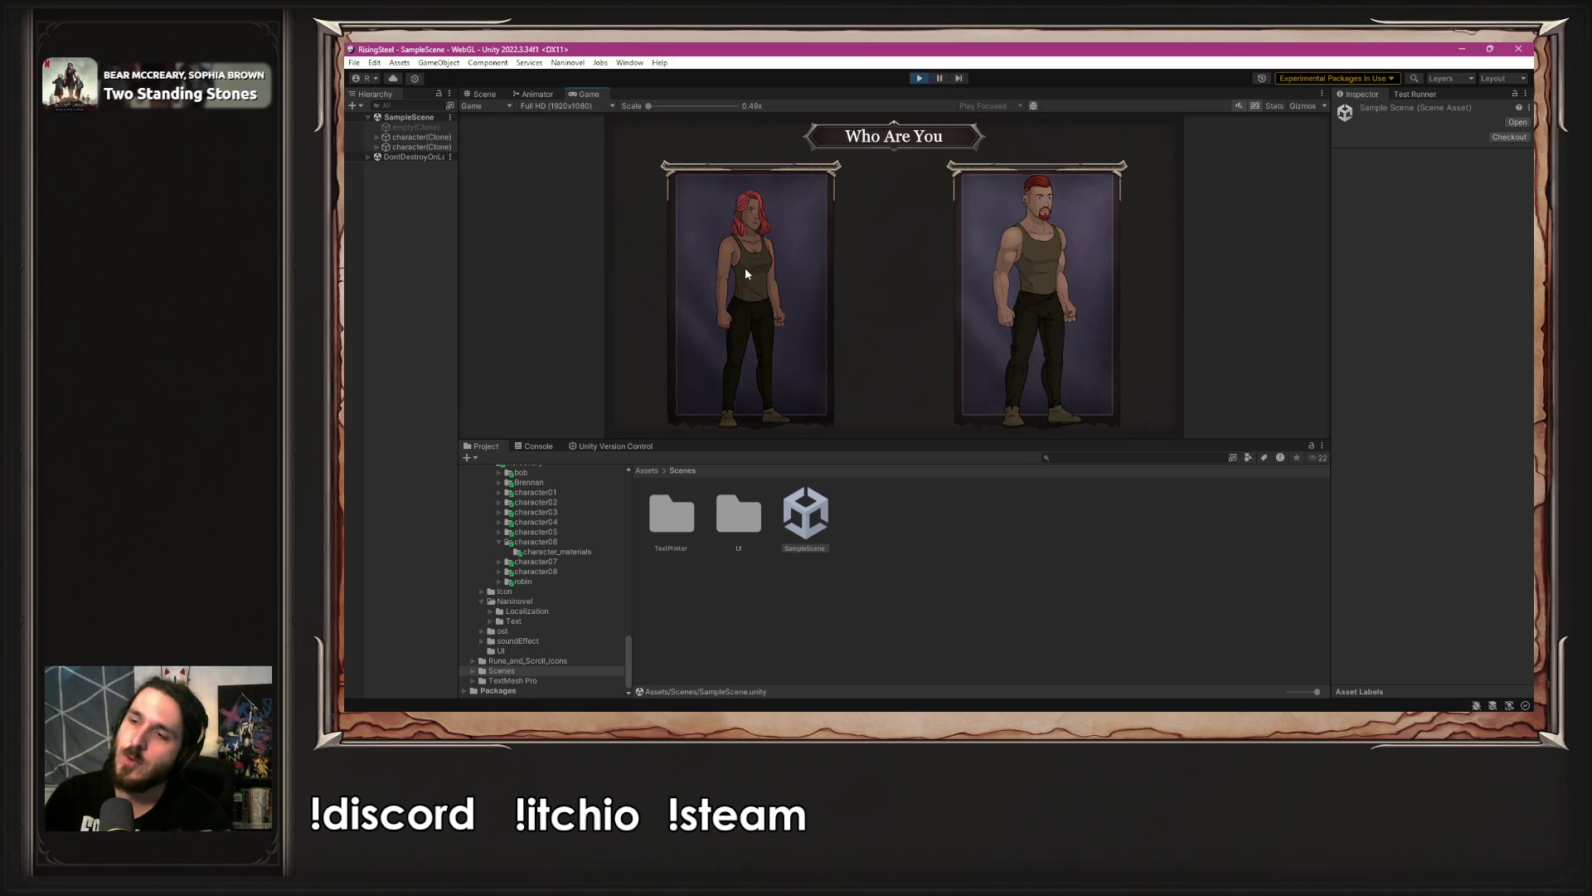
{"action": "left_click", "coordinate": [1027, 290]}
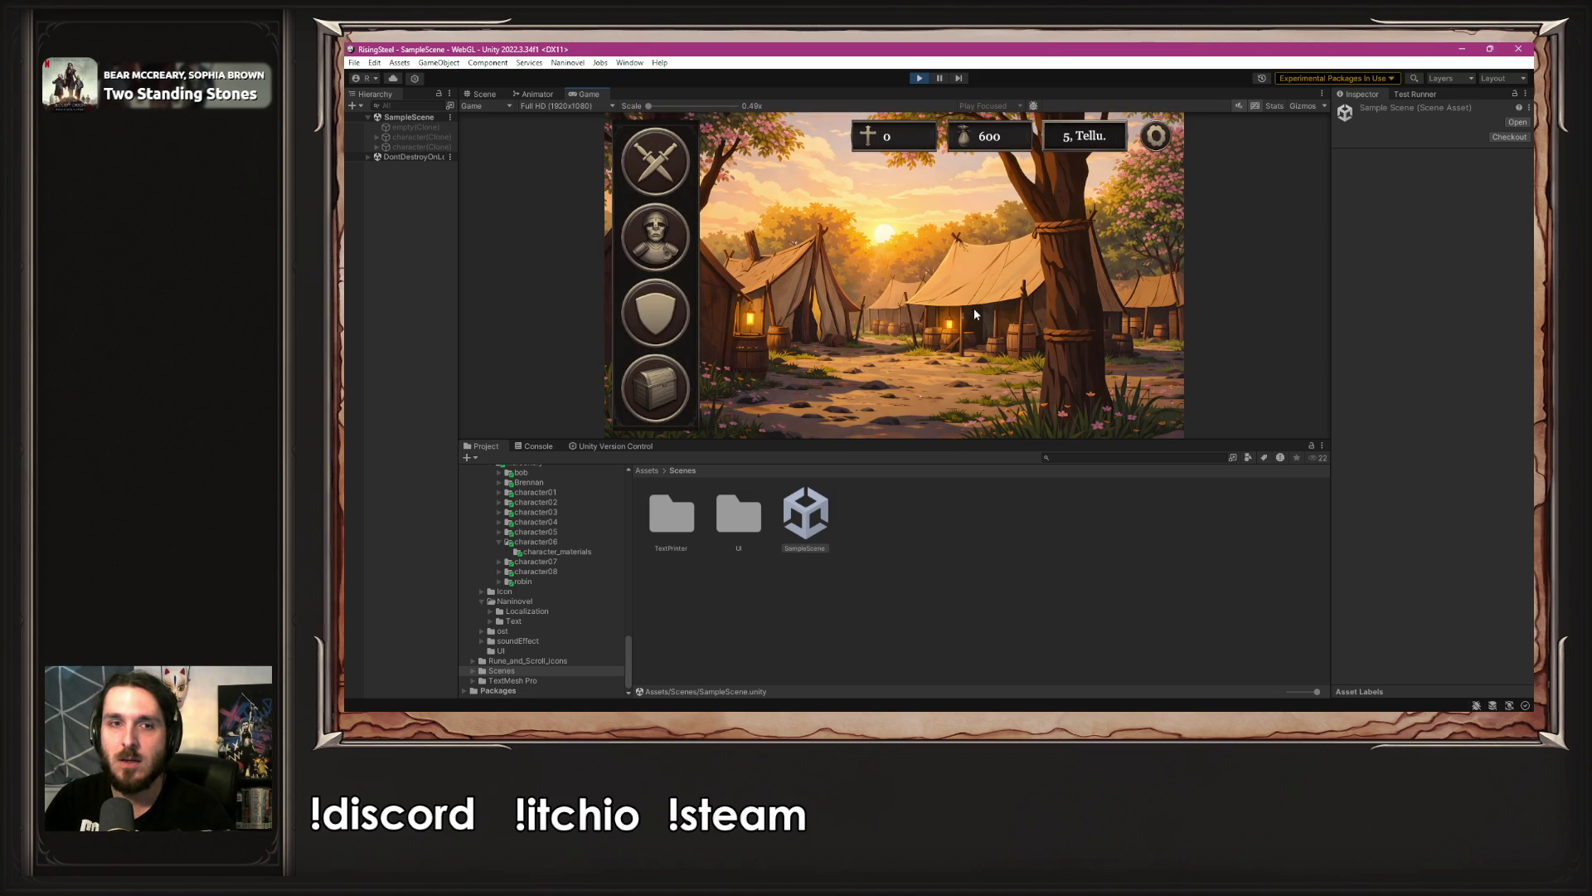
Step: Browse the Tellurion calendar and read the lore of The Unshakeable
{"action": "left_click", "coordinate": [1077, 143]}
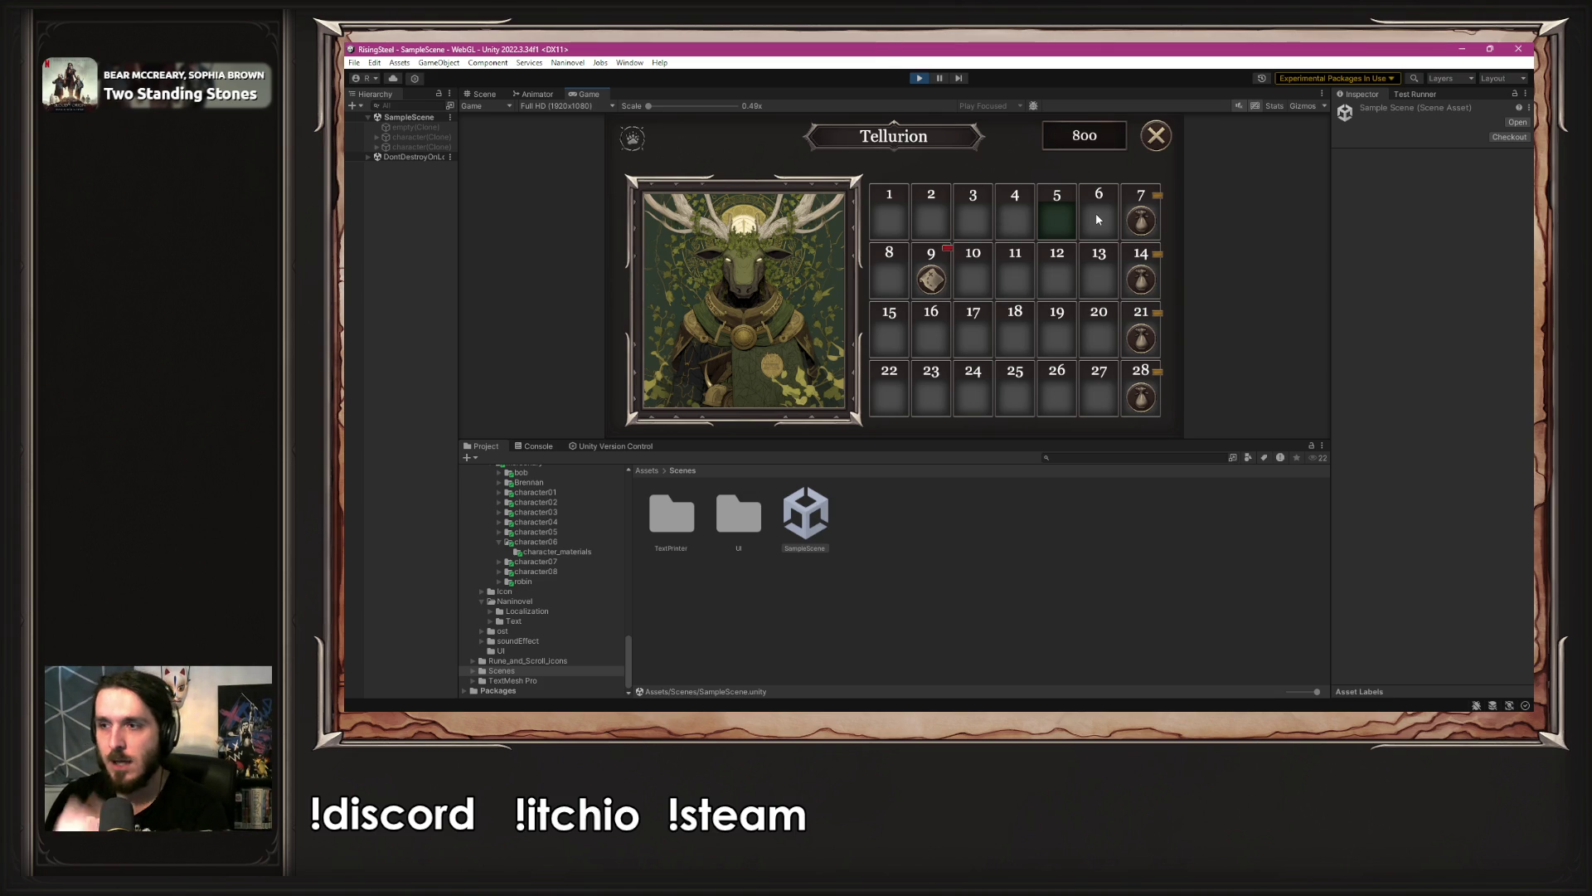
{"action": "mouse_move", "coordinate": [1153, 225]}
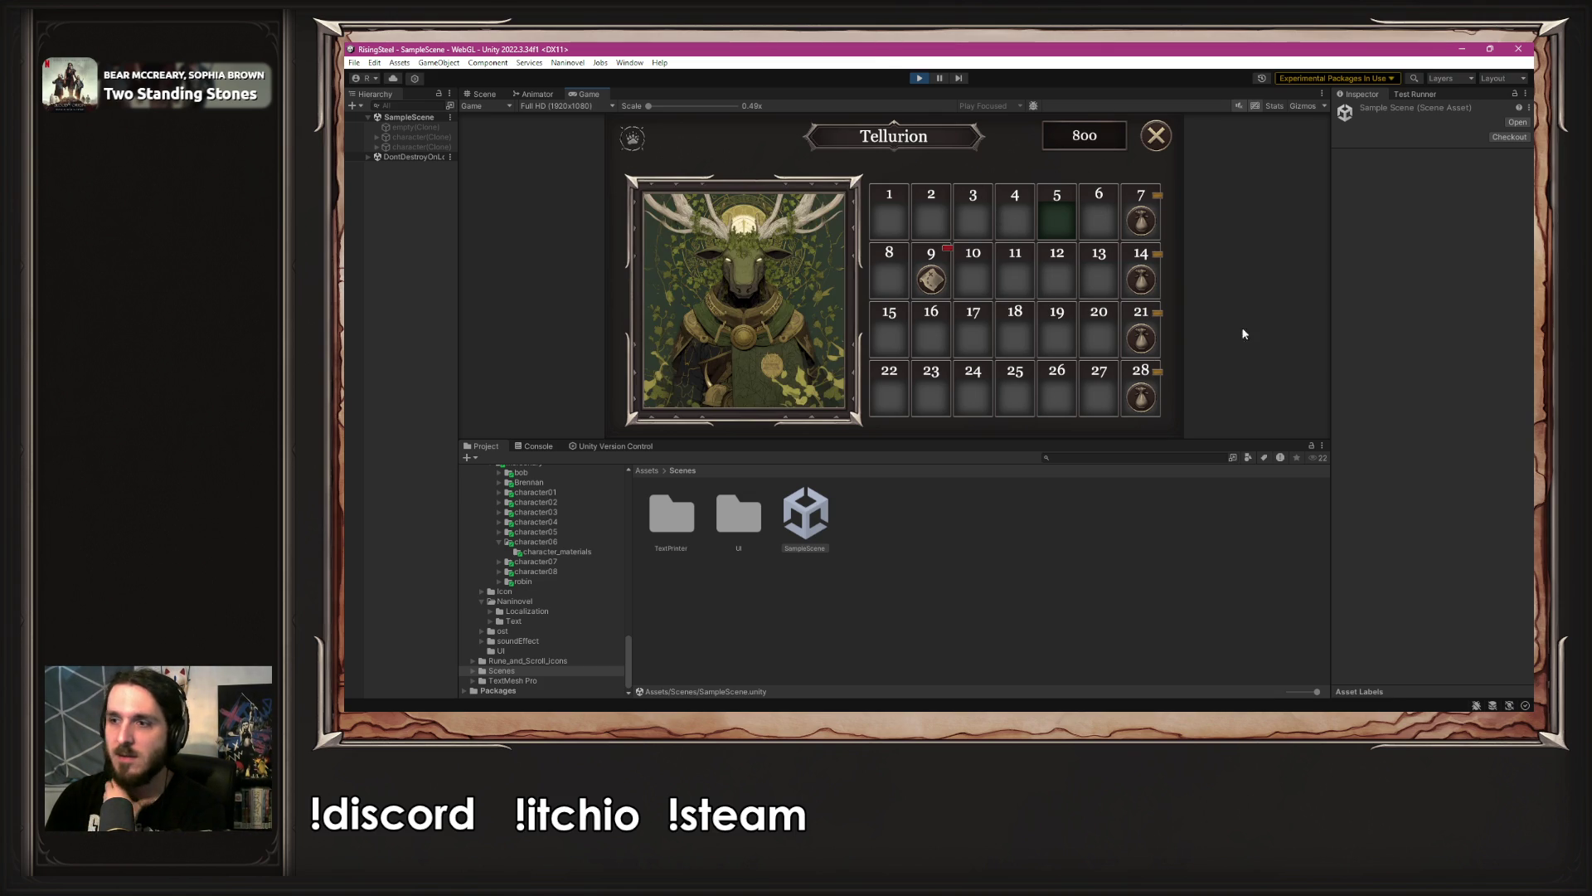
{"action": "mouse_move", "coordinate": [801, 310]}
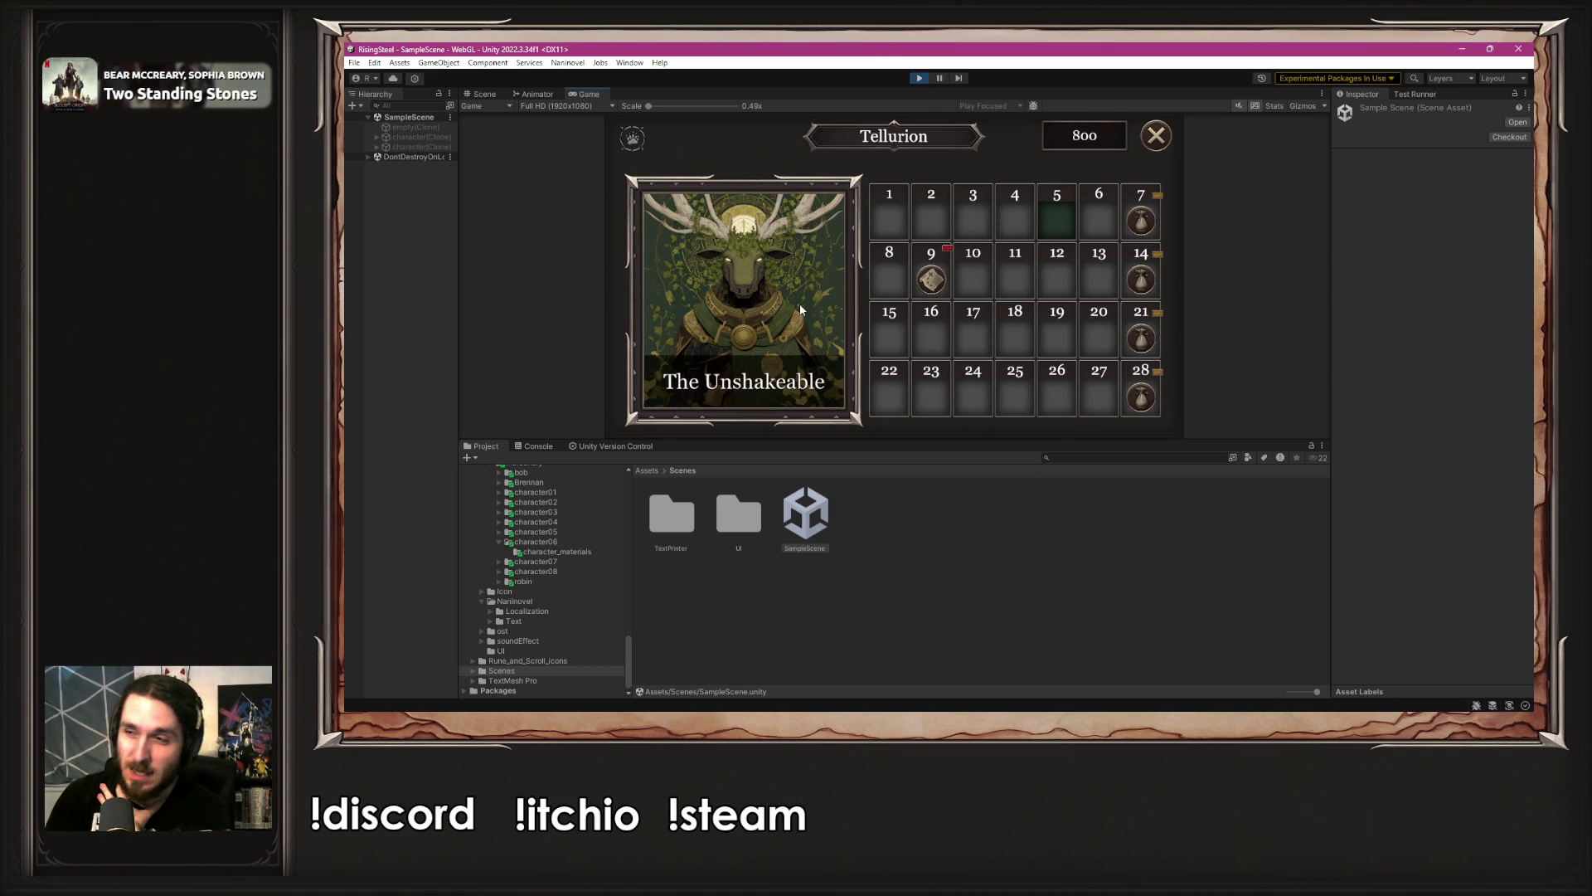
{"action": "left_click", "coordinate": [800, 310]}
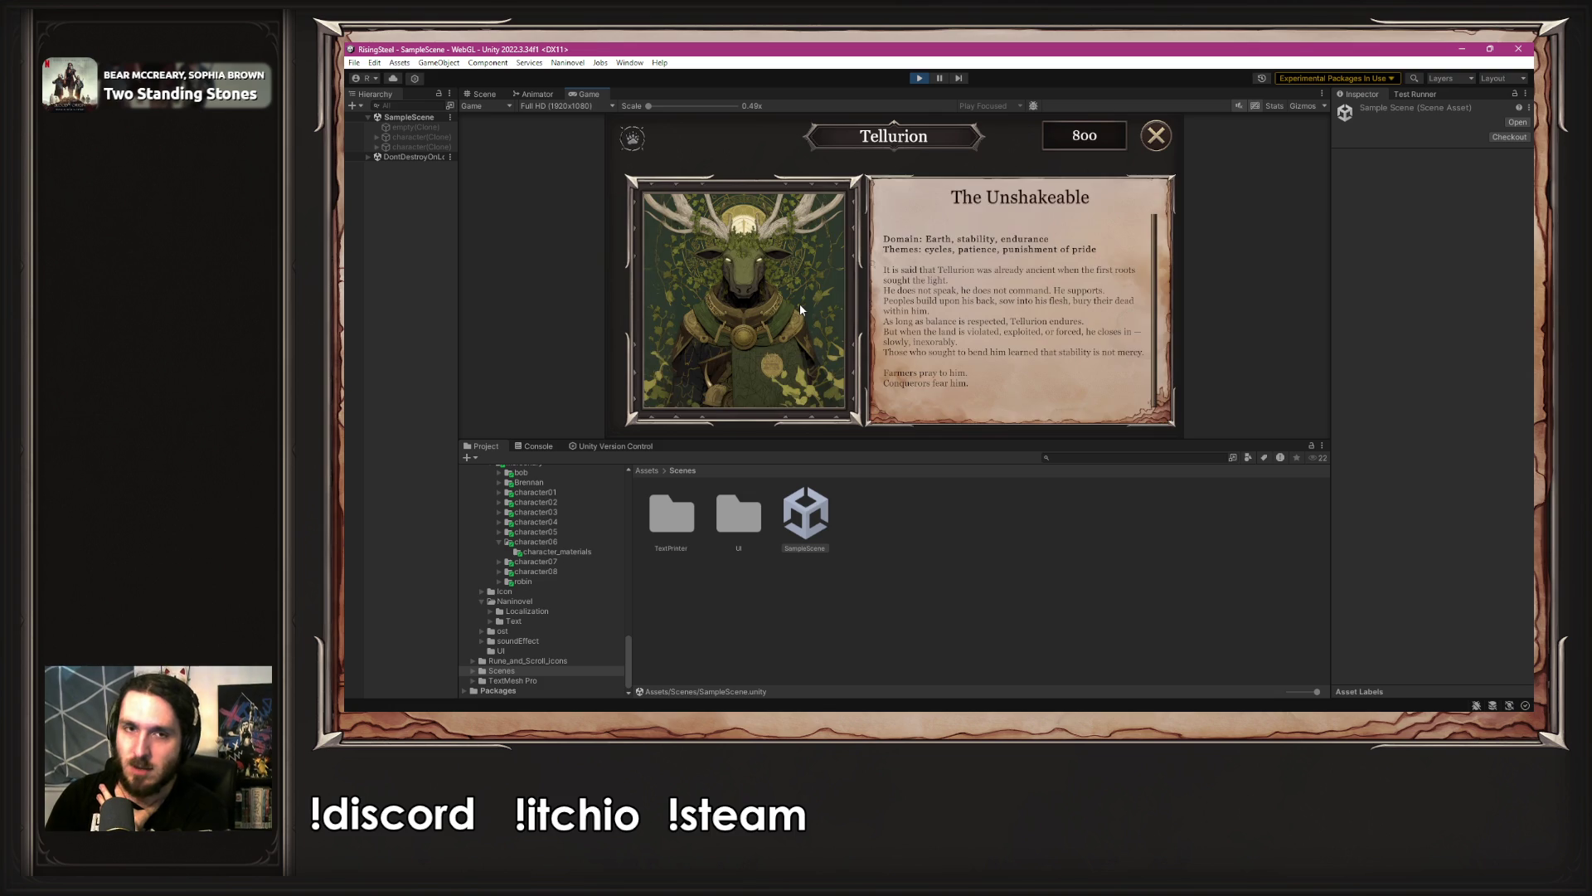
{"action": "left_click", "coordinate": [1157, 136]}
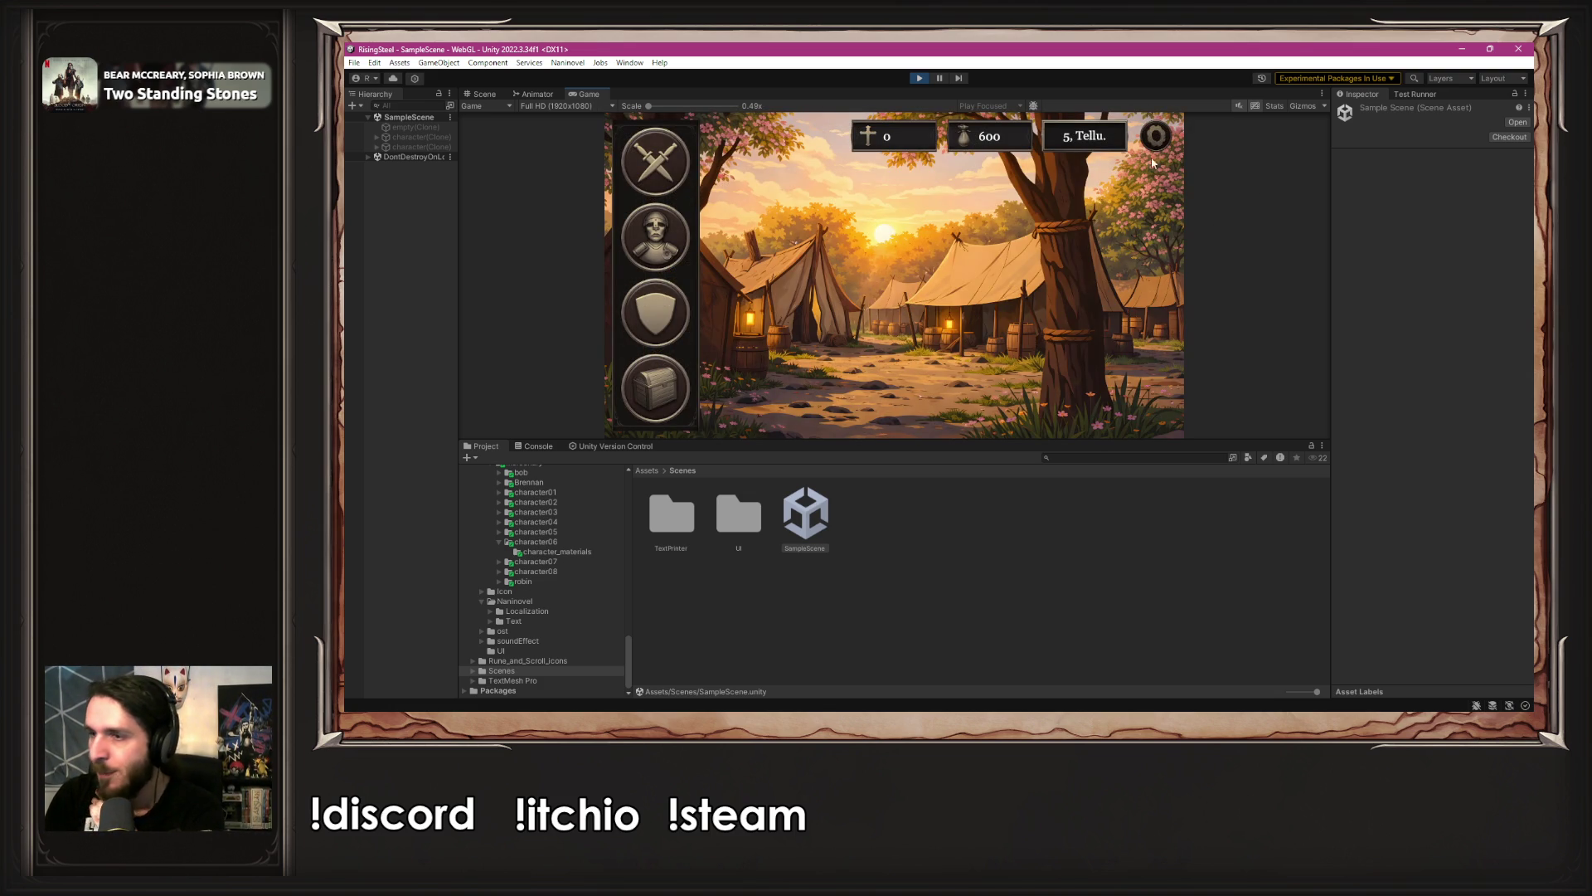
Step: In Recruitment, raise Albert's Strength to 15 and pay 525 gold
{"action": "left_click", "coordinate": [659, 307]}
{"action": "left_click", "coordinate": [759, 287]}
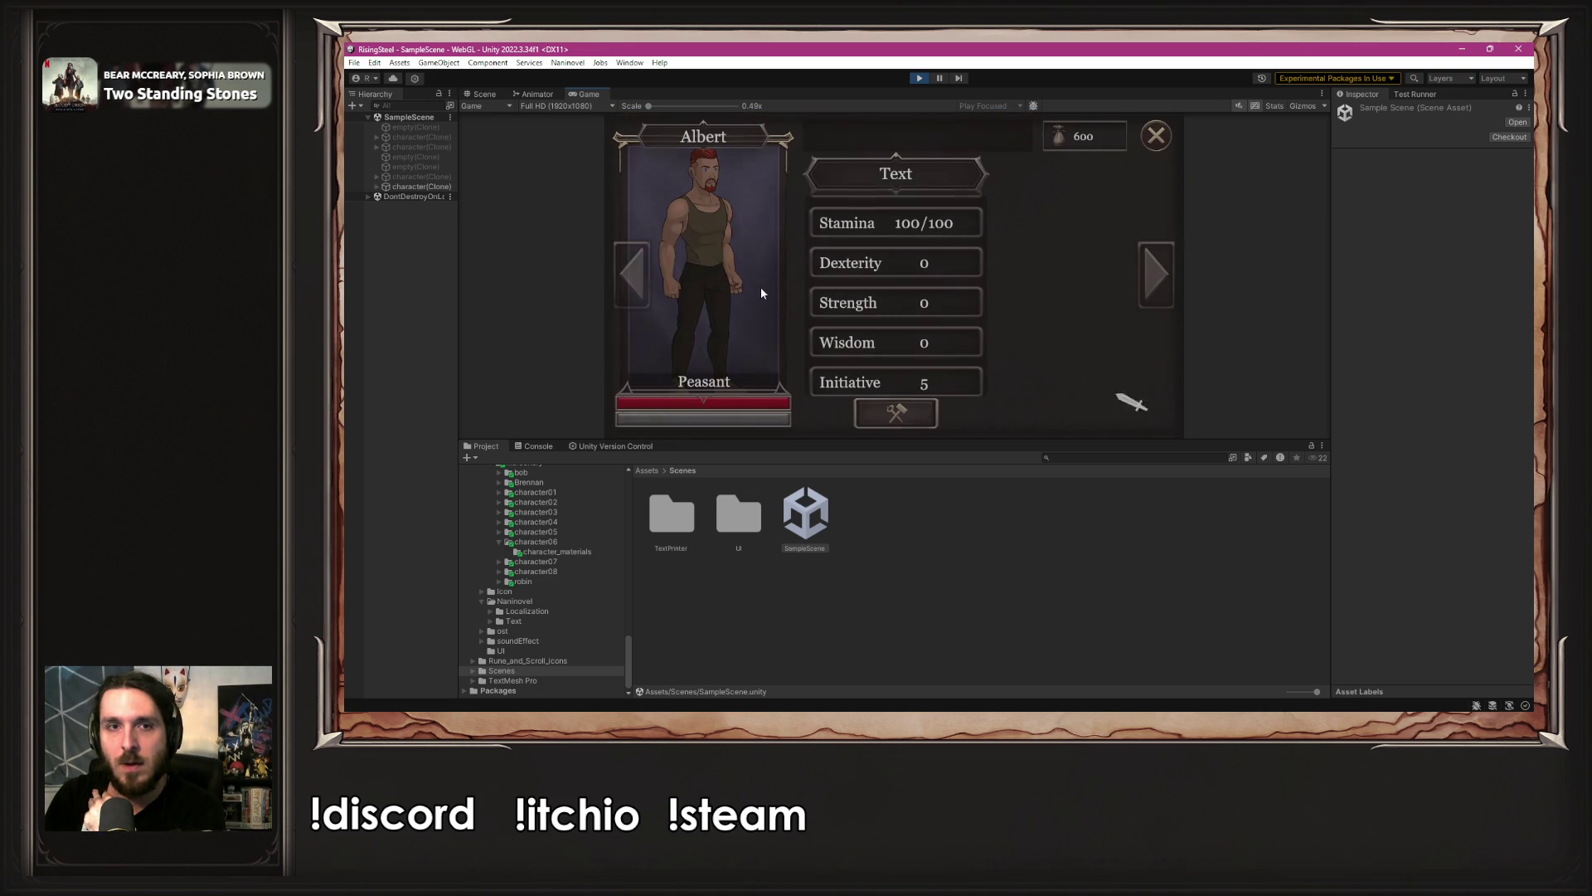
{"action": "scroll", "coordinate": [937, 310], "scroll_direction": "down", "scroll_amount": 2}
{"action": "scroll", "coordinate": [932, 317], "scroll_direction": "up", "scroll_amount": 3}
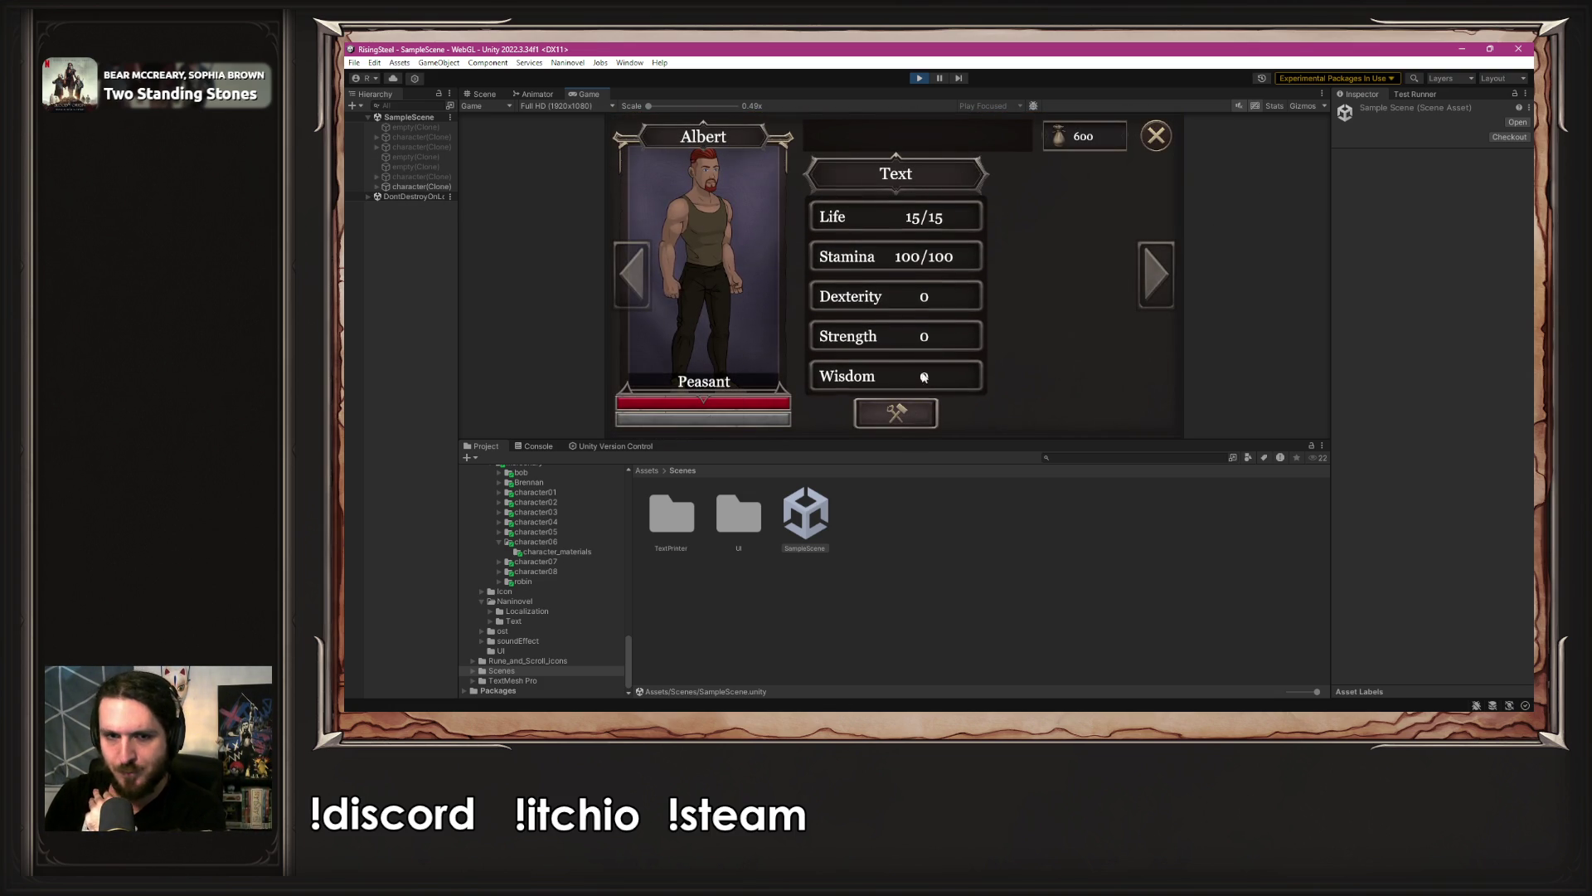
{"action": "left_click", "coordinate": [912, 412]}
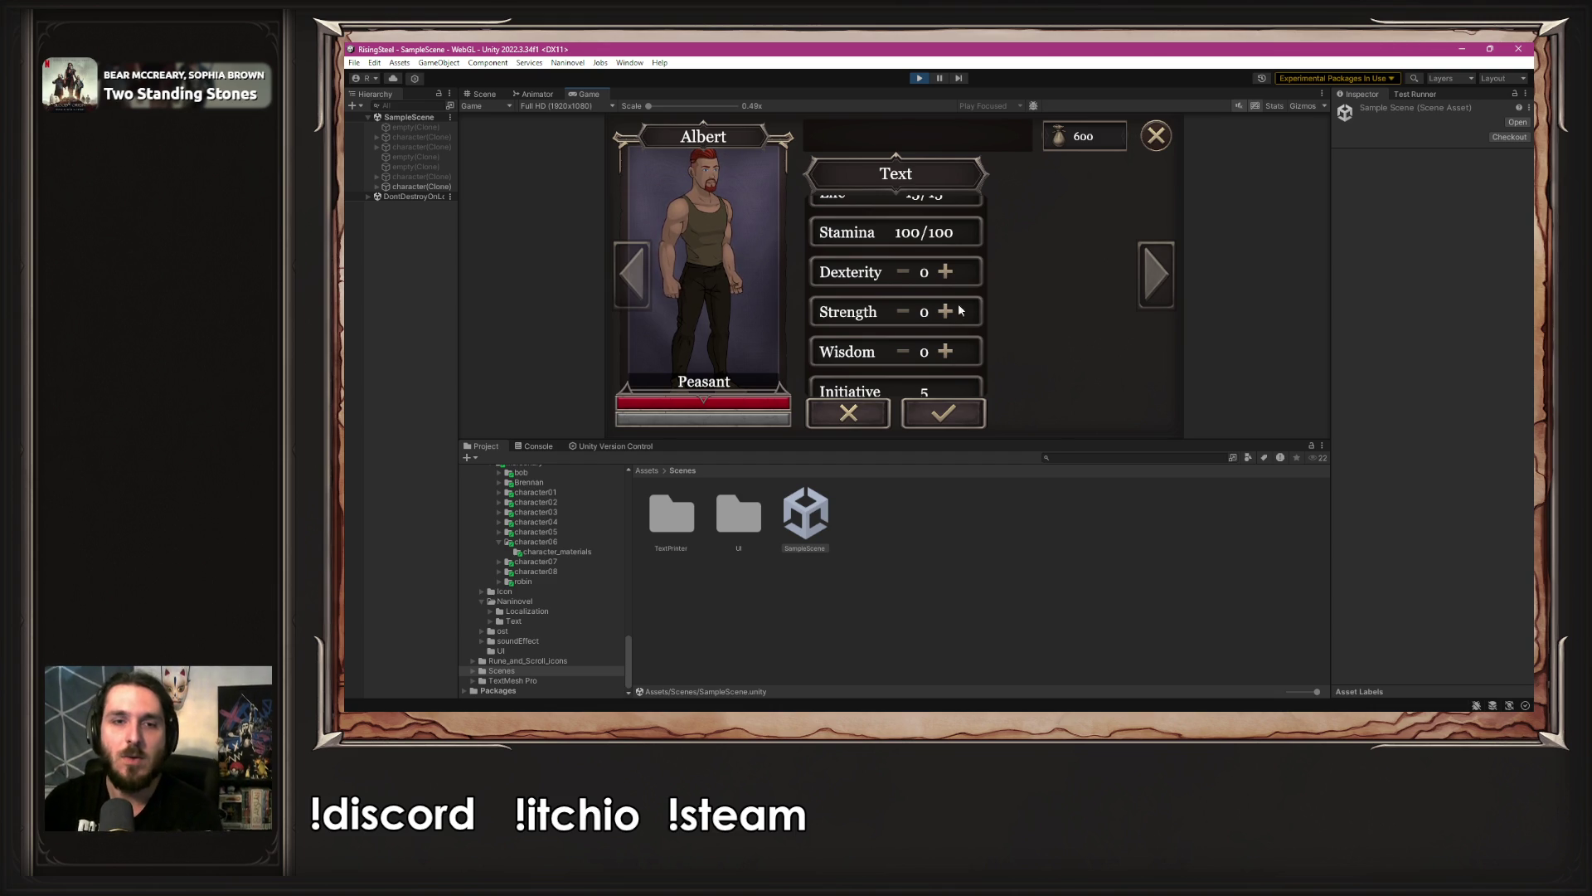
{"action": "left_click", "coordinate": [946, 312]}
{"action": "left_click", "coordinate": [946, 312]}
{"action": "left_click", "coordinate": [945, 312]}
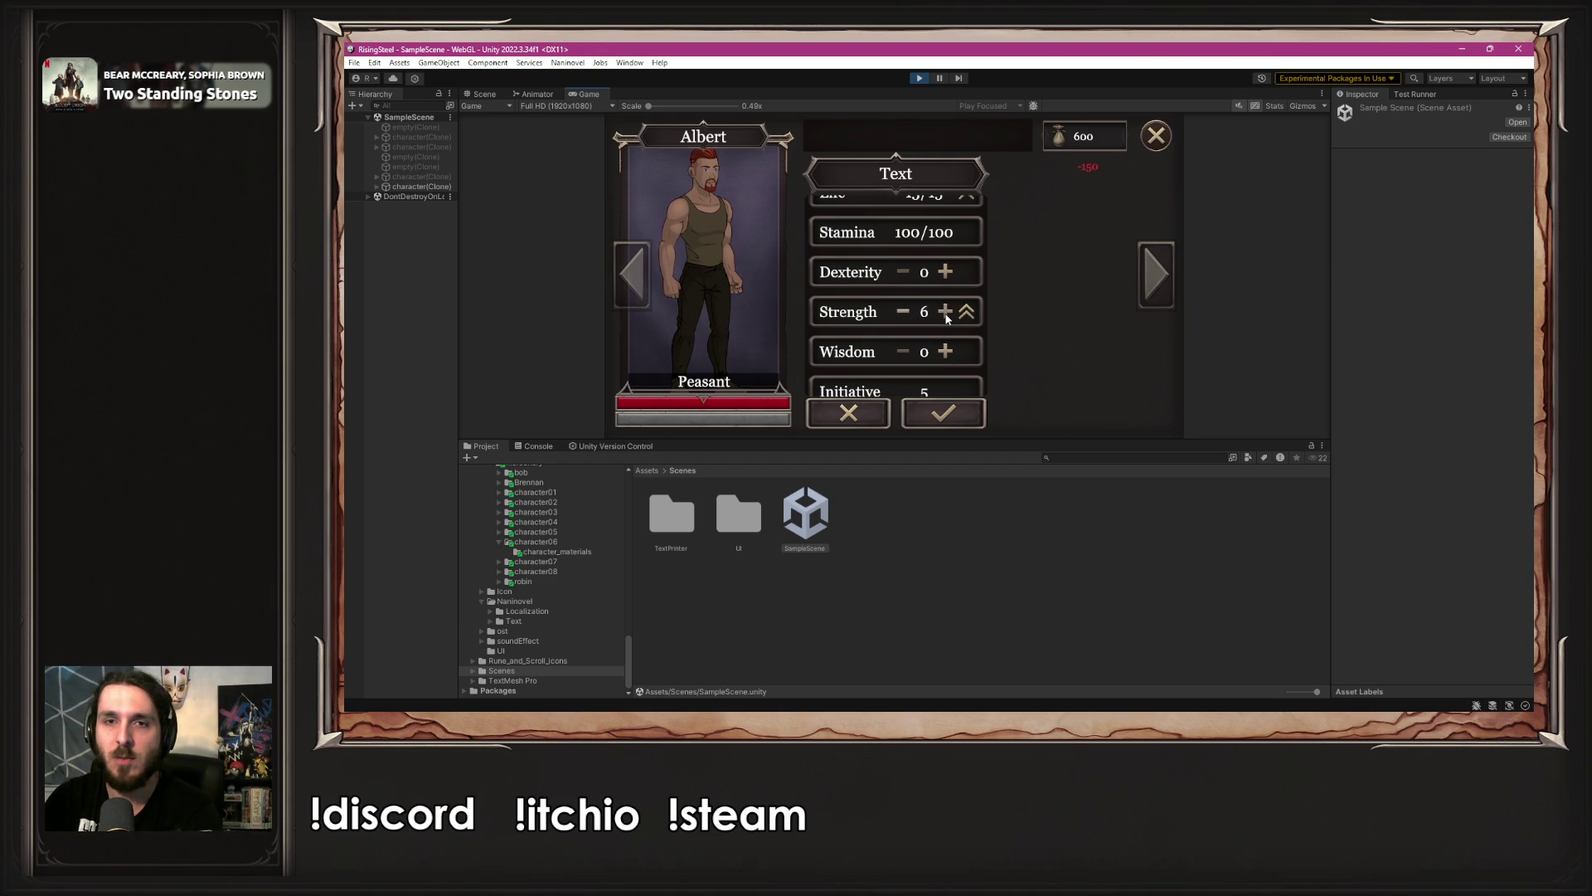
{"action": "left_click", "coordinate": [946, 311]}
{"action": "left_click", "coordinate": [946, 311]}
{"action": "left_click", "coordinate": [946, 312]}
{"action": "left_click", "coordinate": [945, 312]}
{"action": "left_click", "coordinate": [946, 311]}
{"action": "left_click", "coordinate": [945, 312]}
{"action": "left_click", "coordinate": [945, 312]}
{"action": "left_click", "coordinate": [945, 312]}
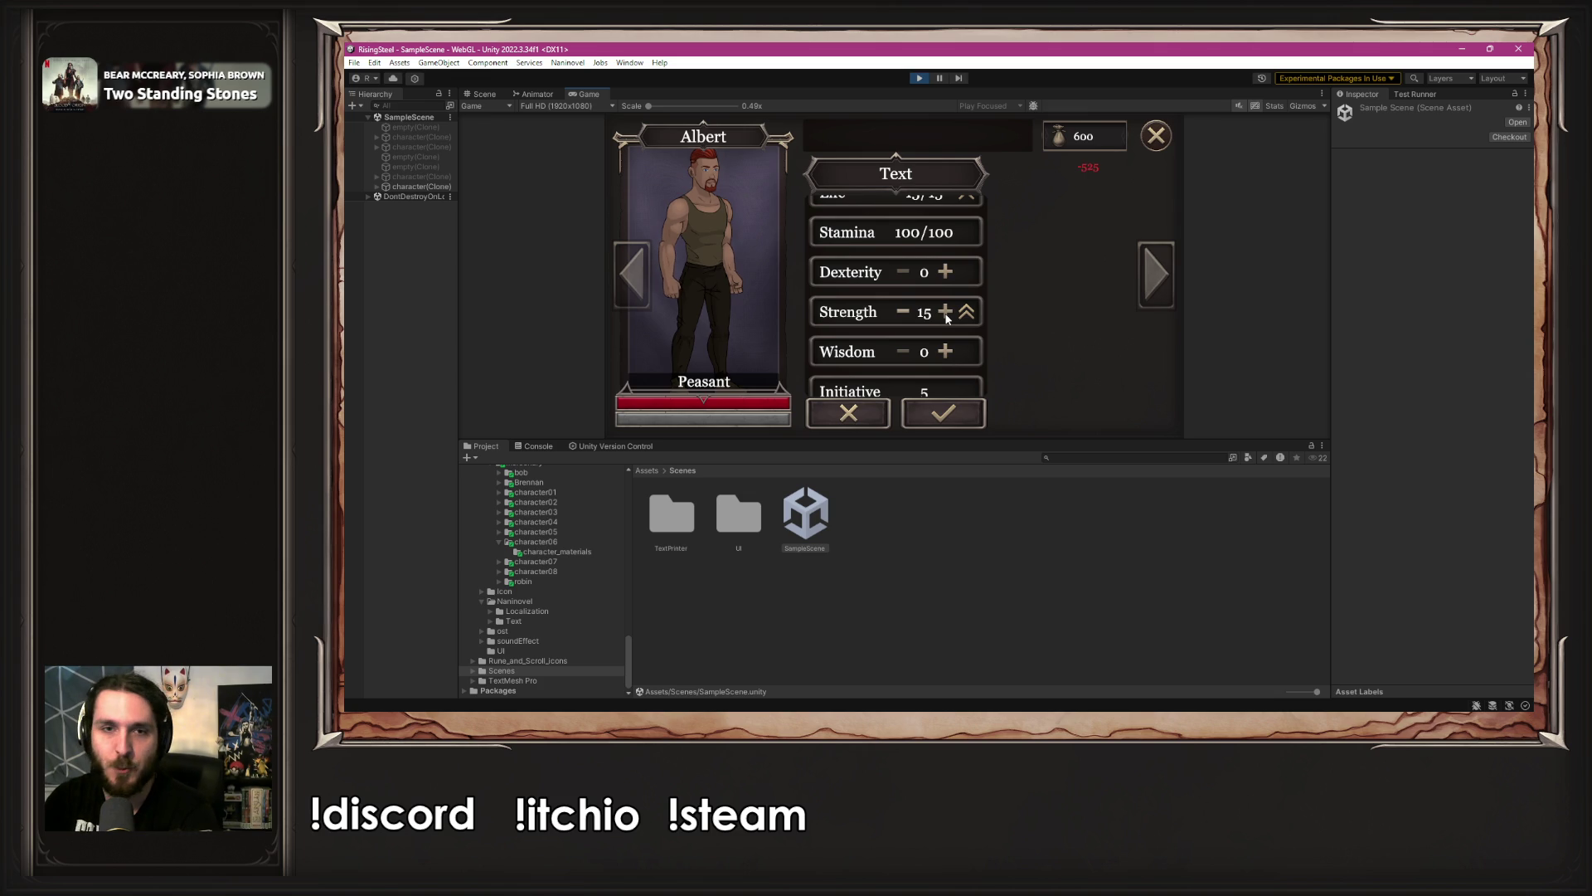
{"action": "left_click", "coordinate": [943, 412]}
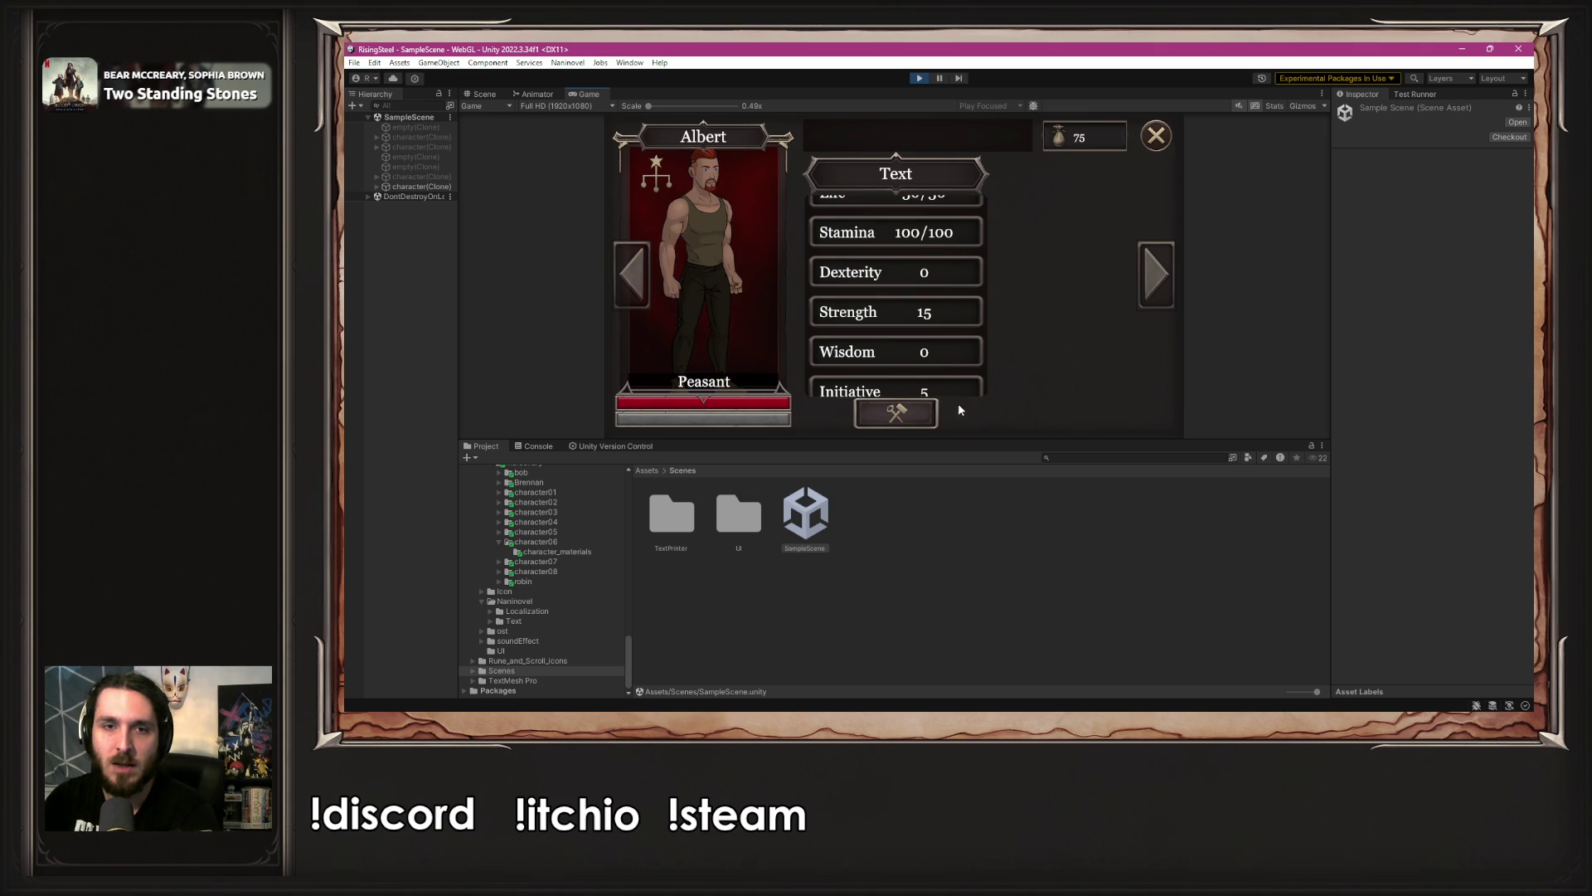
Step: Check Albert's Soldier rank details, then close his stats and the recruitment panel
{"action": "left_click", "coordinate": [664, 178]}
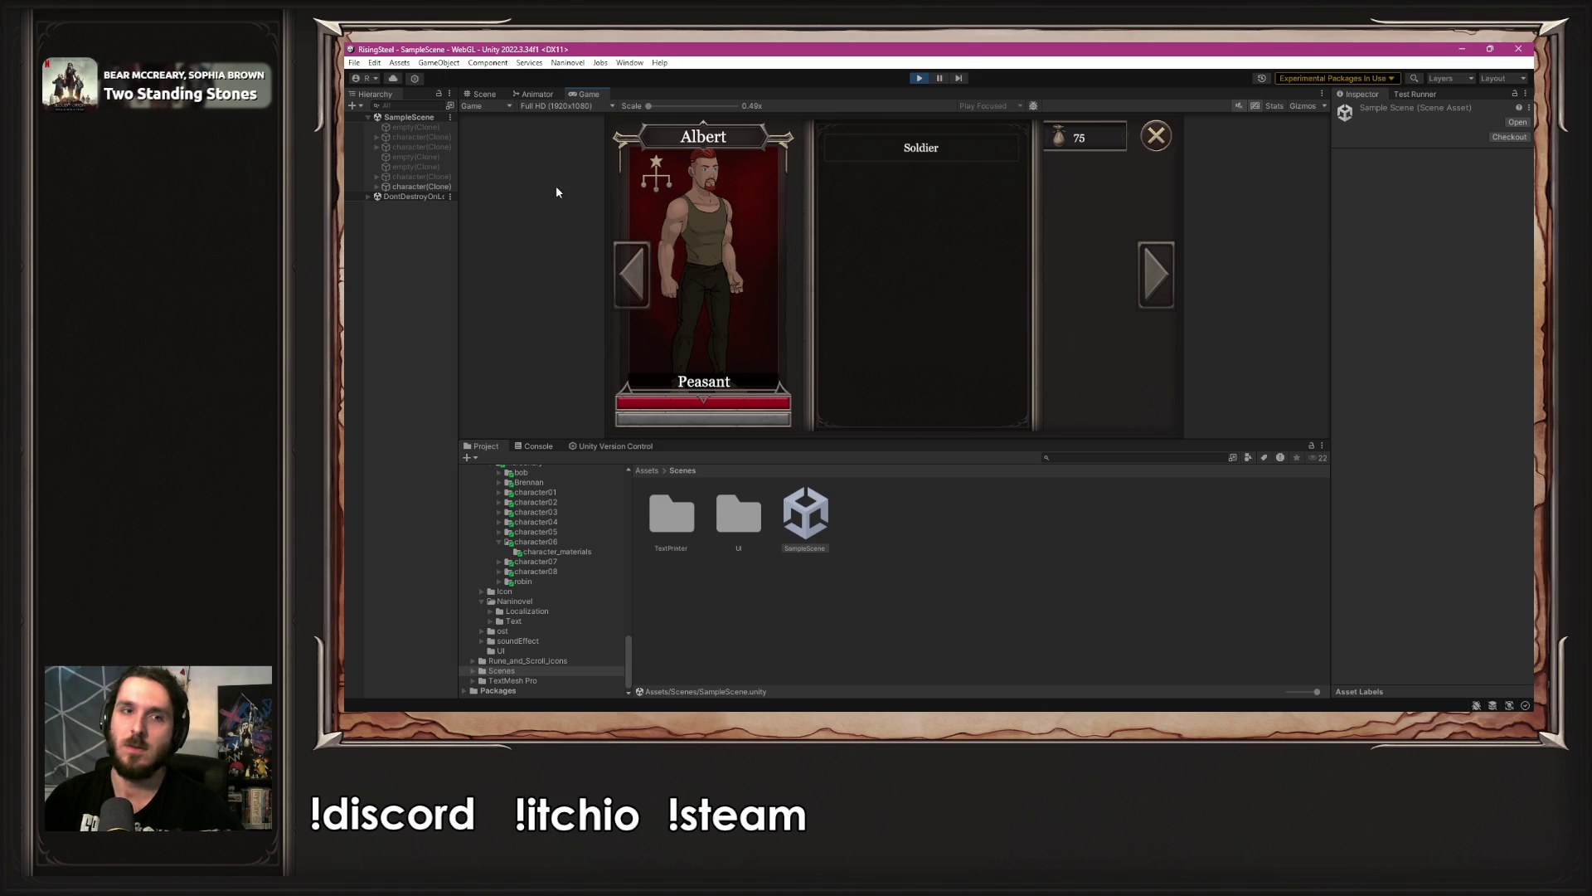
{"action": "left_click", "coordinate": [877, 132]}
{"action": "left_click", "coordinate": [1154, 134]}
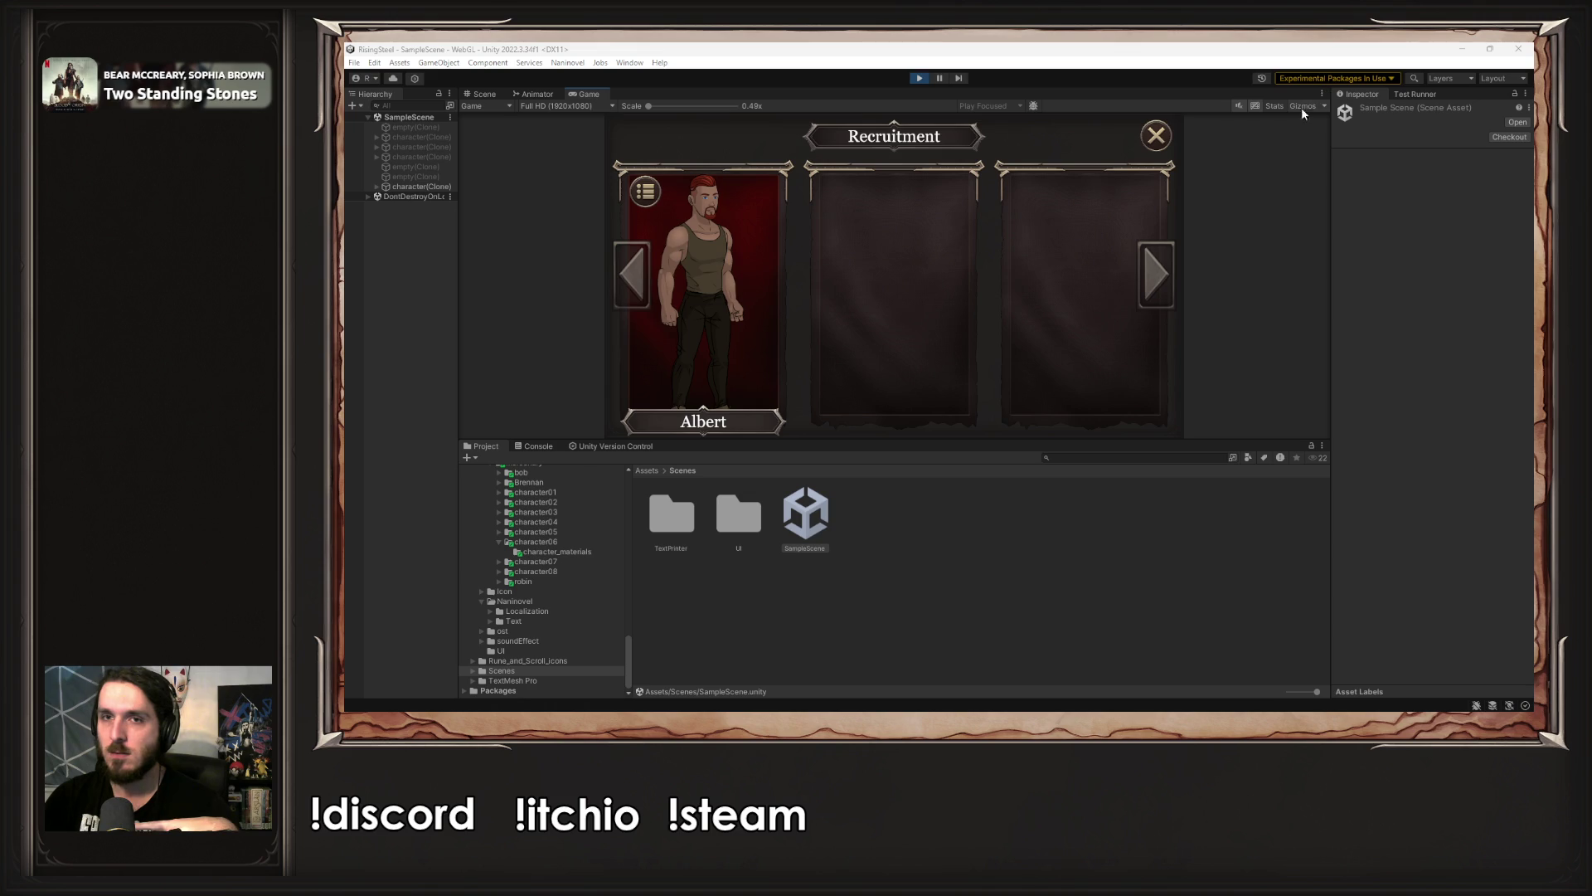
{"action": "left_click", "coordinate": [1156, 135]}
Step: Accept the Defense of the Black Bark Village mission and send Albert
{"action": "left_click", "coordinate": [1113, 255]}
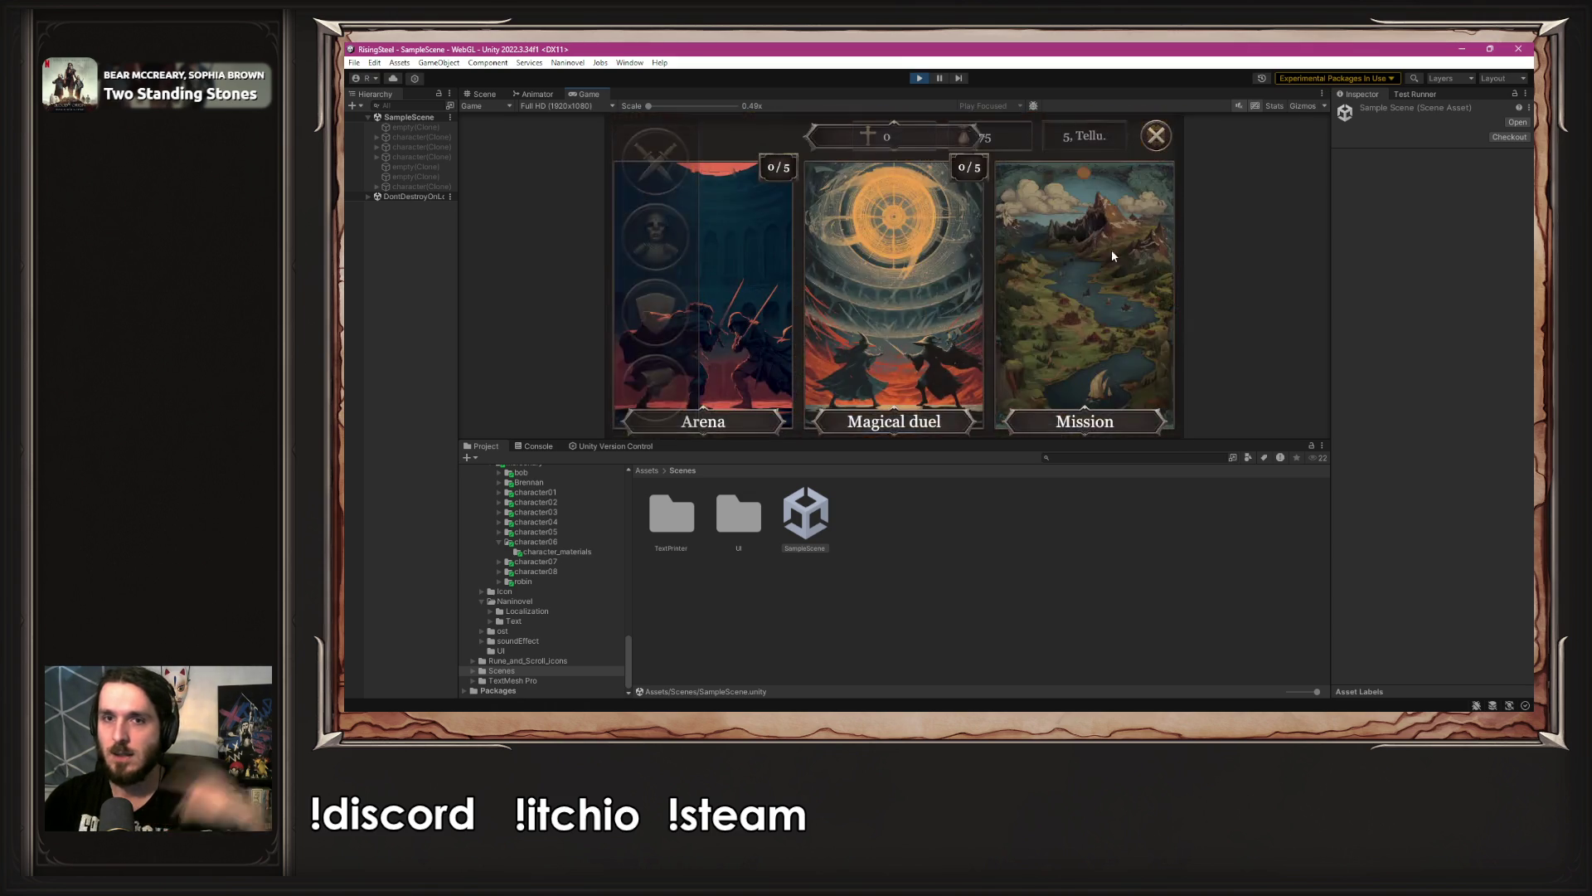
{"action": "left_click", "coordinate": [1113, 255]}
{"action": "left_click", "coordinate": [718, 200]}
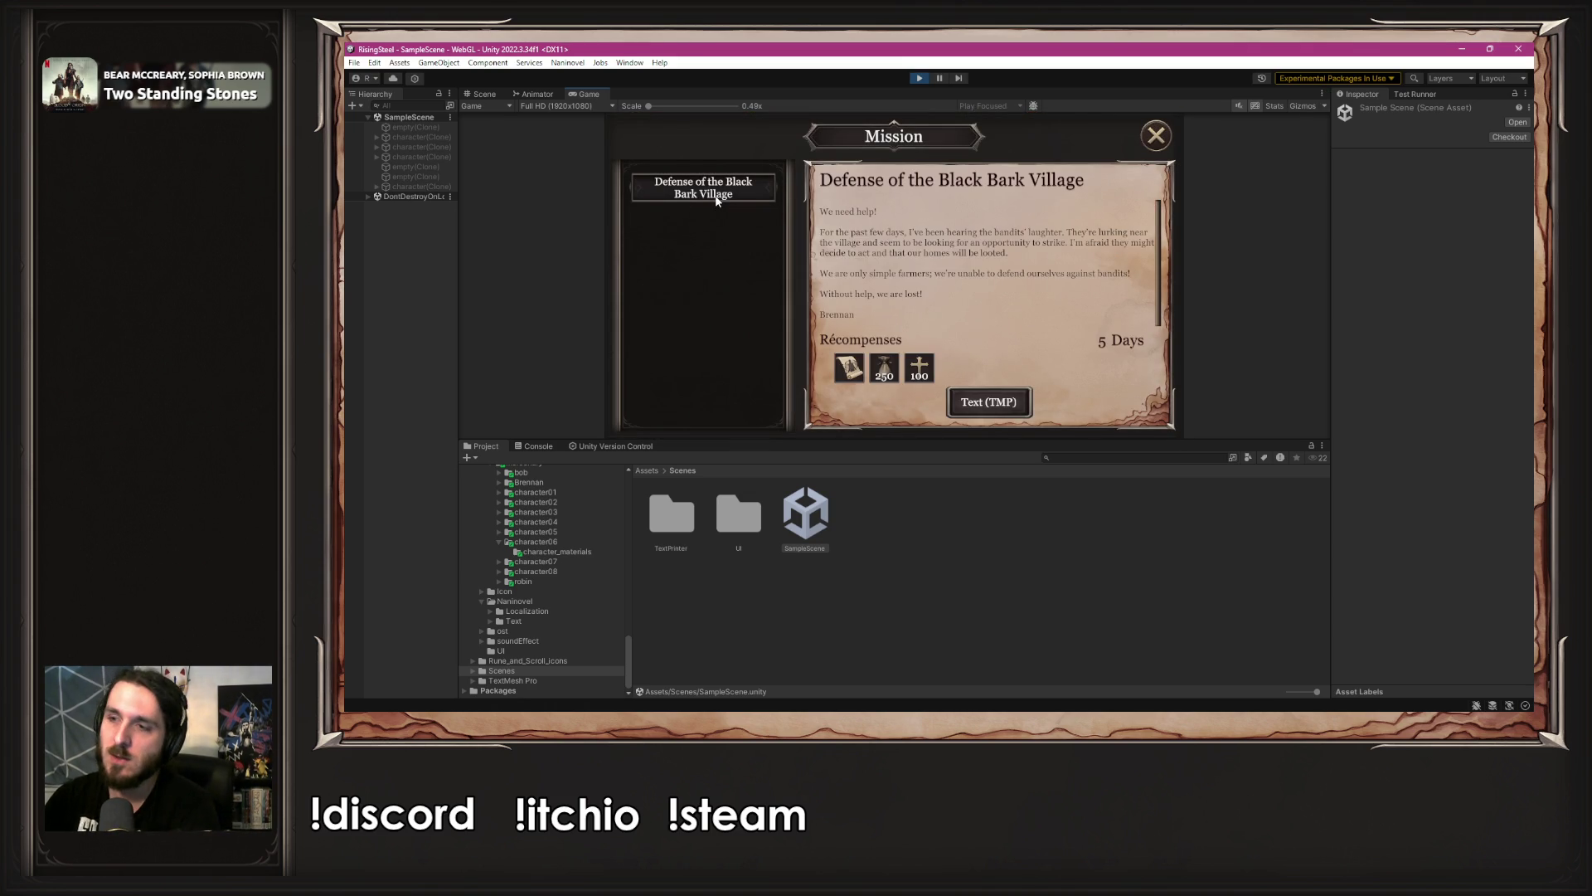
{"action": "left_click", "coordinate": [1004, 402]}
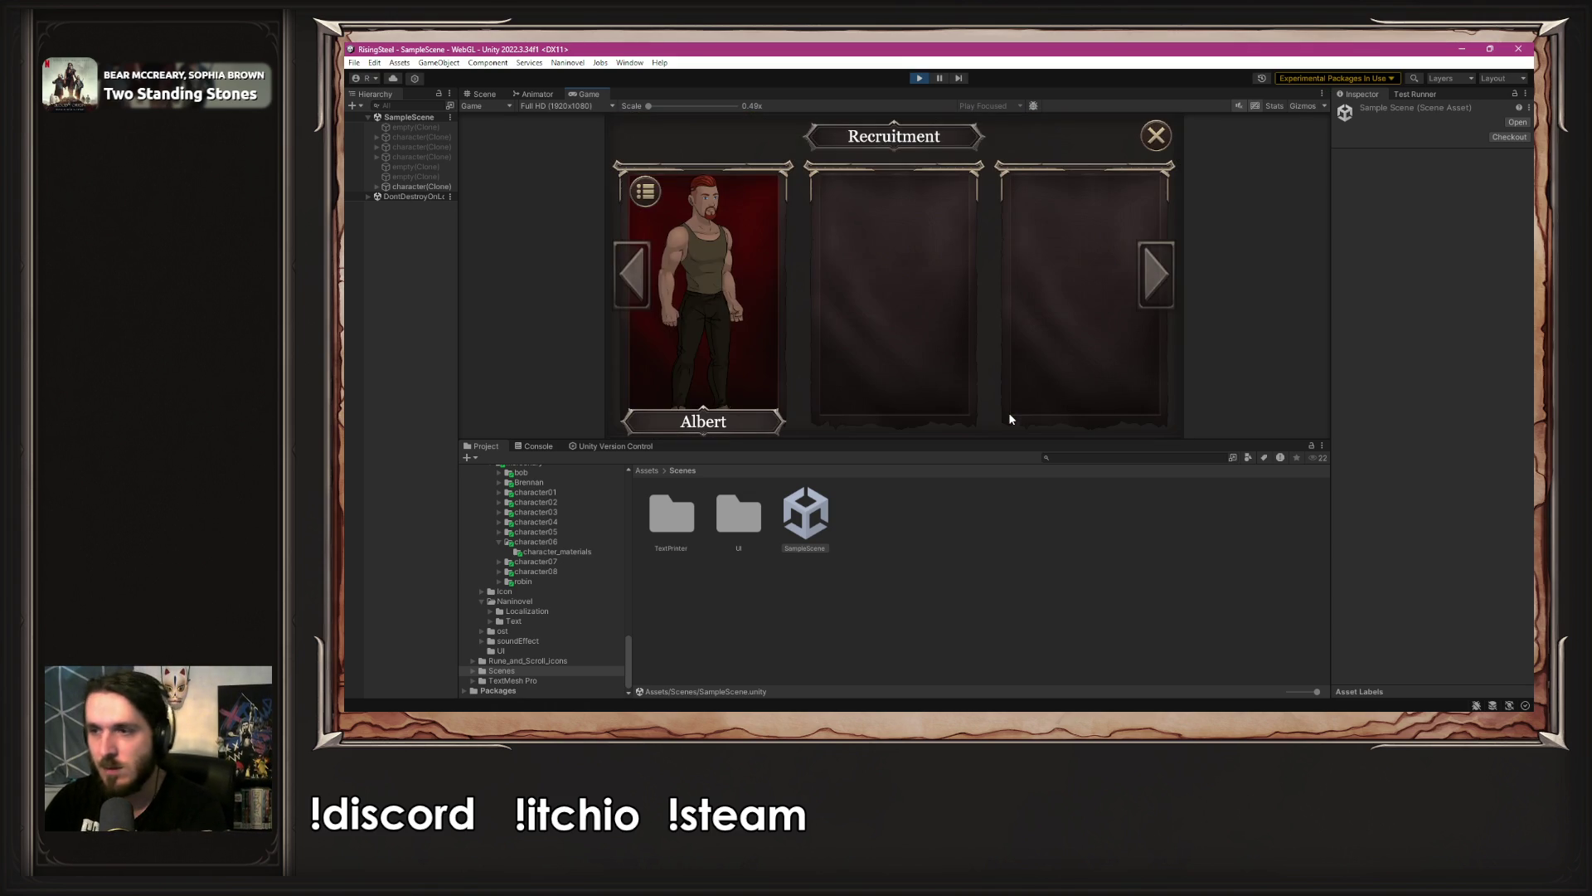
{"action": "left_click", "coordinate": [678, 290]}
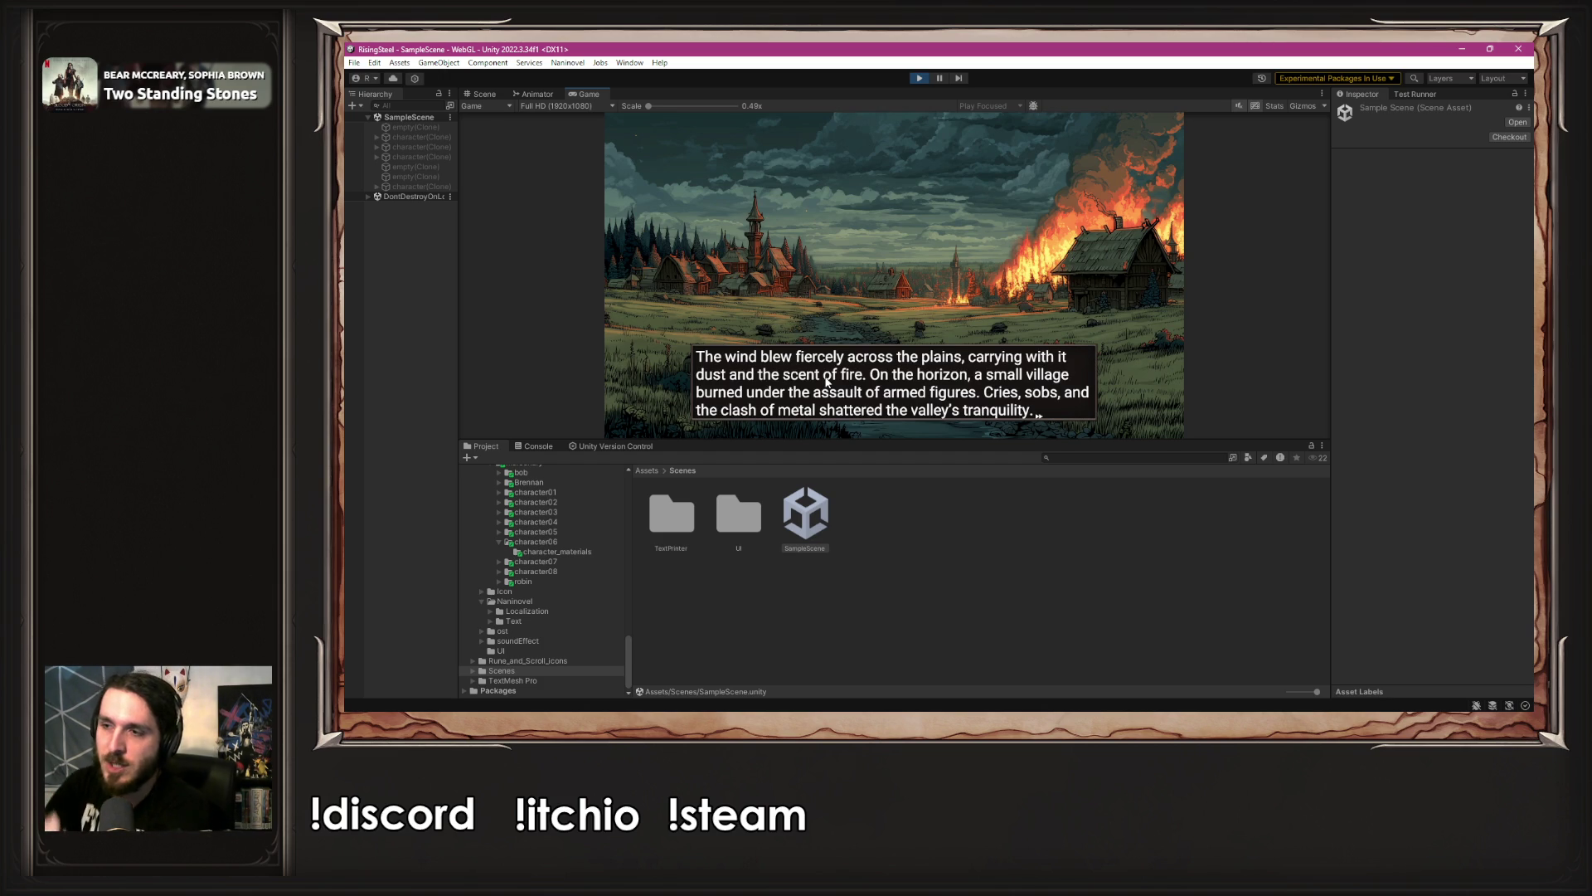
Step: Advance through the burning village and alley dialogue
{"action": "left_click", "coordinate": [857, 420]}
{"action": "left_click", "coordinate": [859, 419]}
{"action": "left_click", "coordinate": [859, 419]}
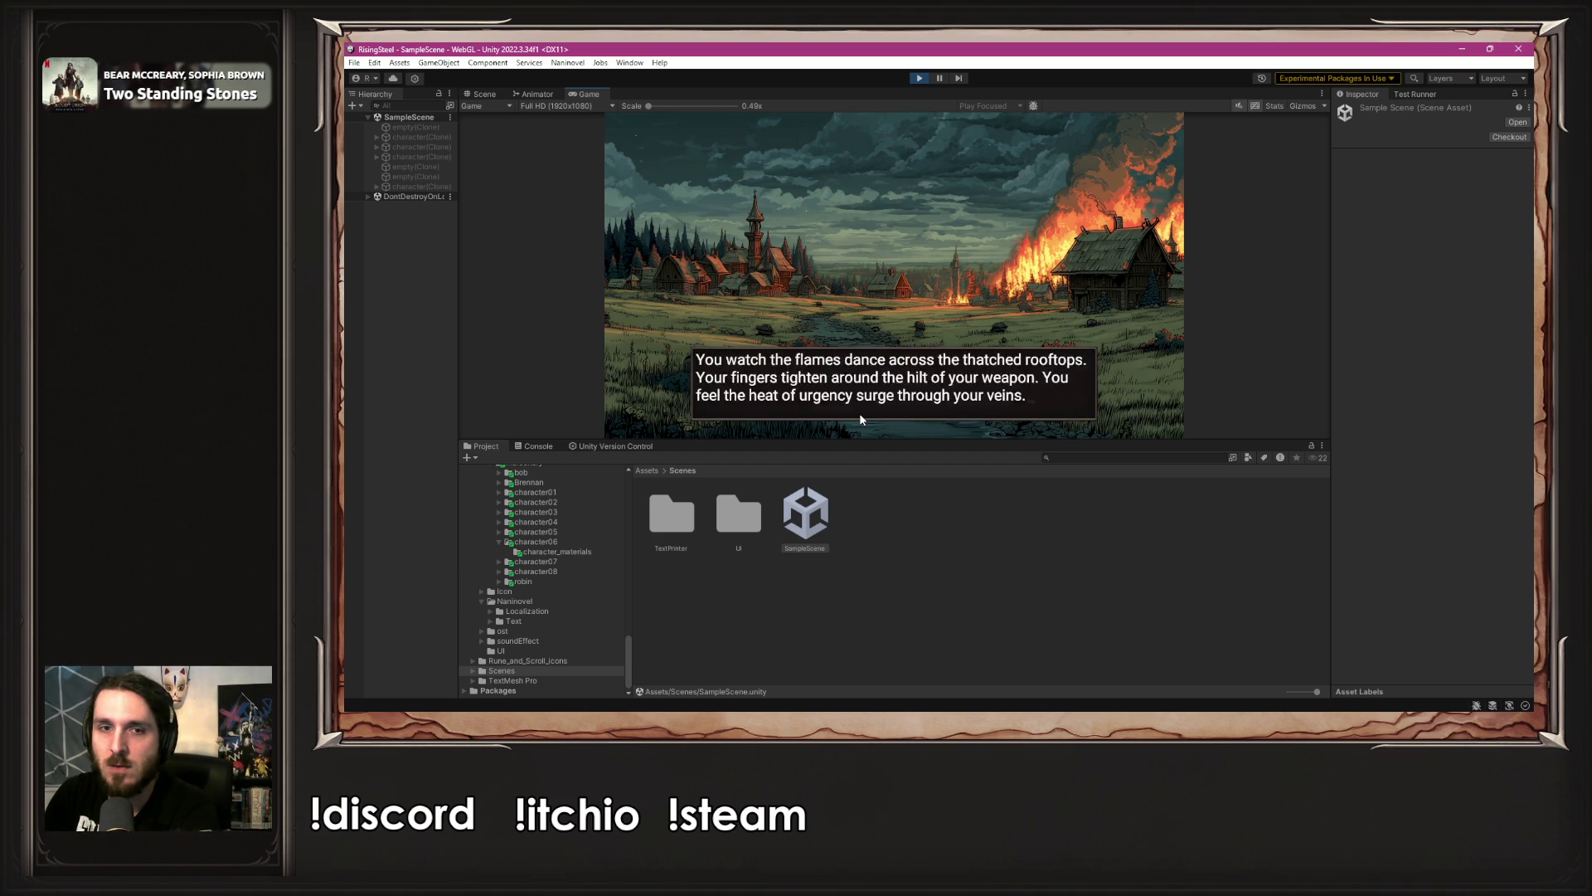
{"action": "left_click", "coordinate": [860, 419]}
{"action": "left_click", "coordinate": [859, 419]}
{"action": "left_click", "coordinate": [859, 419]}
{"action": "left_click", "coordinate": [859, 419]}
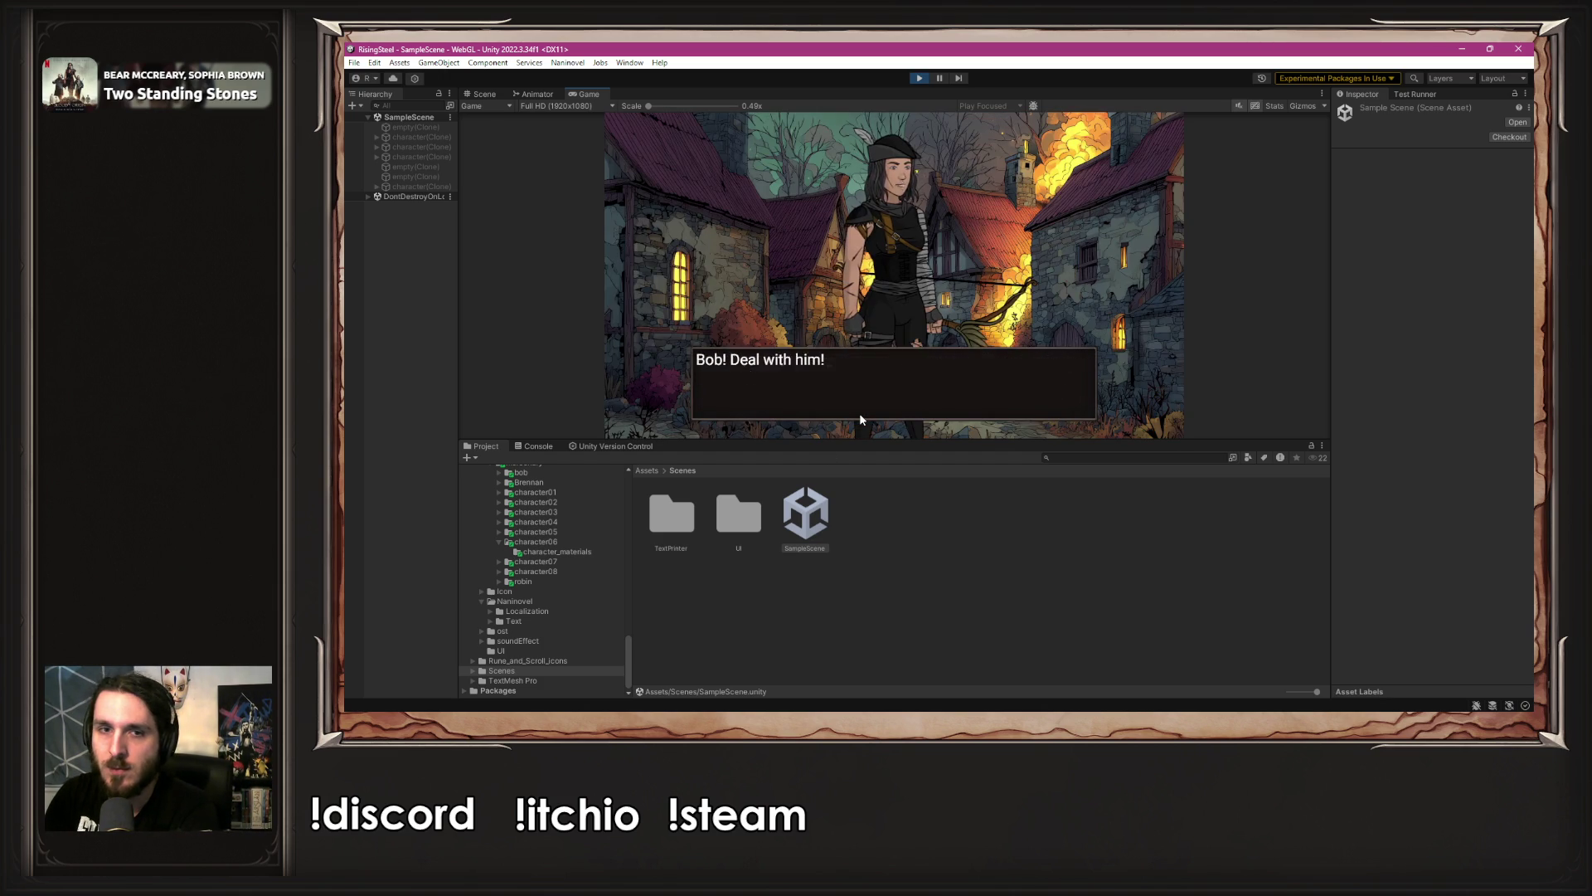
{"action": "left_click", "coordinate": [859, 419]}
Step: Fight Bob, attacking with Albert each turn until he is defeated
{"action": "left_click", "coordinate": [842, 273]}
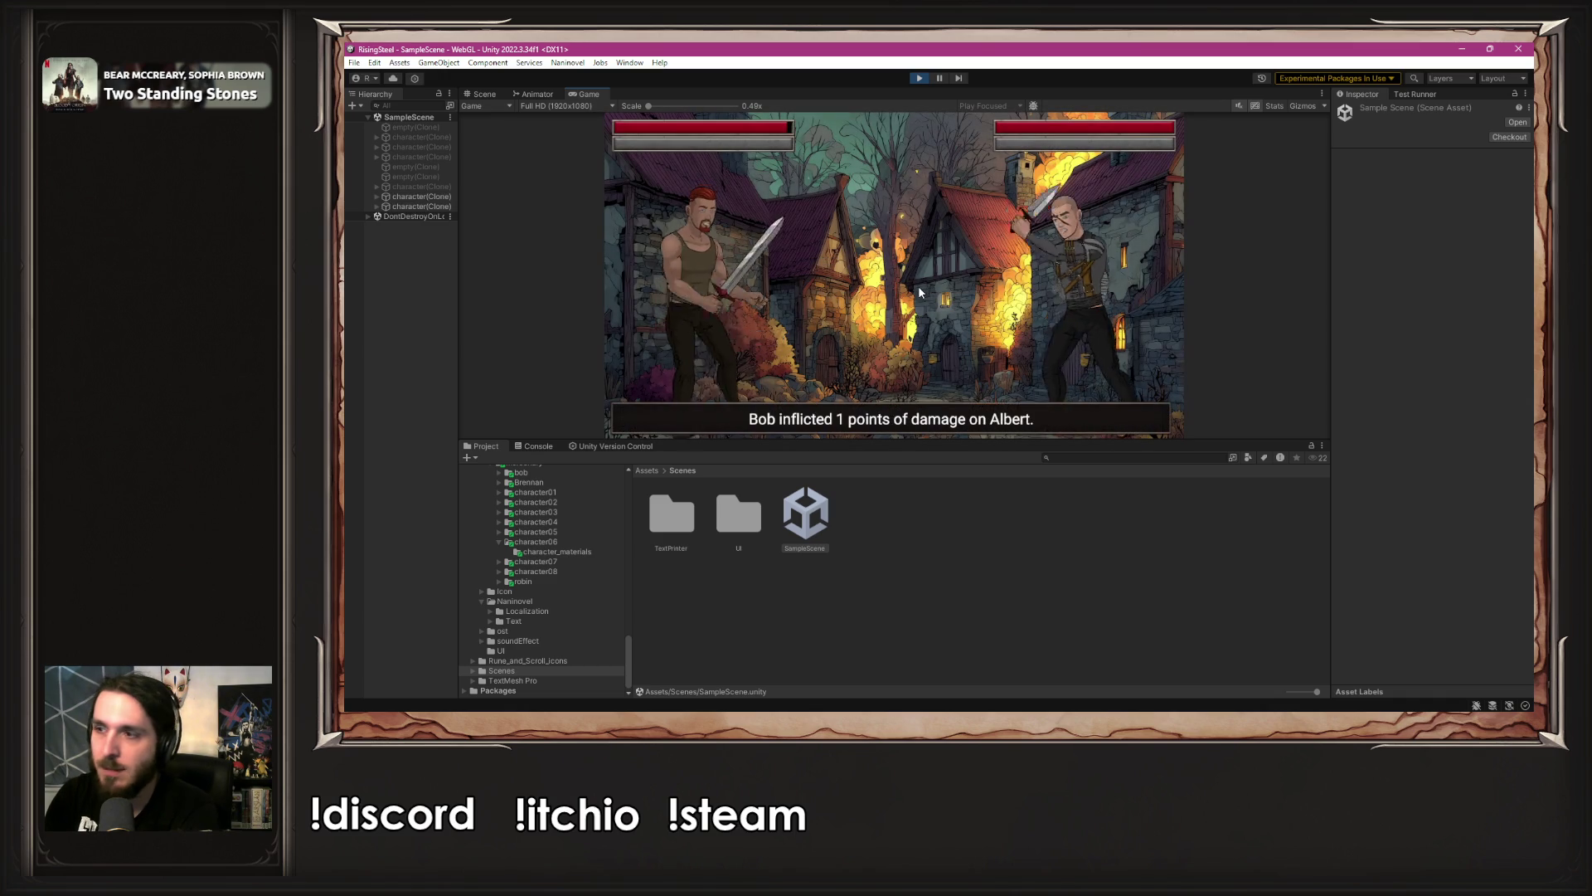
{"action": "left_click", "coordinate": [720, 308]}
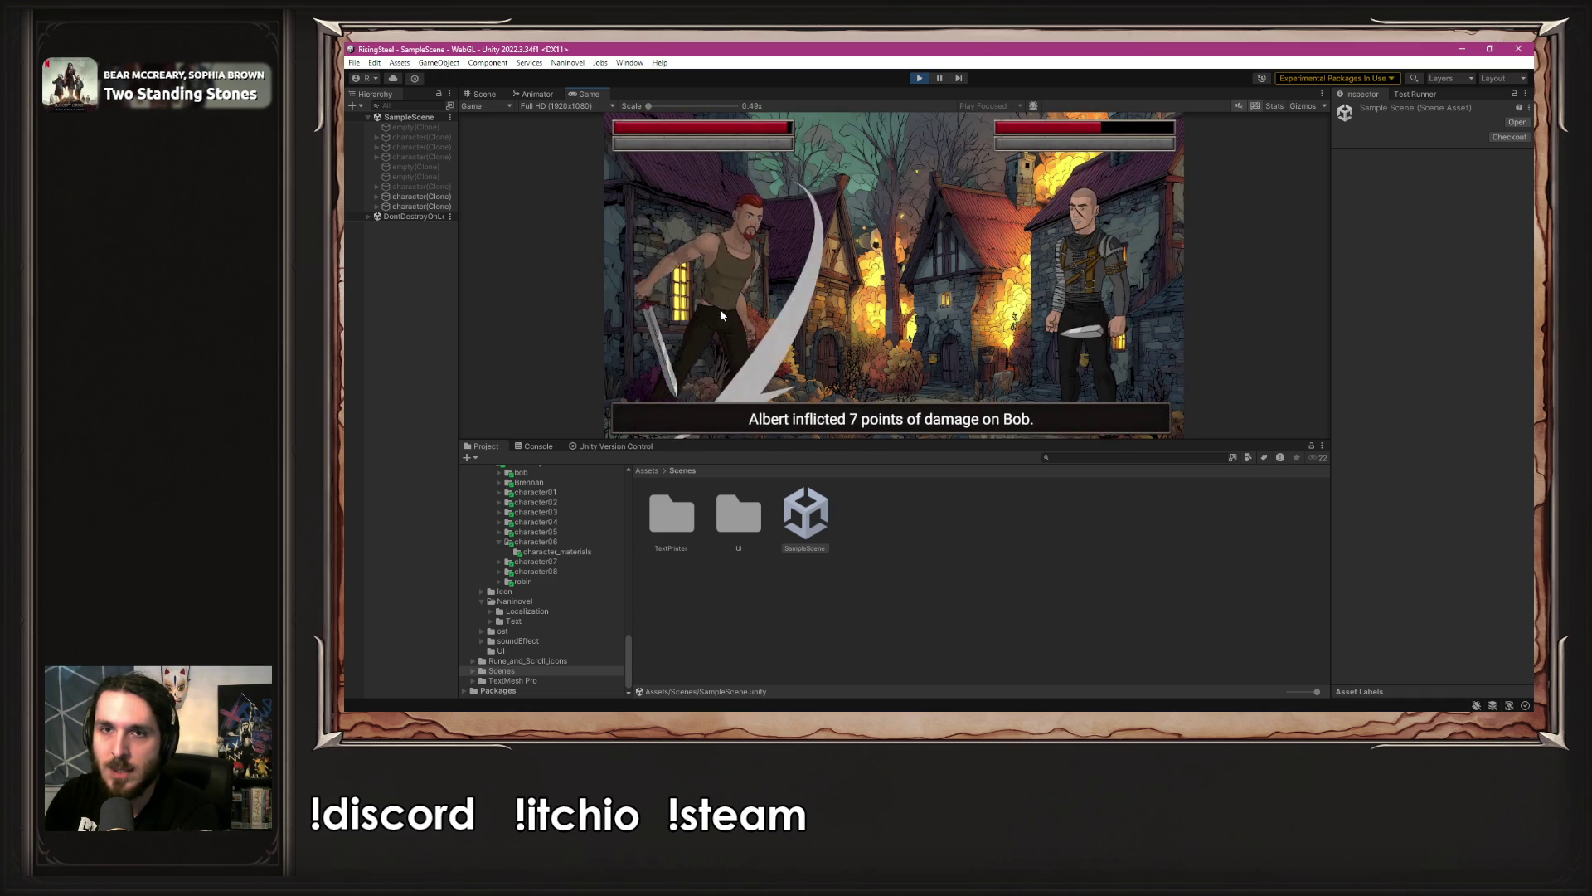
{"action": "left_click", "coordinate": [720, 309]}
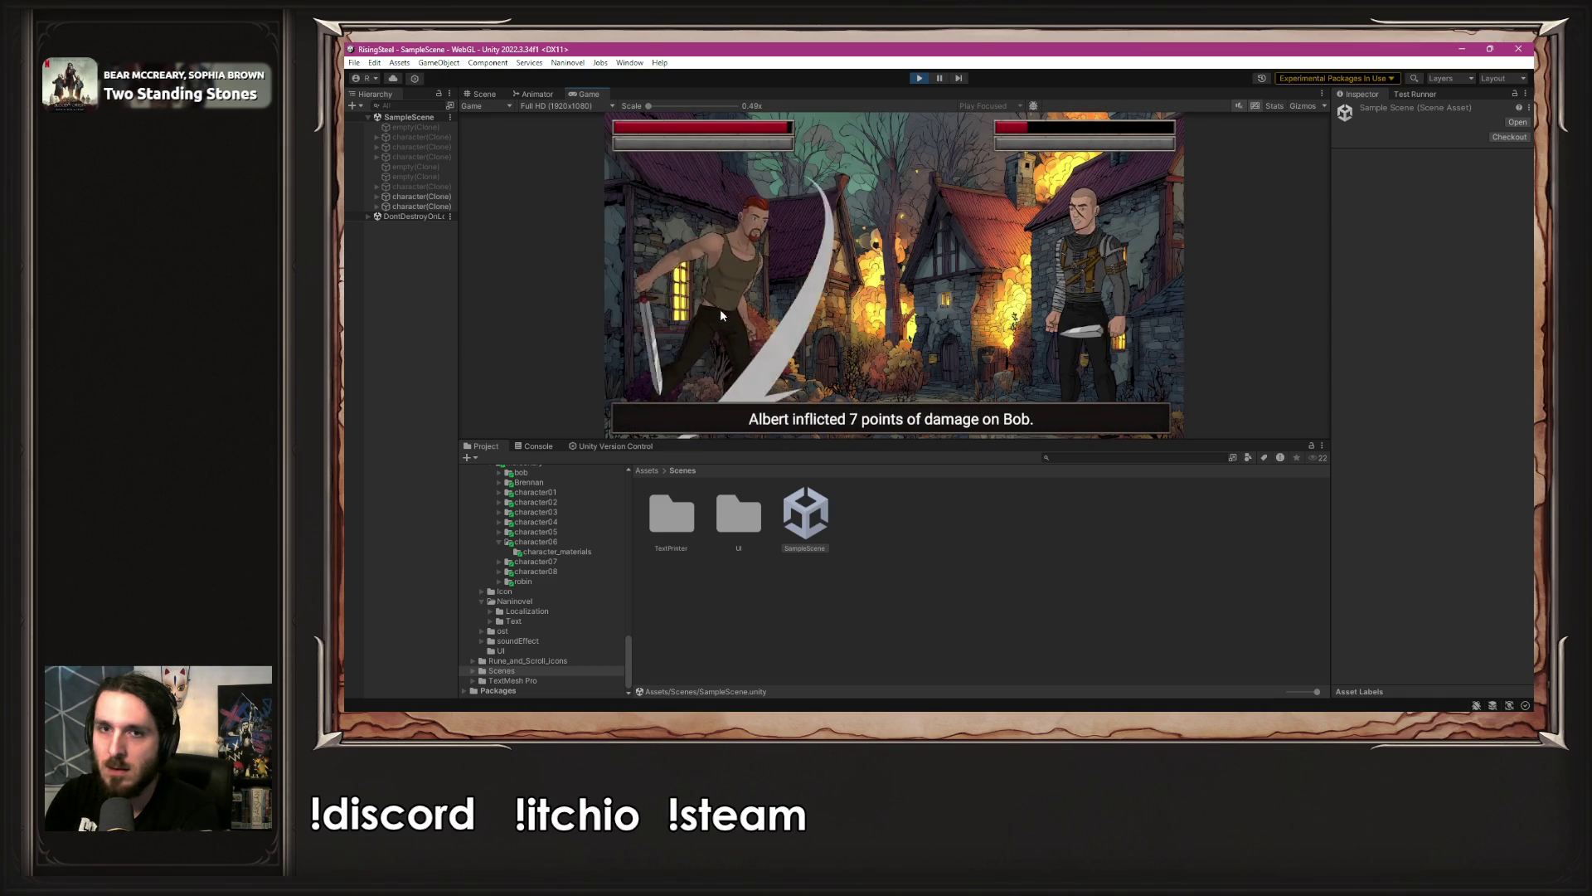
{"action": "left_click", "coordinate": [720, 308]}
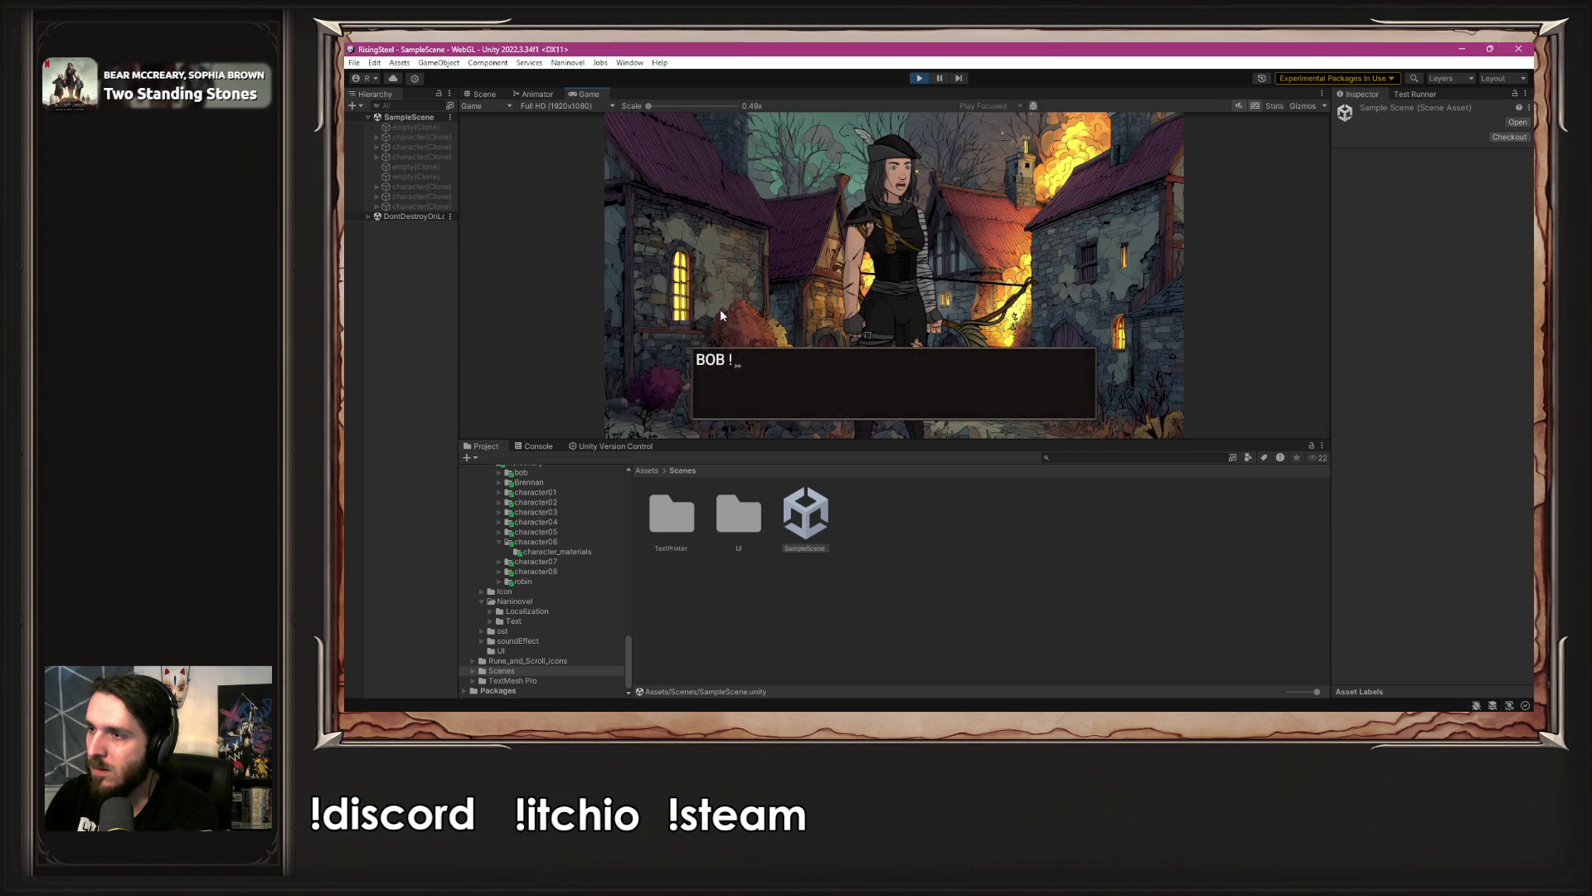
Step: Fight Robin, check Albert's empty item list, and attack until her health runs out
{"action": "left_click", "coordinate": [741, 318]}
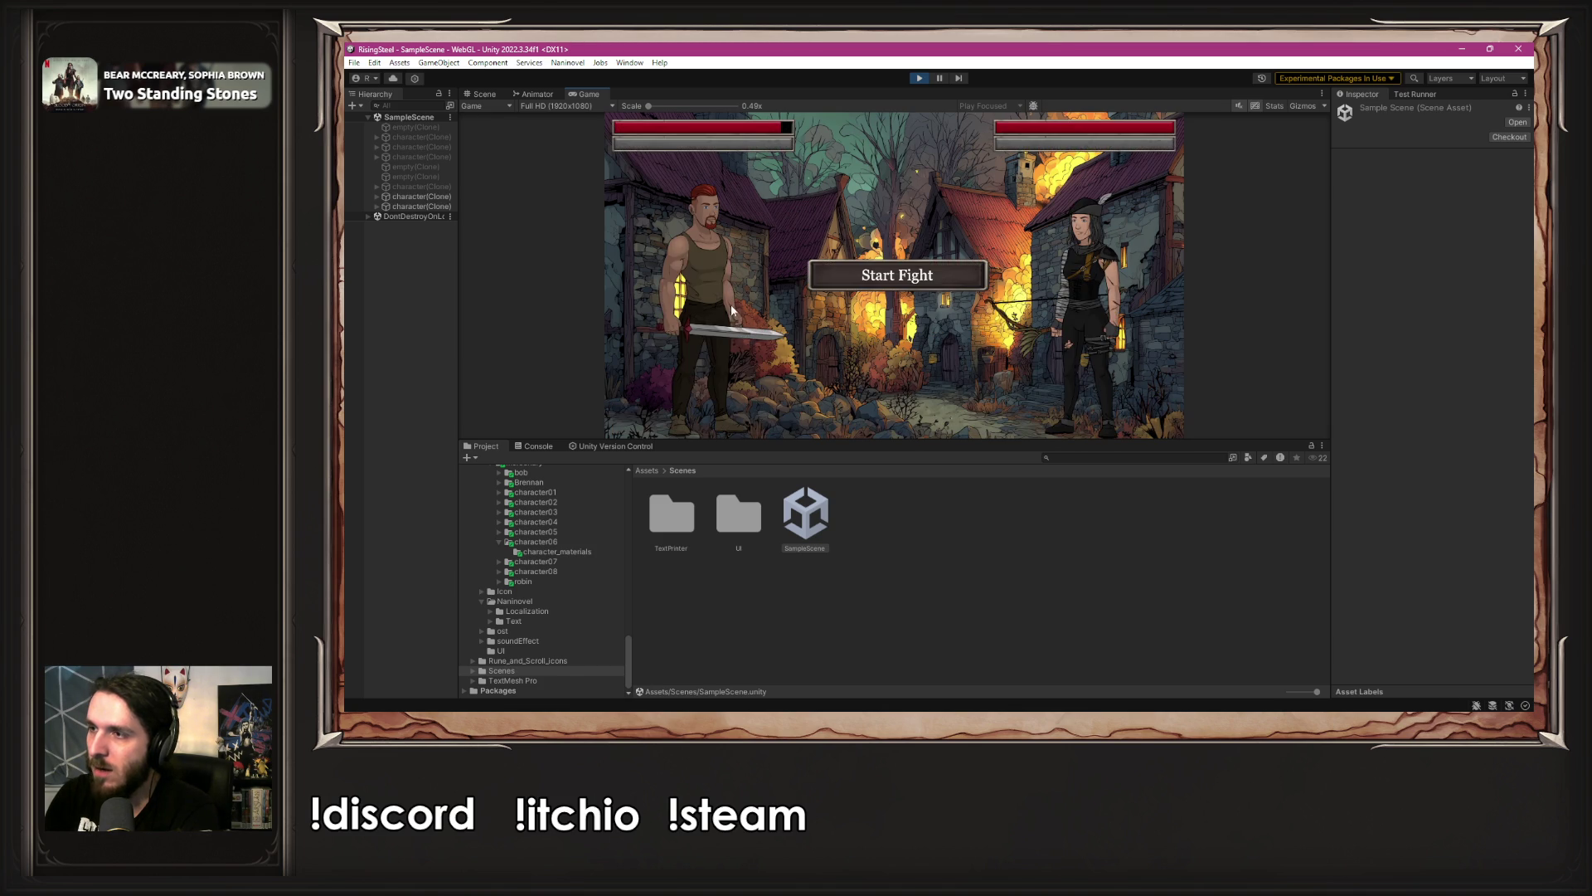
{"action": "left_click", "coordinate": [857, 286]}
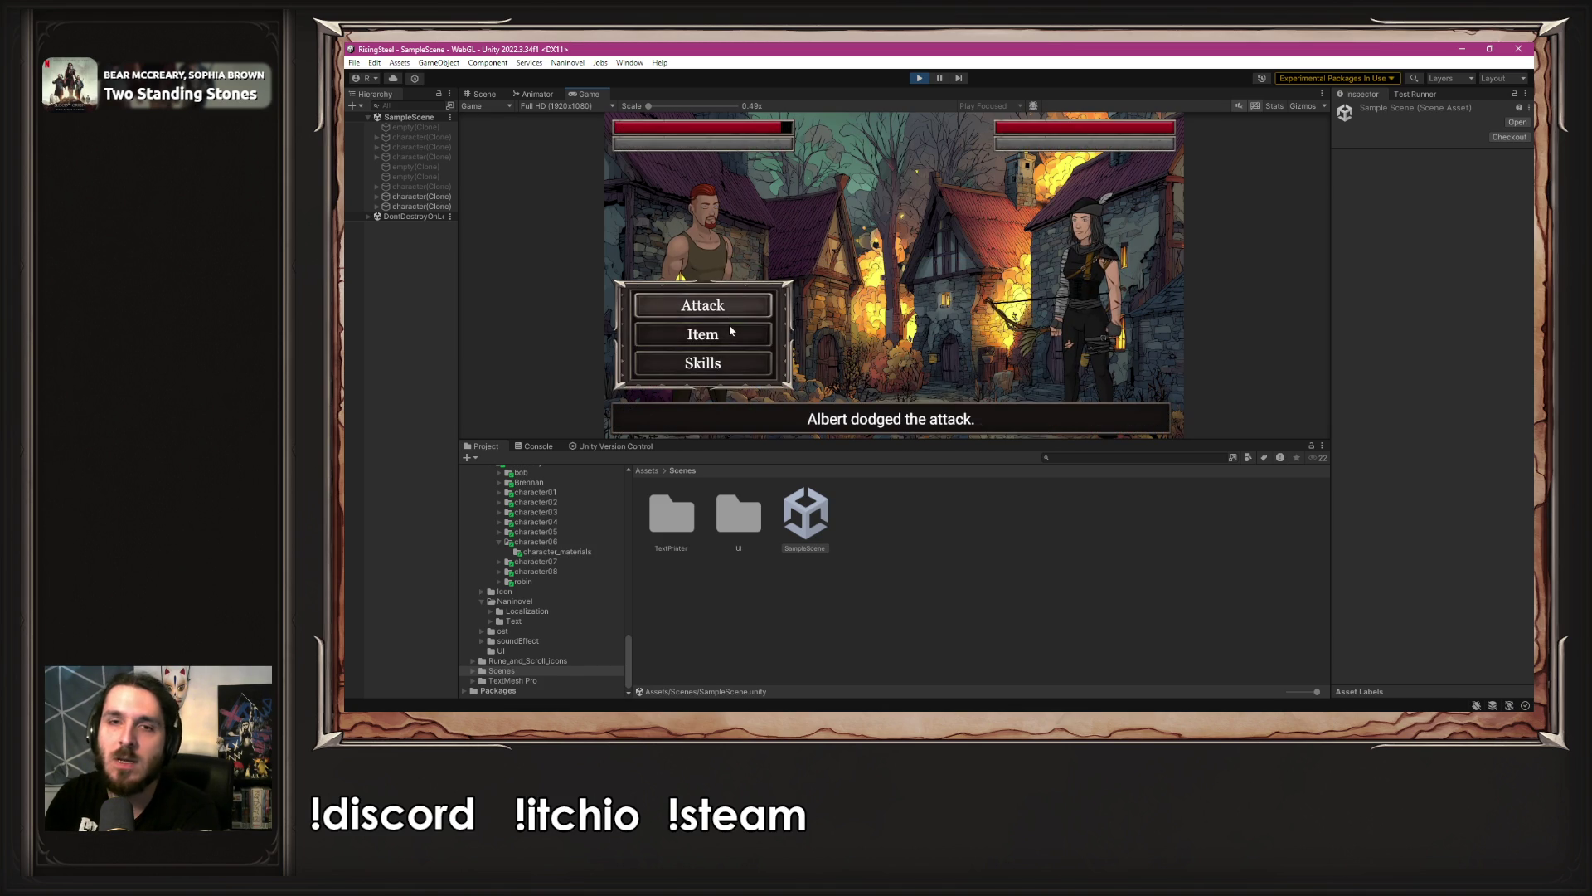
{"action": "left_click", "coordinate": [730, 332]}
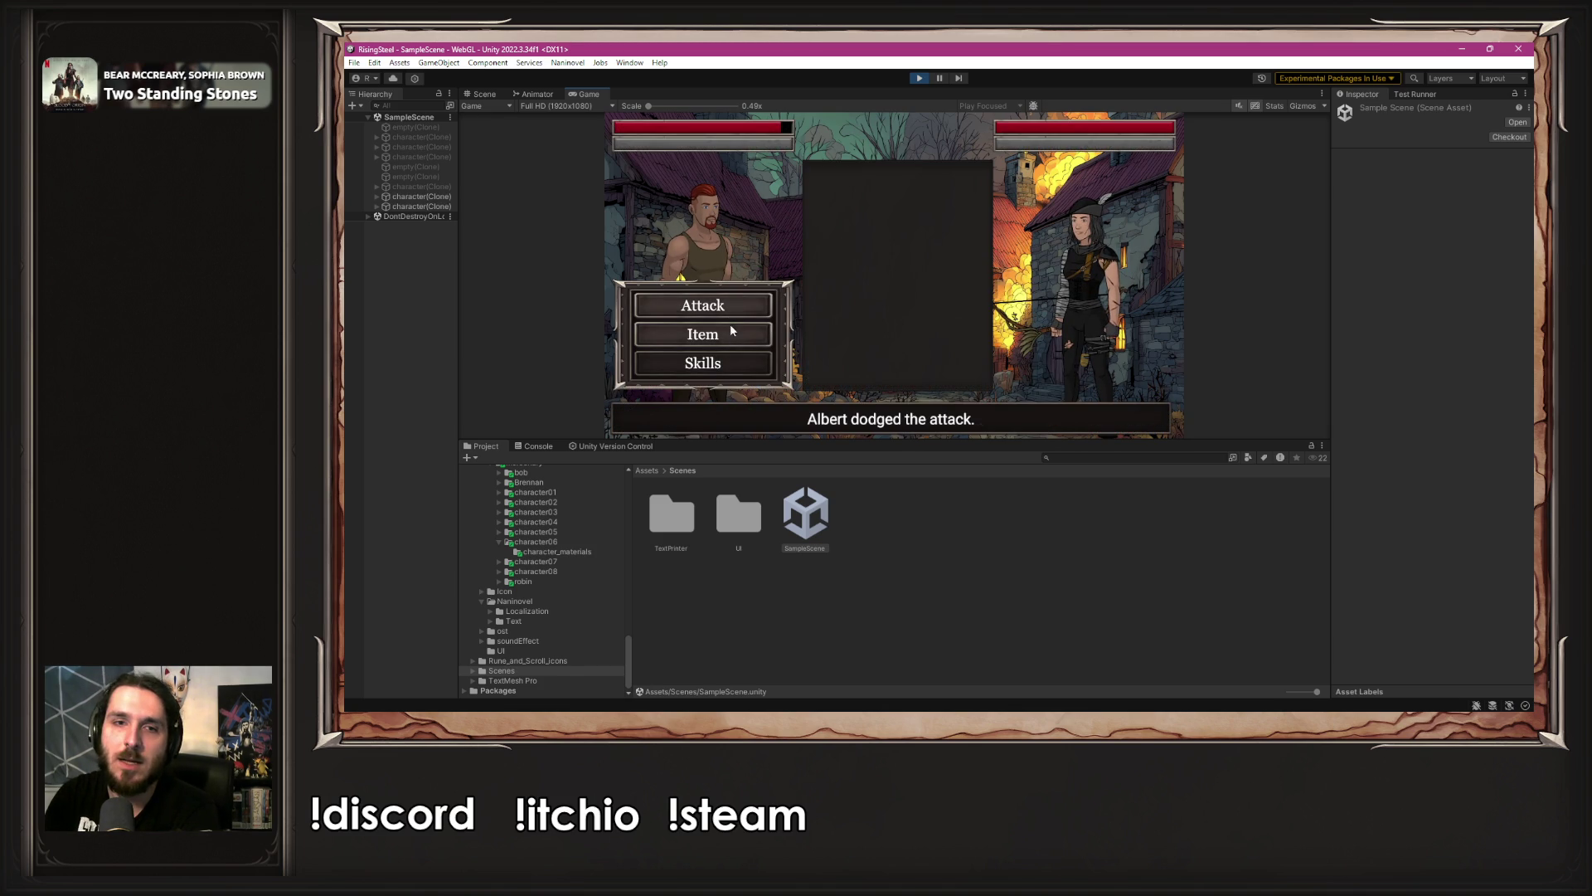
{"action": "left_click", "coordinate": [672, 335]}
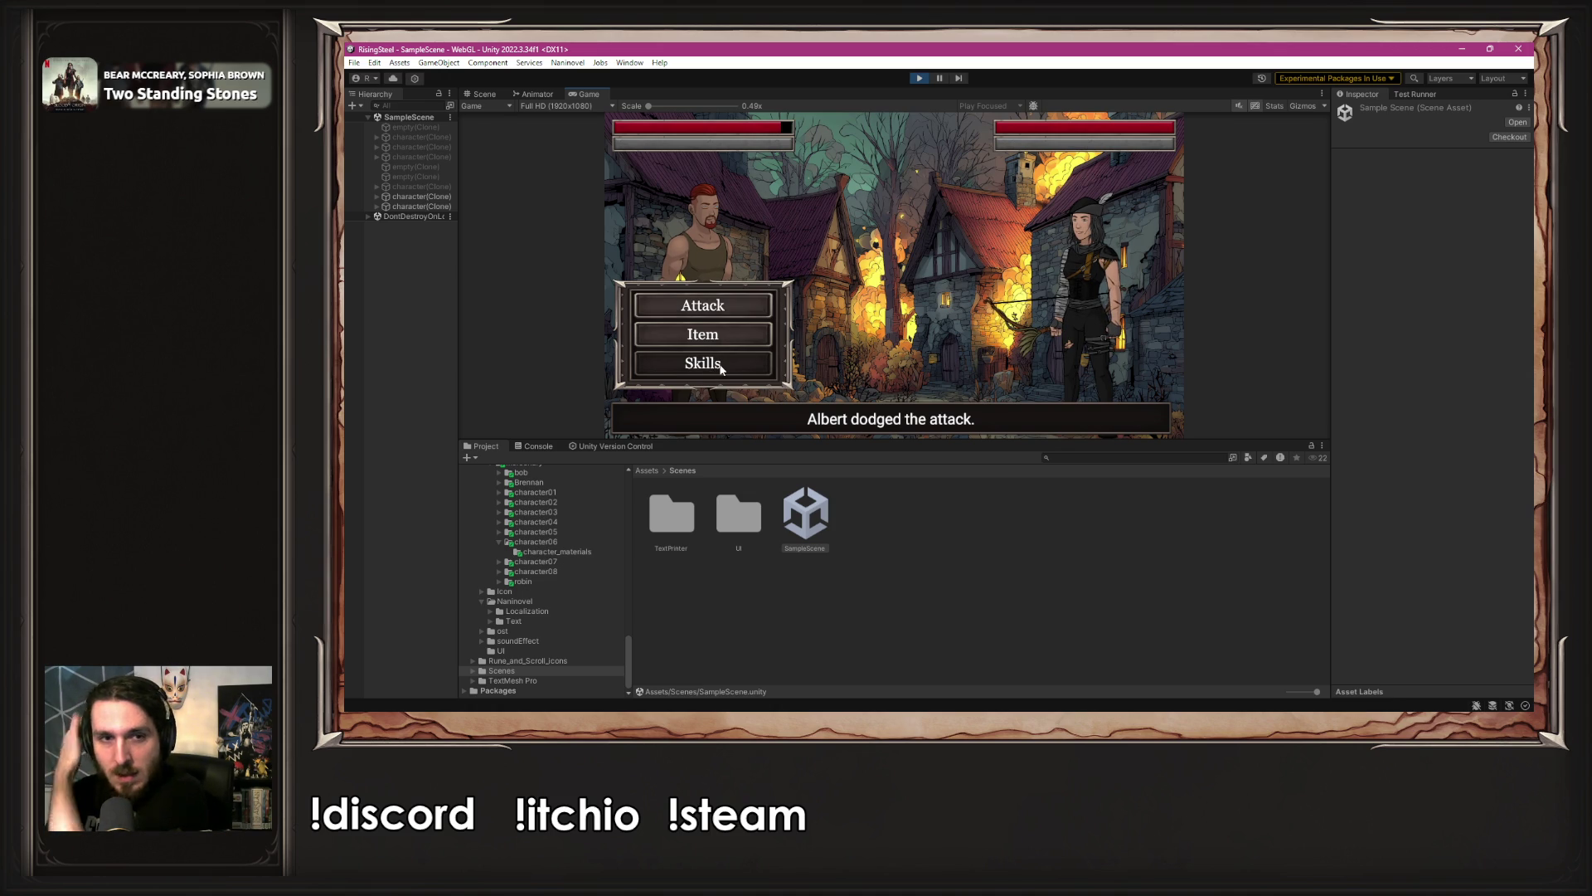
{"action": "left_click", "coordinate": [701, 311]}
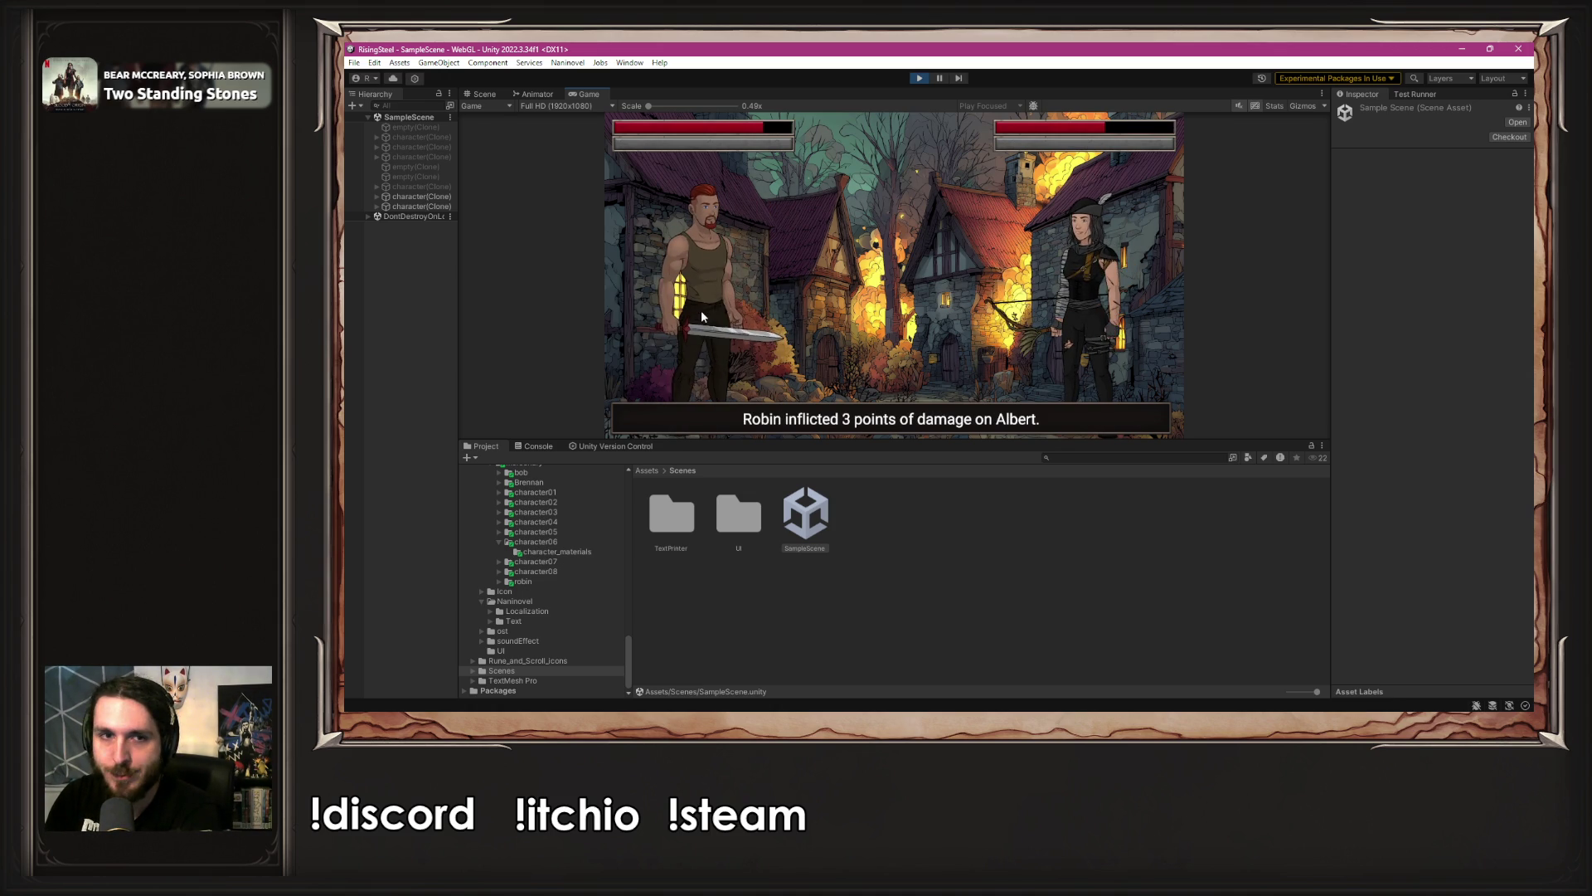
{"action": "left_click", "coordinate": [700, 315]}
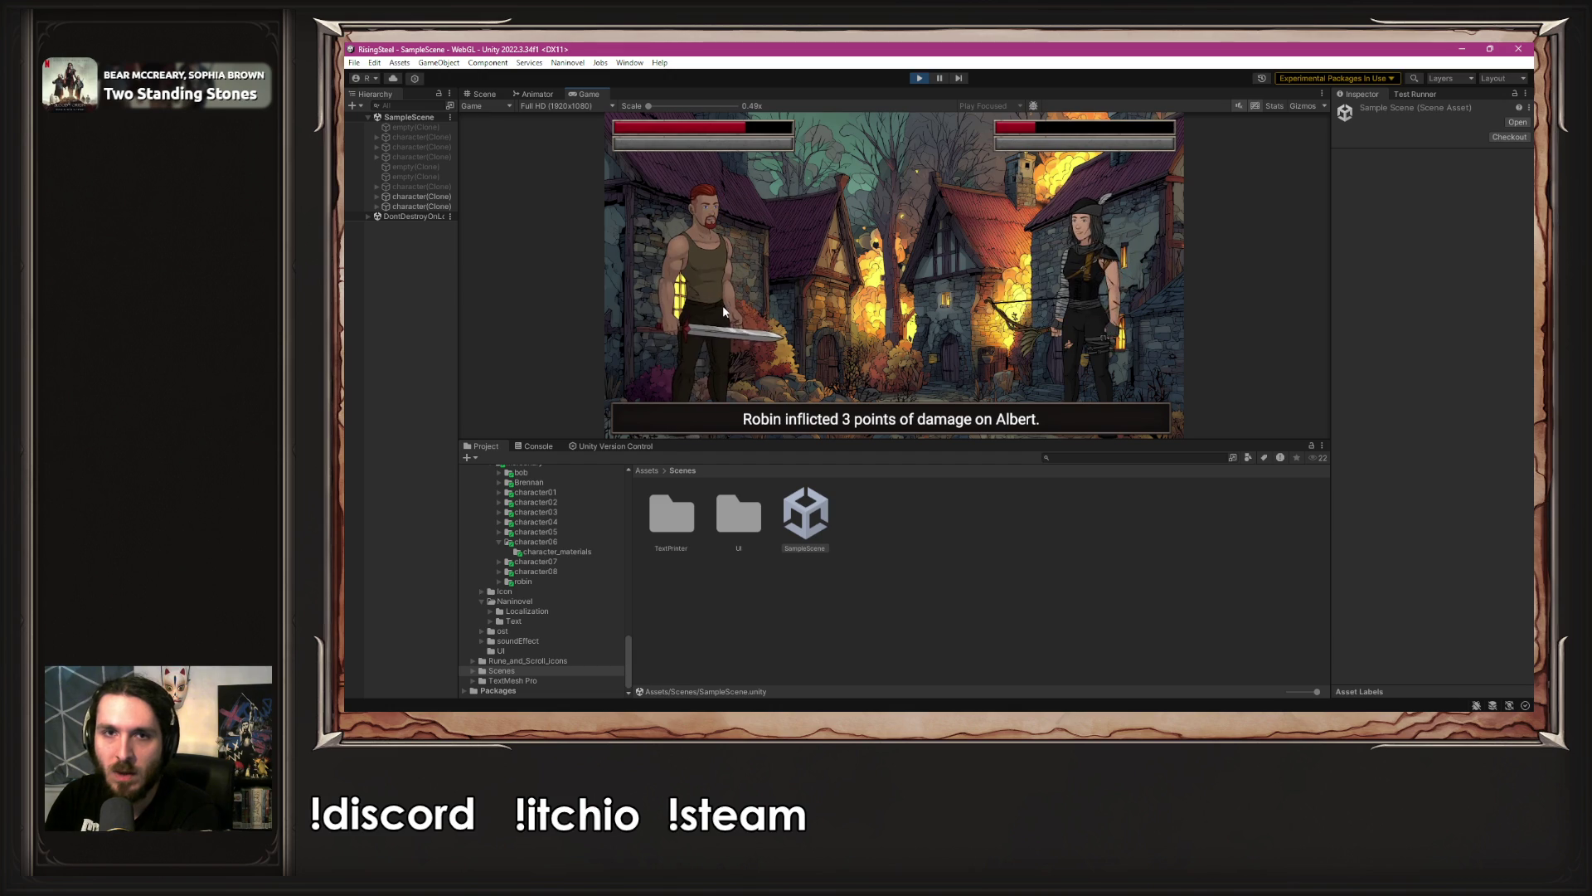
{"action": "left_click", "coordinate": [713, 303]}
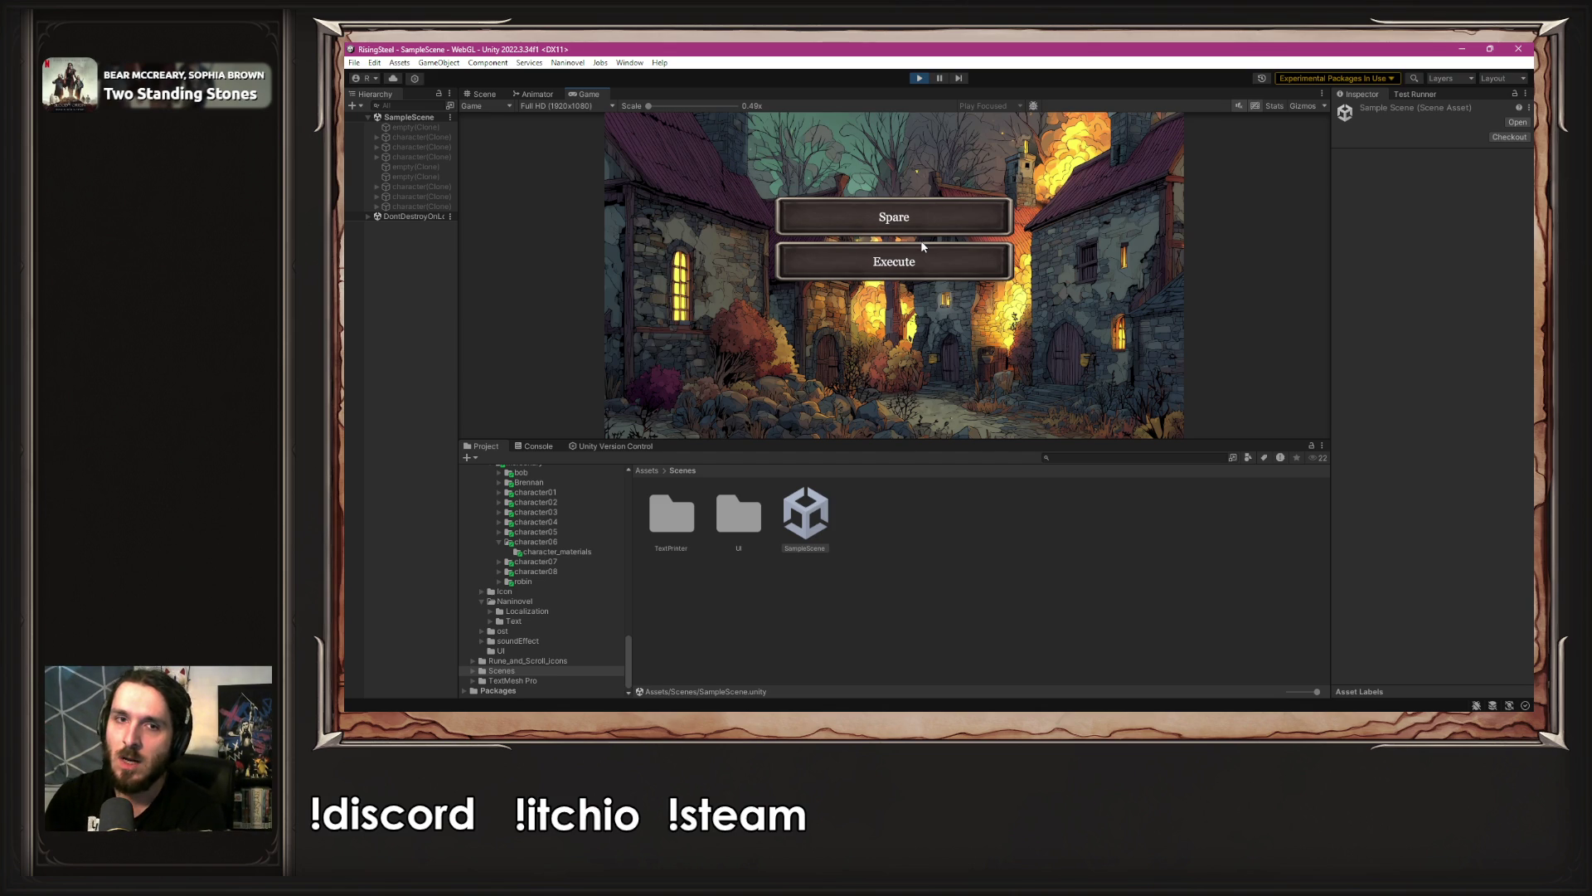
Step: Spare Robin and advance the narration and Brennan's conversation to the camp
{"action": "left_click", "coordinate": [903, 222]}
{"action": "left_click", "coordinate": [899, 377]}
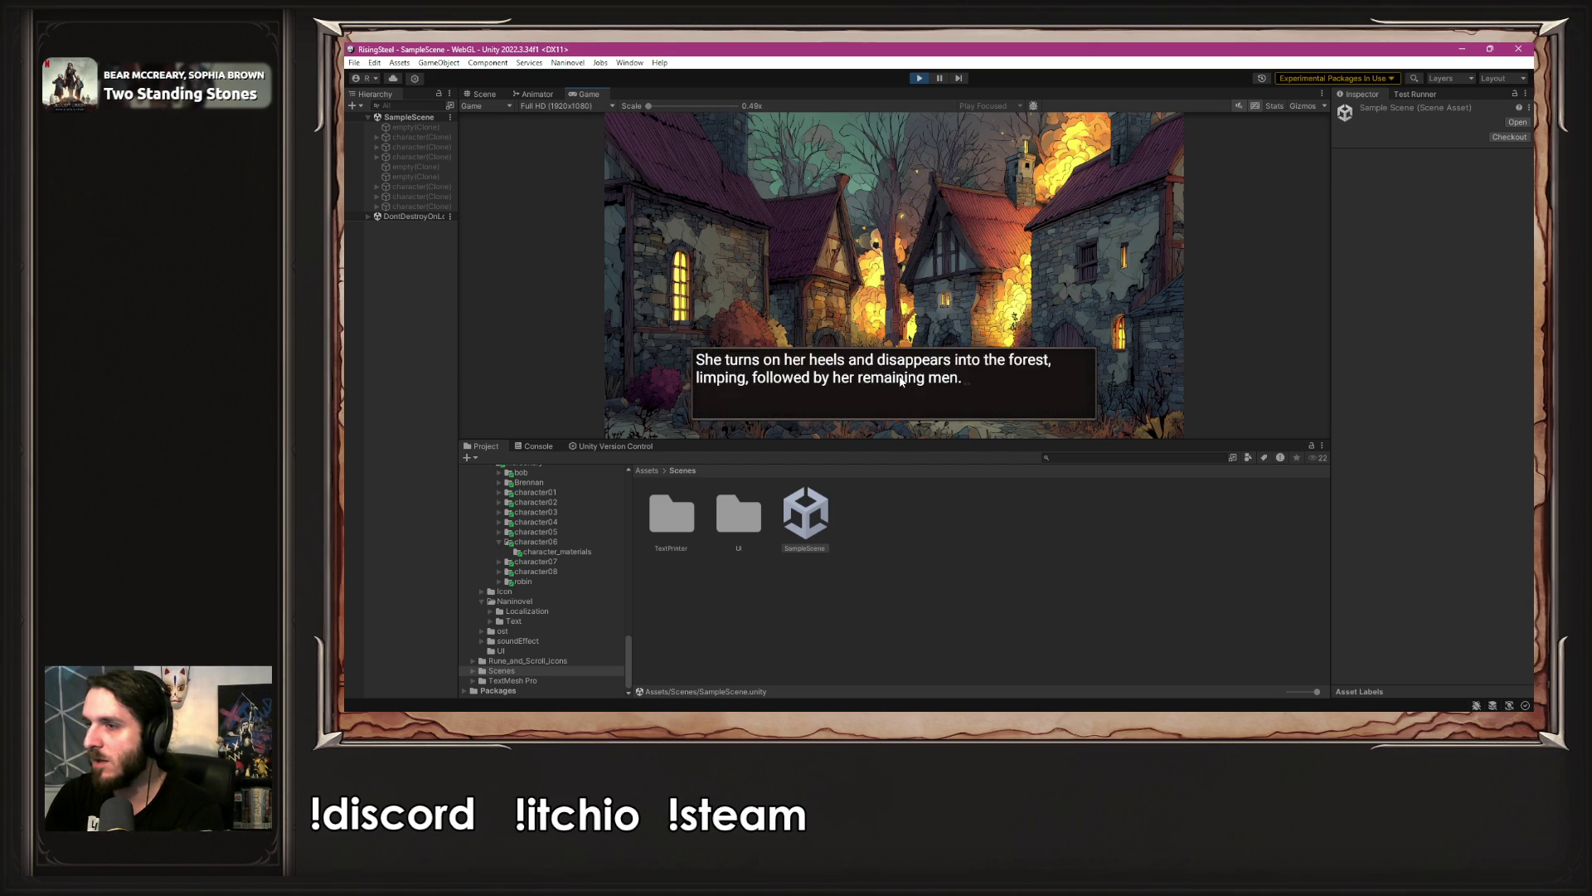
{"action": "left_click", "coordinate": [900, 379]}
{"action": "left_click", "coordinate": [899, 379]}
{"action": "left_click", "coordinate": [900, 379]}
{"action": "left_click", "coordinate": [900, 379]}
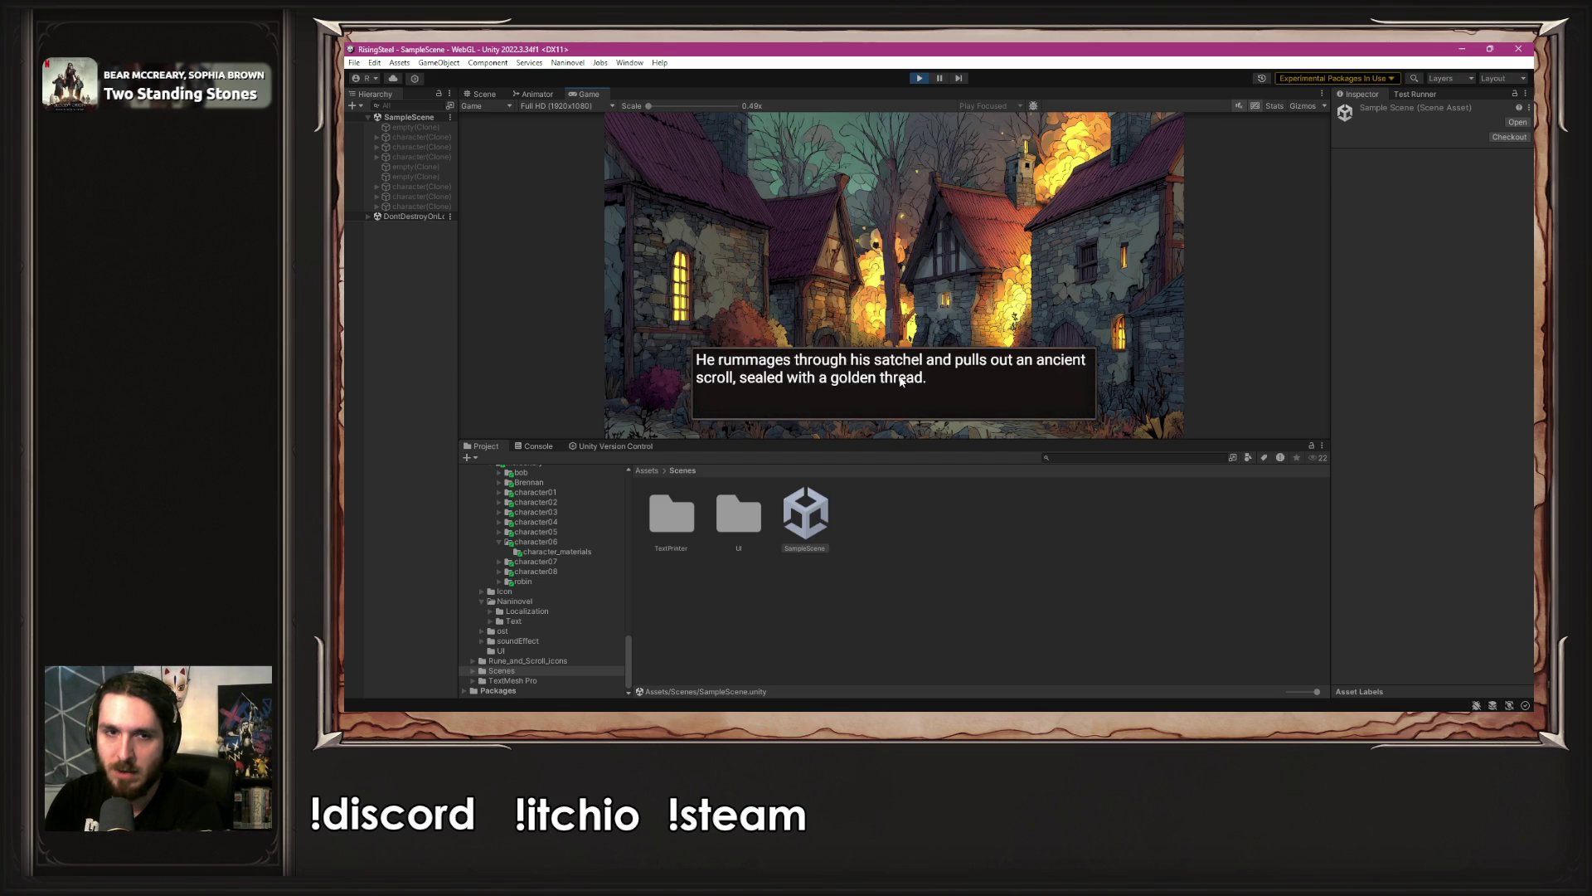
{"action": "left_click", "coordinate": [900, 379]}
{"action": "left_click", "coordinate": [900, 379]}
{"action": "left_click", "coordinate": [900, 379]}
{"action": "left_click", "coordinate": [899, 379]}
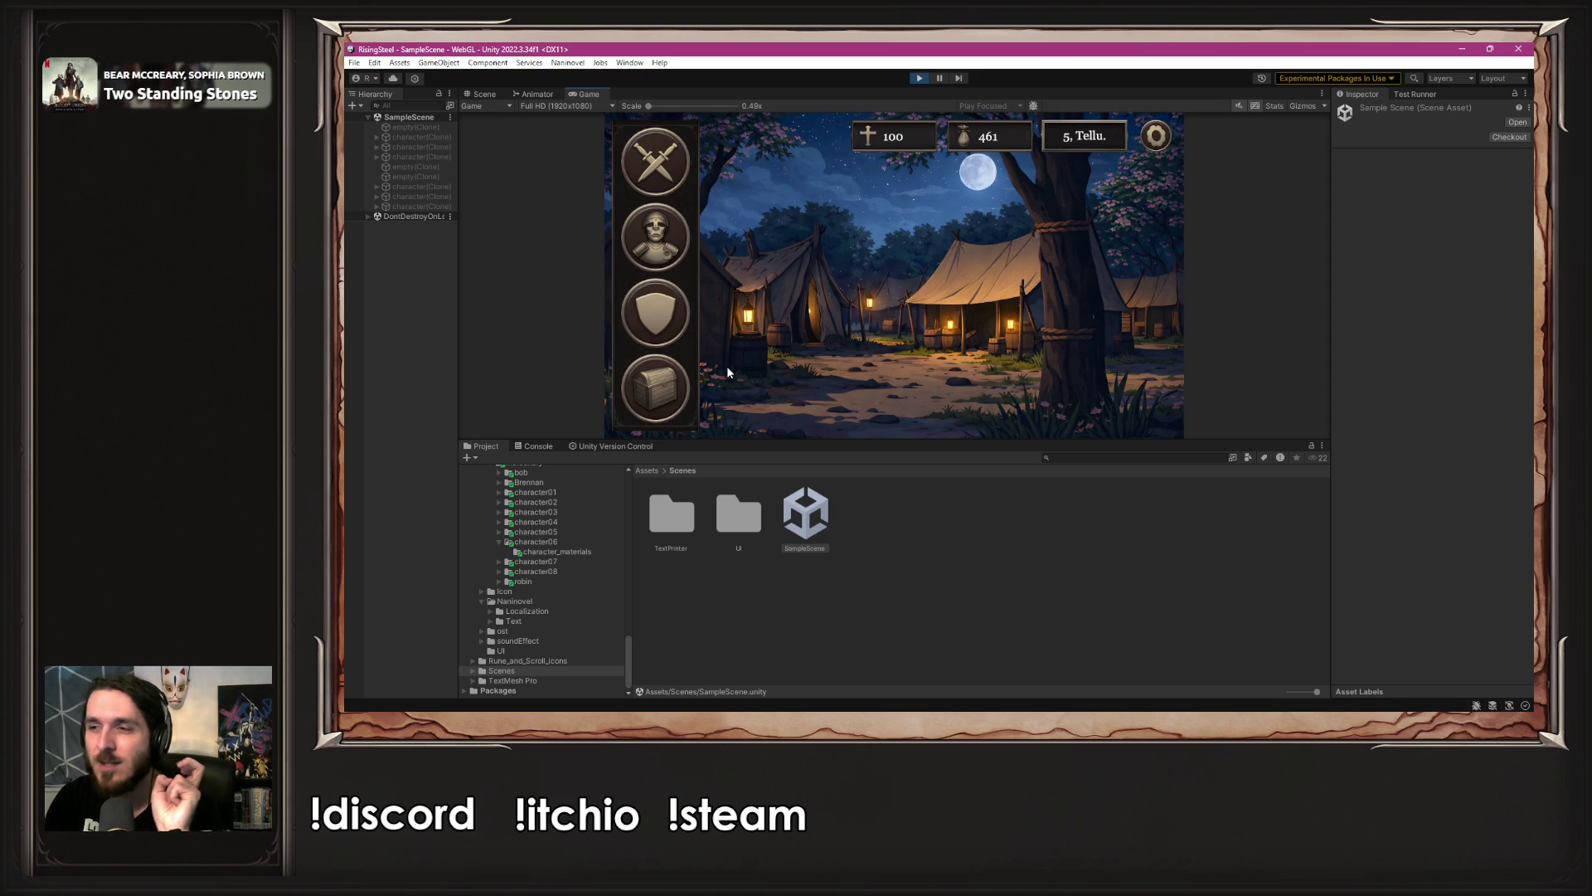
Step: Look over the camp shop and Albert's Soldier stats, then stop play mode
{"action": "left_click", "coordinate": [700, 389]}
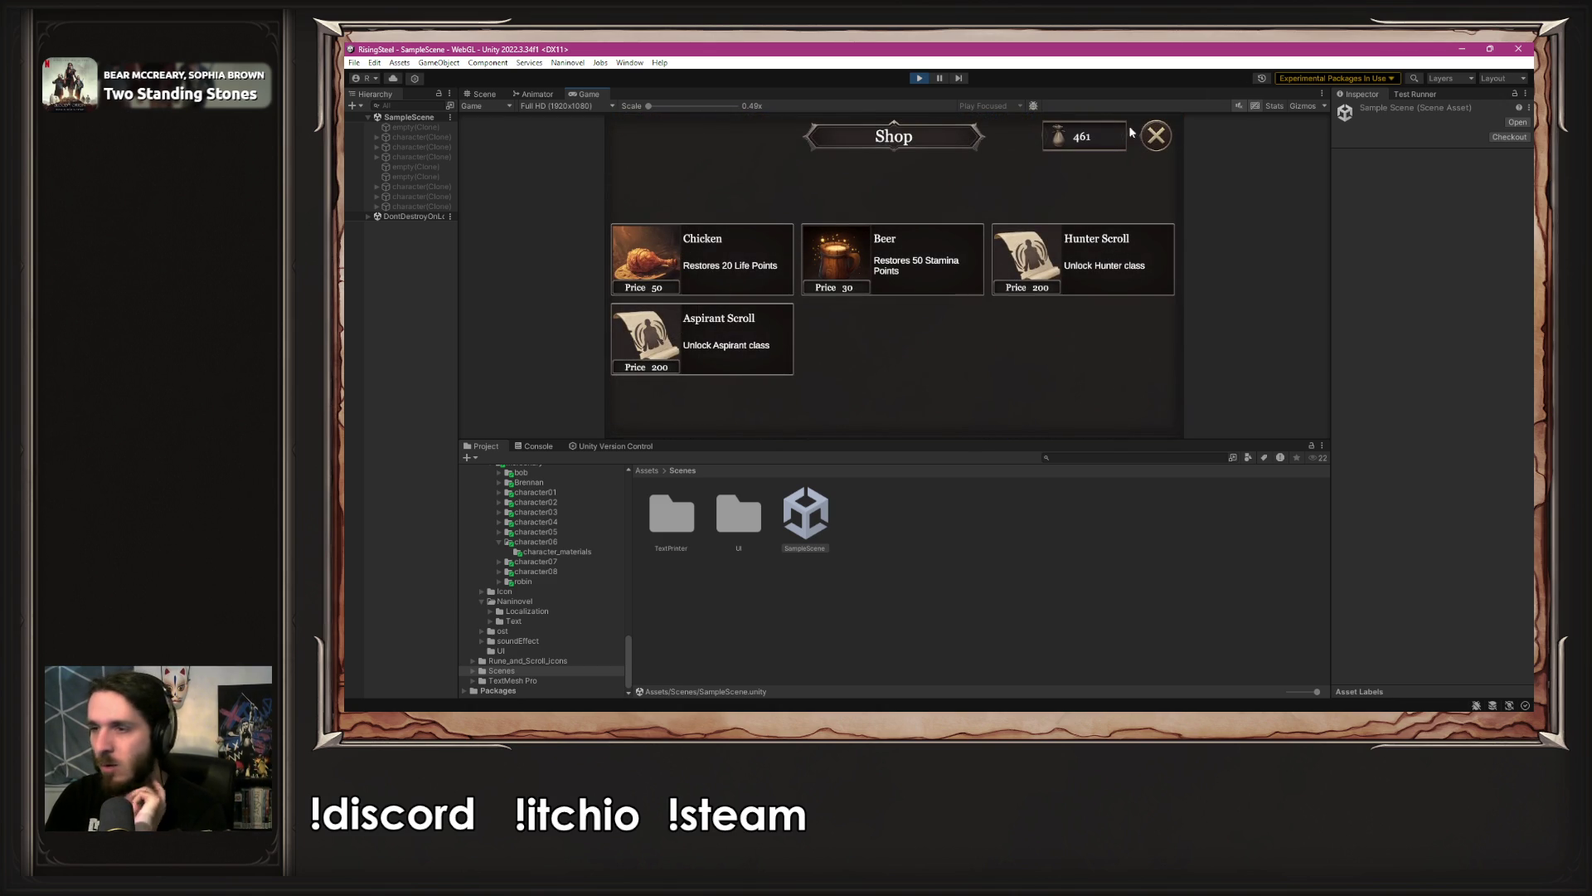
{"action": "left_click", "coordinate": [1154, 137]}
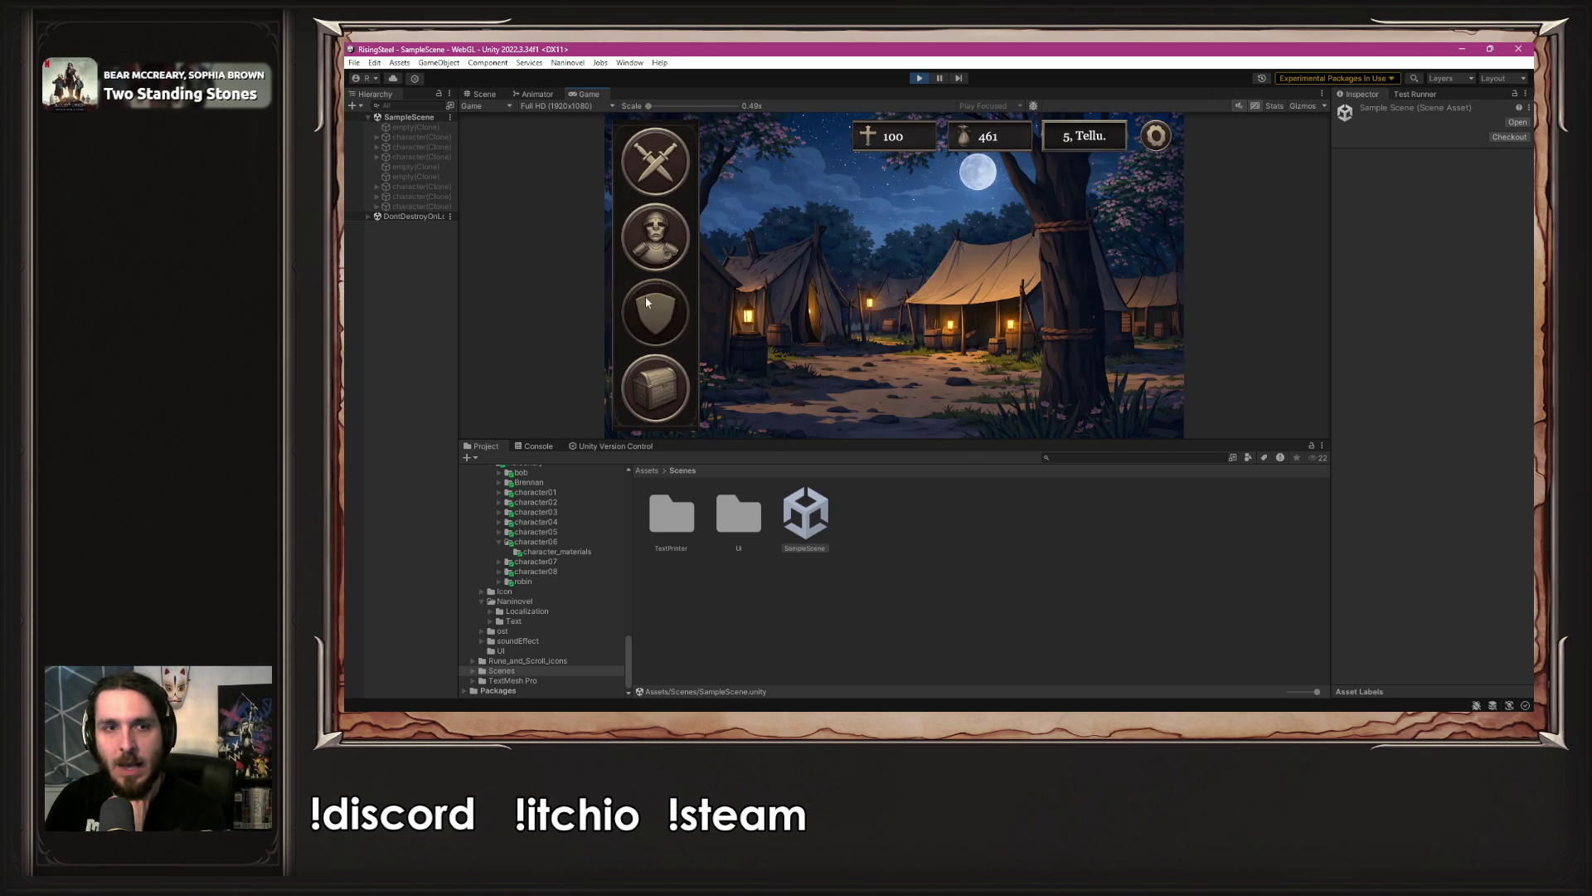
{"action": "left_click", "coordinate": [645, 296]}
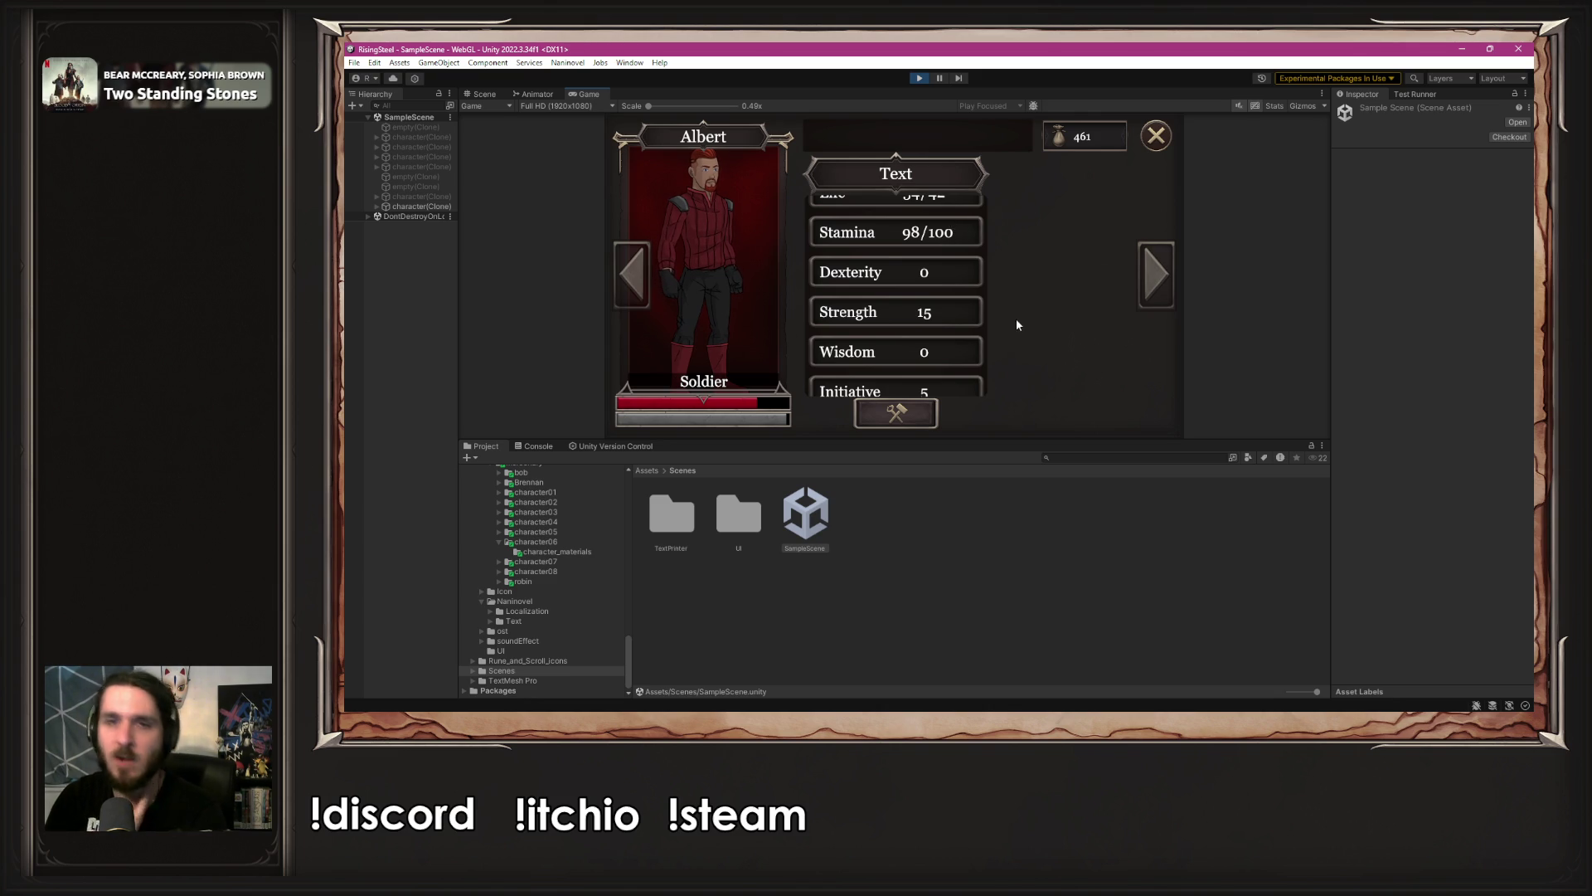
{"action": "left_click", "coordinate": [1161, 147]}
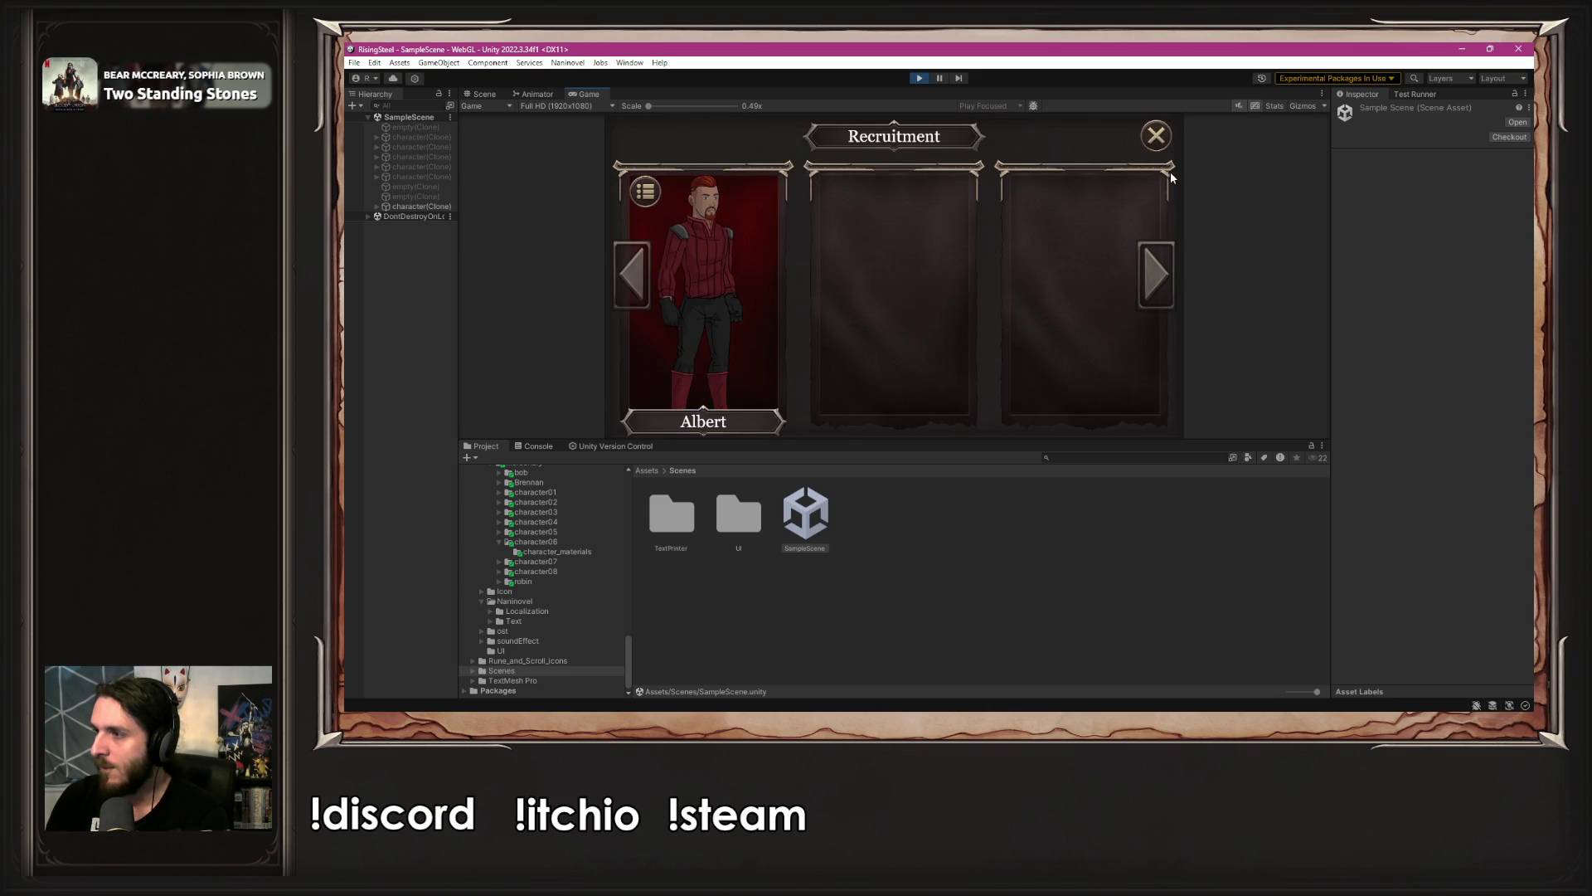
{"action": "left_click", "coordinate": [919, 78]}
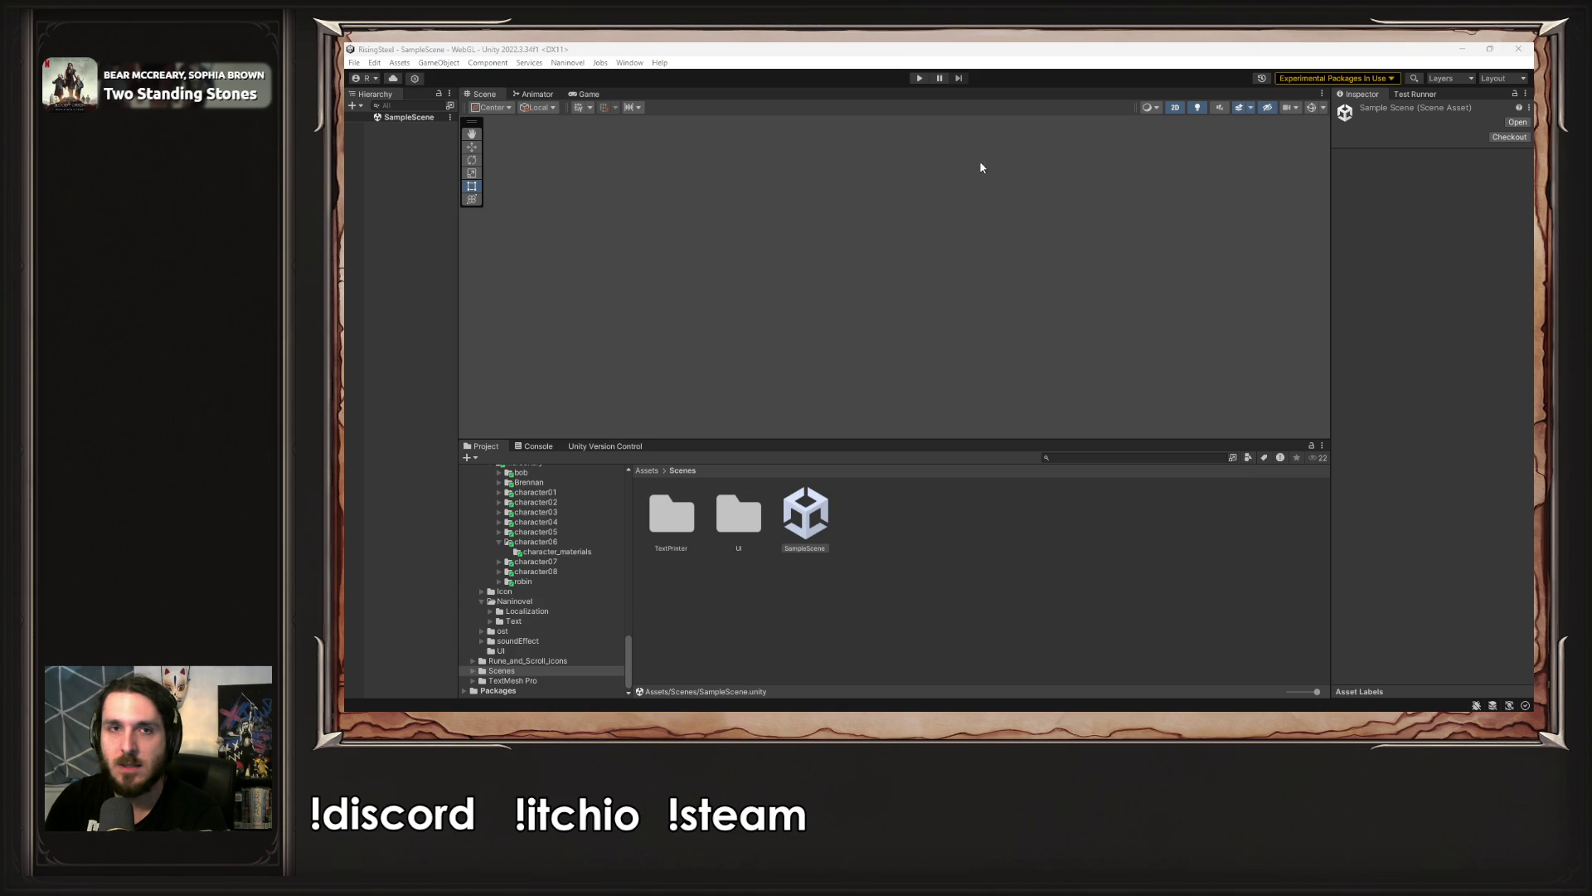
Step: In Naninovel's Scripts settings, set the Start Game Script to StartMissionModule
{"action": "left_click", "coordinate": [572, 64]}
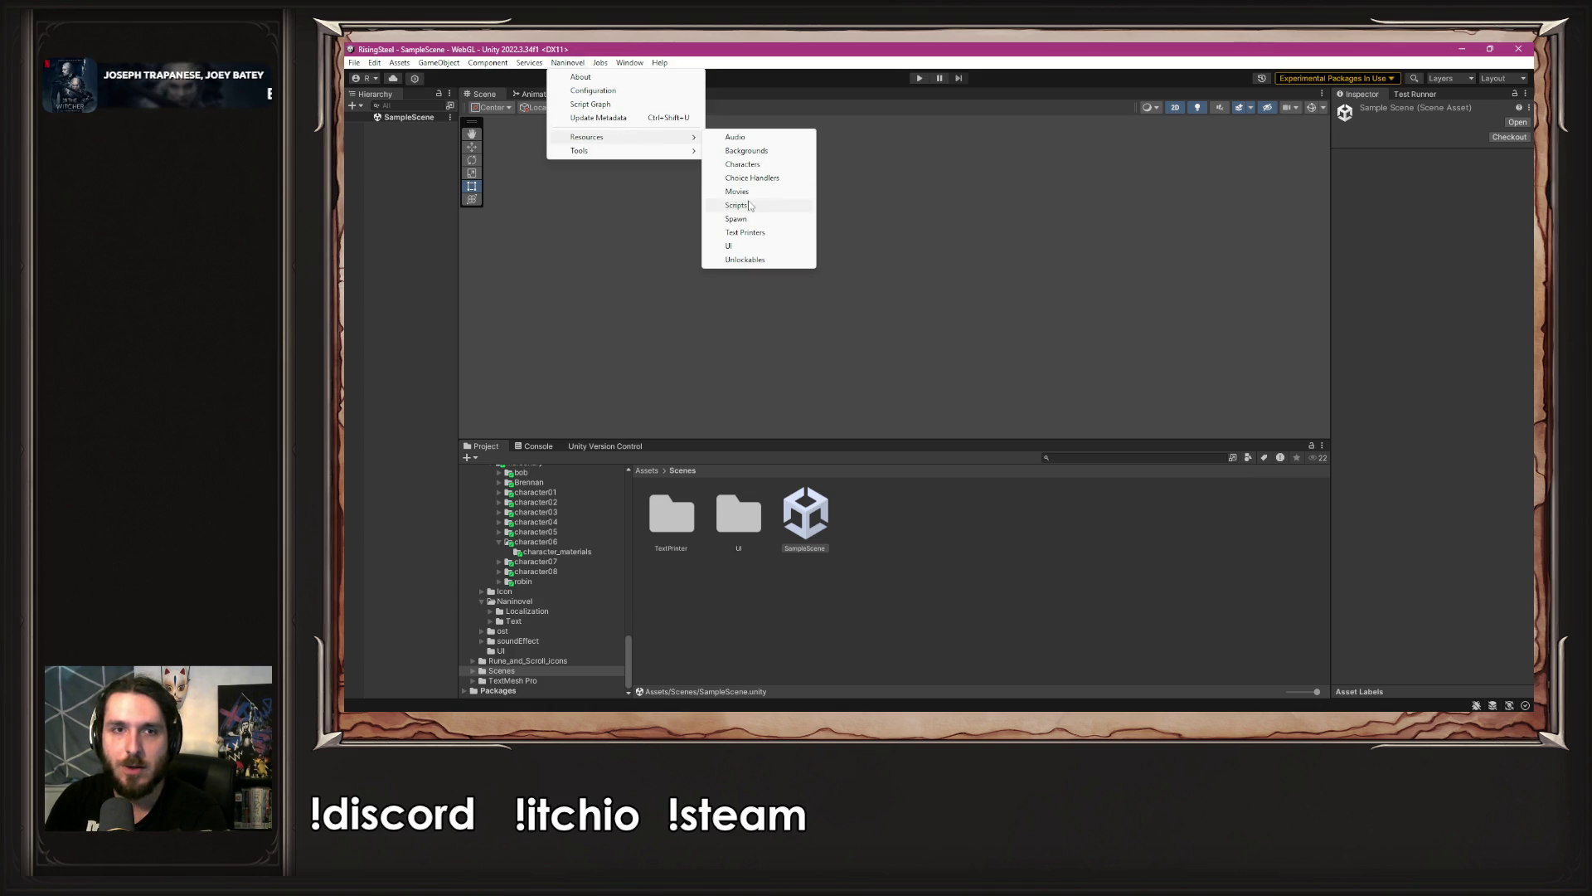
{"action": "left_click", "coordinate": [743, 204]}
{"action": "left_click", "coordinate": [949, 184]}
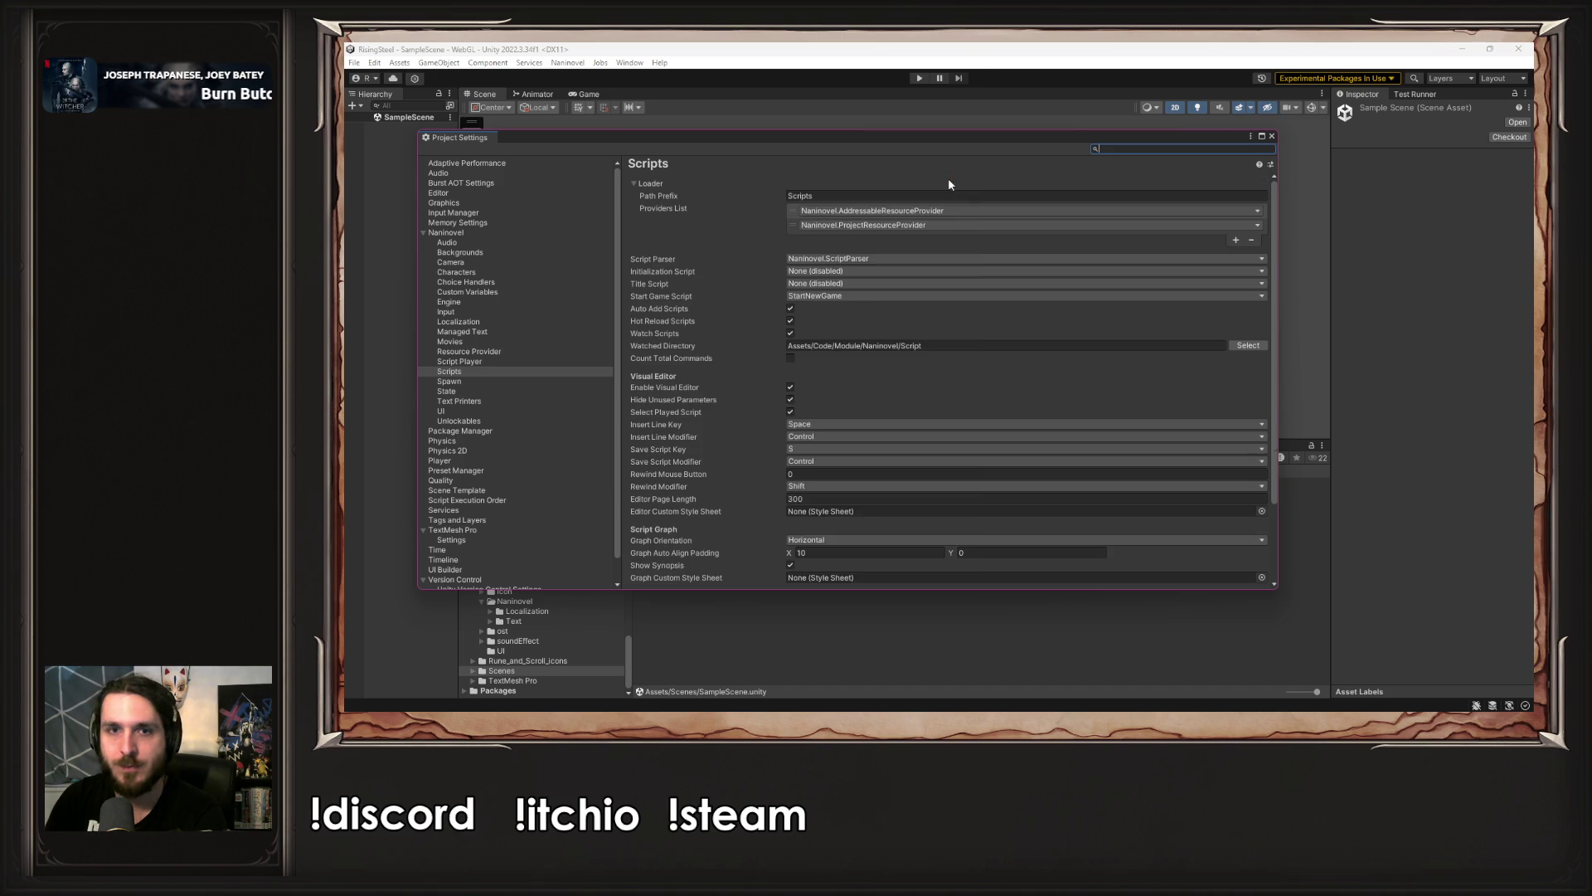
{"action": "left_click", "coordinate": [868, 296]}
{"action": "left_click", "coordinate": [1097, 310]}
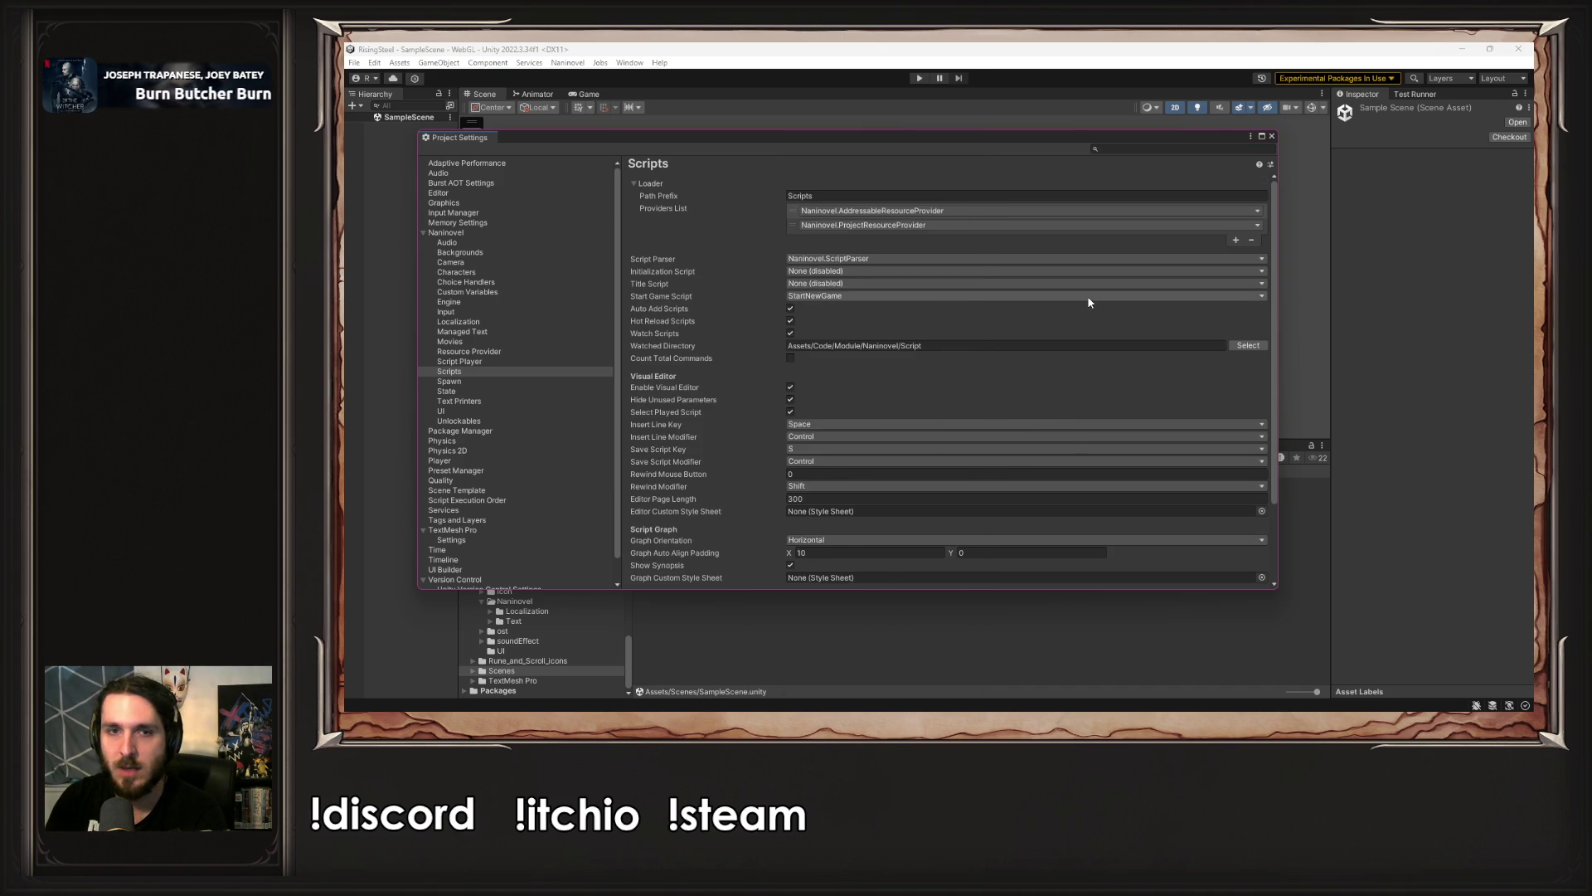
{"action": "left_click", "coordinate": [1087, 295]}
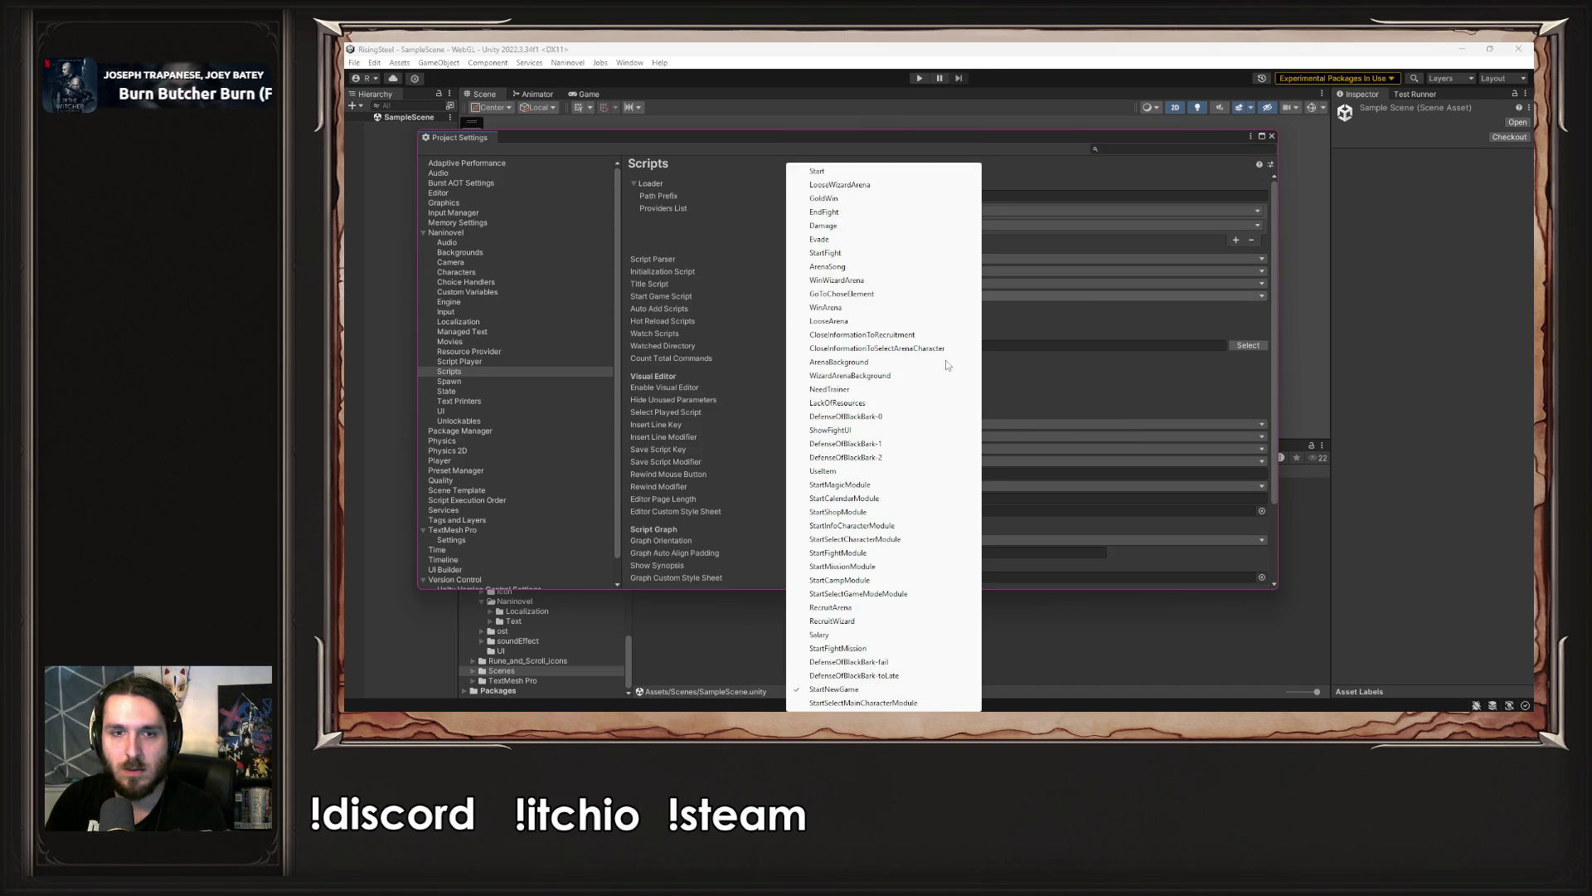
{"action": "left_click", "coordinate": [1148, 301]}
{"action": "left_click", "coordinate": [1140, 297]}
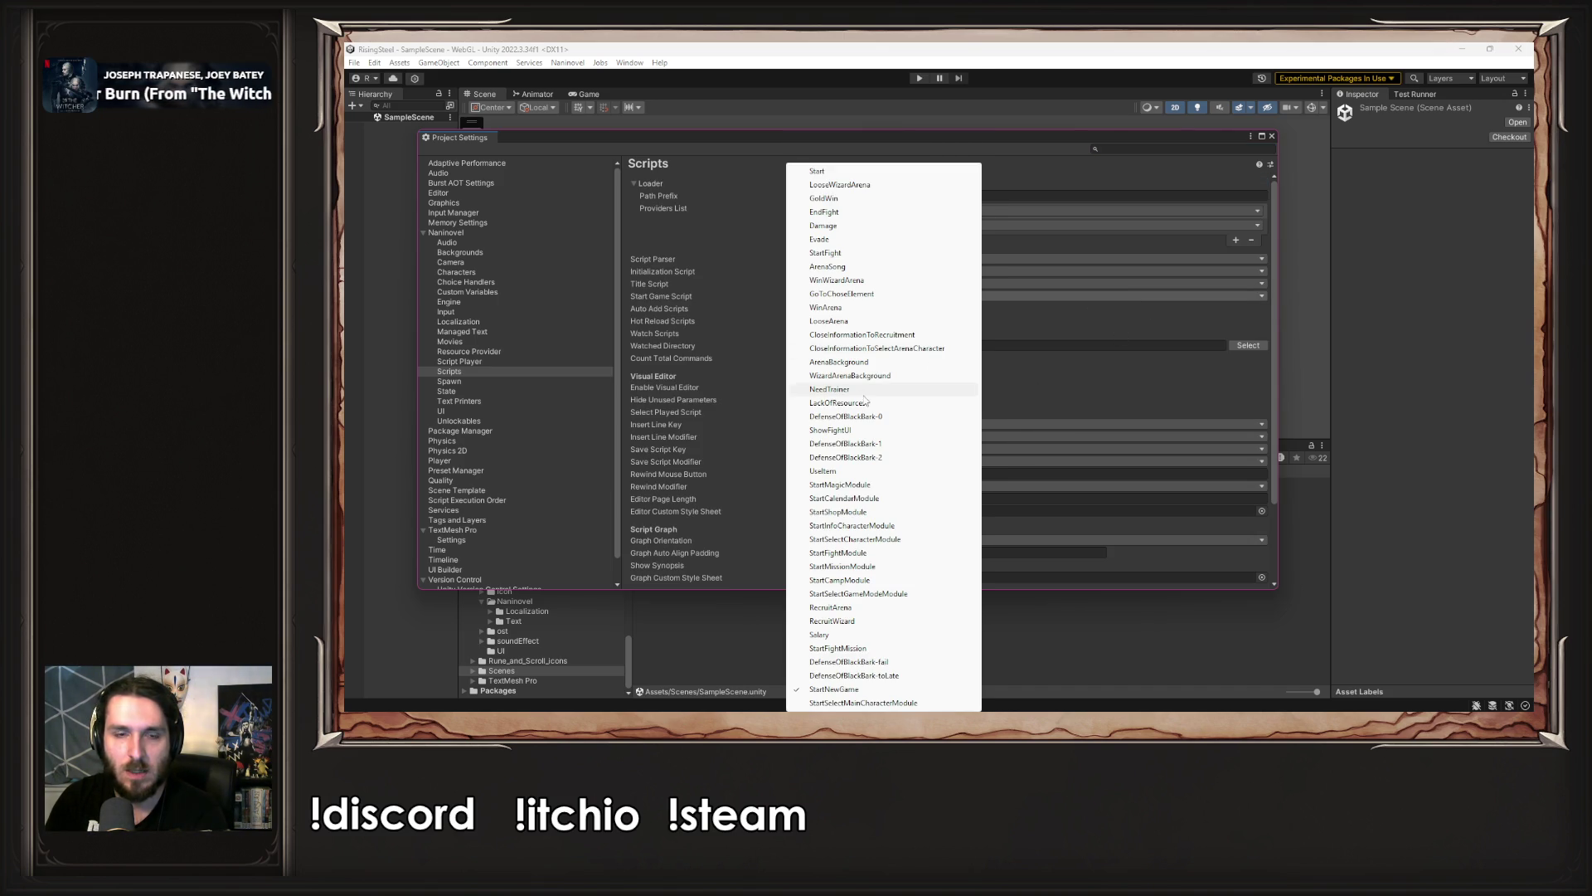
{"action": "left_click", "coordinate": [873, 568]}
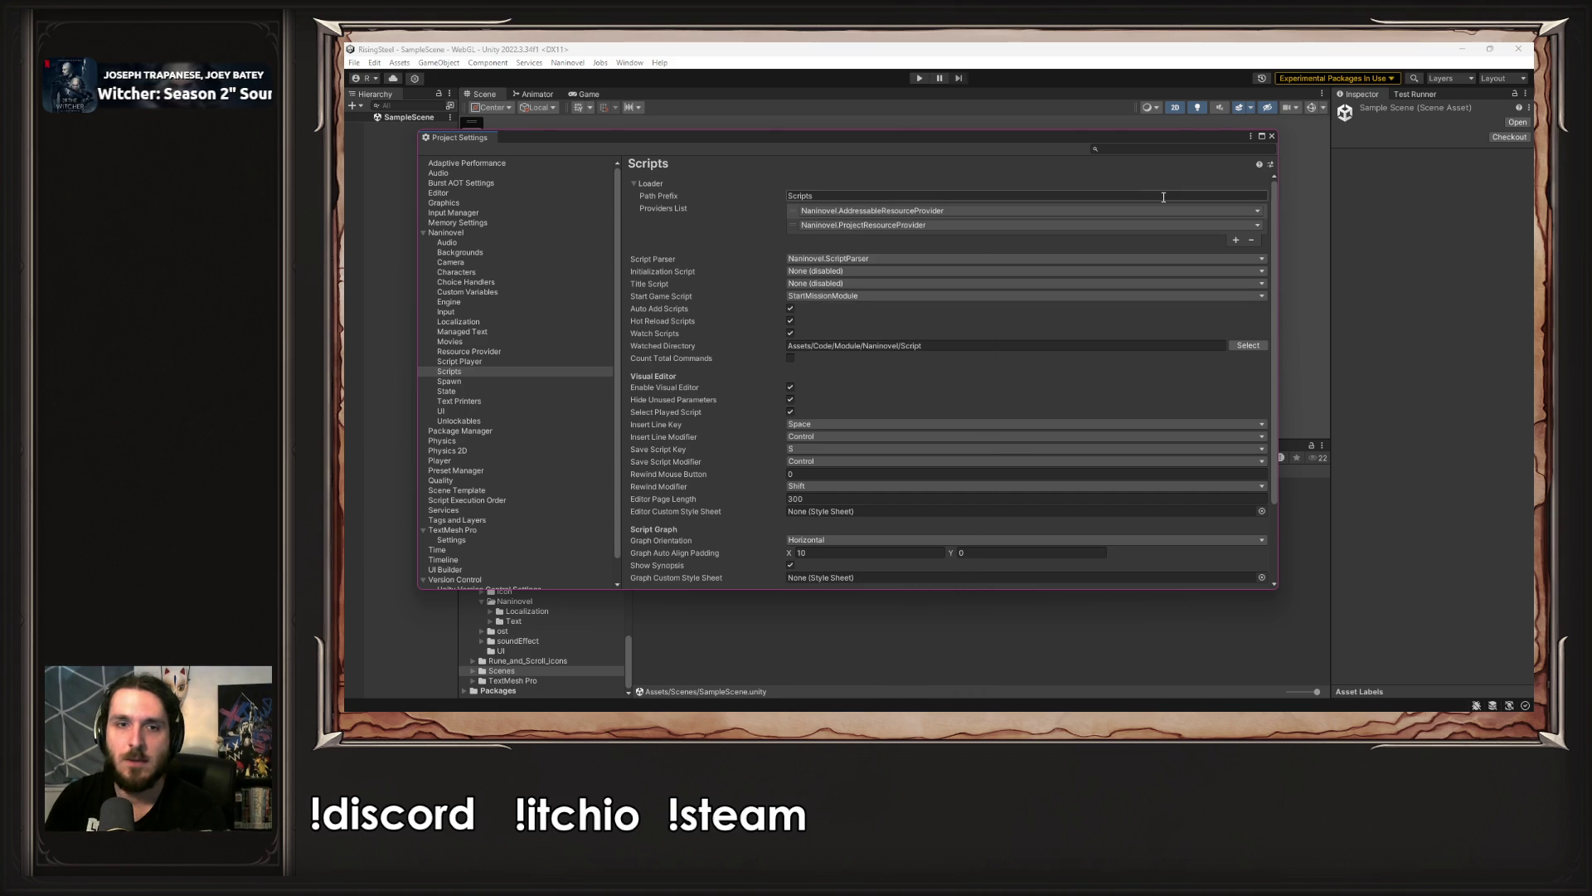
Step: Change the start script to StartMagicModule and relaunch the game
{"action": "left_click", "coordinate": [1009, 297]}
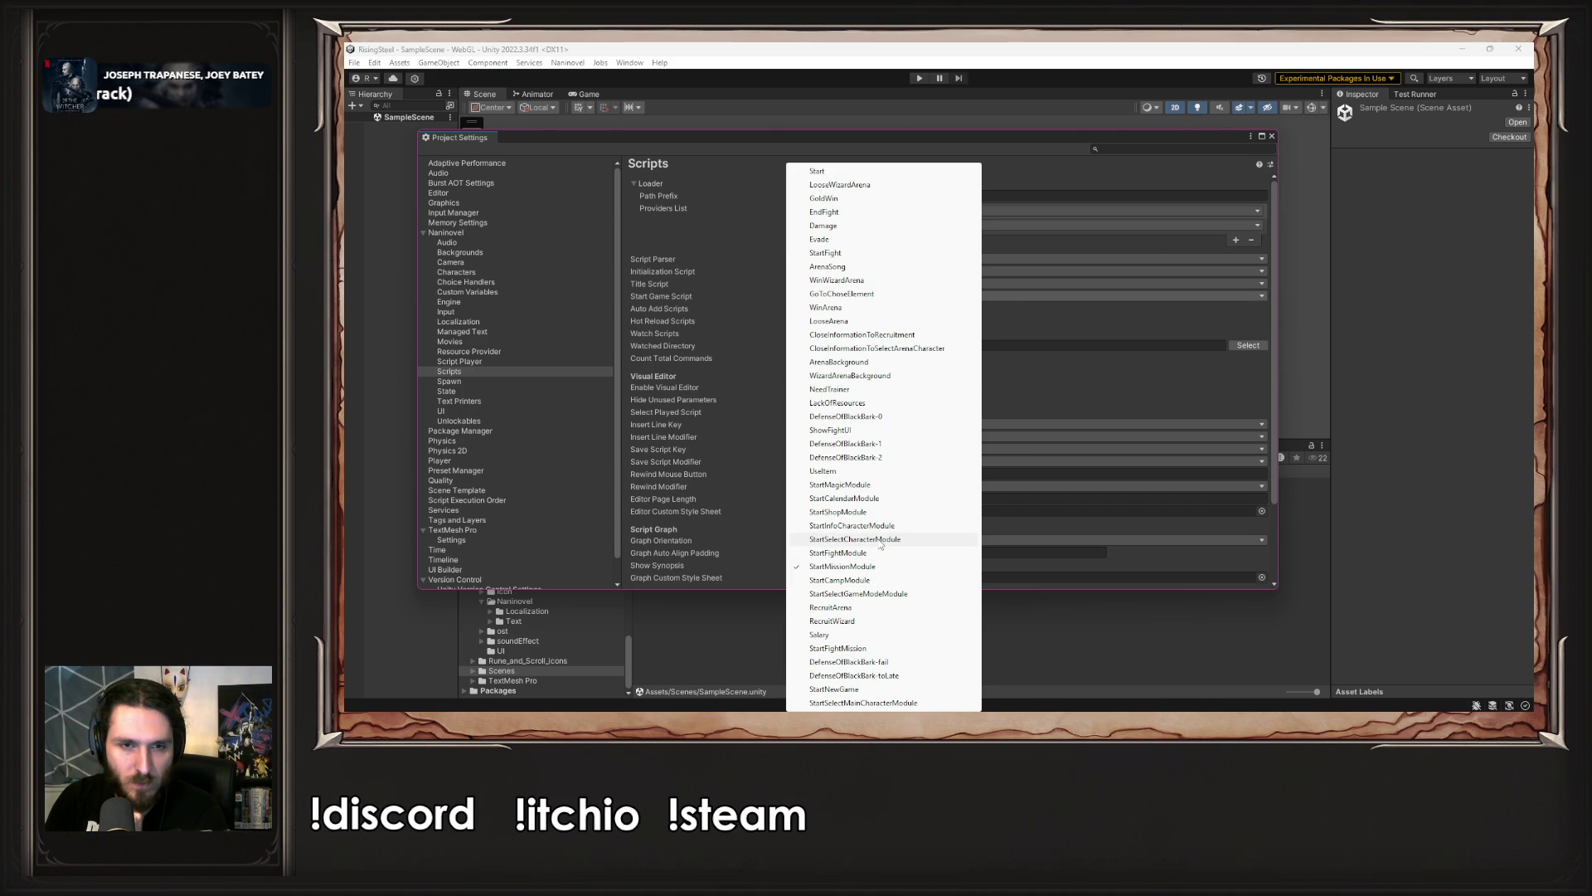
{"action": "left_click", "coordinate": [871, 485]}
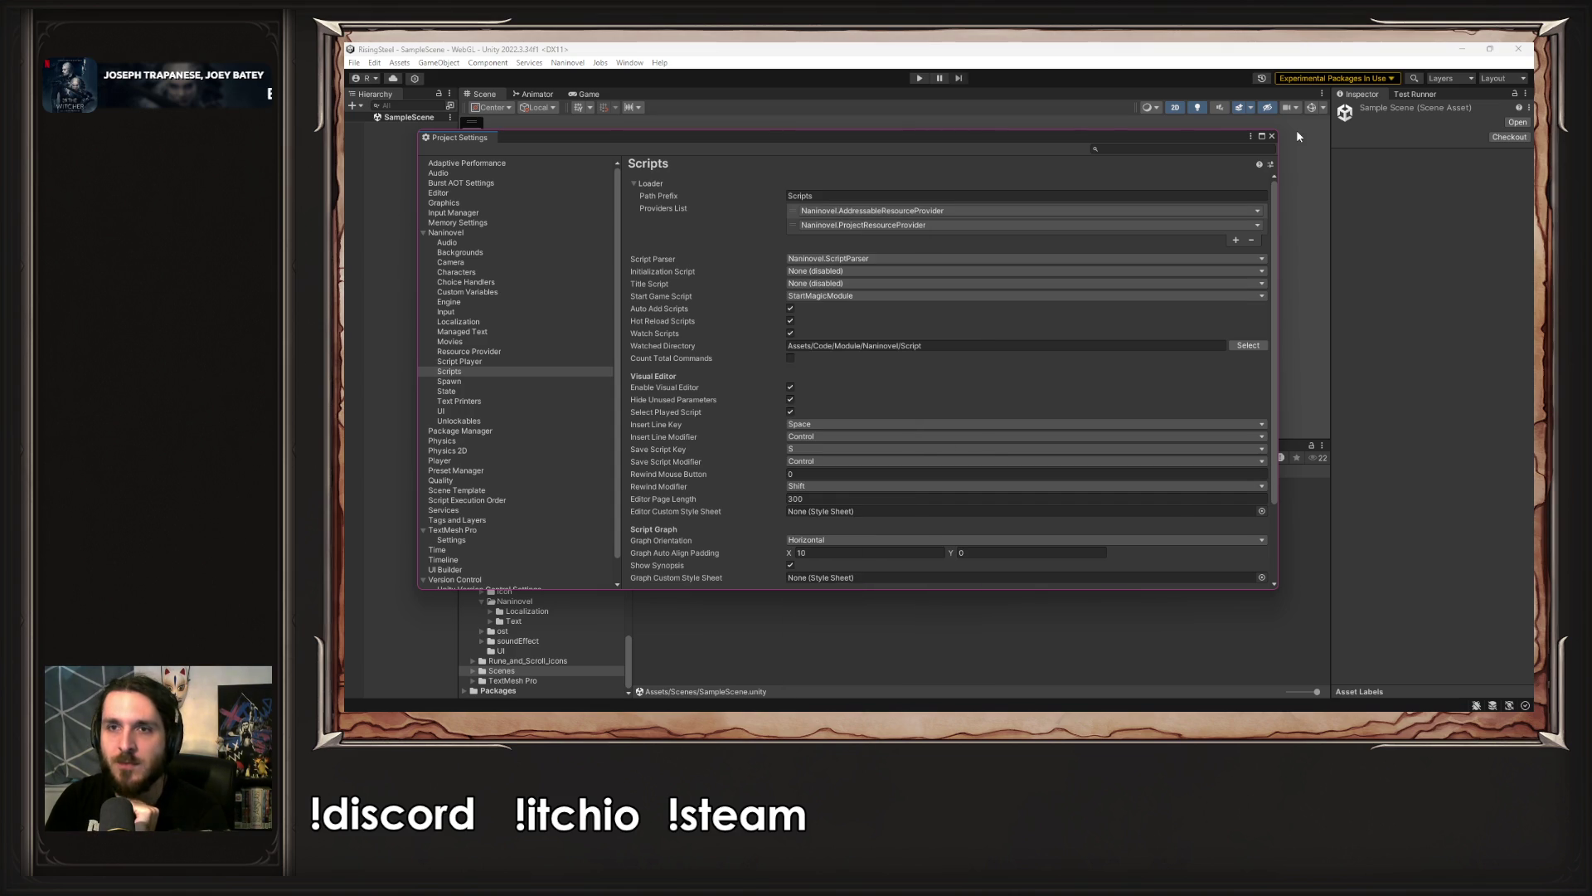
{"action": "left_click", "coordinate": [1273, 137]}
{"action": "left_click", "coordinate": [917, 77]}
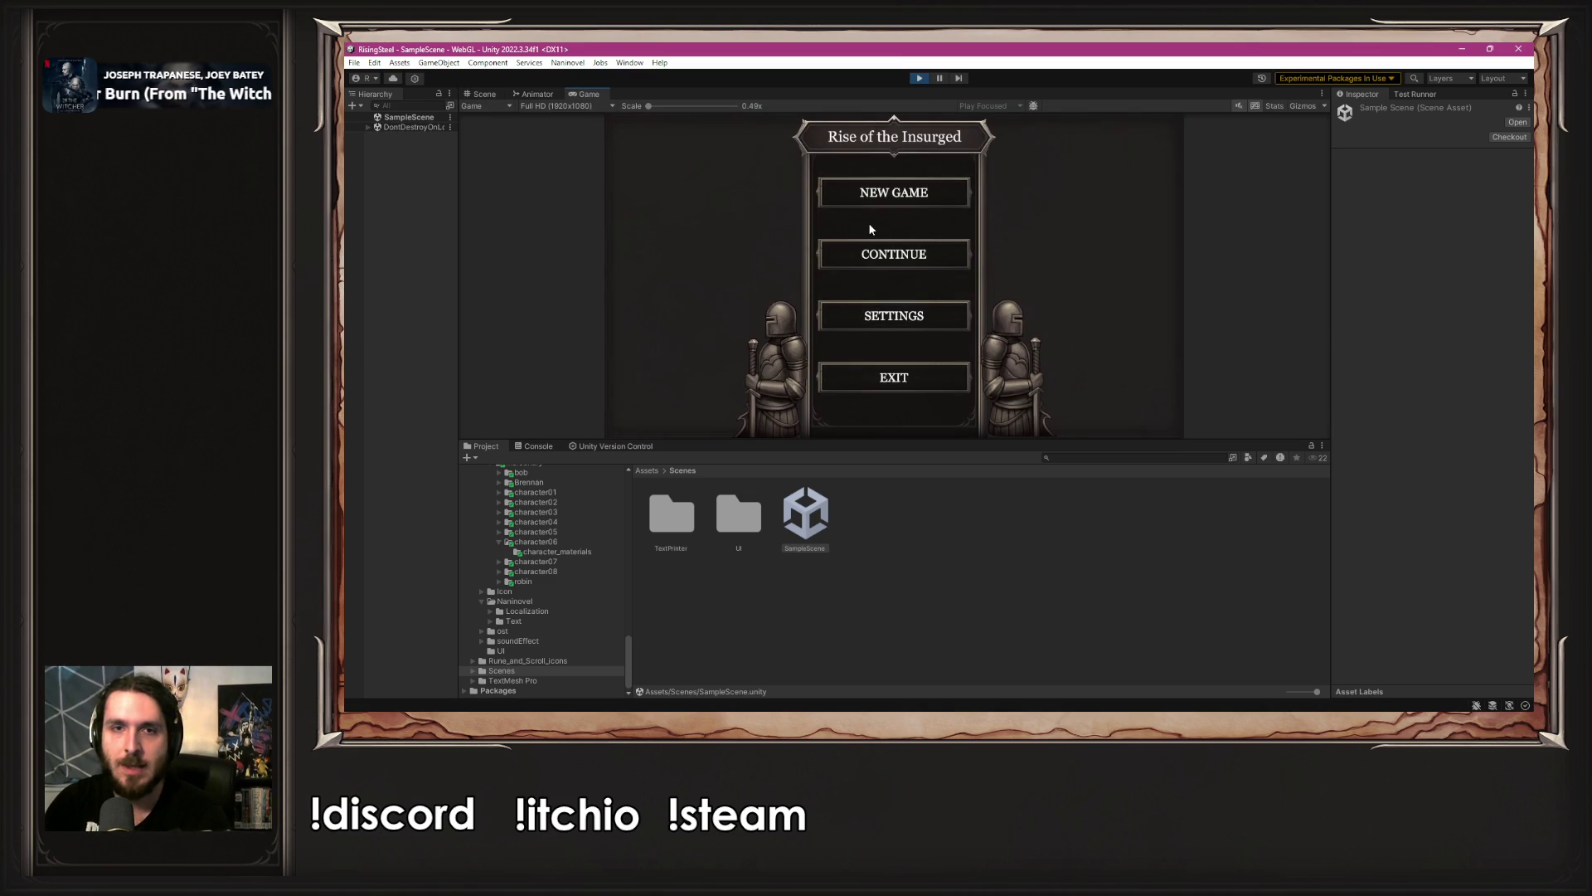
Step: Start a new game, try and clear Air, then add Fire to the craft circle
{"action": "left_click", "coordinate": [878, 199]}
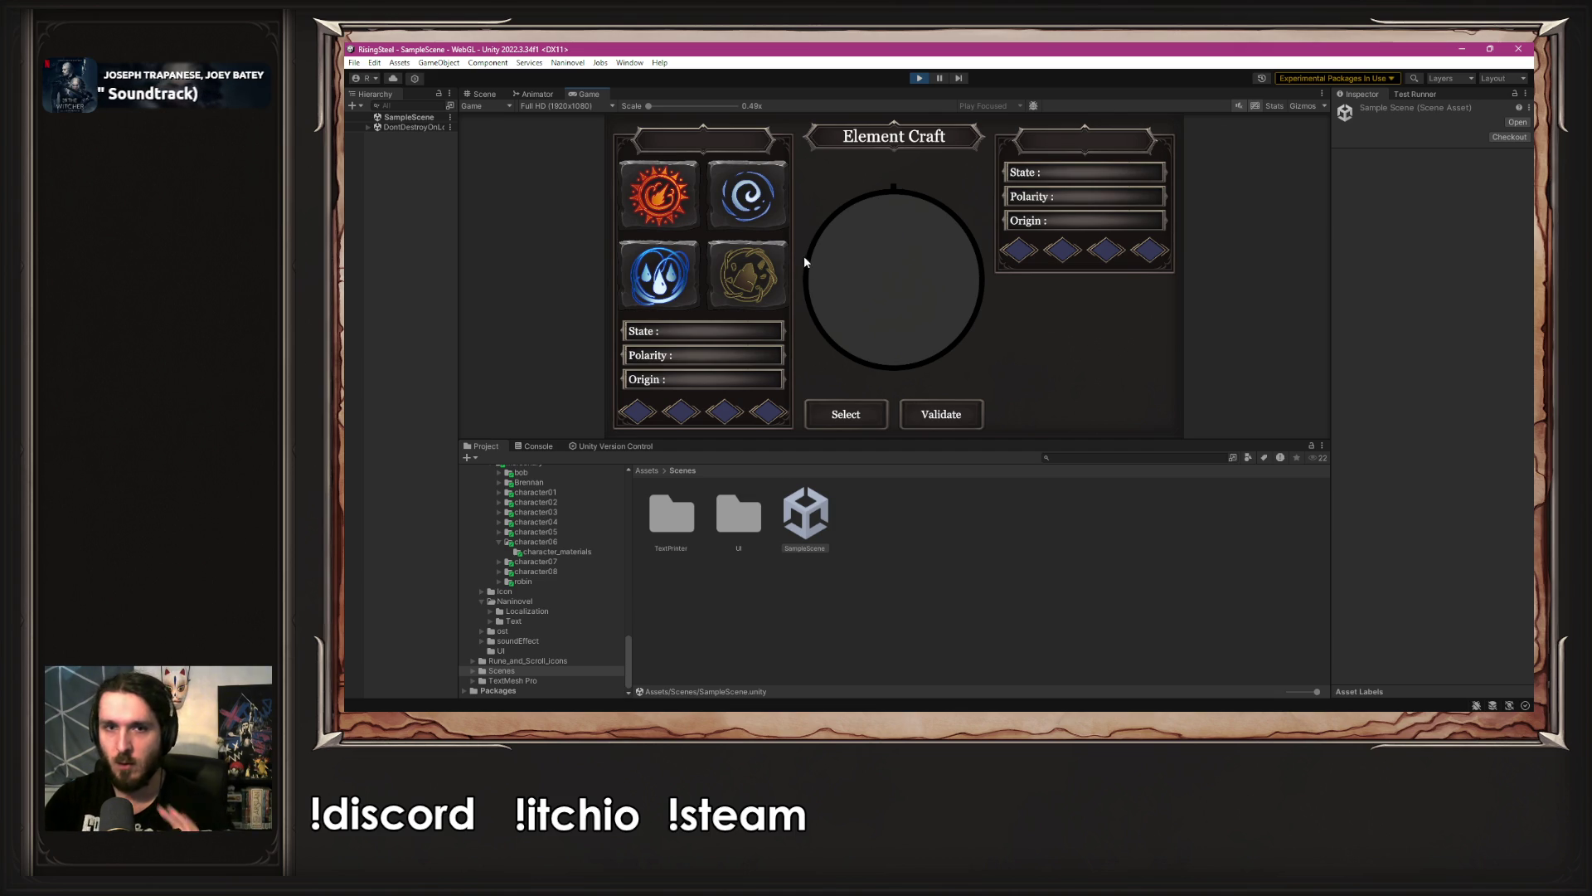
{"action": "left_click", "coordinate": [751, 252]}
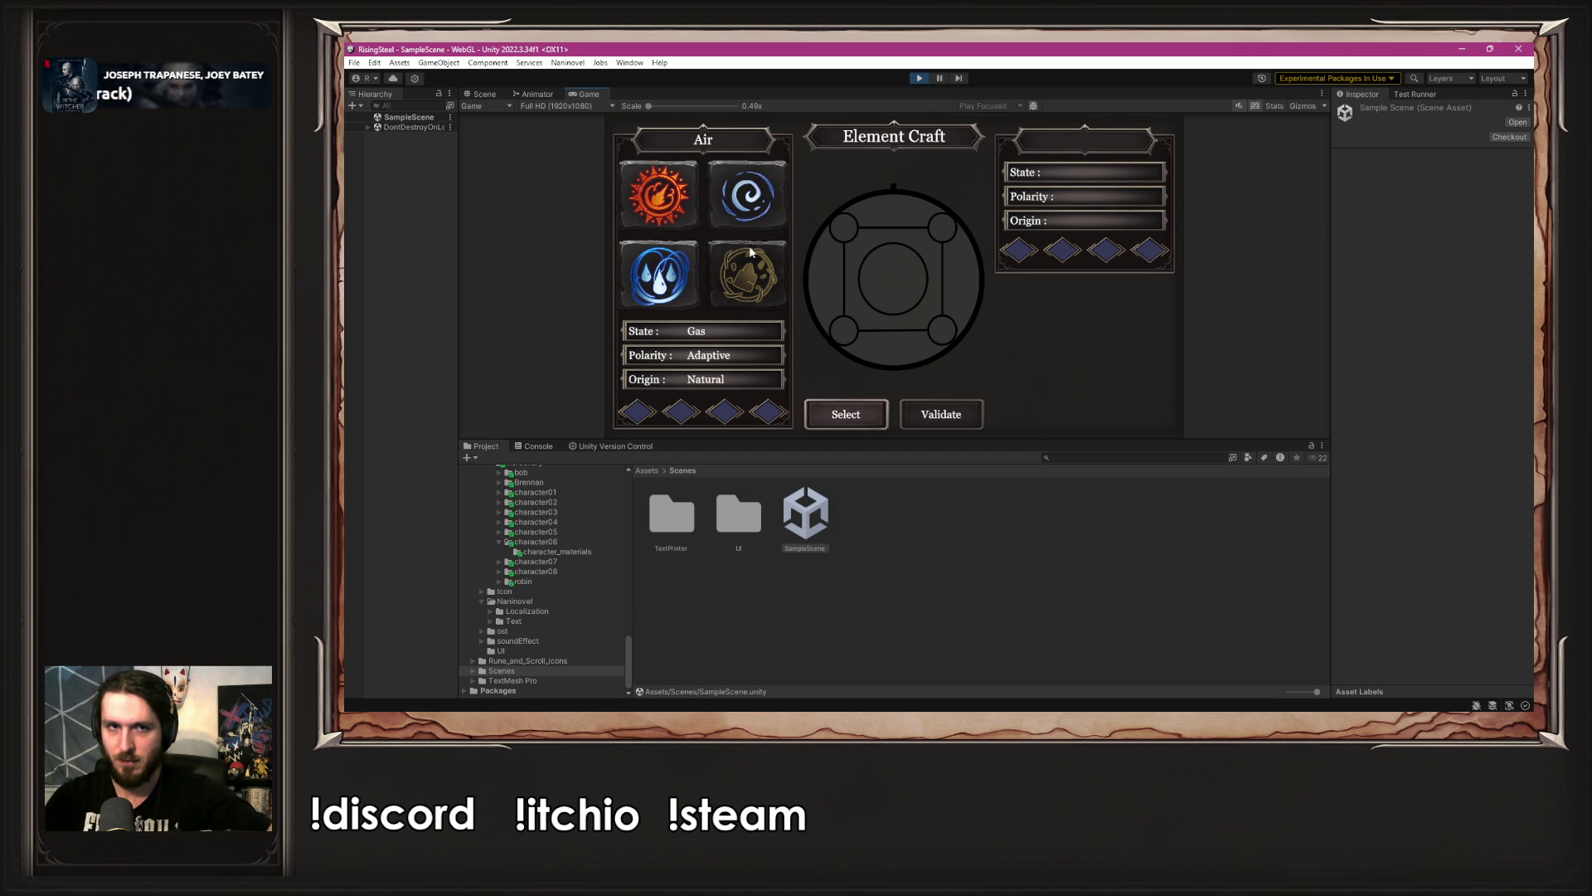
{"action": "left_click", "coordinate": [730, 249]}
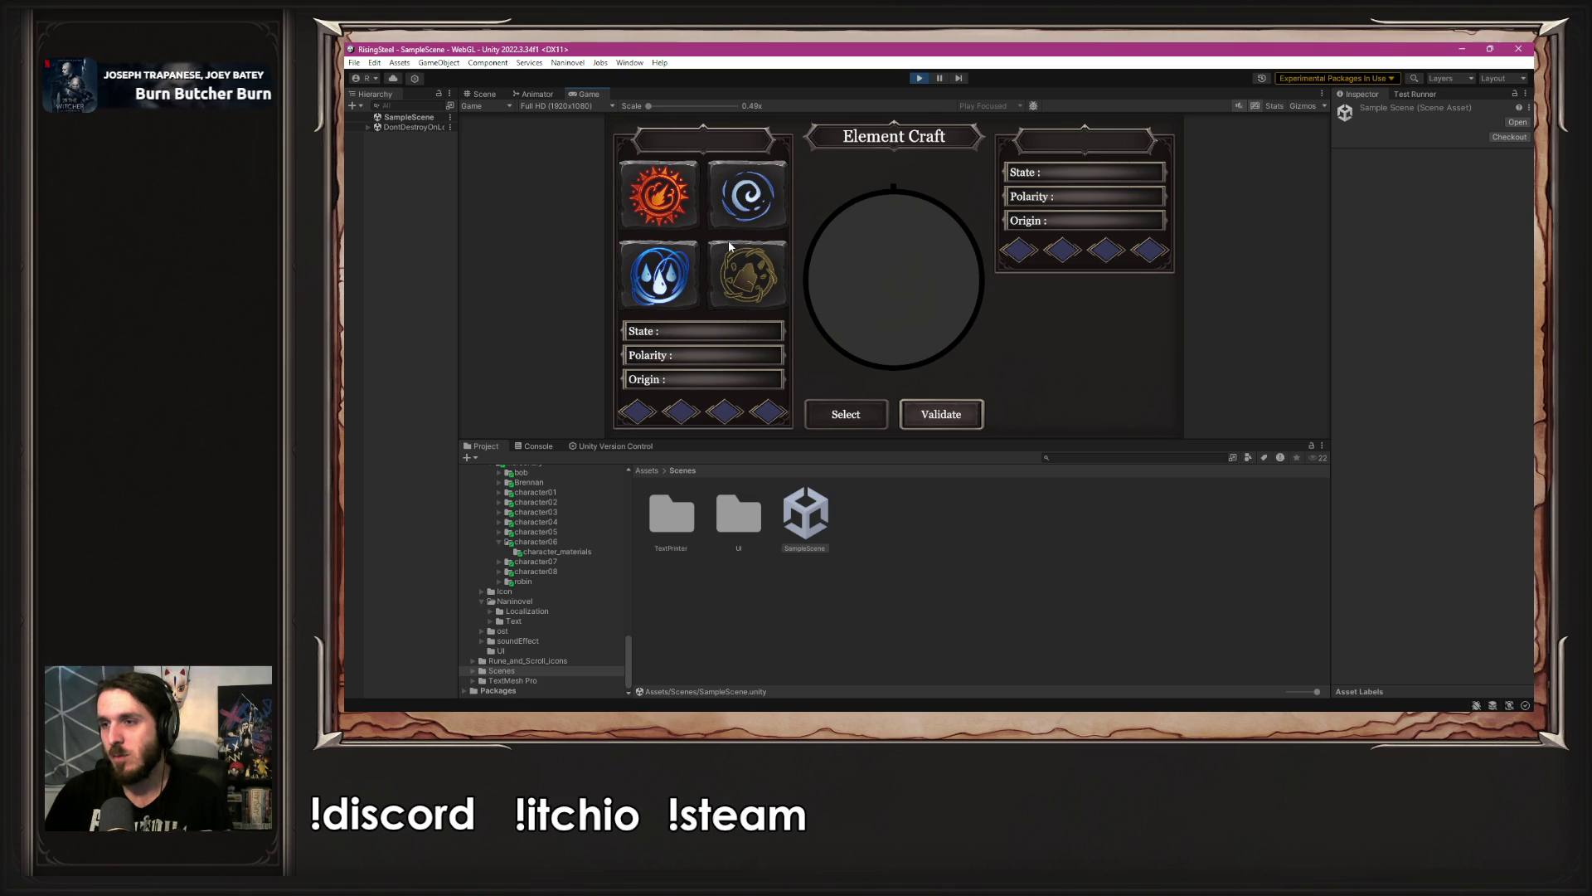
{"action": "left_click", "coordinate": [660, 194]}
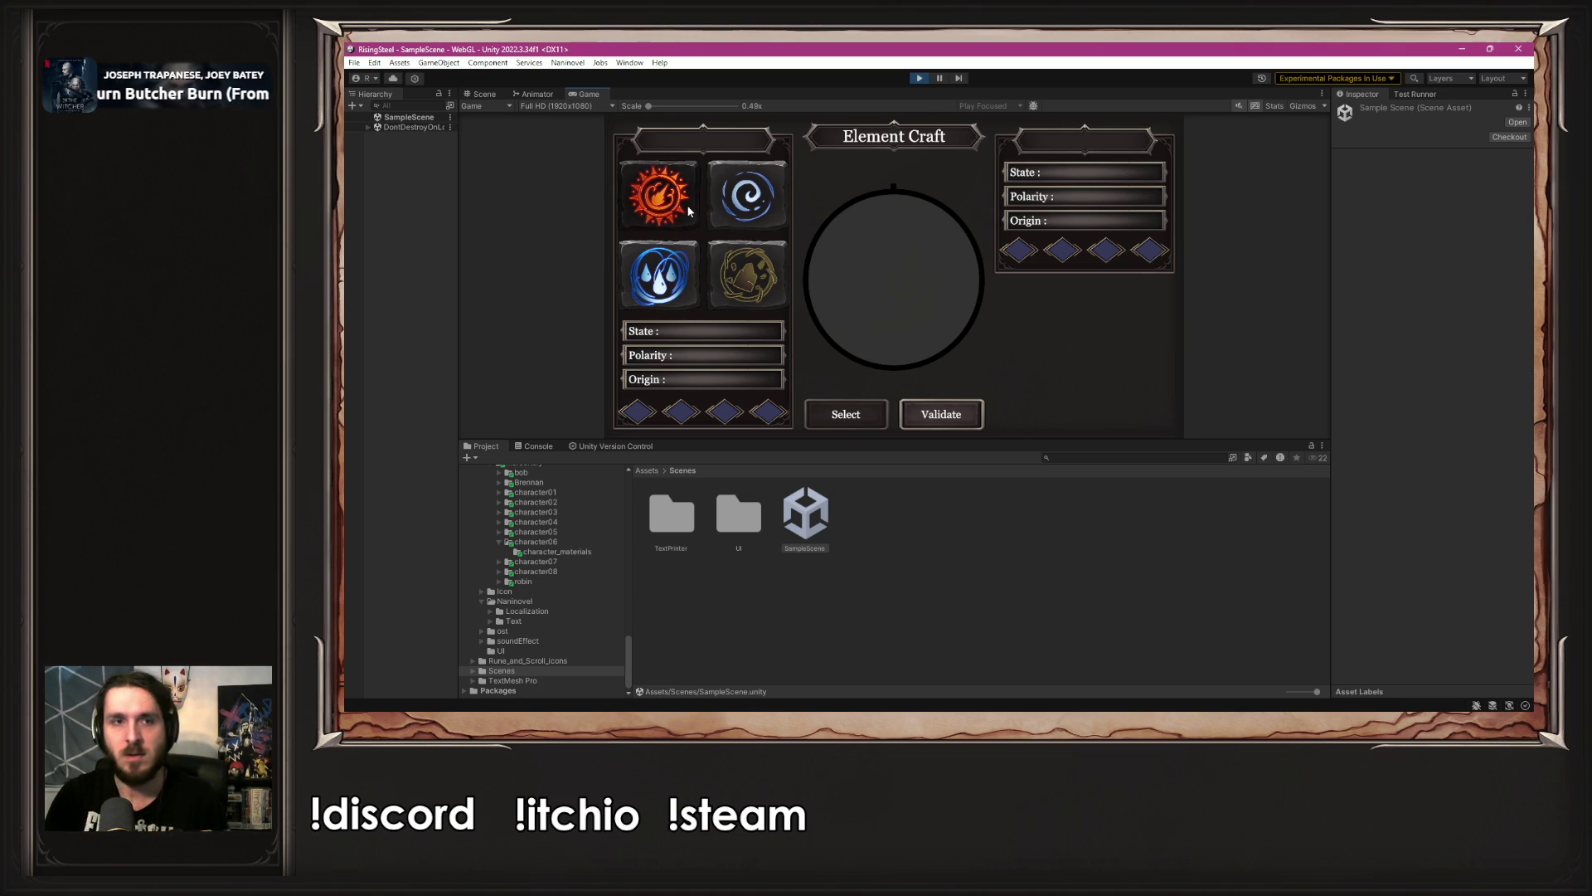
{"action": "left_click", "coordinate": [854, 419]}
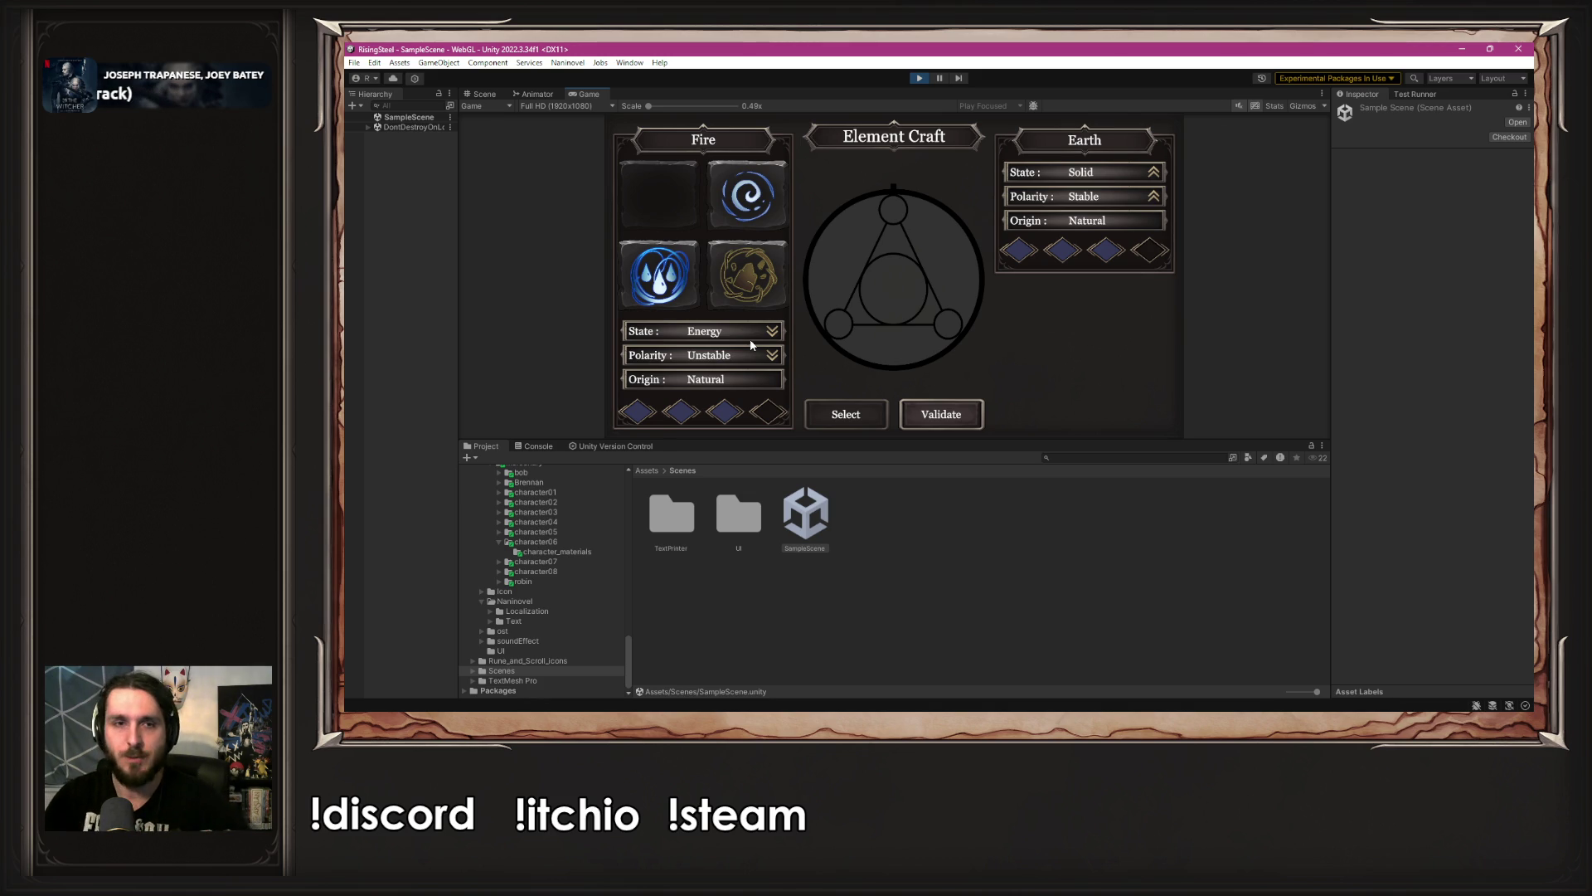
Step: Craft Sulfur, then Necrotic Breeze with air, then Fluid Darkness with water, and stop playing
{"action": "left_click", "coordinate": [846, 408]}
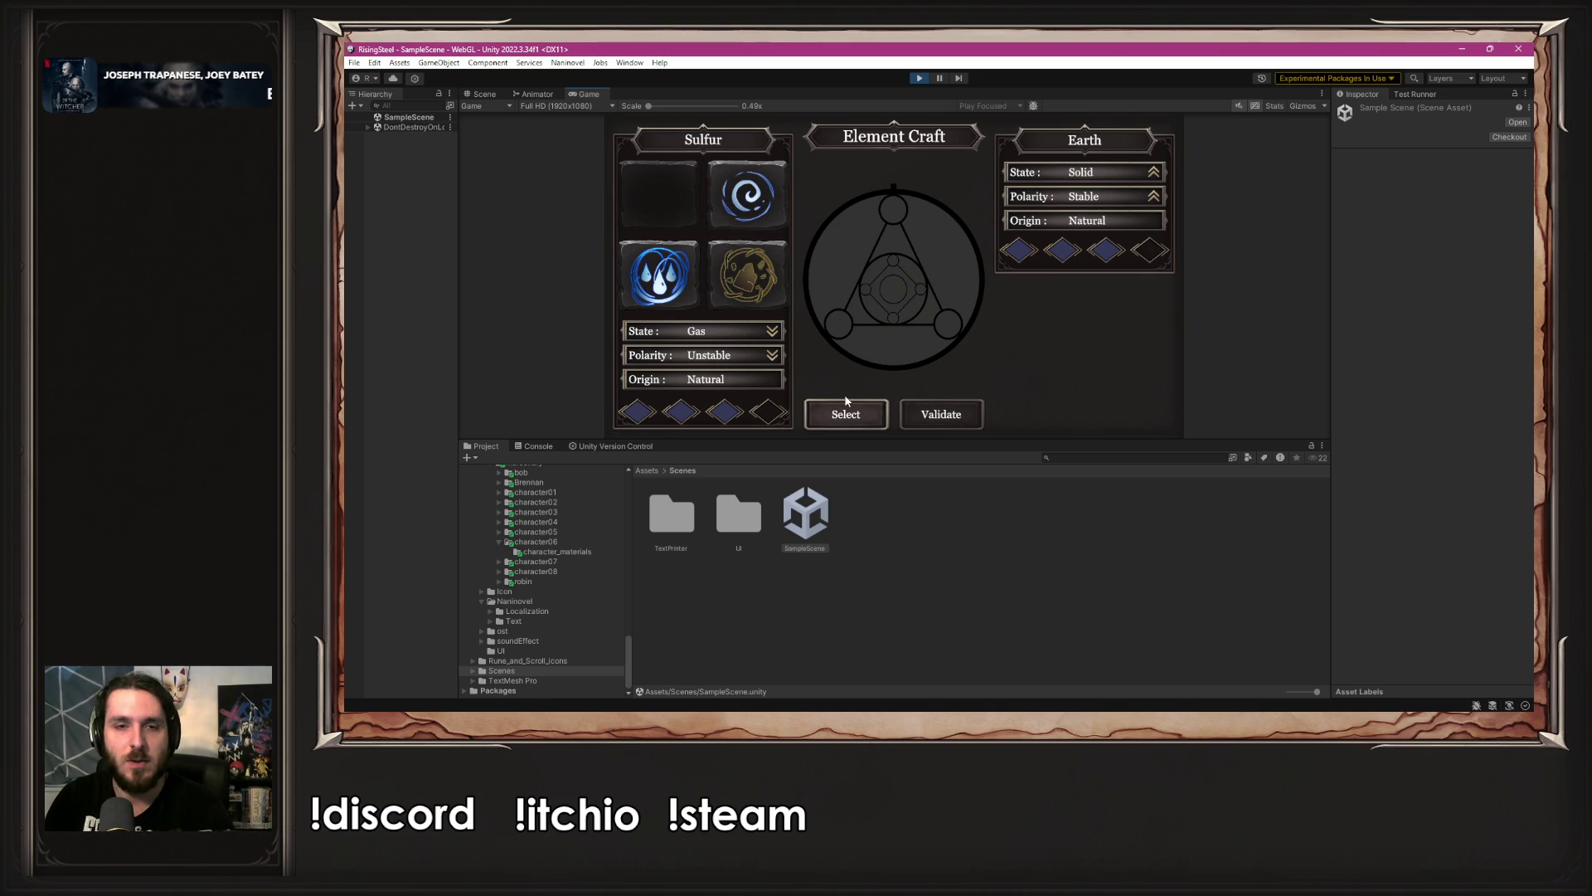
{"action": "left_click", "coordinate": [748, 274]}
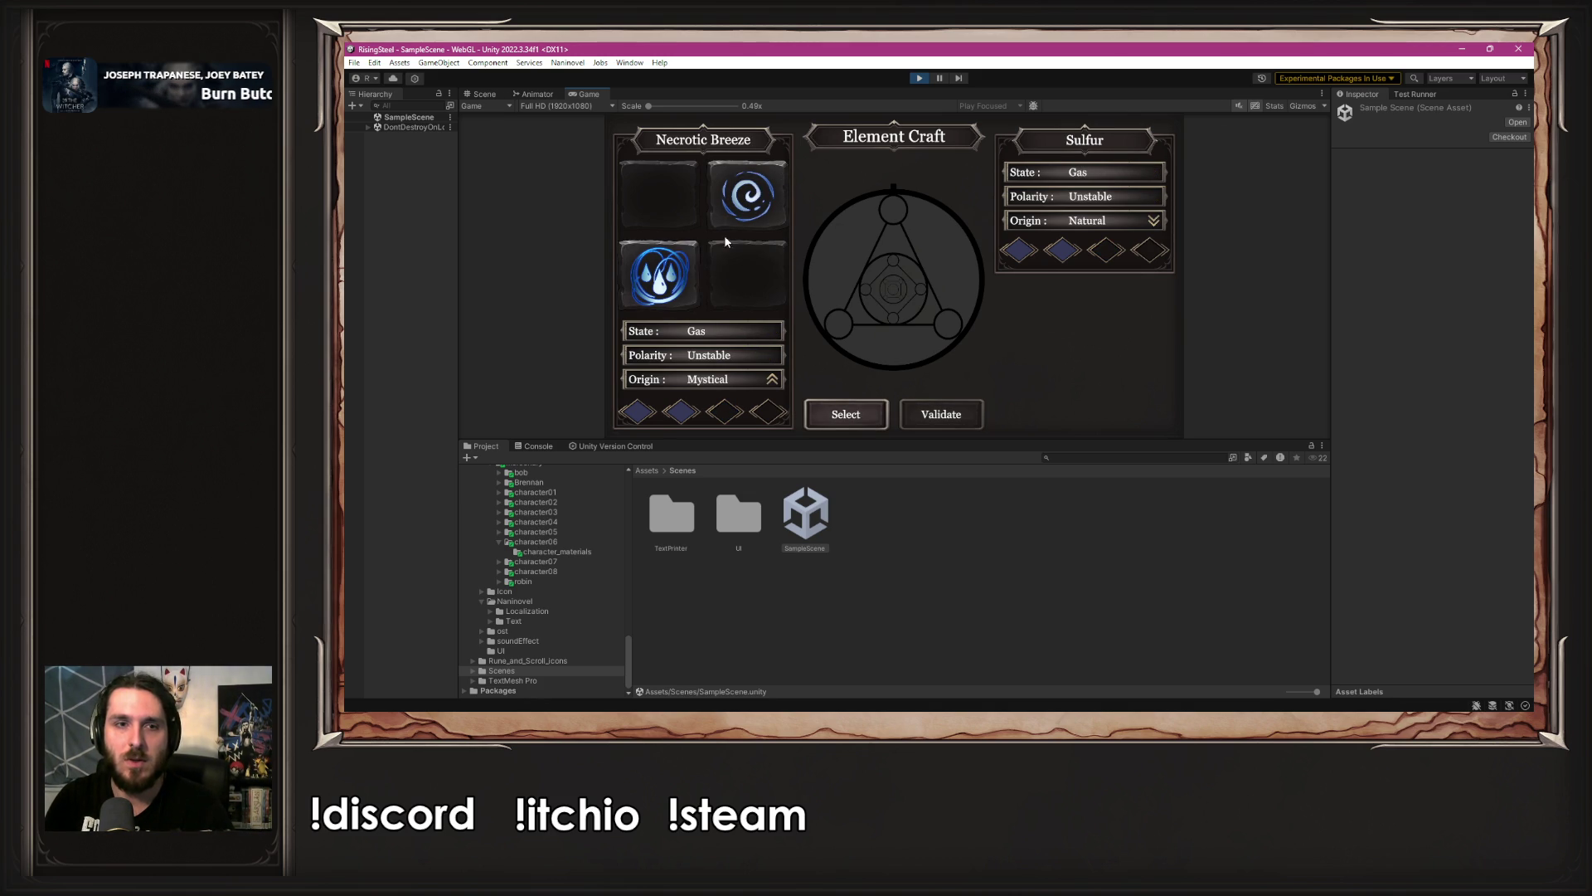
{"action": "left_click", "coordinate": [695, 275]}
{"action": "left_click", "coordinate": [746, 192]}
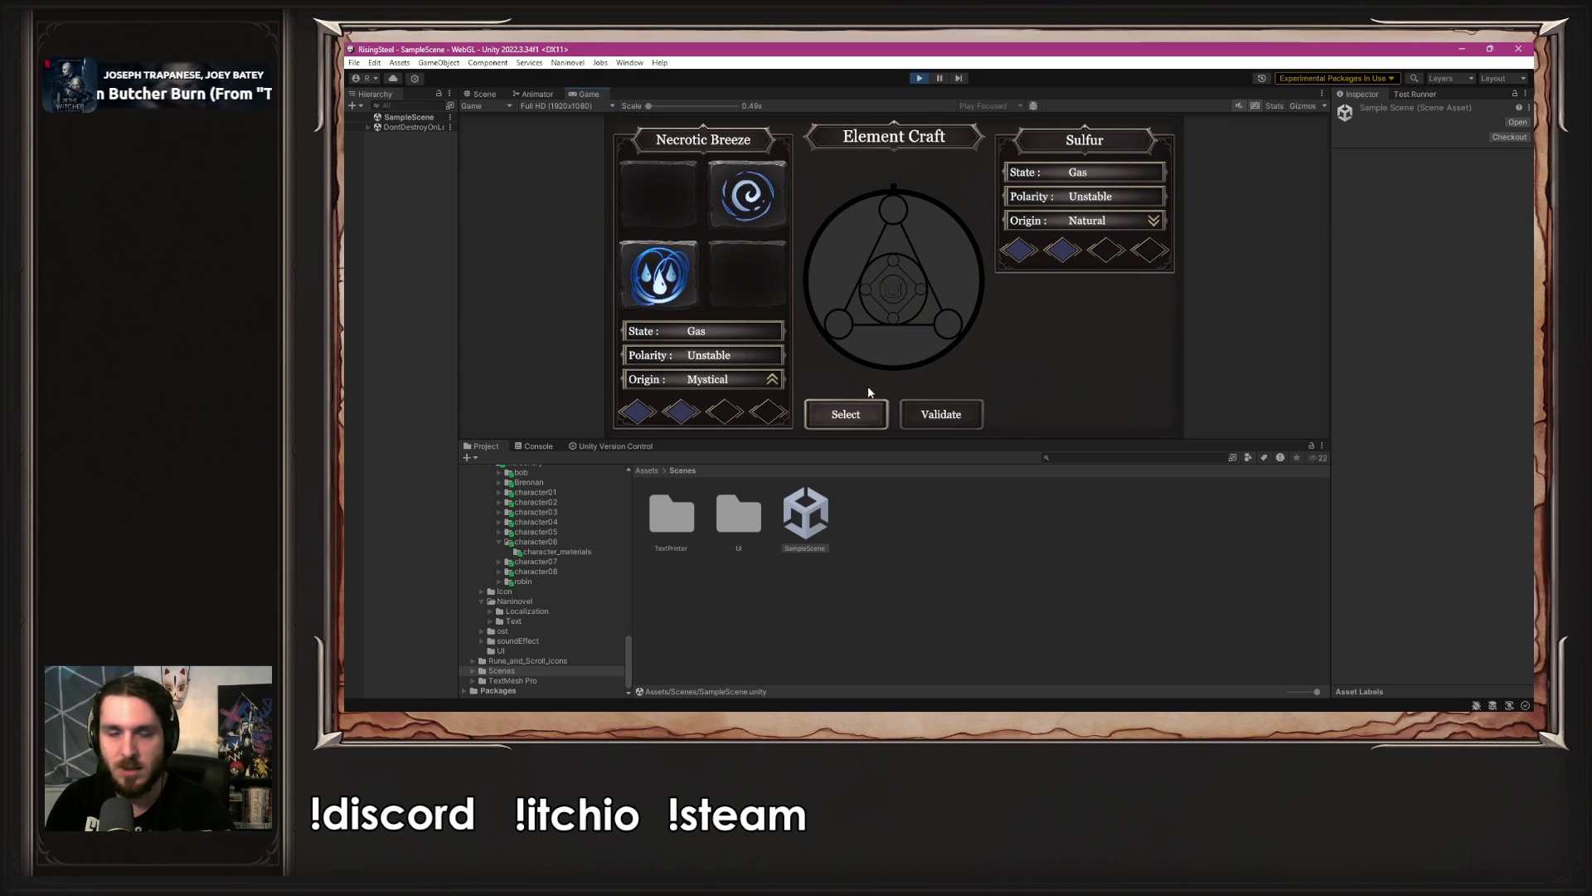
{"action": "left_click", "coordinate": [863, 412]}
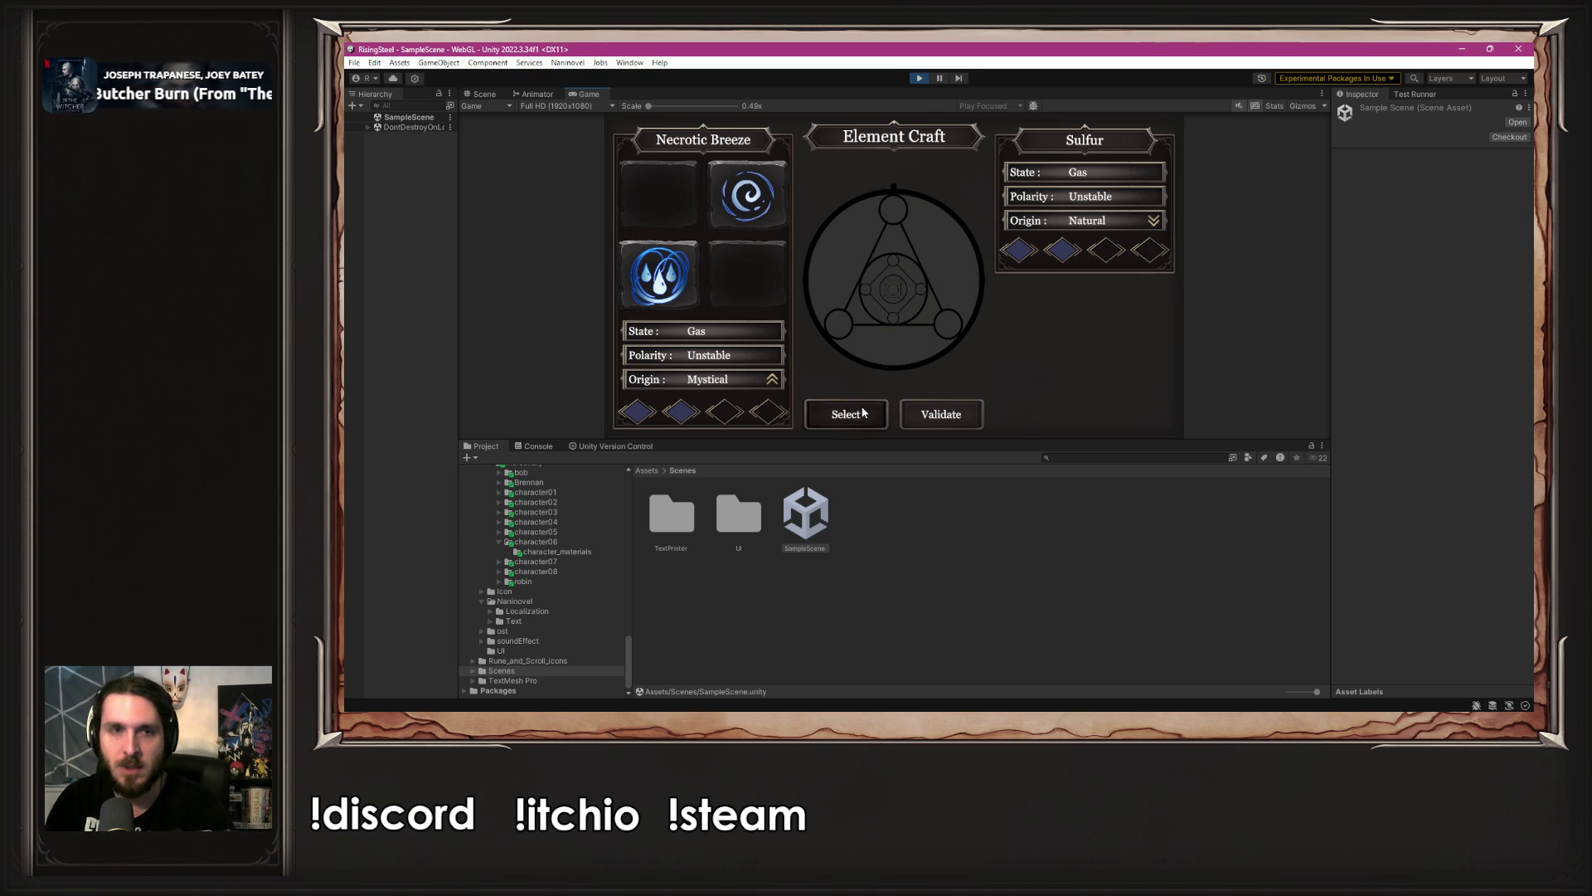
{"action": "left_click", "coordinate": [672, 271]}
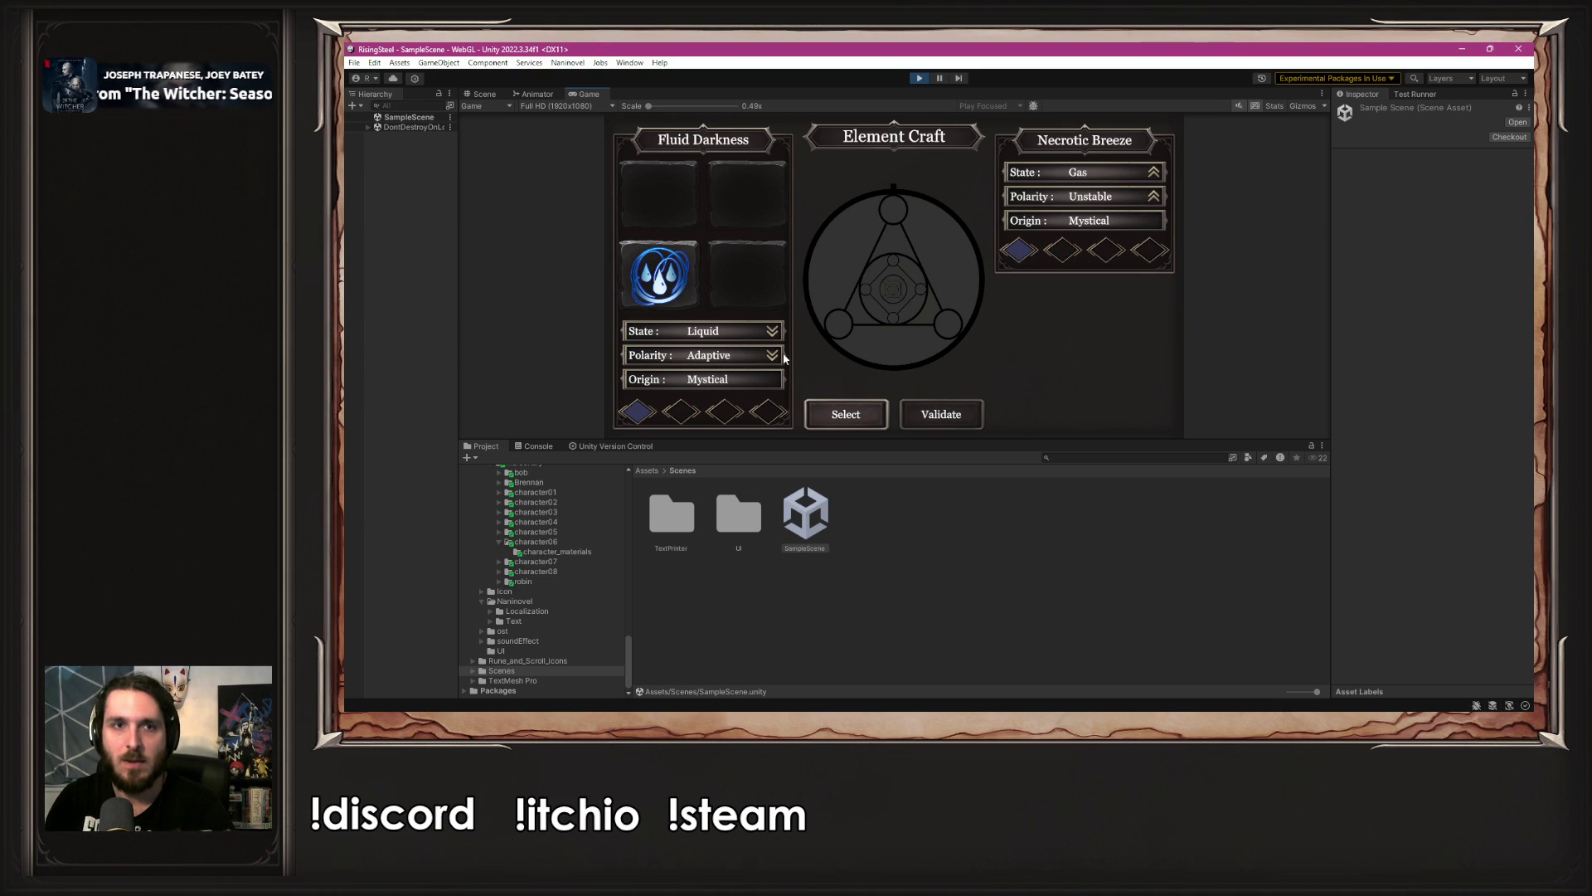
{"action": "left_click", "coordinate": [846, 415]}
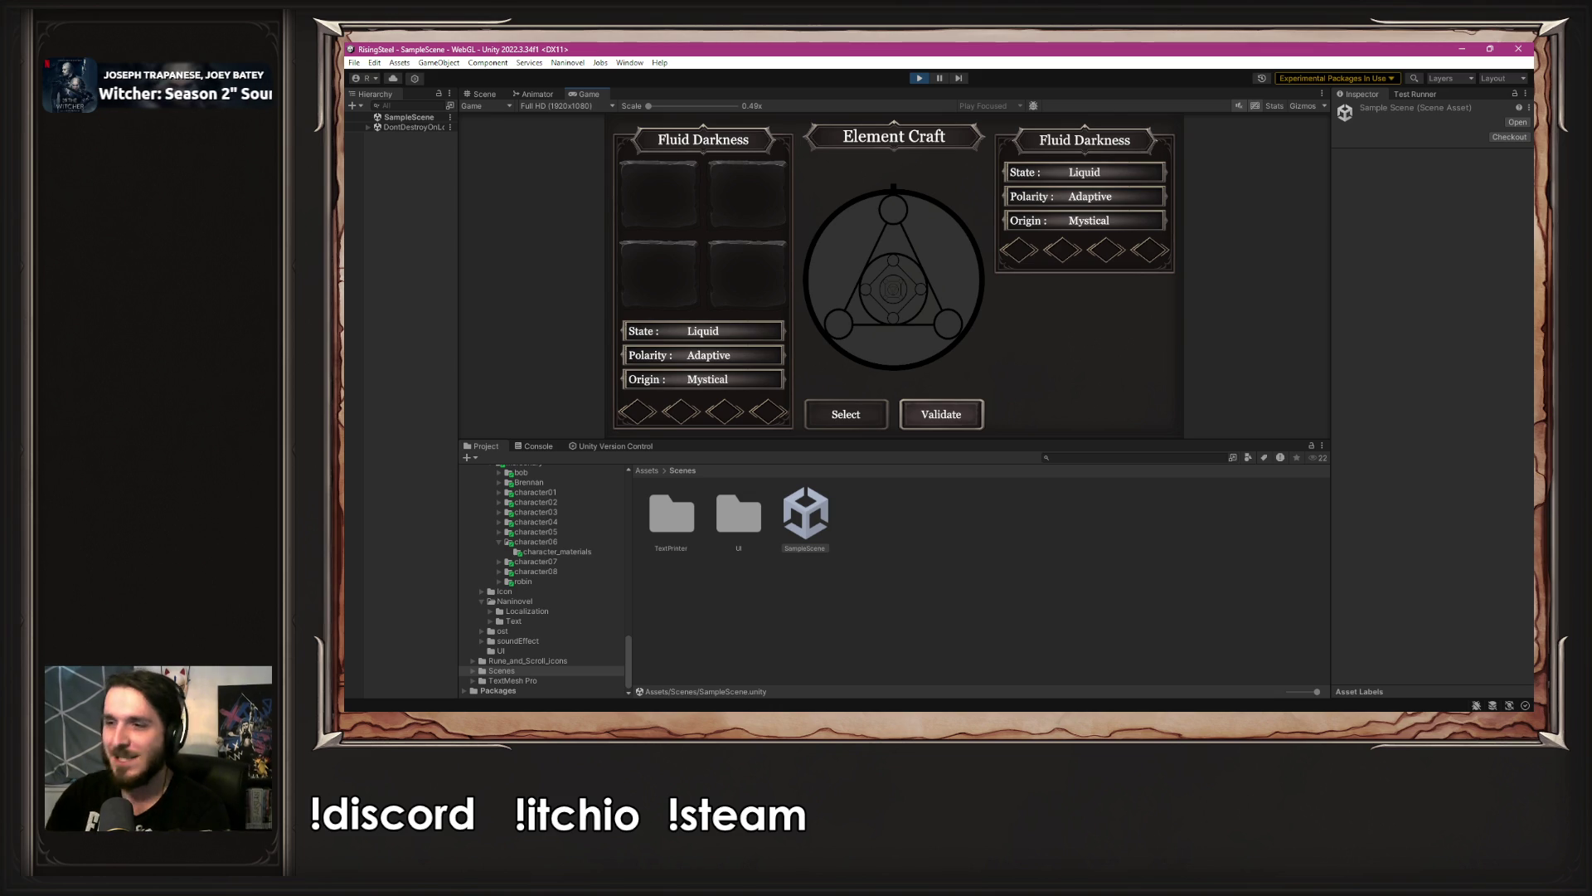
{"action": "left_click", "coordinate": [919, 78]}
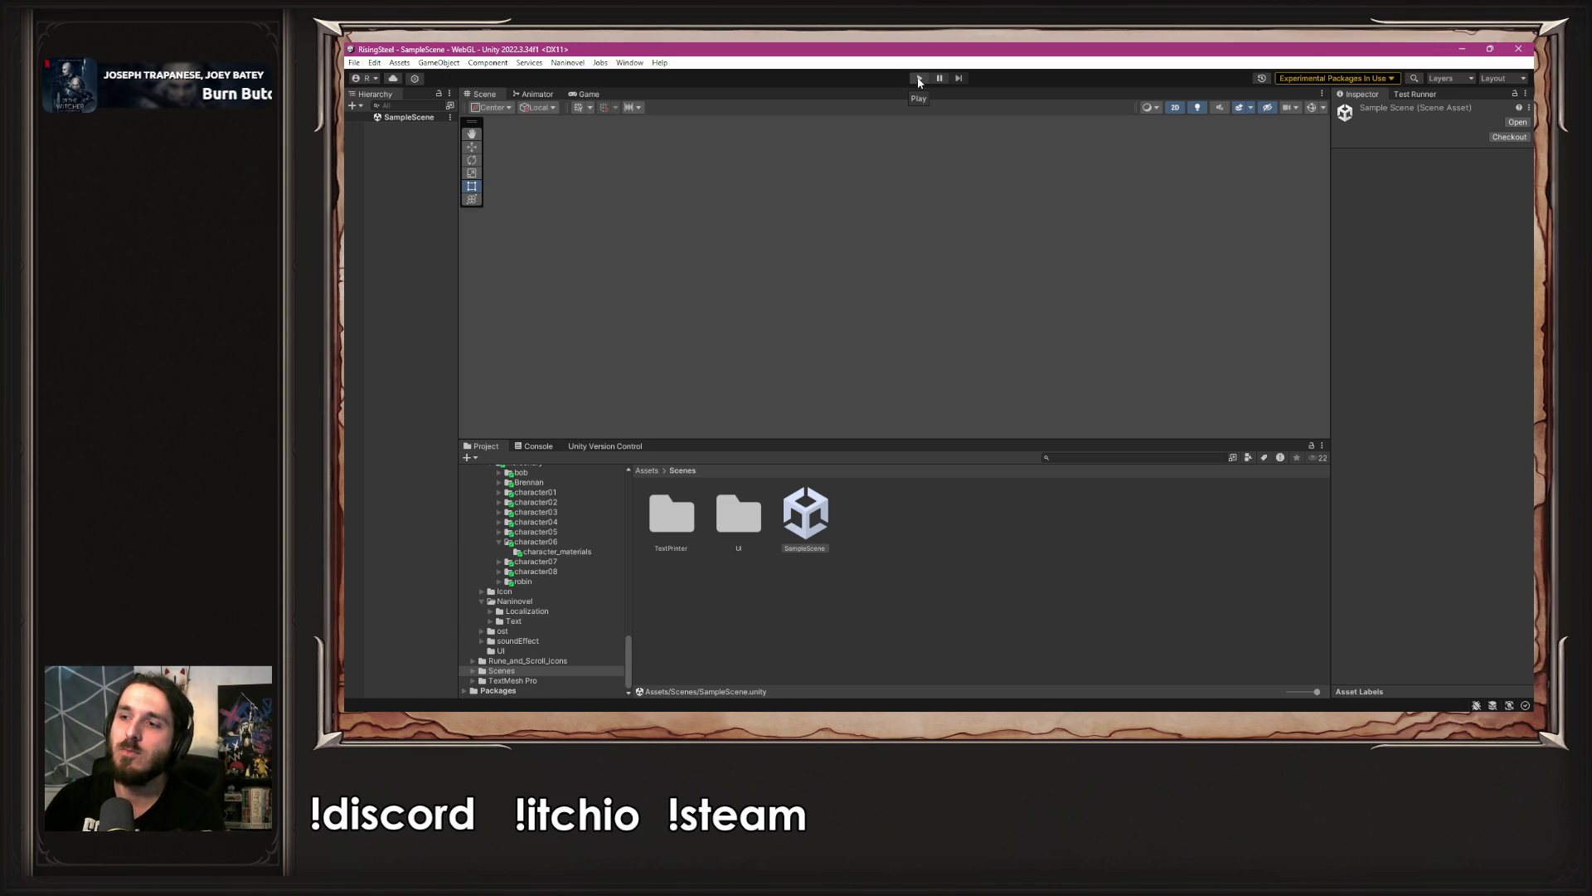
Step: Set Naninovel's Start Game Script back to StartNewGame and close Project Settings
{"action": "left_click", "coordinate": [565, 63]}
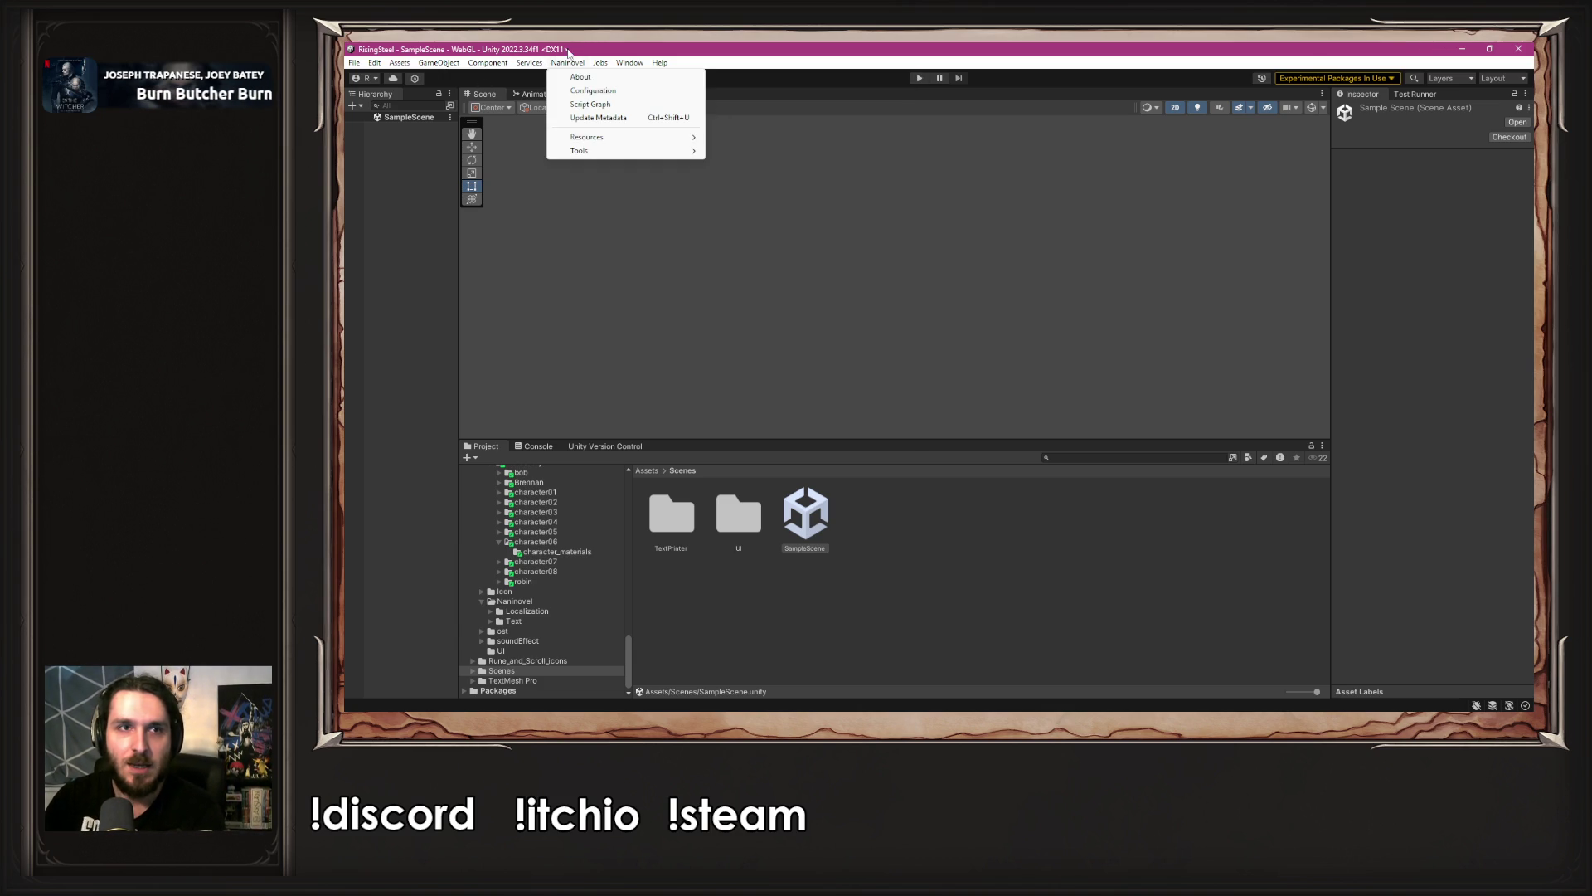
{"action": "mouse_move", "coordinate": [529, 63]}
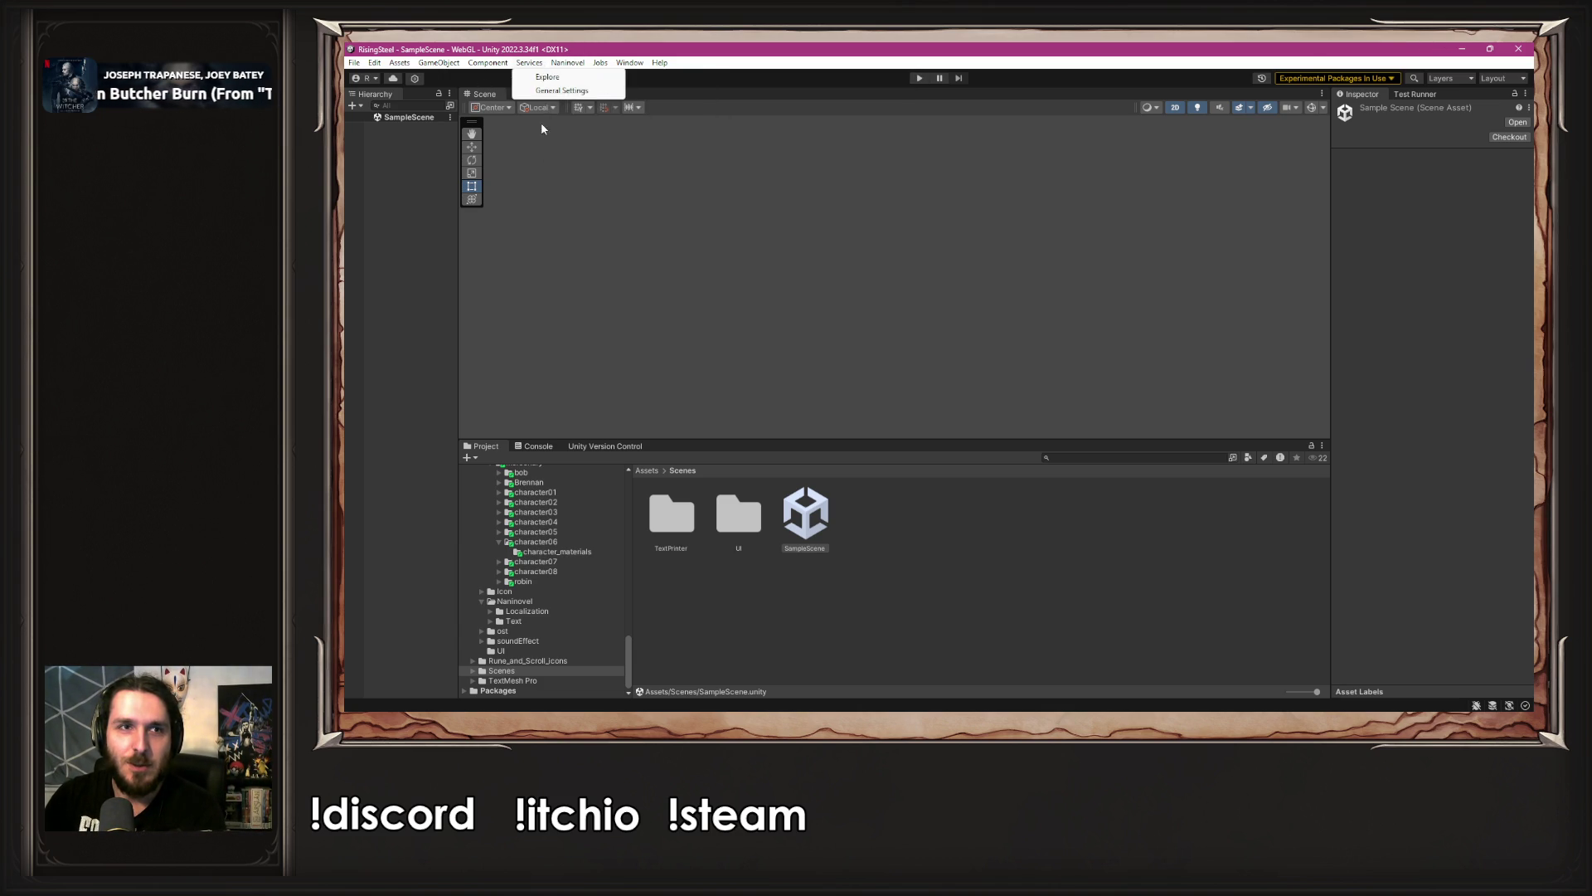
{"action": "mouse_move", "coordinate": [647, 137]}
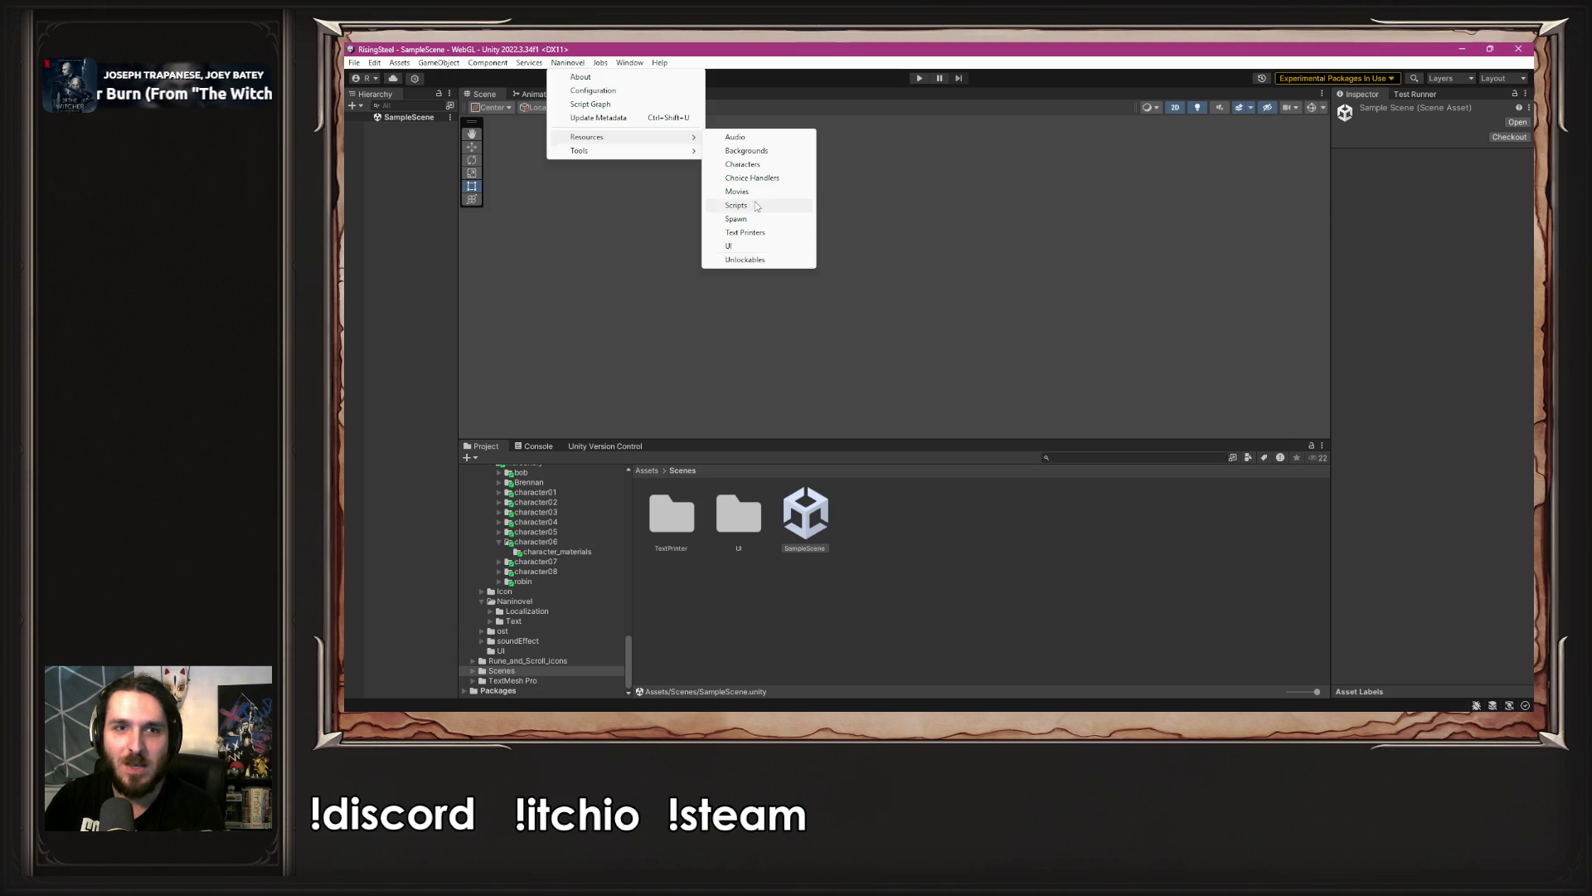
{"action": "left_click", "coordinate": [736, 204]}
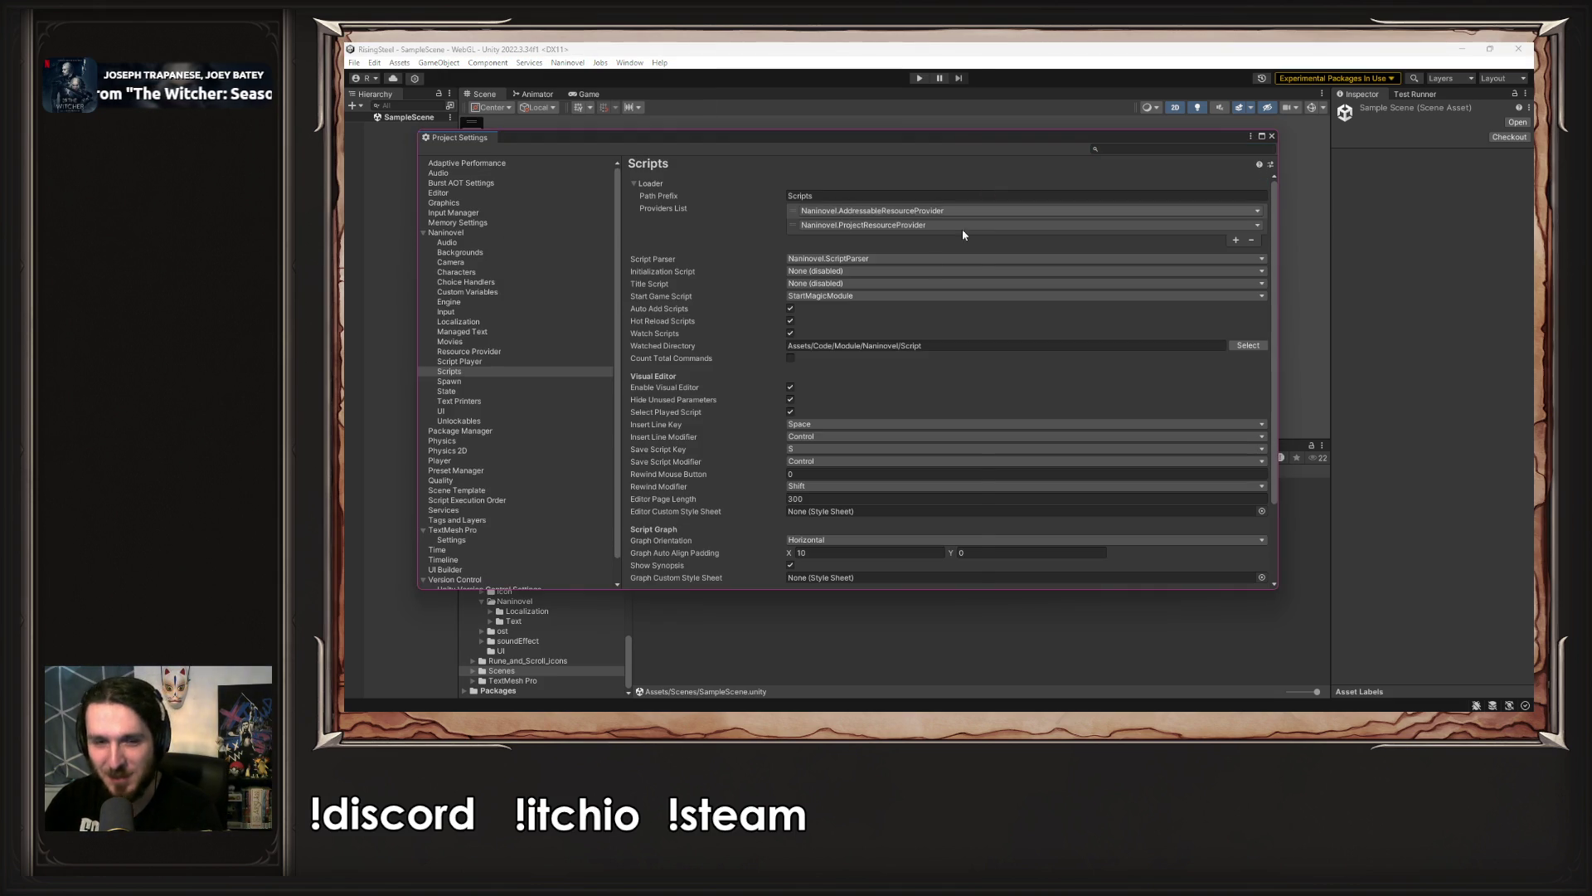
{"action": "left_click", "coordinate": [833, 297]}
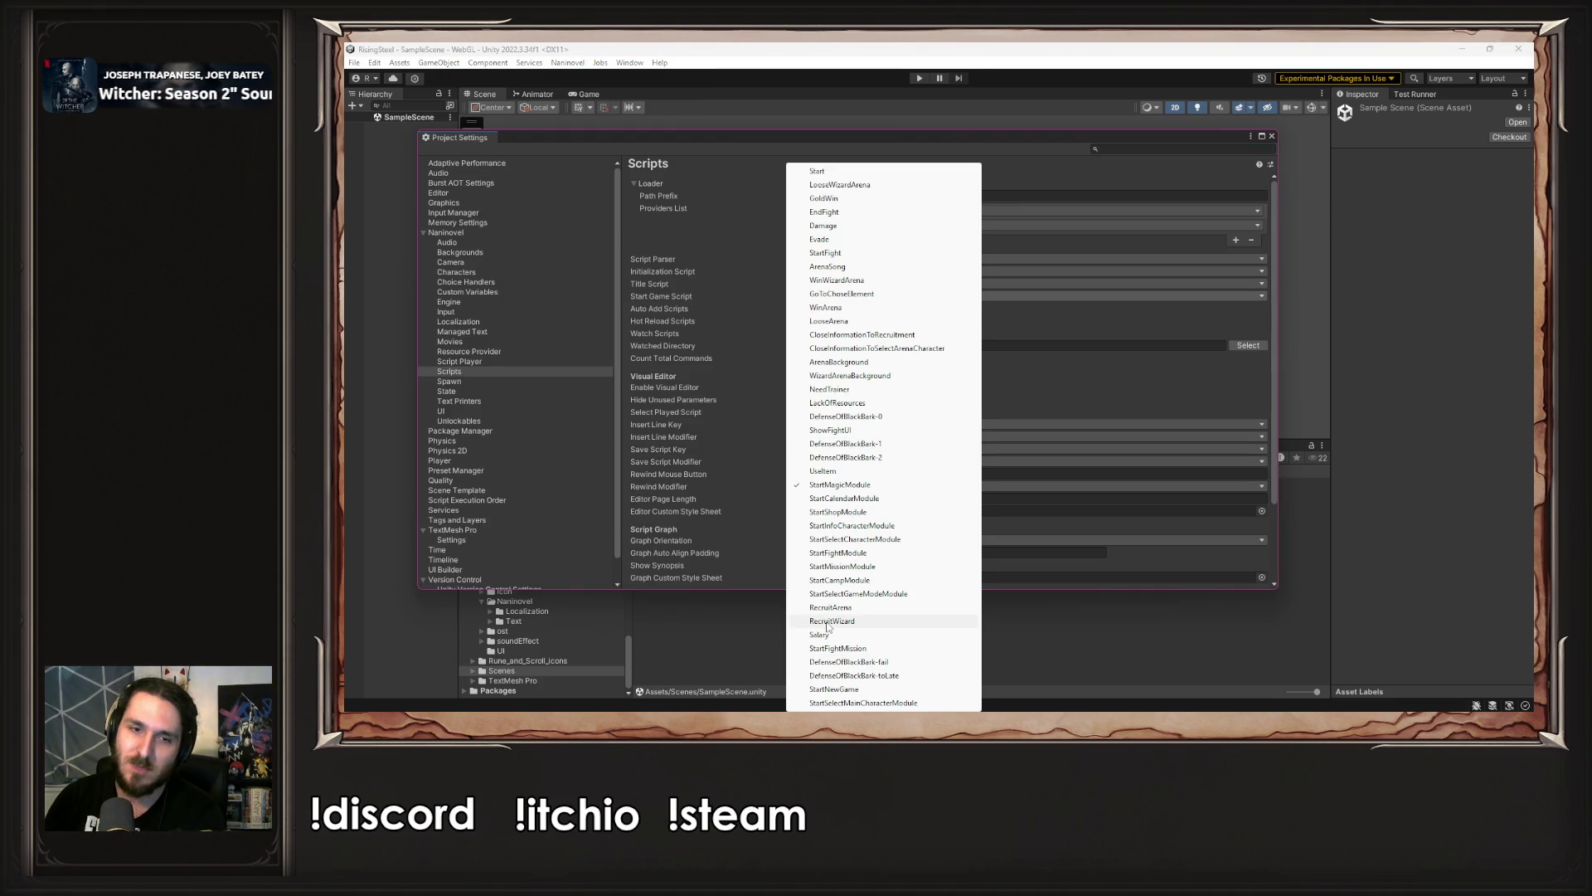
{"action": "left_click", "coordinate": [834, 689]}
{"action": "left_click", "coordinate": [1272, 136]}
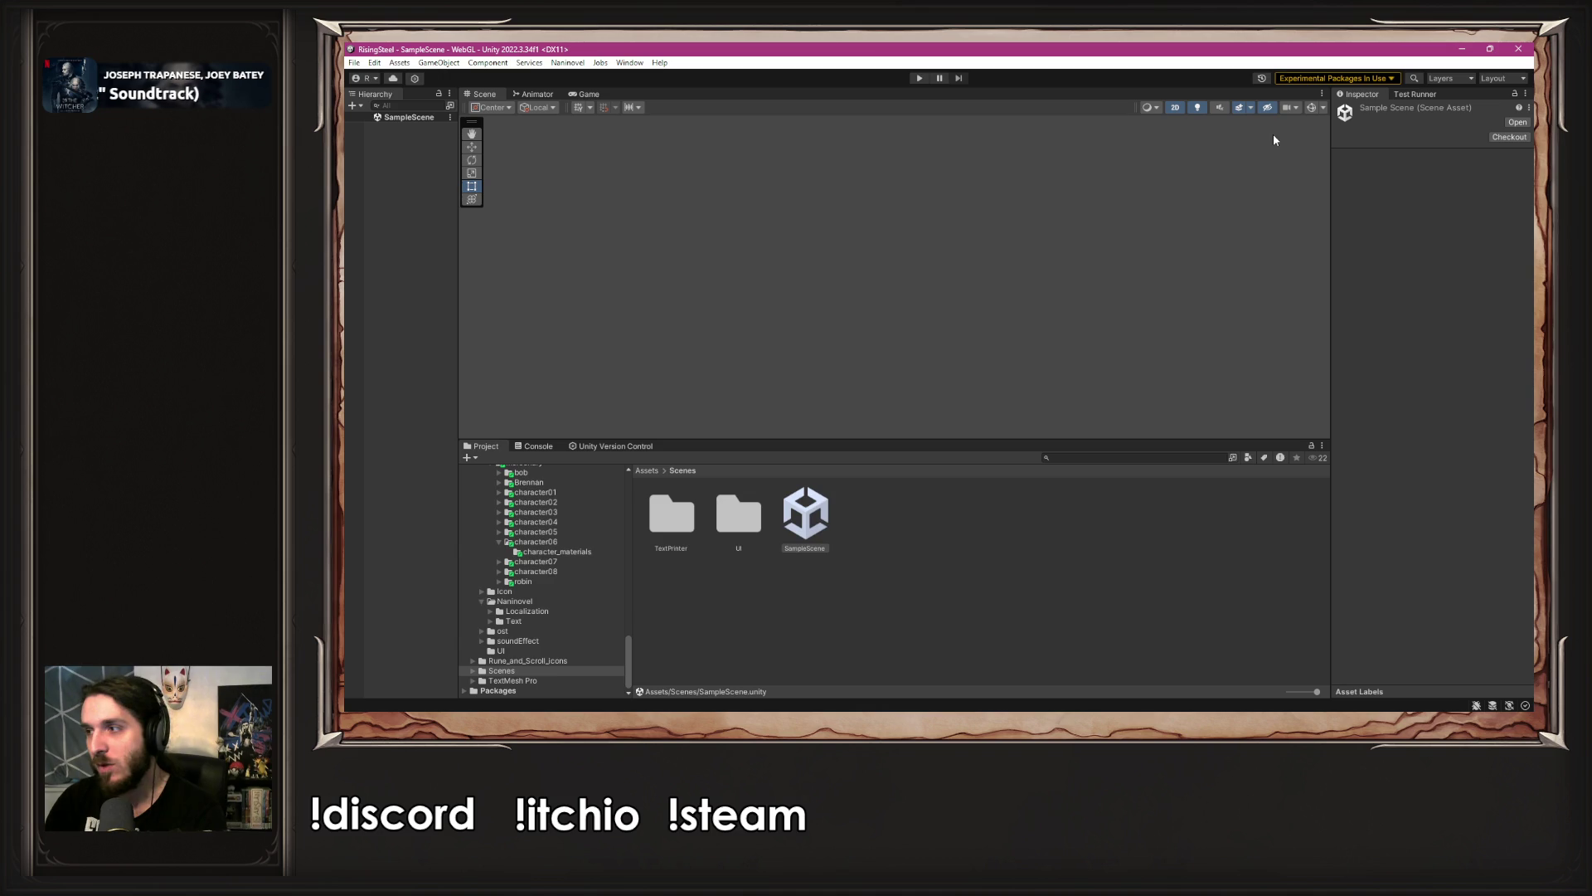
Step: Relaunch the game, start a new game and submit 'Albert' as the player name
{"action": "left_click", "coordinate": [921, 81]}
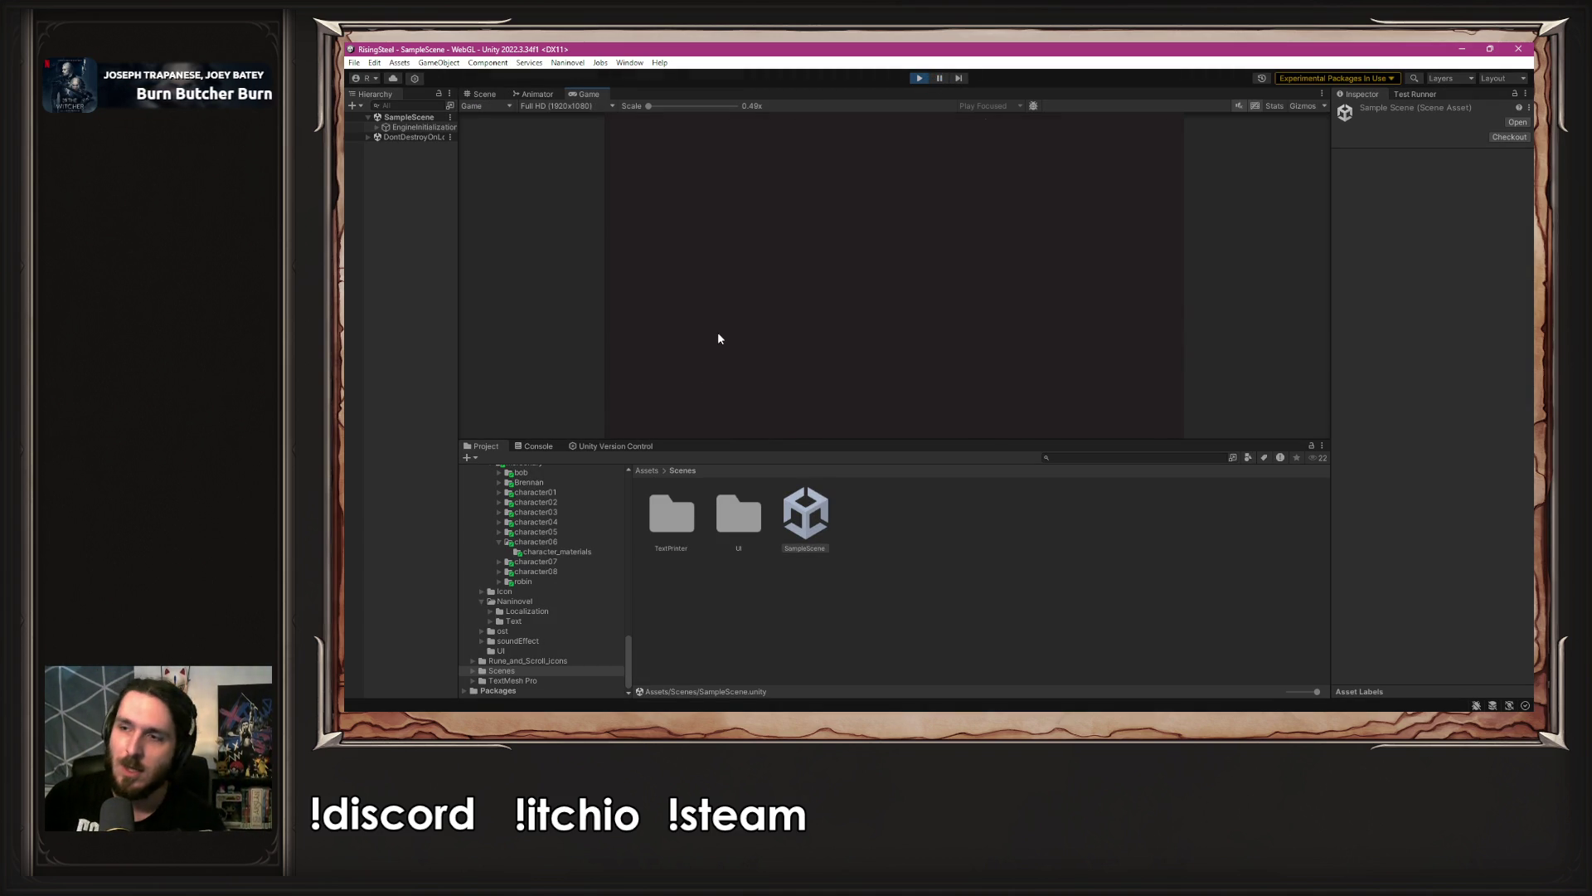
{"action": "left_click", "coordinate": [871, 198]}
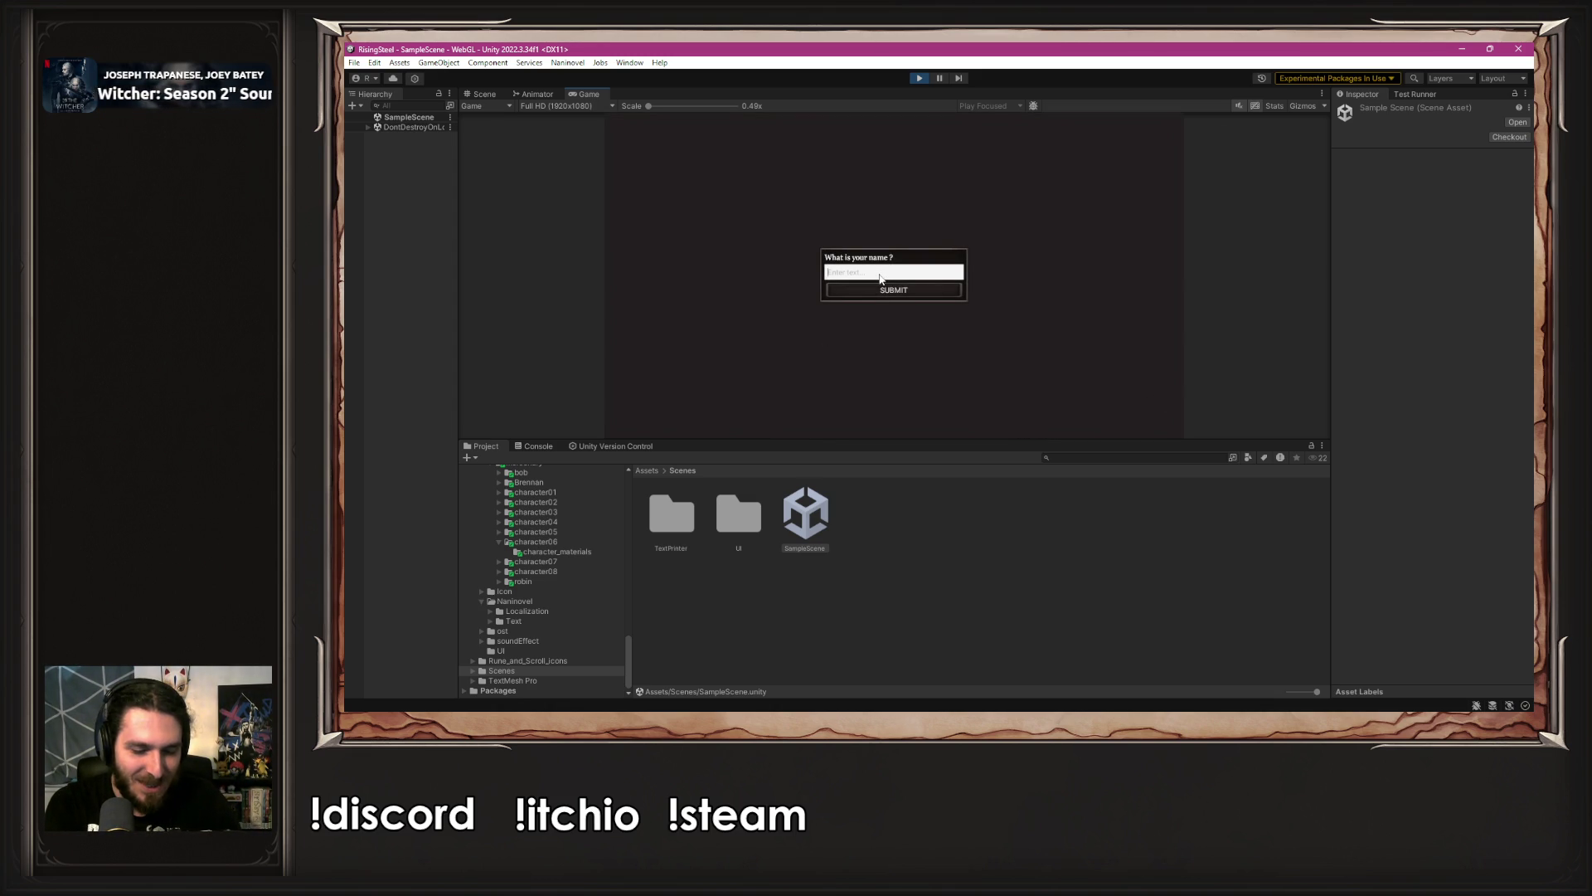
{"action": "type", "text": "Albert"}
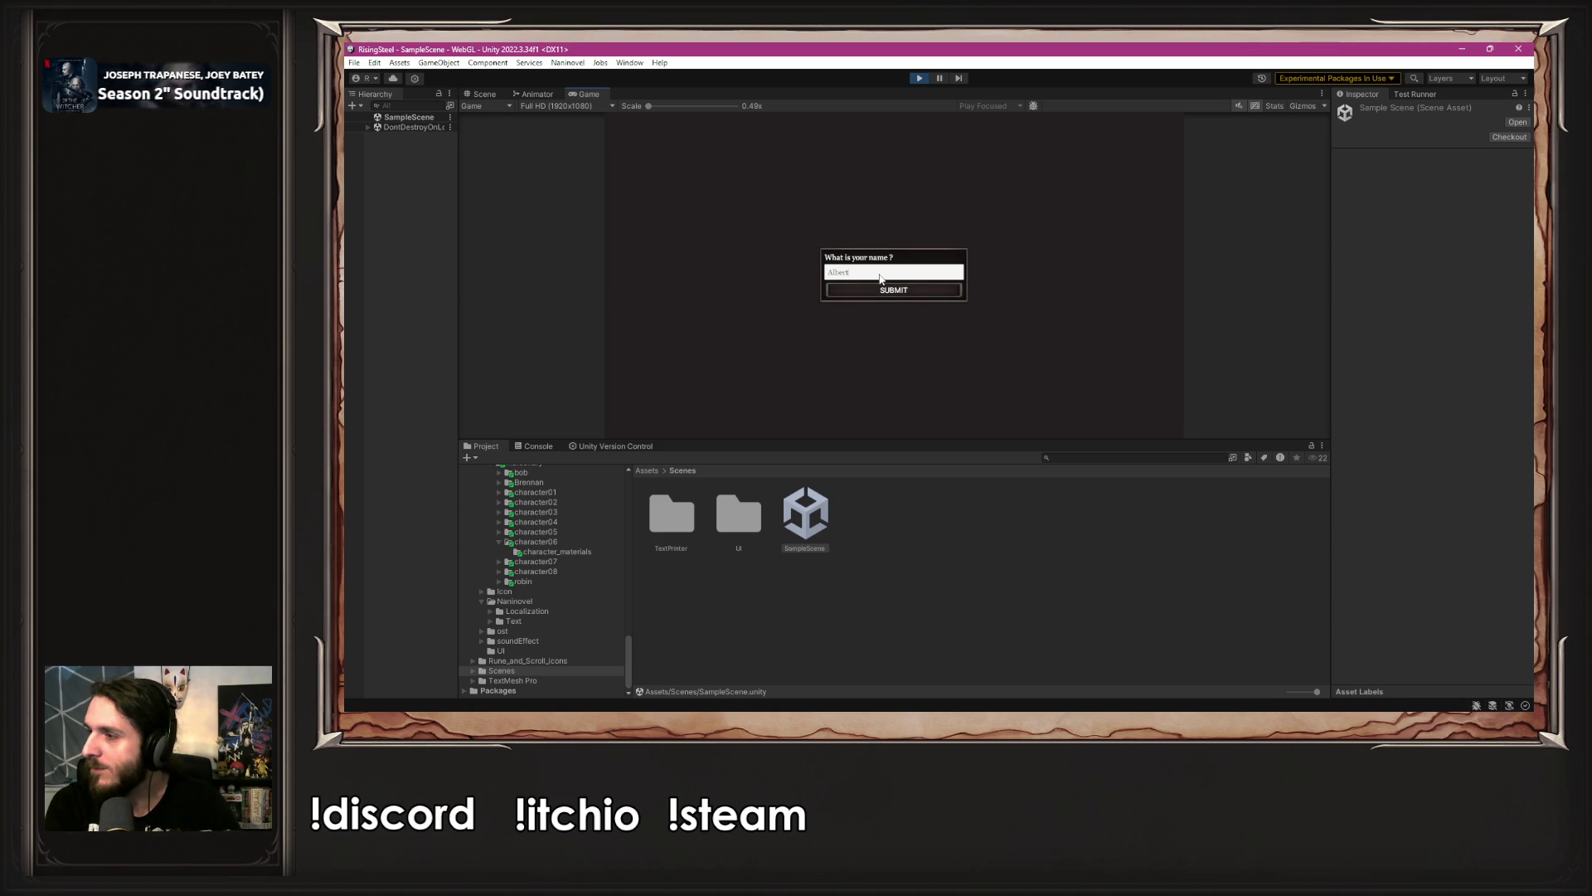
{"action": "left_click", "coordinate": [895, 288]}
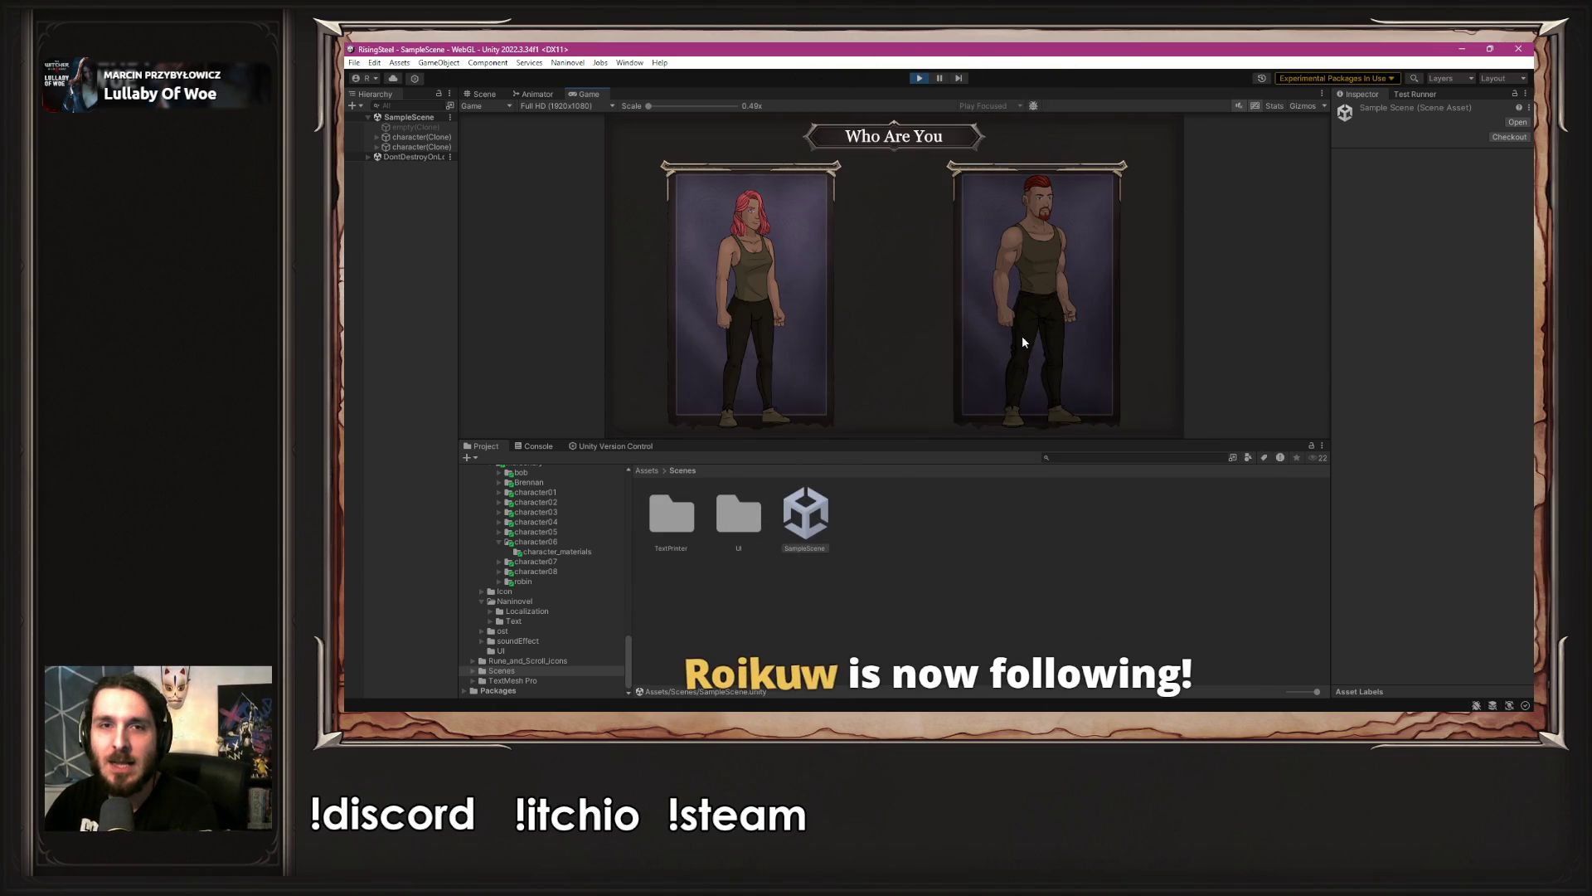
Step: Pick the male character, enlarge the game view, and open the 12, Lunel calendar of days 1–28
{"action": "left_click", "coordinate": [1057, 320]}
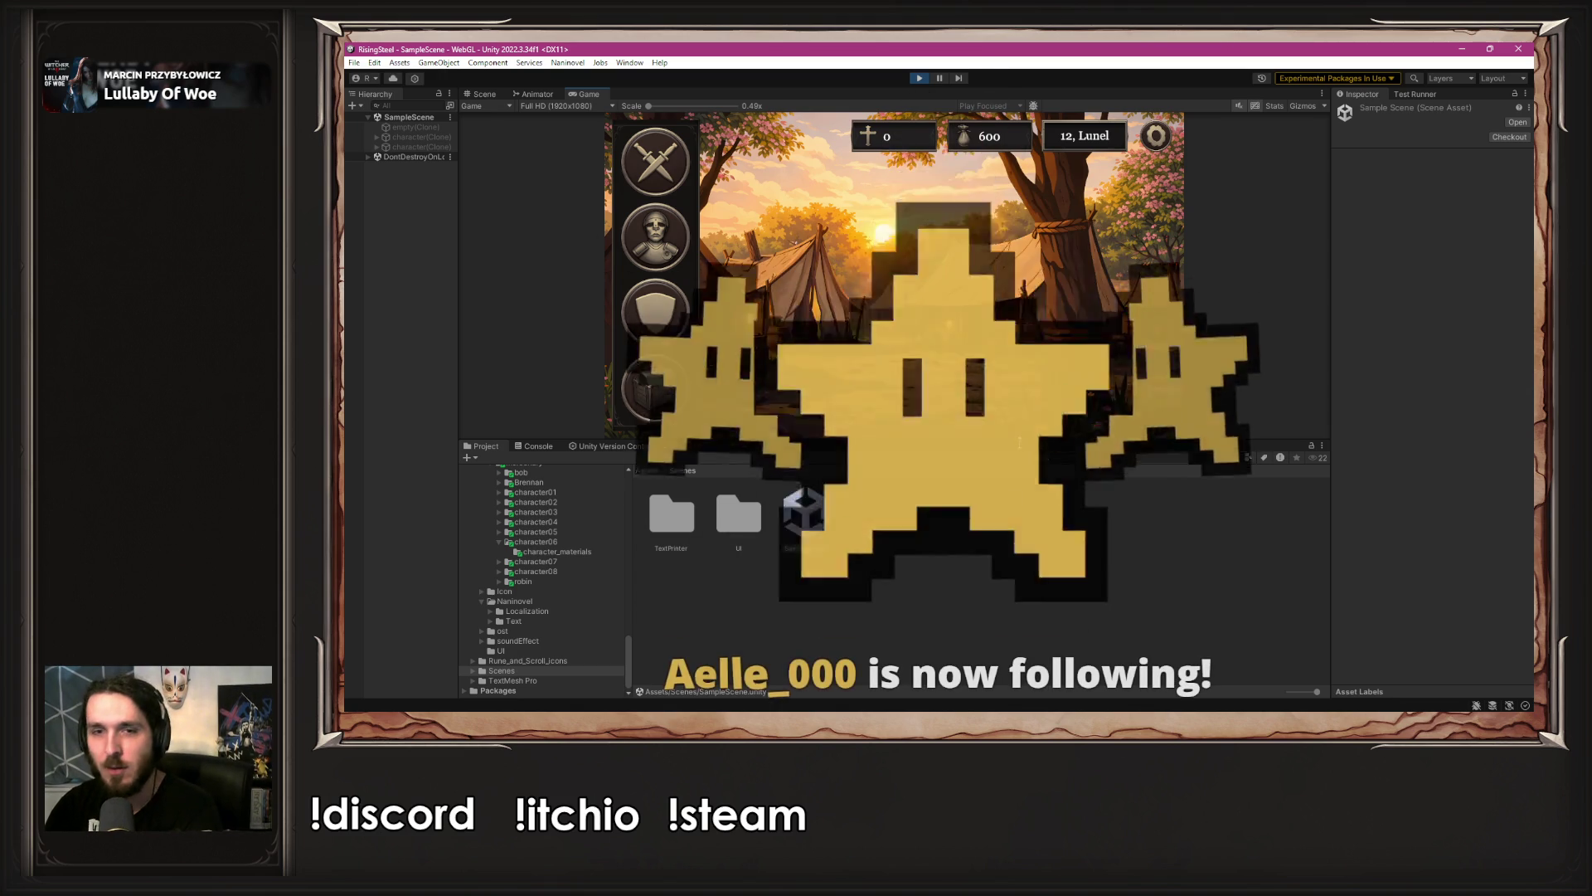
{"action": "left_click_drag", "start_coordinate": [1038, 441], "coordinate": [1038, 499]}
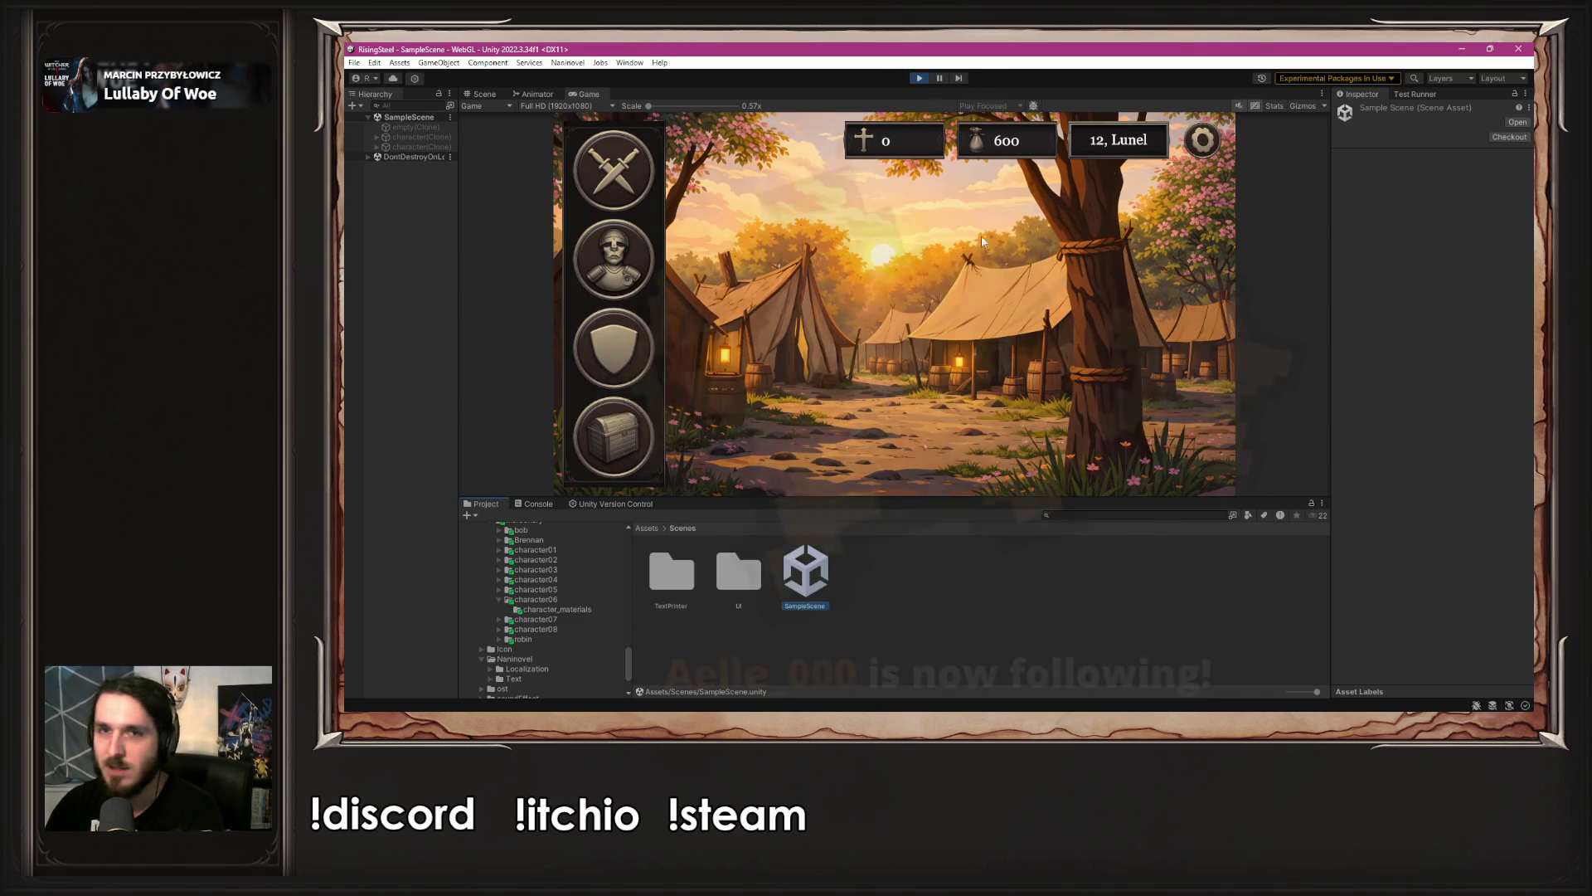
{"action": "left_click", "coordinate": [1159, 152]}
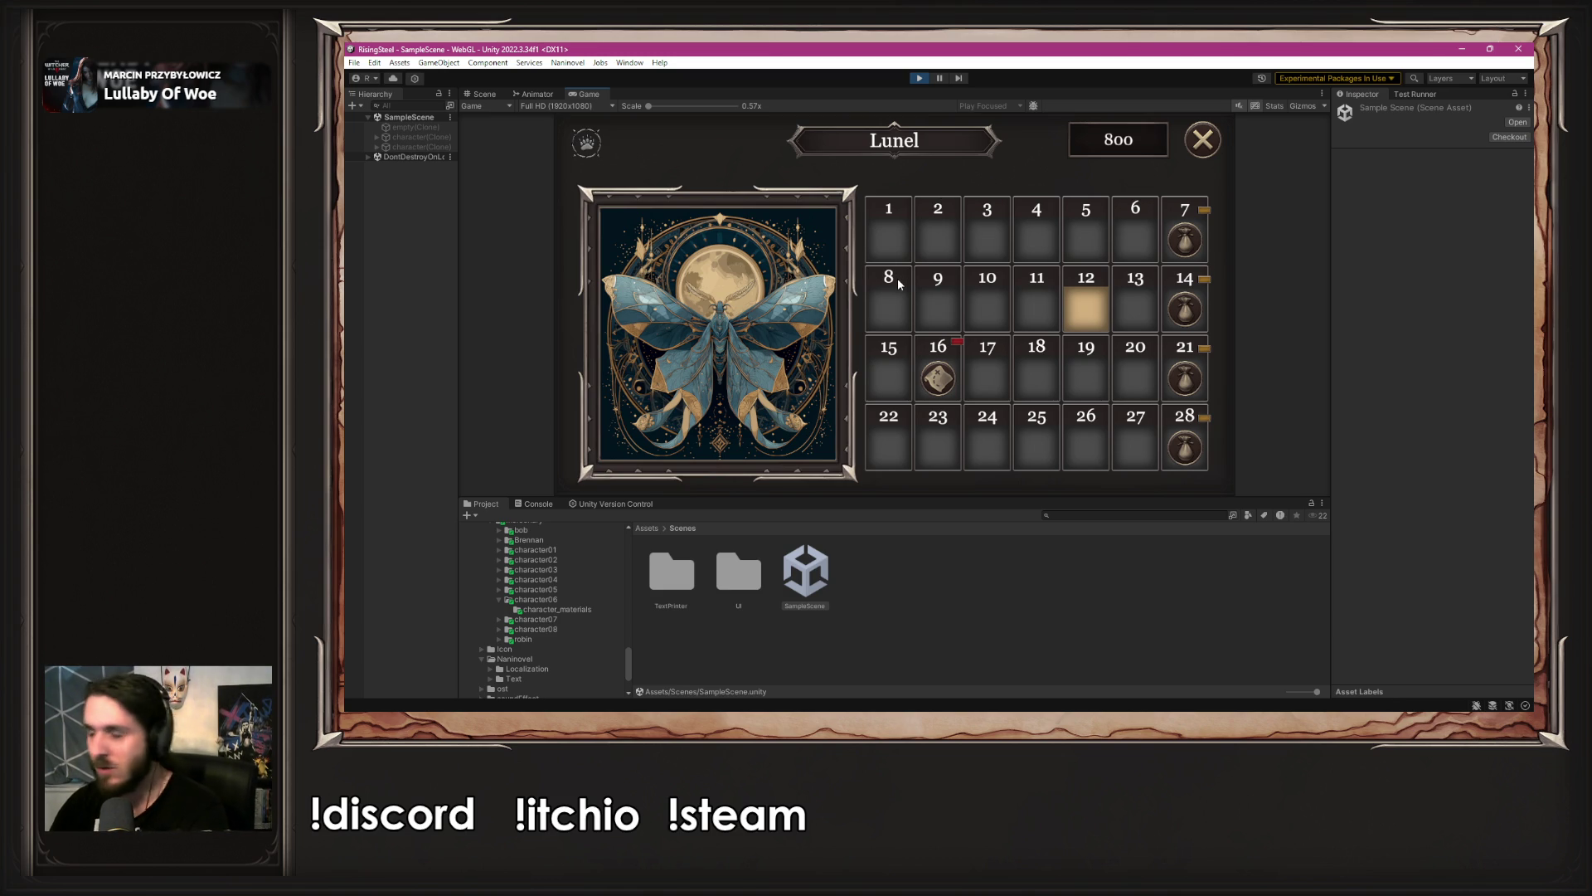
Step: Read Lunel's 'The Enchanting' lore and the calendar item info, then close the calendar to the 600-gold camp
{"action": "mouse_move", "coordinate": [780, 268]}
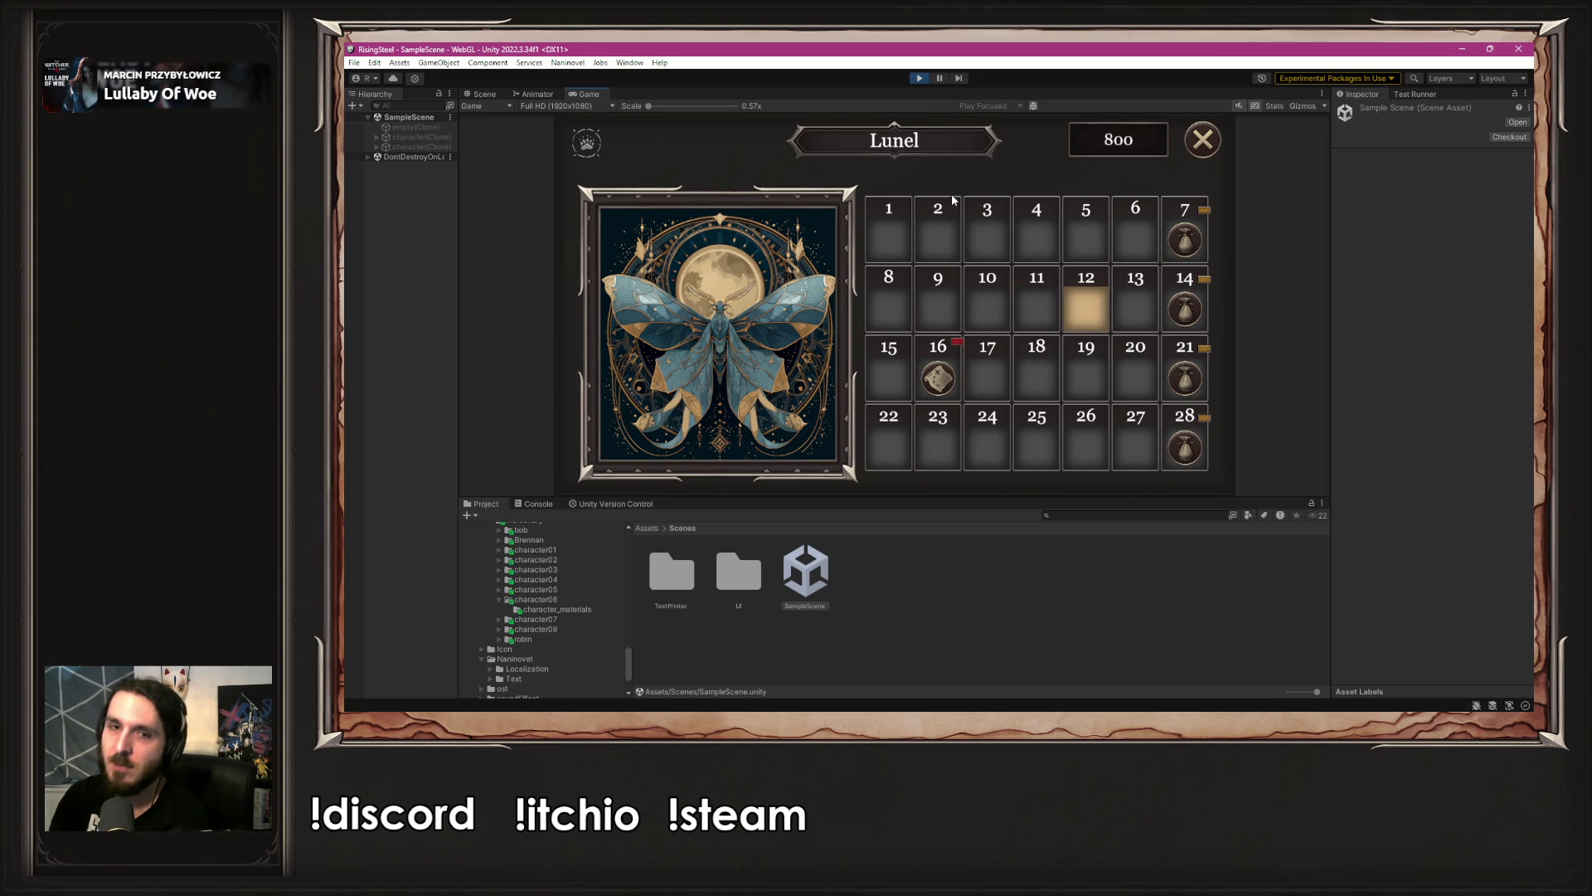
{"action": "left_click", "coordinate": [718, 332]}
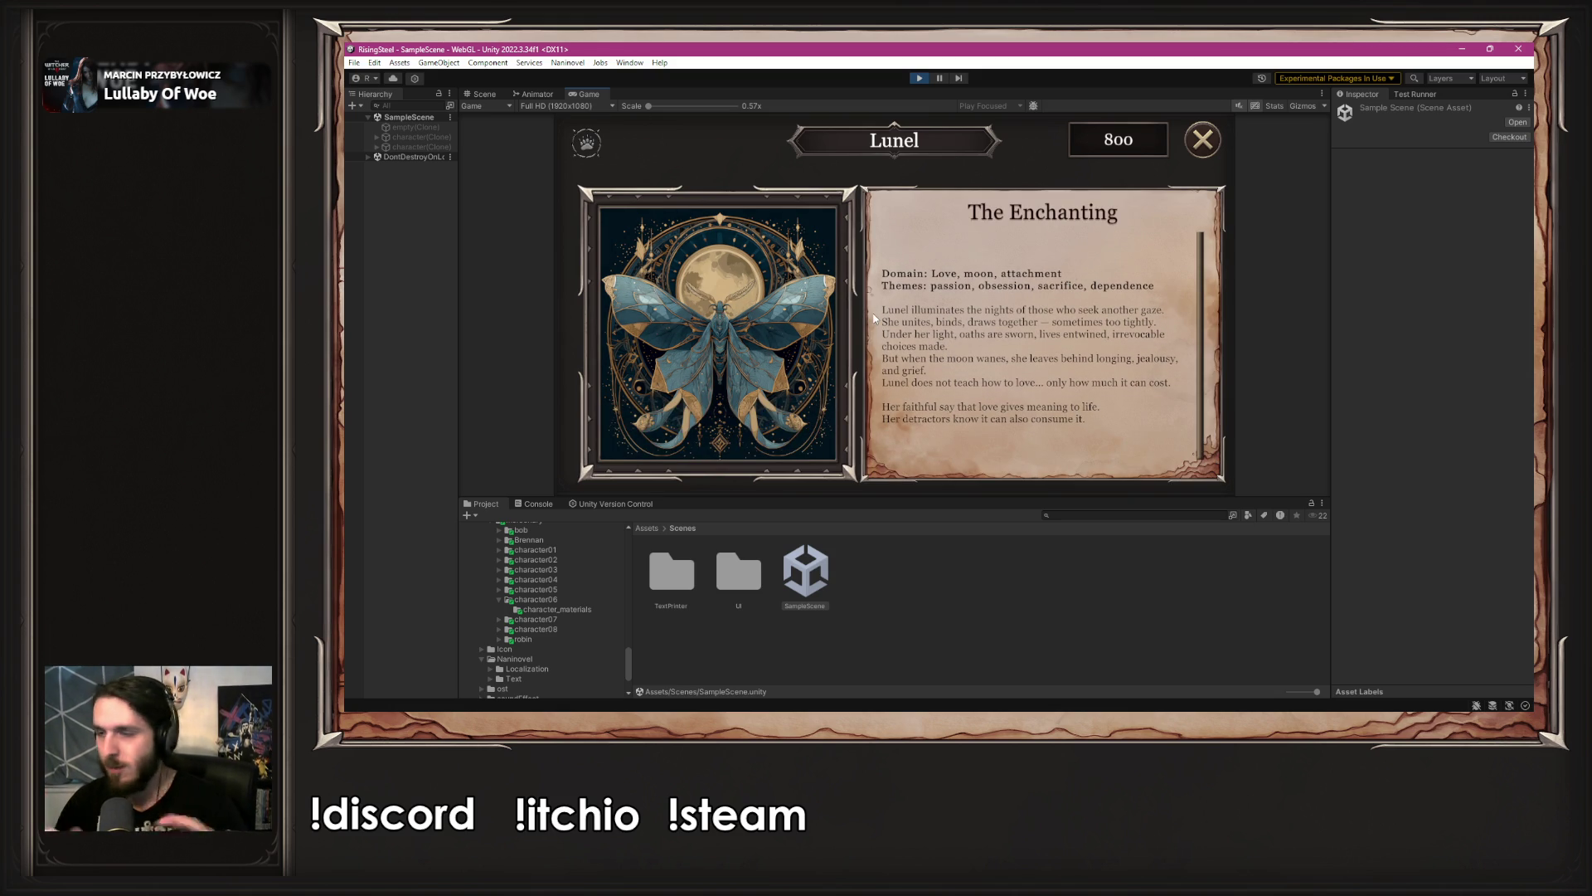
{"action": "left_click", "coordinate": [842, 317]}
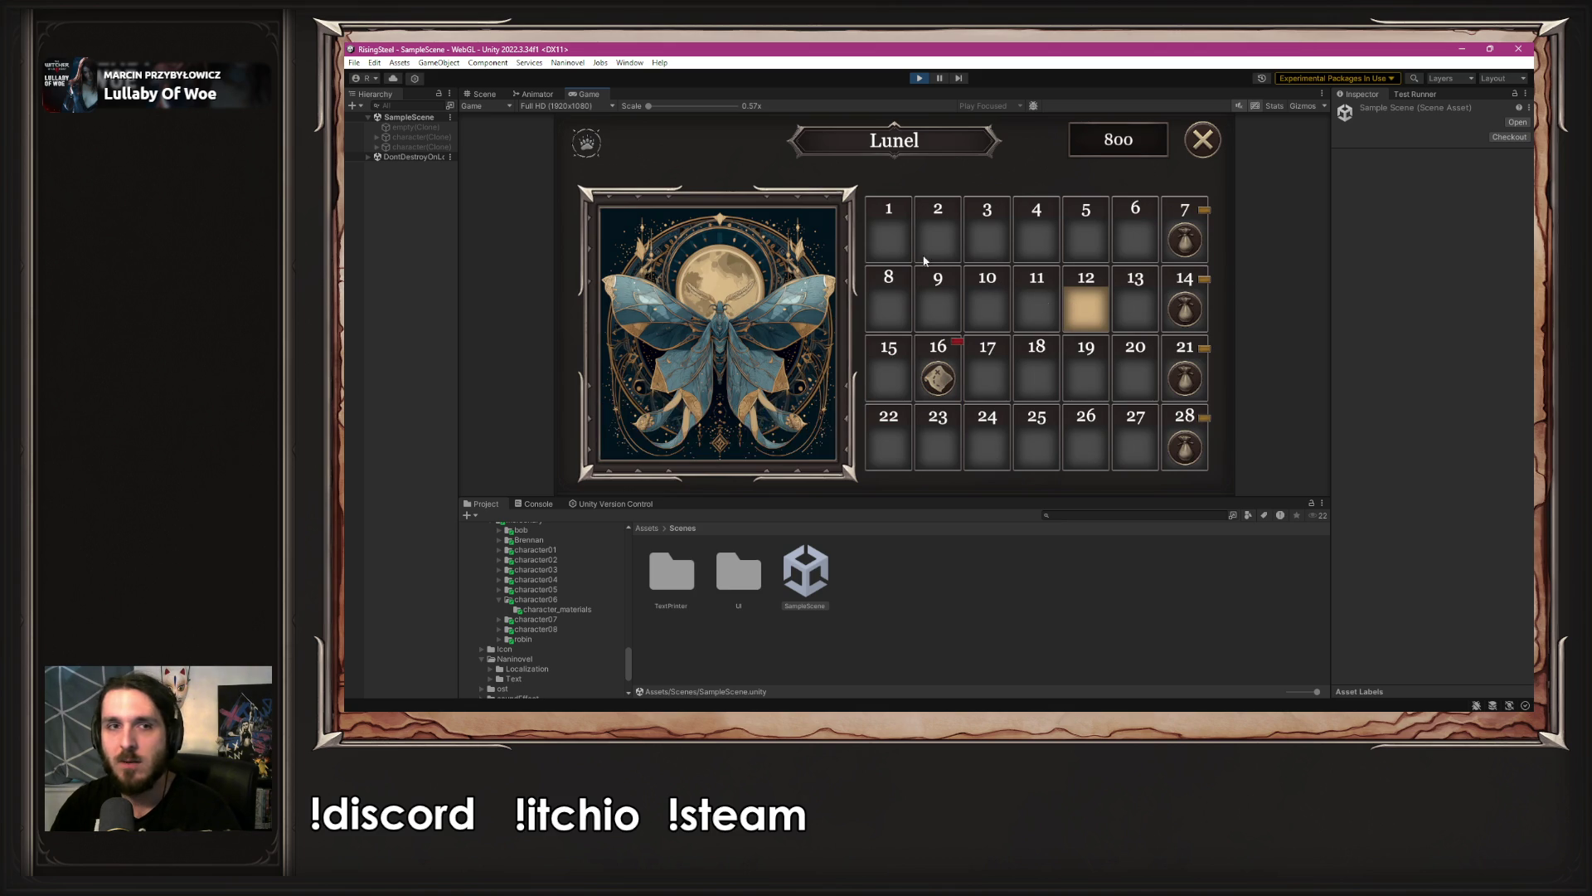
{"action": "mouse_move", "coordinate": [586, 139]}
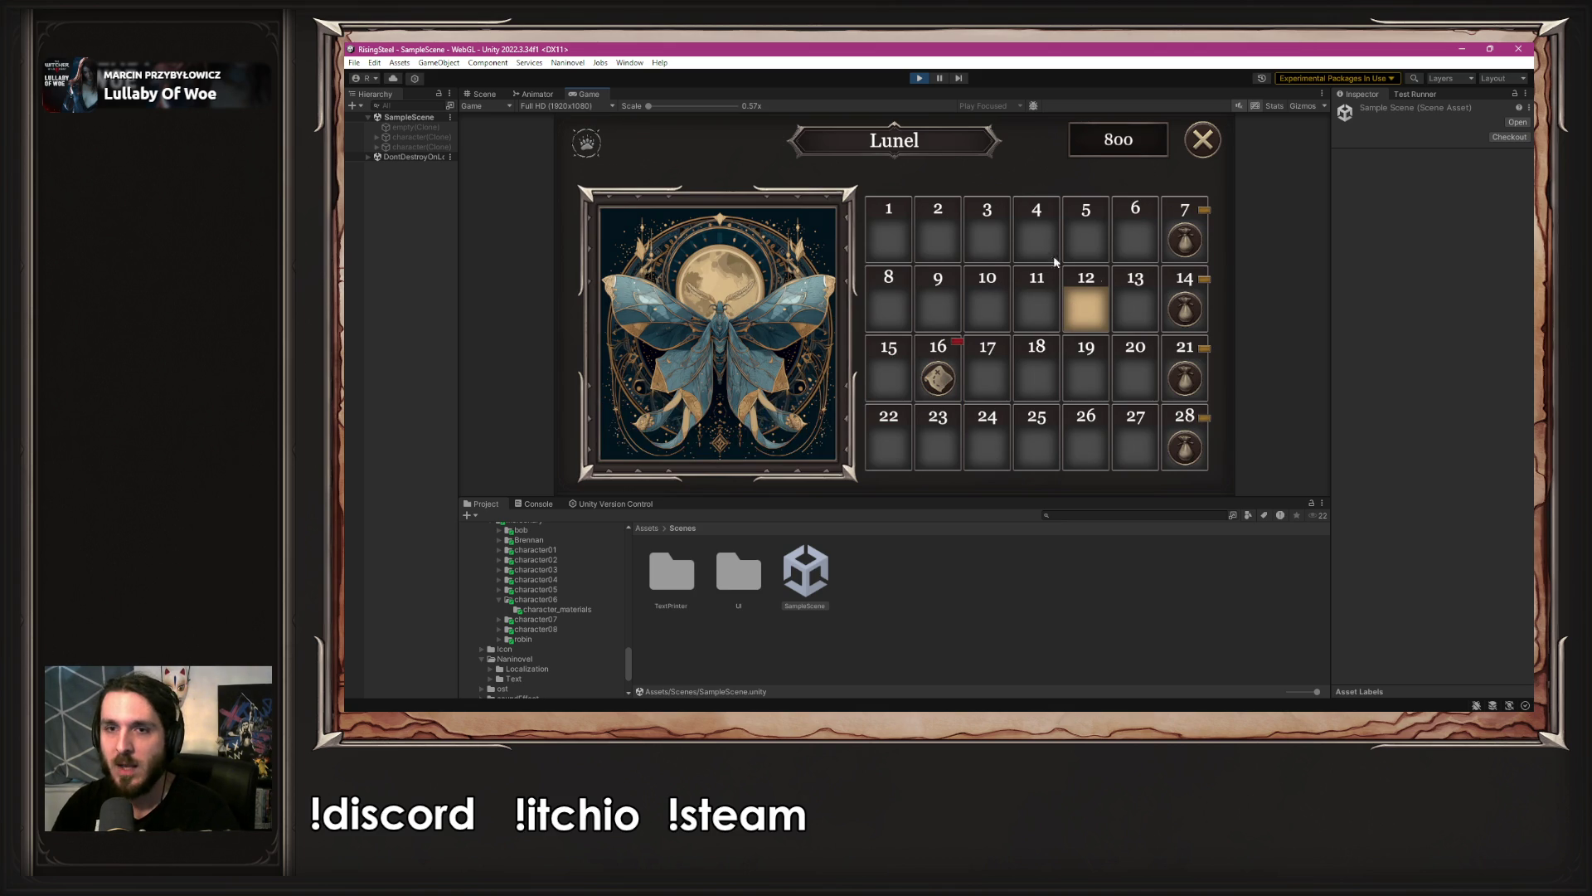
{"action": "mouse_move", "coordinate": [1182, 224]}
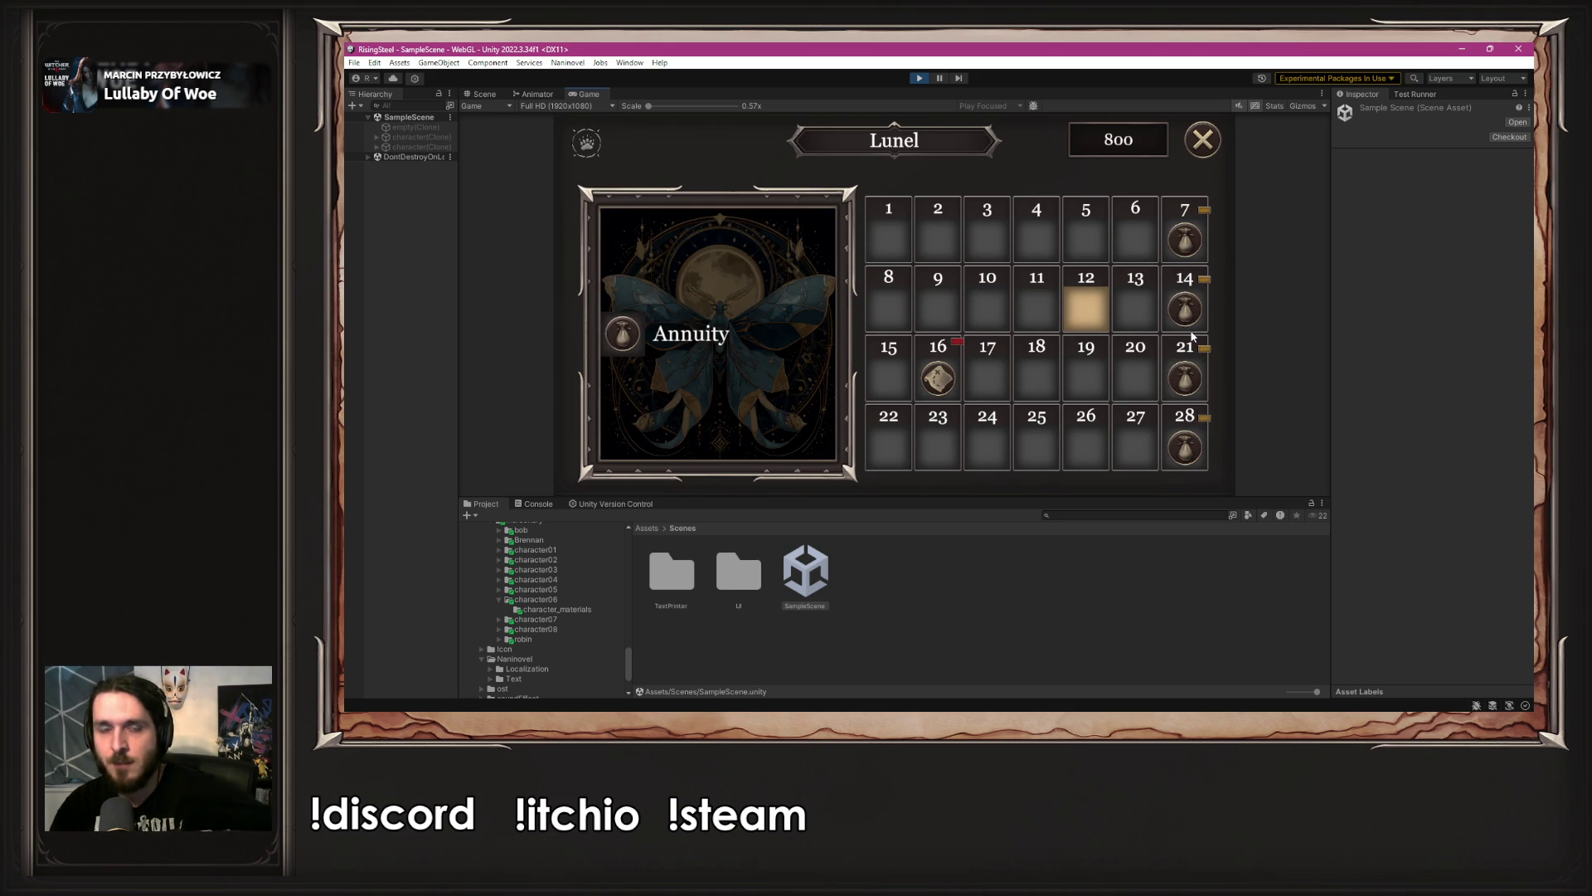
{"action": "mouse_move", "coordinate": [940, 378]}
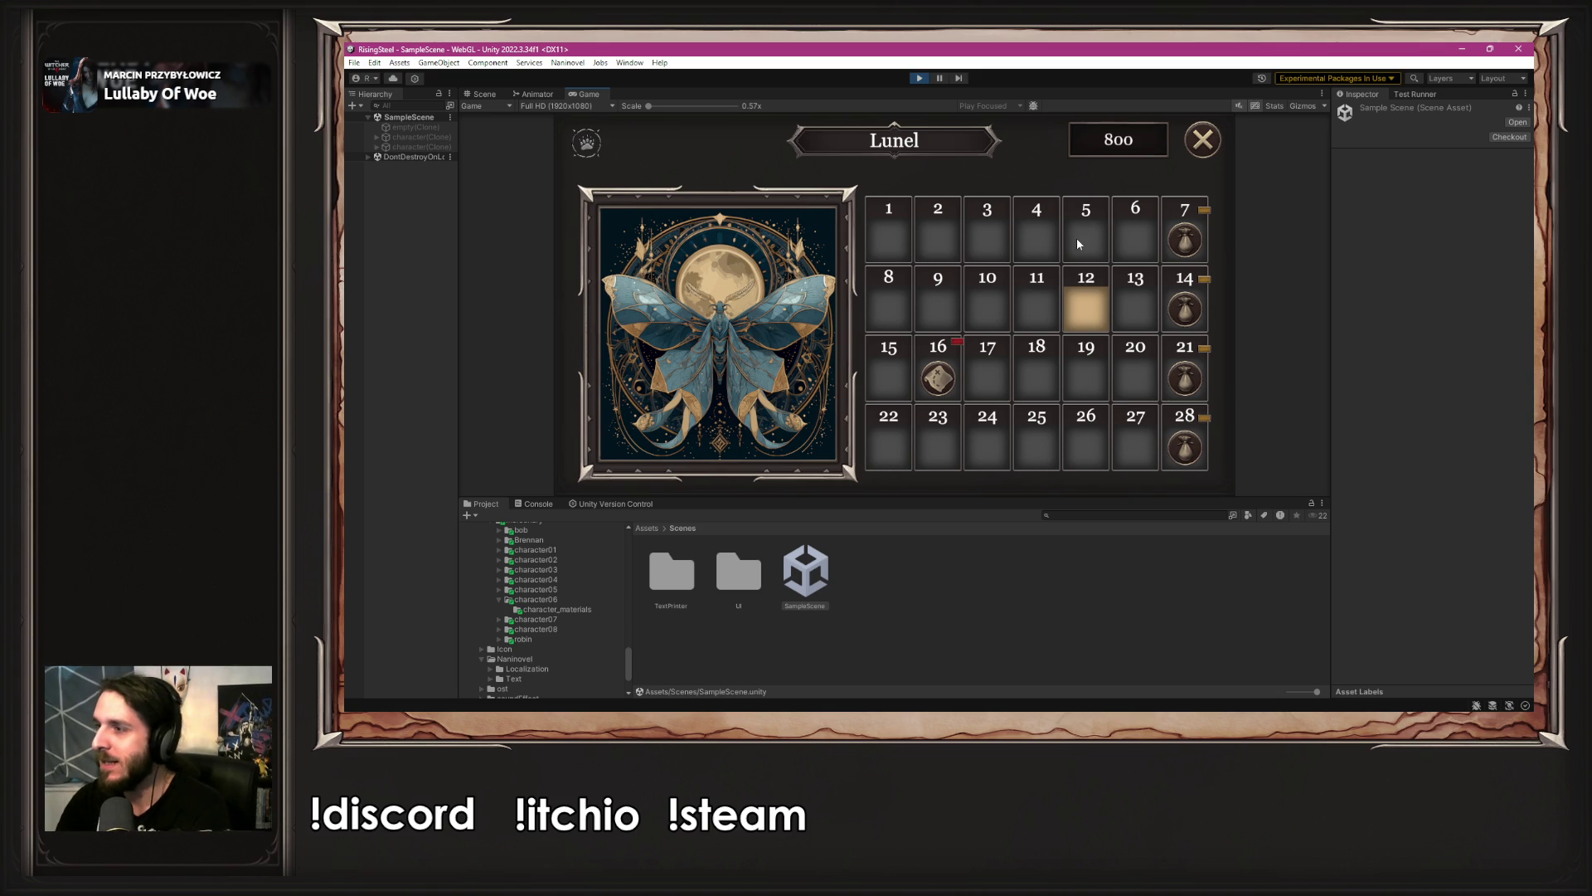
{"action": "left_click", "coordinate": [1203, 140]}
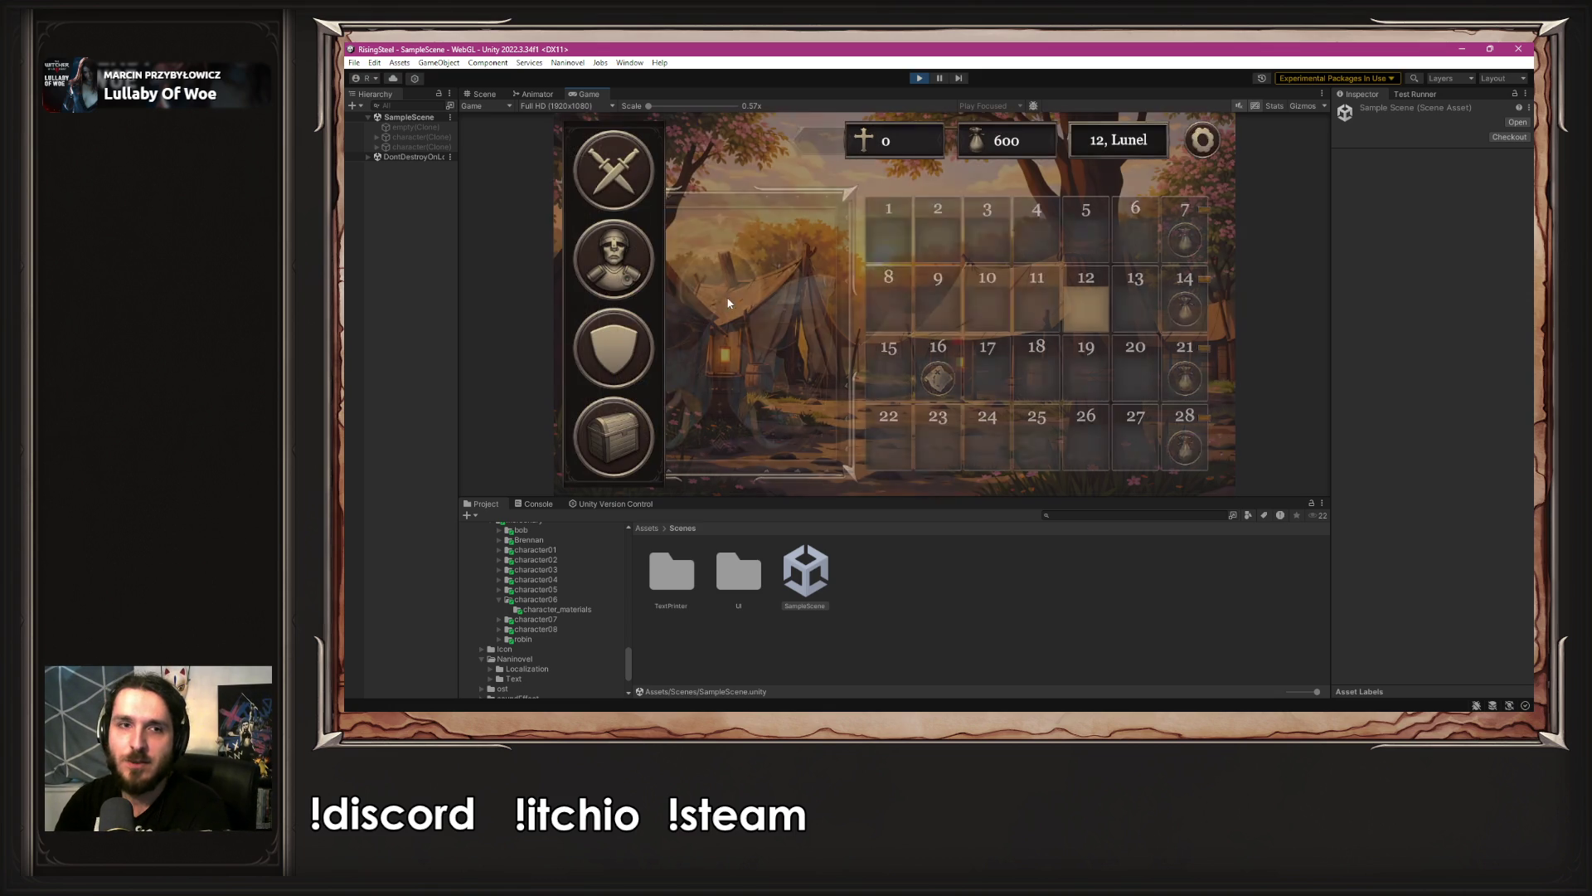
Step: Open recruit Albert's stats and buy seven Strength points, raising Strength to 15
{"action": "left_click", "coordinate": [605, 390]}
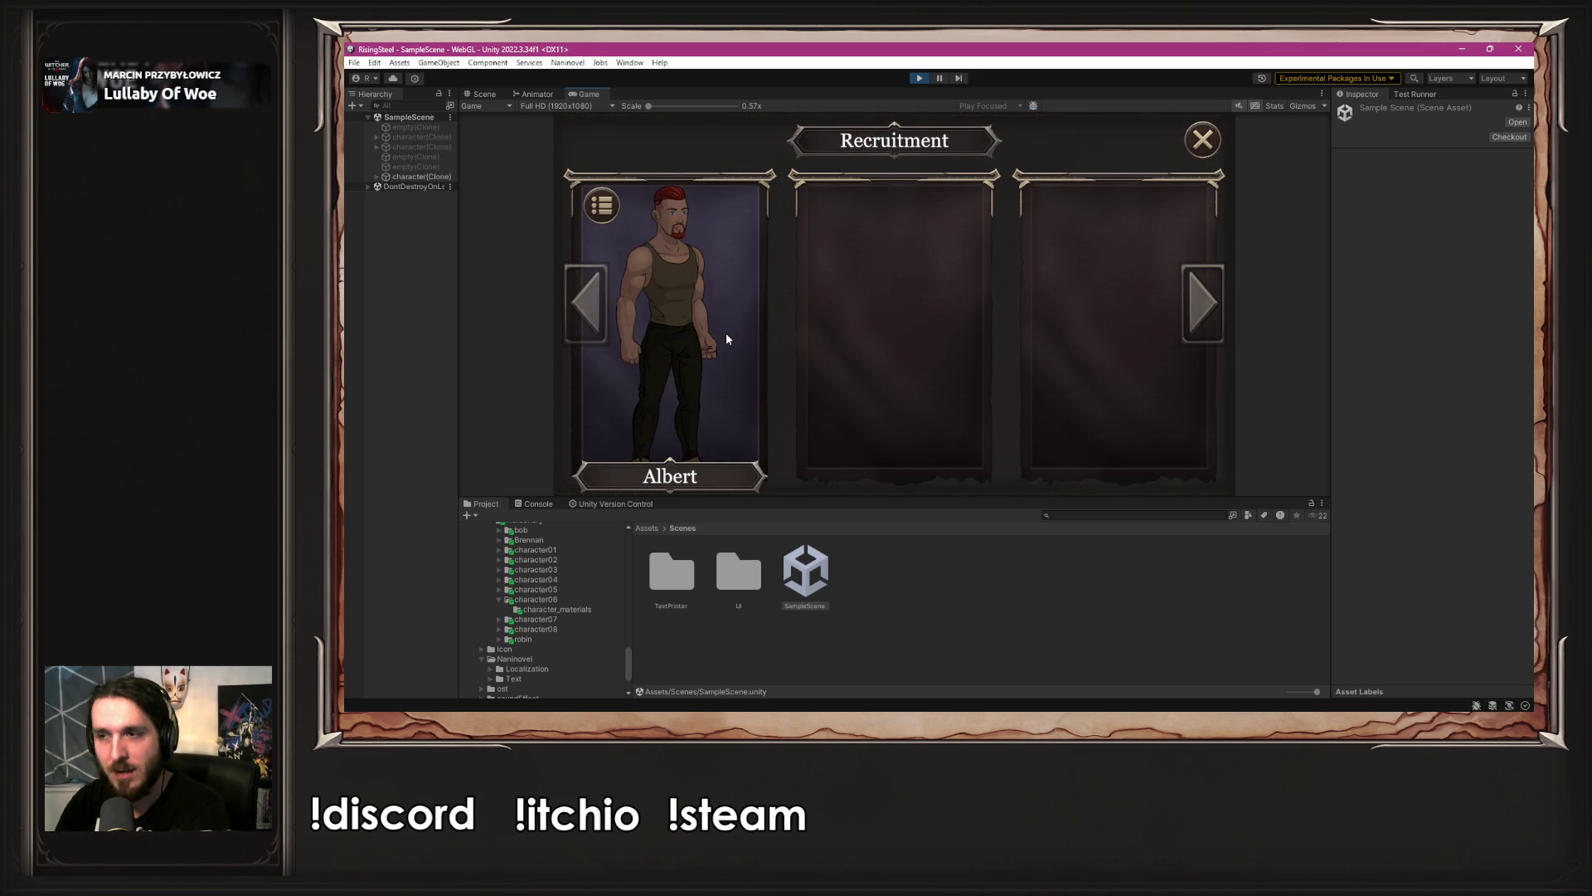
{"action": "left_click", "coordinate": [695, 307]}
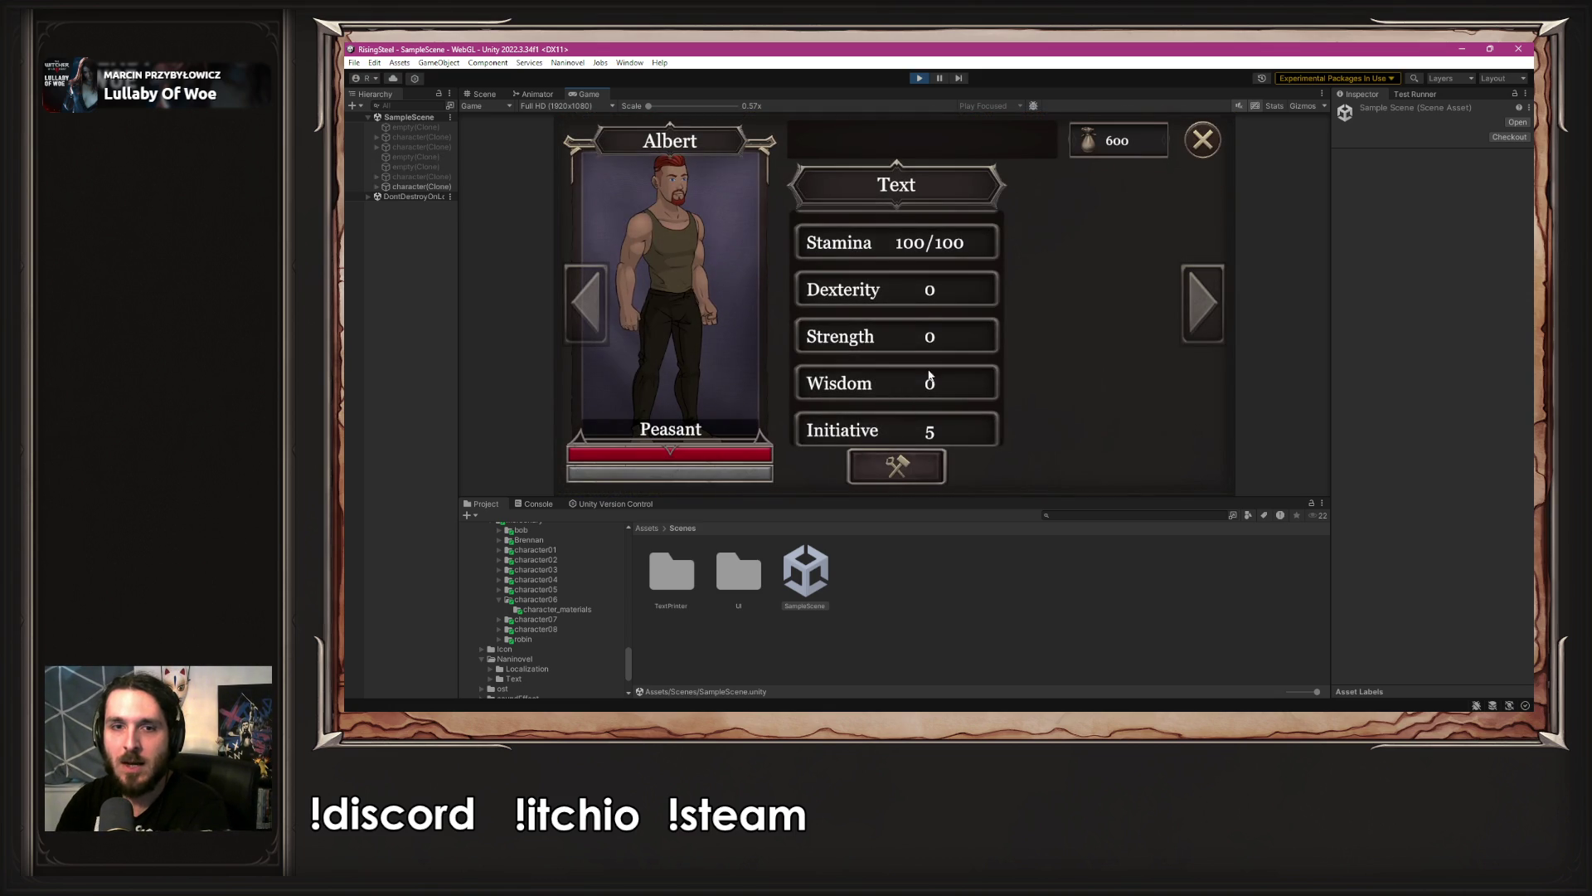
{"action": "scroll", "coordinate": [895, 373], "scroll_direction": "up", "scroll_amount": 2}
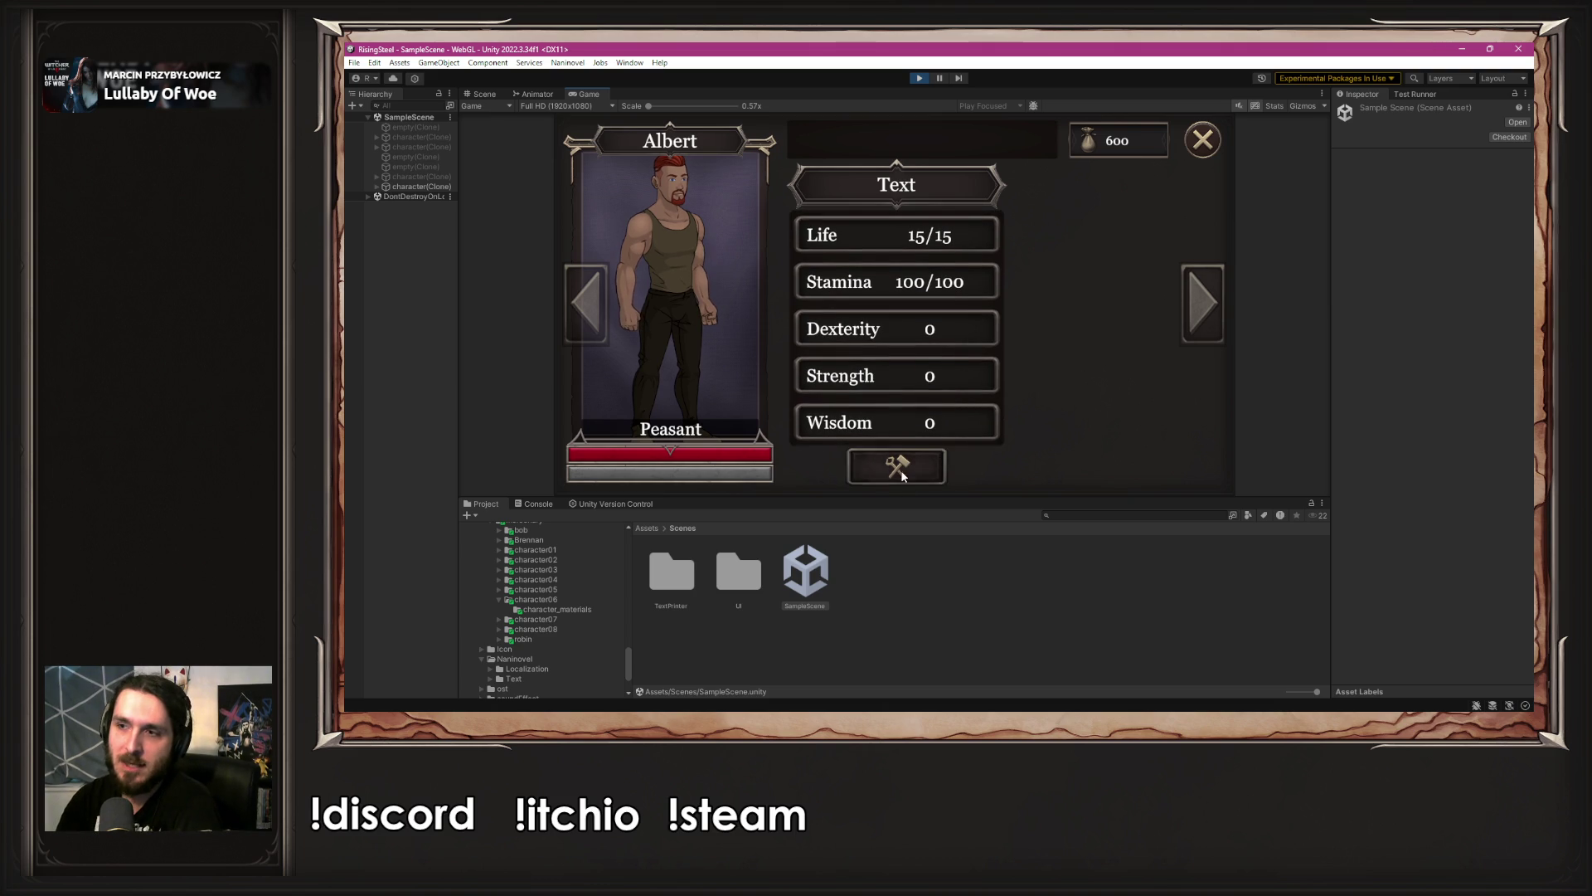
{"action": "left_click", "coordinate": [912, 465]}
{"action": "left_click", "coordinate": [962, 376]}
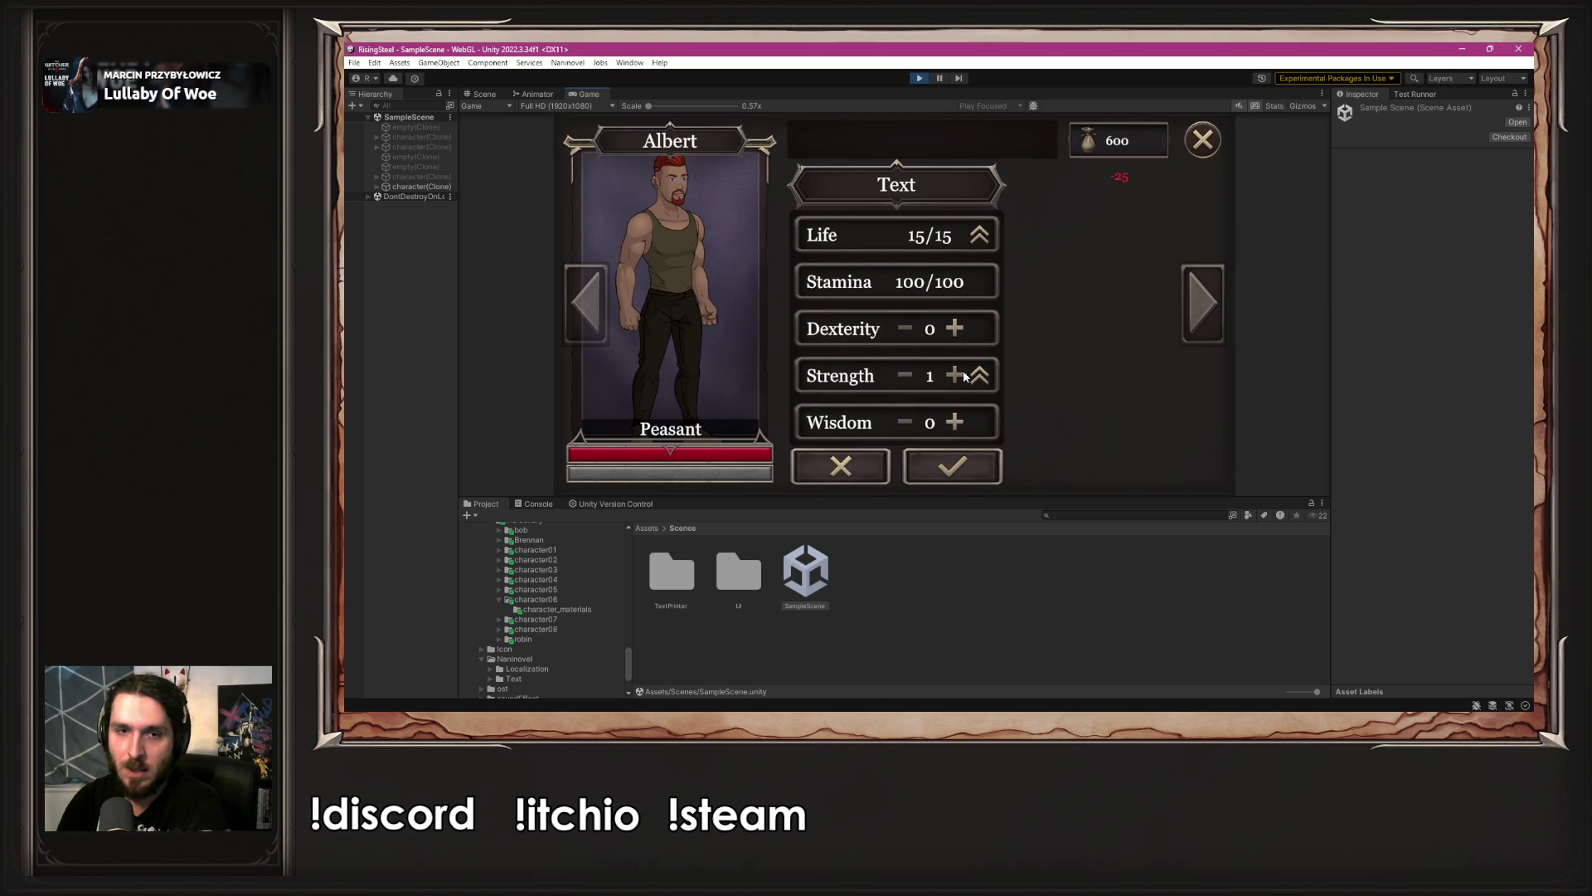
{"action": "left_click", "coordinate": [962, 375]}
{"action": "left_click", "coordinate": [962, 375]}
{"action": "left_click", "coordinate": [962, 376]}
{"action": "left_click", "coordinate": [962, 375]}
{"action": "left_click", "coordinate": [962, 376]}
{"action": "left_click", "coordinate": [962, 376]}
{"action": "left_click", "coordinate": [962, 375]}
{"action": "left_click", "coordinate": [962, 375]}
{"action": "left_click", "coordinate": [962, 376]}
{"action": "left_click", "coordinate": [962, 376]}
{"action": "left_click", "coordinate": [962, 376]}
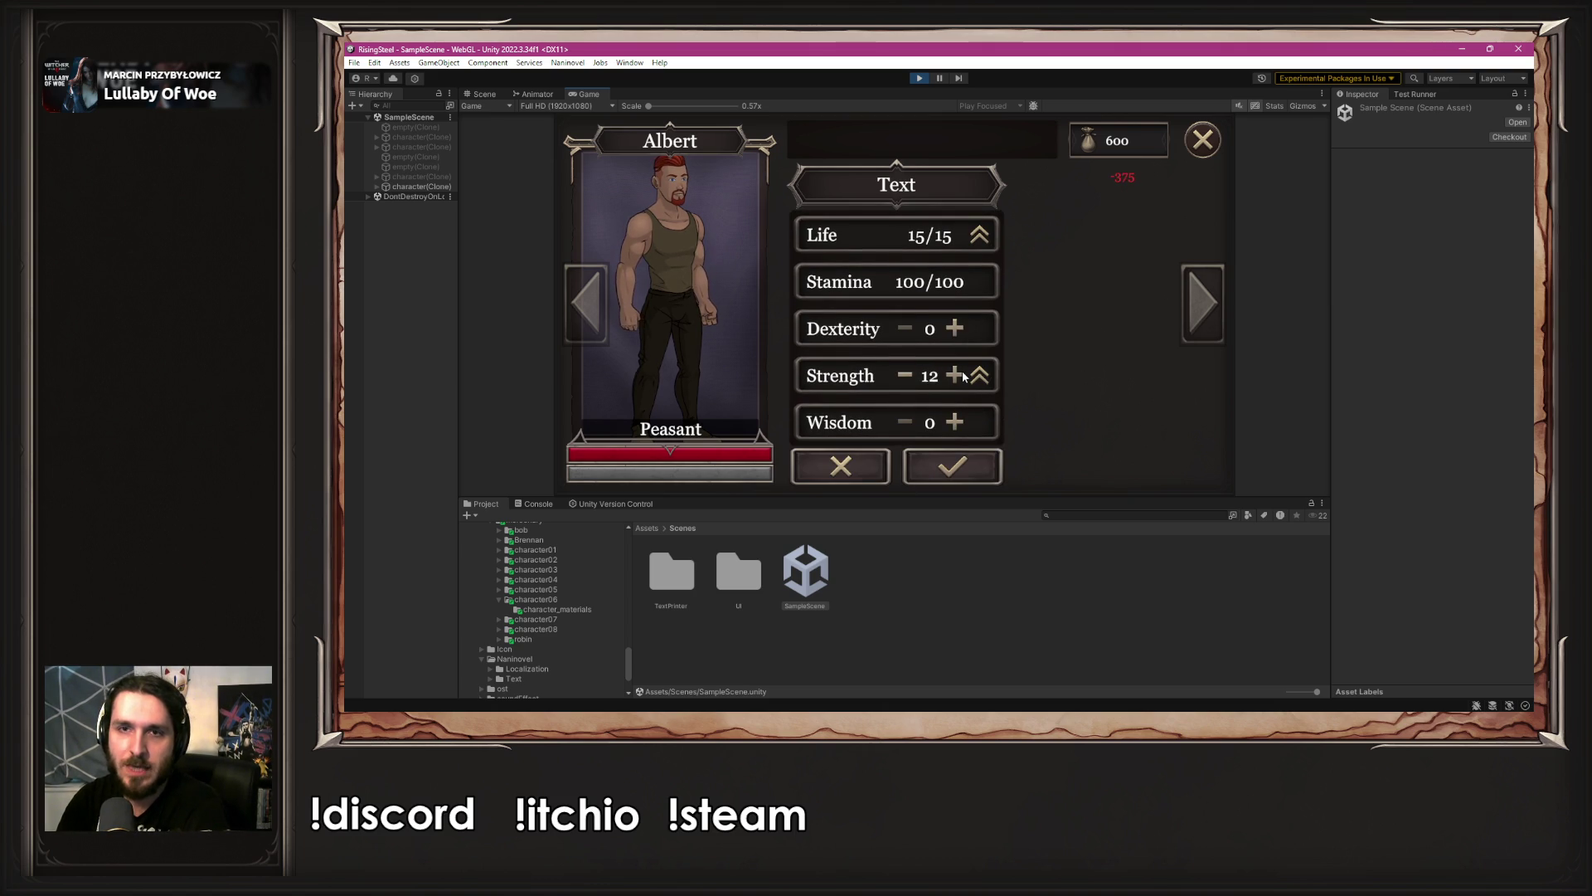
{"action": "left_click", "coordinate": [962, 376]}
{"action": "left_click", "coordinate": [962, 376]}
{"action": "left_click", "coordinate": [962, 376]}
{"action": "left_click", "coordinate": [954, 463]}
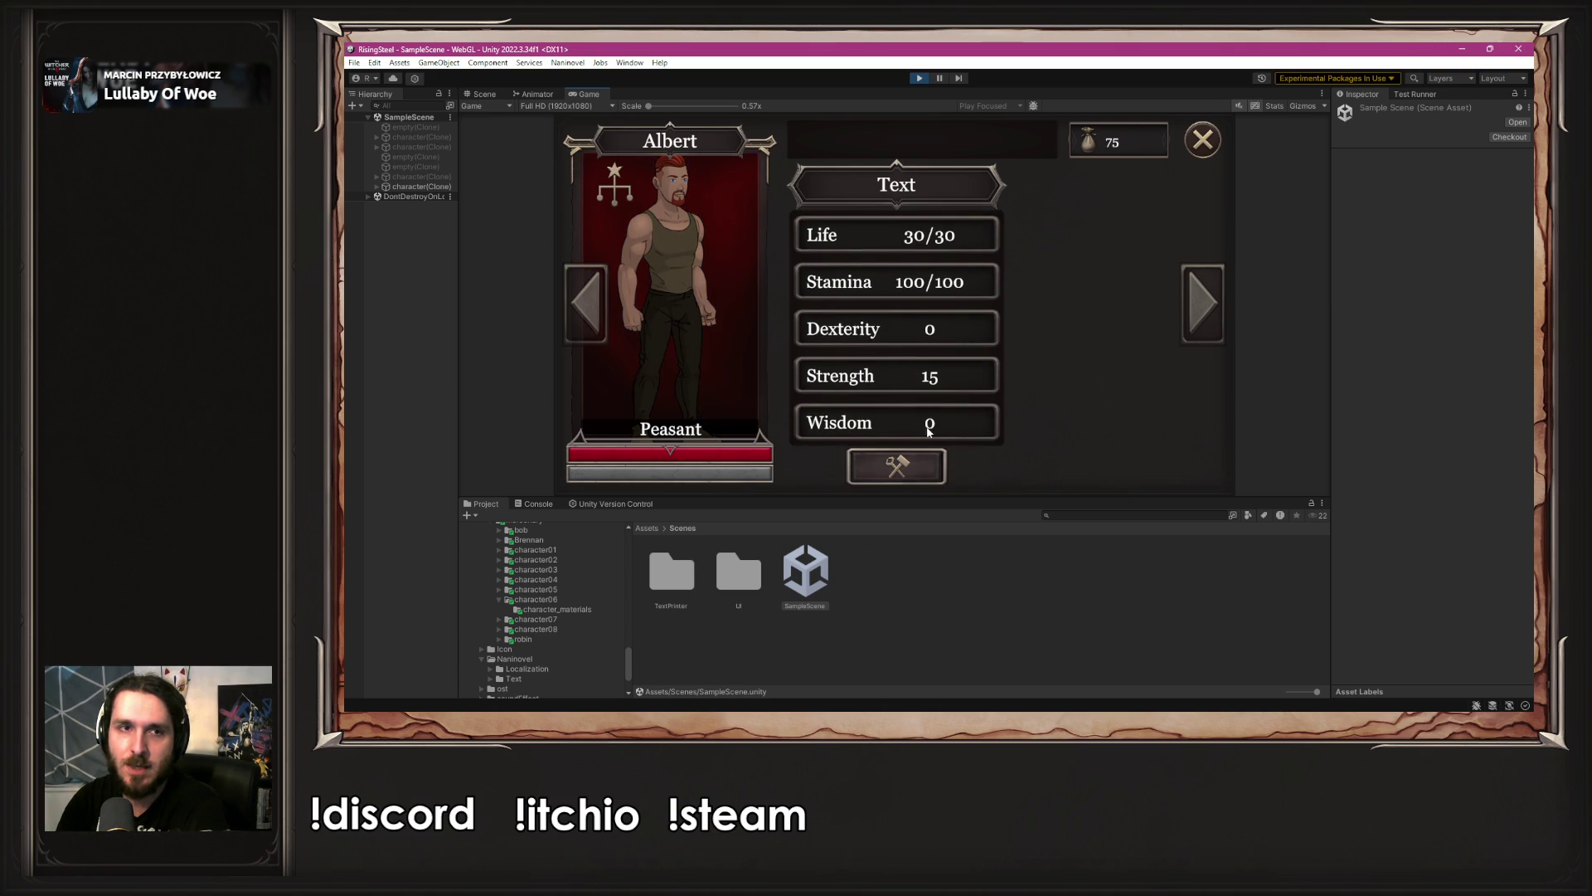
Step: Check Albert's class progression, then close the Recruitment screen
{"action": "left_click", "coordinate": [606, 193]}
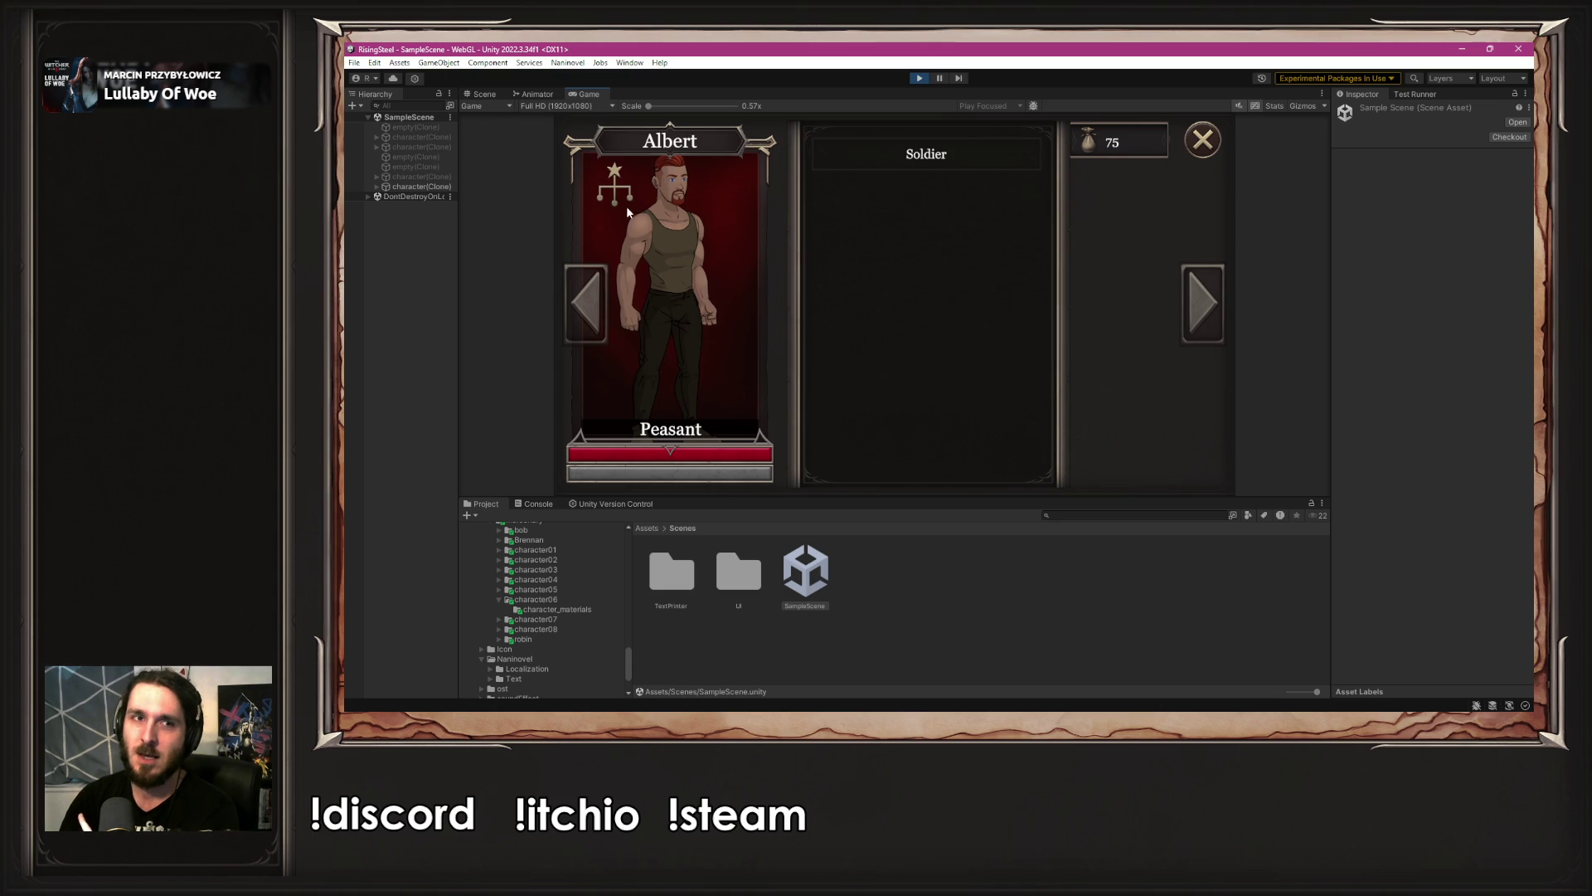
{"action": "left_click", "coordinate": [625, 206]}
{"action": "key", "text": "Escape"}
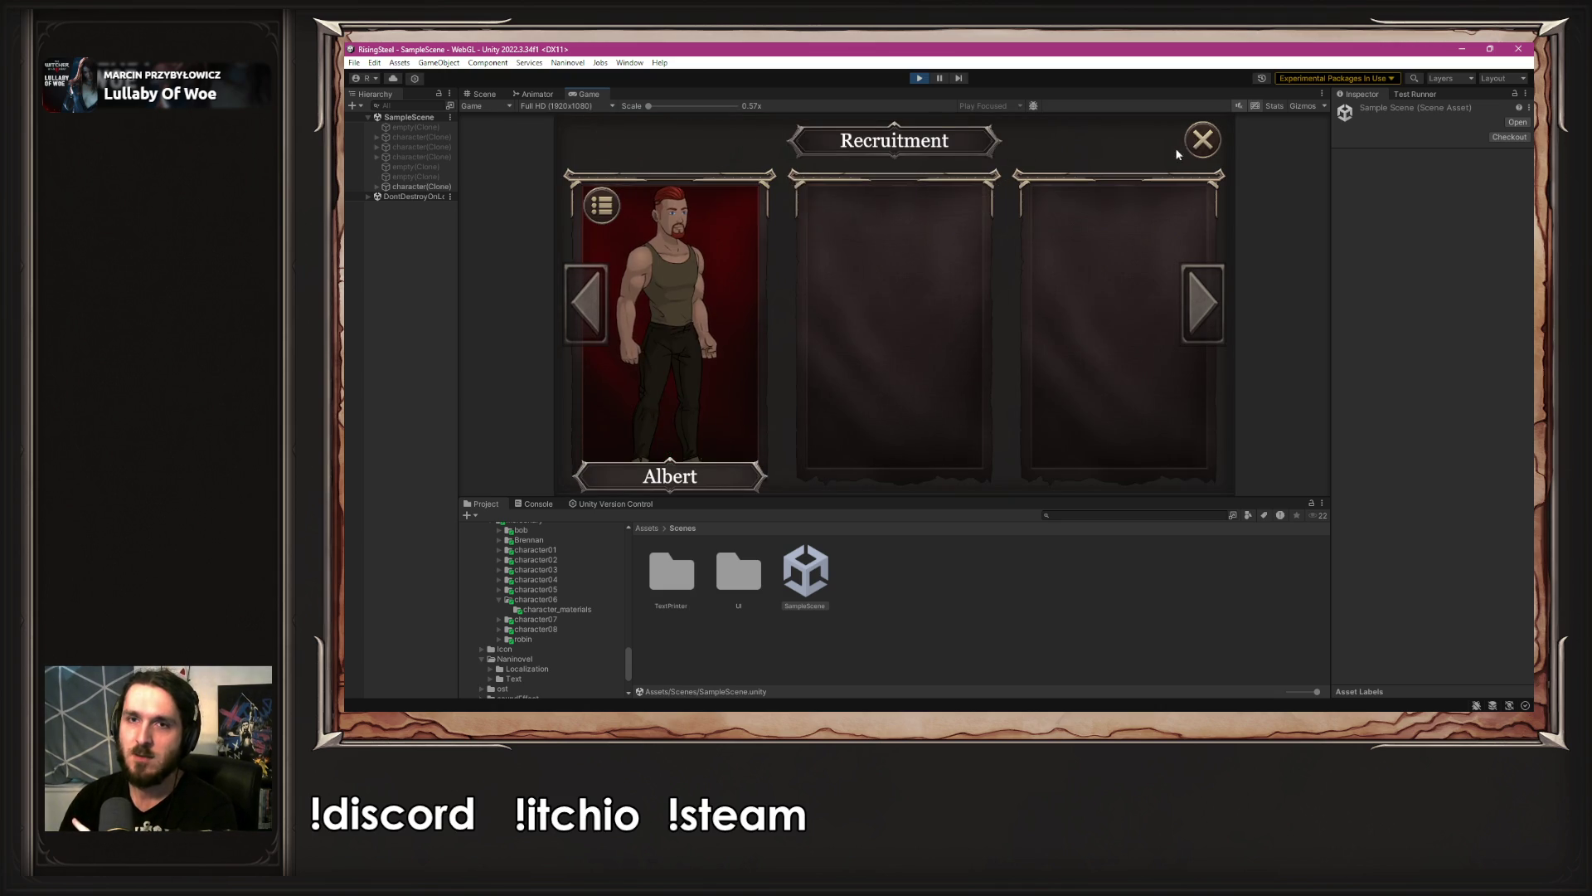
Step: Accept the Defense of the Black Bark Village mission from the mission board
{"action": "left_click", "coordinate": [1077, 285]}
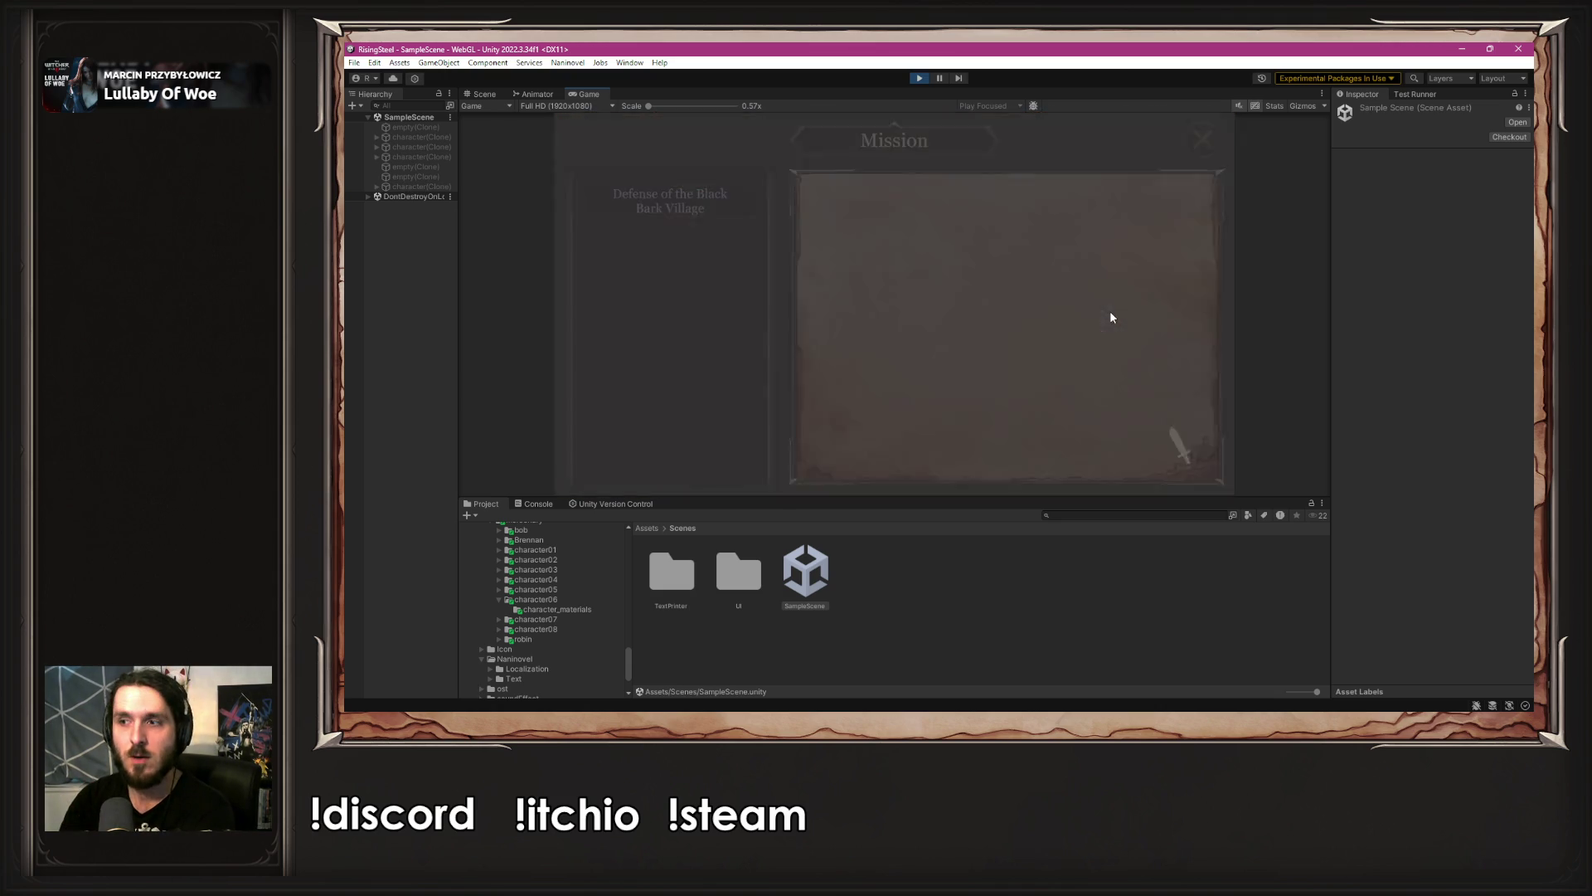
{"action": "left_click", "coordinate": [590, 208]}
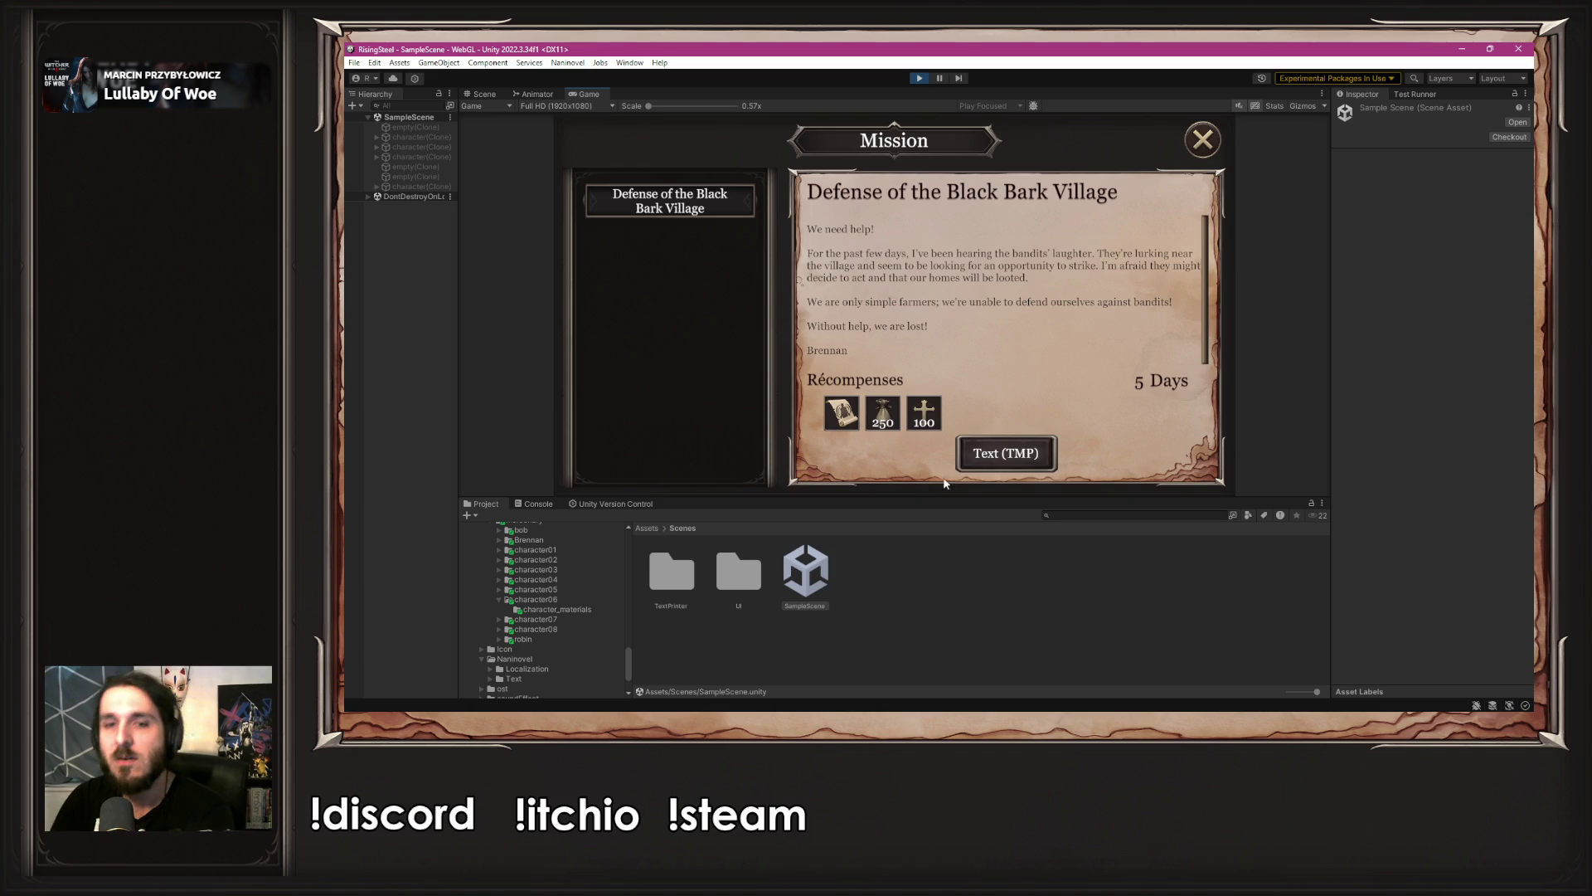
{"action": "left_click", "coordinate": [1002, 456]}
Step: Advance the opening story, peasant and bandit dialogue until the fight screen loads
{"action": "left_click", "coordinate": [724, 375]}
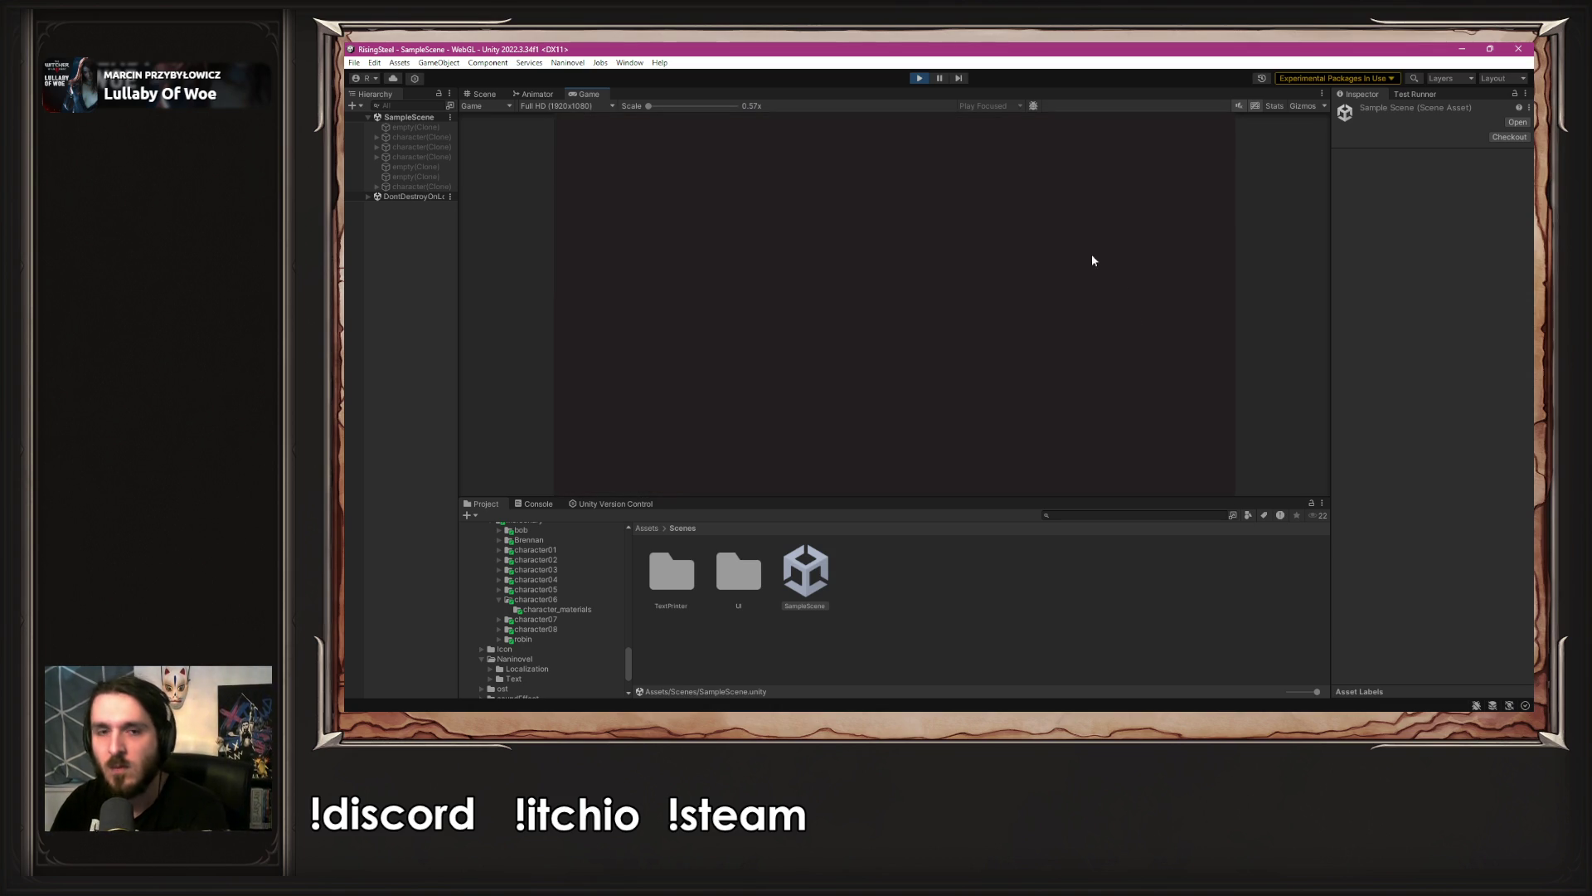
{"action": "left_click", "coordinate": [983, 446]}
{"action": "left_click", "coordinate": [975, 446]}
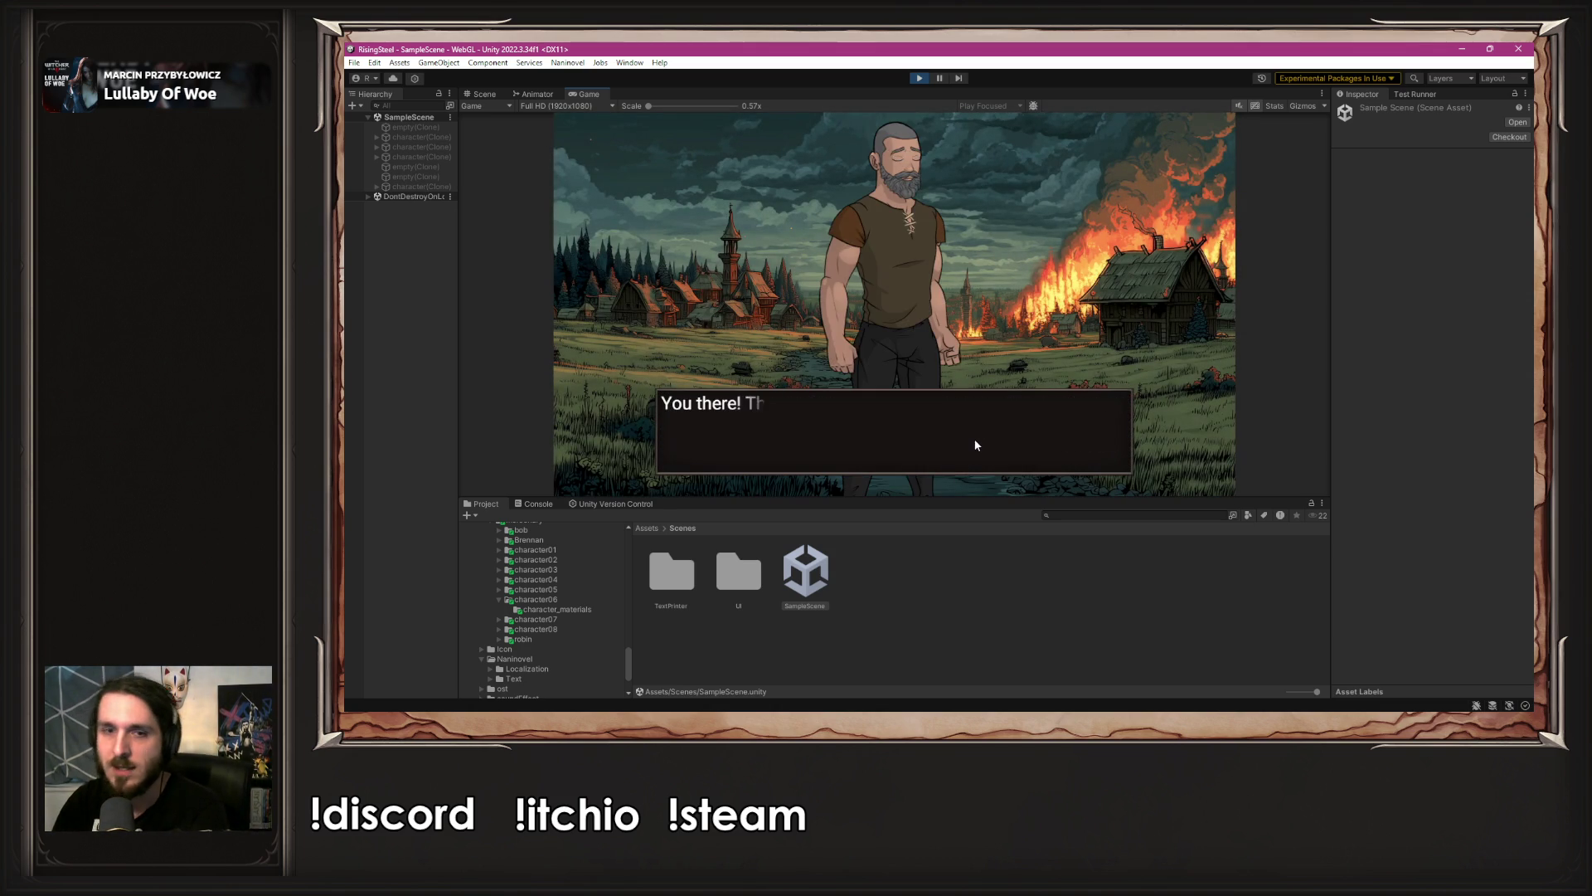
{"action": "left_click", "coordinate": [975, 445]}
{"action": "left_click", "coordinate": [975, 445]}
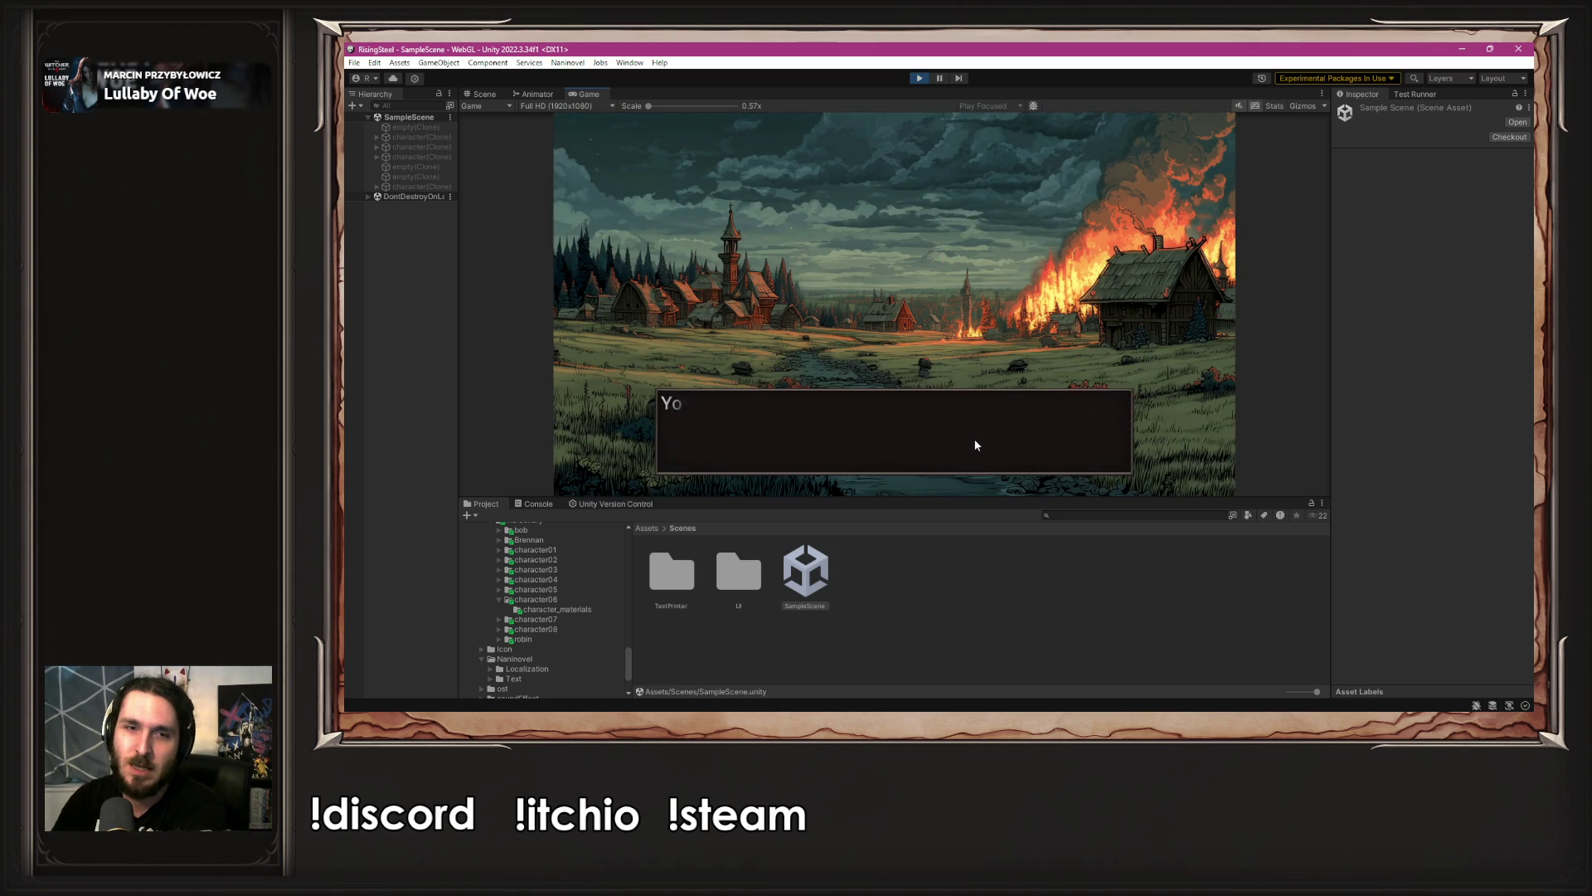
{"action": "left_click", "coordinate": [975, 445]}
{"action": "left_click", "coordinate": [975, 446]}
{"action": "left_click", "coordinate": [976, 444]}
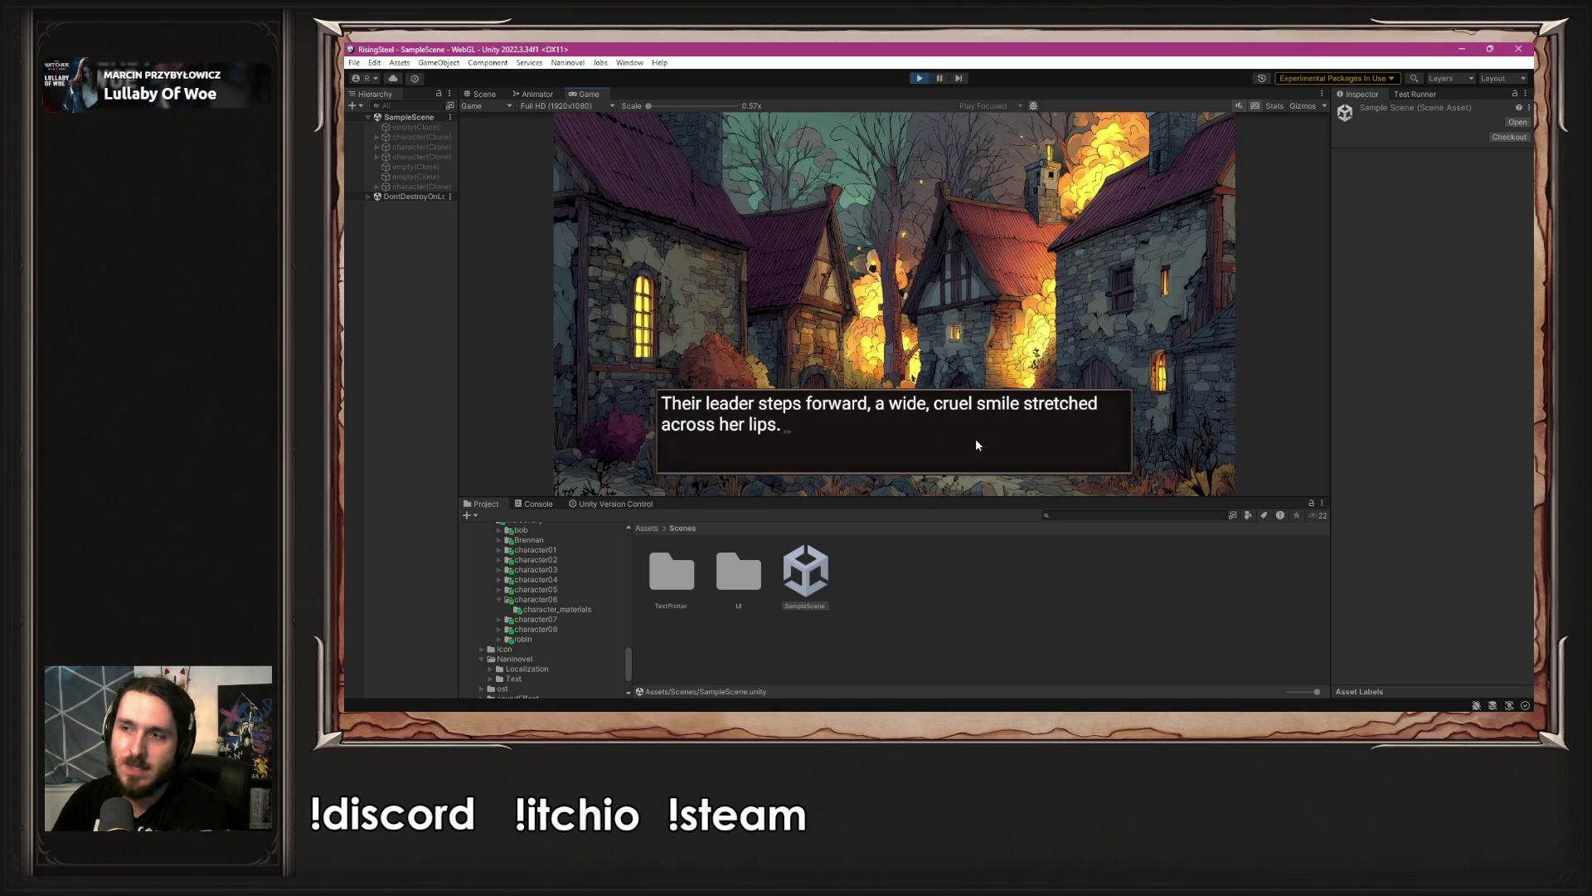
{"action": "left_click", "coordinate": [976, 444]}
{"action": "left_click", "coordinate": [976, 444]}
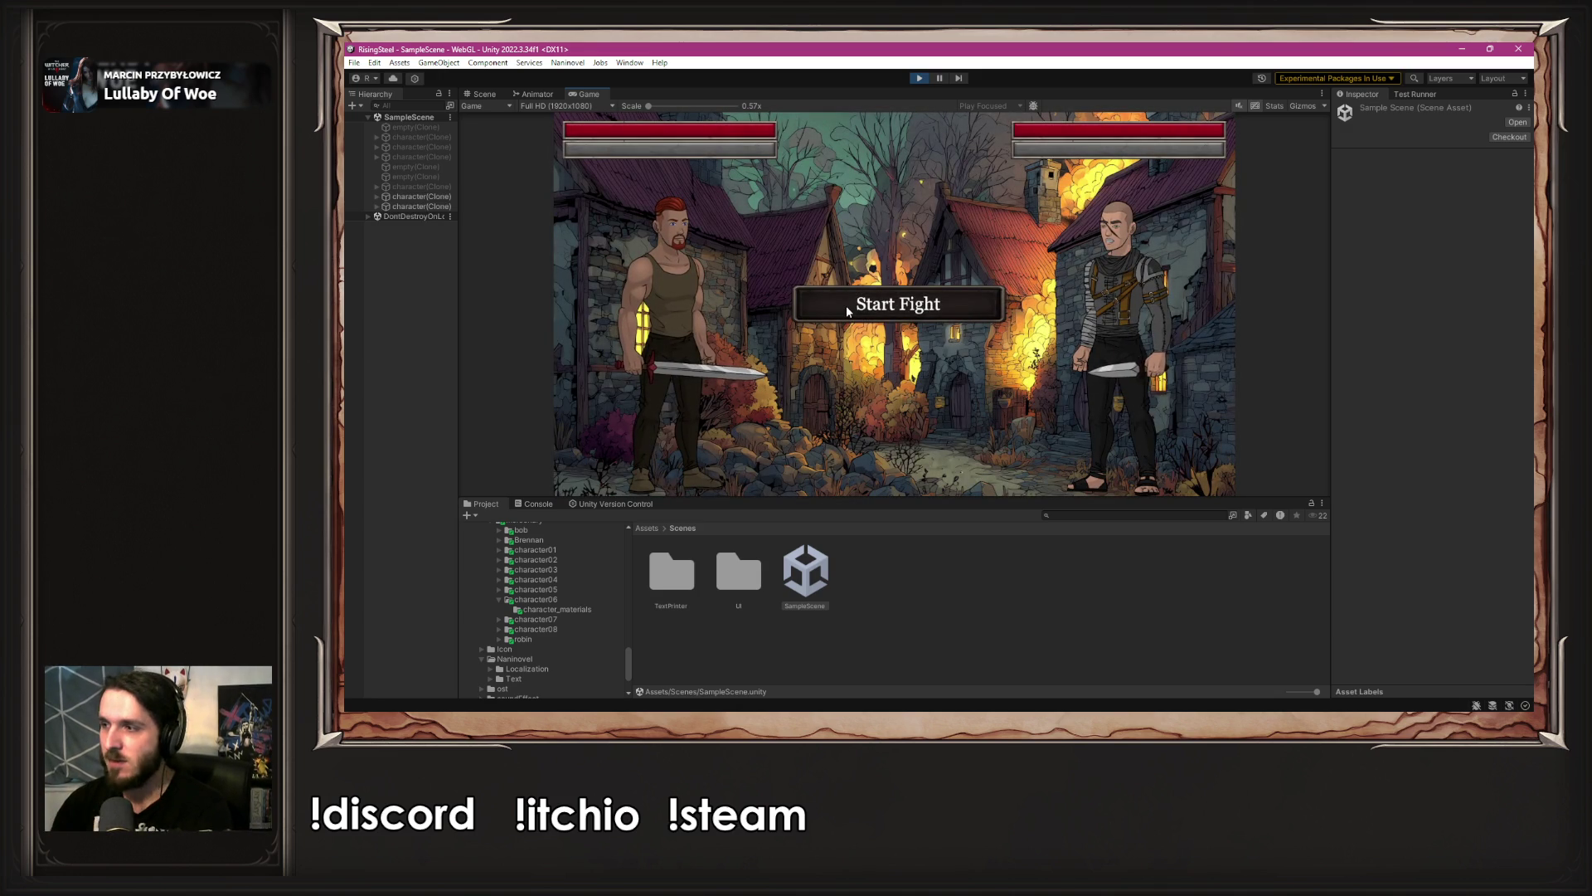
Step: Start the fight, check Albert's empty inventory, and attack Bob three times until he falls
{"action": "left_click", "coordinate": [847, 307]}
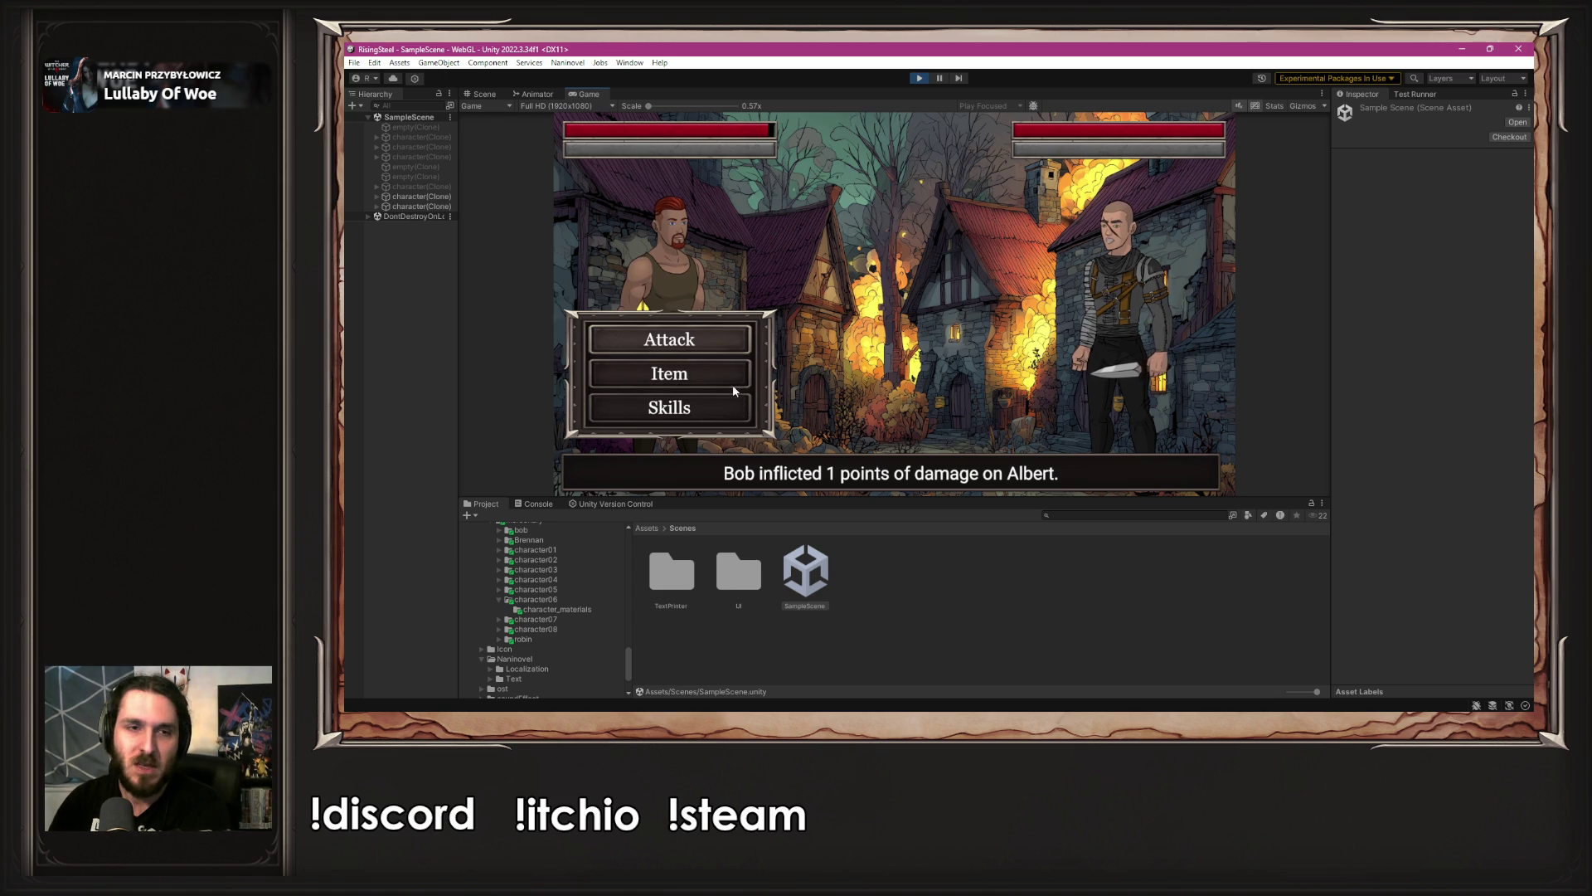
{"action": "left_click", "coordinate": [693, 377]}
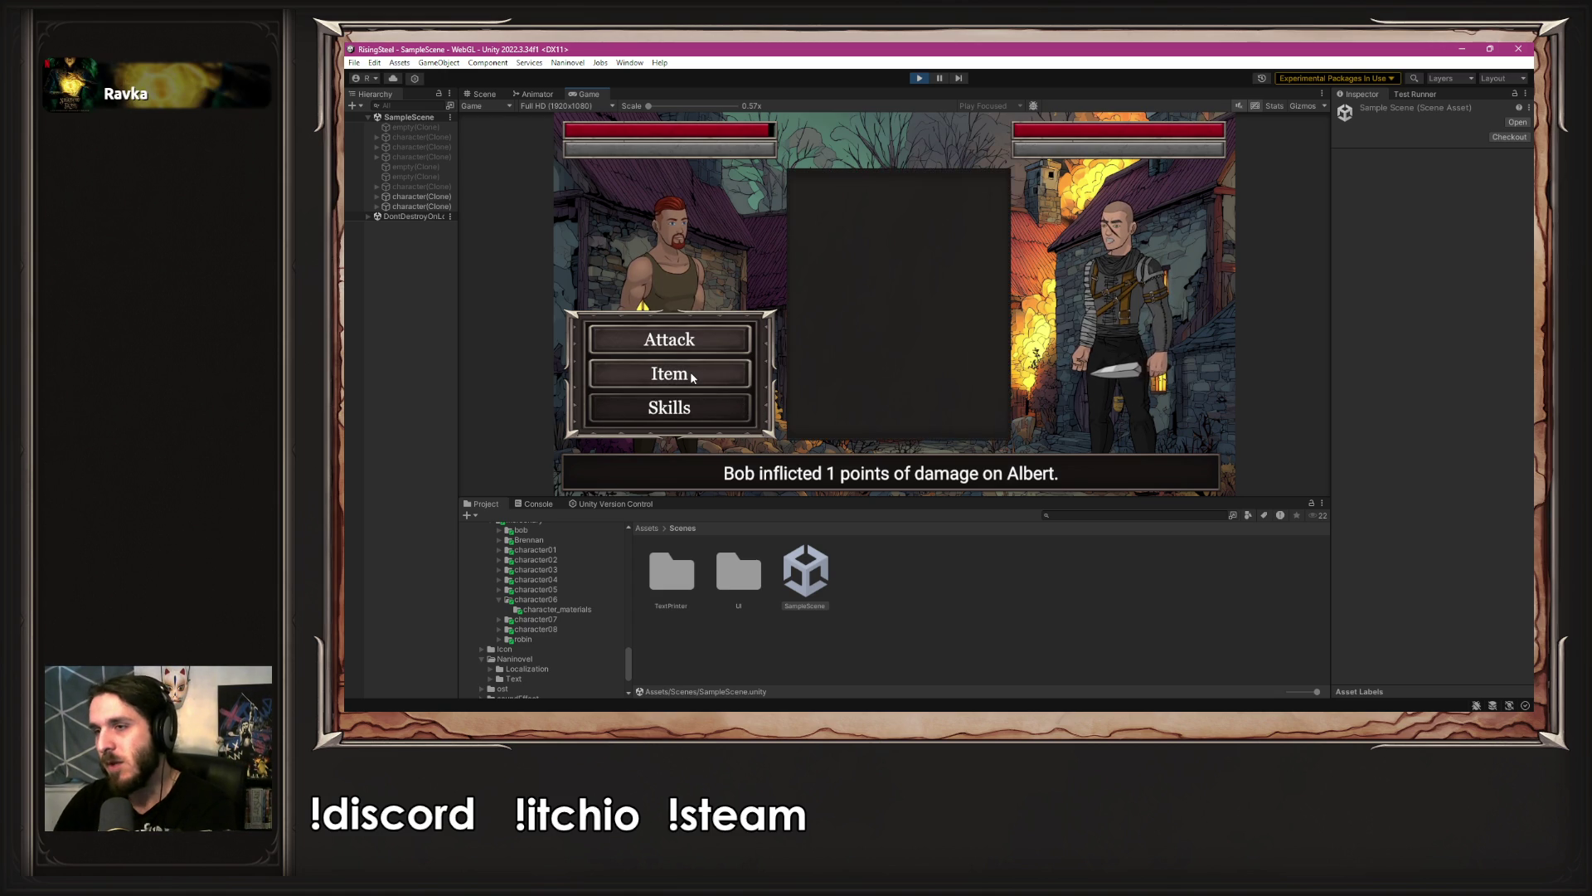
{"action": "left_click", "coordinate": [693, 377]}
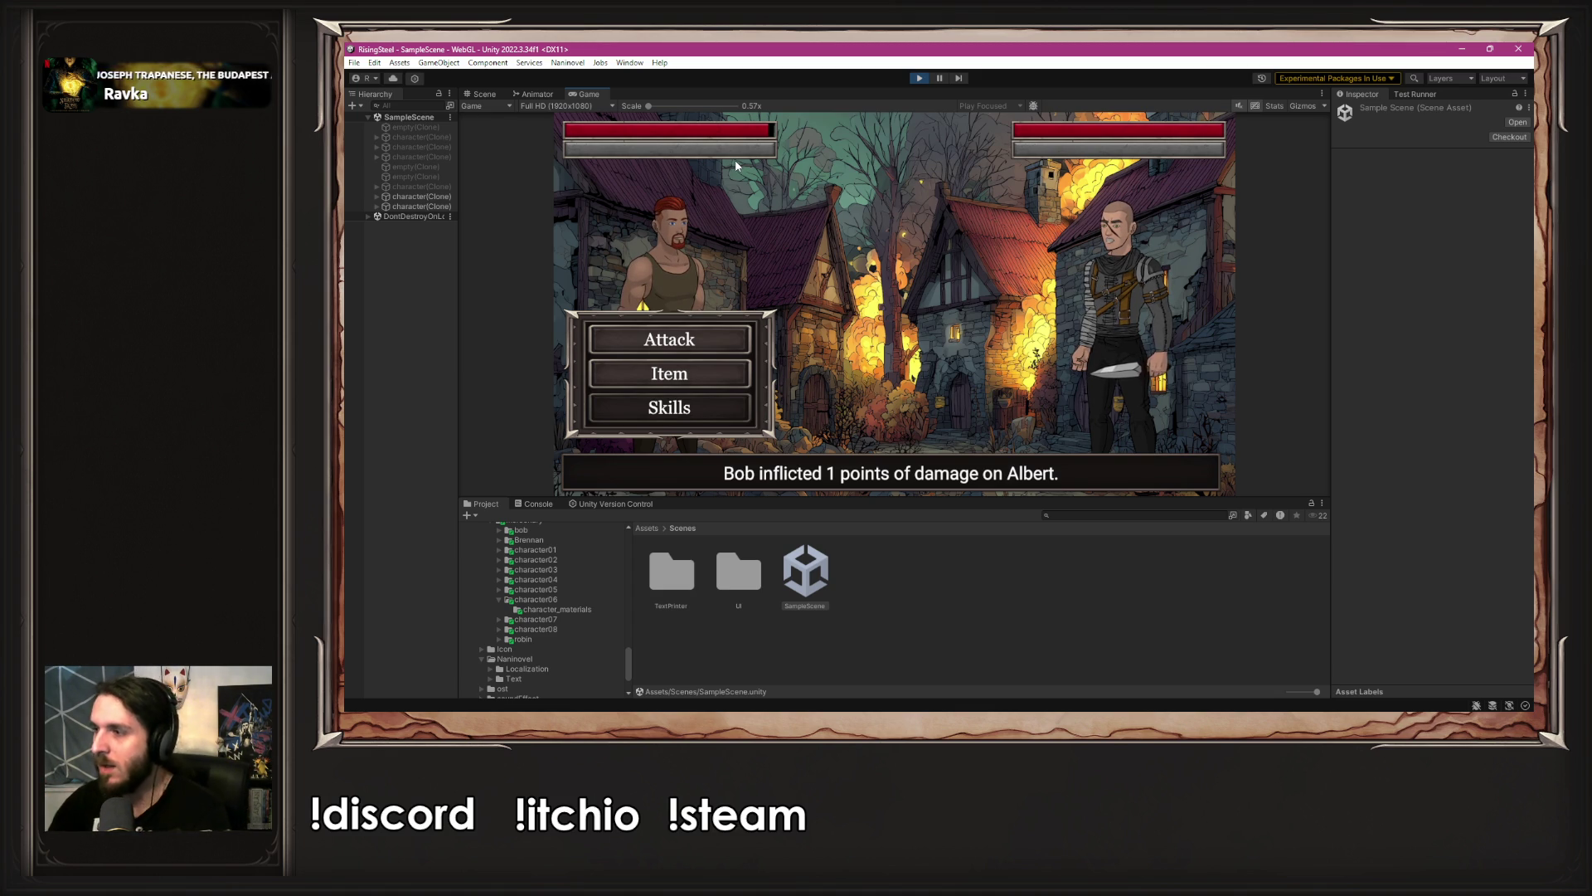
{"action": "left_click", "coordinate": [612, 330]}
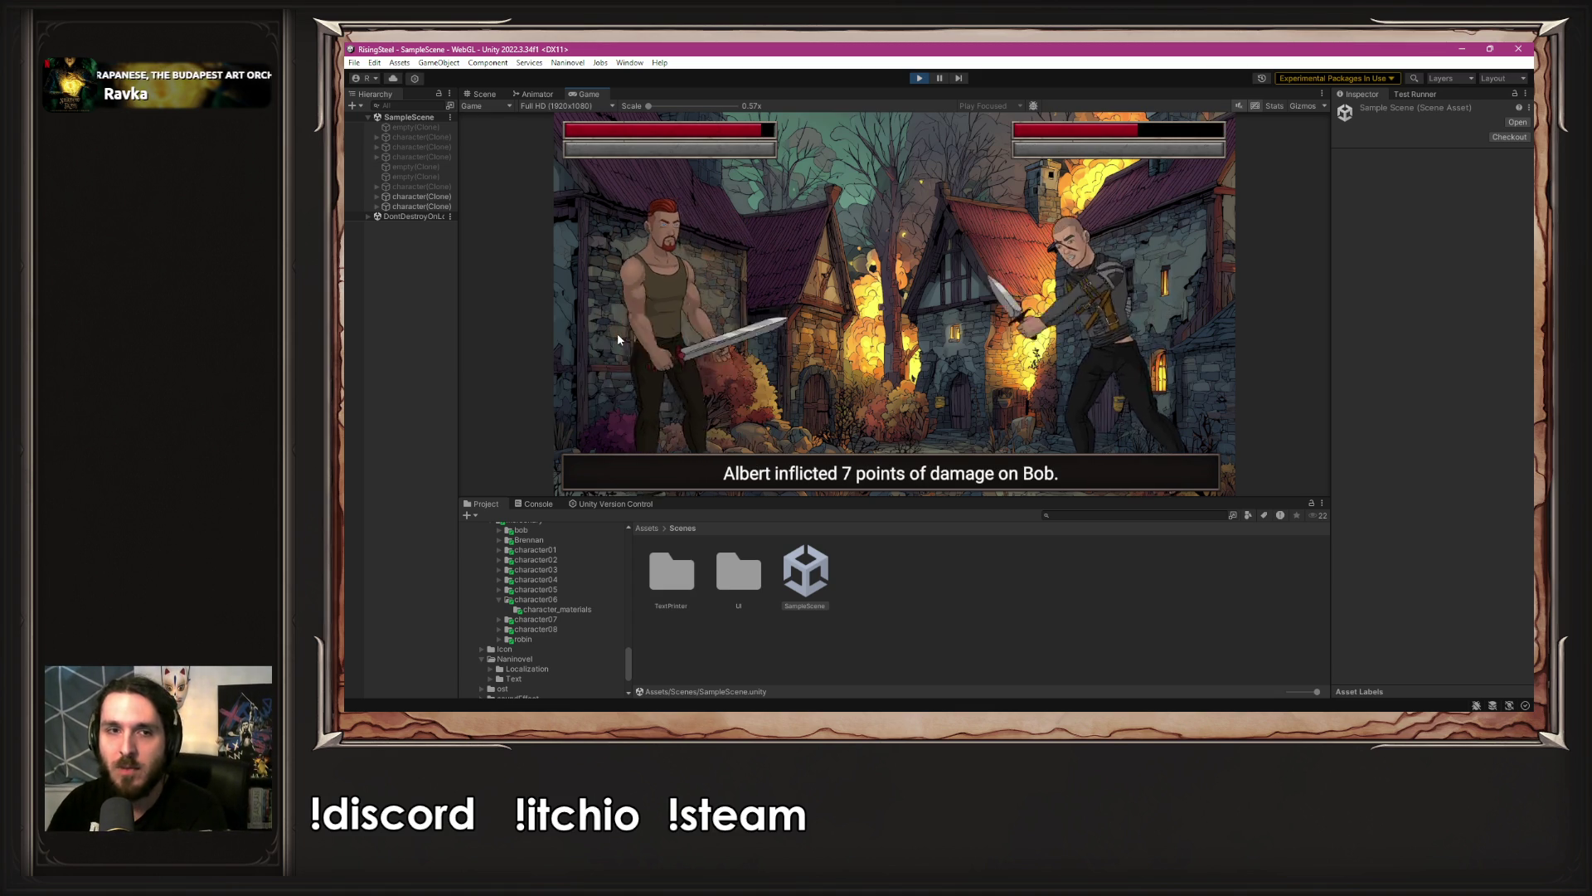
{"action": "left_click", "coordinate": [648, 346]}
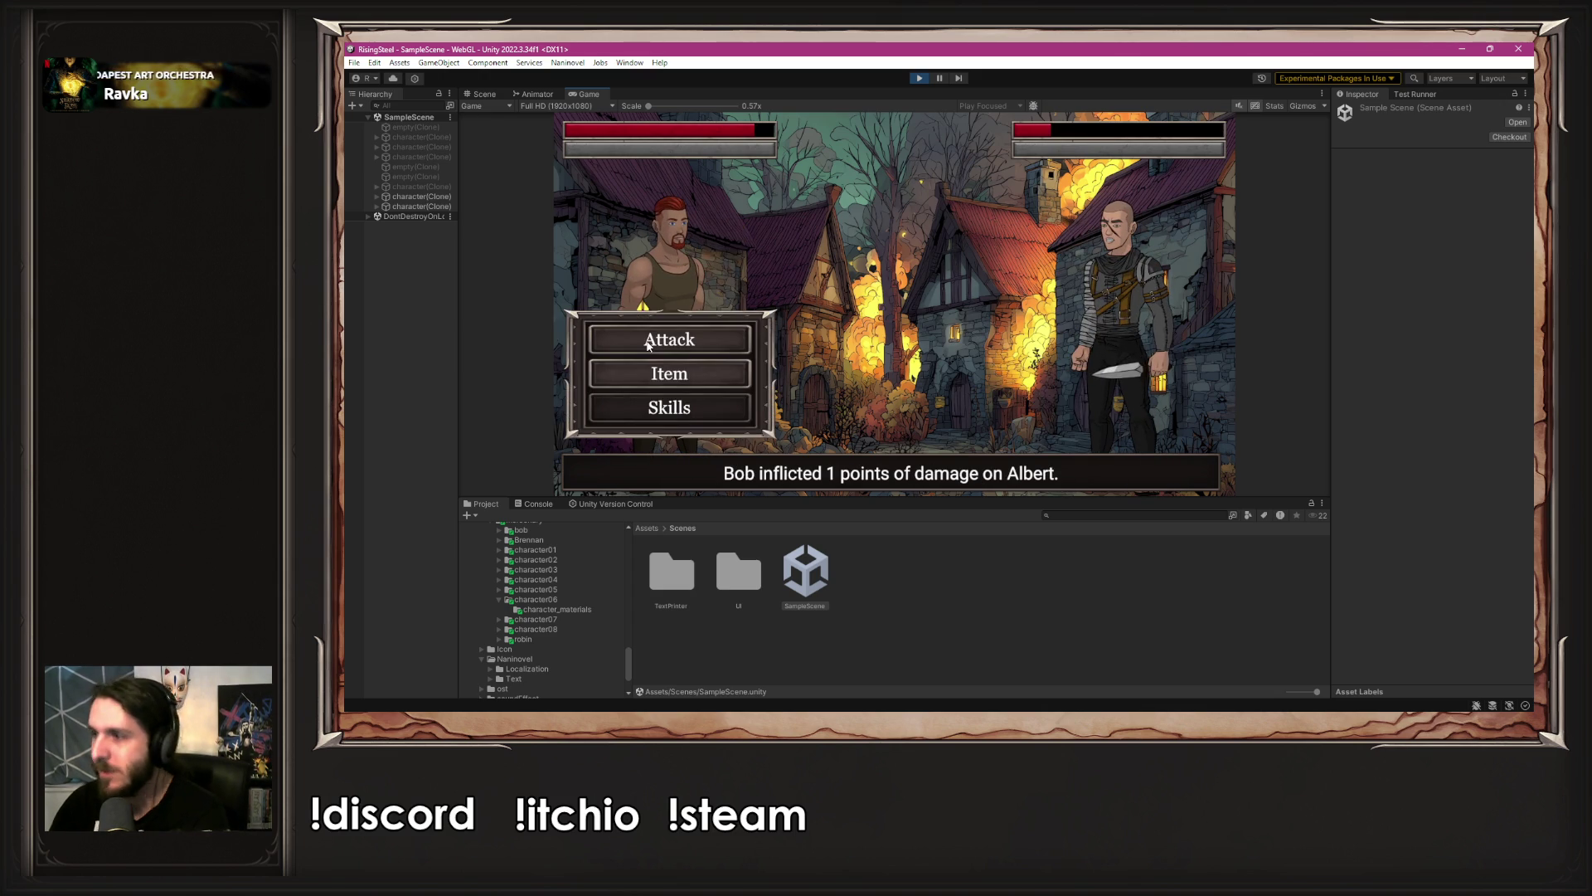
{"action": "left_click", "coordinate": [647, 346]}
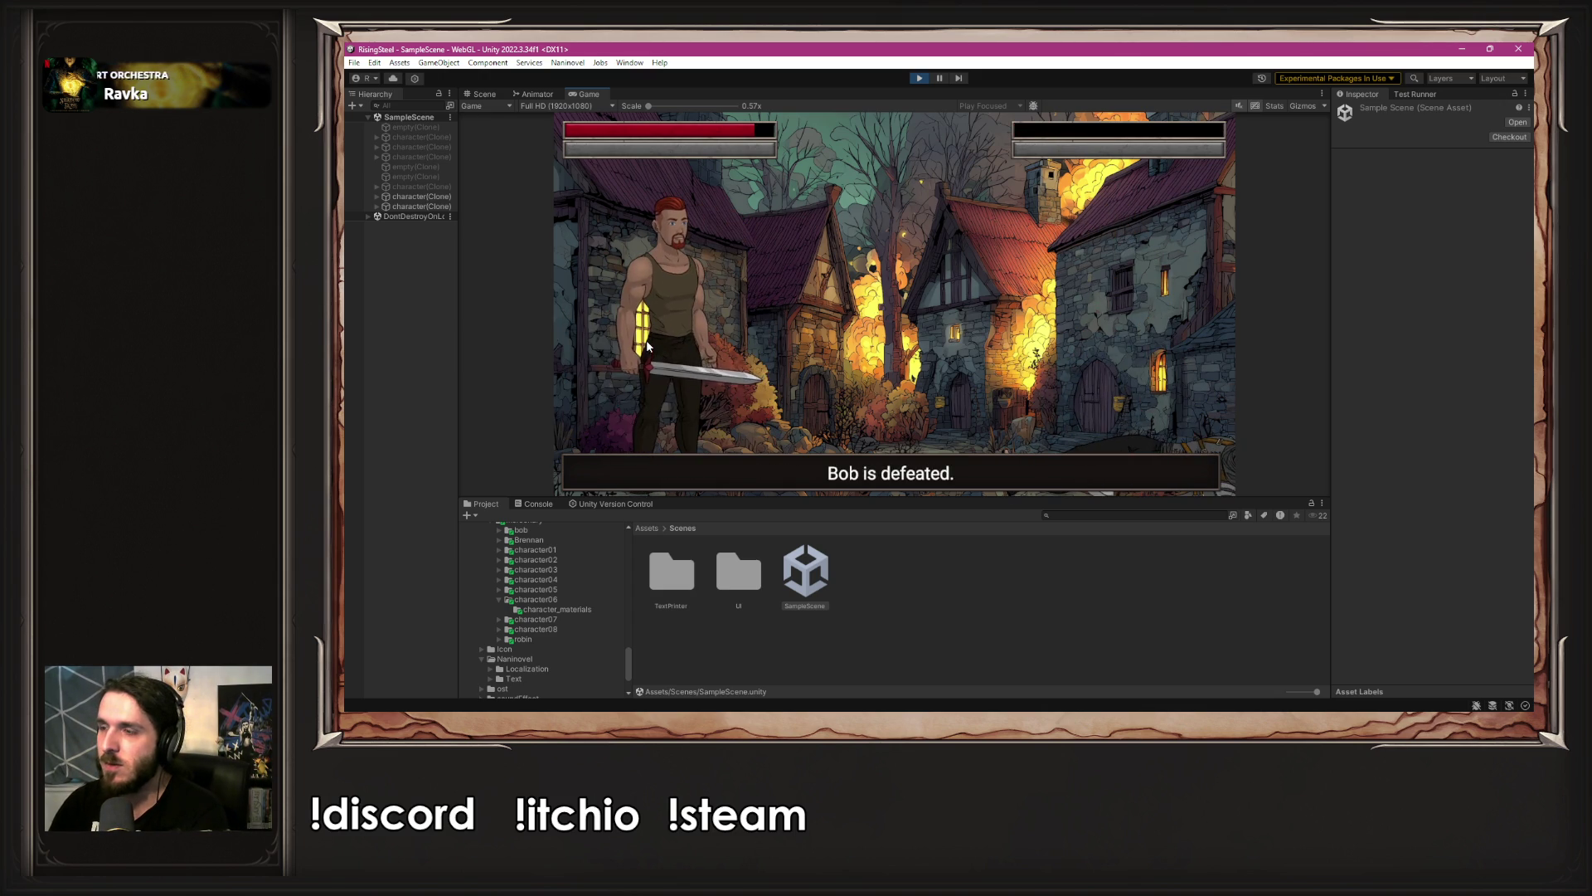
Step: Advance the bandit leader's dialogue and start the fight against Robin
{"action": "left_click", "coordinate": [758, 411]}
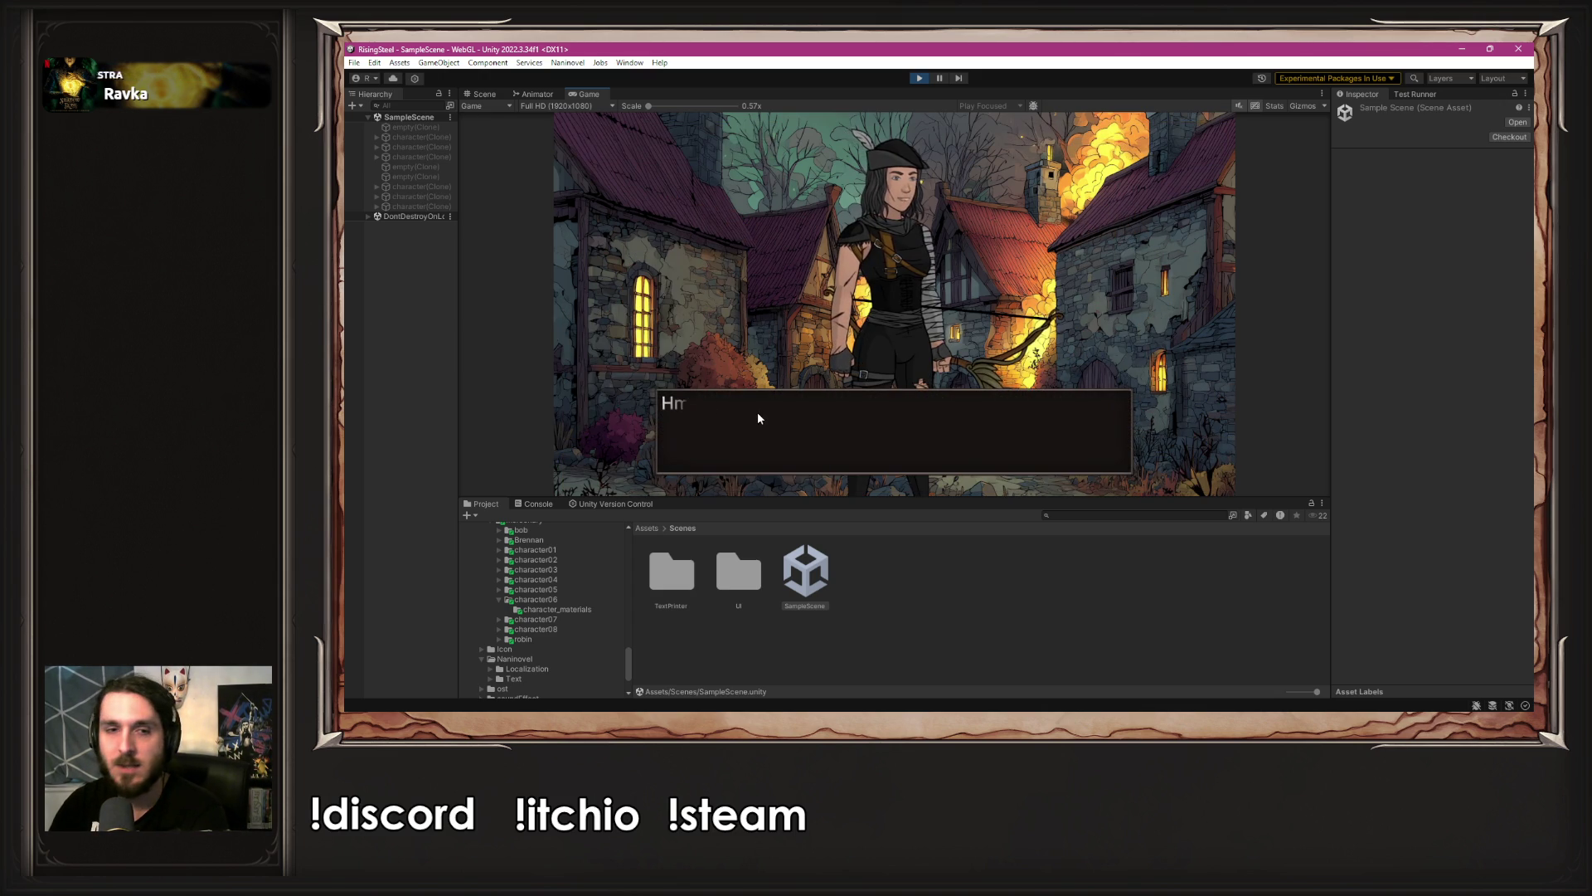
{"action": "left_click", "coordinate": [735, 425]}
{"action": "left_click", "coordinate": [882, 313]}
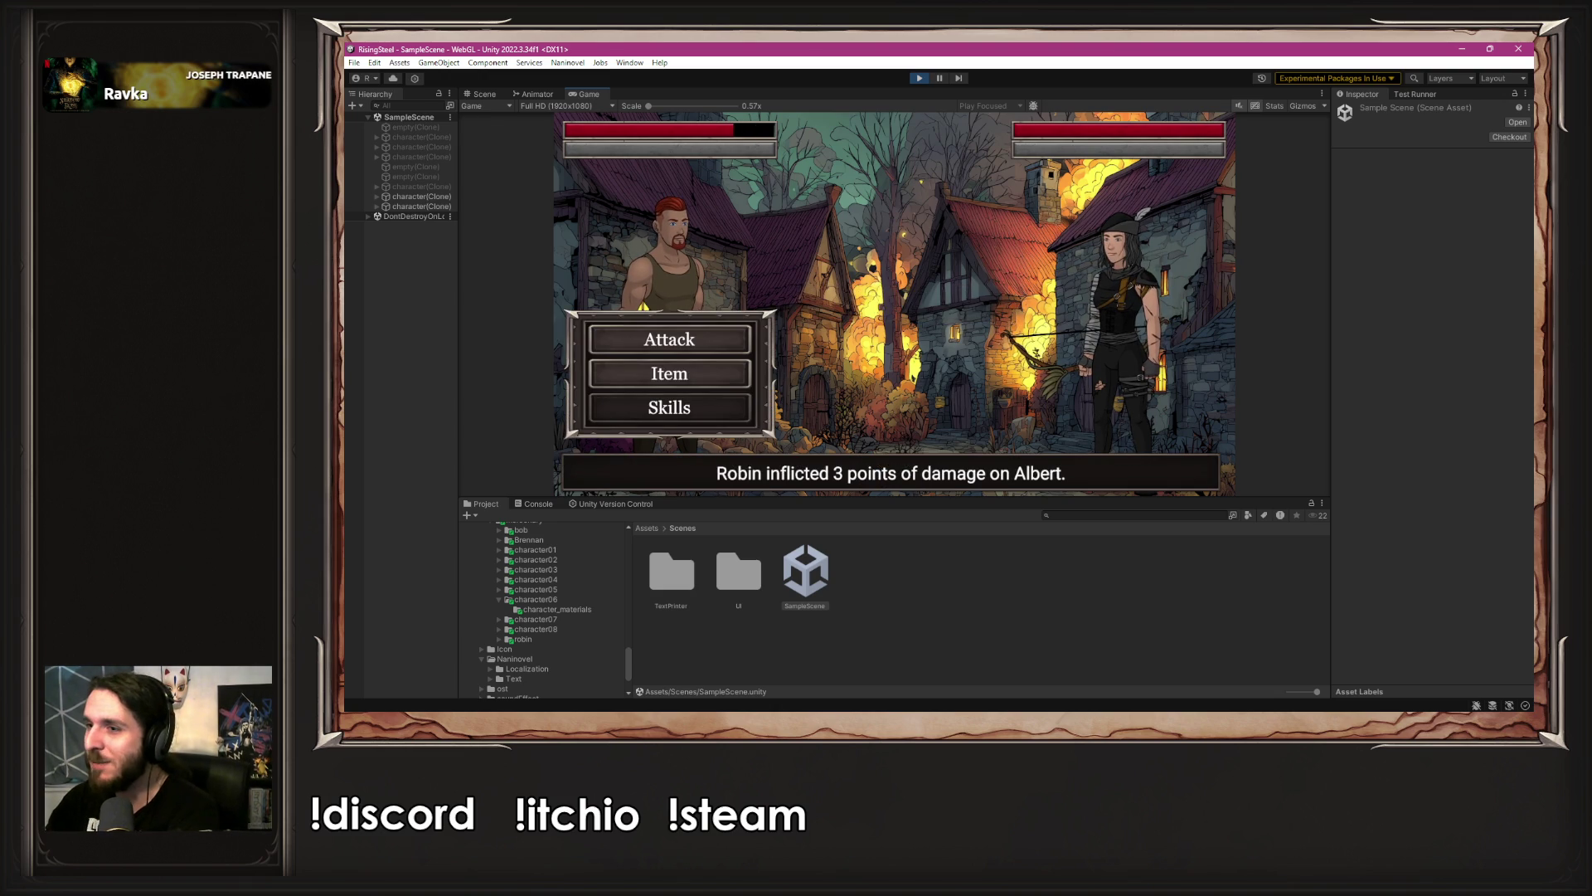
{"action": "key", "text": "alt+Tab"}
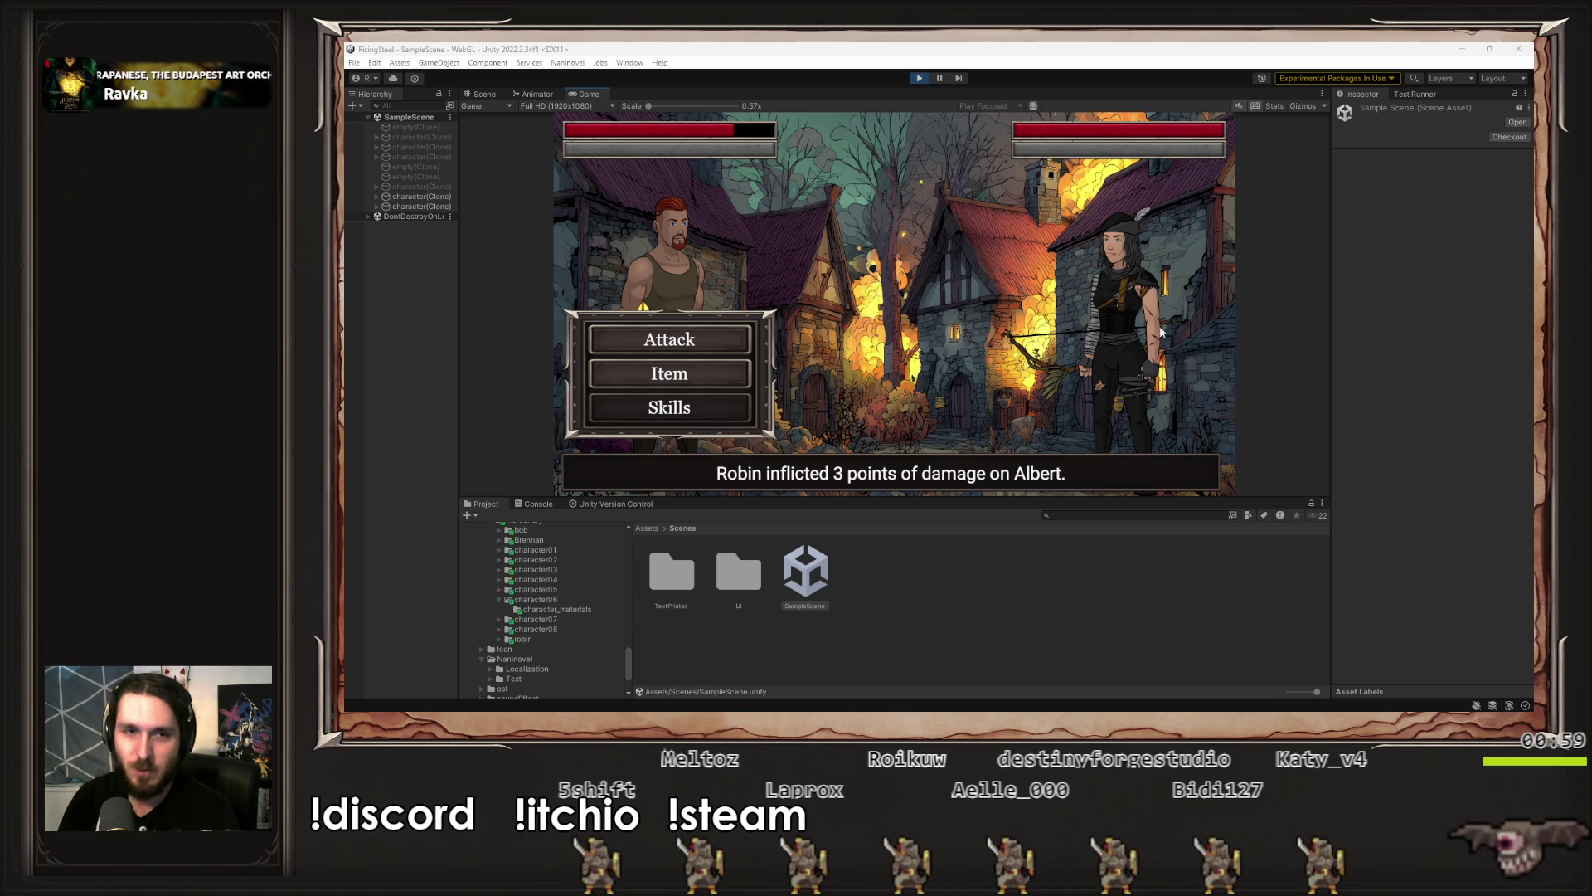
{"action": "left_click", "coordinate": [1065, 315]}
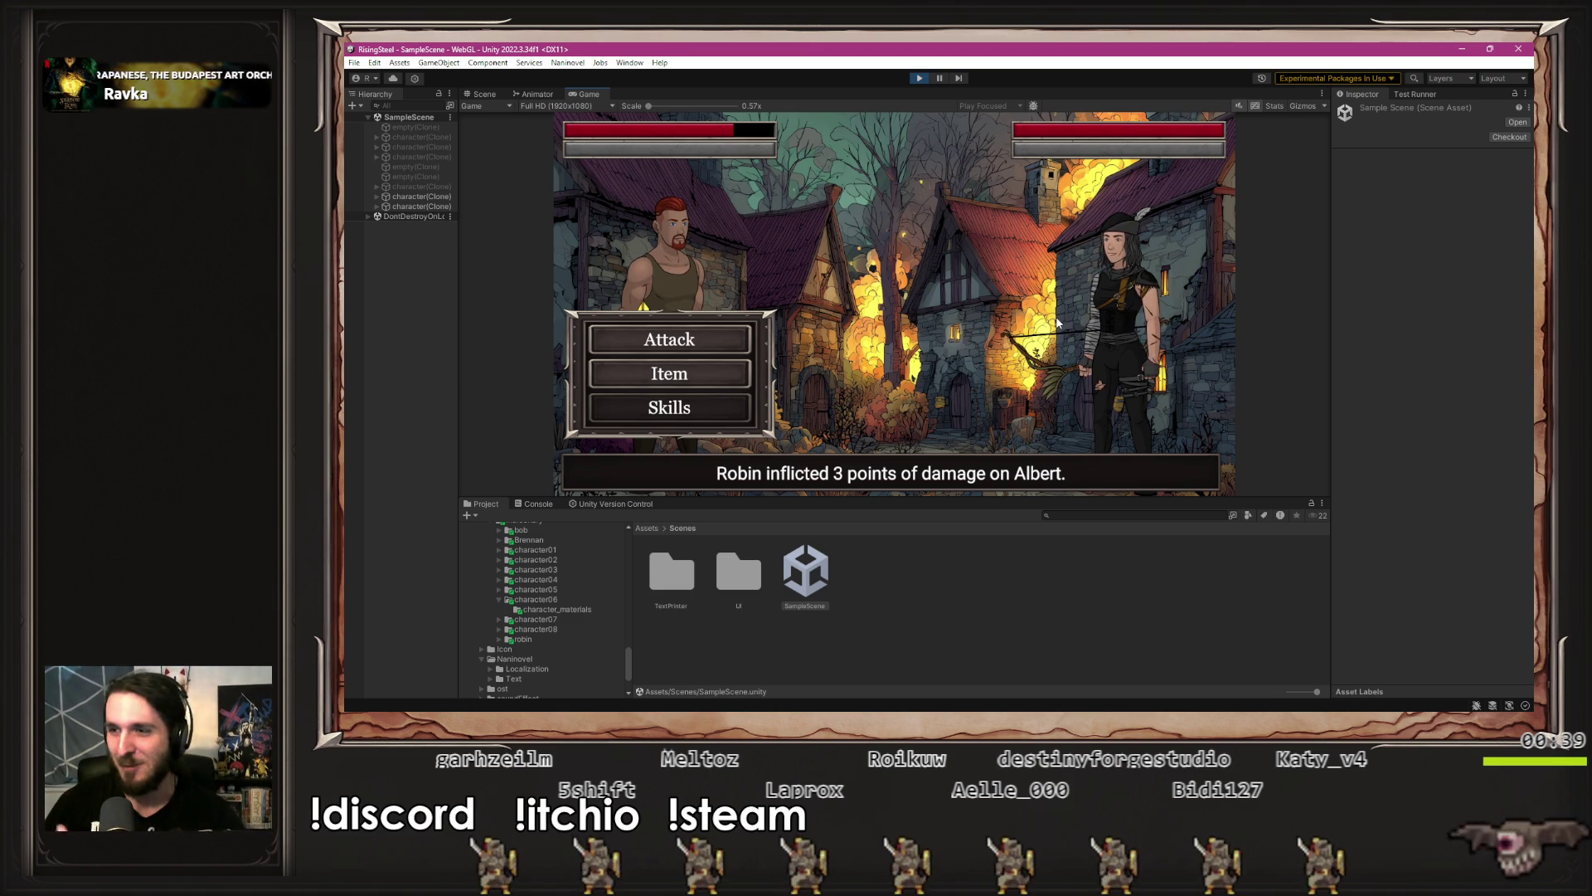
Step: Attack Robin three times with Albert until her health is emptied
{"action": "left_click", "coordinate": [691, 339]}
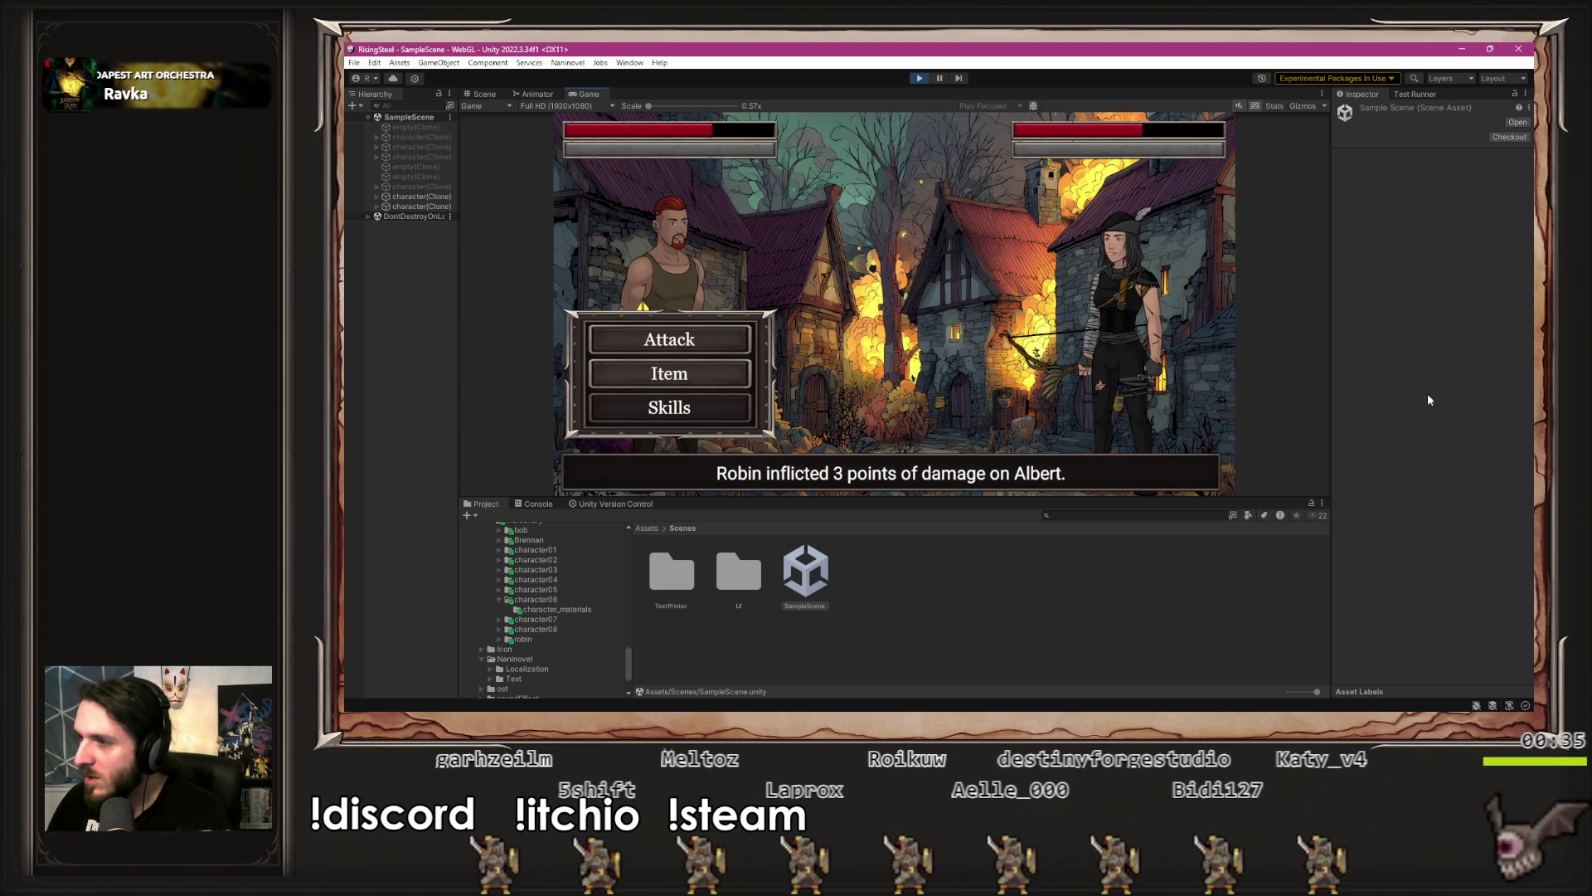
{"action": "left_click", "coordinate": [699, 337]}
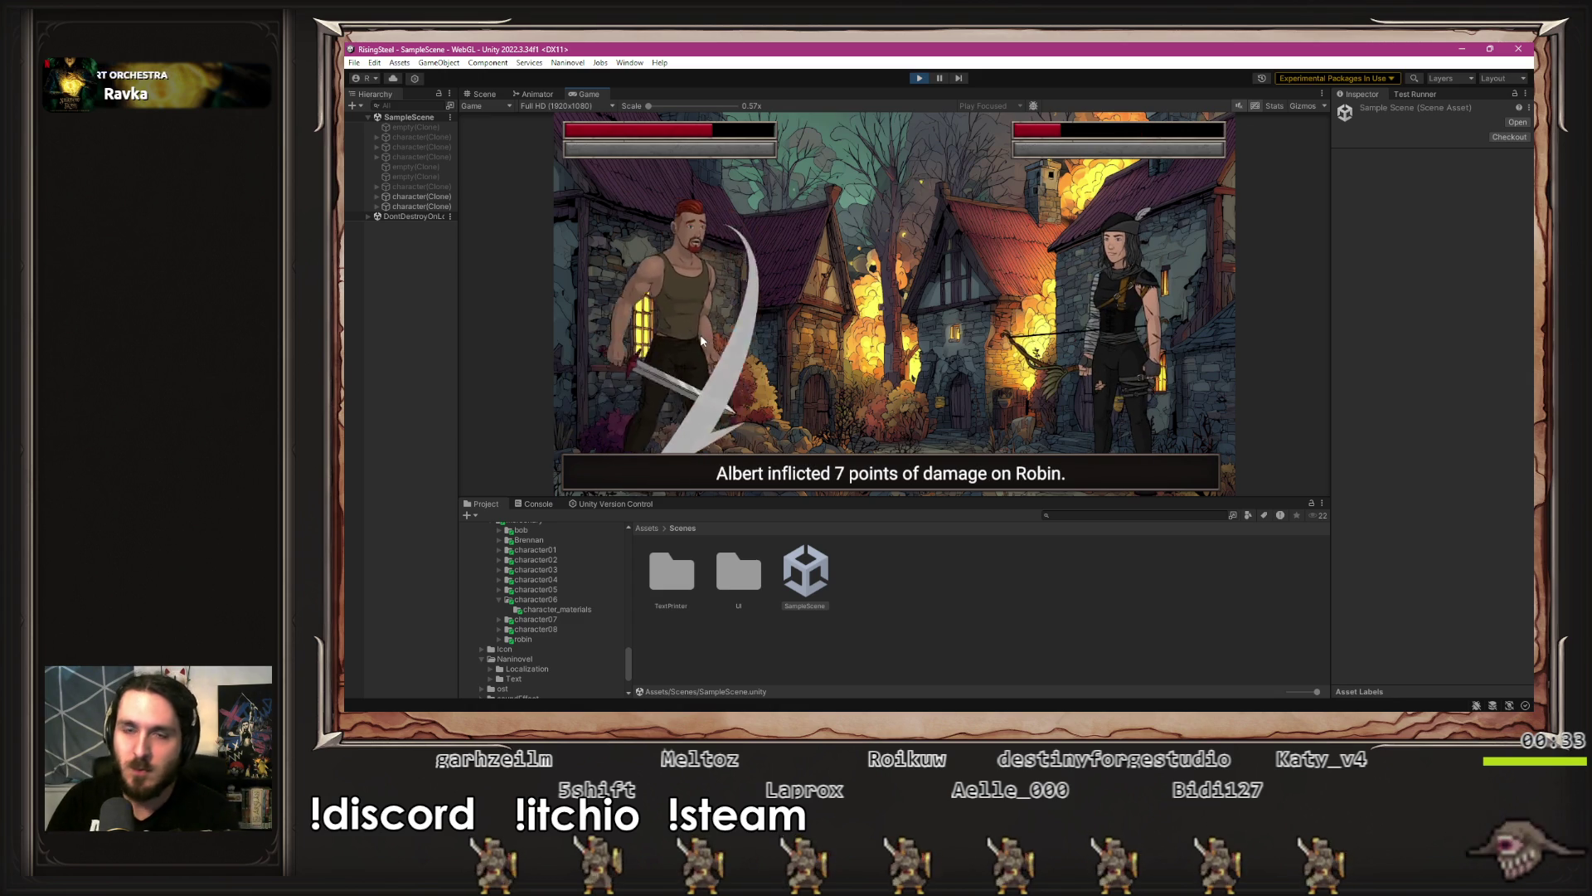
{"action": "left_click", "coordinate": [701, 340]}
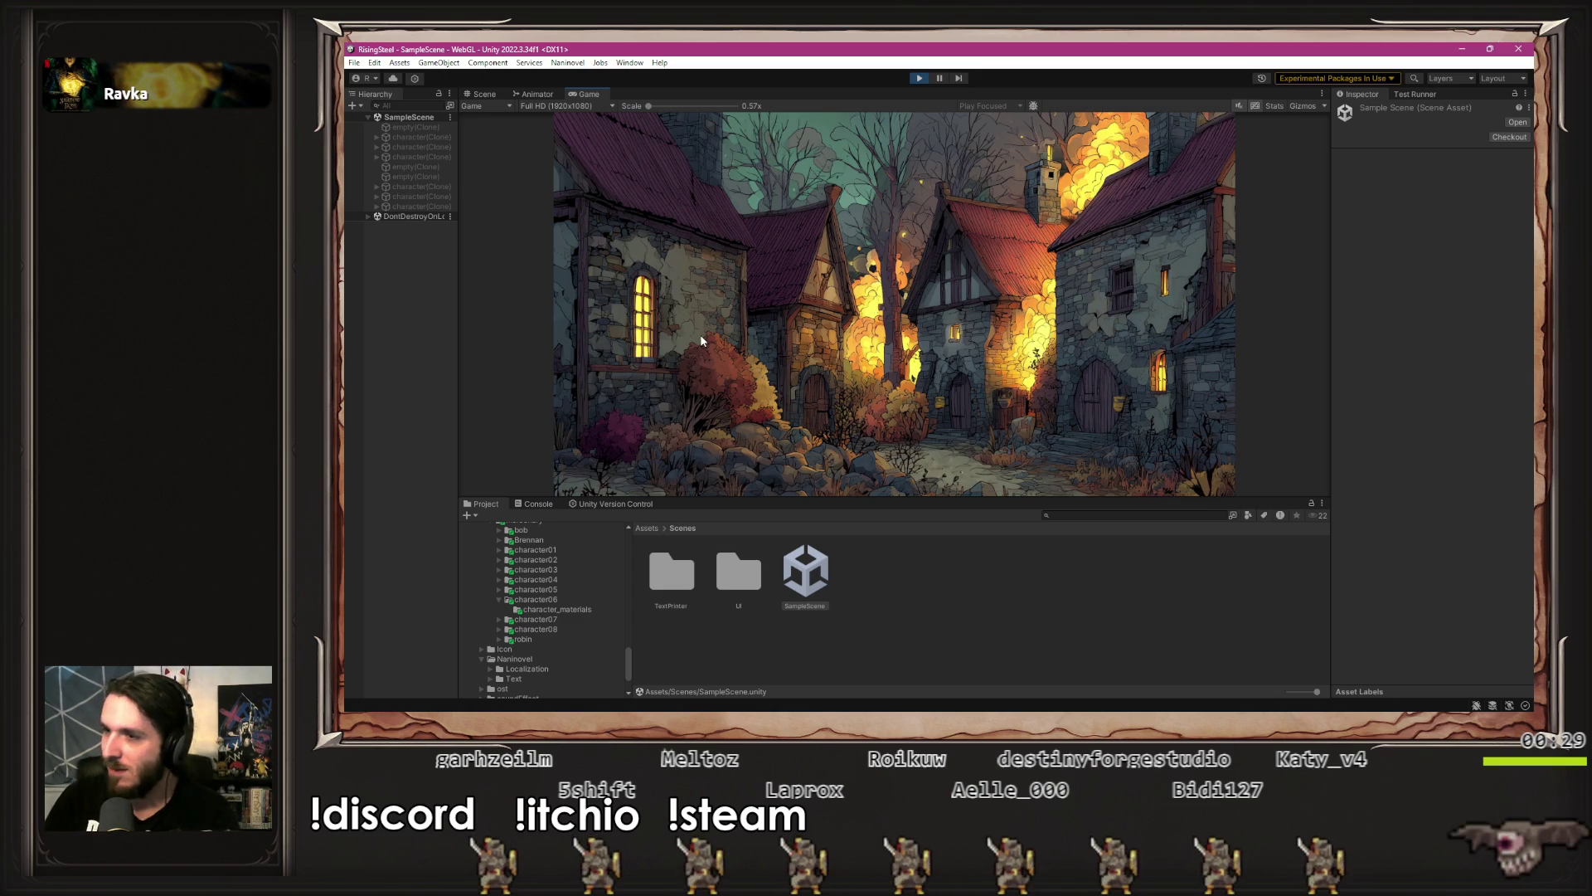
Step: Advance the two dialogue lines that follow Robin's defeat
{"action": "left_click", "coordinate": [763, 365]}
{"action": "left_click", "coordinate": [822, 385]}
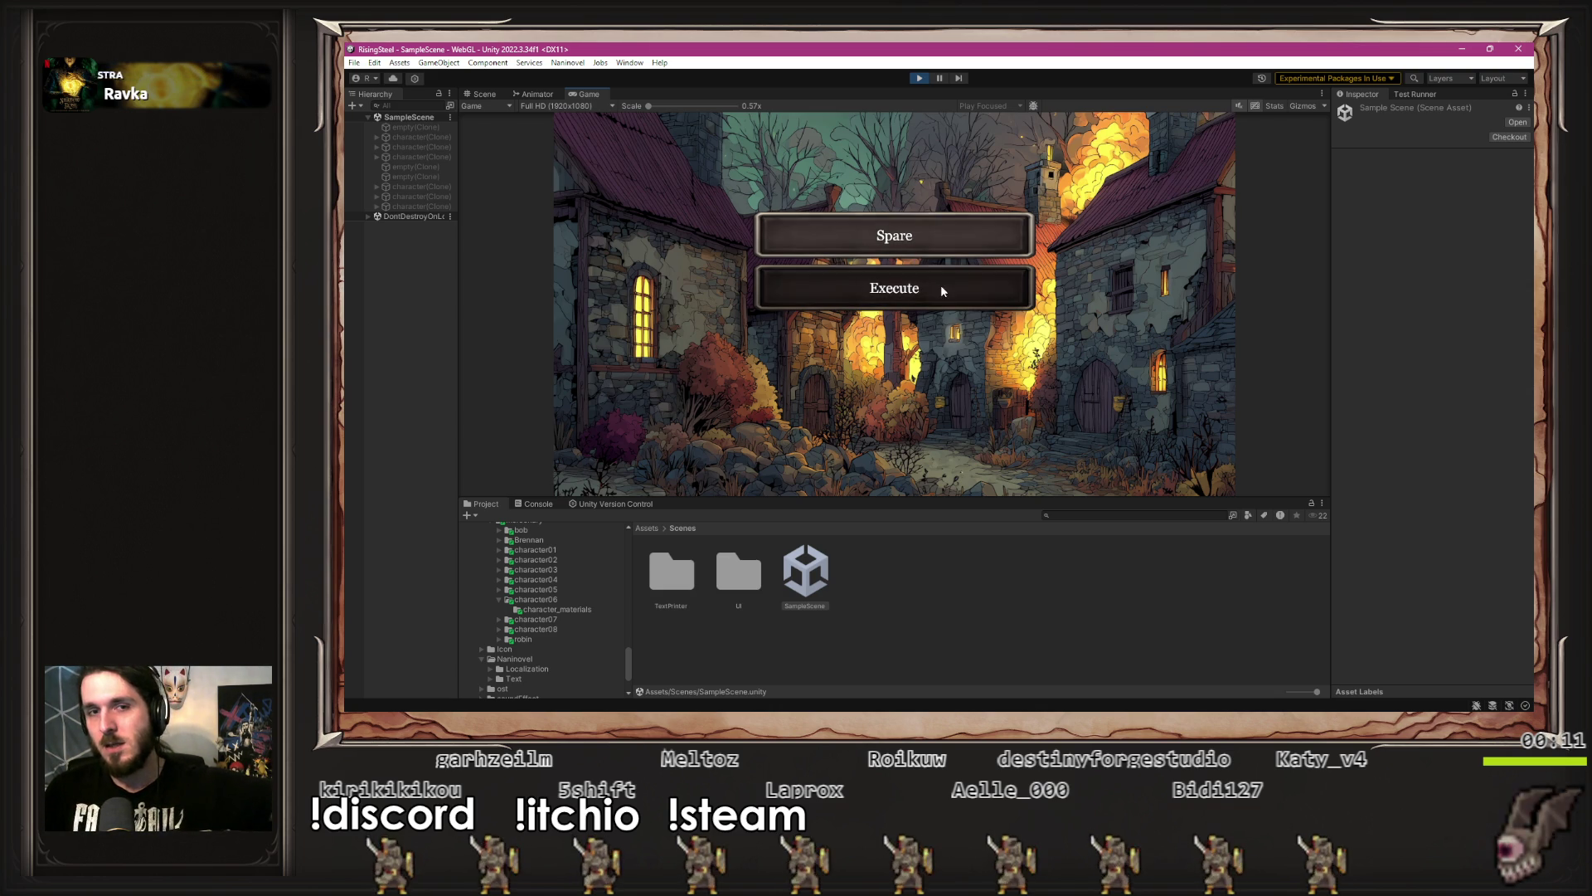
Step: Spare Robin and go through Robin's and Brennan's dialogue back to the 461-gold camp
{"action": "left_click", "coordinate": [943, 242]}
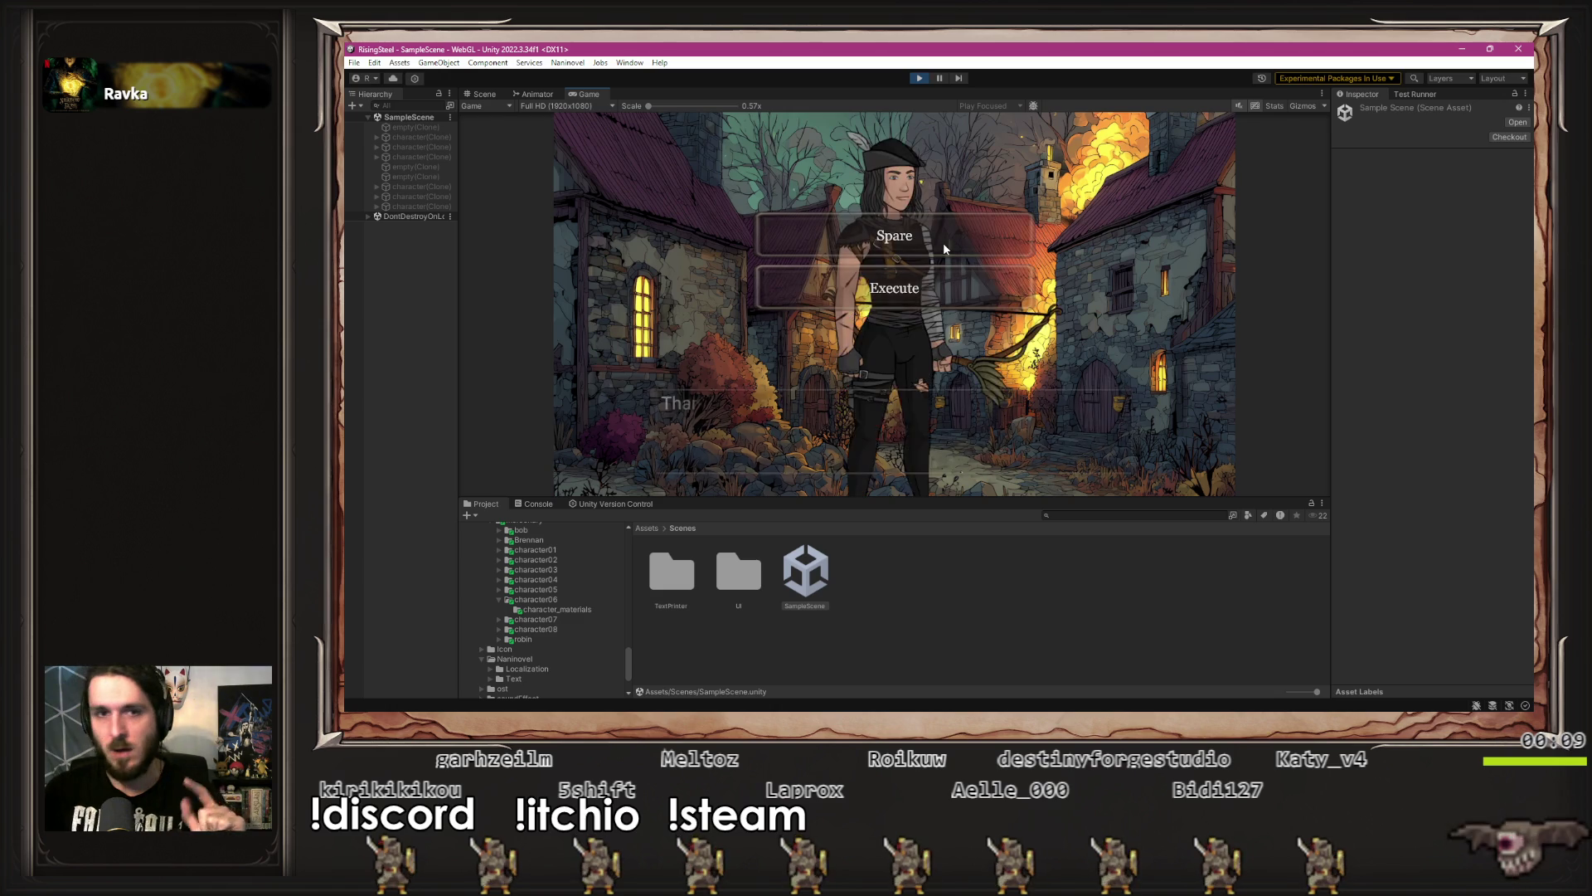
{"action": "left_click", "coordinate": [944, 428]}
{"action": "left_click", "coordinate": [944, 428]}
{"action": "left_click", "coordinate": [944, 432]}
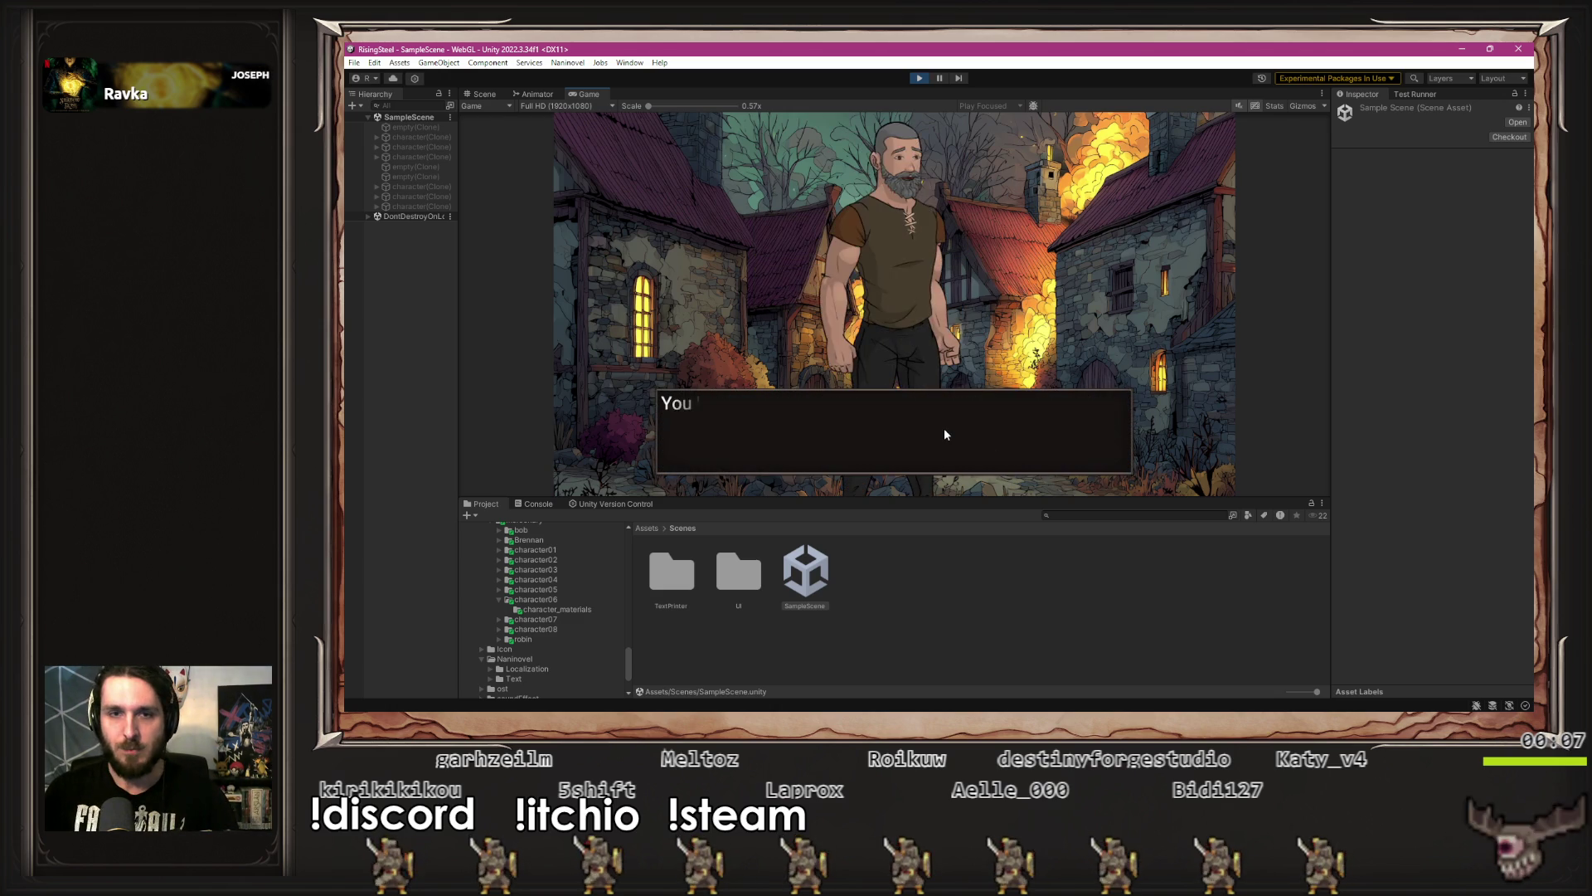
{"action": "left_click", "coordinate": [945, 432]}
{"action": "left_click", "coordinate": [945, 432]}
{"action": "left_click", "coordinate": [944, 432]}
{"action": "left_click", "coordinate": [944, 428]}
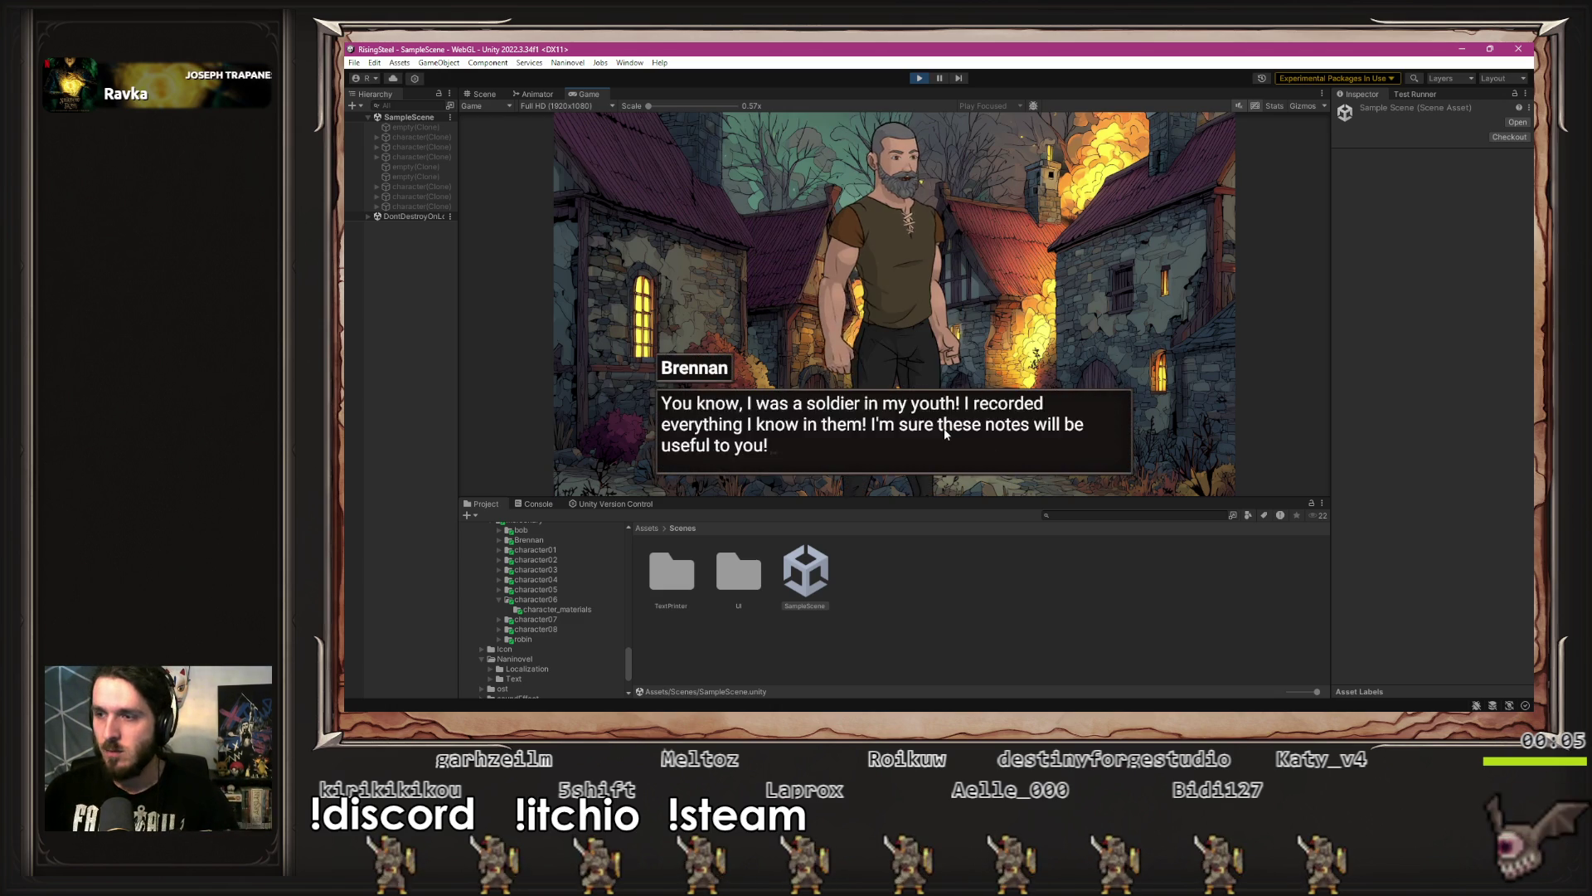
{"action": "left_click", "coordinate": [944, 427]}
{"action": "left_click", "coordinate": [944, 428]}
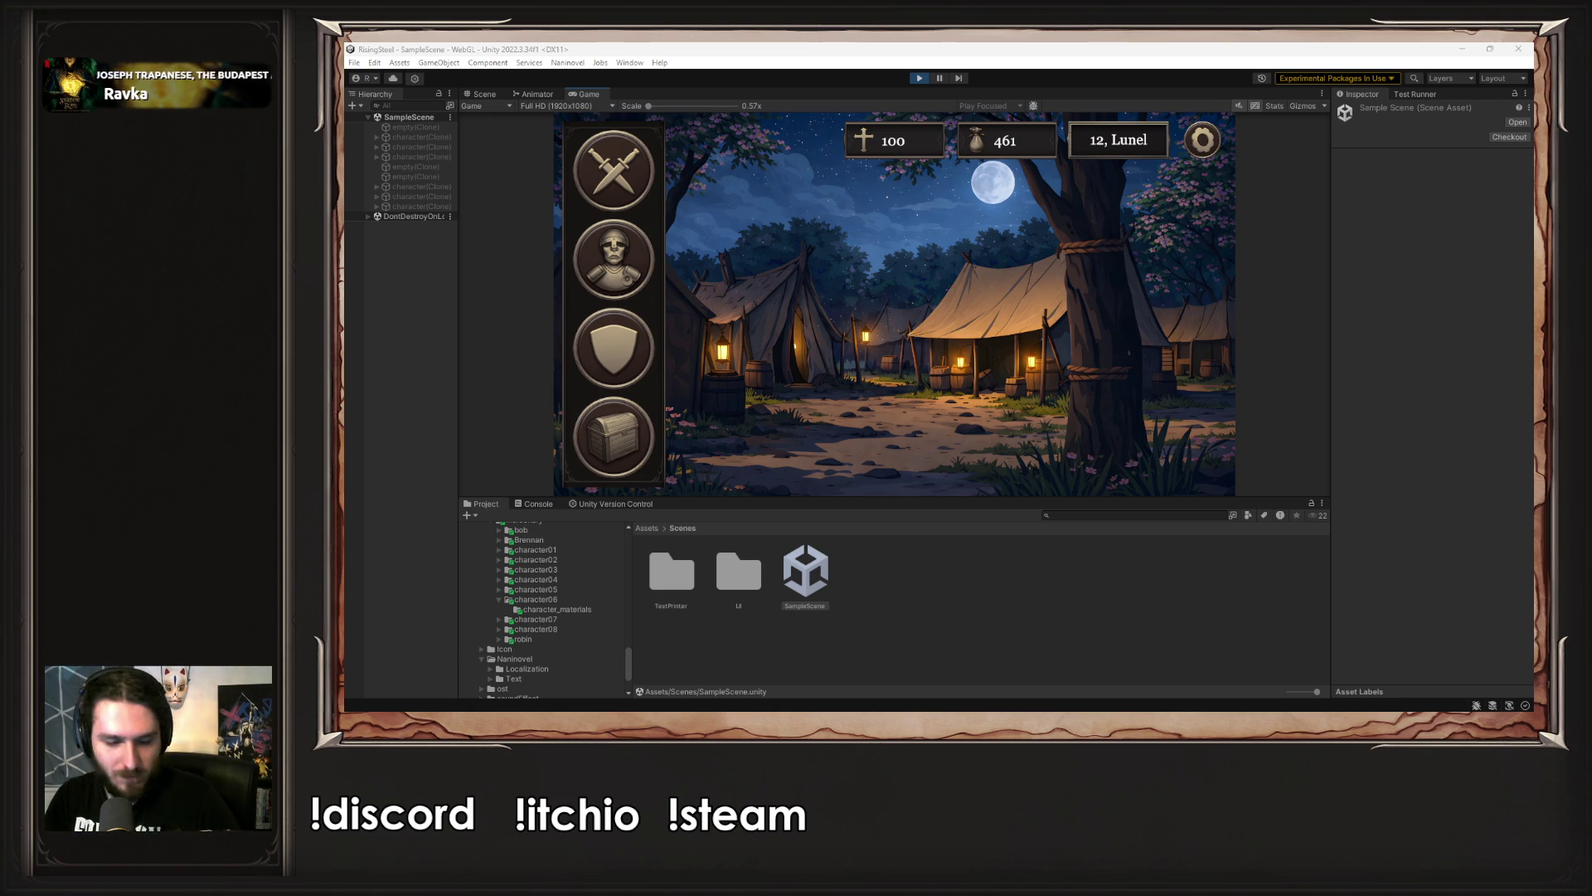
{"action": "key", "text": "alt+Tab"}
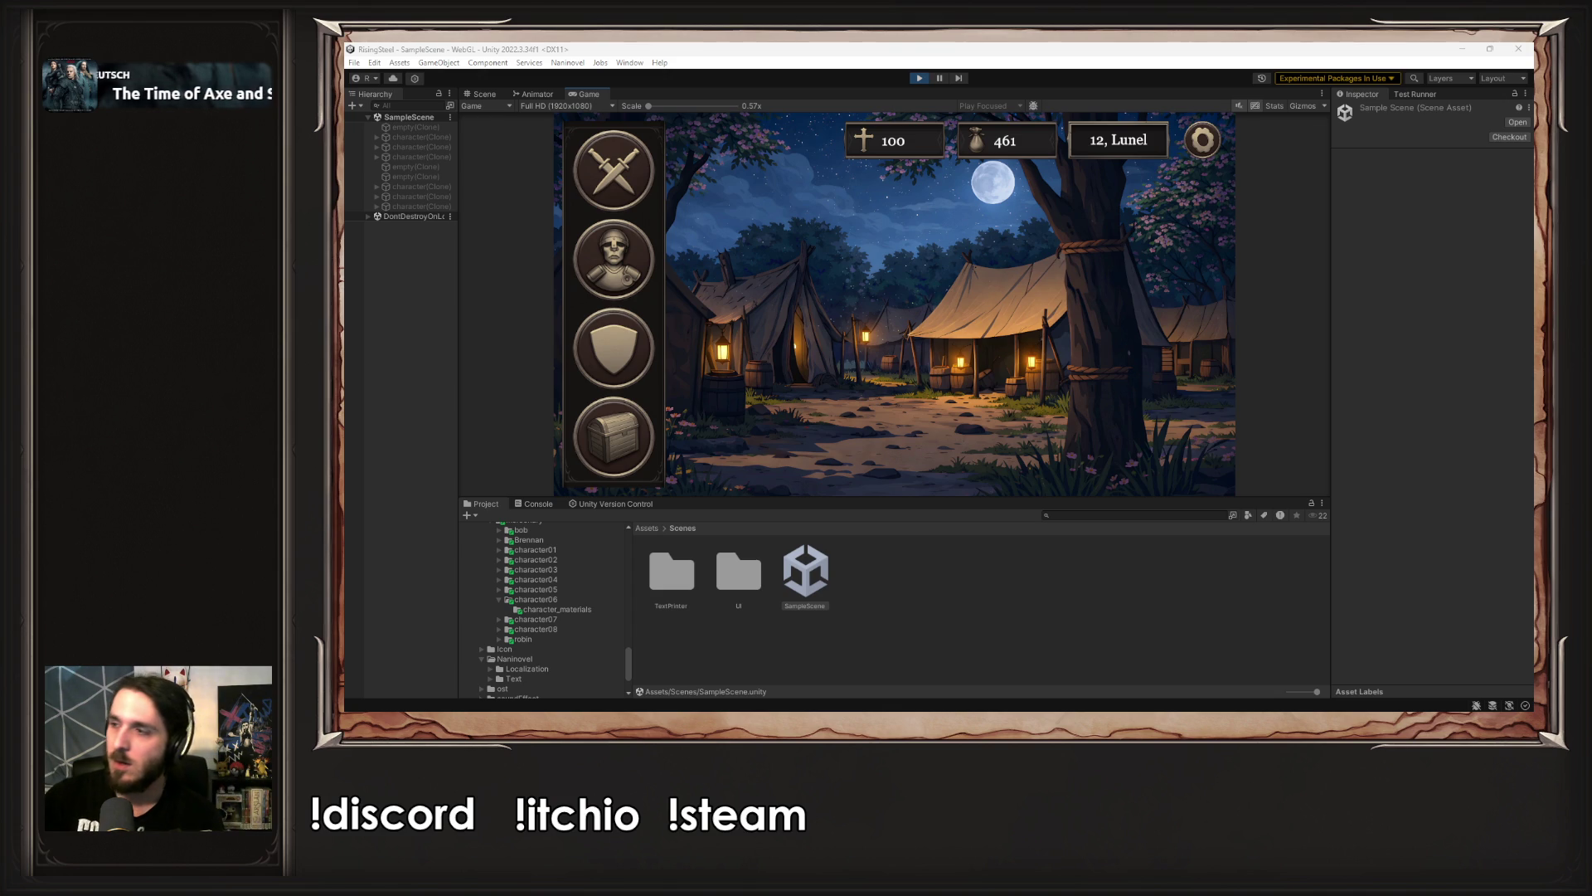
Step: Promote Albert from Peasant to Soldier through his class tree, then close Recruitment
{"action": "left_click", "coordinate": [1345, 326]}
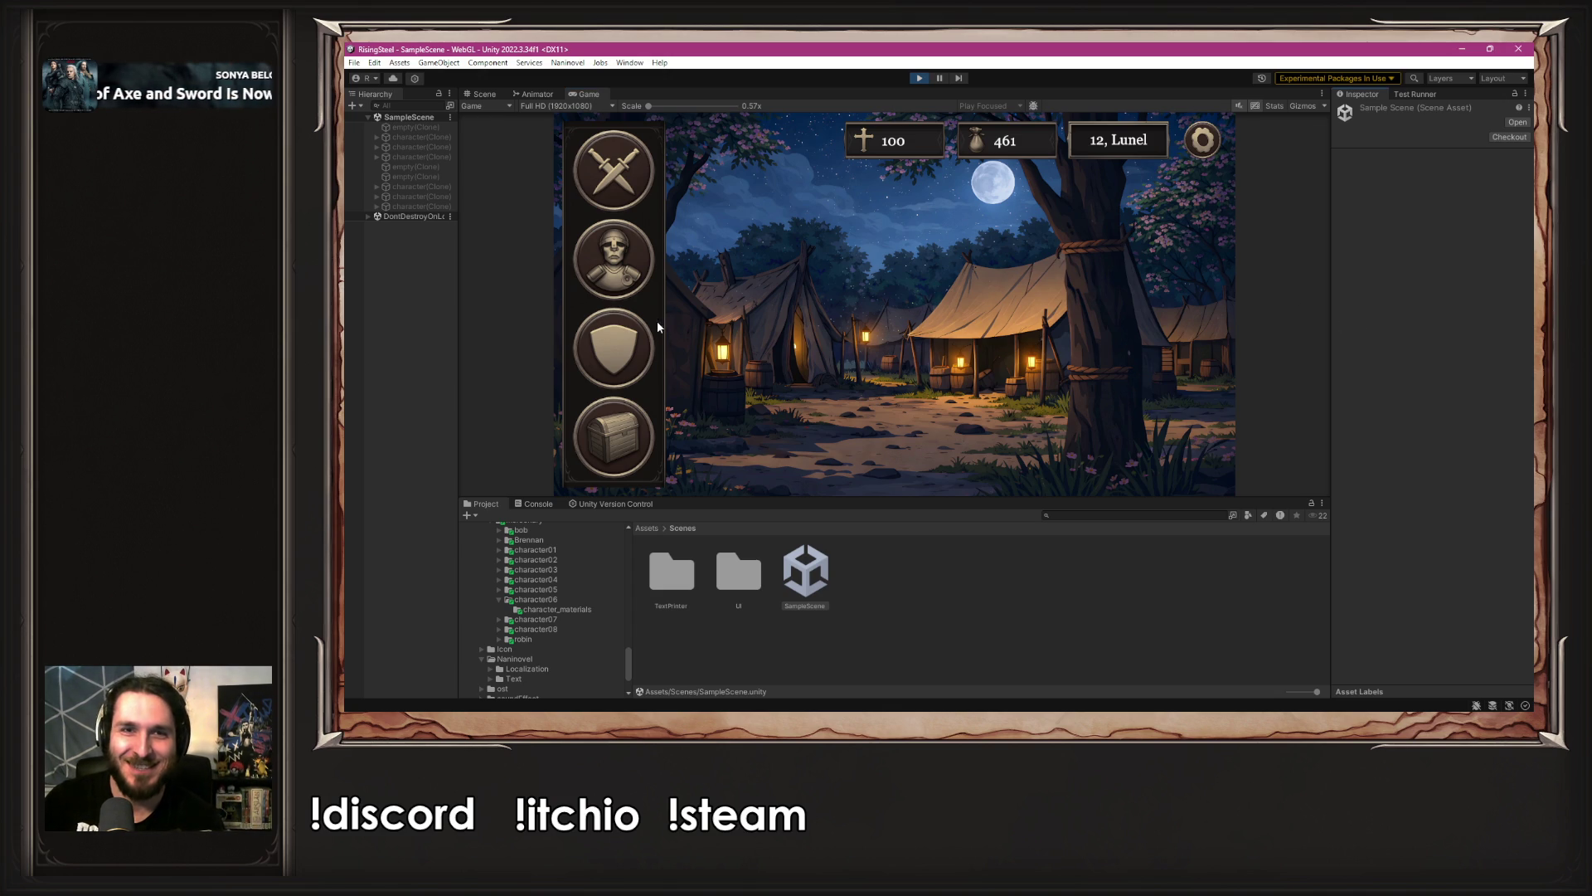
{"action": "left_click", "coordinate": [638, 335]}
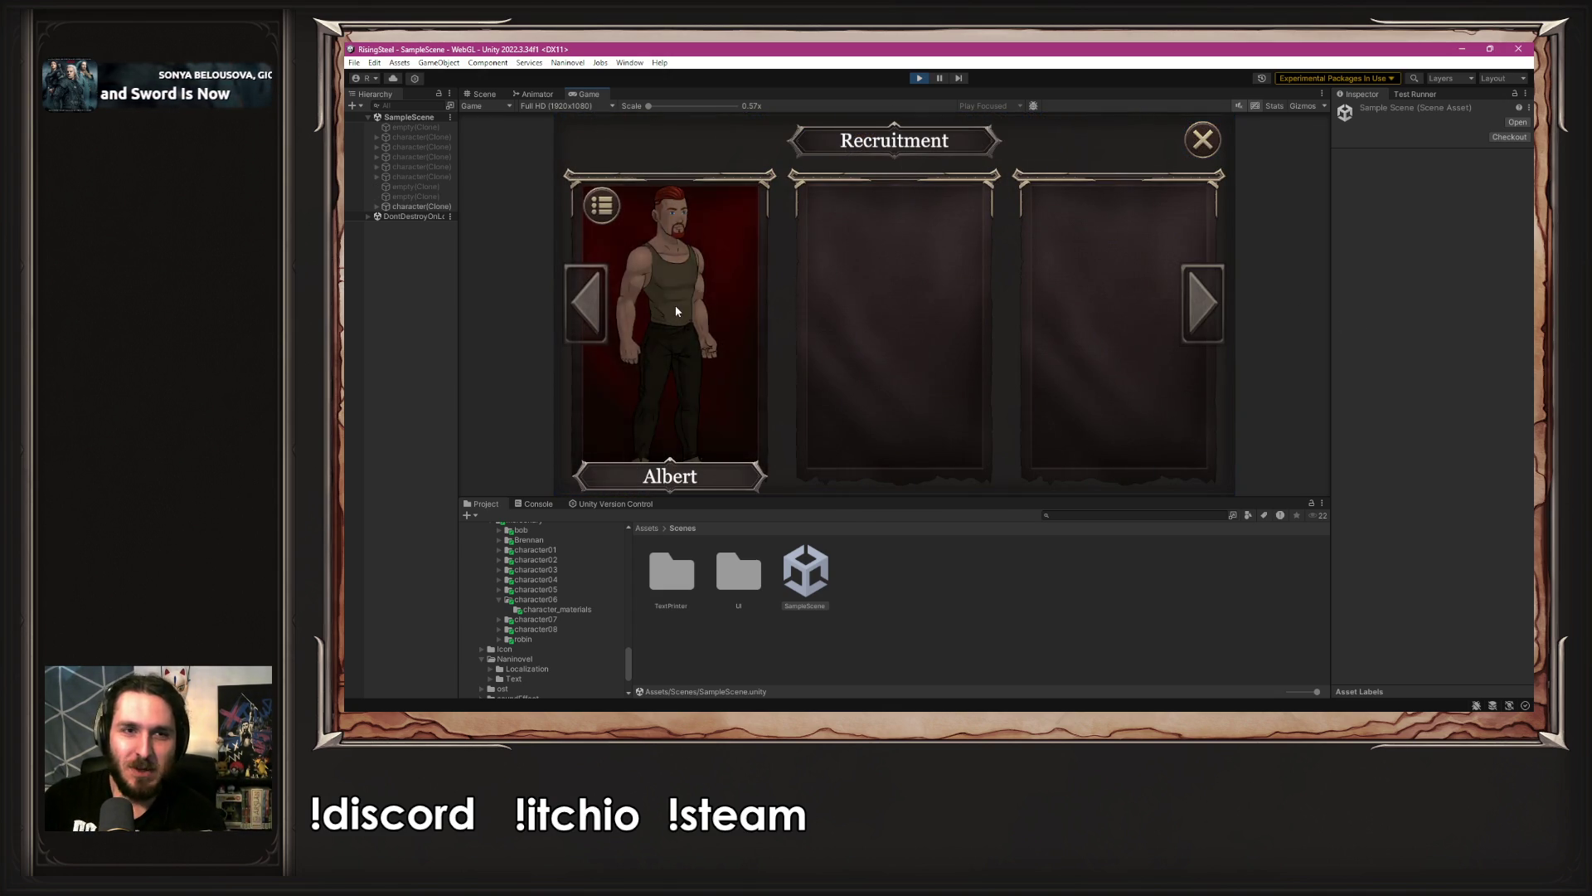
{"action": "left_click", "coordinate": [676, 311]}
{"action": "left_click", "coordinate": [624, 200]}
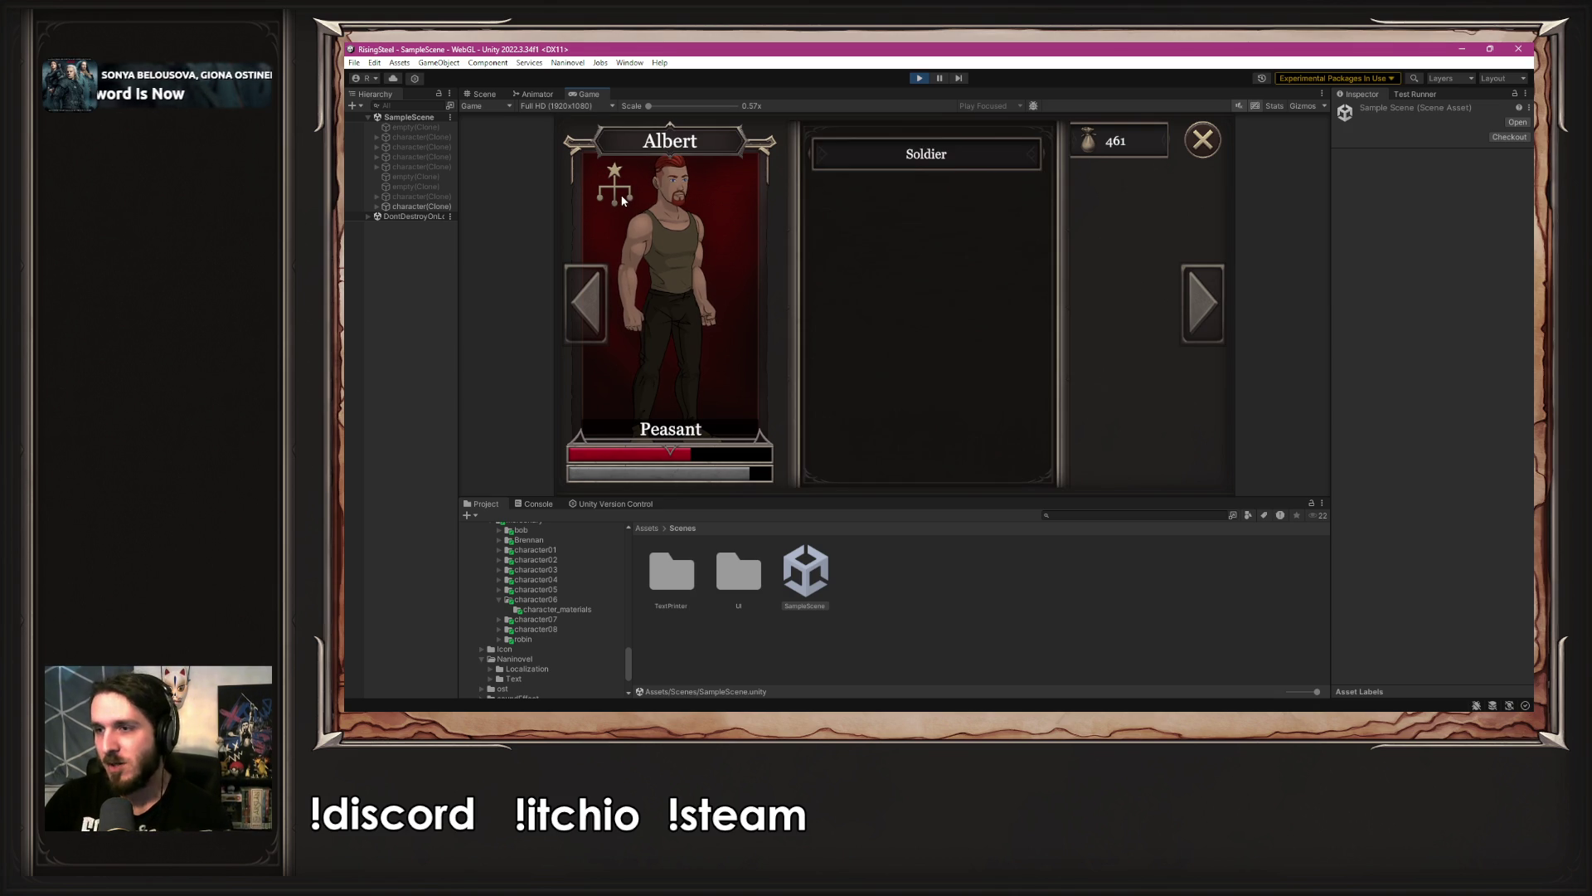
{"action": "left_click", "coordinate": [884, 163]}
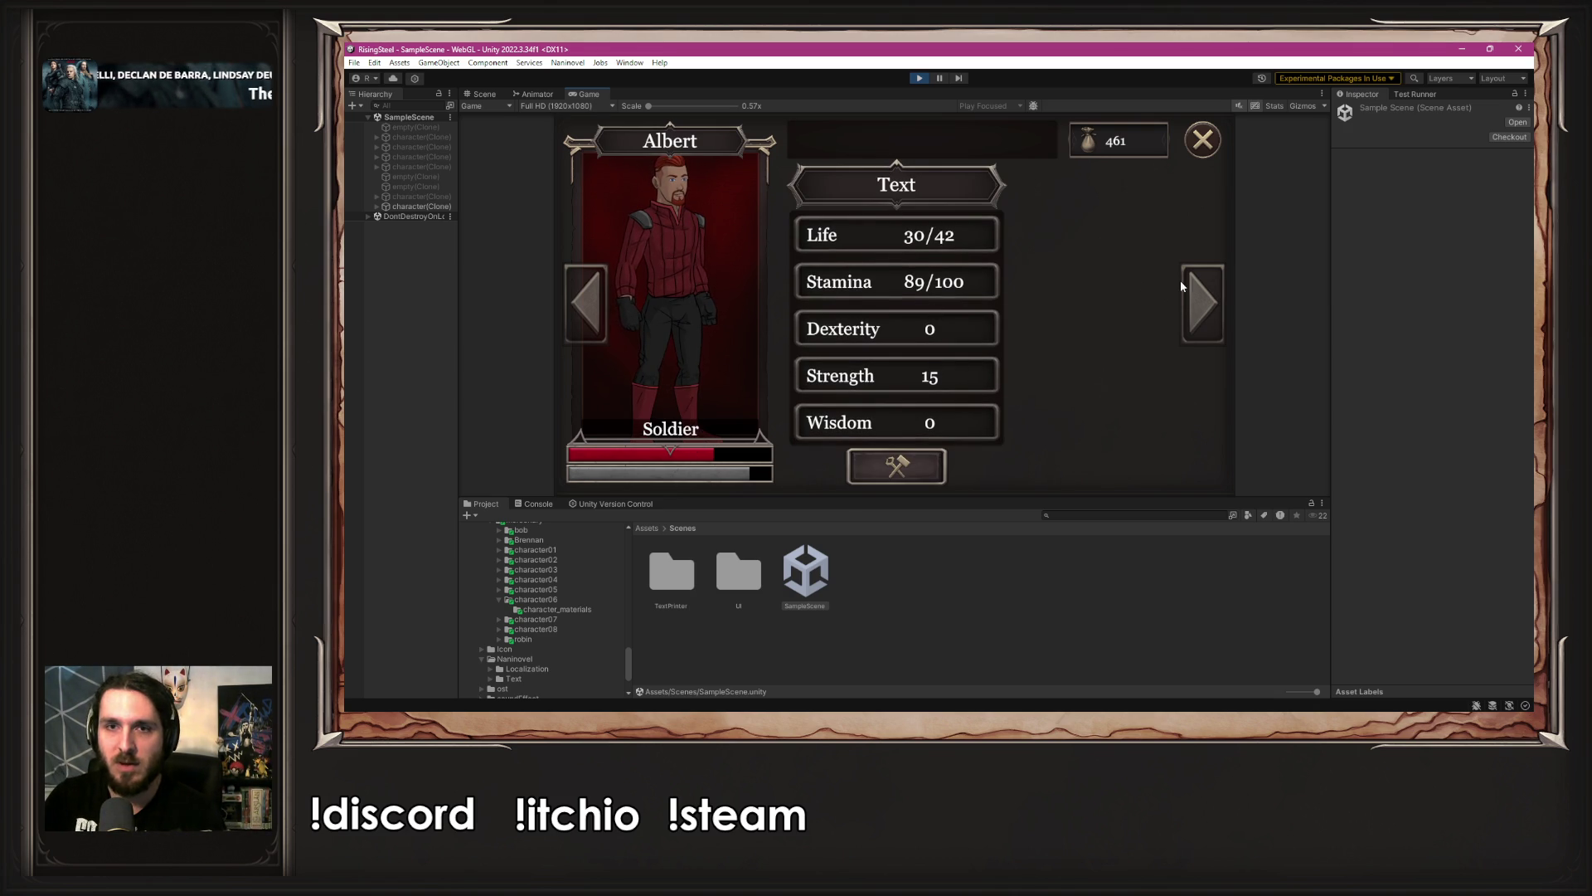
{"action": "left_click", "coordinate": [1207, 152]}
{"action": "left_click", "coordinate": [1204, 143]}
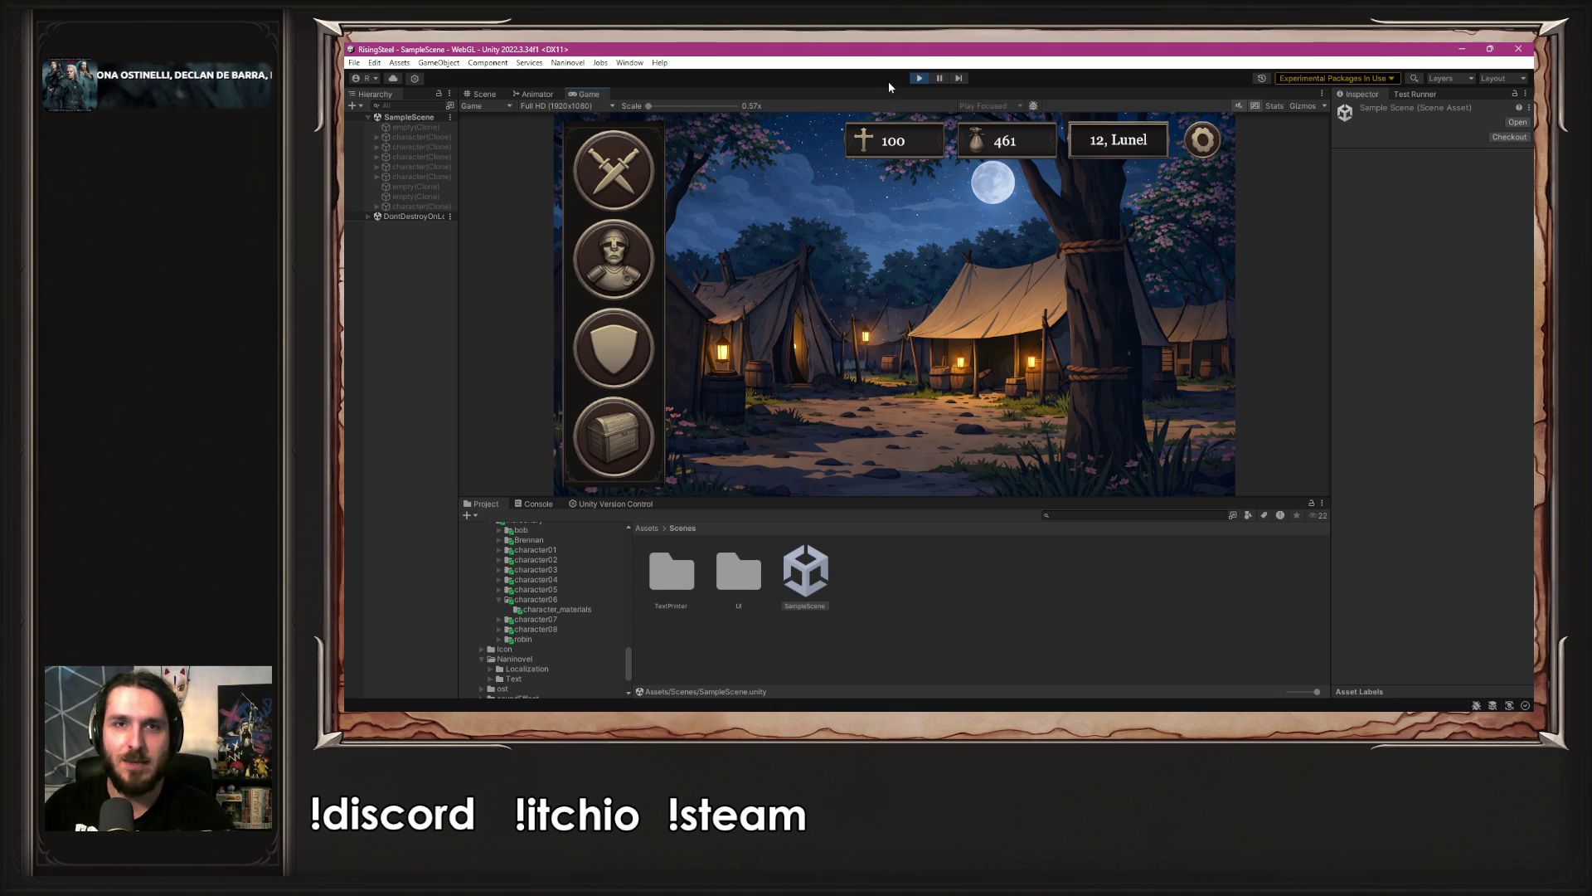
Step: Stop play, set Naninovel's Start Game Script to StartMagicModule, and press Play again
{"action": "left_click", "coordinate": [919, 78]}
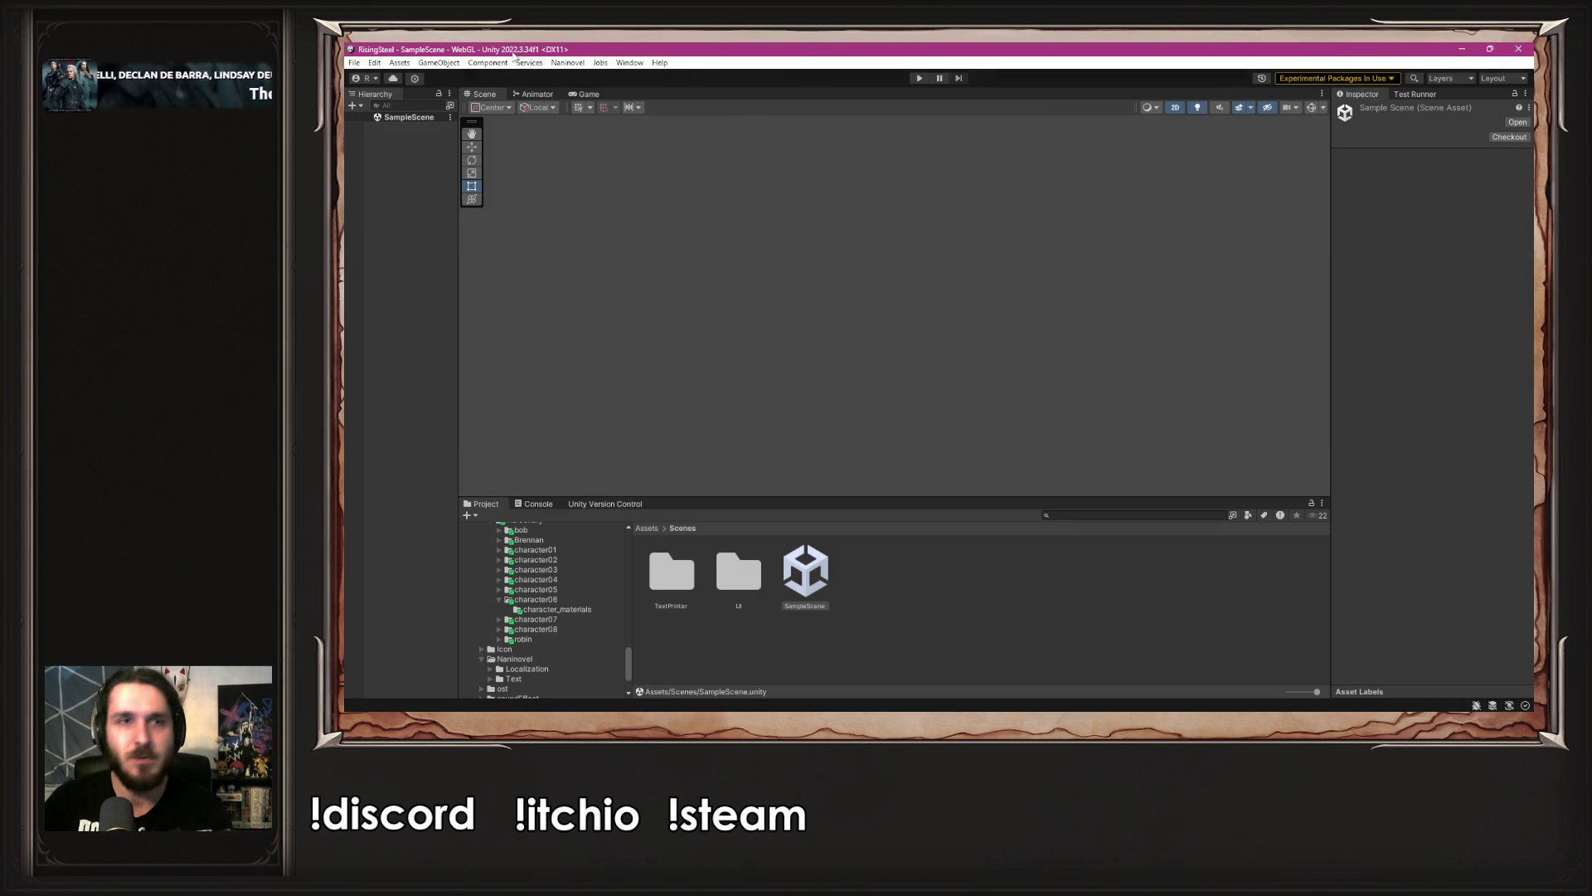
{"action": "left_click", "coordinate": [569, 63]}
{"action": "mouse_move", "coordinate": [604, 139]}
{"action": "left_click", "coordinate": [755, 207]}
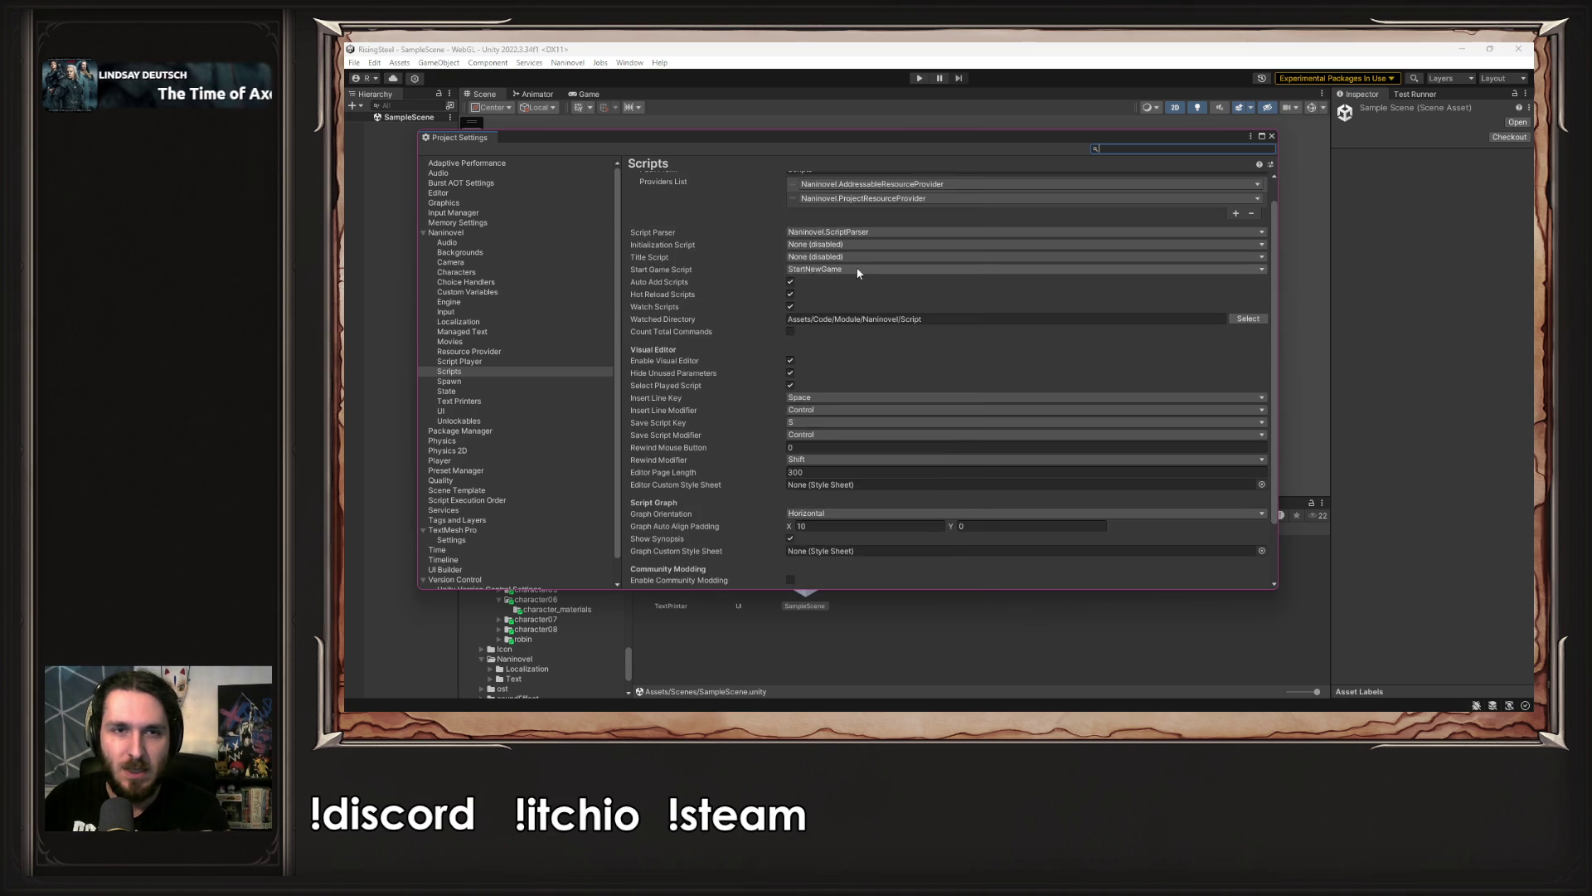
{"action": "left_click", "coordinate": [858, 270]}
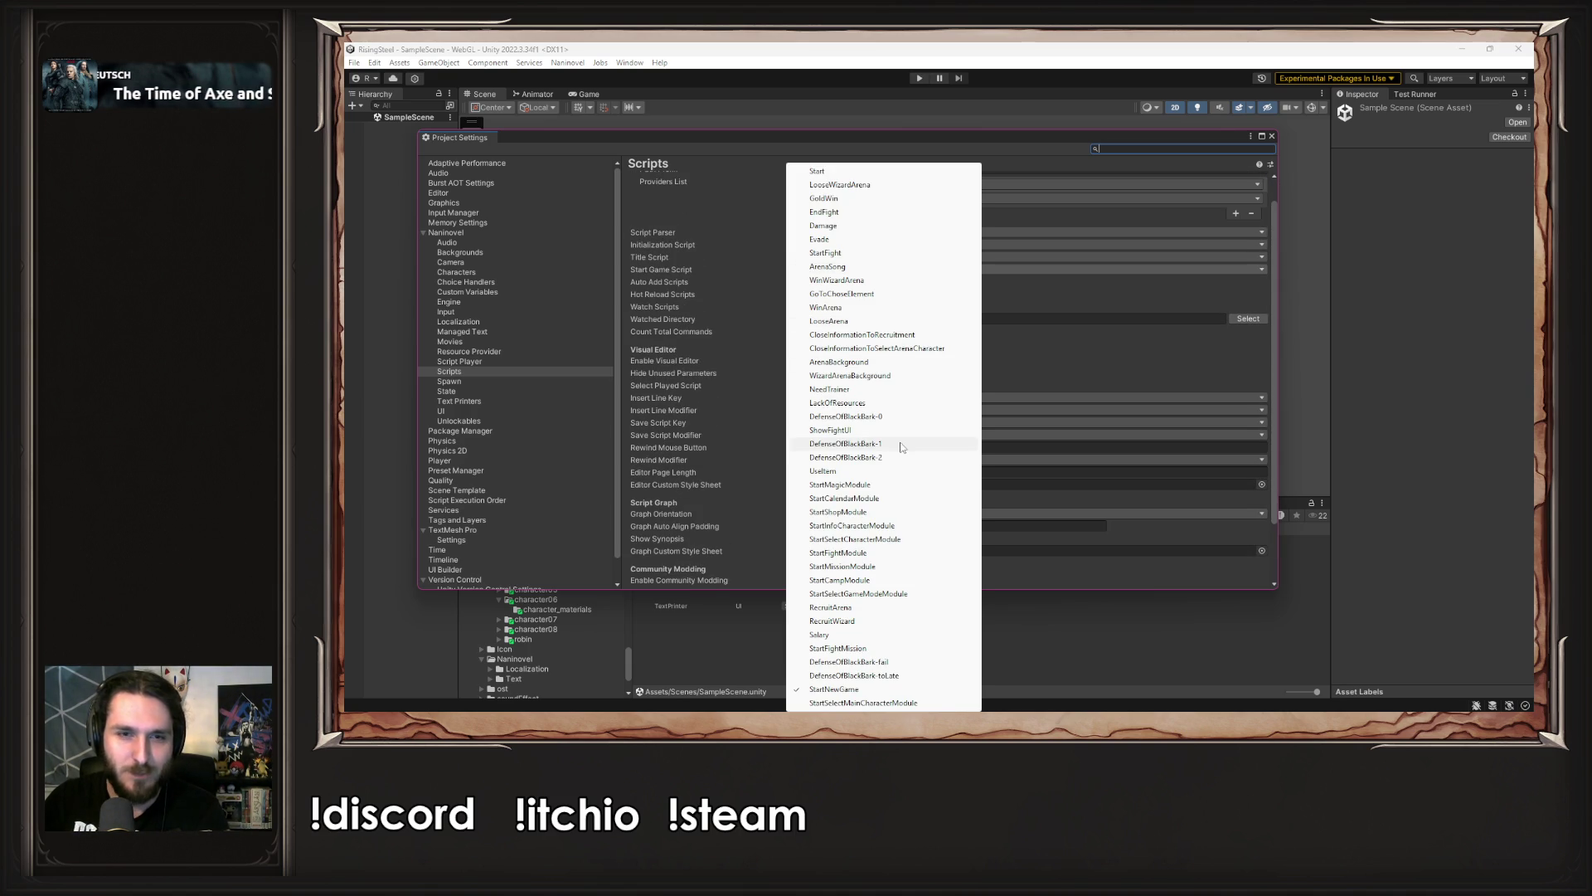
{"action": "left_click", "coordinate": [886, 485]}
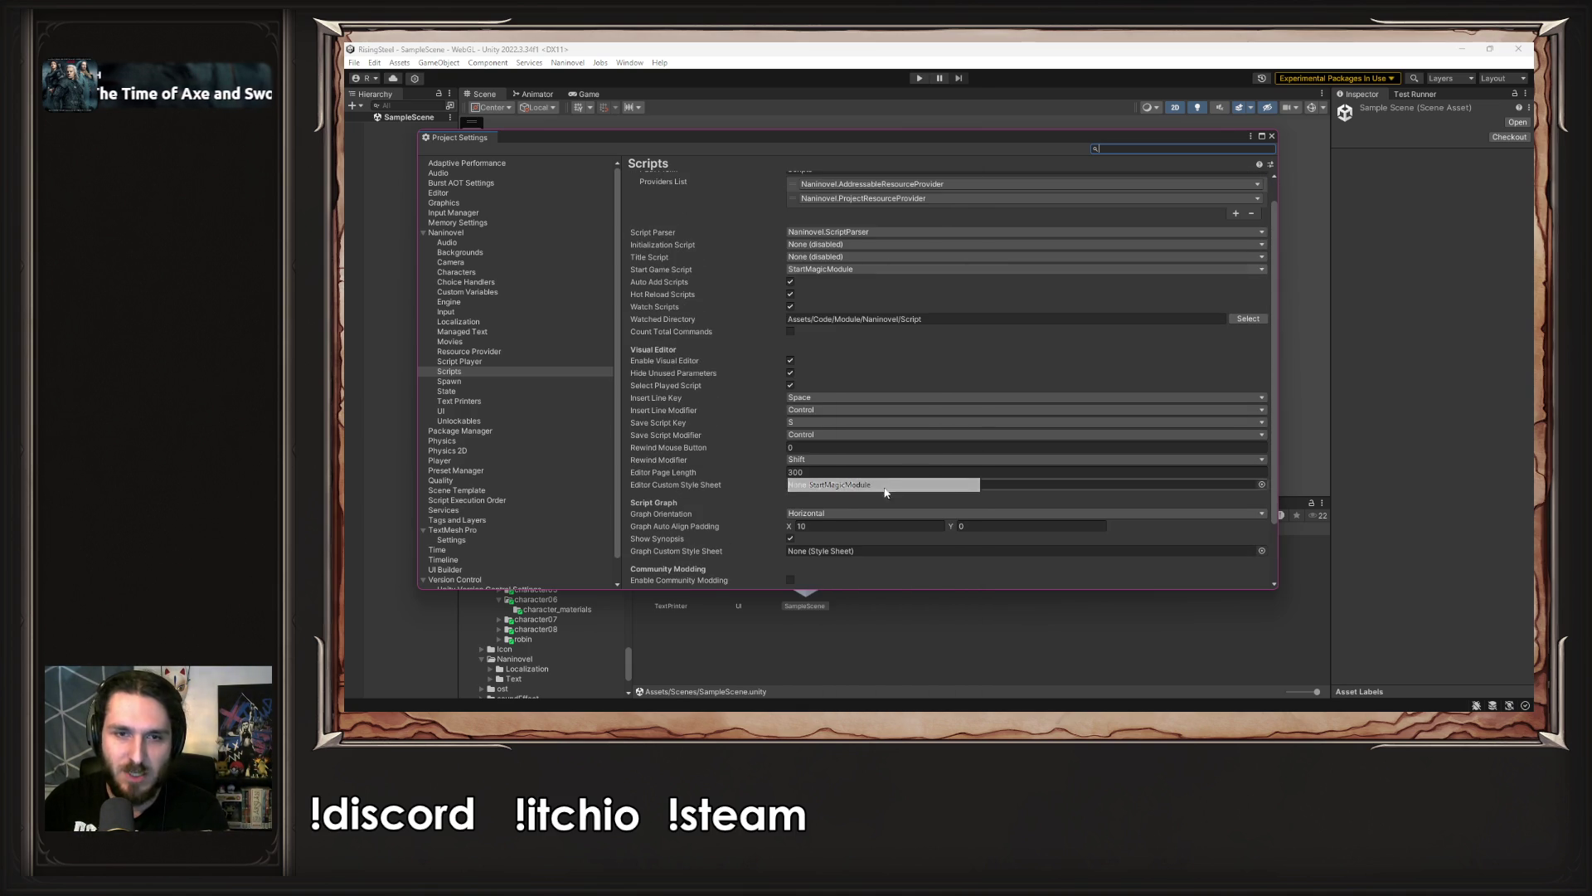
{"action": "left_click", "coordinate": [1271, 136]}
{"action": "left_click", "coordinate": [918, 77]}
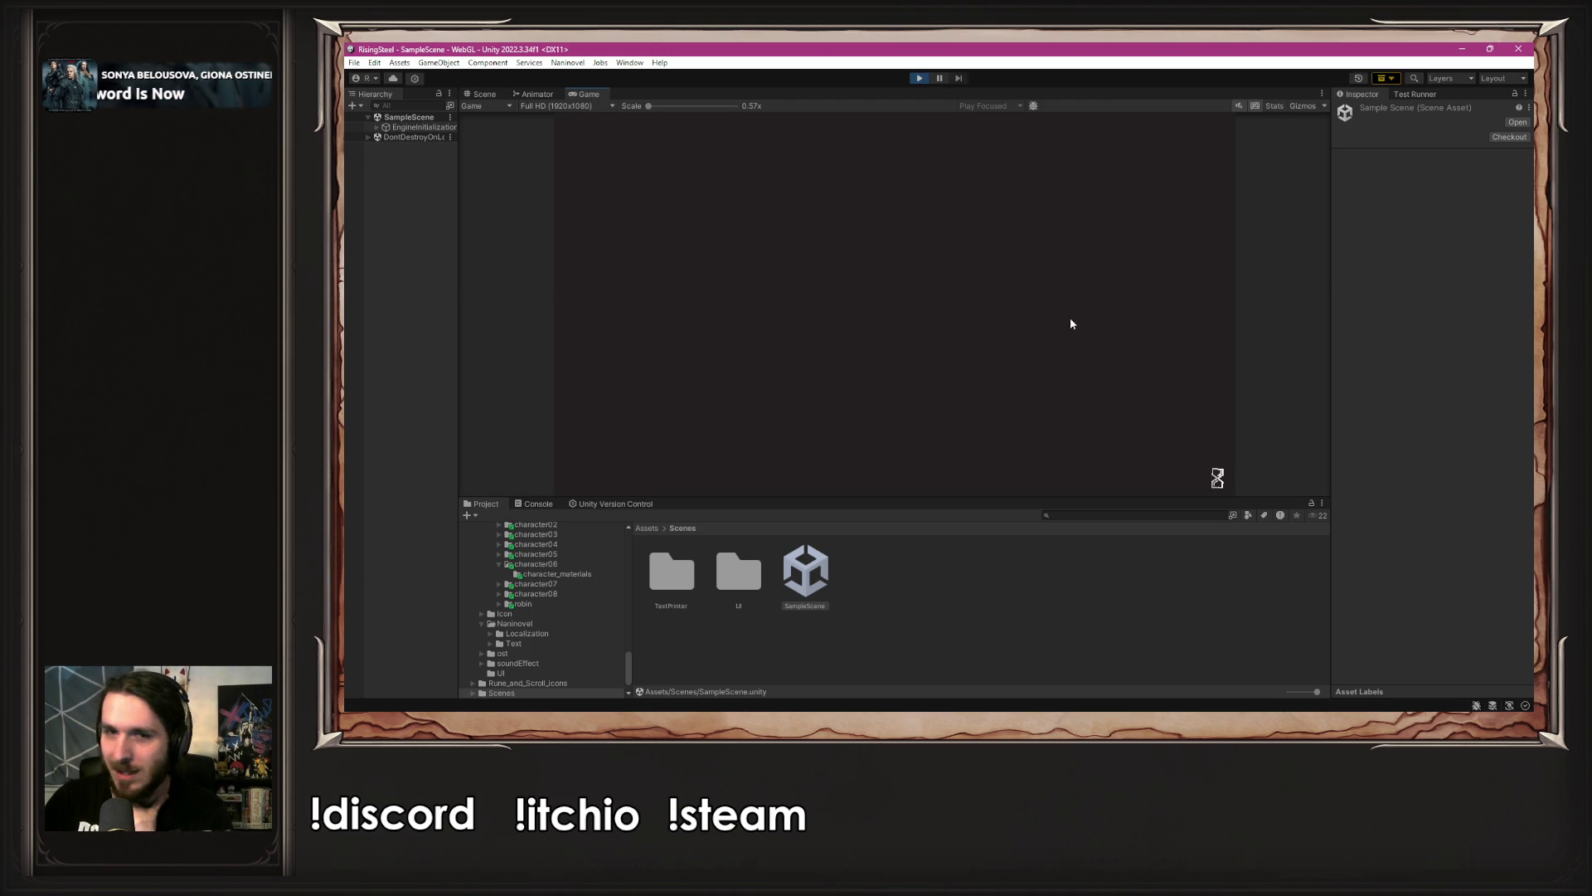
Step: Choose NEW GAME in the running game's main menu
{"action": "left_click", "coordinate": [889, 205]}
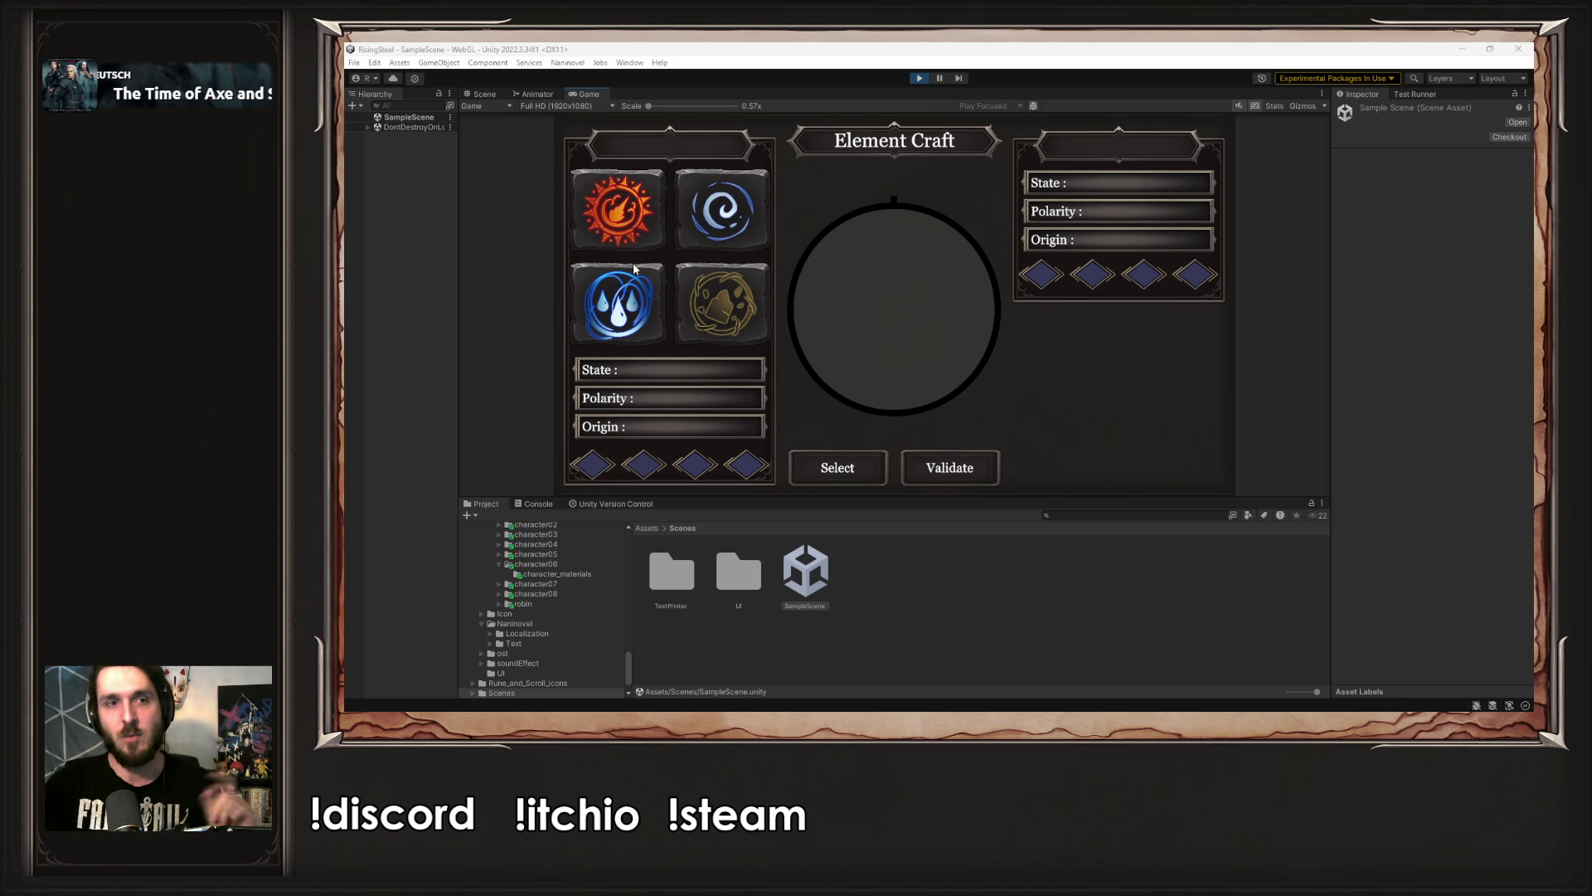
Step: Try the Fire, Air, Earth and Water icons, then commit Fire to craft Blazing Fire
{"action": "left_click", "coordinate": [618, 220]}
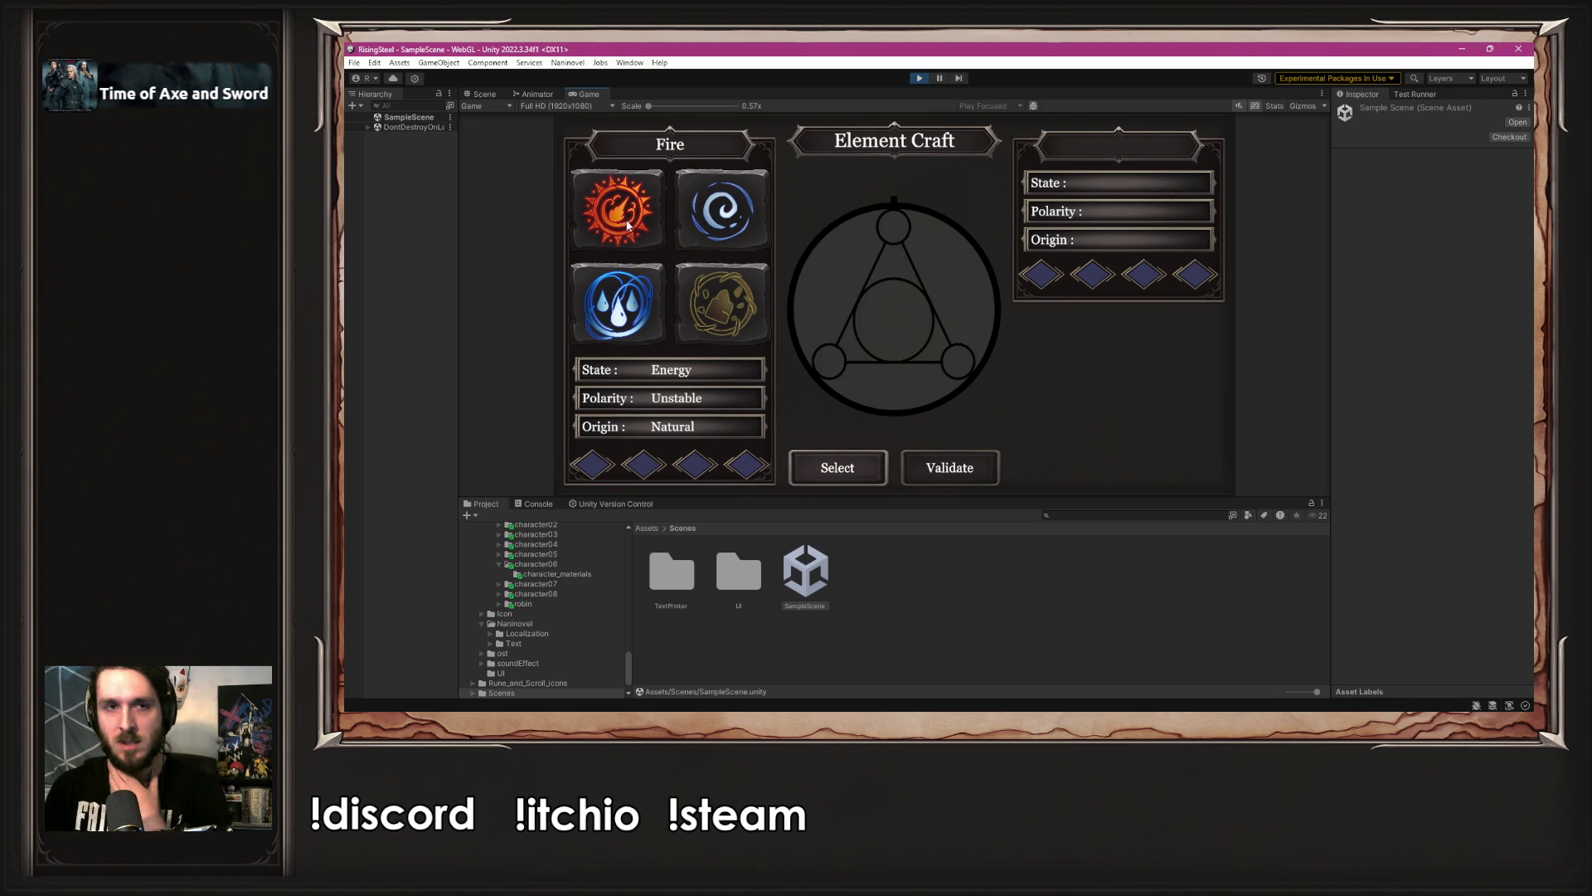
{"action": "left_click", "coordinate": [697, 213]}
{"action": "left_click", "coordinate": [722, 325]}
{"action": "left_click", "coordinate": [671, 297]}
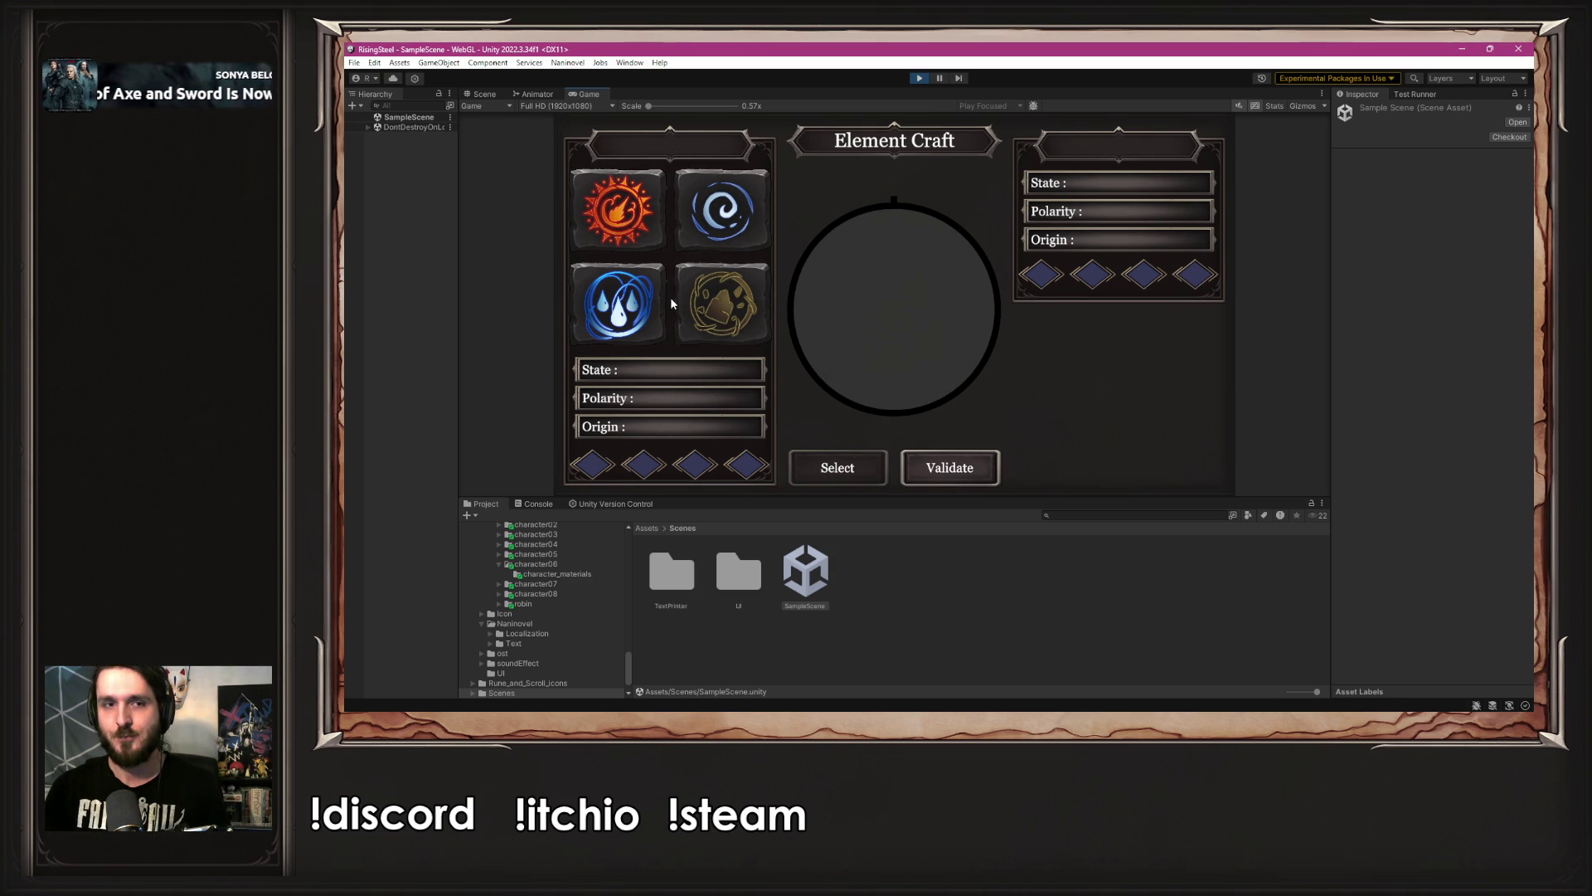
{"action": "left_click", "coordinate": [635, 307]}
{"action": "left_click", "coordinate": [623, 223]}
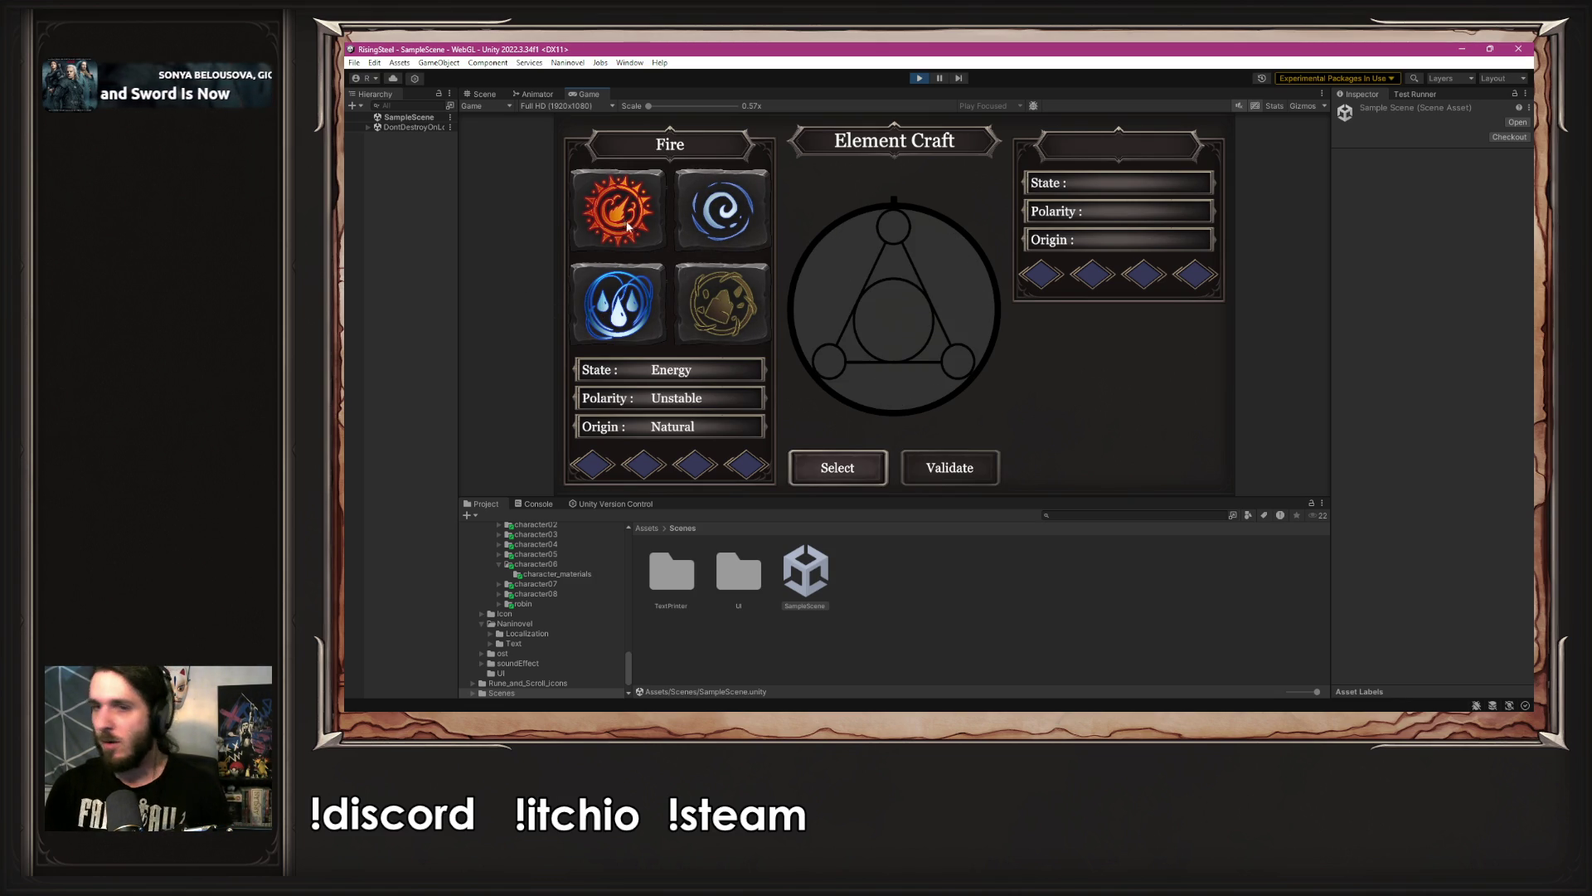
{"action": "left_click", "coordinate": [858, 468]}
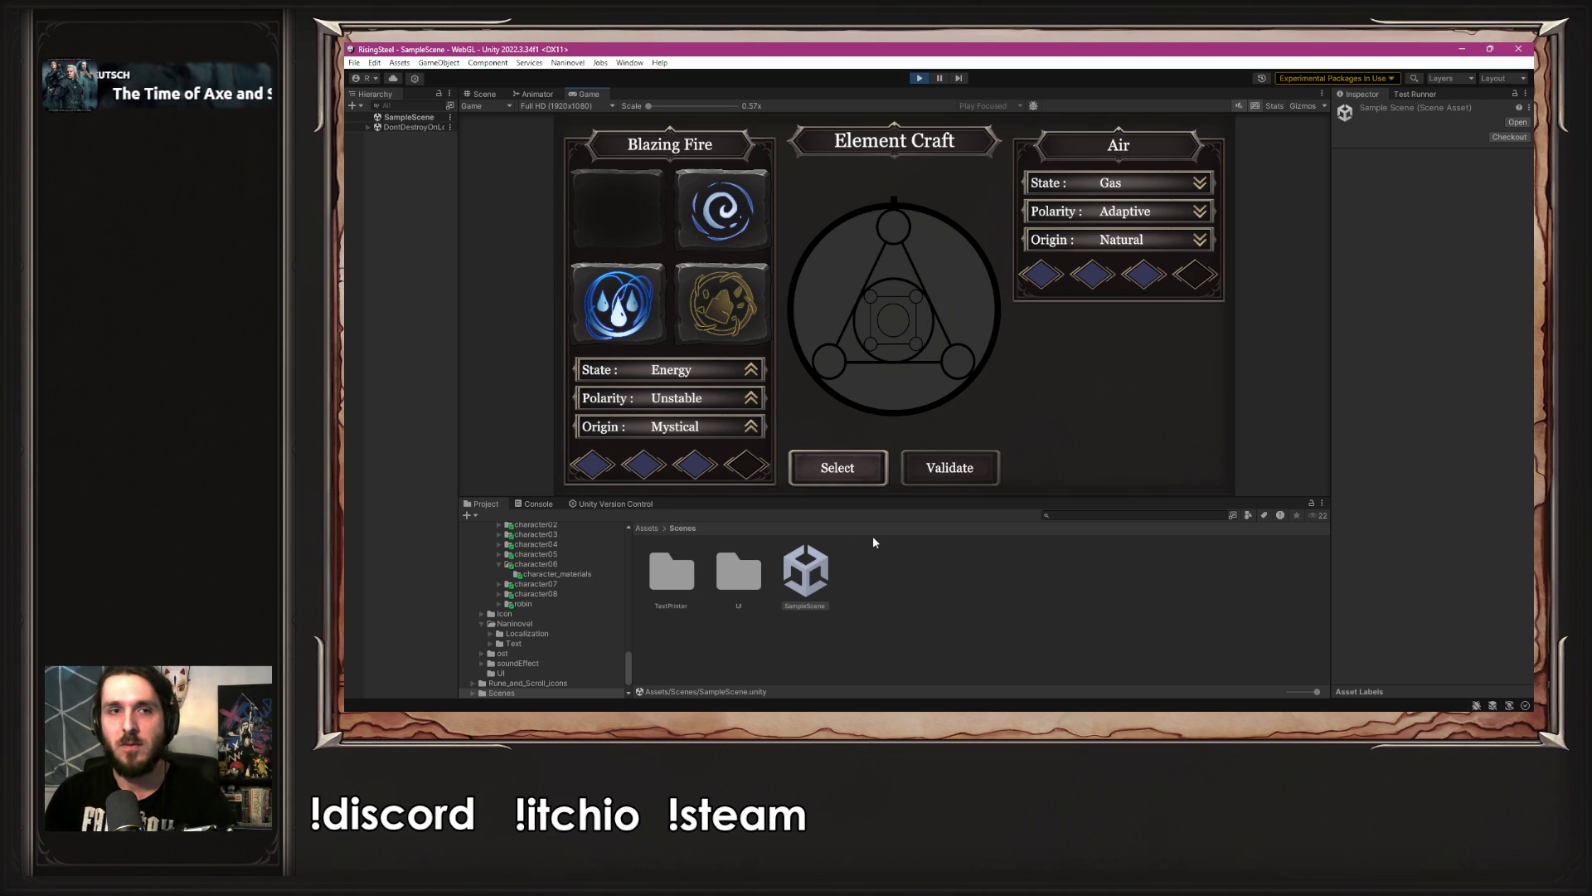
Step: Compare against Blazing Fire and combine Water to try out Liquid Flame
{"action": "left_click", "coordinate": [844, 487]}
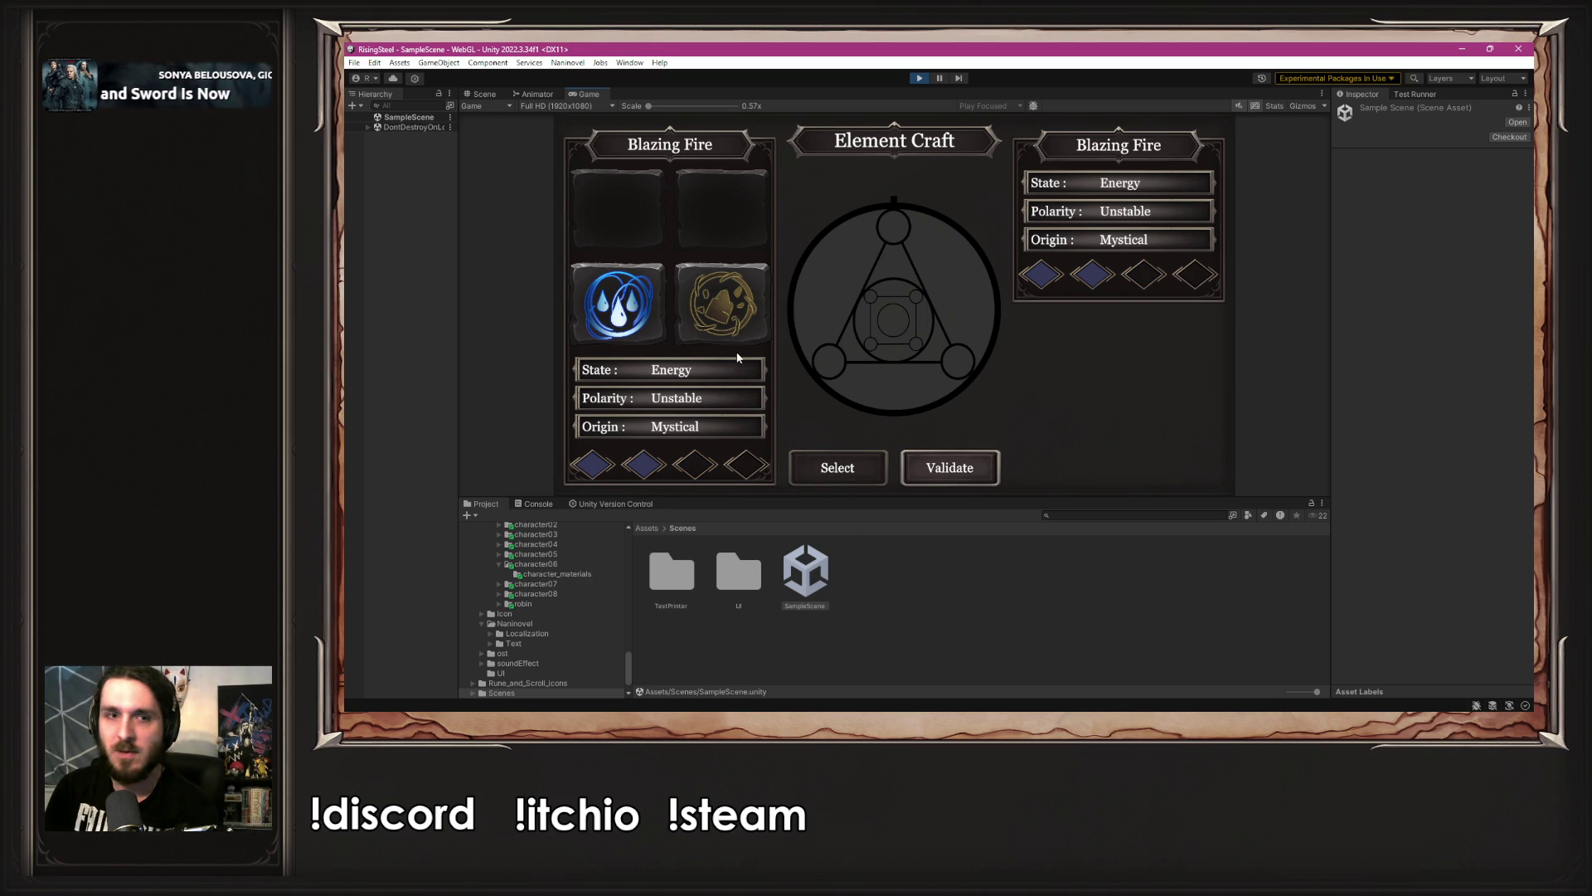
{"action": "left_click", "coordinate": [723, 303]}
{"action": "left_click", "coordinate": [736, 321]}
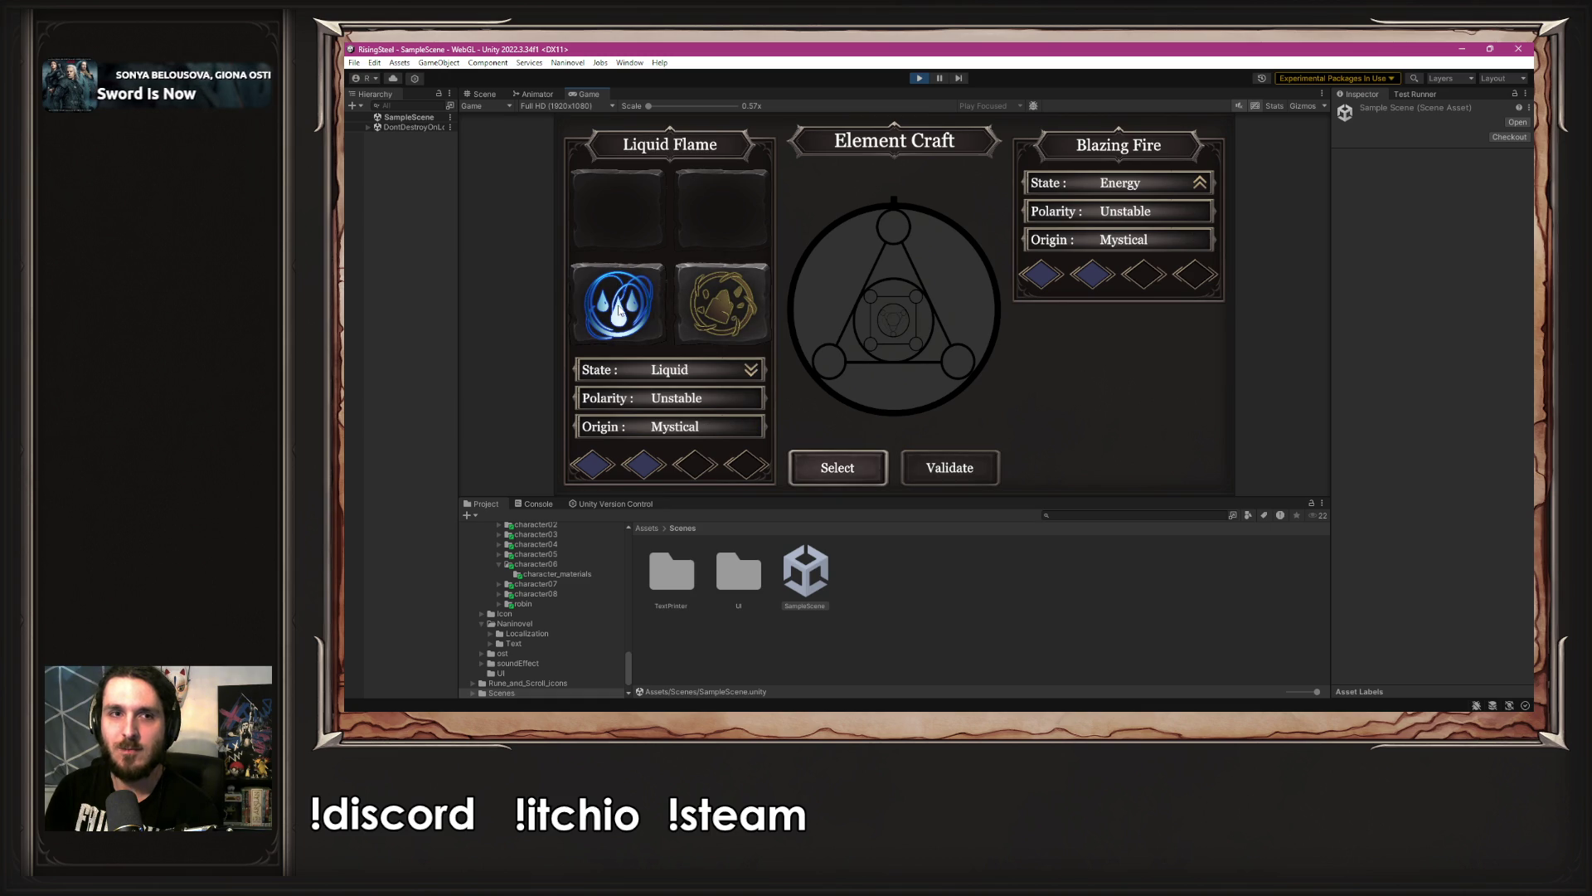
{"action": "left_click", "coordinate": [682, 286]}
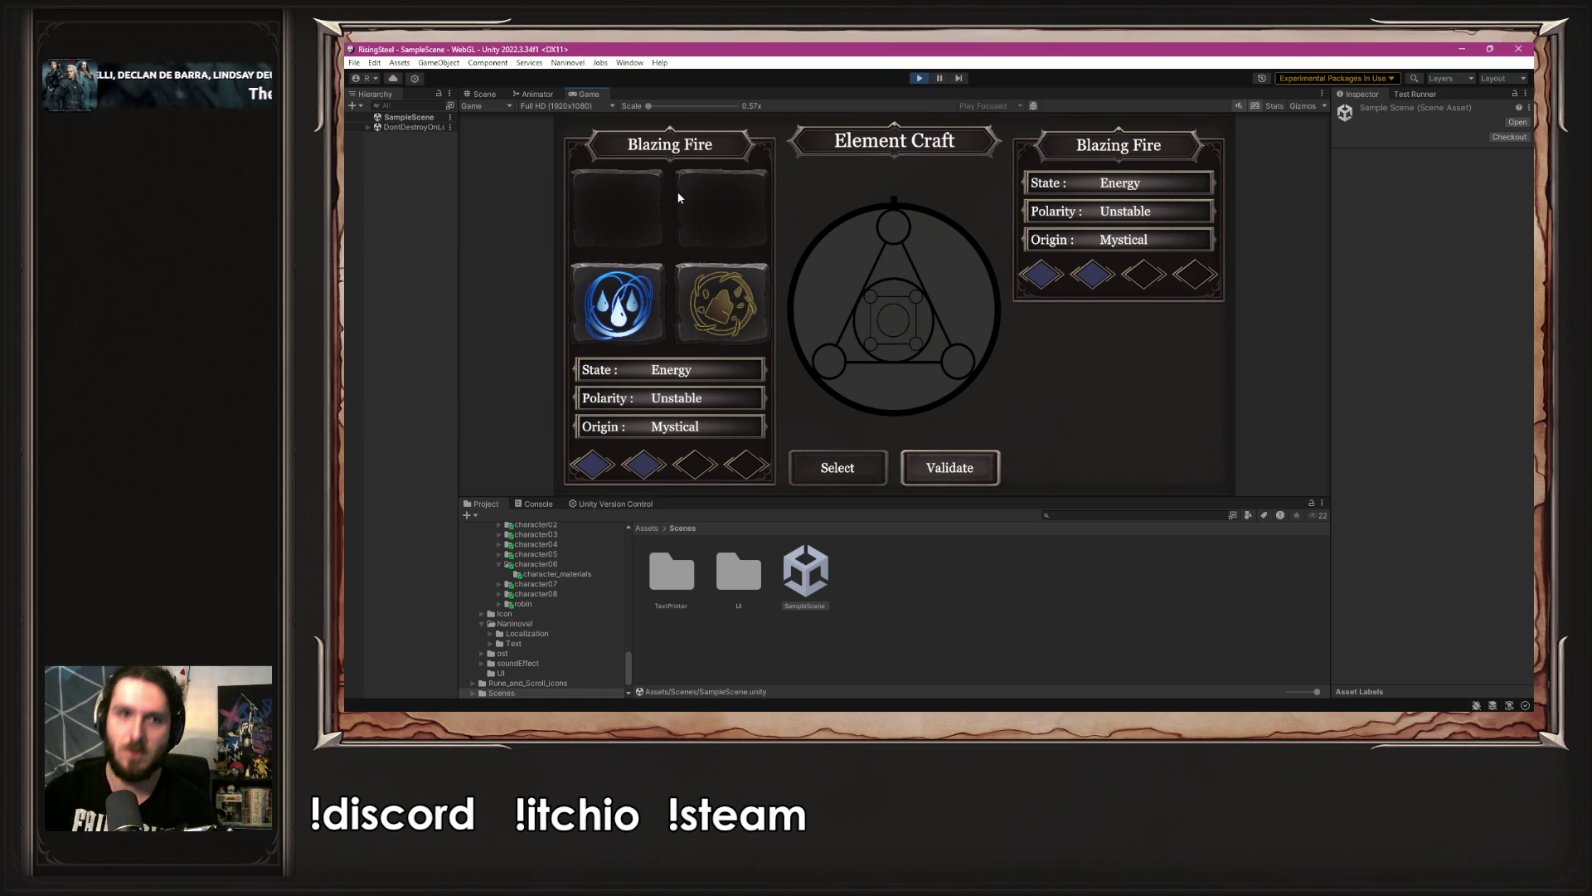
{"action": "left_click", "coordinate": [638, 306]}
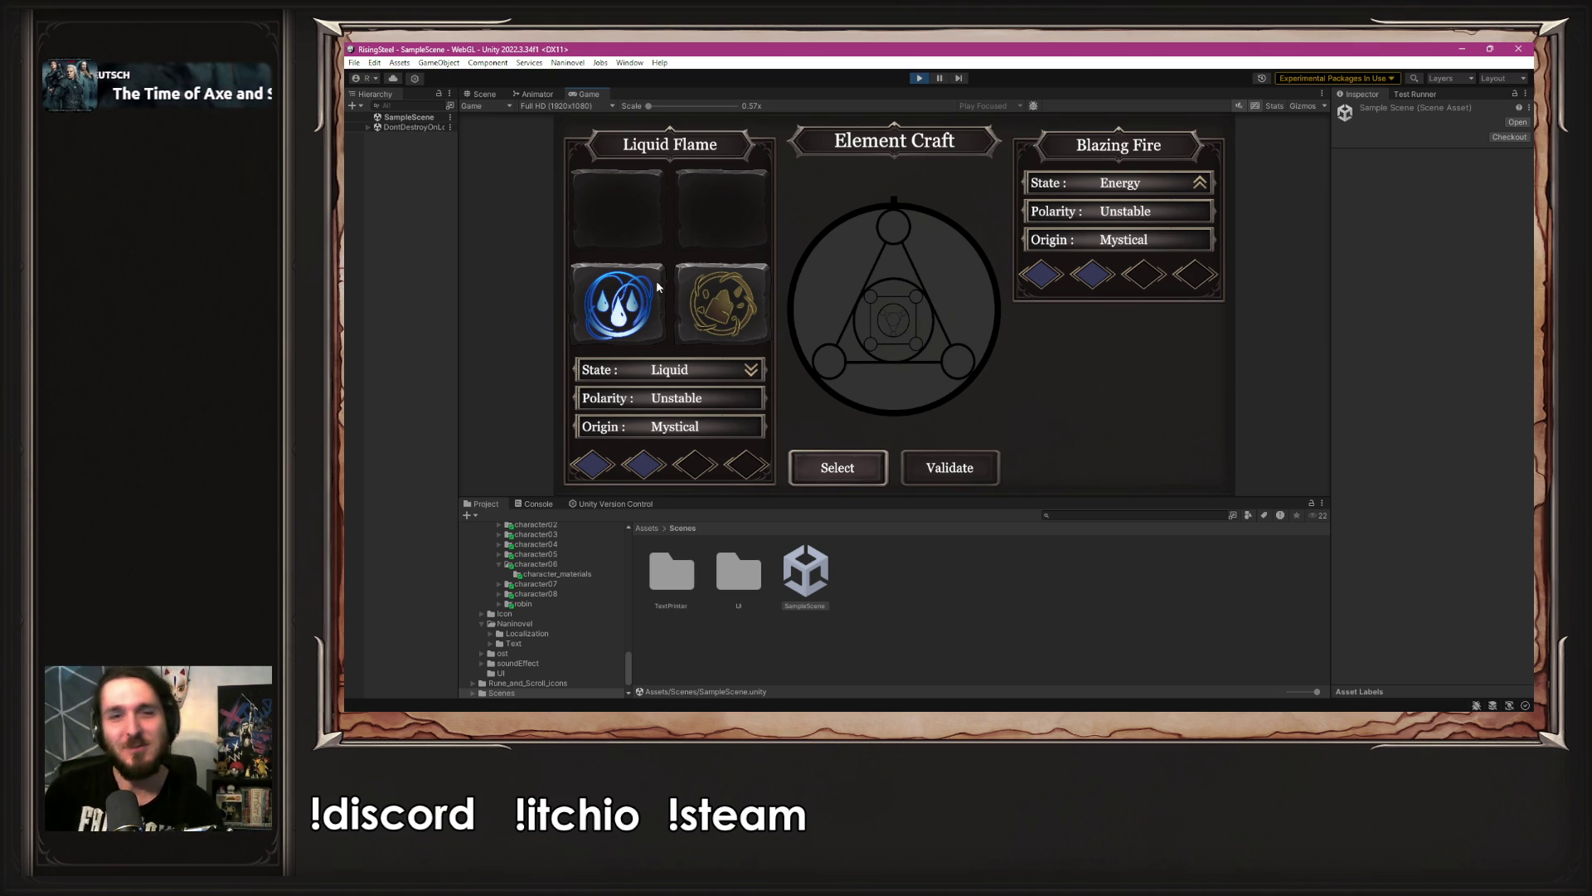
Step: Lock in Liquid Flame, set the second crafting slot to Lava, and enlarge the Game view
{"action": "left_click", "coordinate": [863, 464]}
{"action": "left_click", "coordinate": [726, 318]}
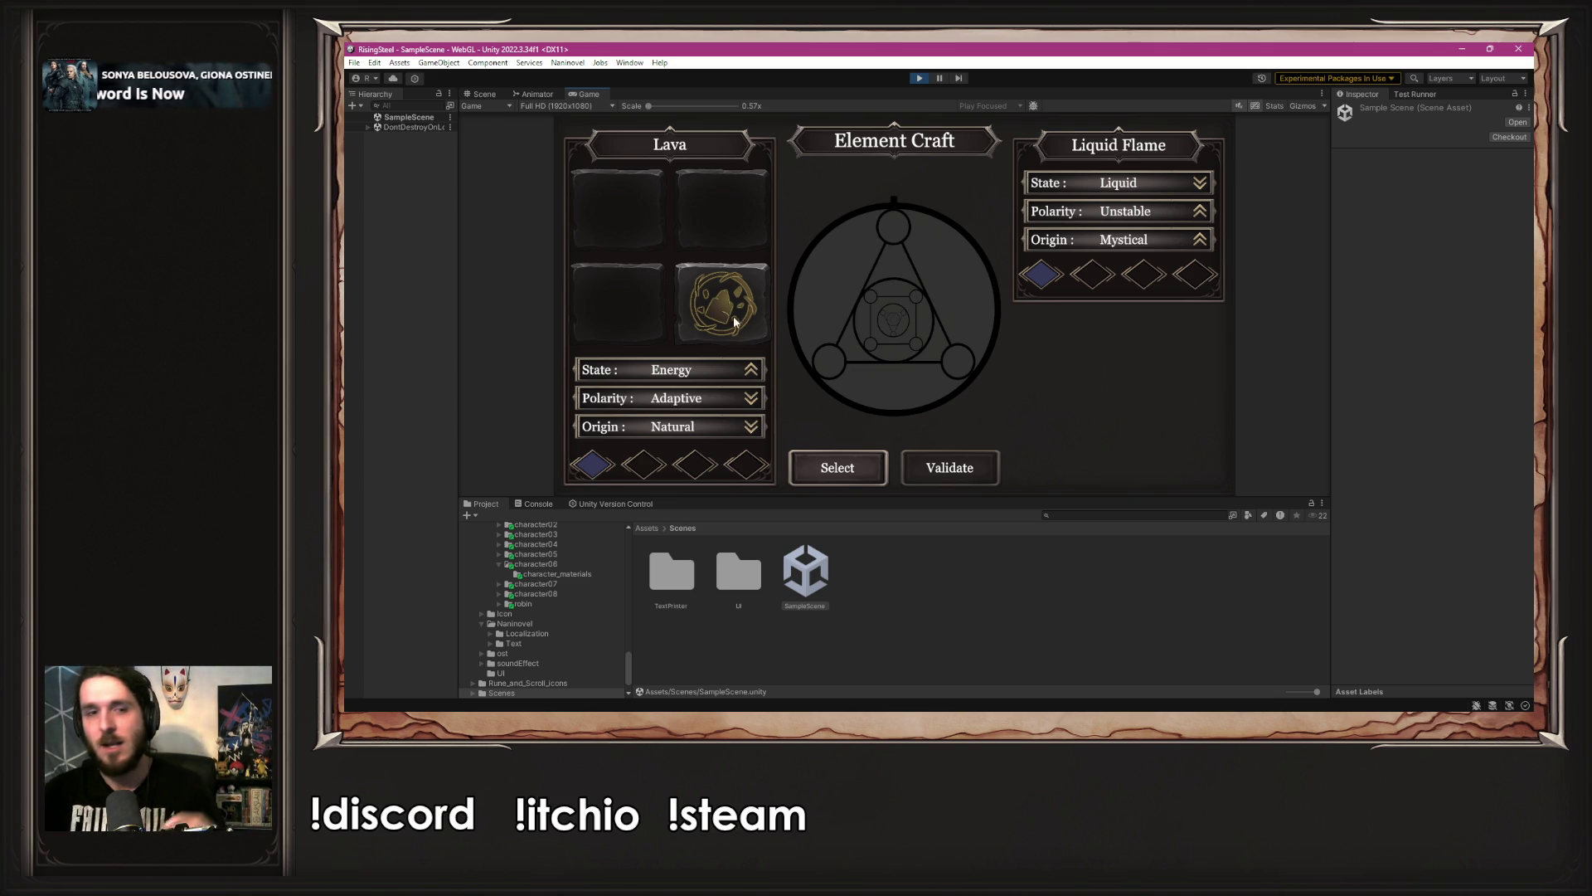
{"action": "left_click", "coordinate": [858, 461]}
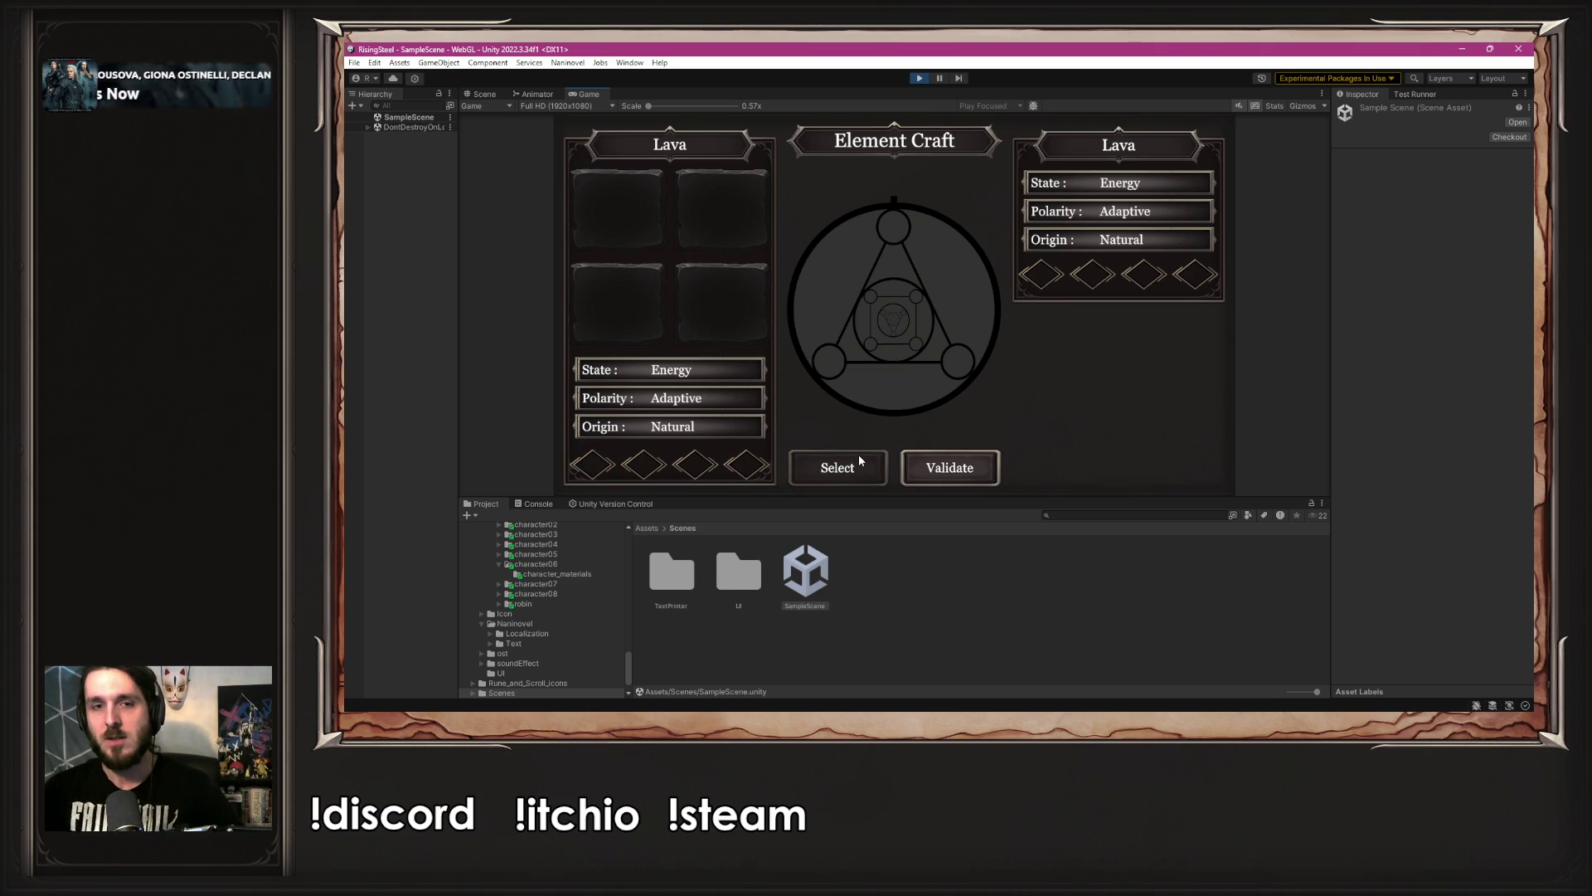
{"action": "left_click_drag", "start_coordinate": [1049, 497], "coordinate": [1074, 591]}
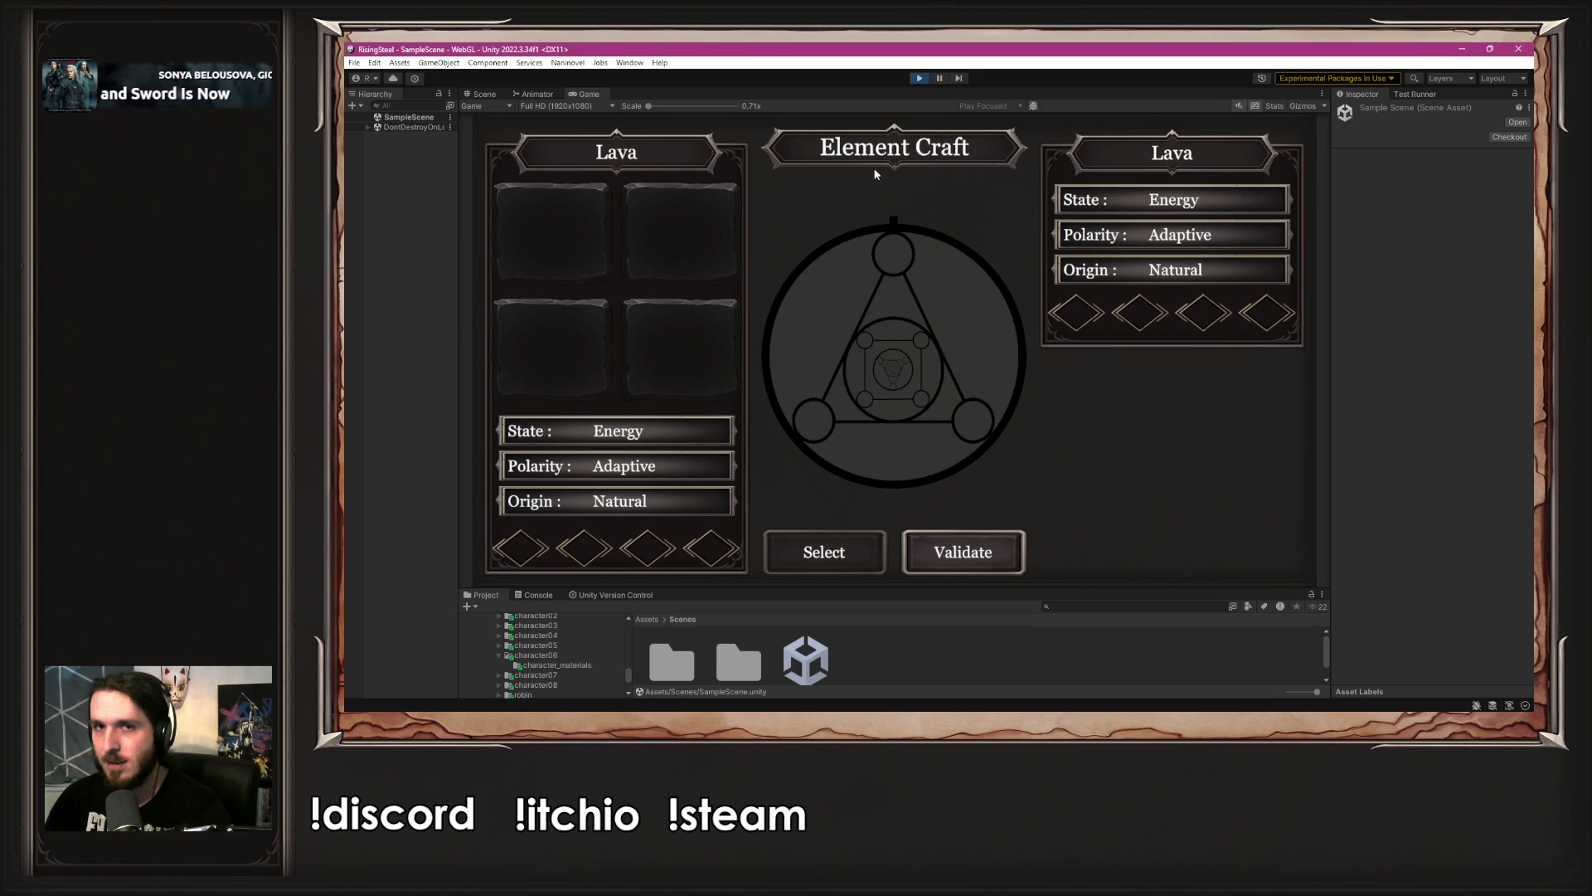
Step: Stop the playtest, enlarge the Project panel, and review GameState.cs line 44 in VS Code
{"action": "left_click", "coordinate": [919, 78]}
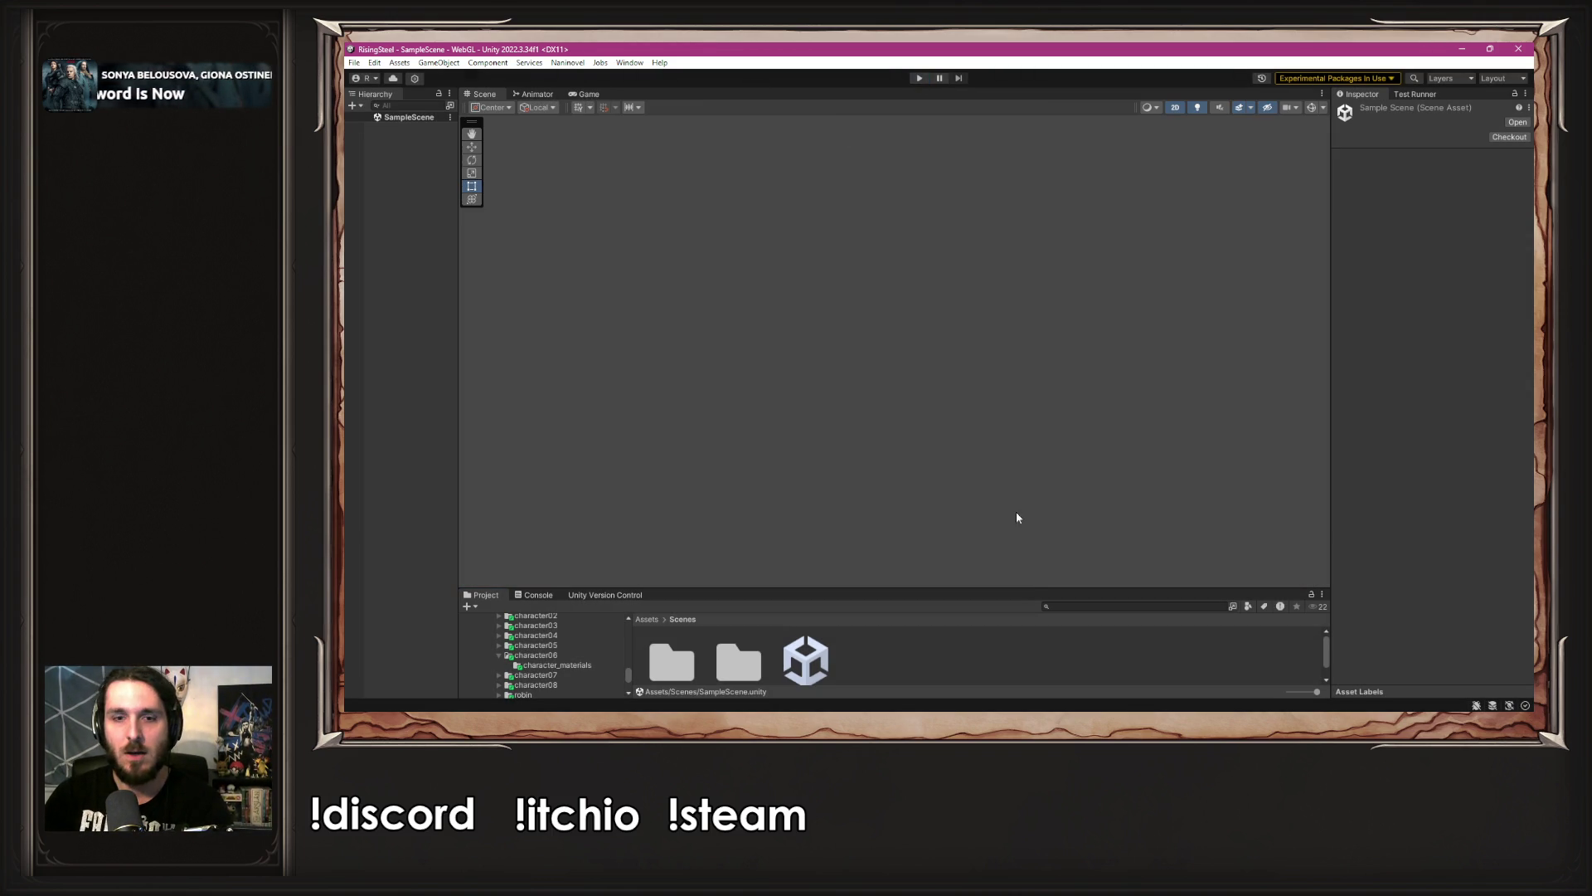
{"action": "left_click_drag", "start_coordinate": [1040, 589], "coordinate": [1021, 476]}
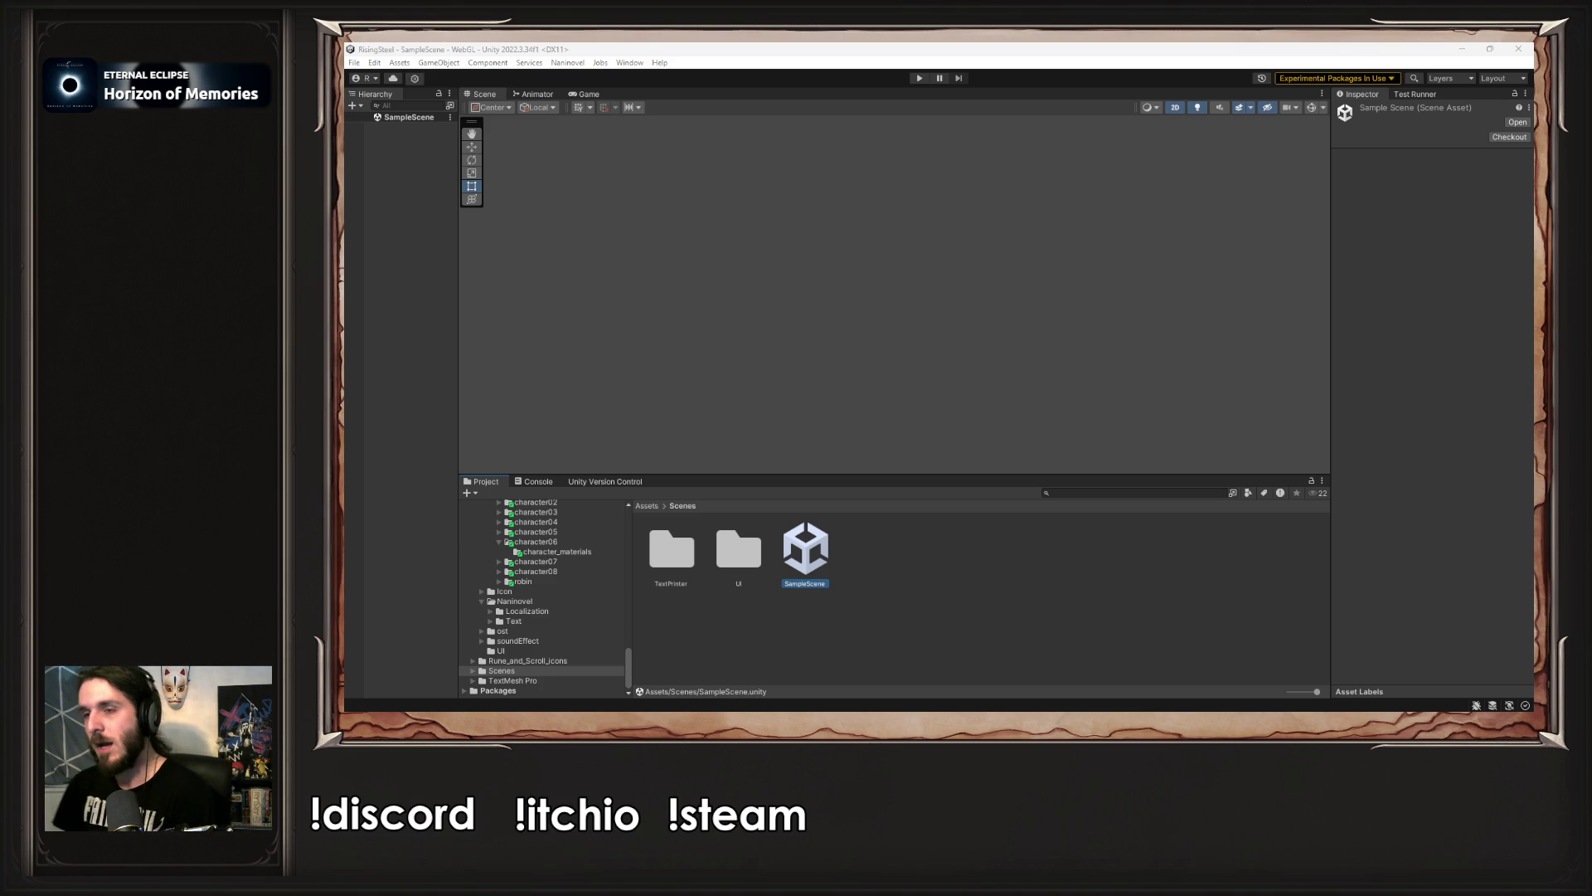
{"action": "key", "text": "alt+Tab"}
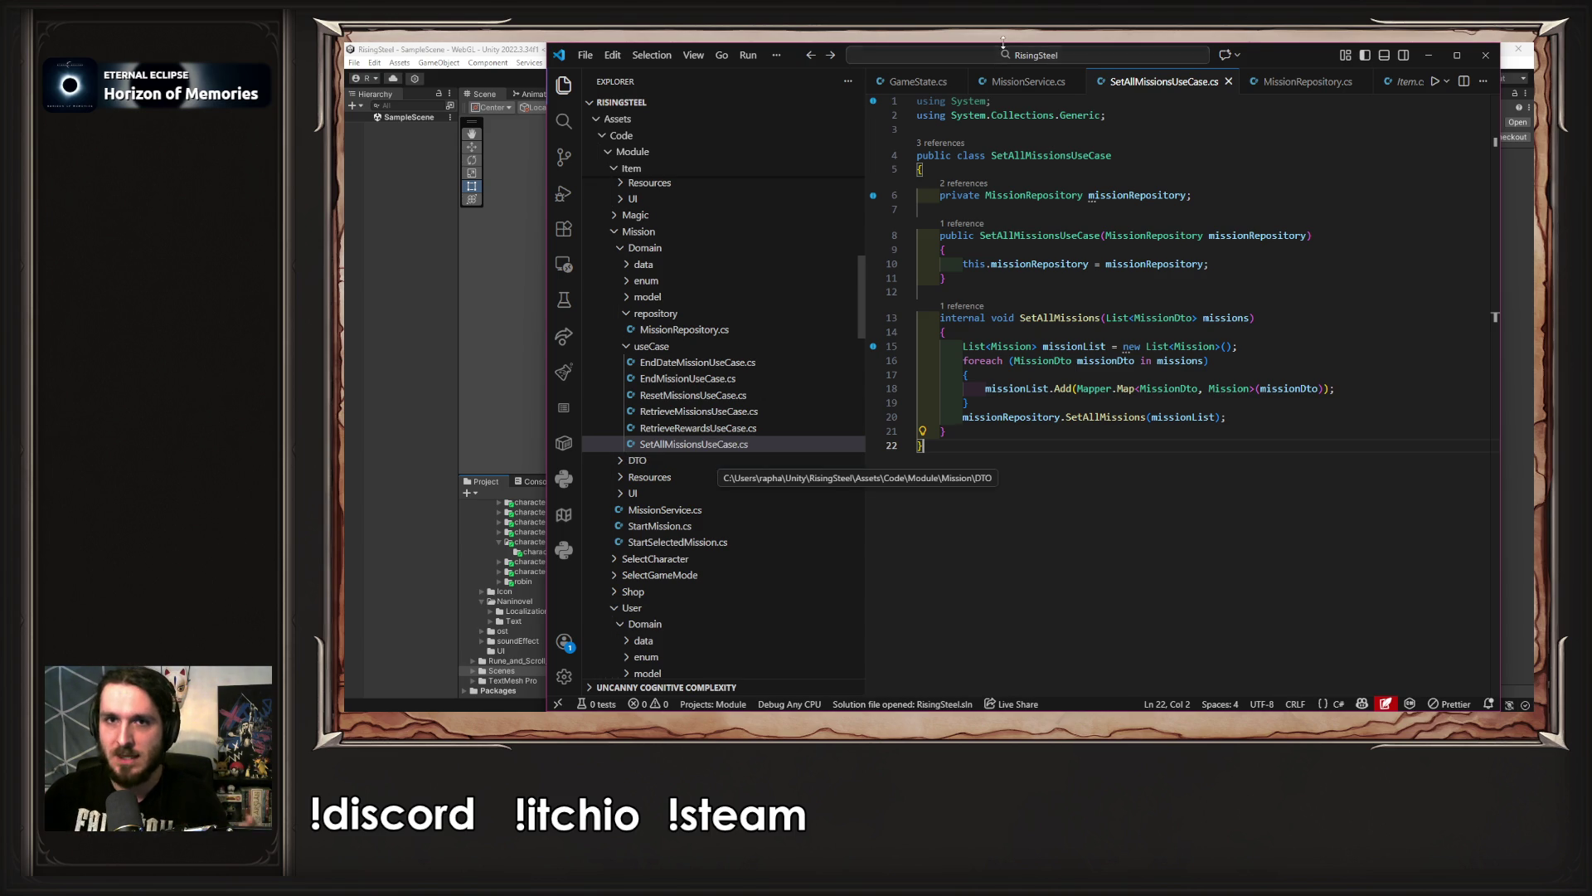
{"action": "left_click", "coordinate": [917, 82]}
{"action": "left_click", "coordinate": [1252, 346]}
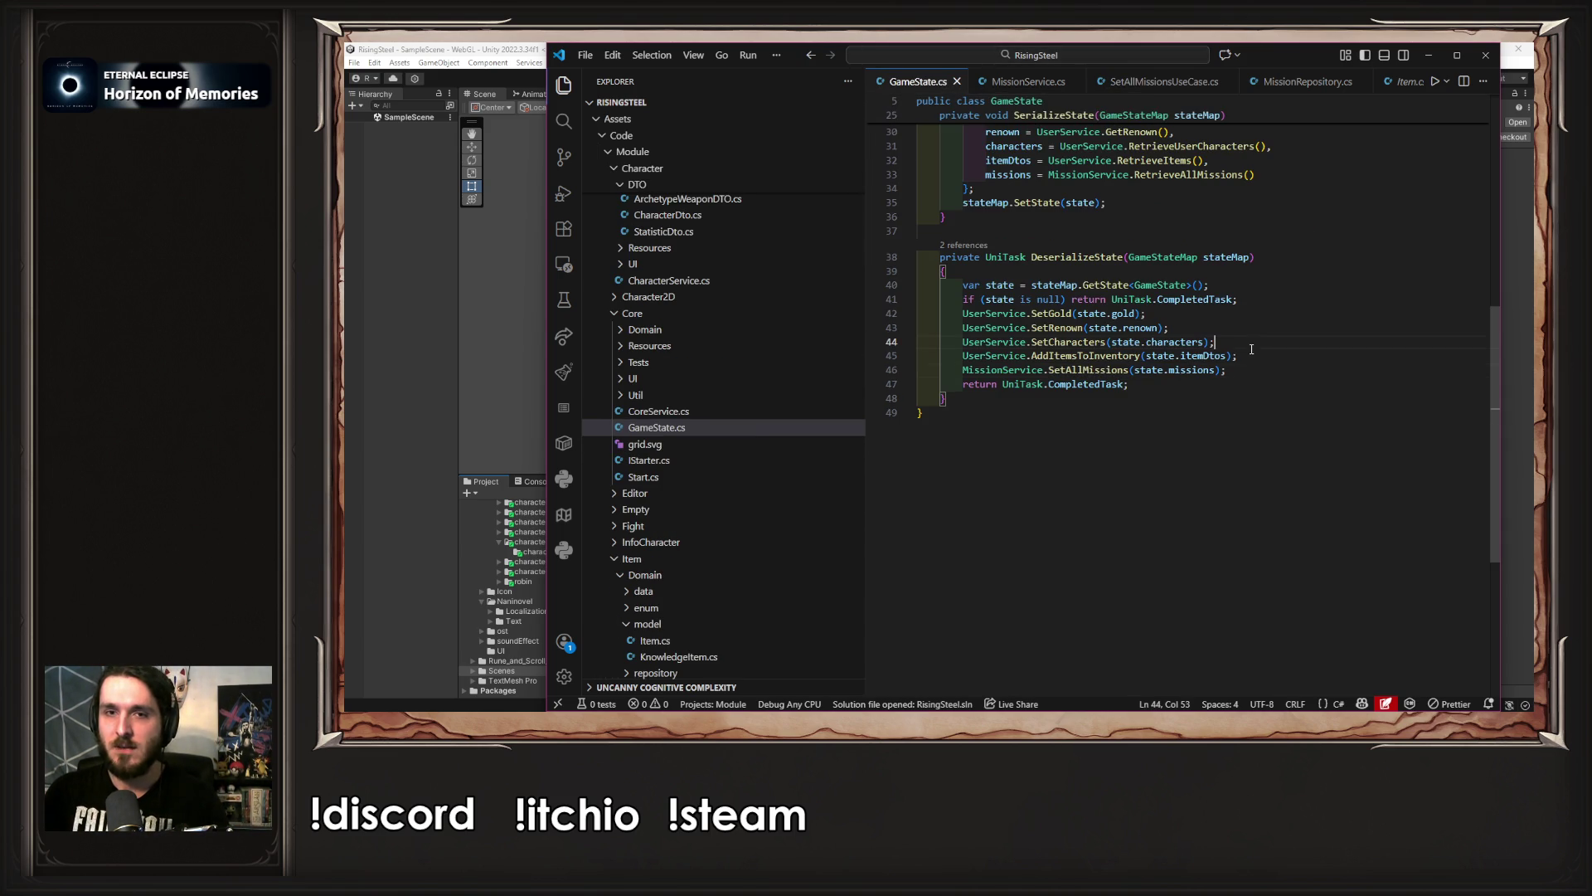
Step: Return to Unity and open the Naninovel Resources > Scripts settings
{"action": "left_click", "coordinate": [491, 335]}
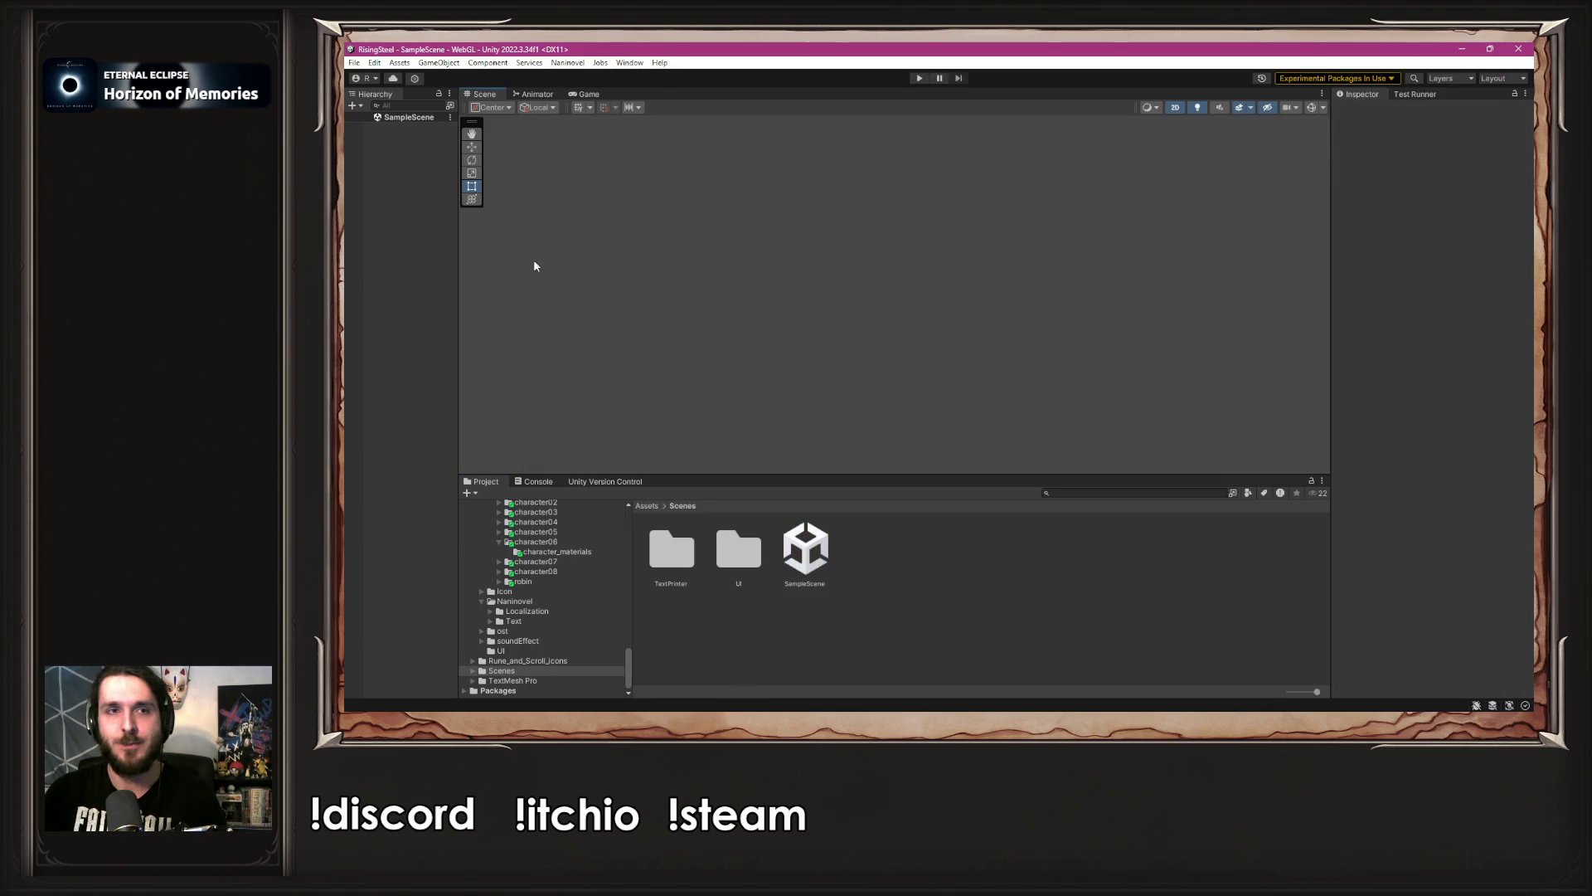
{"action": "left_click", "coordinate": [581, 64]}
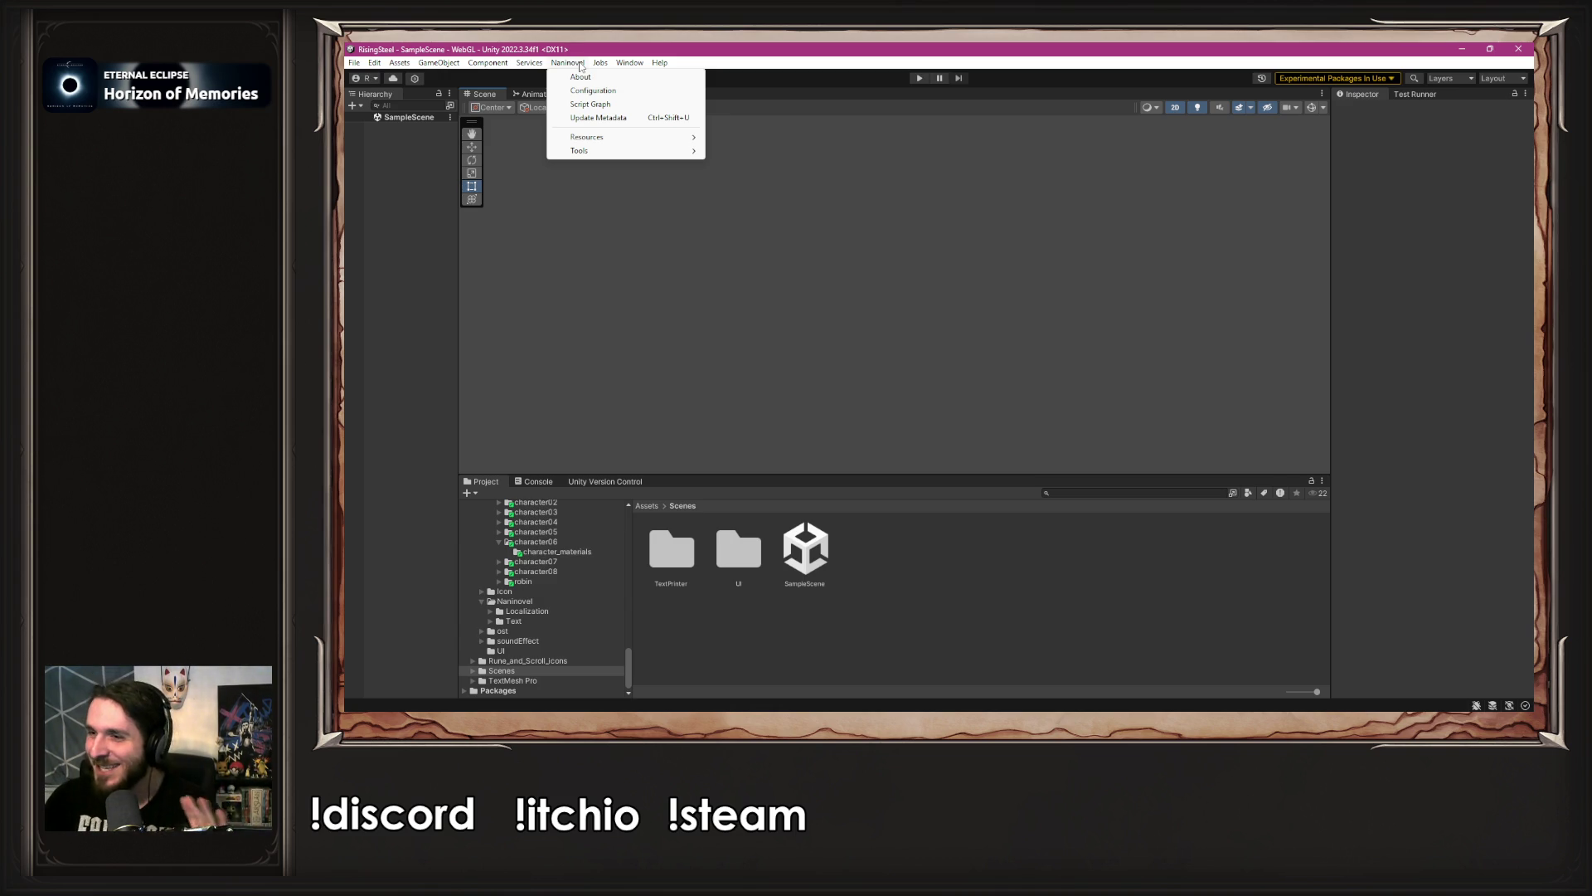
{"action": "left_click", "coordinate": [581, 65]}
{"action": "left_click", "coordinate": [581, 64]}
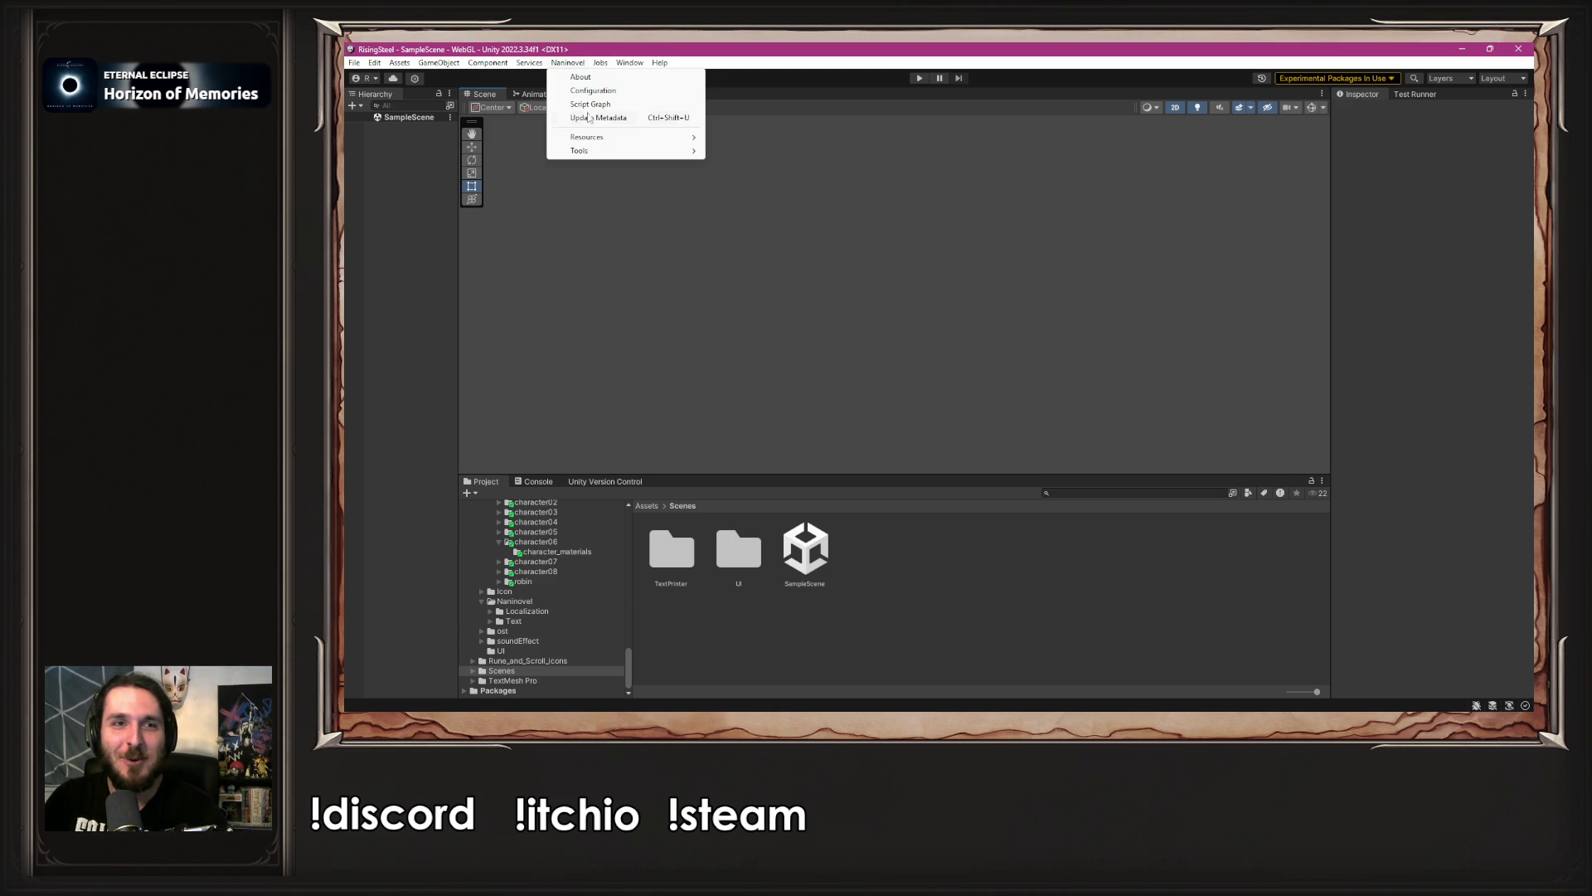
{"action": "mouse_move", "coordinate": [601, 138]}
{"action": "left_click", "coordinate": [754, 206]}
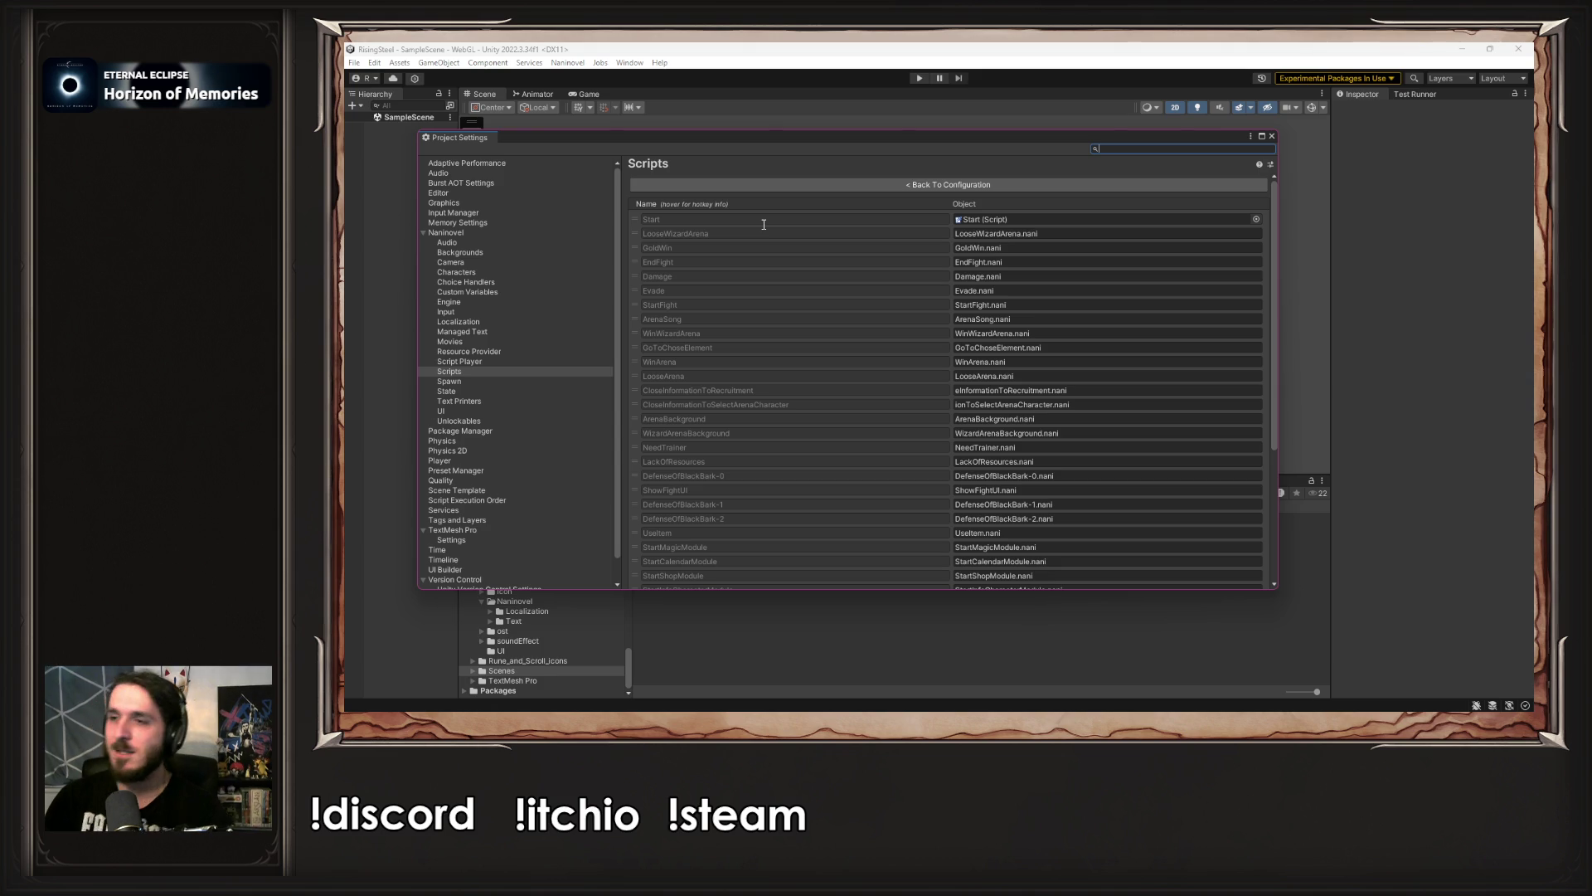
Step: Set the Start Game Script to StartNewGame and close Project Settings
{"action": "left_click", "coordinate": [837, 186]}
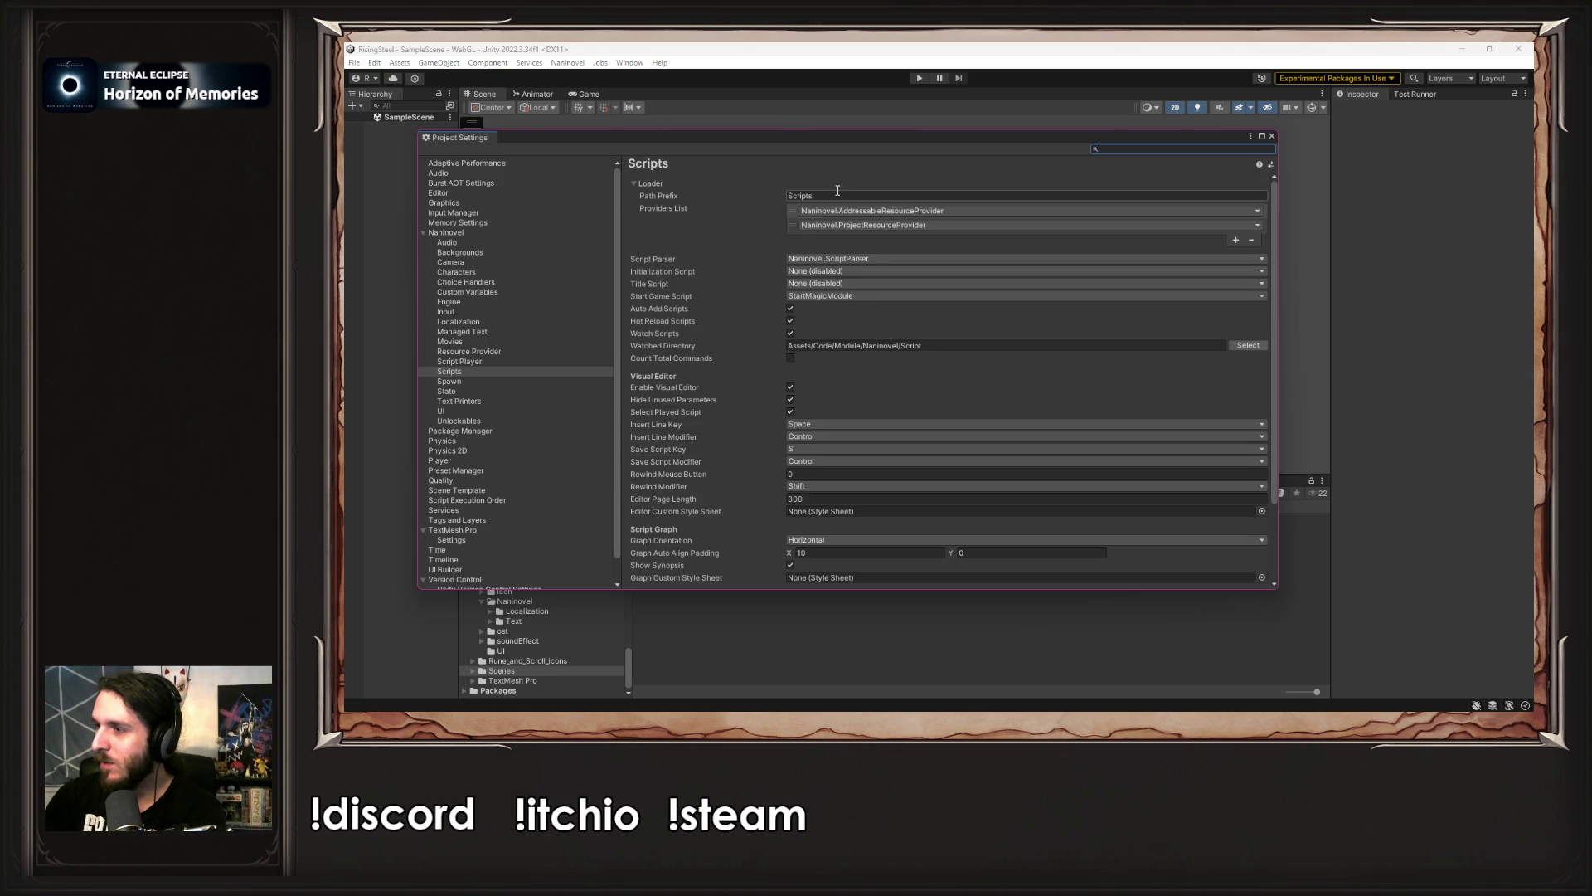
{"action": "mouse_move", "coordinate": [778, 263]}
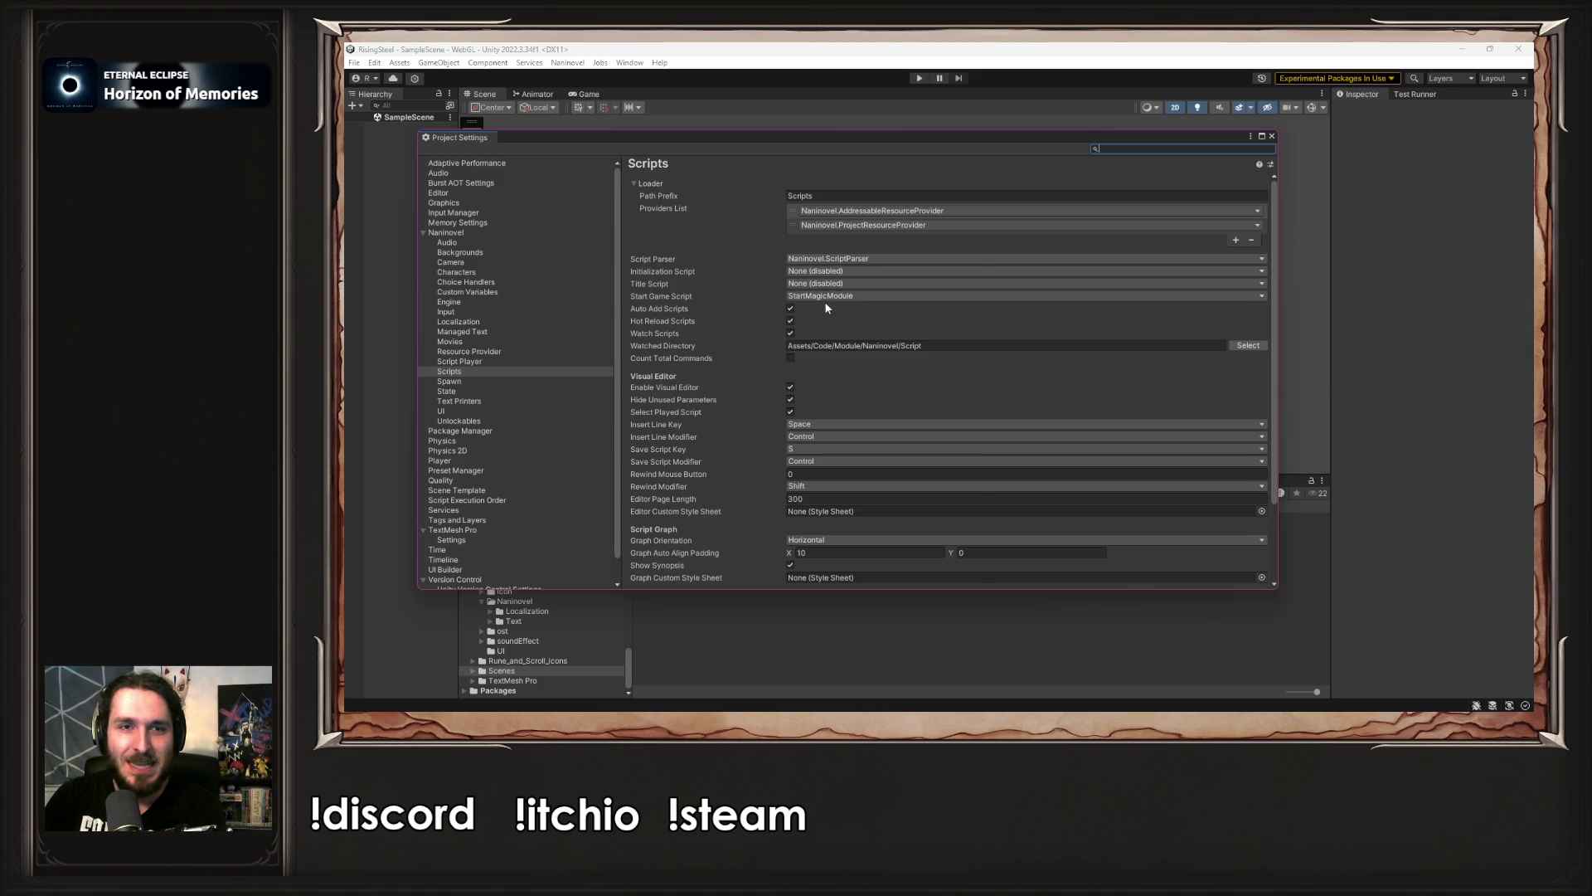
{"action": "left_click", "coordinate": [825, 298]}
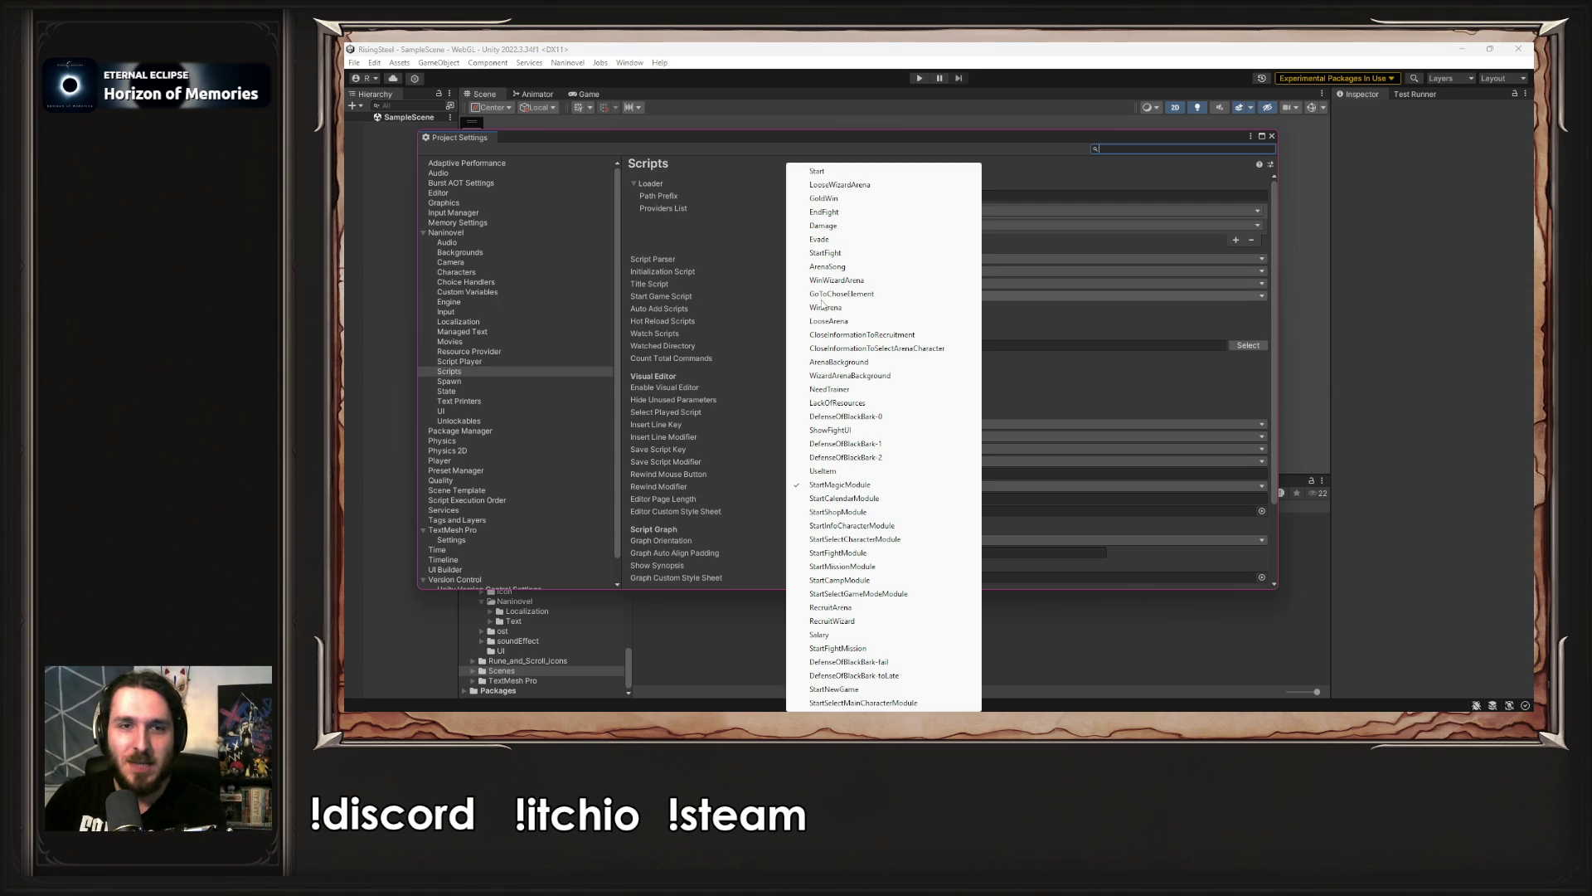
{"action": "left_click", "coordinate": [854, 689]}
{"action": "left_click", "coordinate": [1271, 136]}
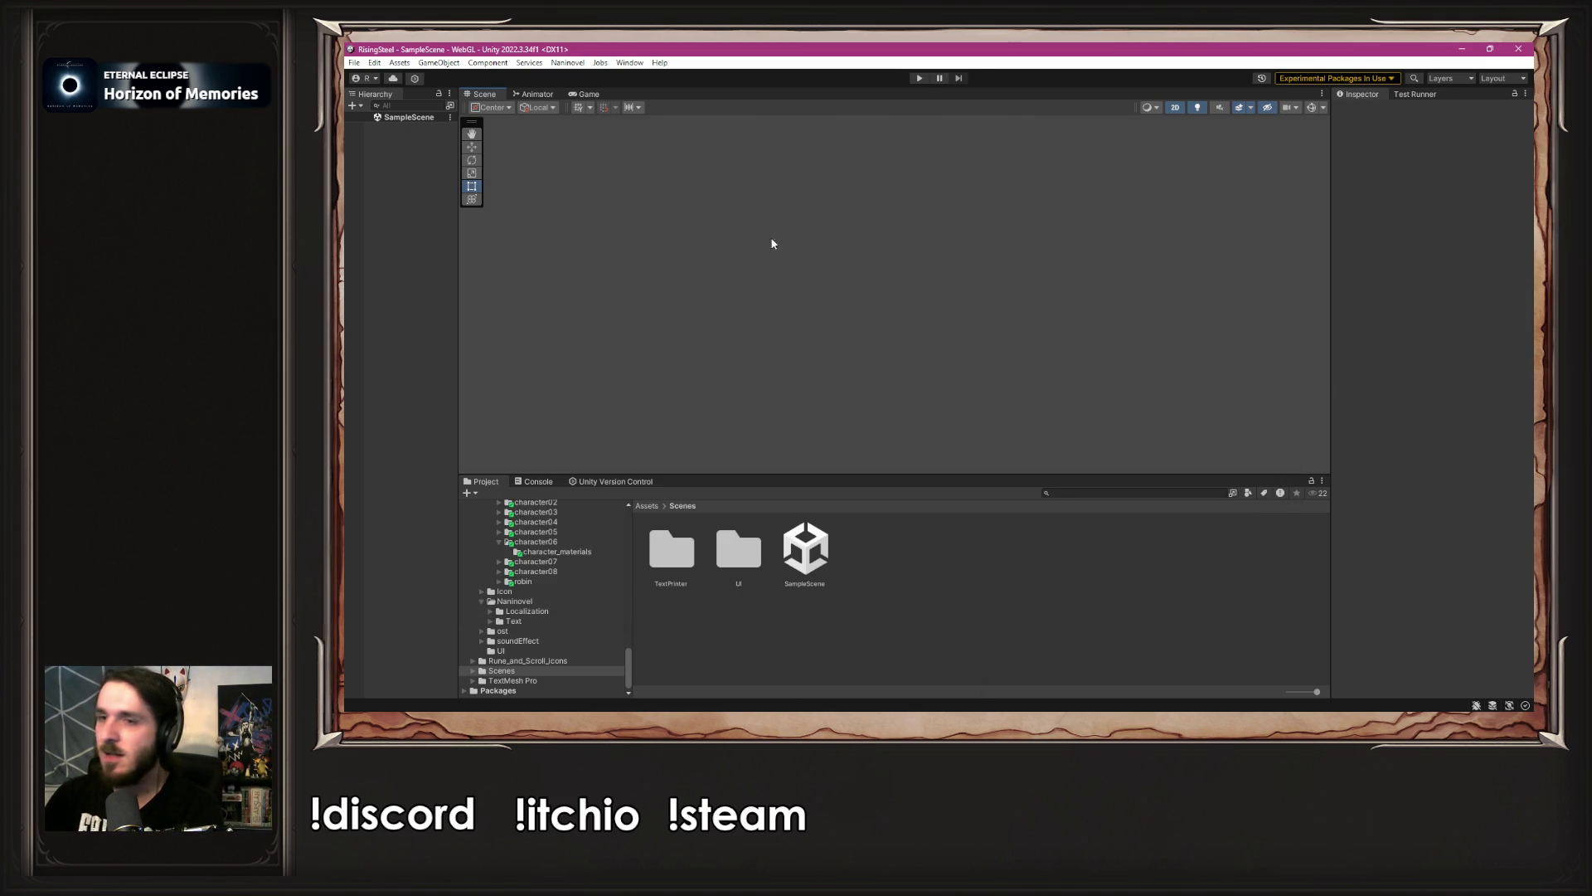
Step: Enter play mode to launch the game's English title menu
{"action": "left_click", "coordinate": [917, 78]}
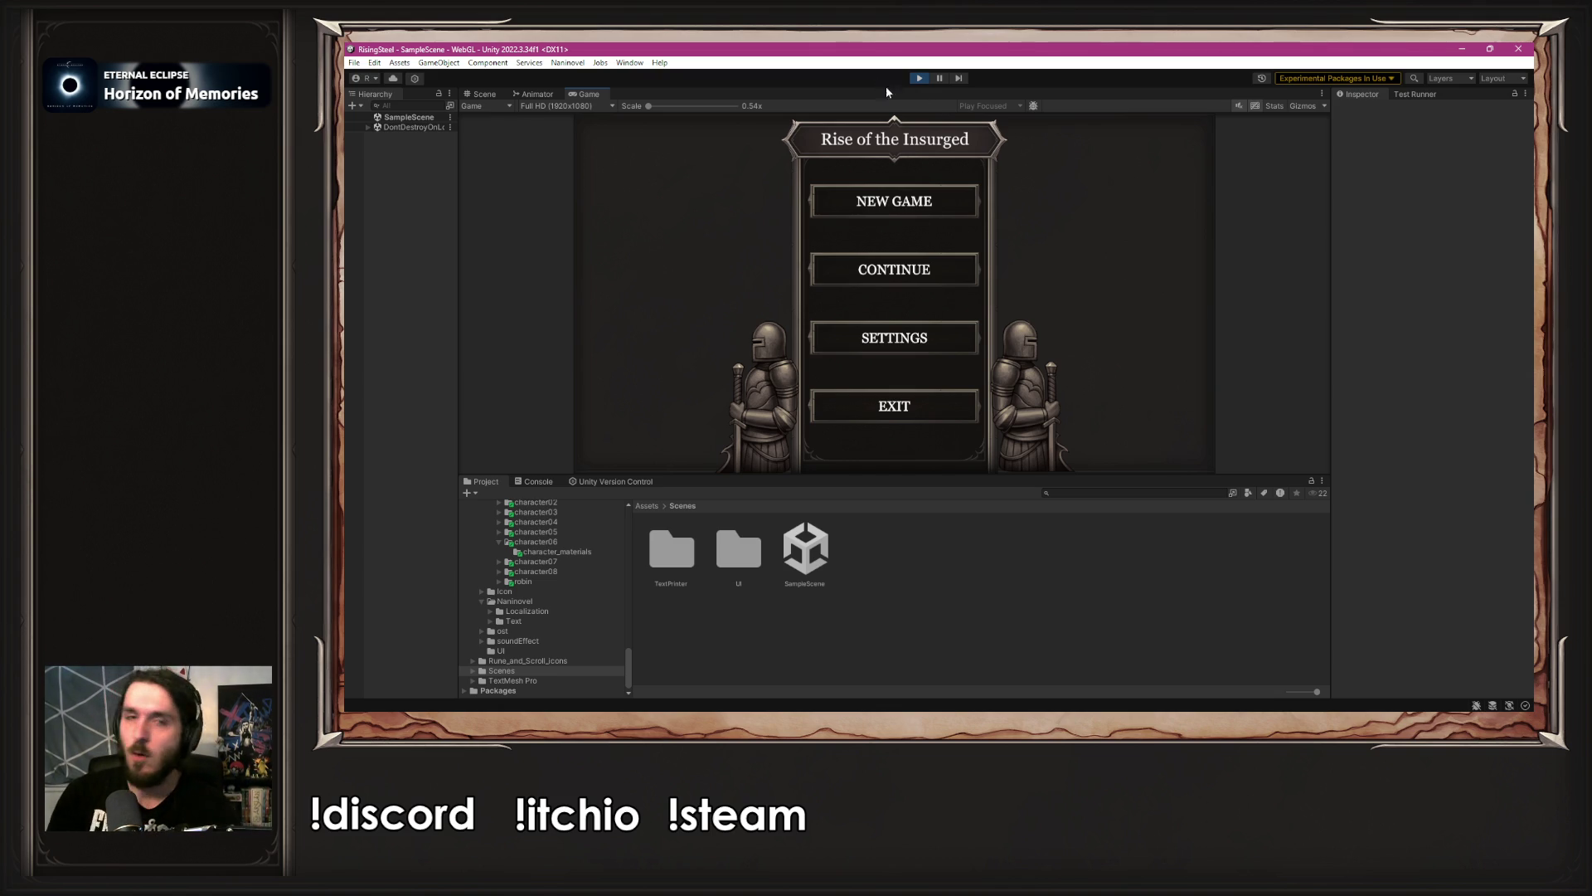
Step: Switch the game's language to Français in Settings and return to the menu
{"action": "left_click", "coordinate": [930, 342]}
{"action": "left_click", "coordinate": [952, 289]}
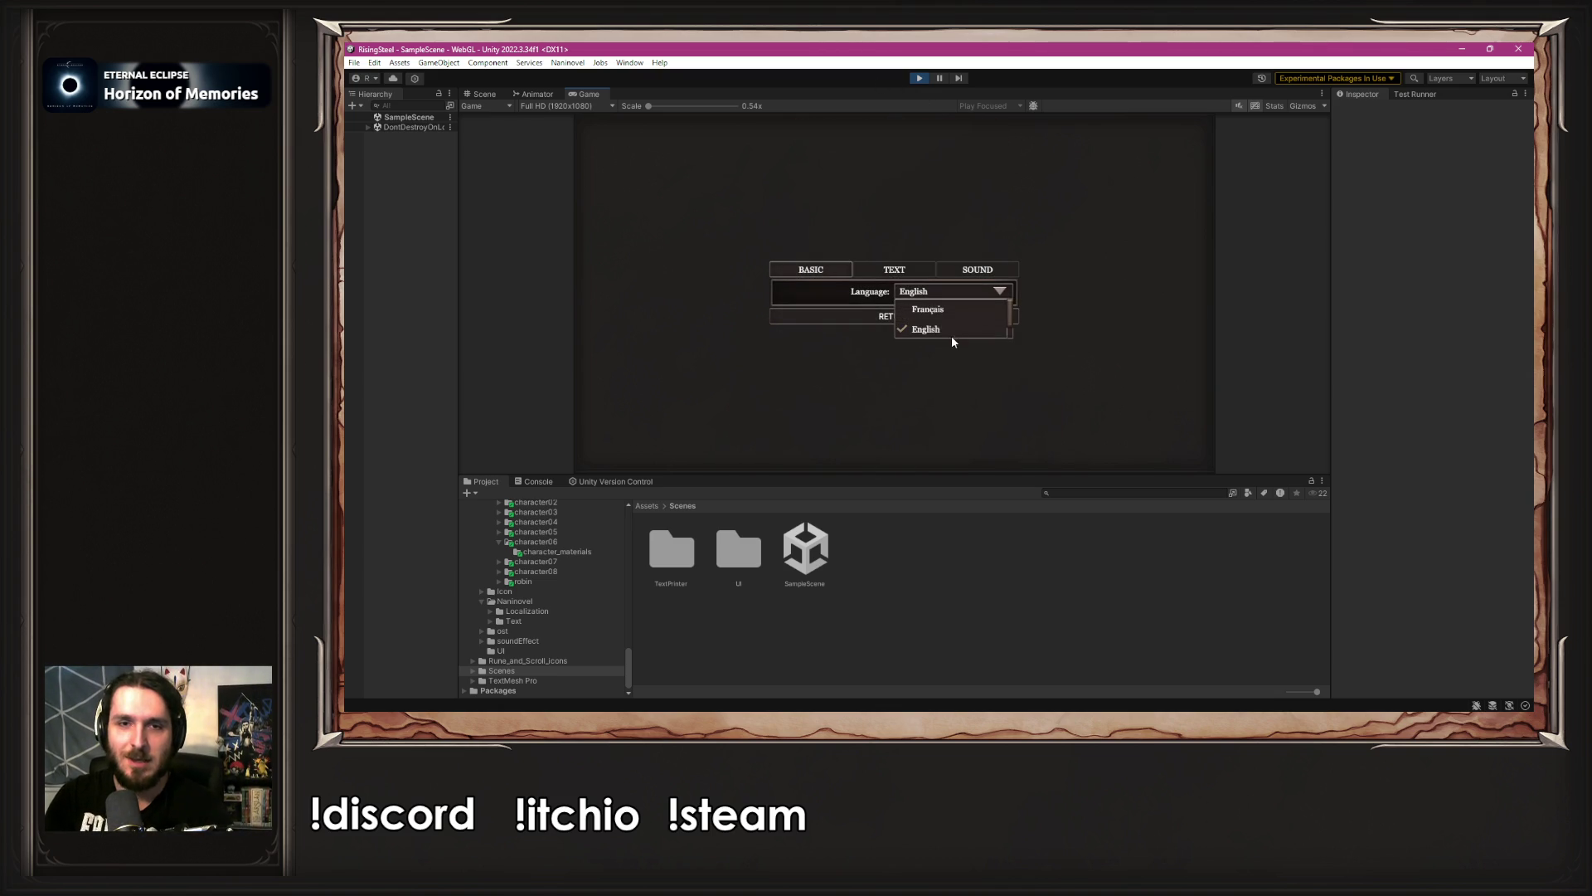
{"action": "left_click", "coordinate": [934, 313]}
{"action": "left_click", "coordinate": [906, 320]}
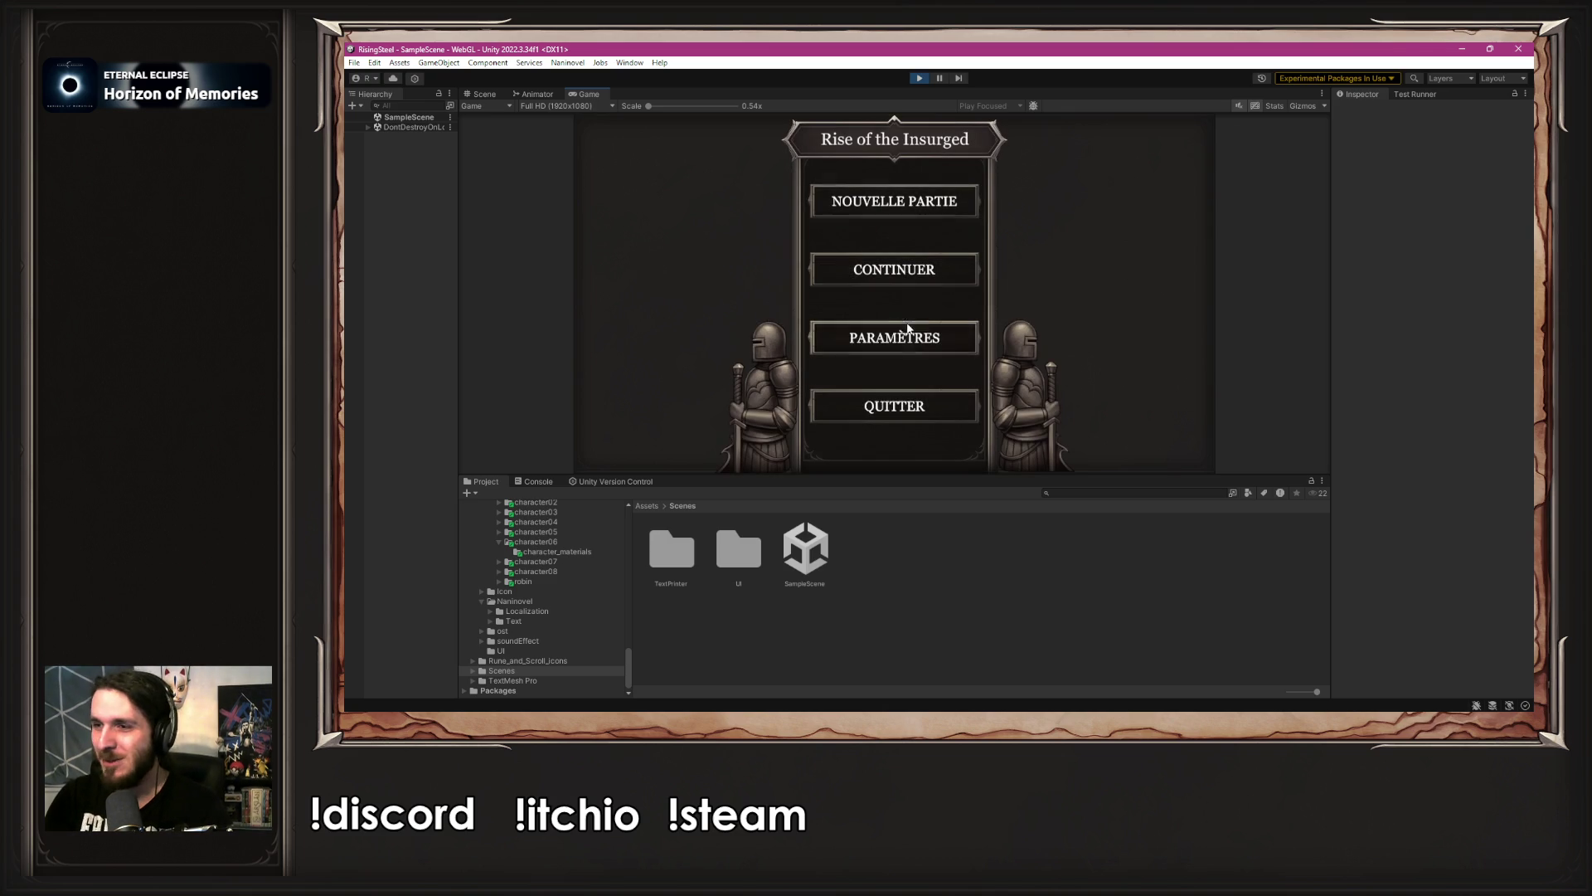
Step: Restart play mode and choose NOUVELLE PARTIE to reach the name prompt
{"action": "left_click", "coordinate": [918, 79]}
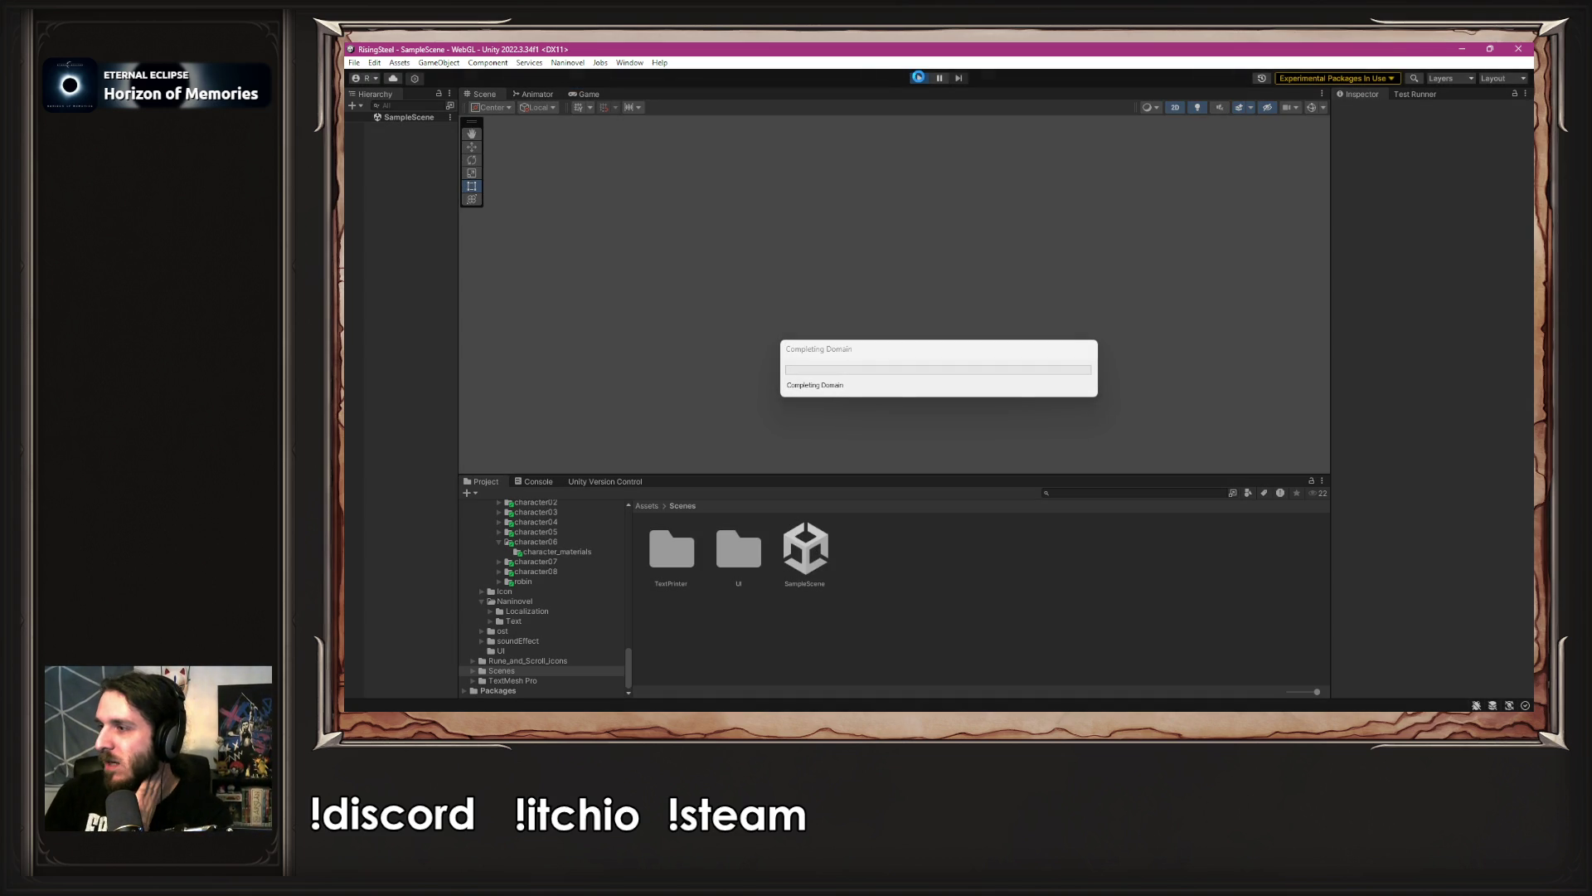
{"action": "left_click", "coordinate": [918, 77]}
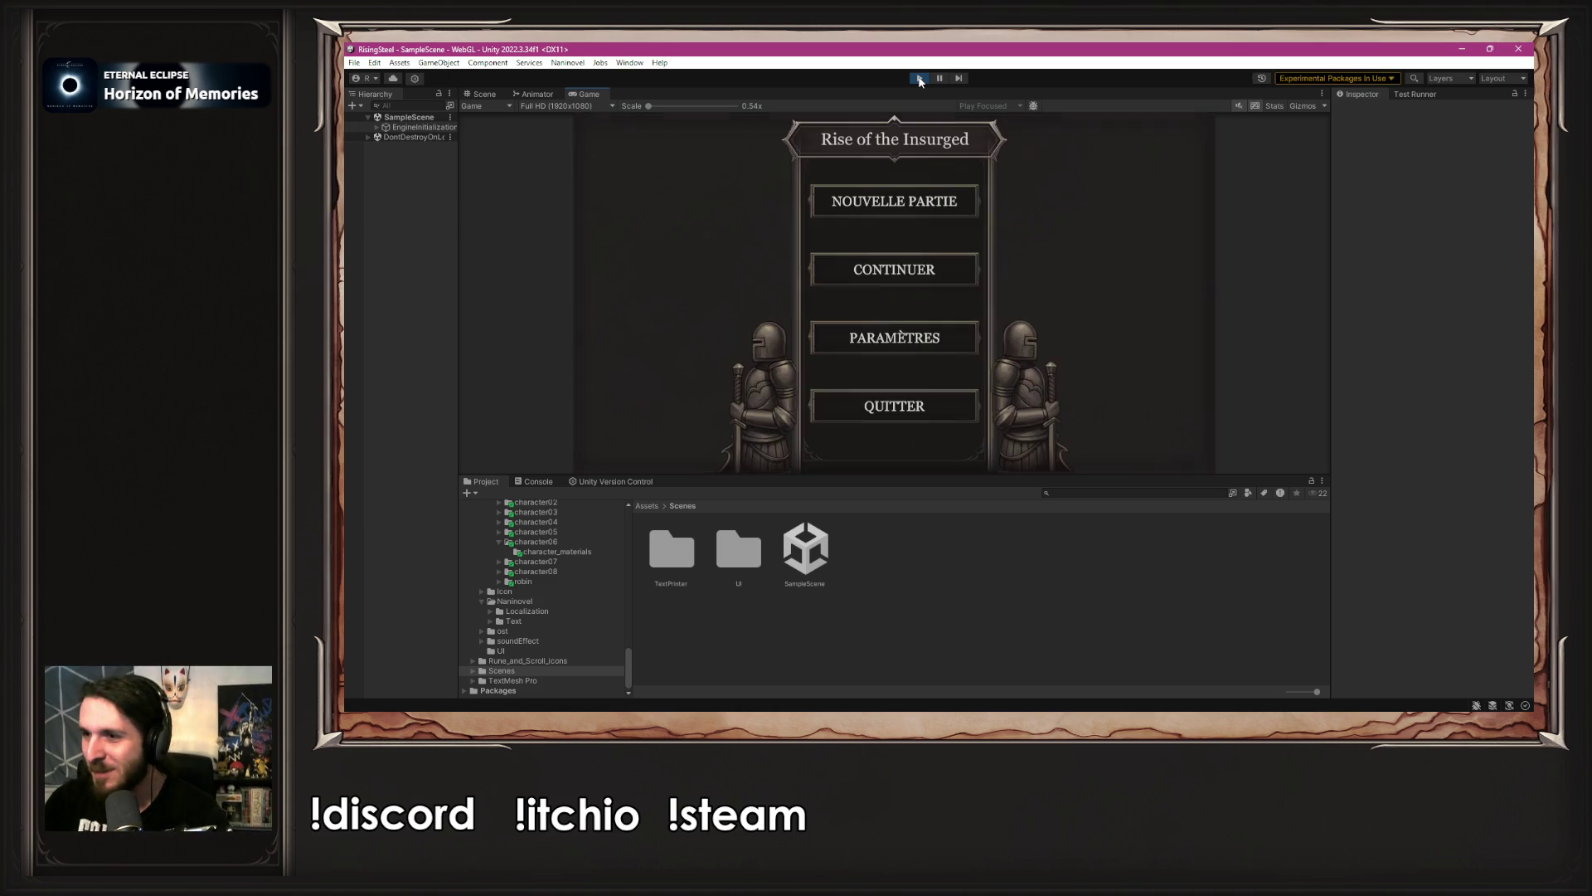
{"action": "left_click", "coordinate": [900, 202]}
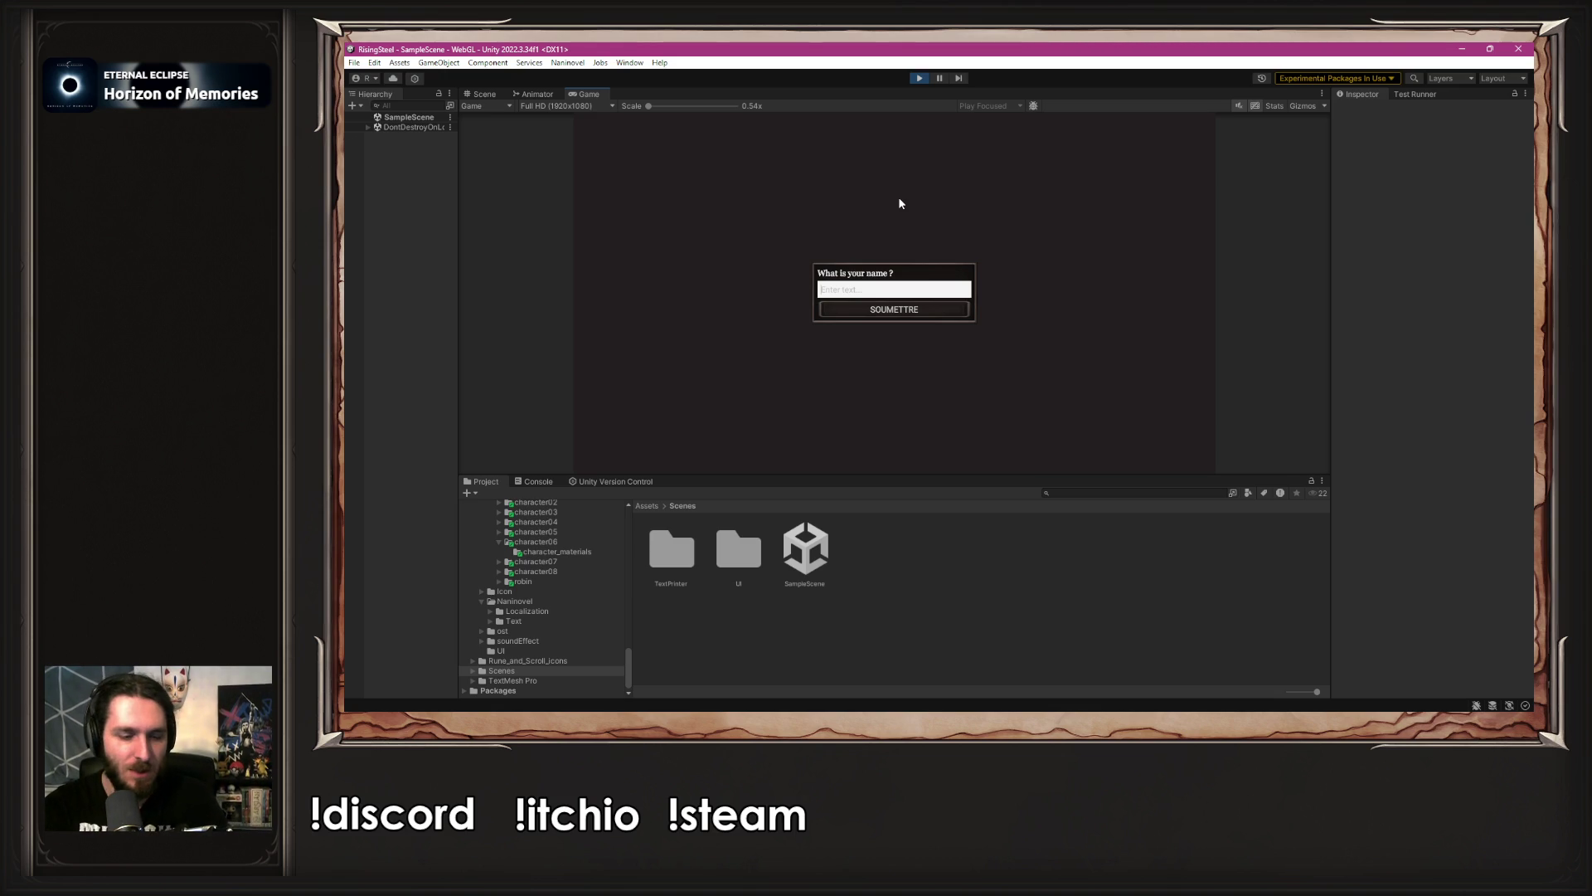
Step: Name the hero 'A' and pick the right-hand character
{"action": "type", "text": "Alb"}
{"action": "key", "text": "Return"}
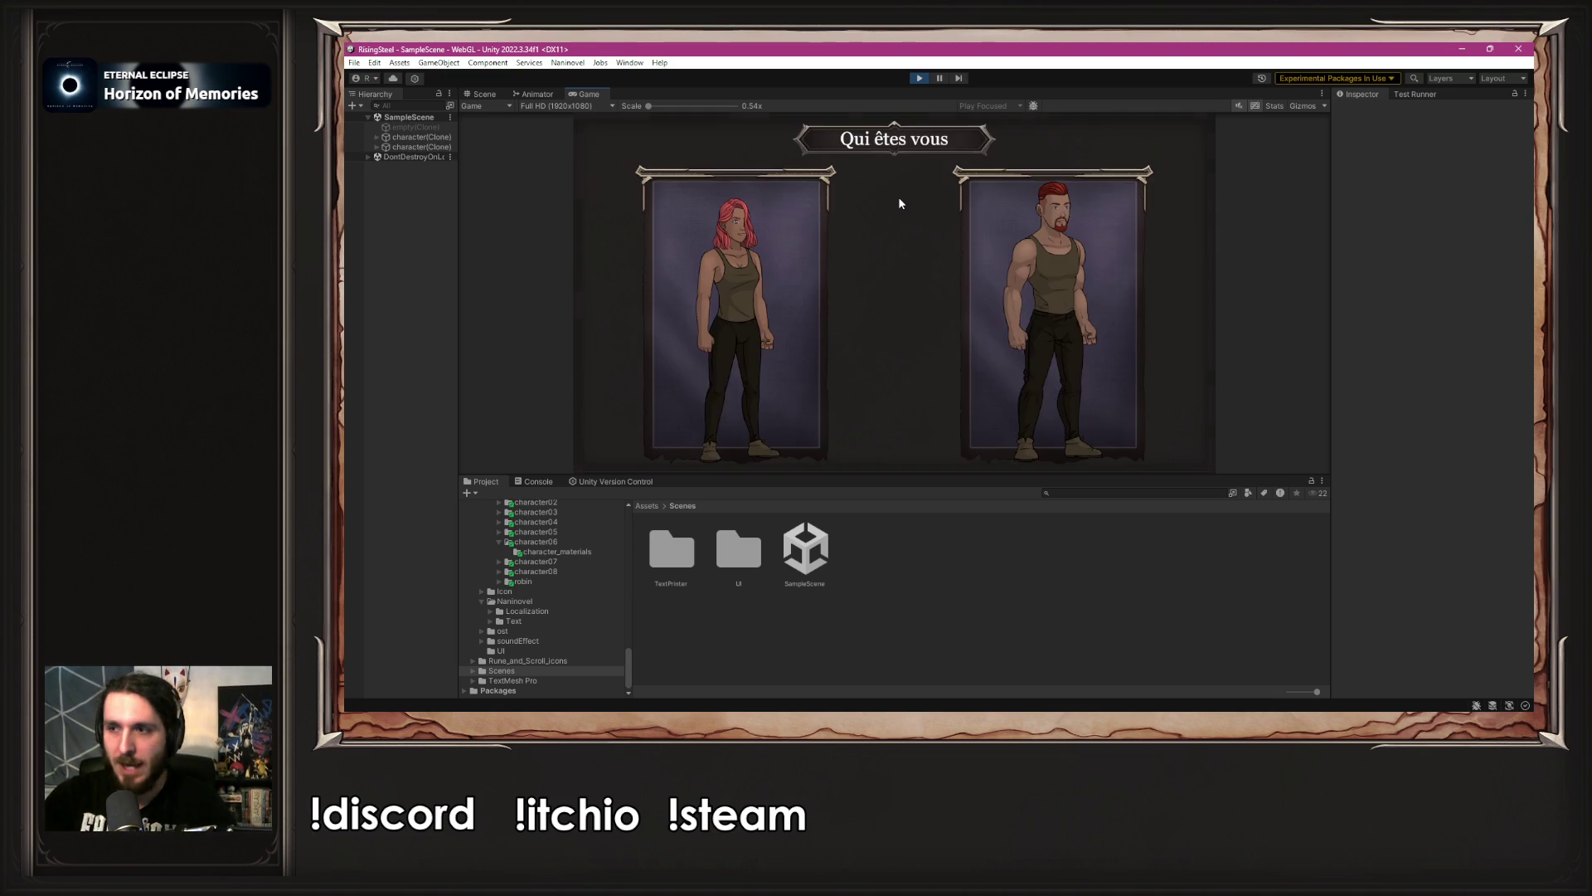
{"action": "left_click", "coordinate": [1050, 335]}
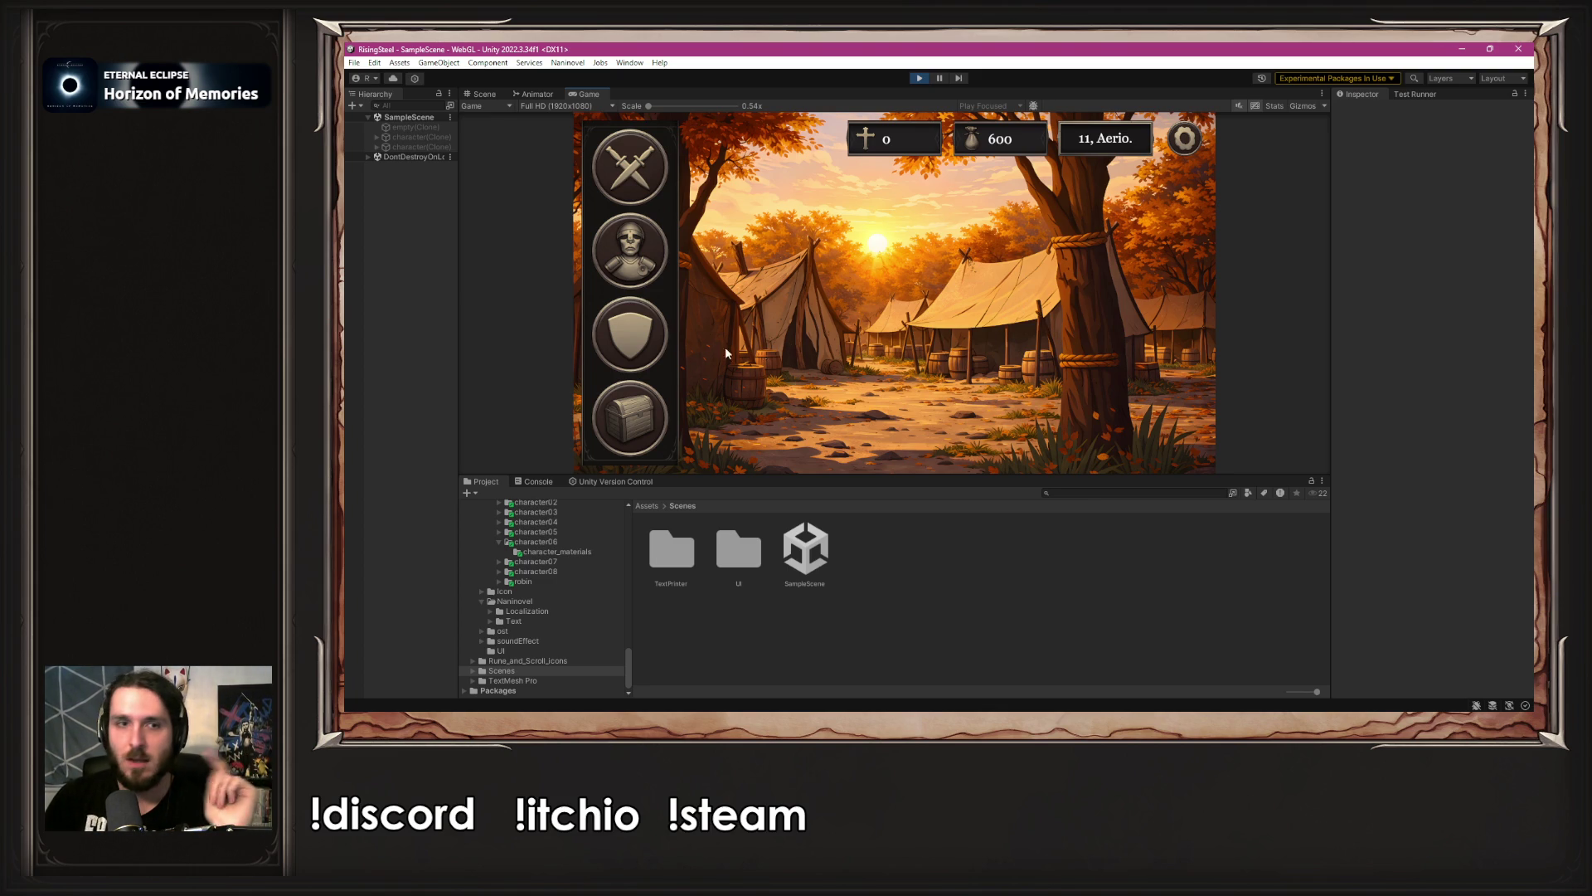
Step: Start an Arena fight, attack twice, then stop play mode
{"action": "left_click", "coordinate": [630, 166]}
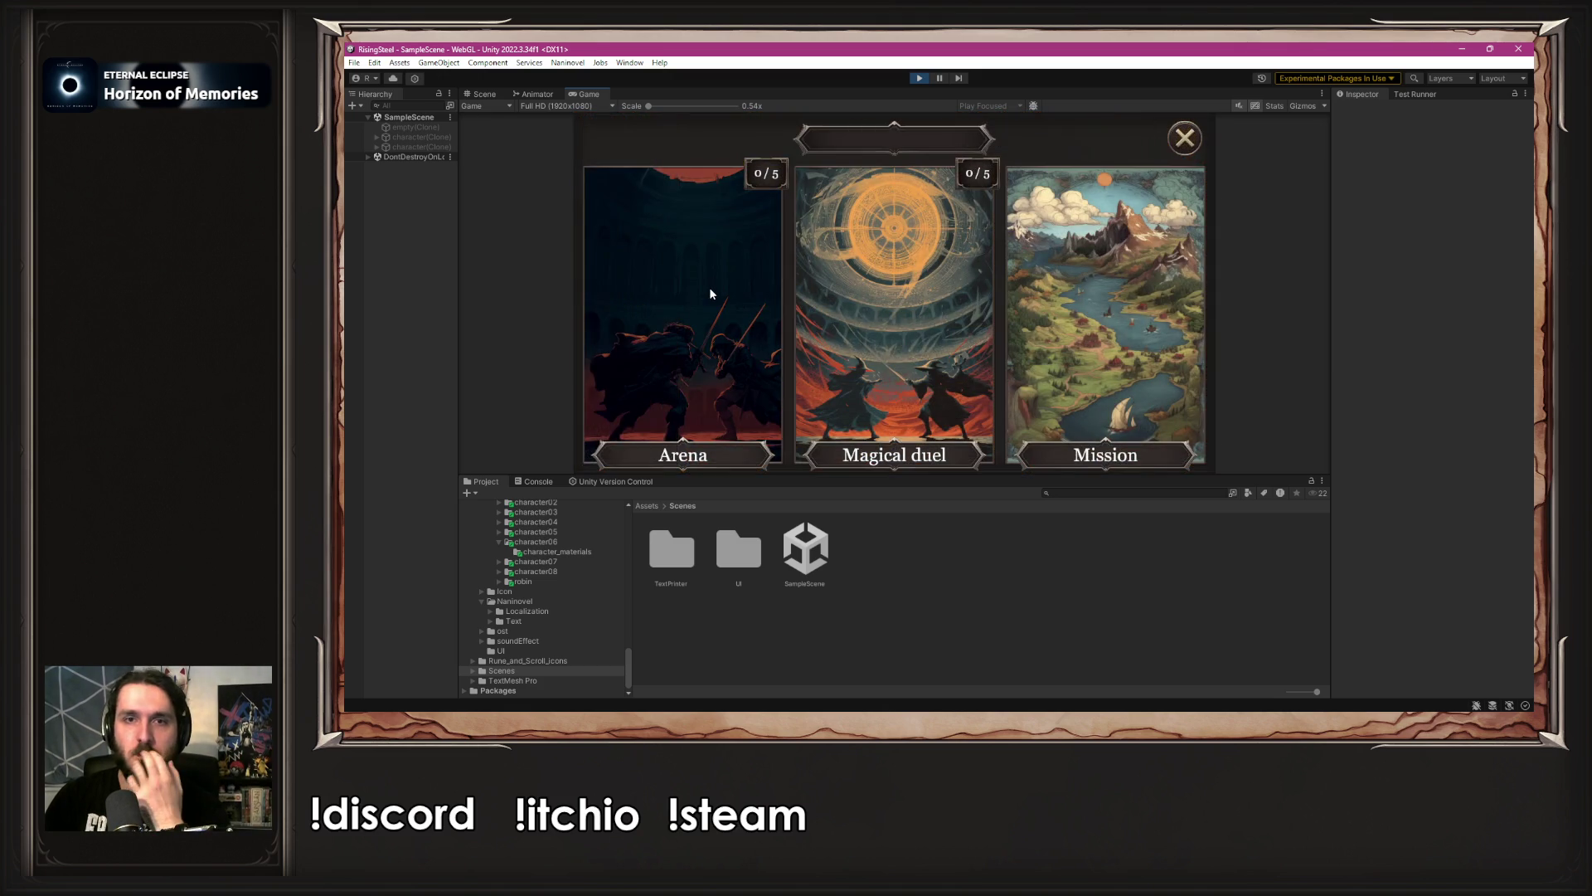
{"action": "left_click", "coordinate": [709, 287]}
{"action": "left_click", "coordinate": [717, 364]}
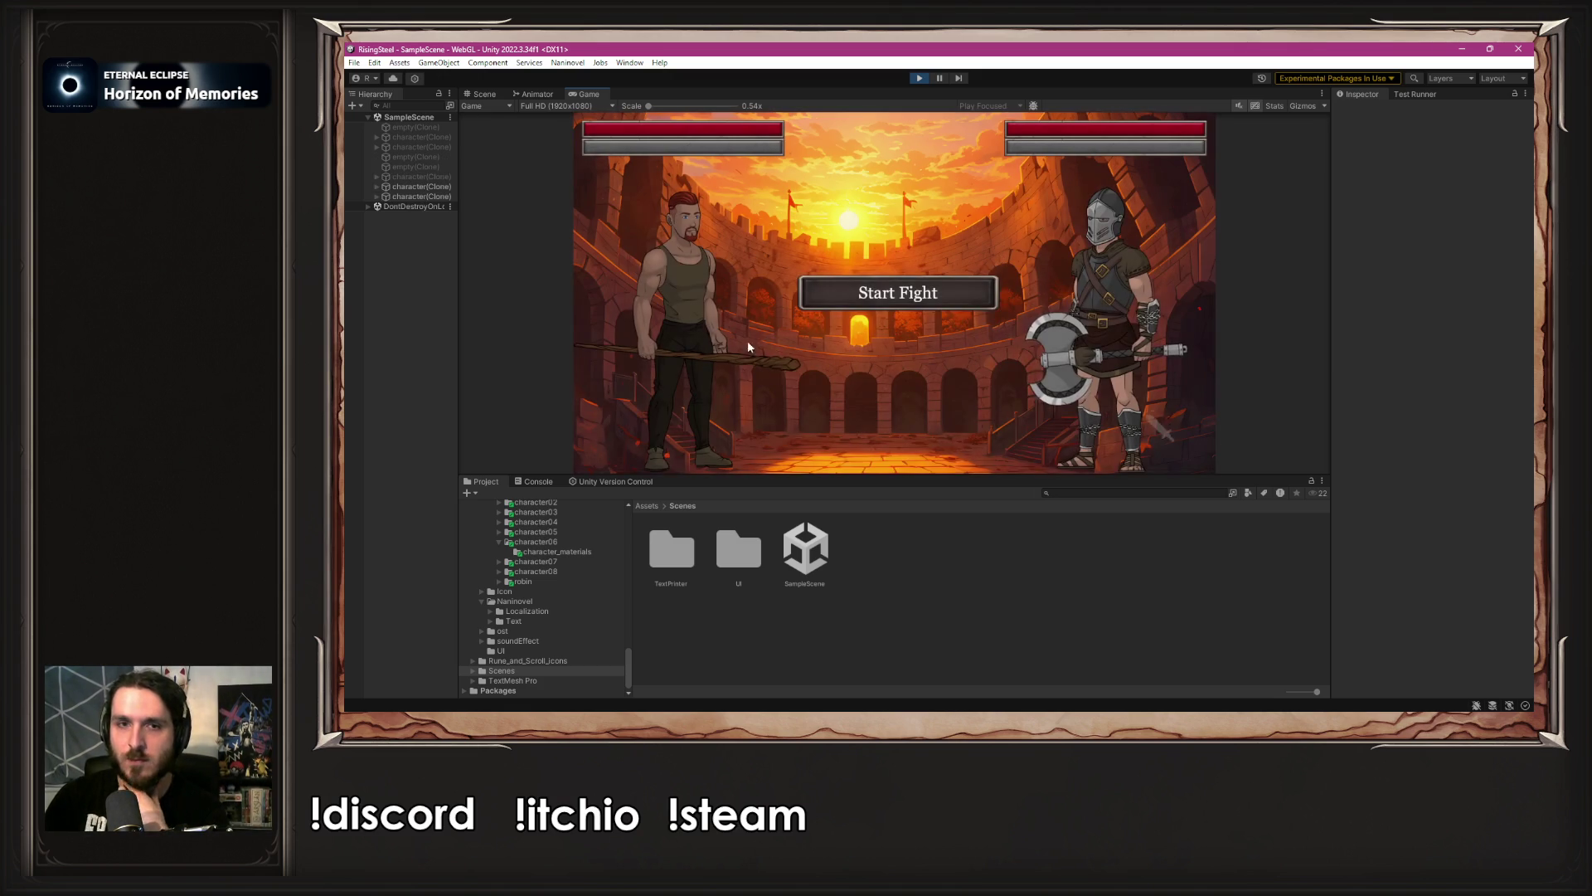
{"action": "left_click", "coordinate": [829, 292]}
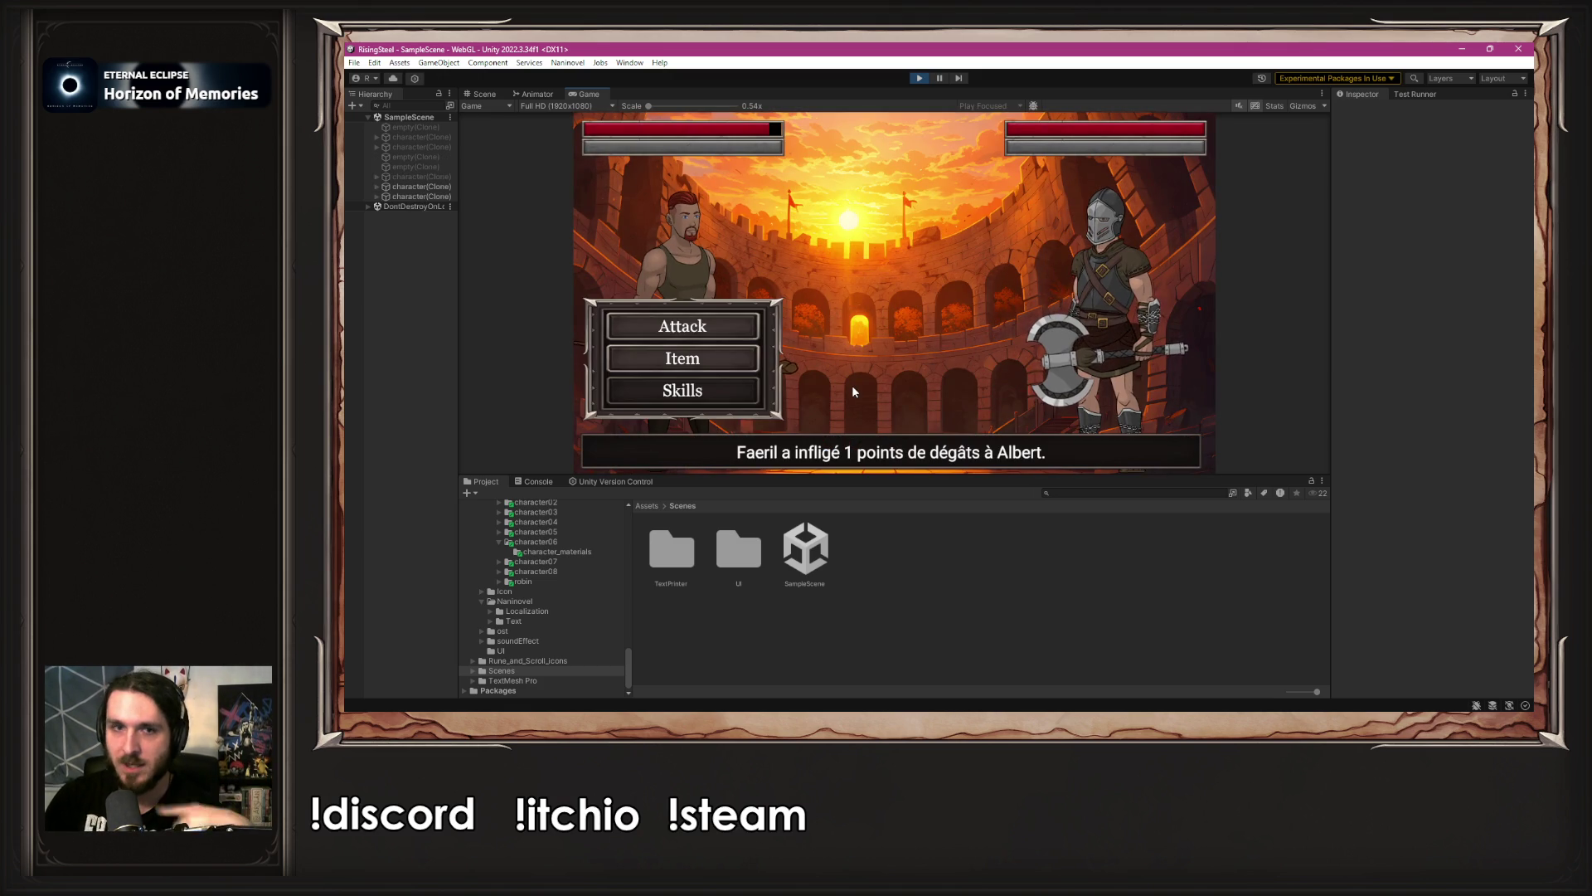
{"action": "left_click", "coordinate": [723, 323]}
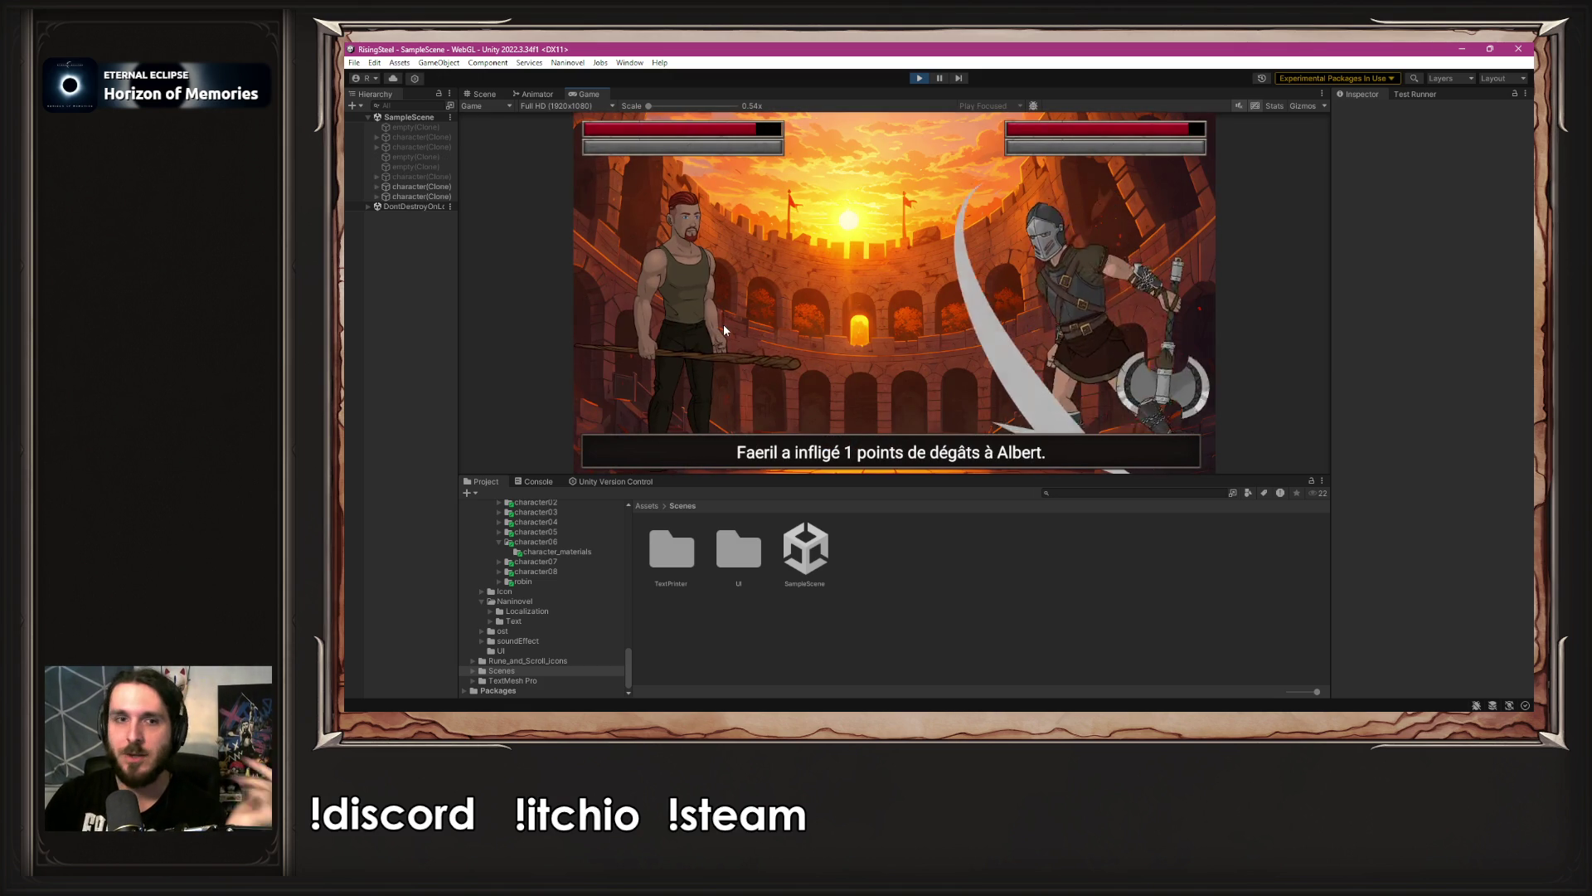
{"action": "left_click", "coordinate": [719, 322]}
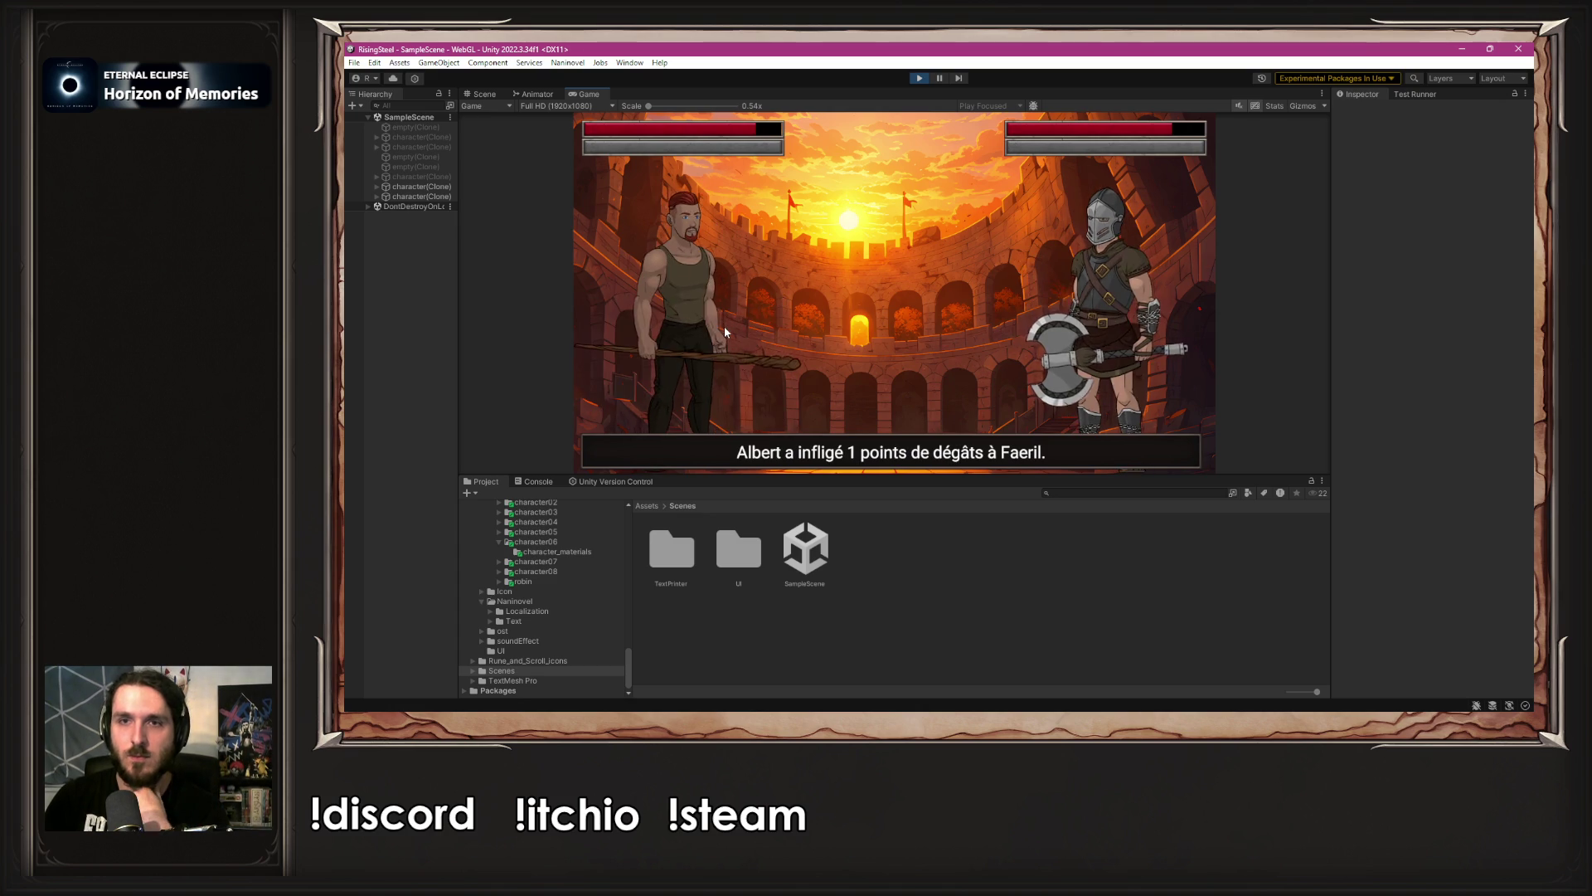
{"action": "left_click", "coordinate": [920, 79]}
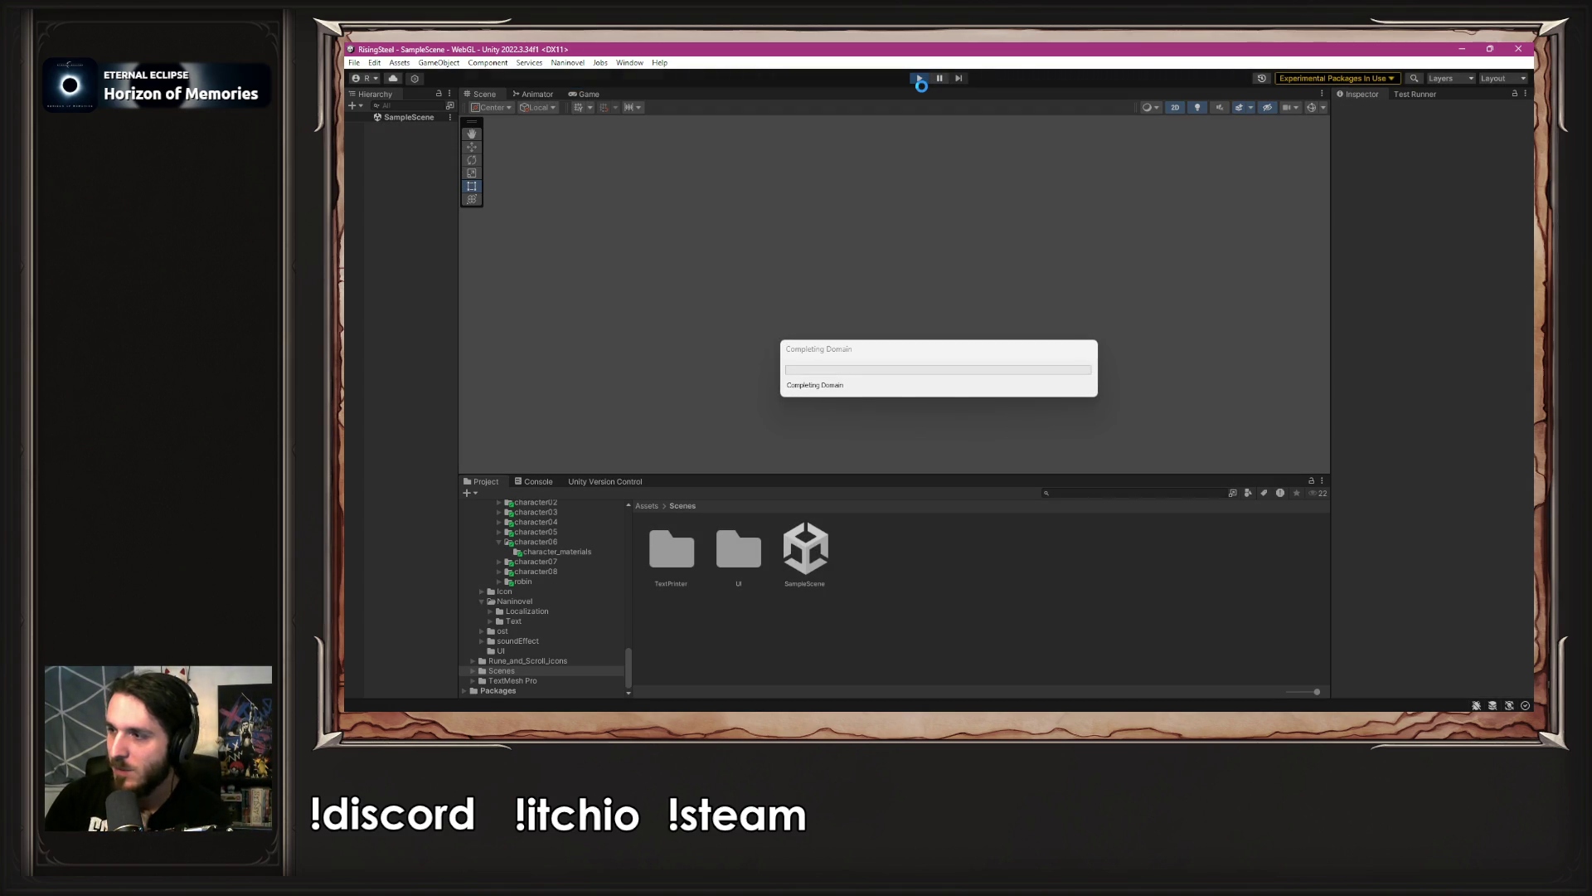
Step: Relaunch play, start a new game named 'Albert', and pick a character to reach the camp
{"action": "left_click", "coordinate": [920, 79]}
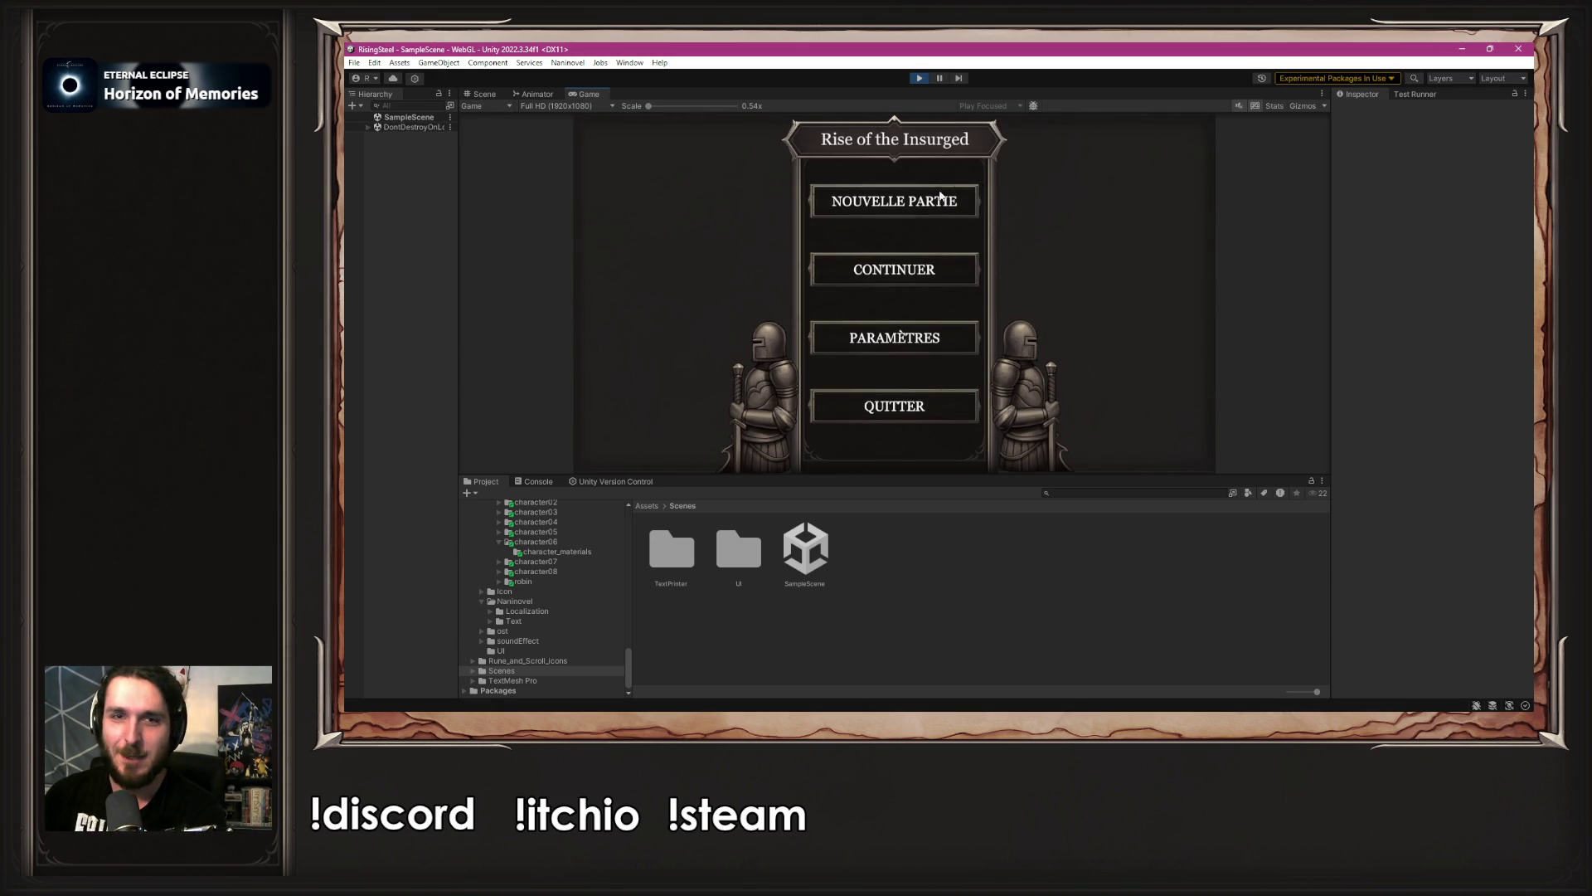
{"action": "left_click", "coordinate": [935, 201]}
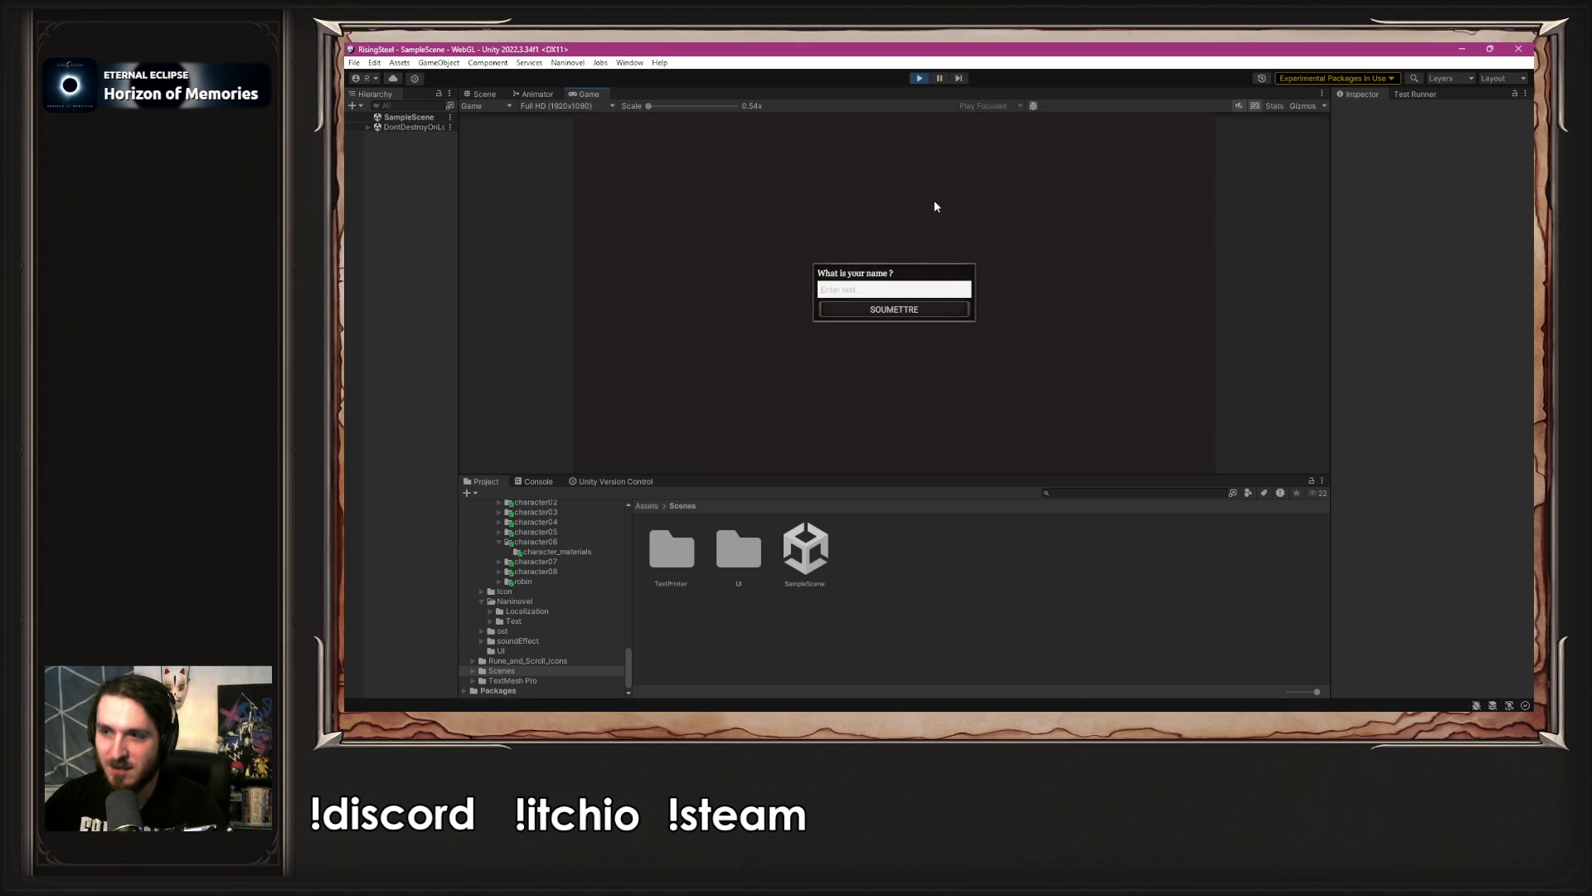
{"action": "type", "text": "Albert"}
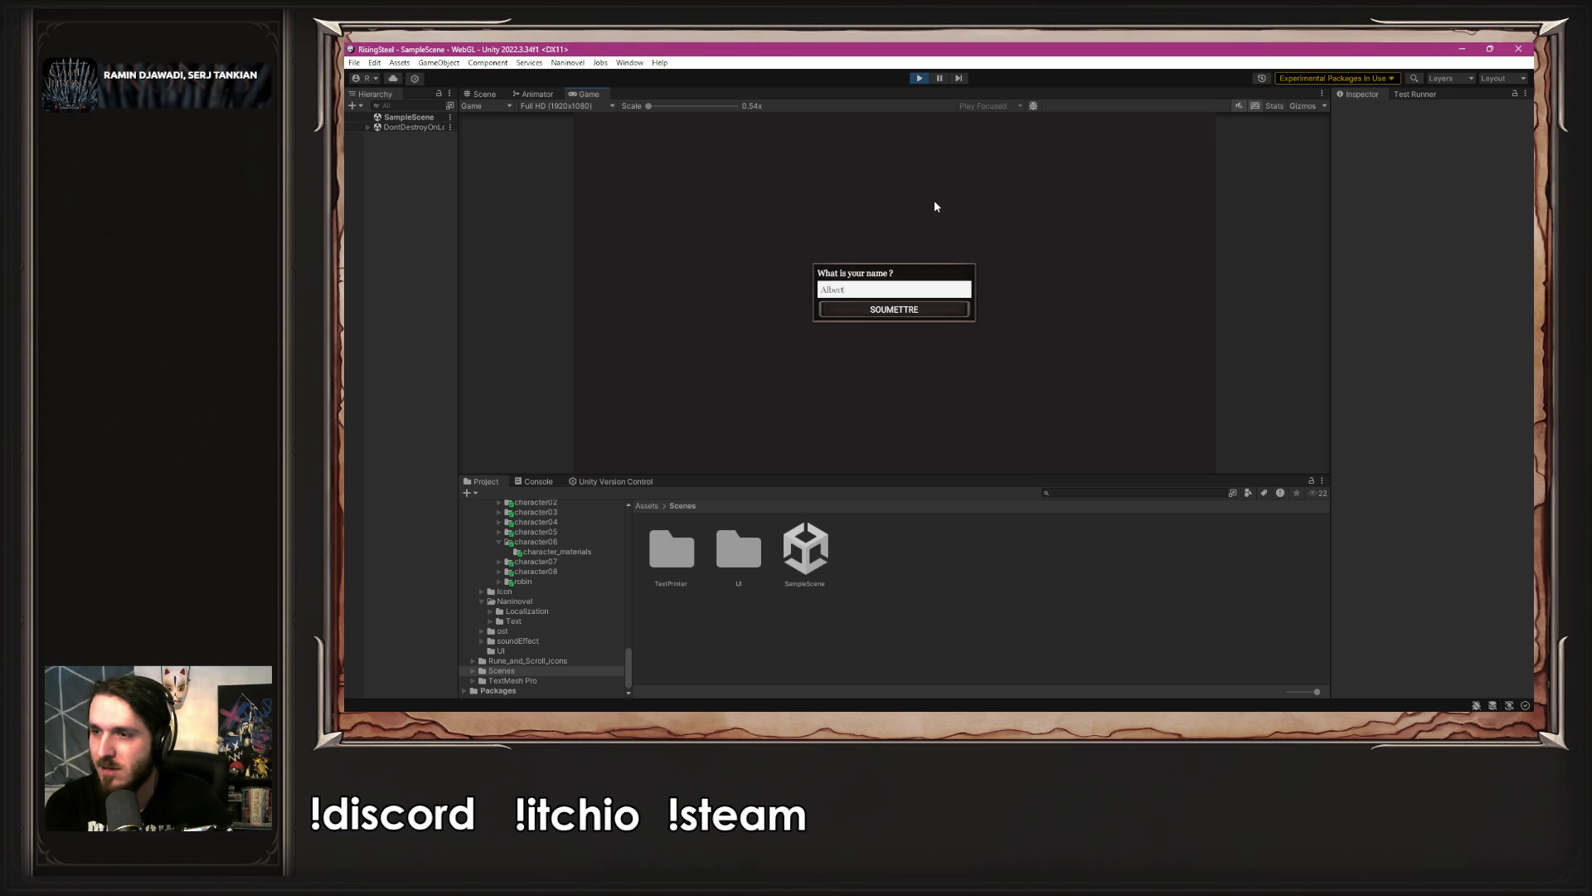
{"action": "key", "text": "Return"}
{"action": "left_click", "coordinate": [974, 305]}
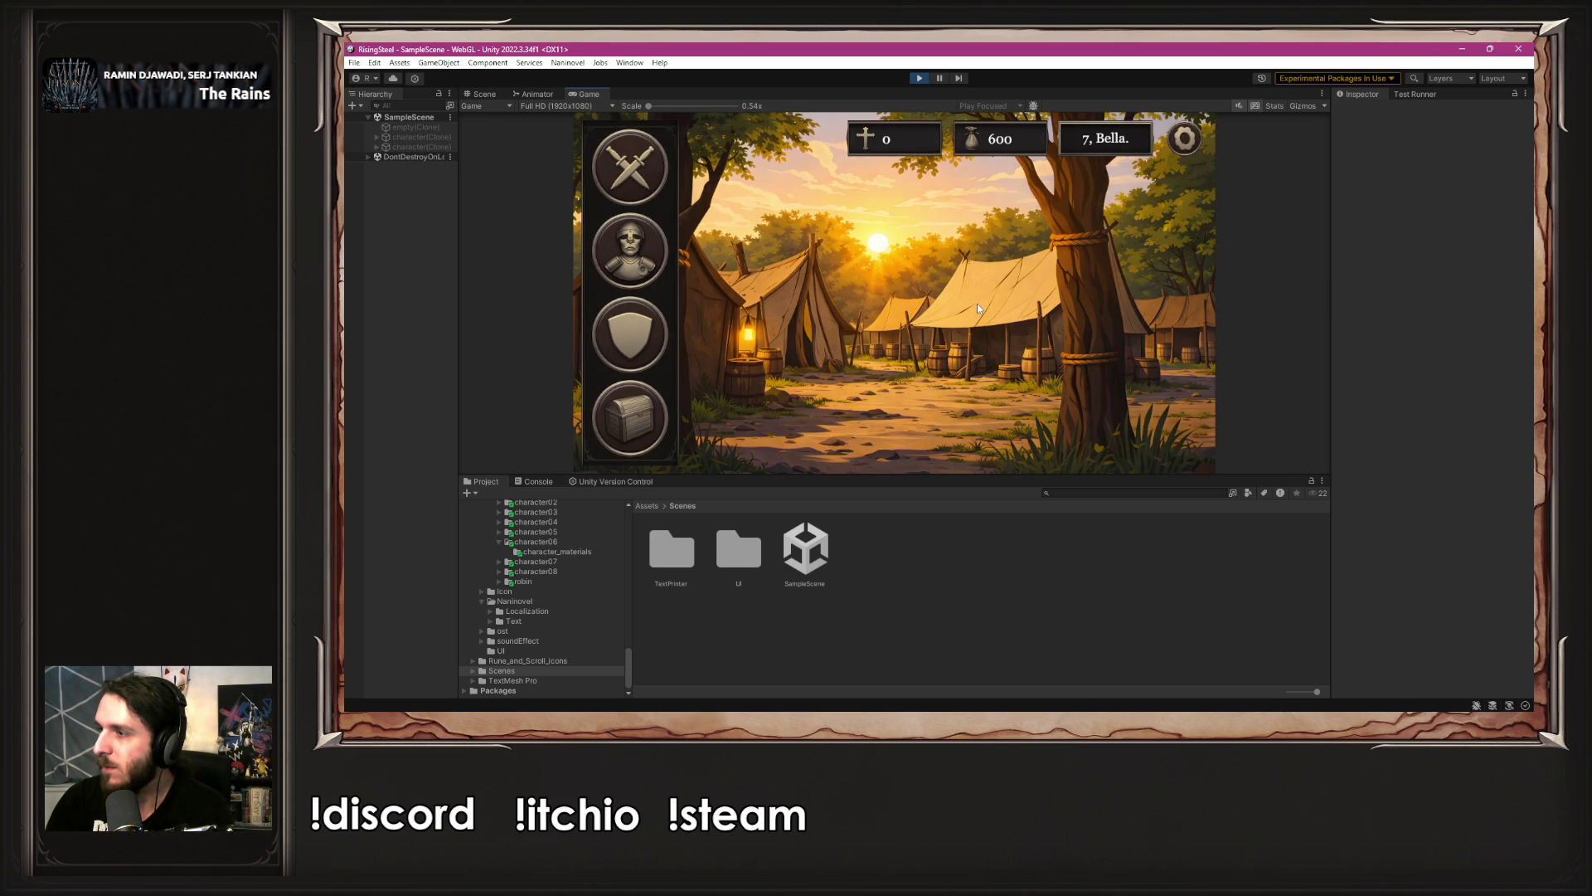
Step: Raise Albert's Force to 15, confirm paying gold from 600 to 75, and close his stats
{"action": "left_click", "coordinate": [630, 358]}
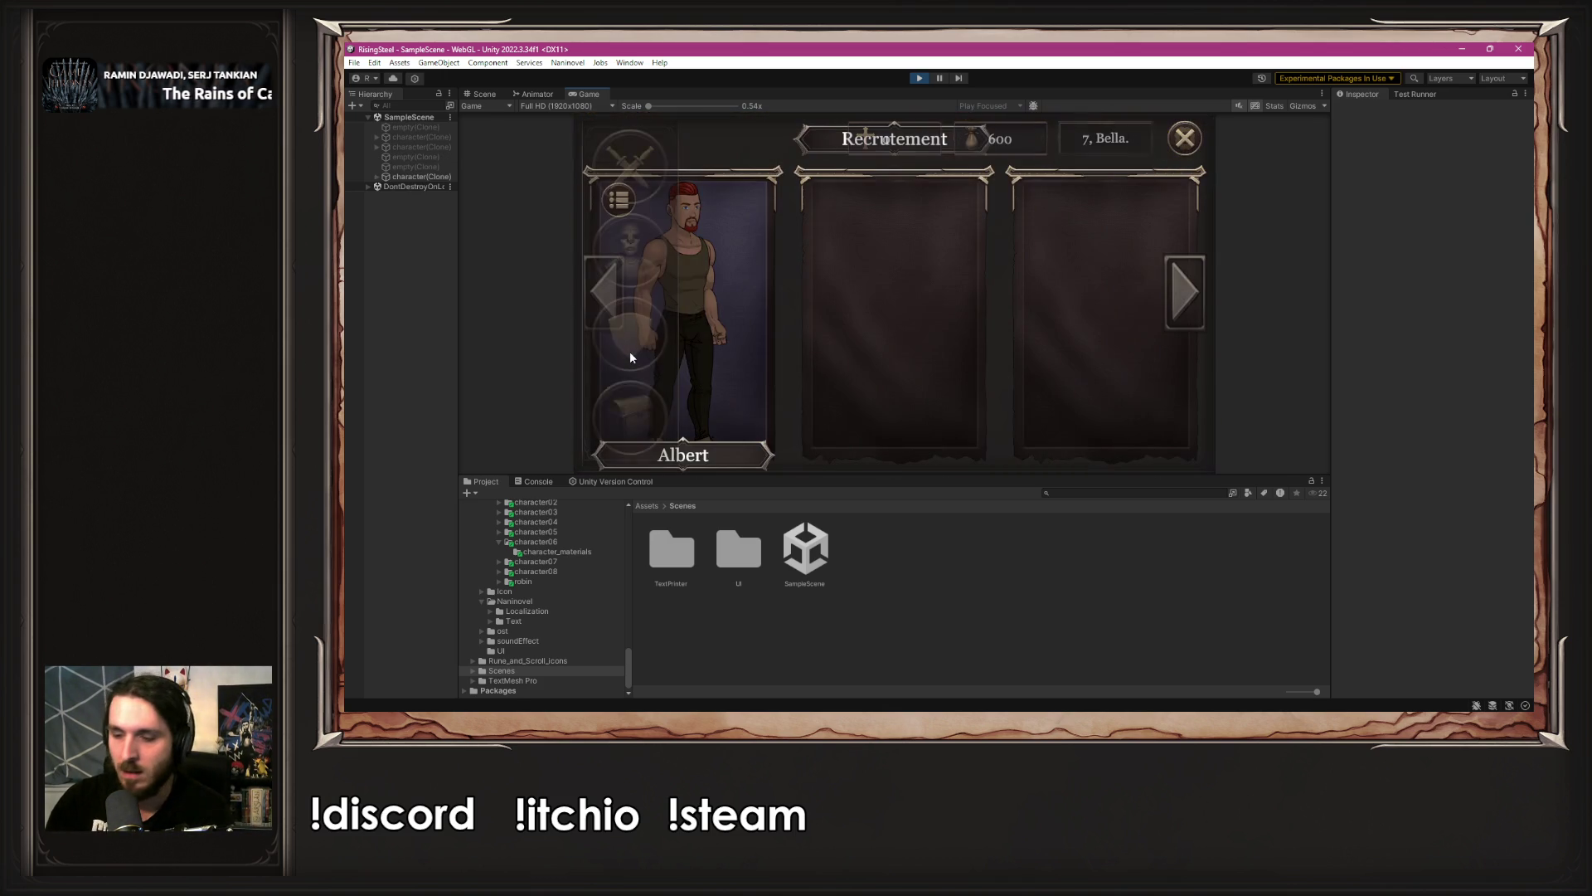
{"action": "left_click", "coordinate": [631, 357]}
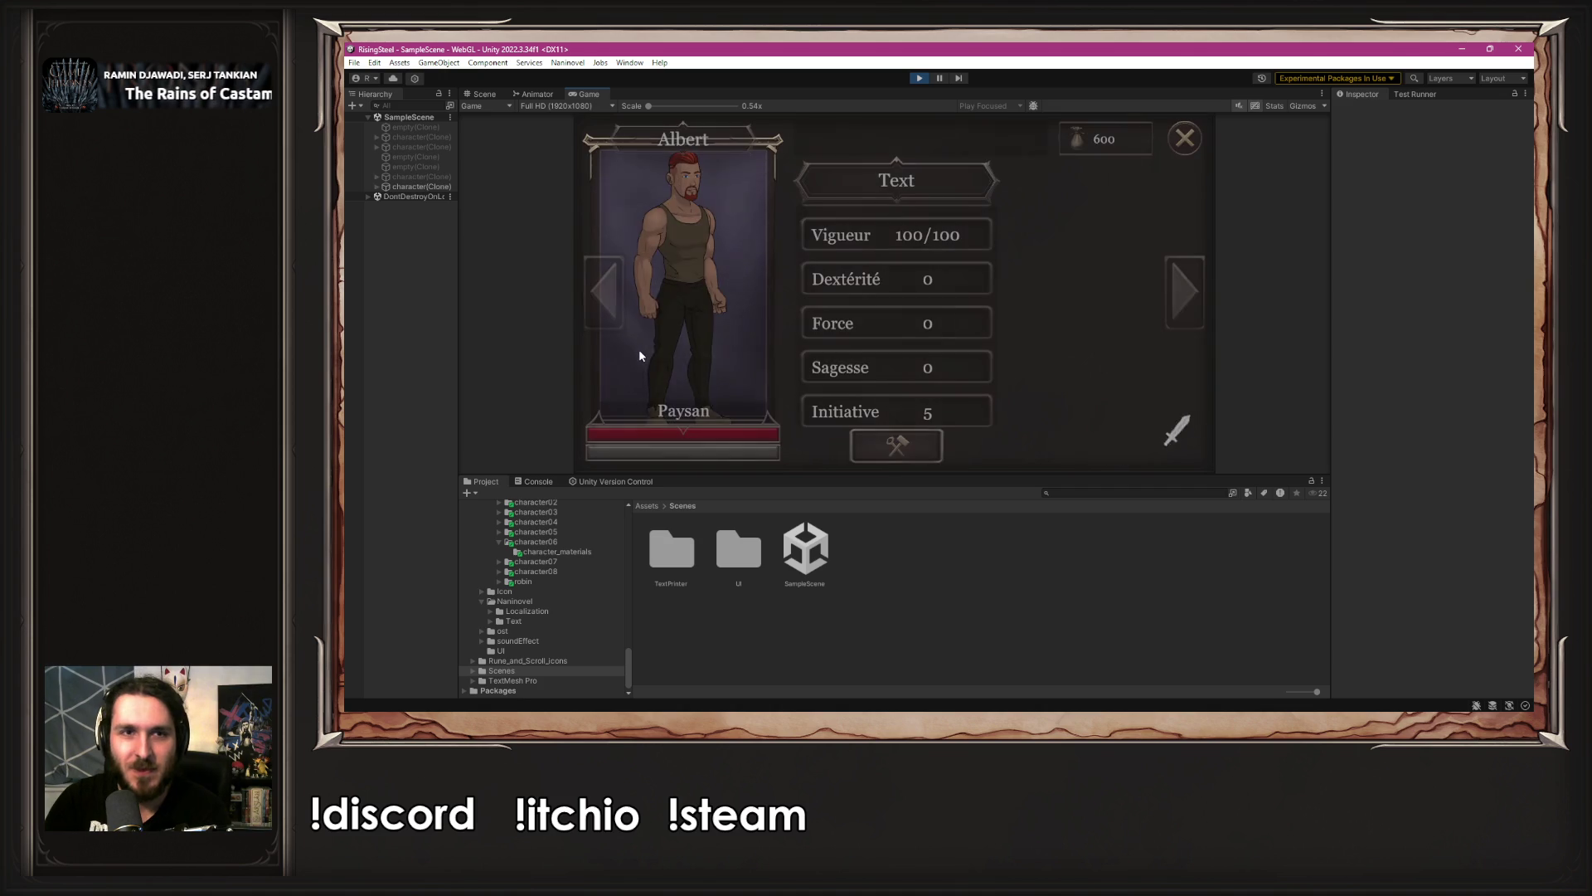
{"action": "left_click", "coordinate": [942, 331]}
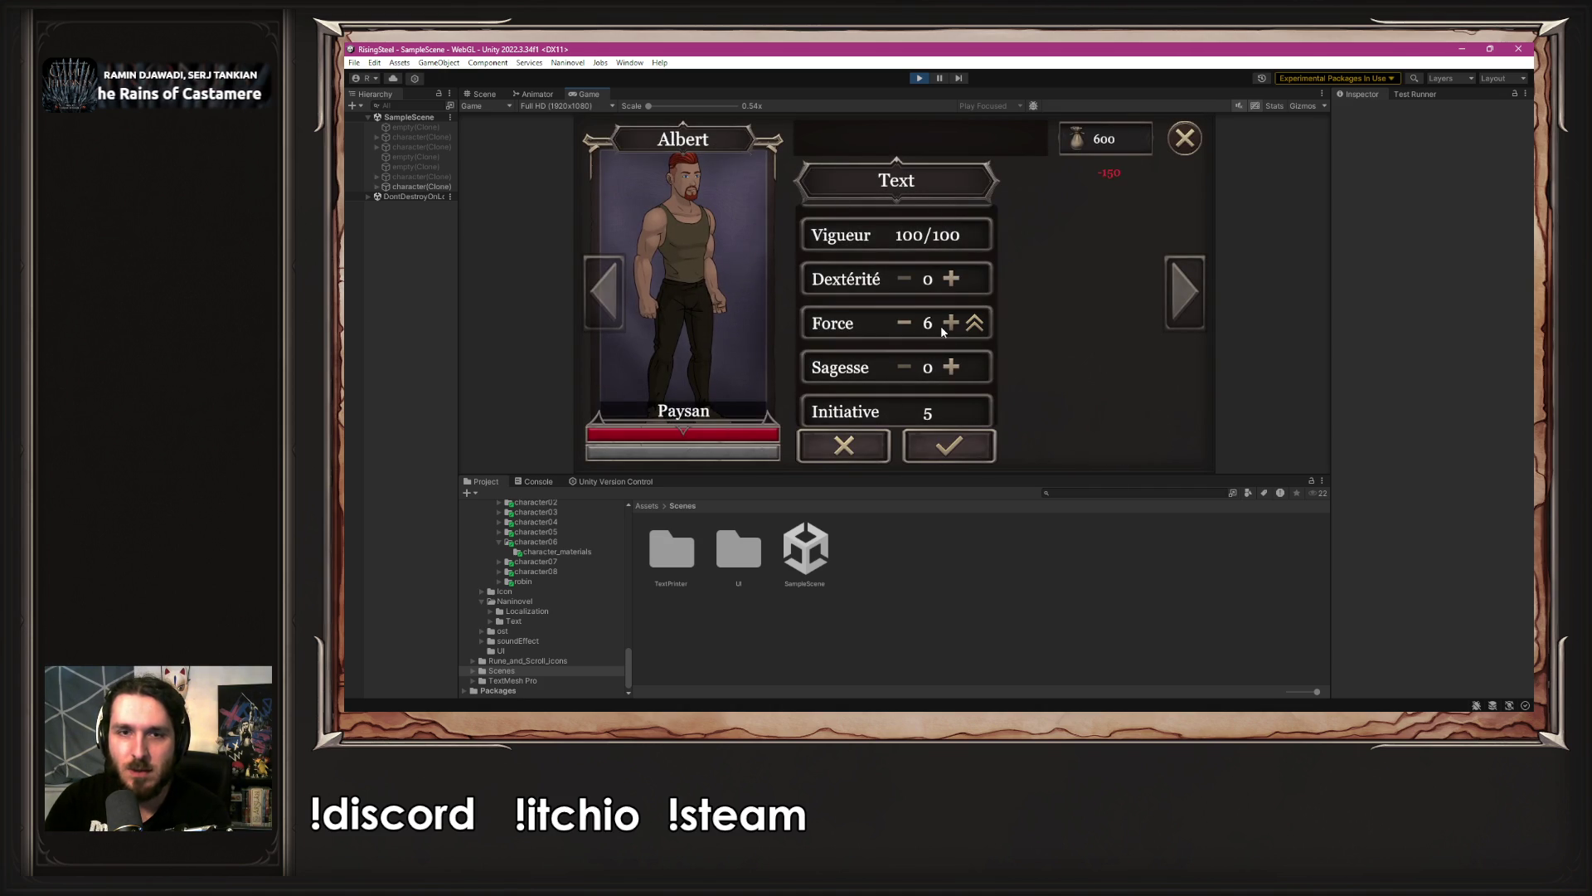
{"action": "left_click", "coordinate": [942, 330]}
{"action": "left_click", "coordinate": [943, 331]}
{"action": "left_click", "coordinate": [942, 331]}
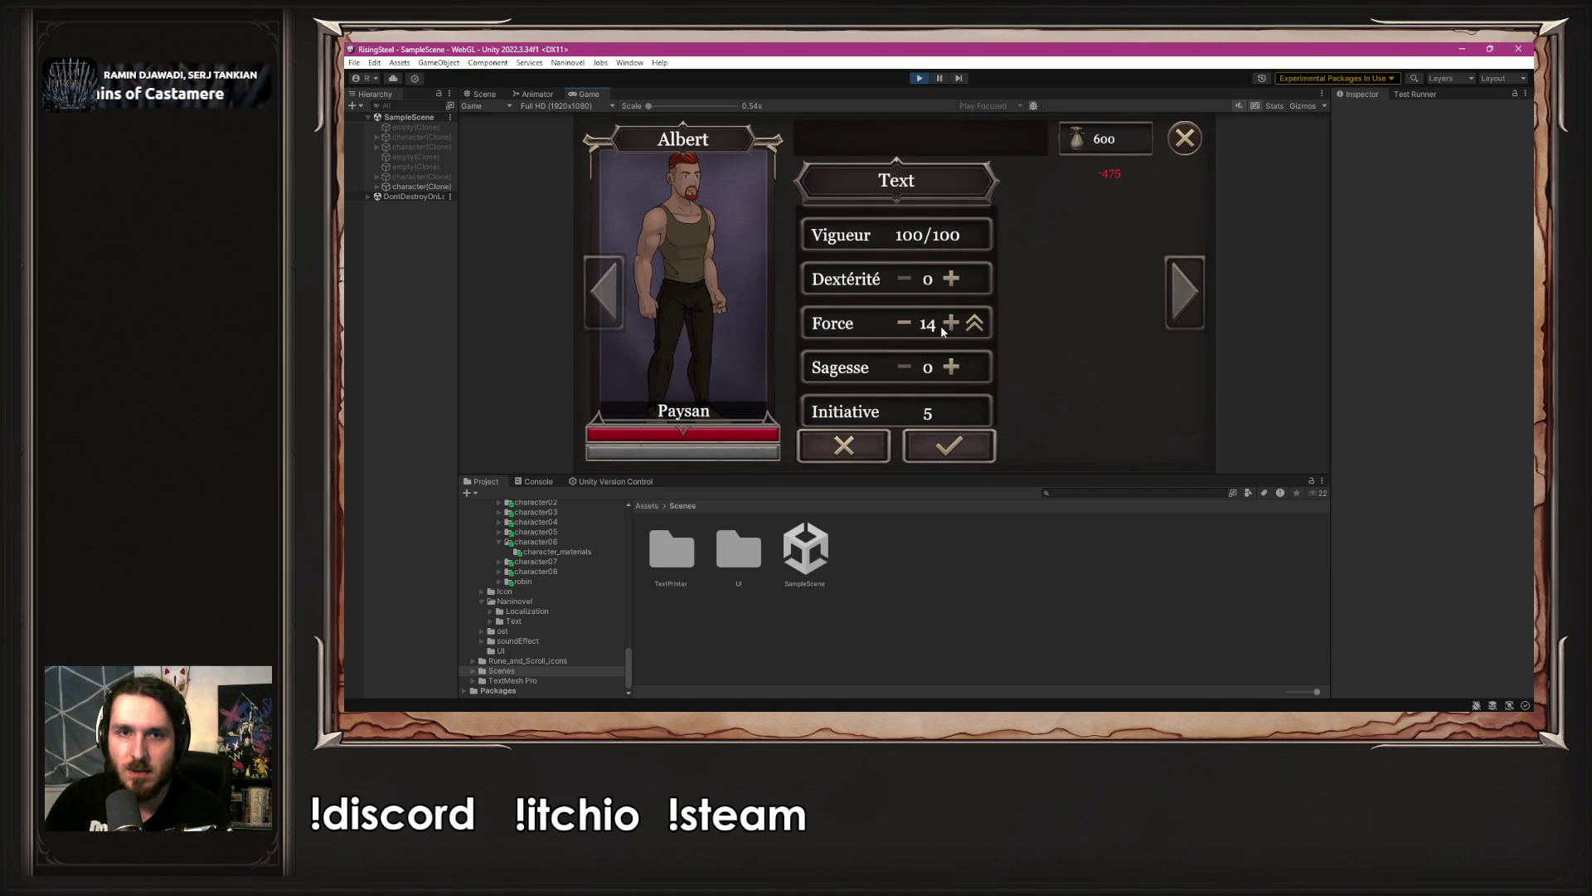
{"action": "left_click", "coordinate": [946, 326]}
{"action": "left_click", "coordinate": [949, 446]}
{"action": "left_click", "coordinate": [1200, 136]}
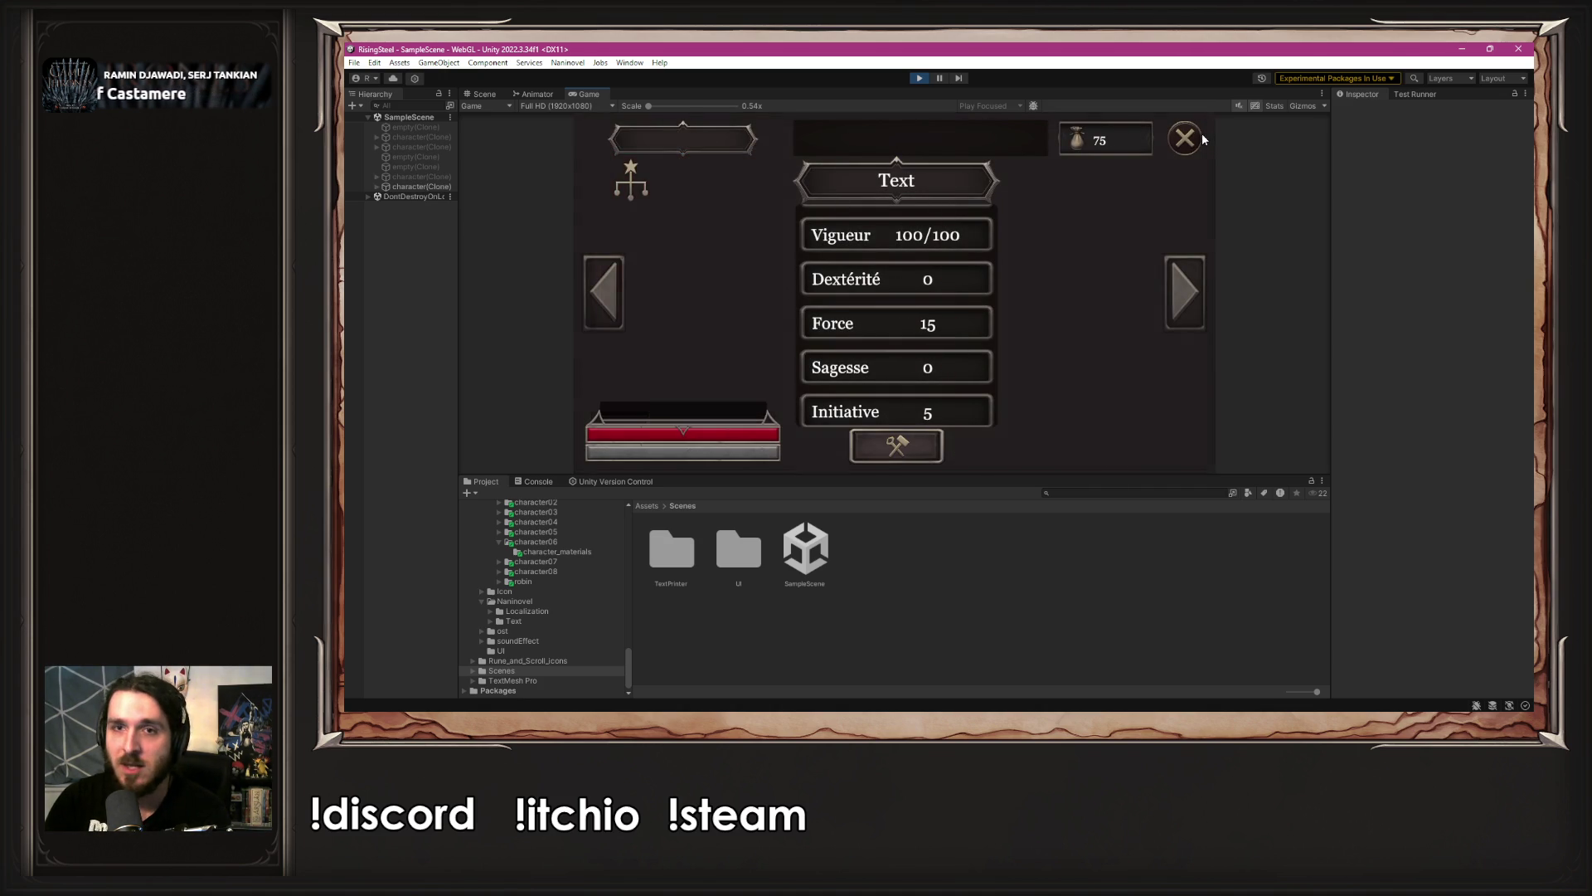
Step: Overwrite save slot 1 with the current game from the pause menu's SAUVEGARDER screen
{"action": "left_click", "coordinate": [1198, 145]}
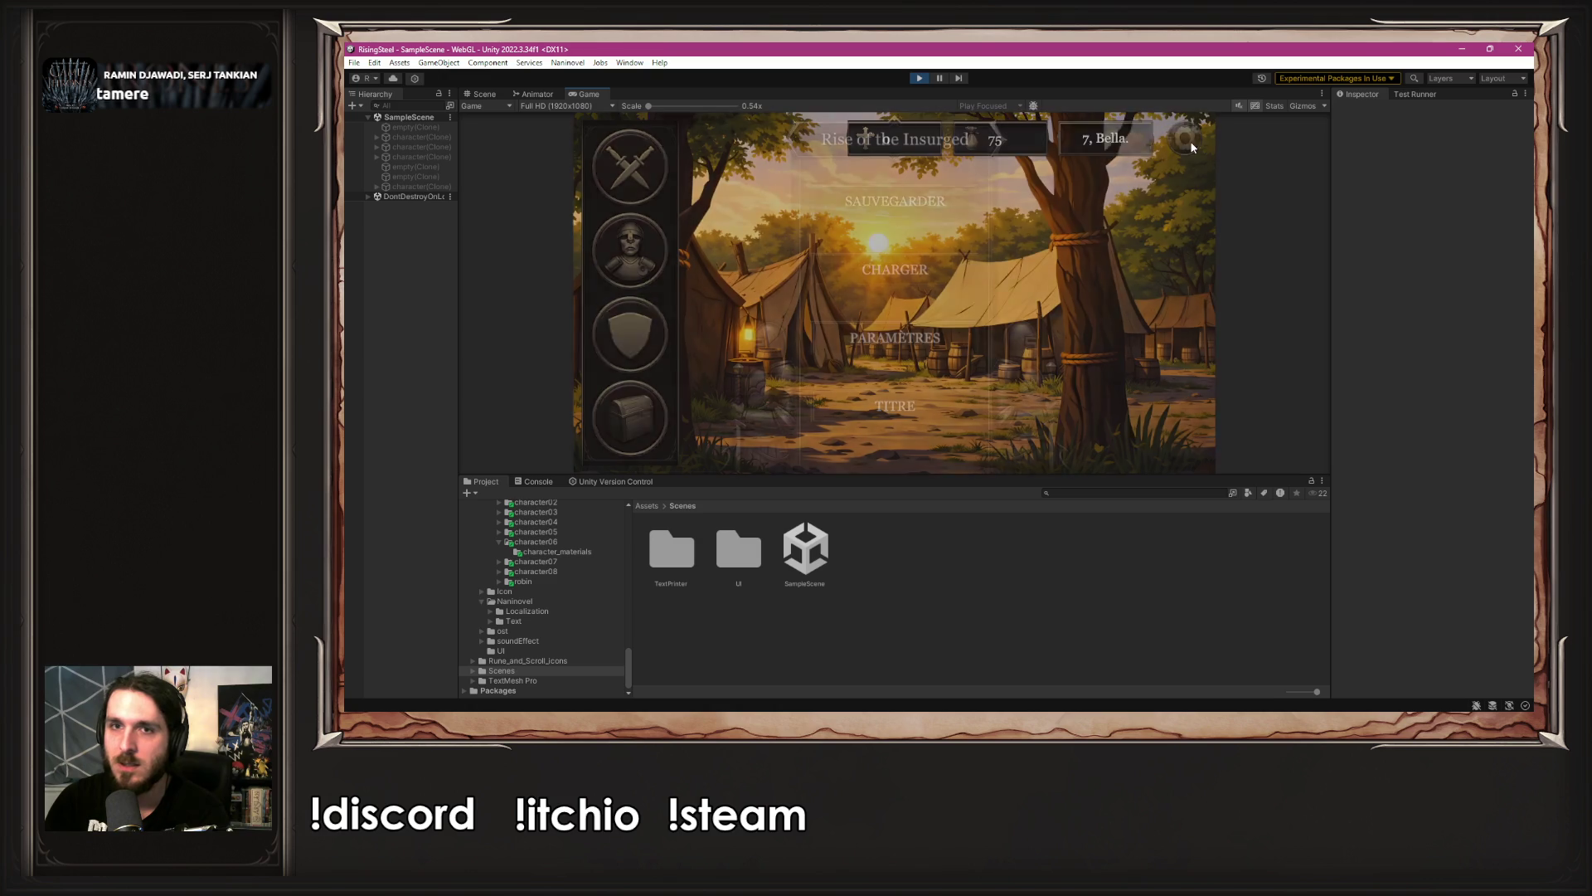
{"action": "left_click", "coordinate": [917, 205]}
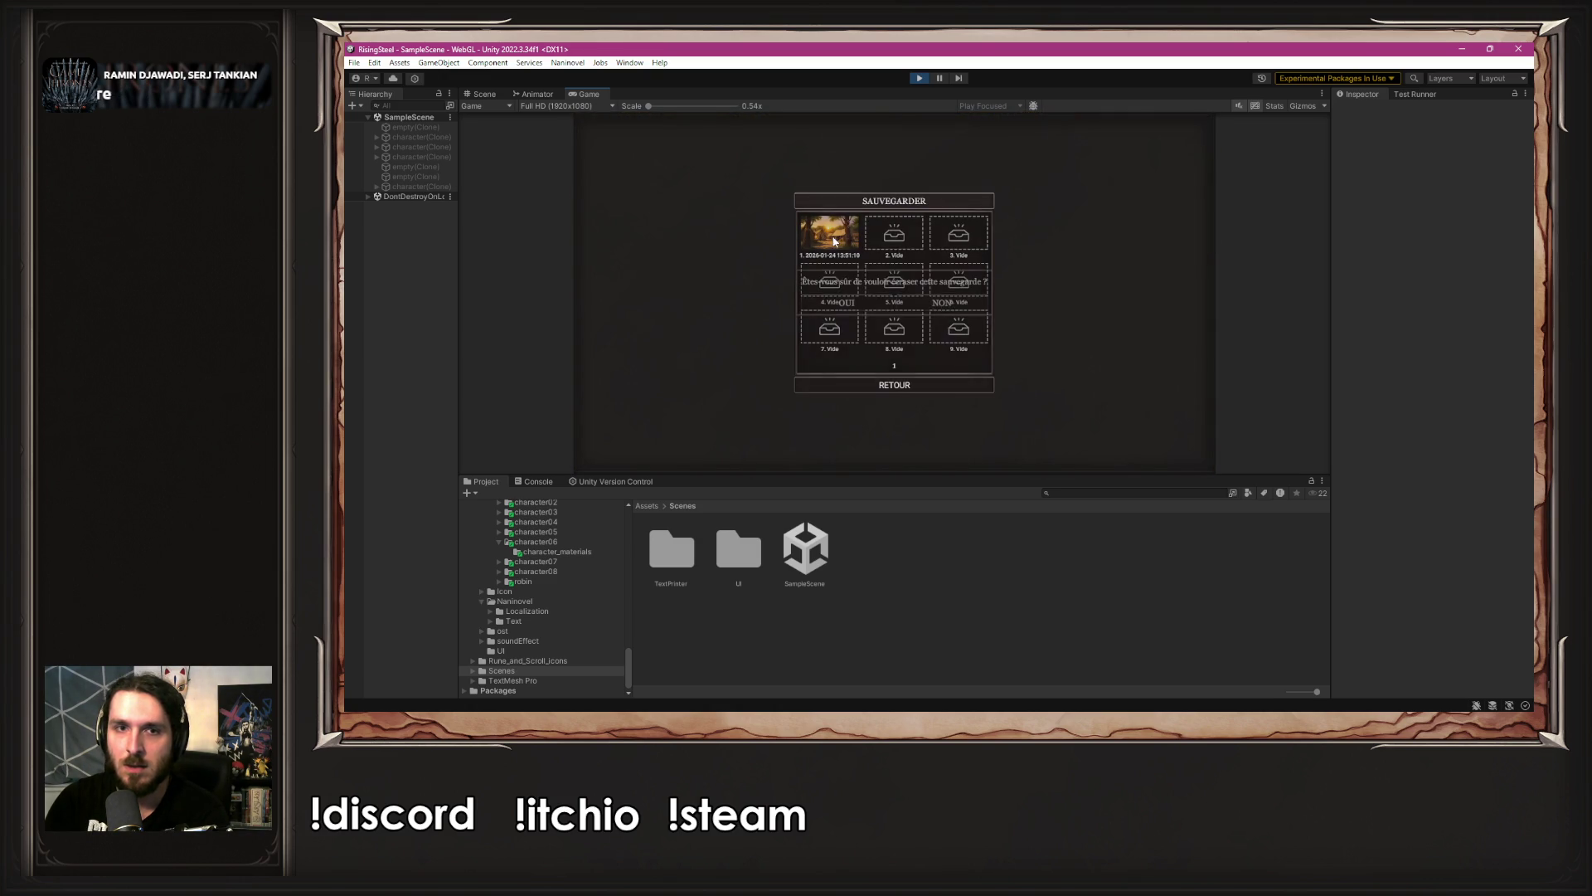
{"action": "left_click", "coordinate": [849, 245]}
{"action": "left_click", "coordinate": [854, 302]}
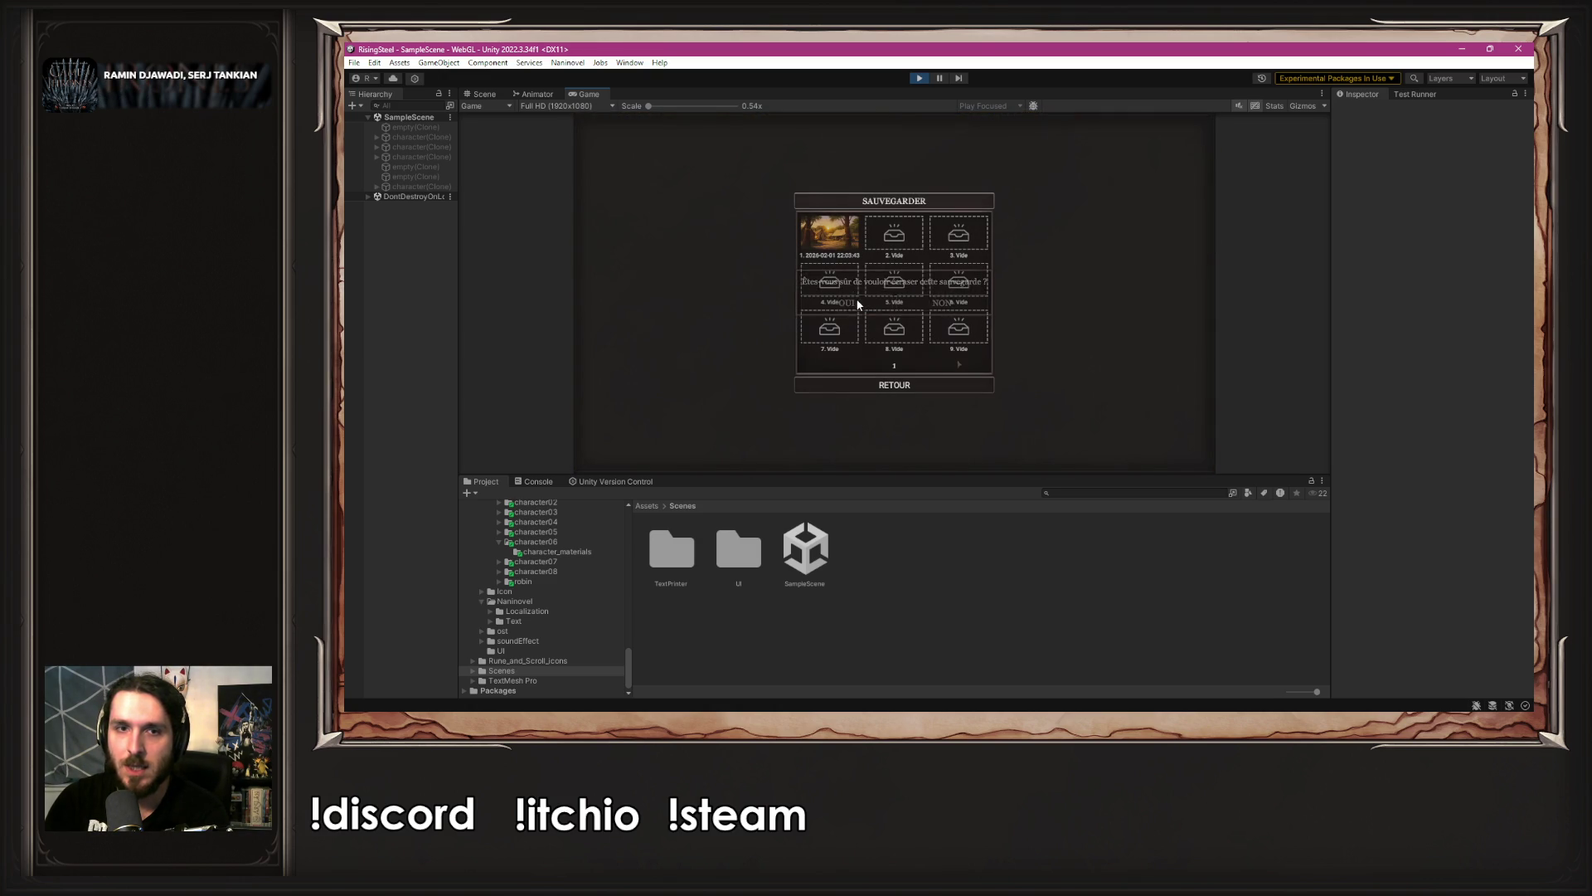
{"action": "left_click", "coordinate": [913, 391]}
Step: Review Albert's upgraded stats, then restart the playtest and load save slot 1
{"action": "left_click", "coordinate": [653, 330]}
{"action": "left_click", "coordinate": [678, 322]}
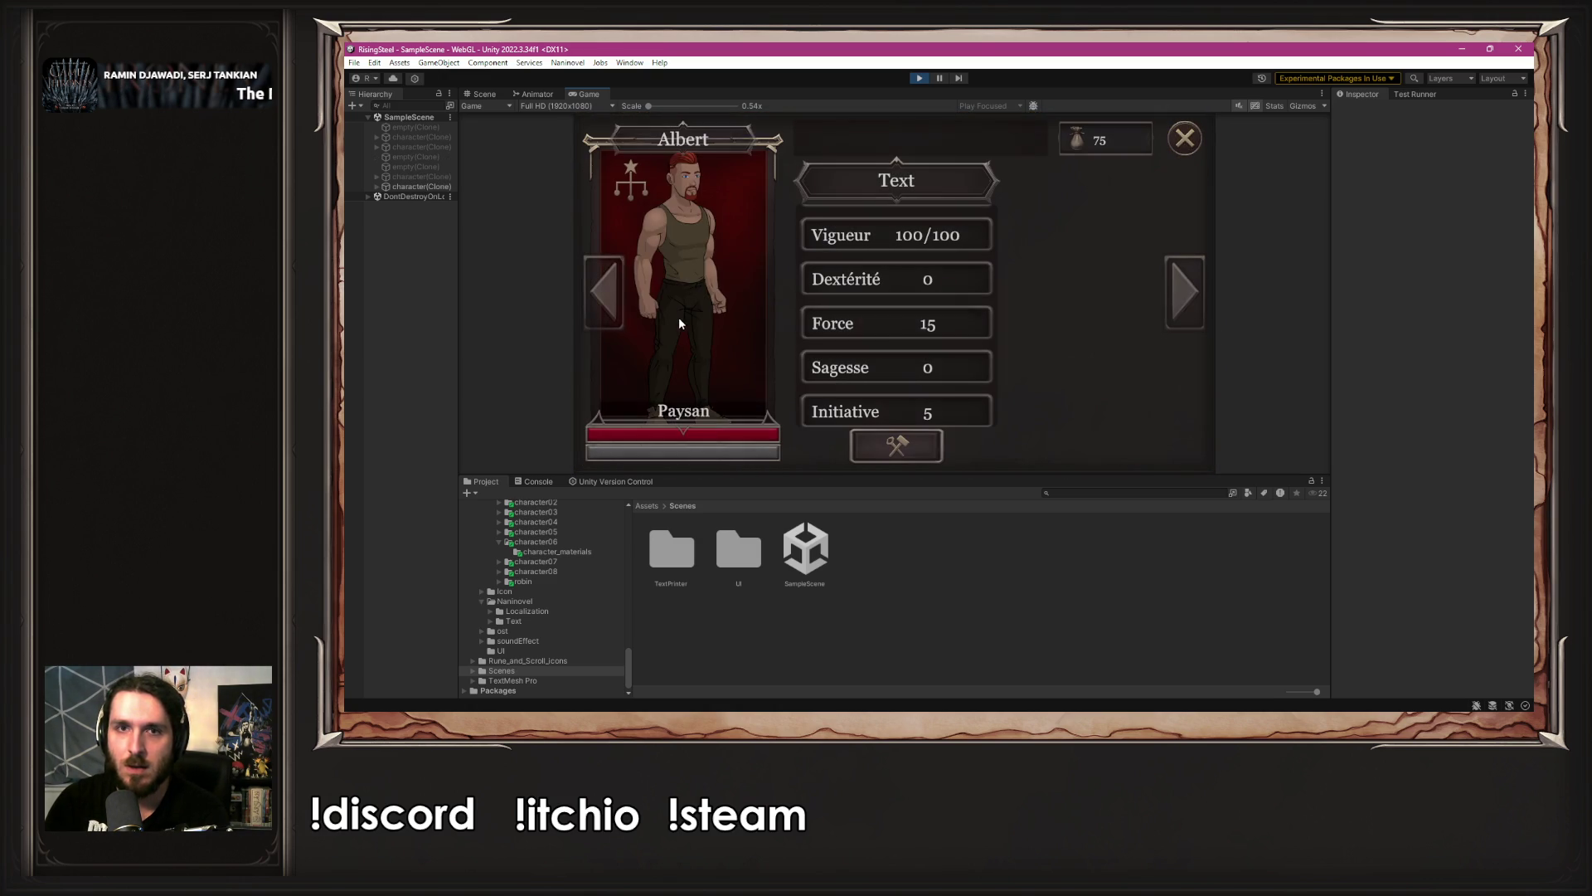
{"action": "left_click", "coordinate": [924, 77]}
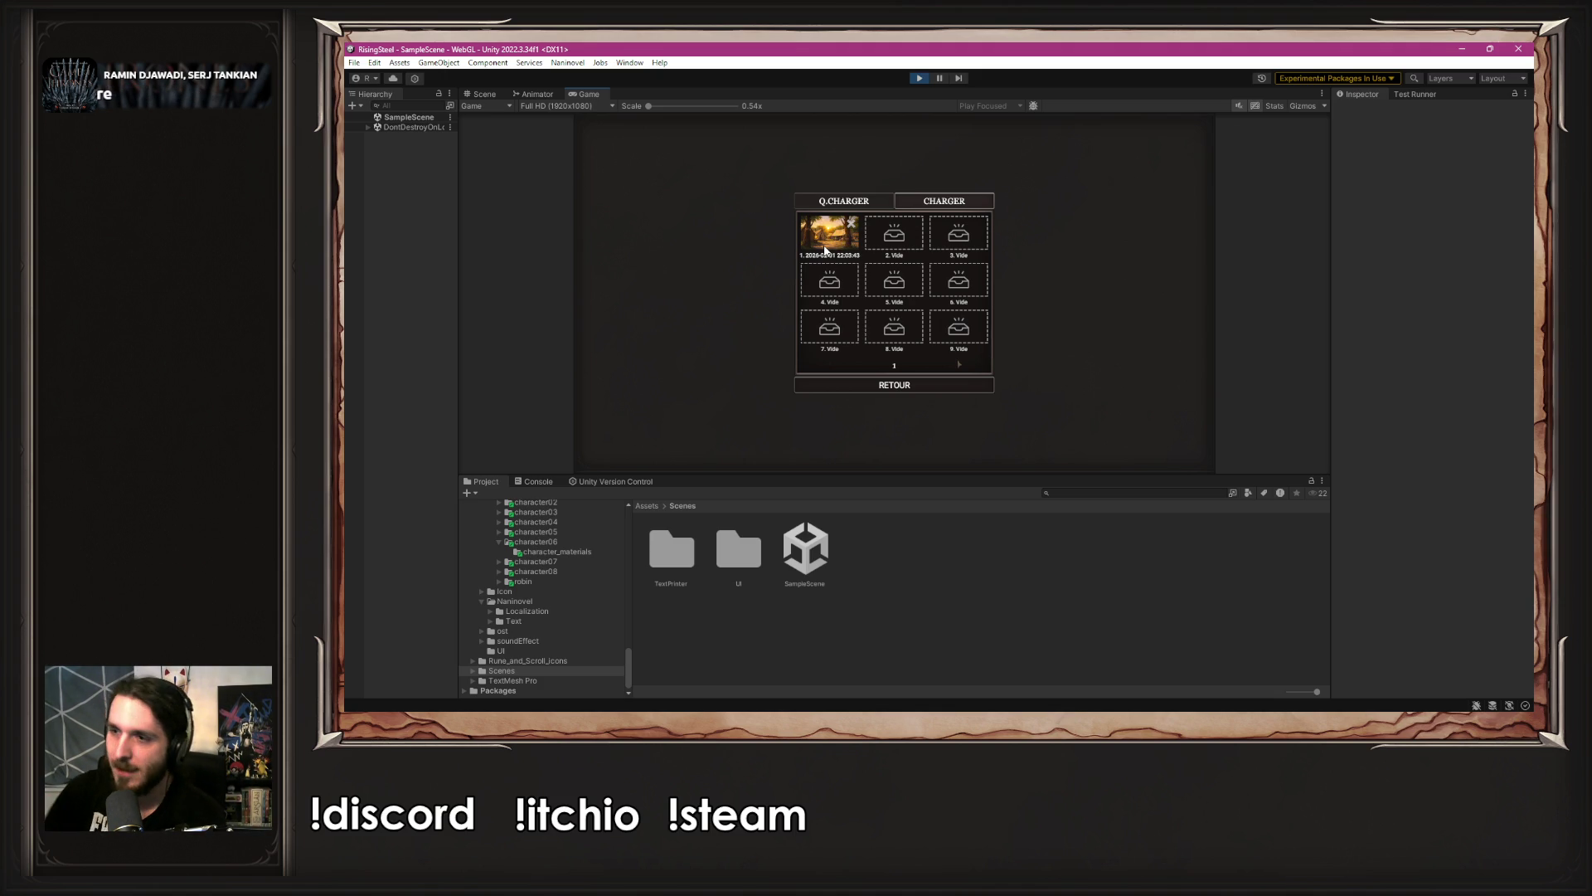
{"action": "left_click", "coordinate": [824, 246]}
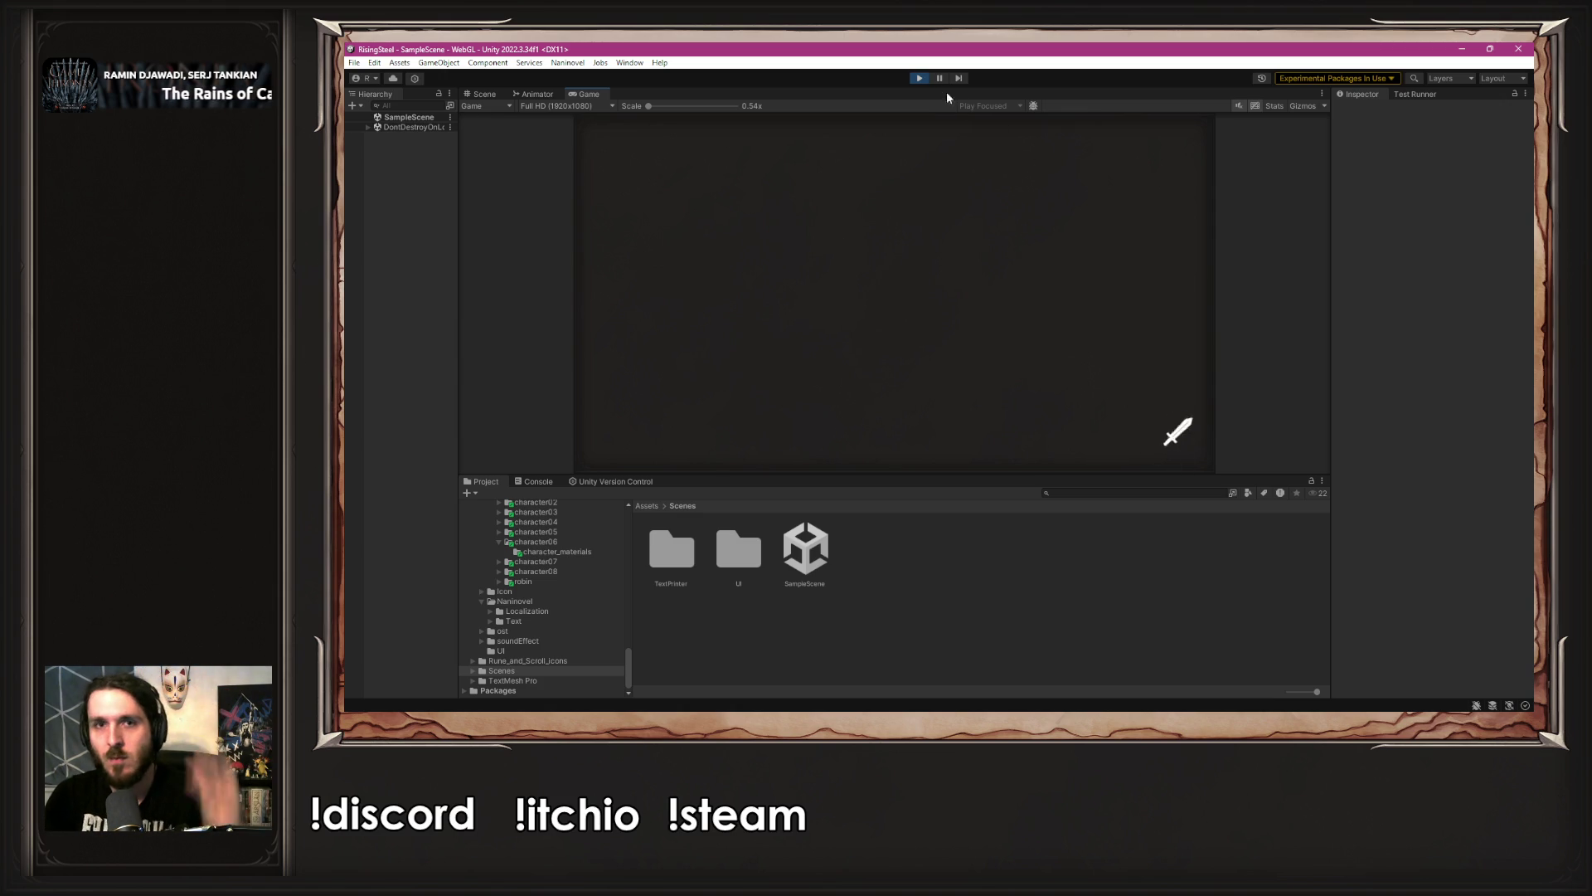
Step: Stop Play mode and switch to GameState.cs in Visual Studio Code
{"action": "left_click", "coordinate": [919, 78]}
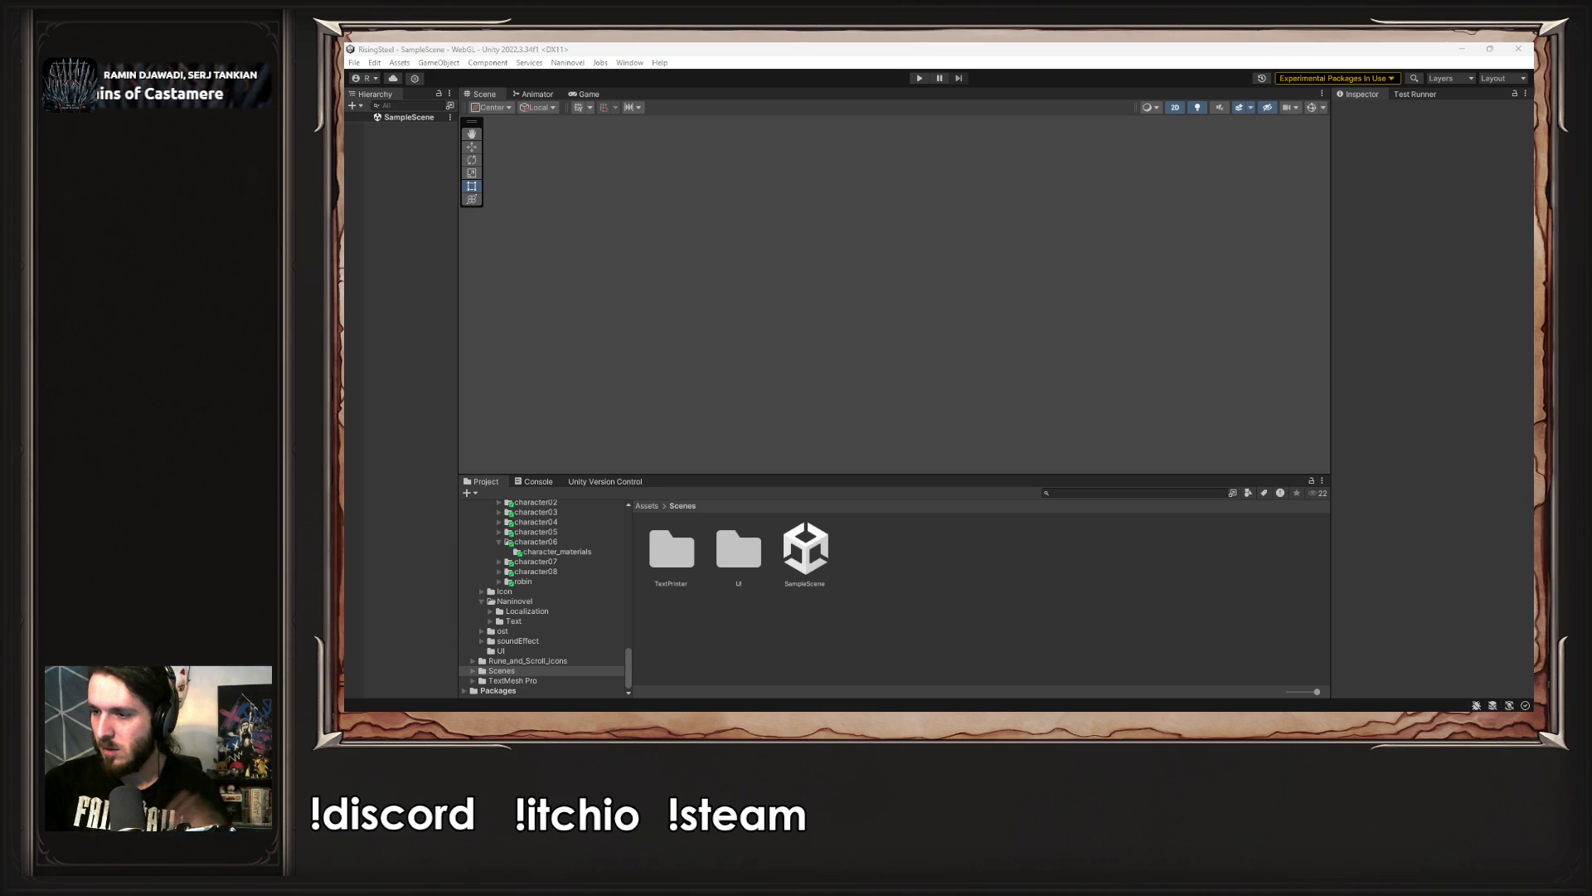
{"action": "key", "text": "alt+Tab"}
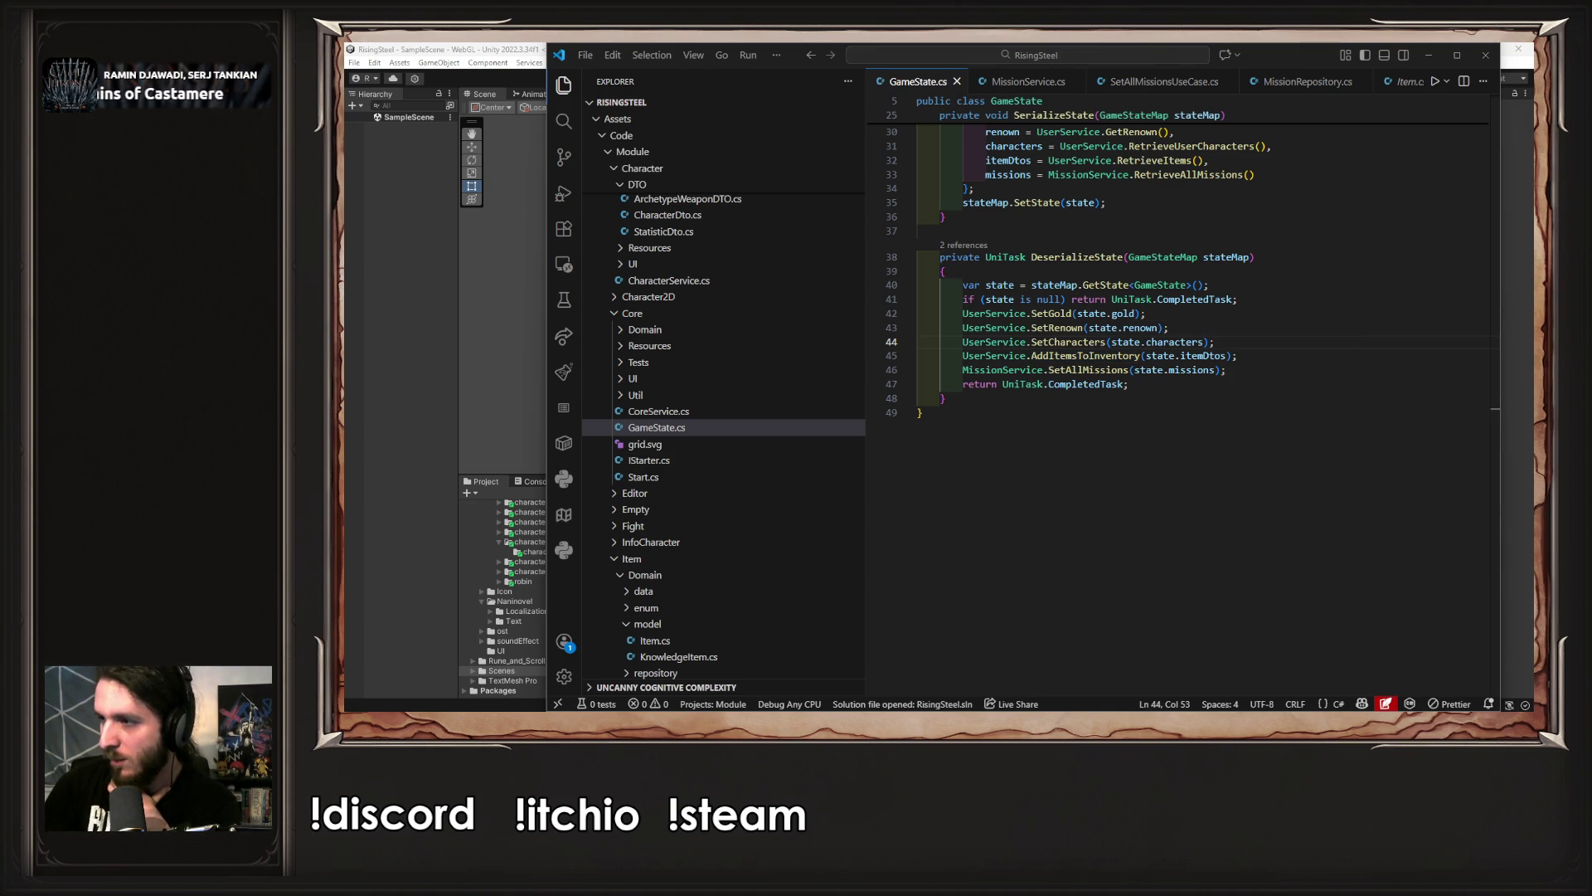
{"action": "scroll", "coordinate": [1124, 403], "scroll_direction": "up", "scroll_amount": 10}
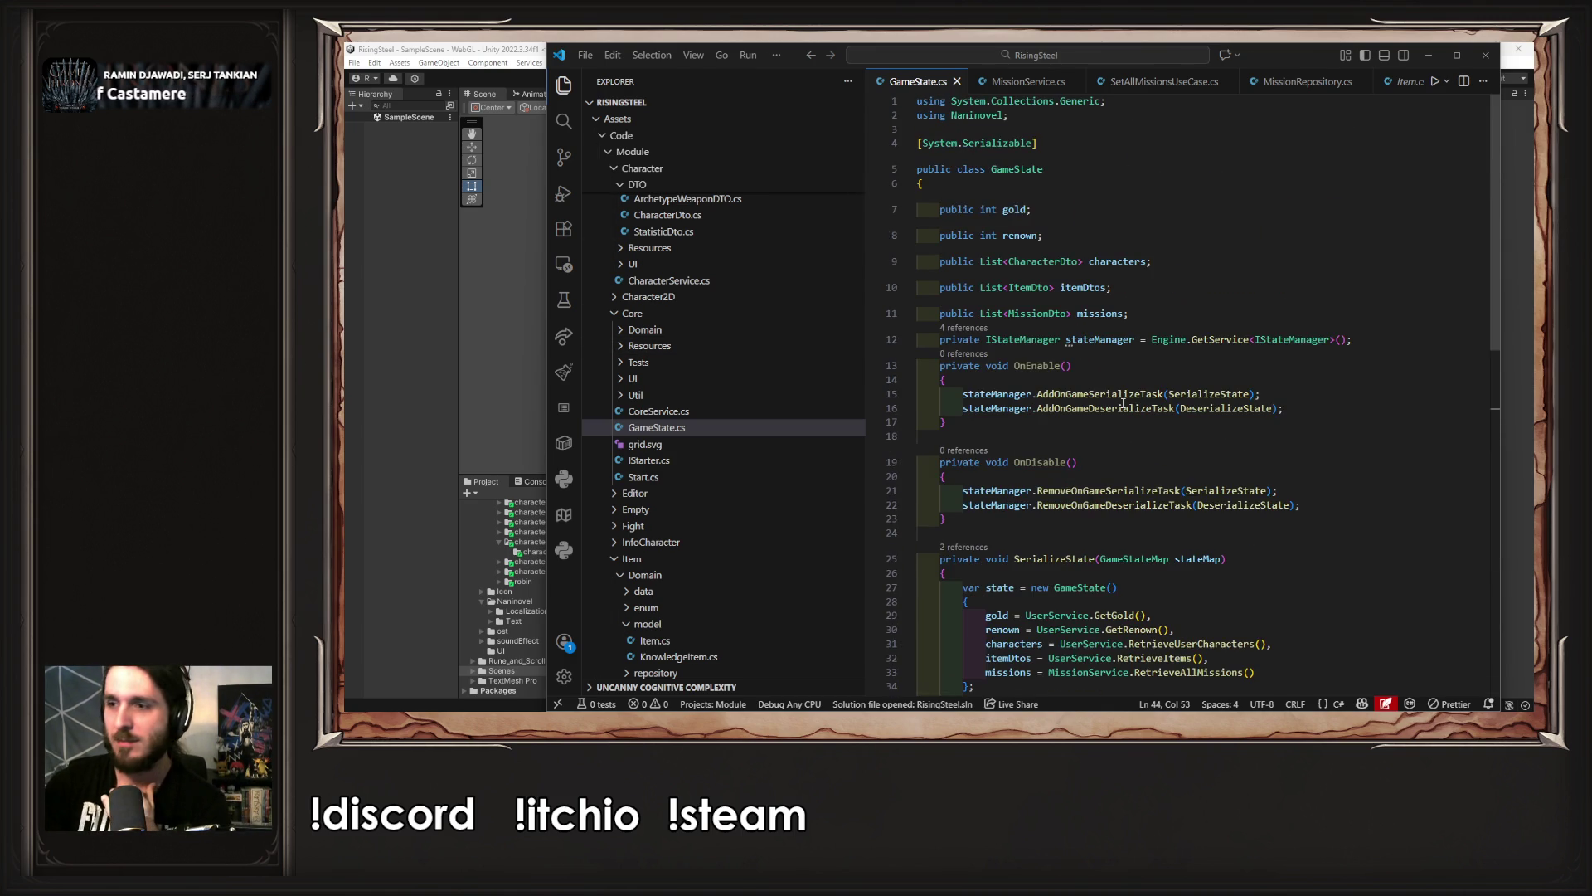
{"action": "scroll", "coordinate": [1123, 404], "scroll_direction": "down", "scroll_amount": 7}
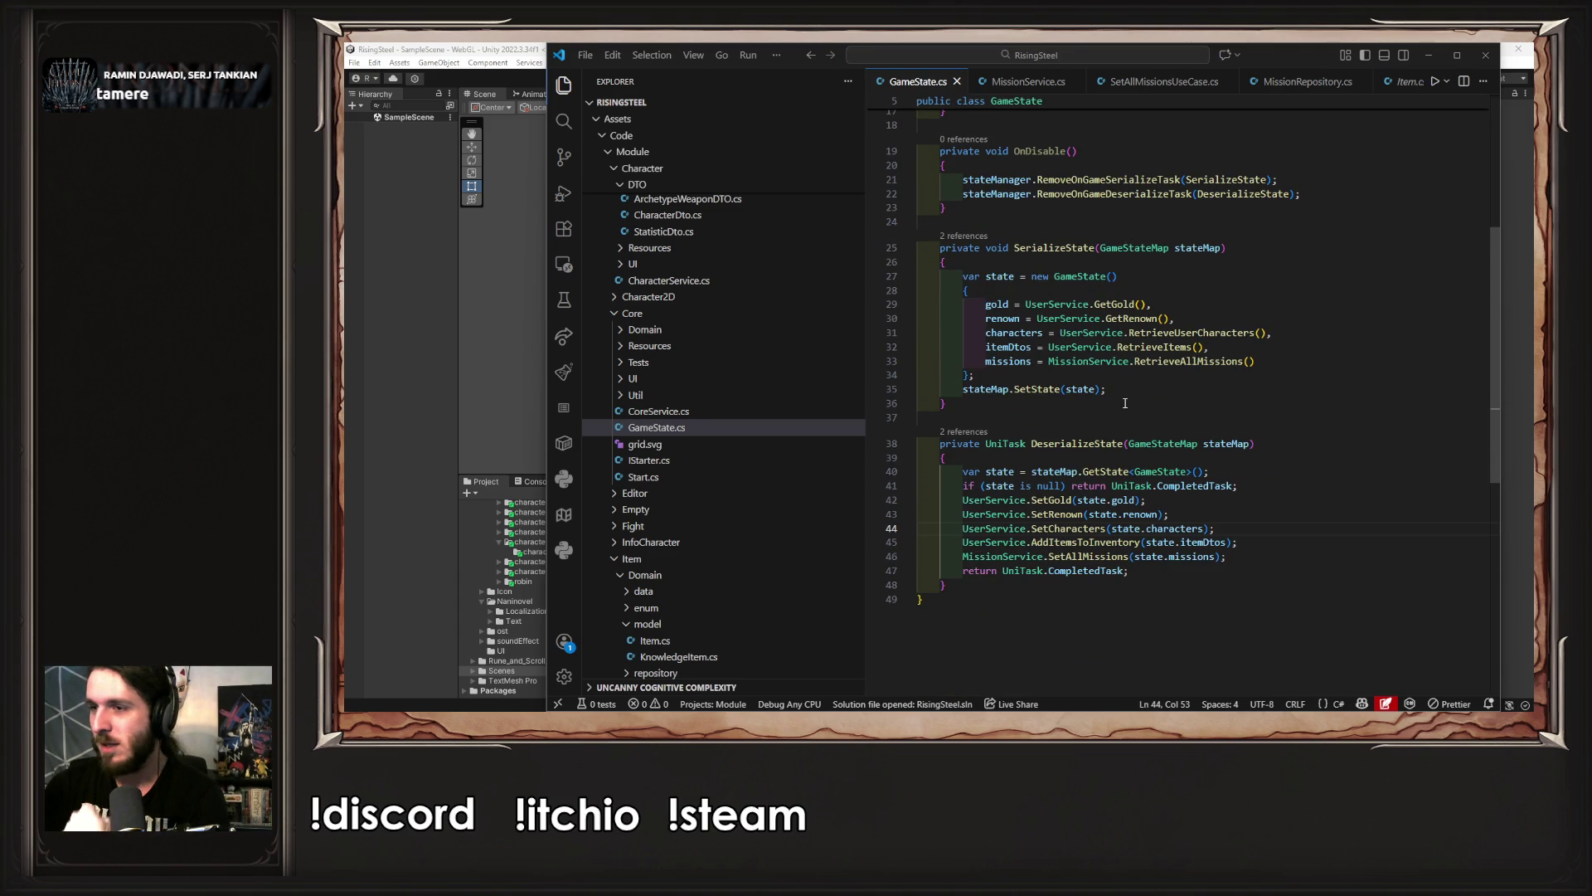
{"action": "scroll", "coordinate": [1228, 442], "scroll_direction": "down", "scroll_amount": 3}
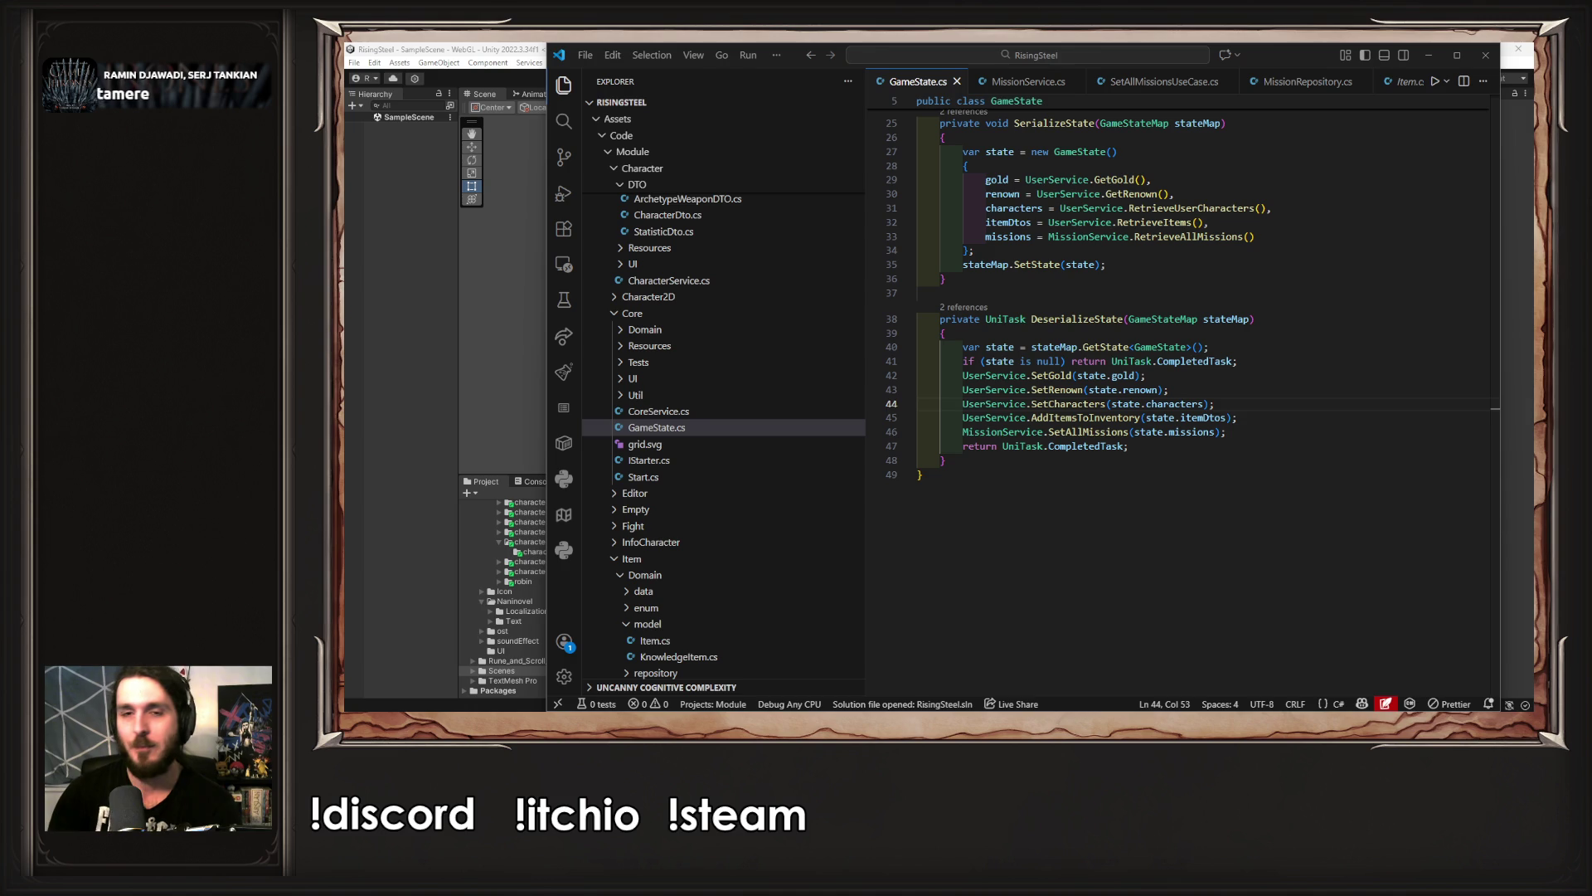
{"action": "left_click", "coordinate": [1337, 481]}
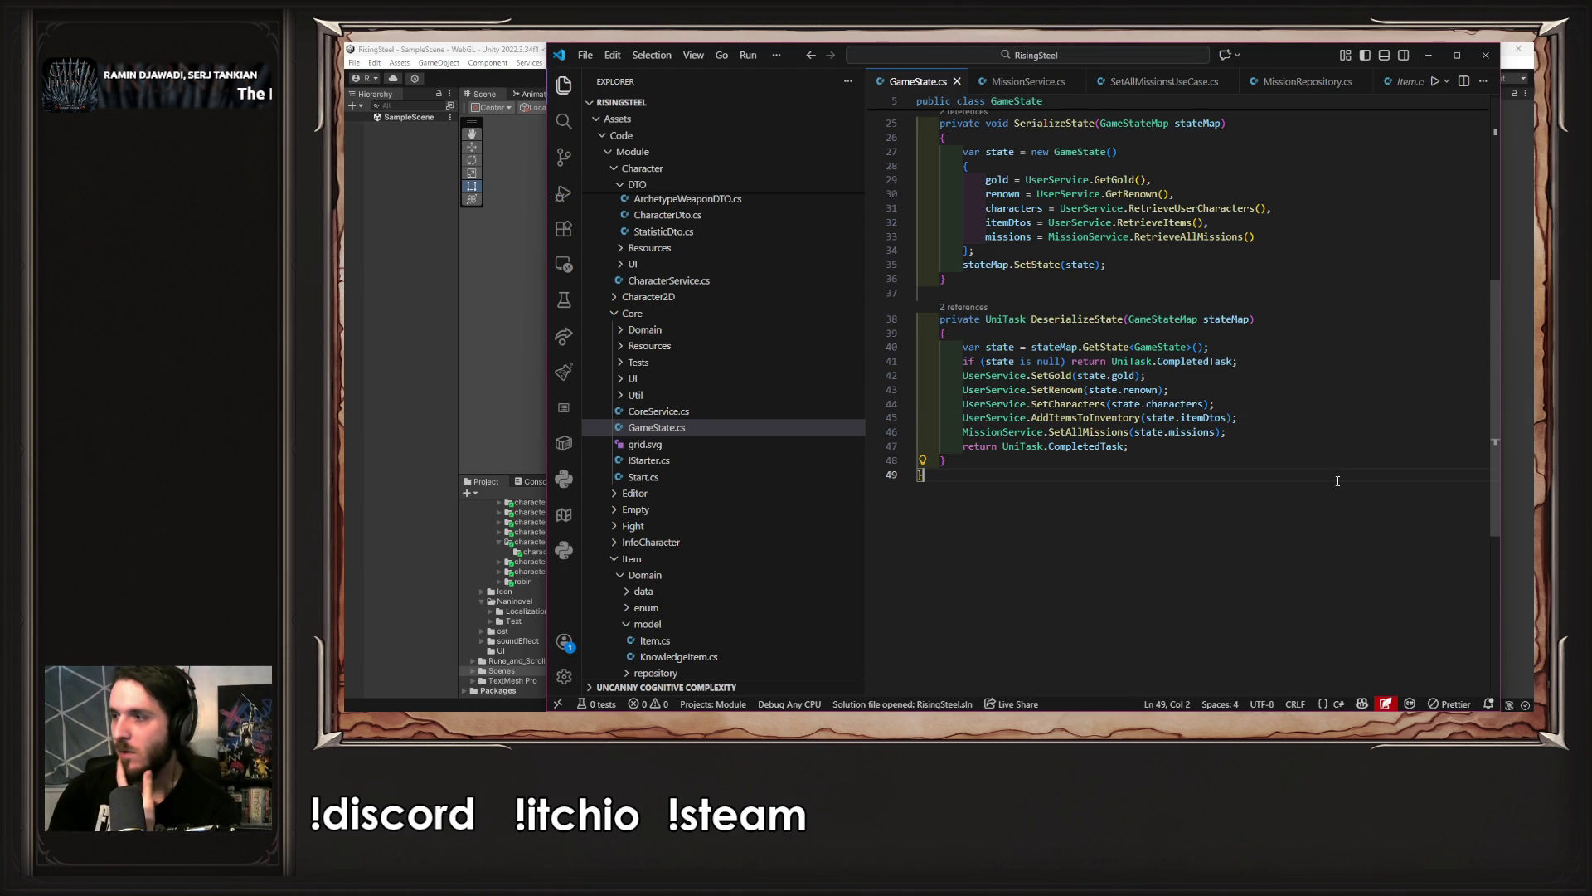
{"action": "scroll", "coordinate": [1337, 481], "scroll_direction": "down", "scroll_amount": 1}
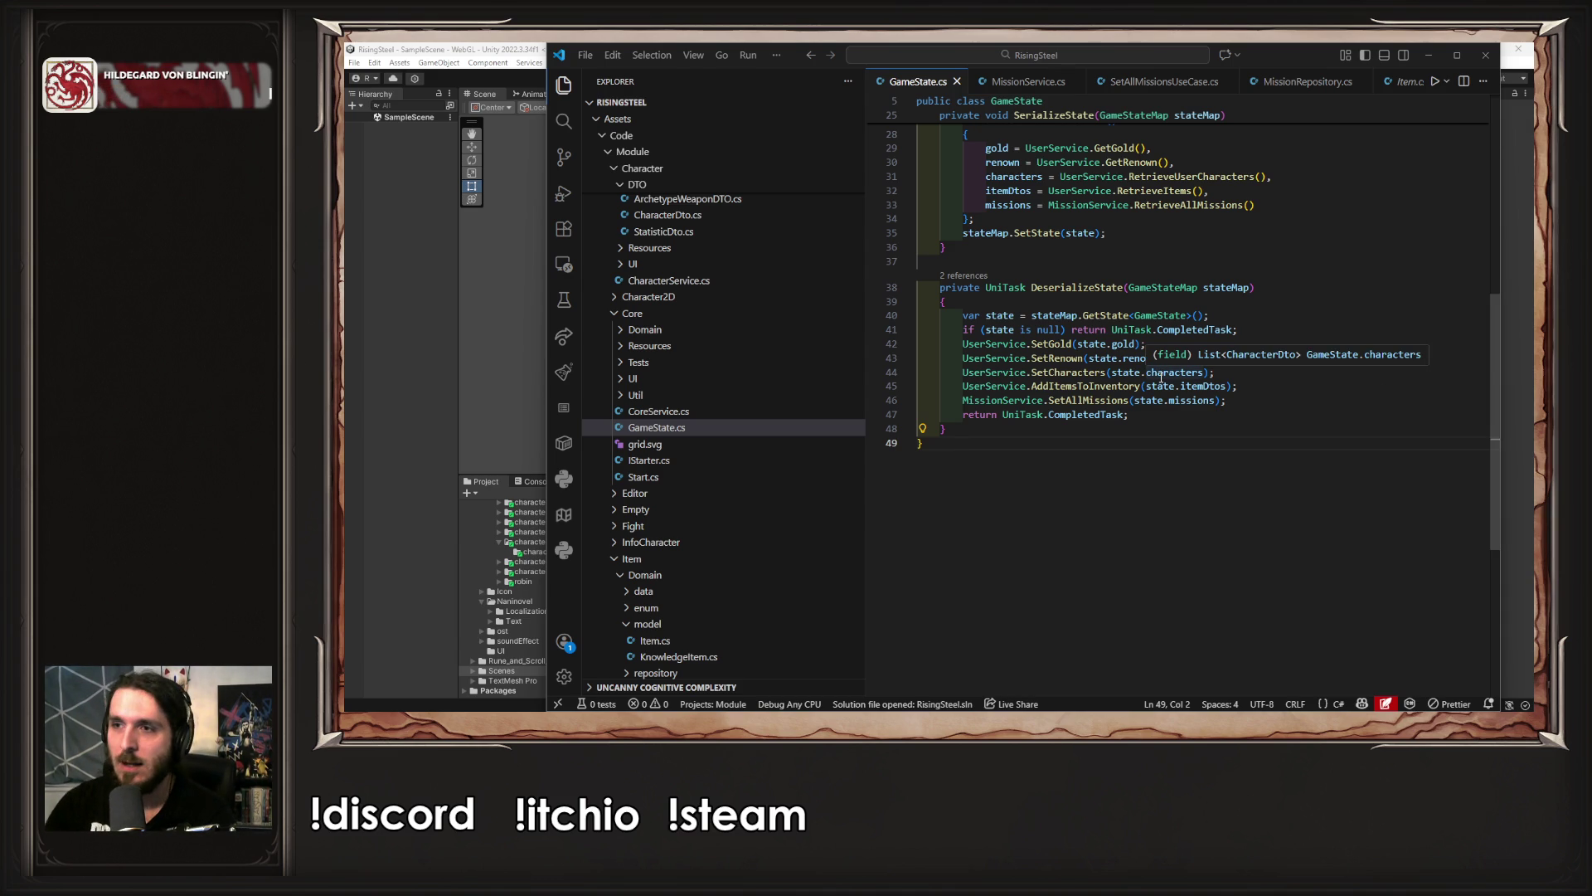
{"action": "scroll", "coordinate": [1161, 380], "scroll_direction": "up", "scroll_amount": 6}
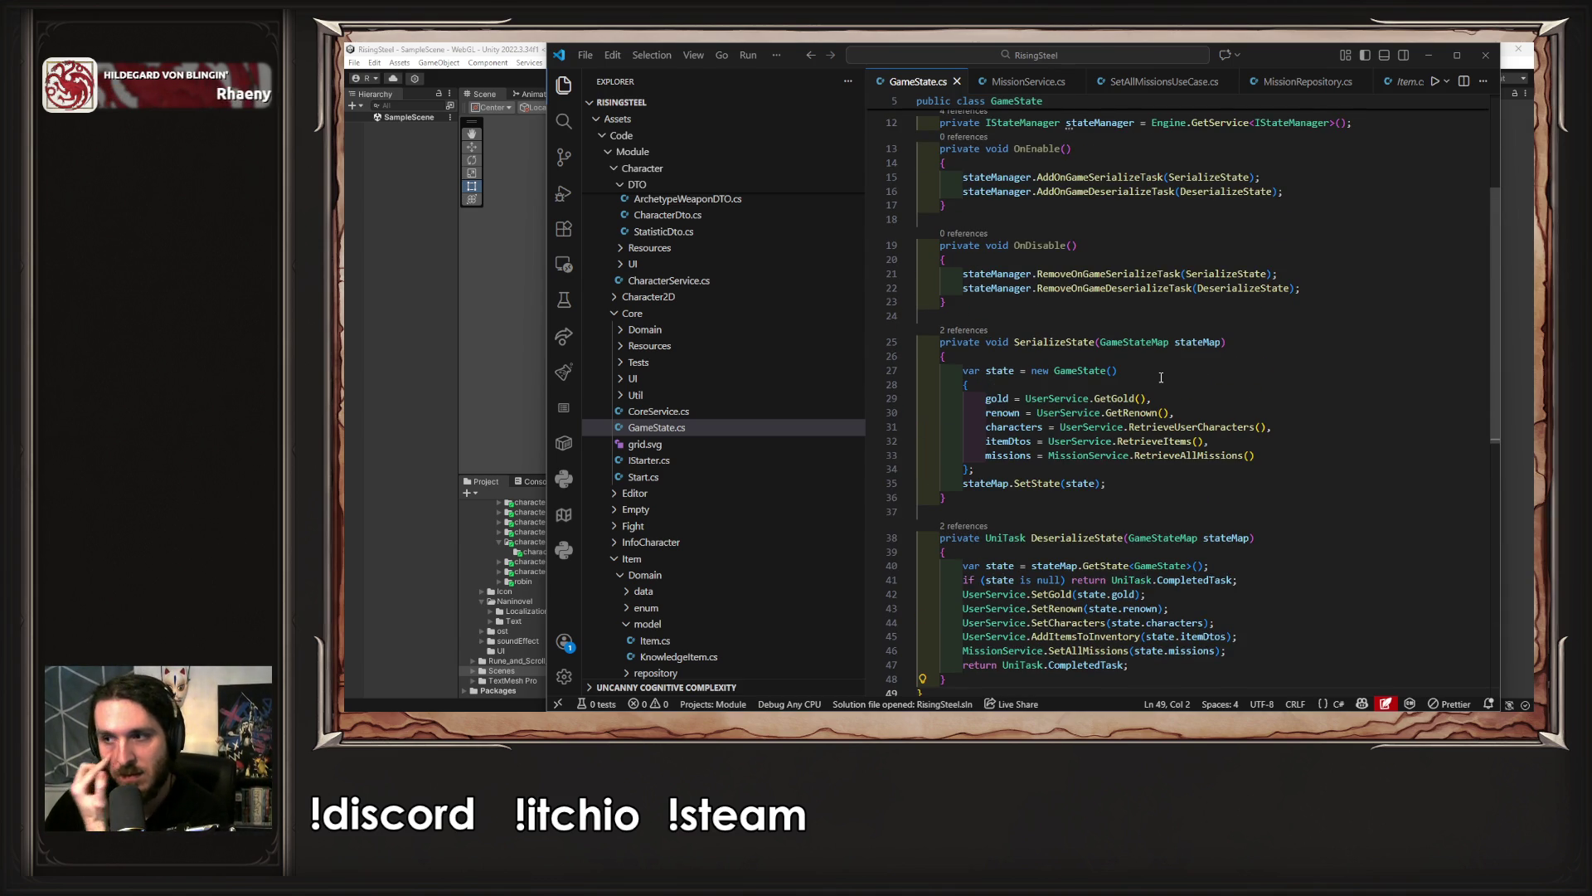
{"action": "scroll", "coordinate": [1161, 377], "scroll_direction": "down", "scroll_amount": 5}
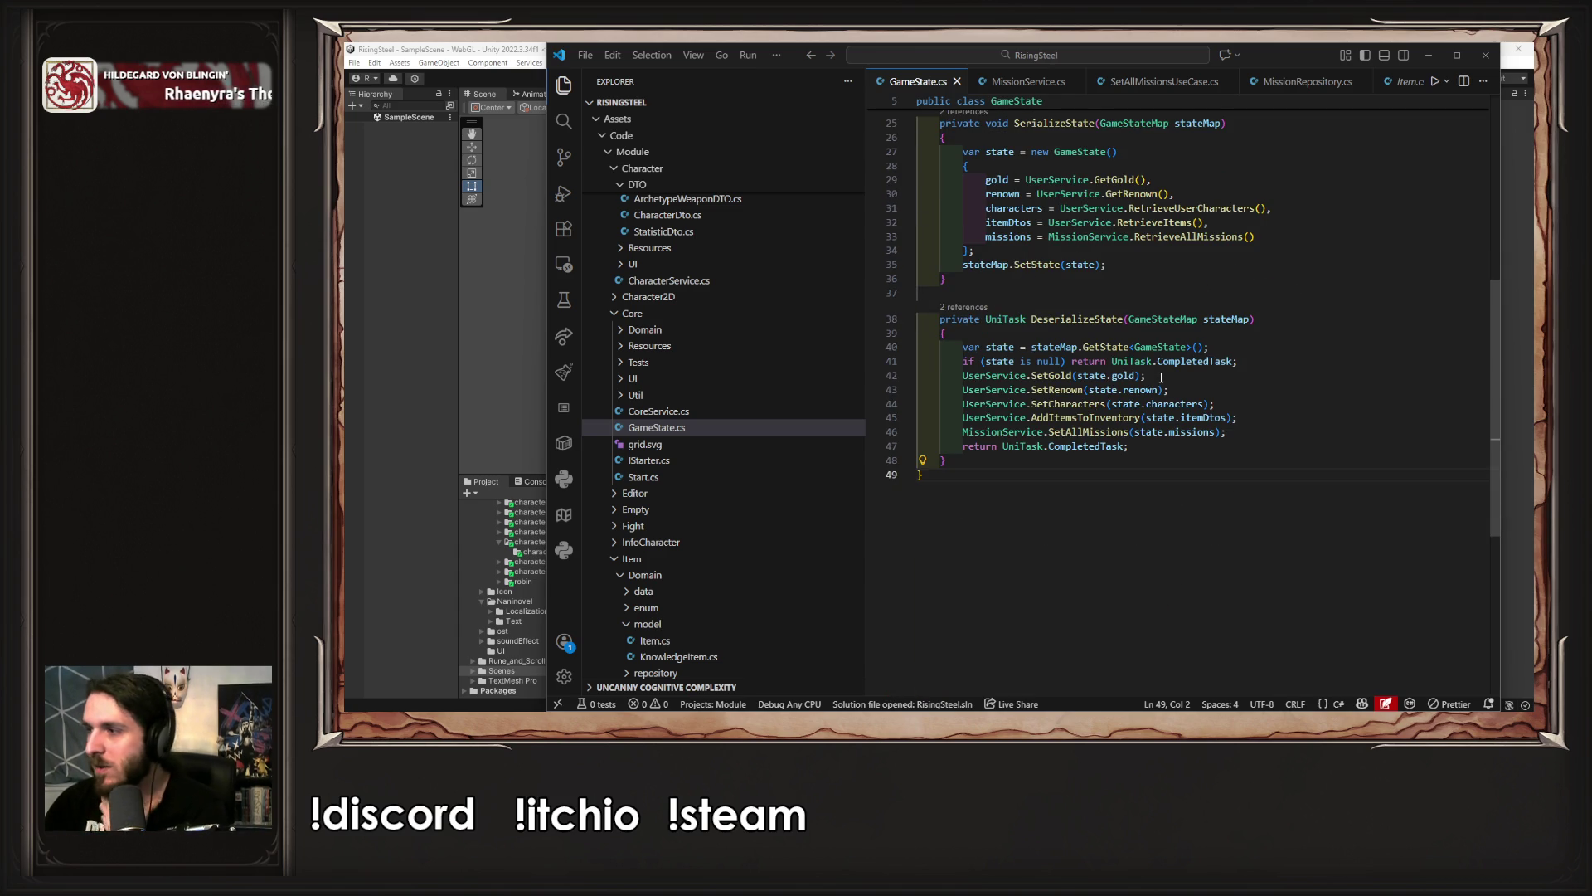
{"action": "scroll", "coordinate": [1161, 377], "scroll_direction": "up", "scroll_amount": 3}
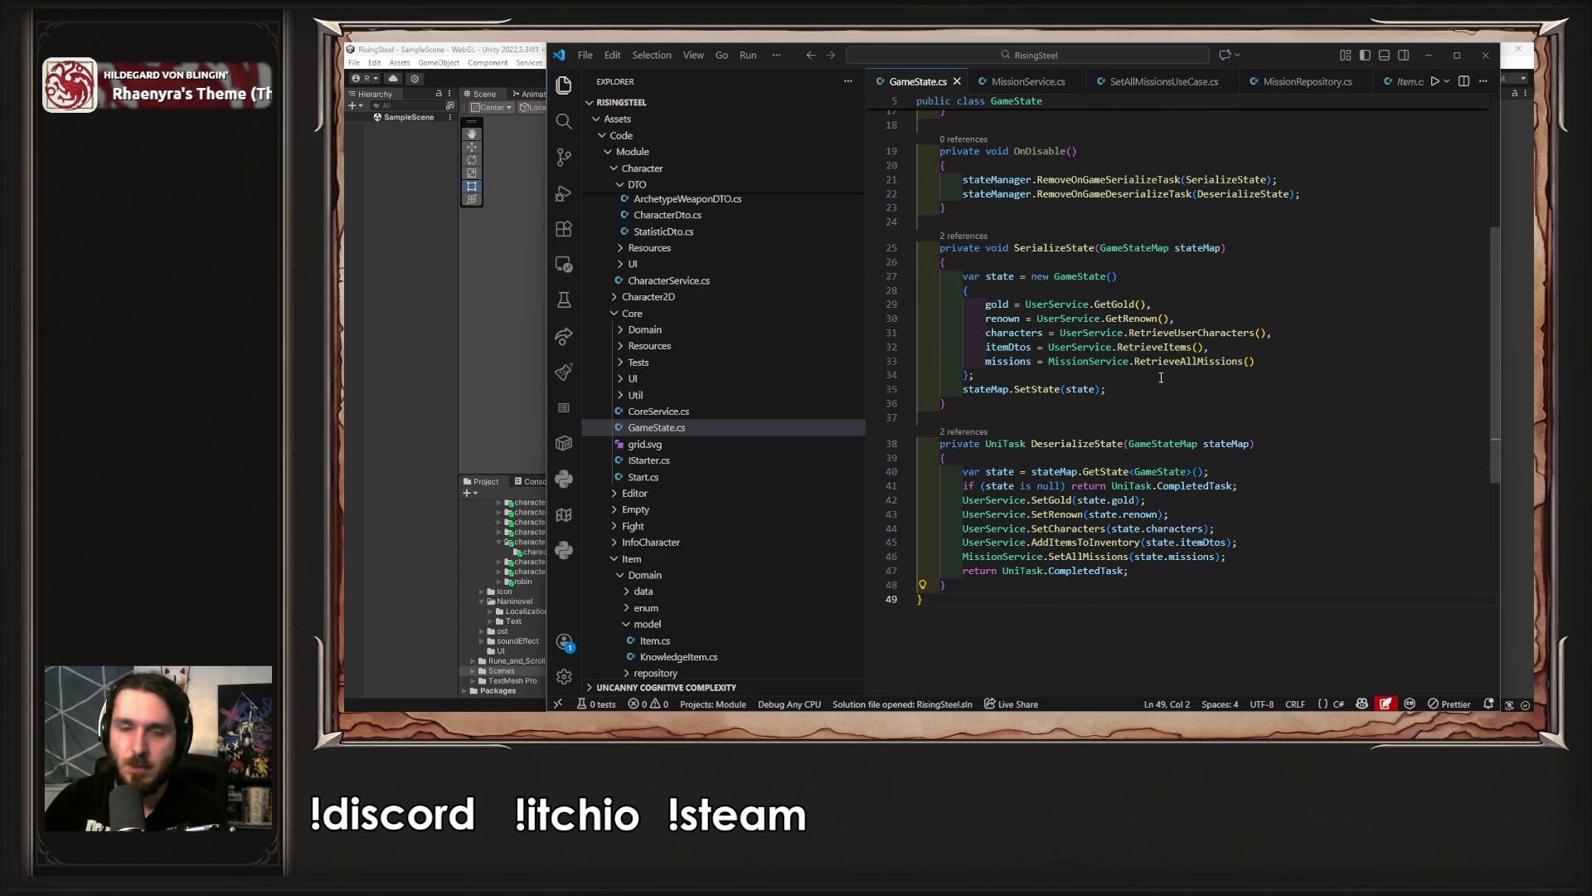
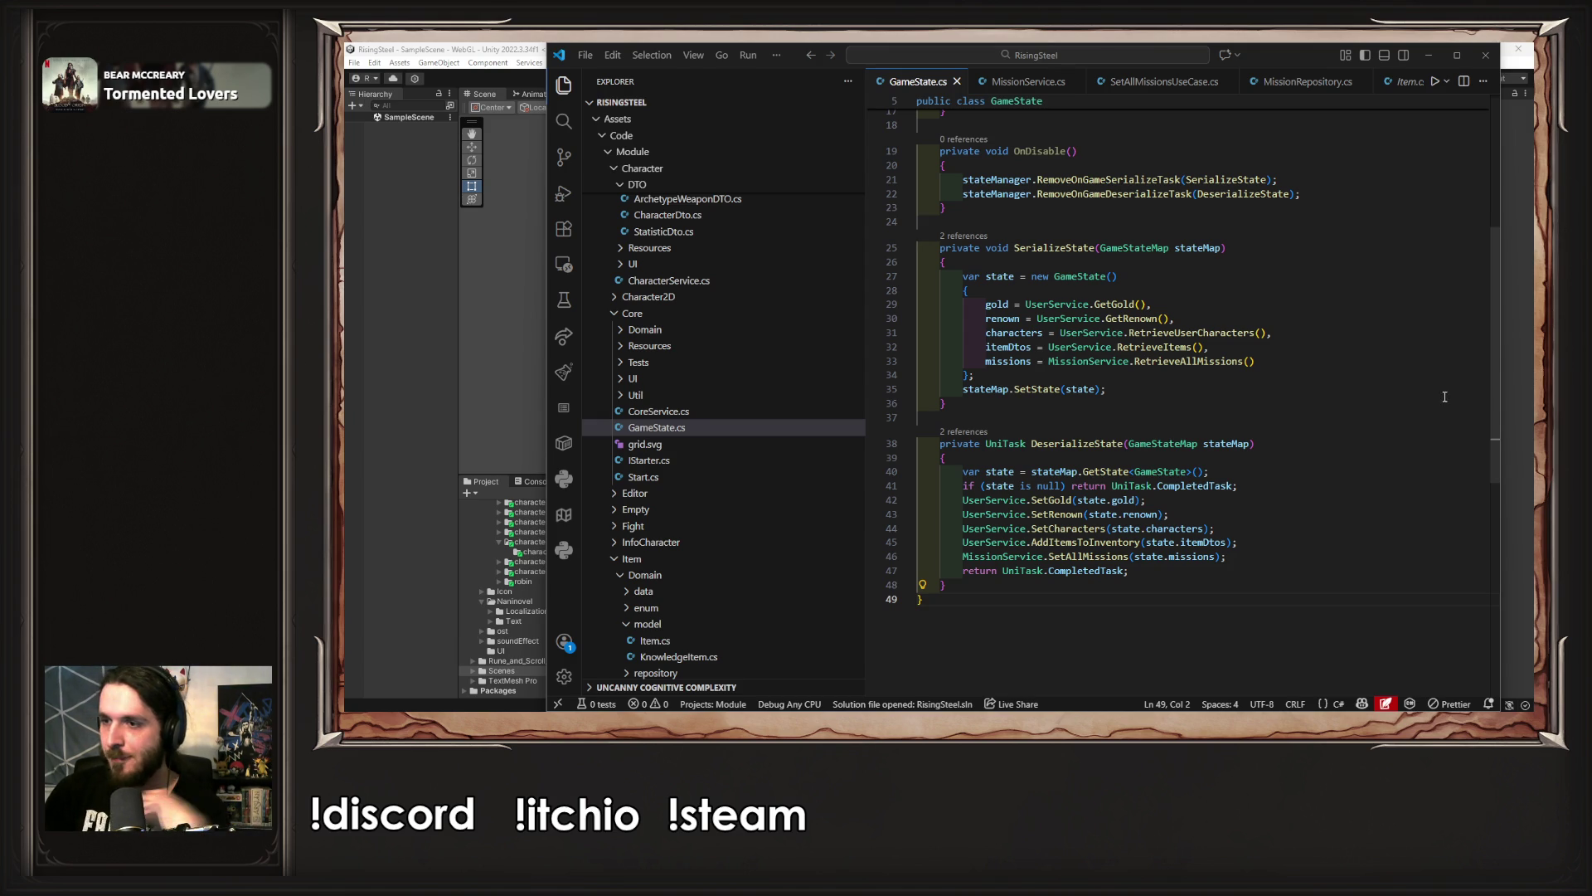
Step: Collapse the Character, Core, Item and Mission folders in the Explorer
{"action": "left_click", "coordinate": [1418, 517]}
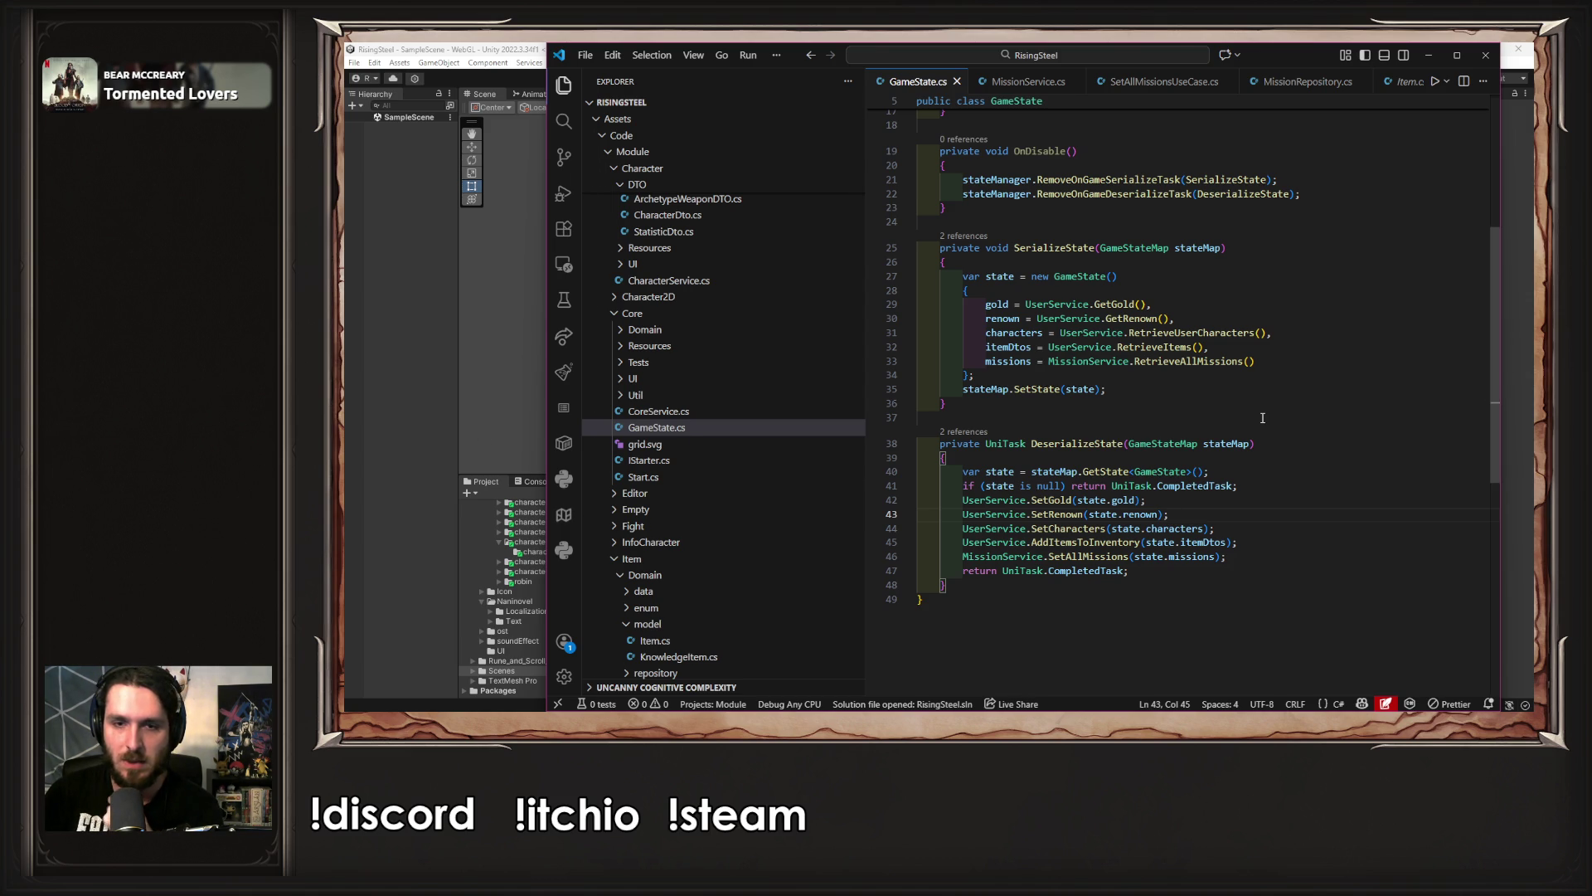
{"action": "left_click", "coordinate": [1239, 470]}
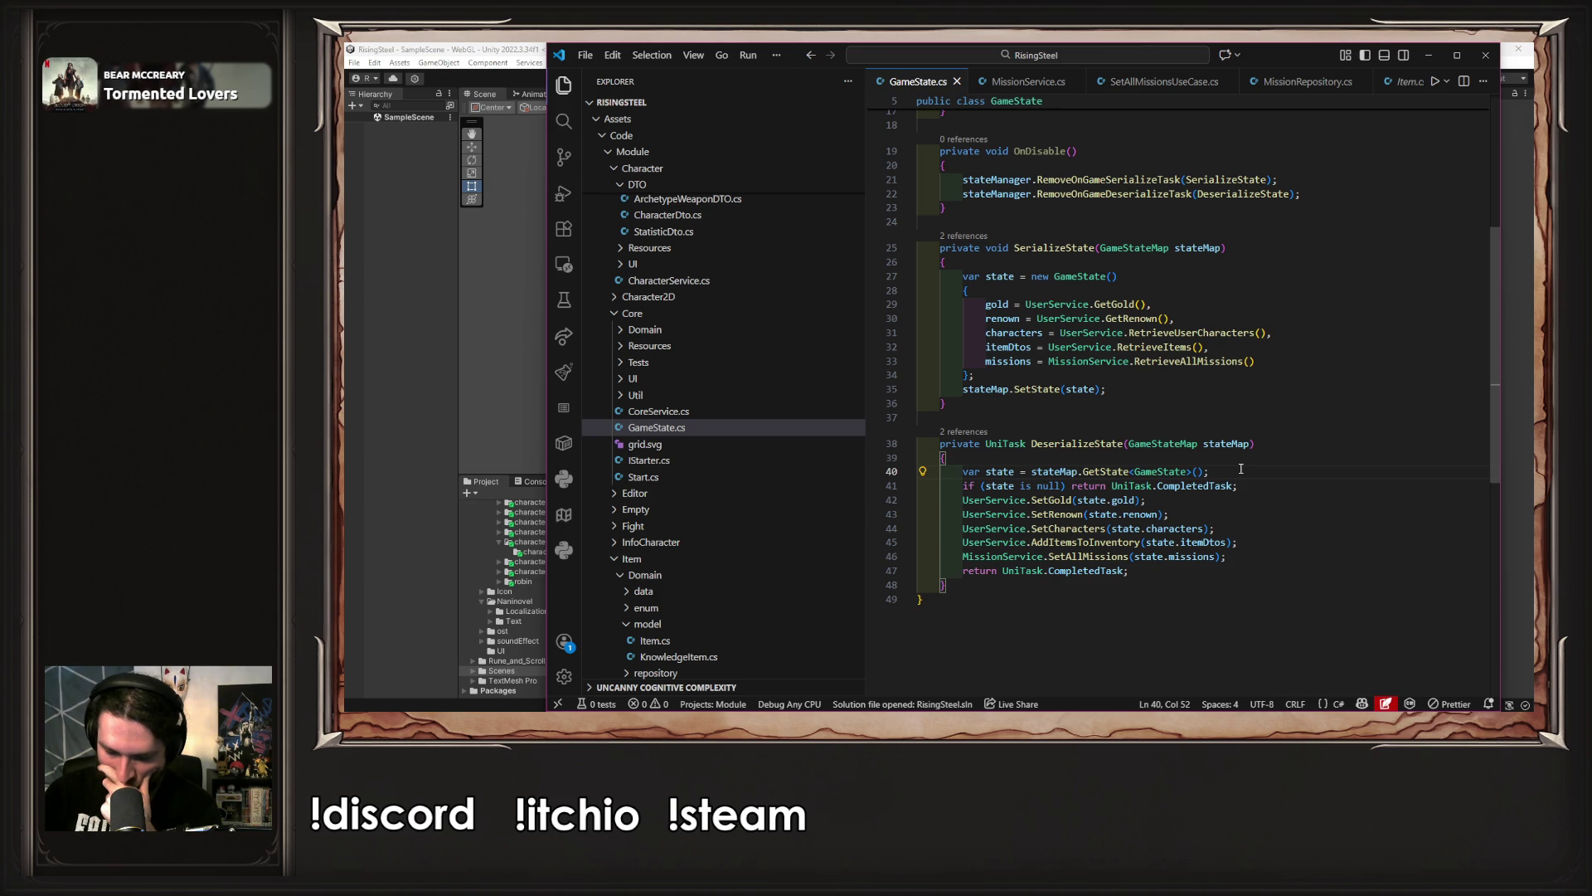
{"action": "mouse_move", "coordinate": [1195, 448]}
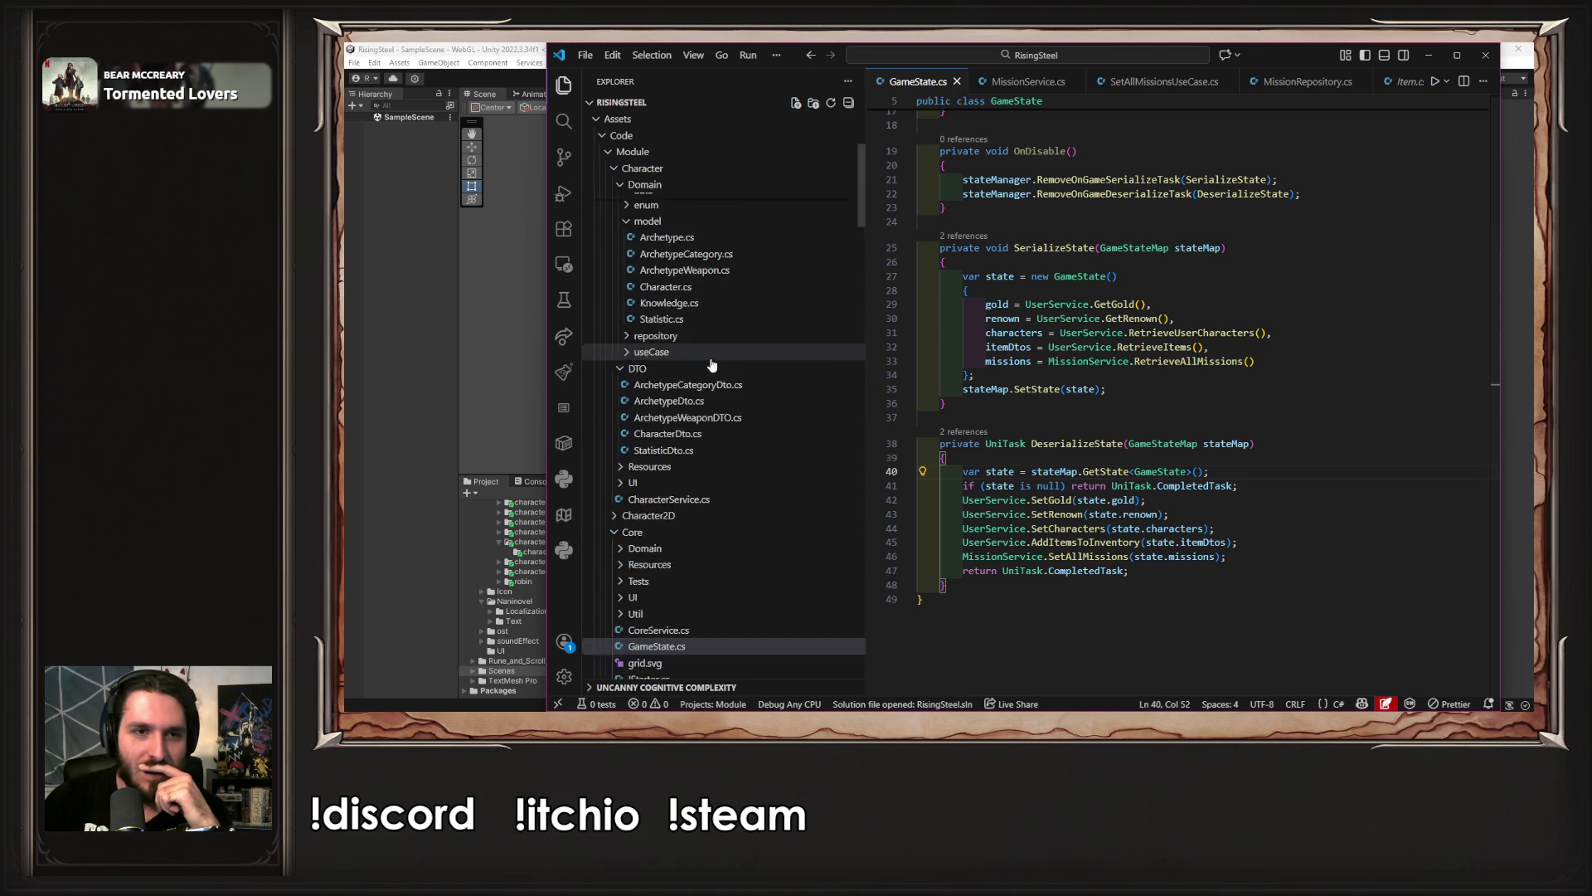
{"action": "scroll", "coordinate": [725, 369], "scroll_direction": "up", "scroll_amount": 5}
{"action": "left_click", "coordinate": [709, 319]}
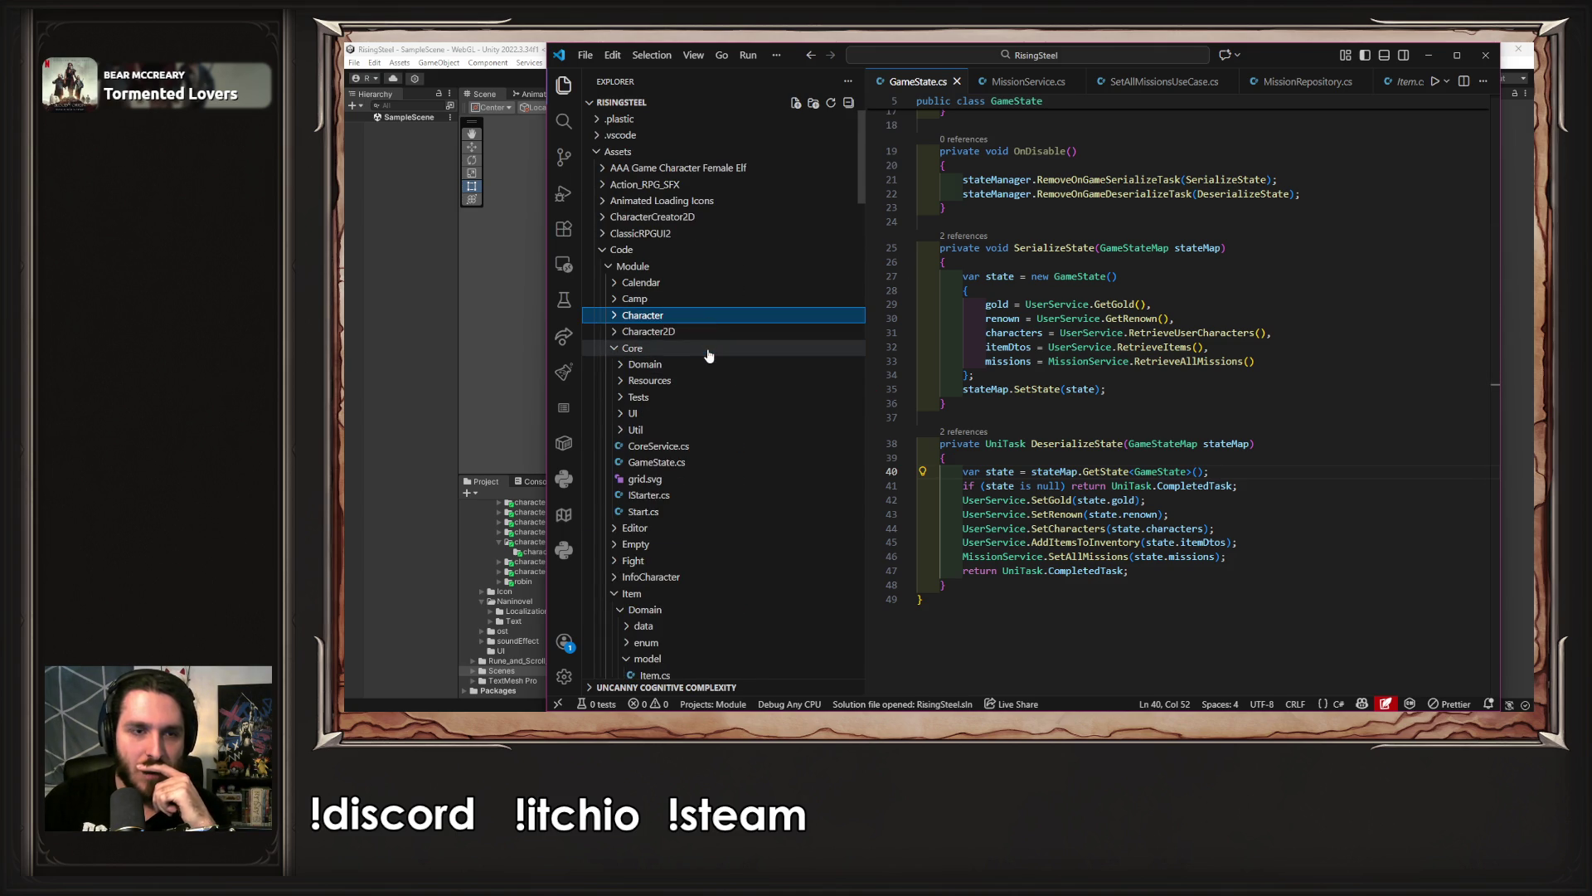
{"action": "left_click", "coordinate": [711, 350]}
{"action": "left_click", "coordinate": [713, 431]}
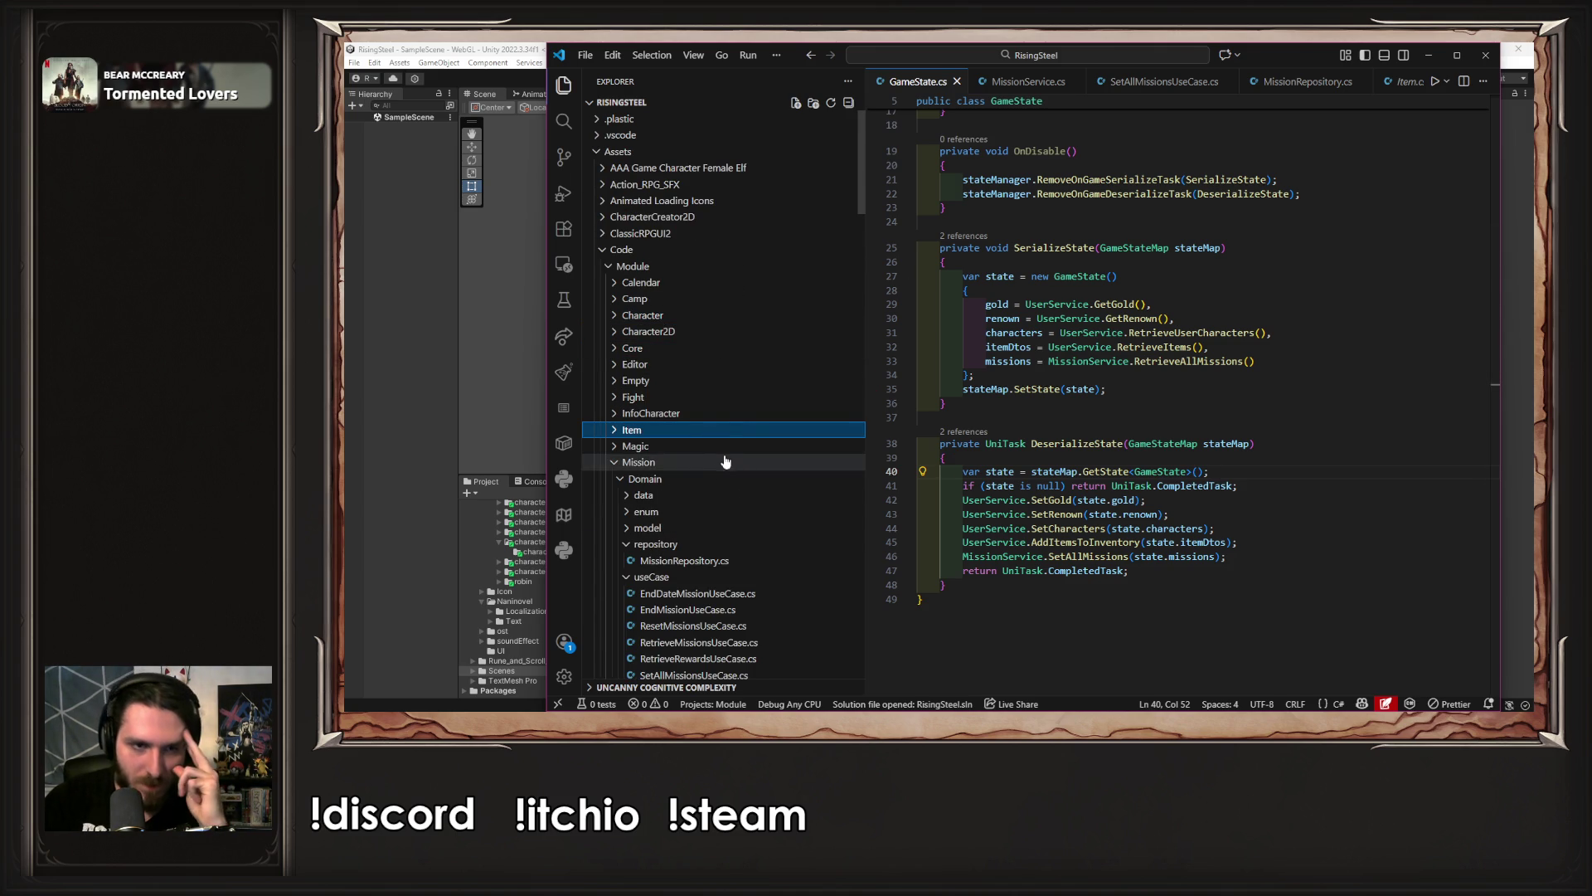
{"action": "left_click", "coordinate": [699, 466]}
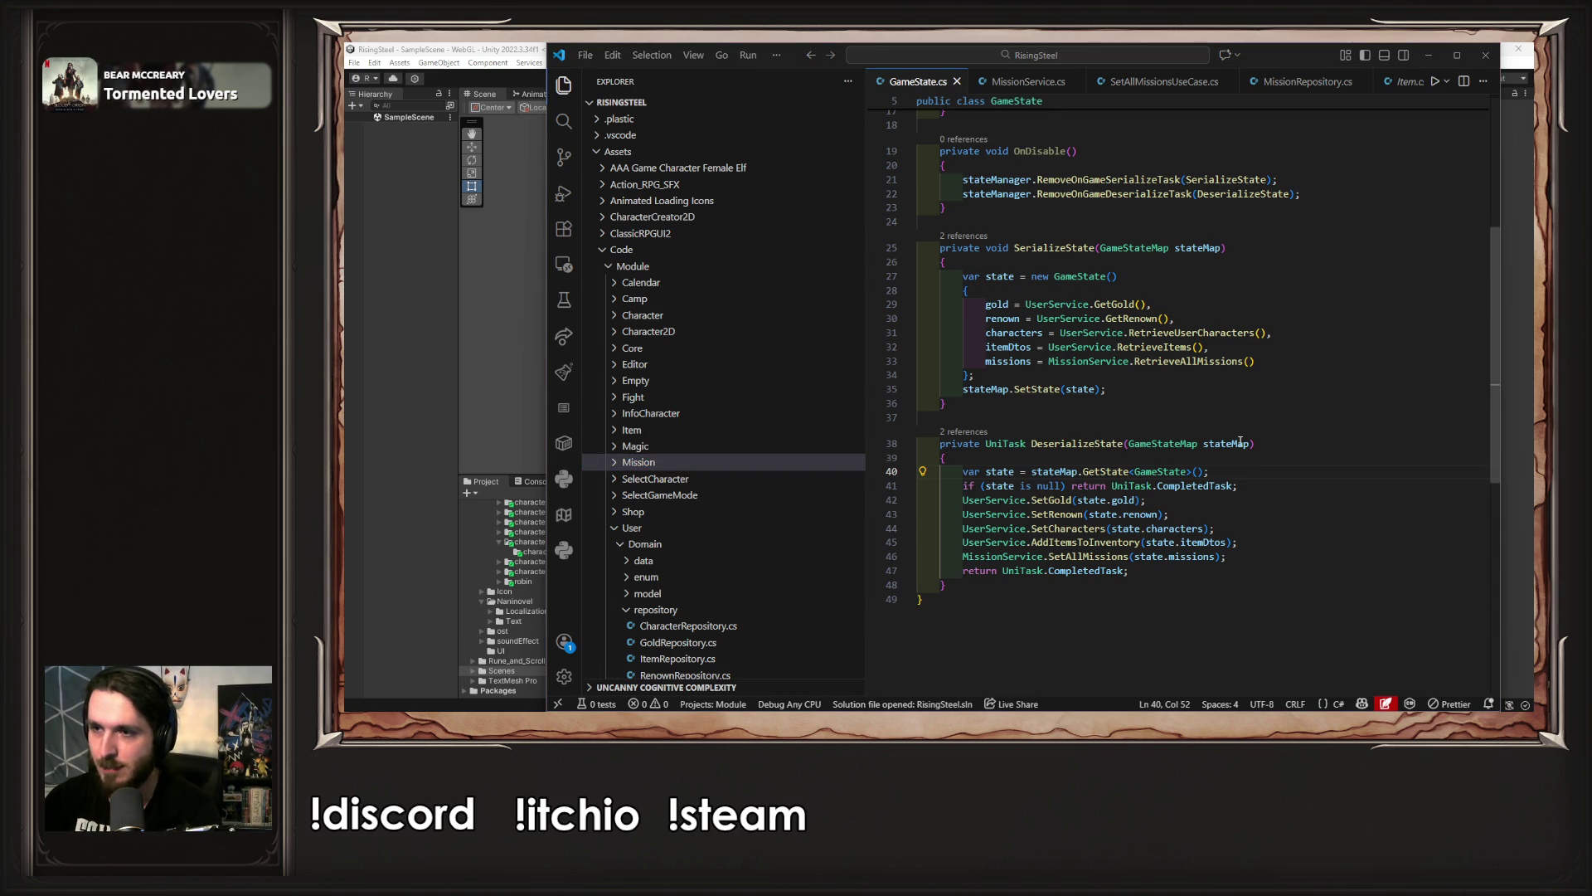
Step: Insert an empty line after the SetAllMissions call on line 46 of DeserializeState
{"action": "left_click", "coordinate": [1374, 500]}
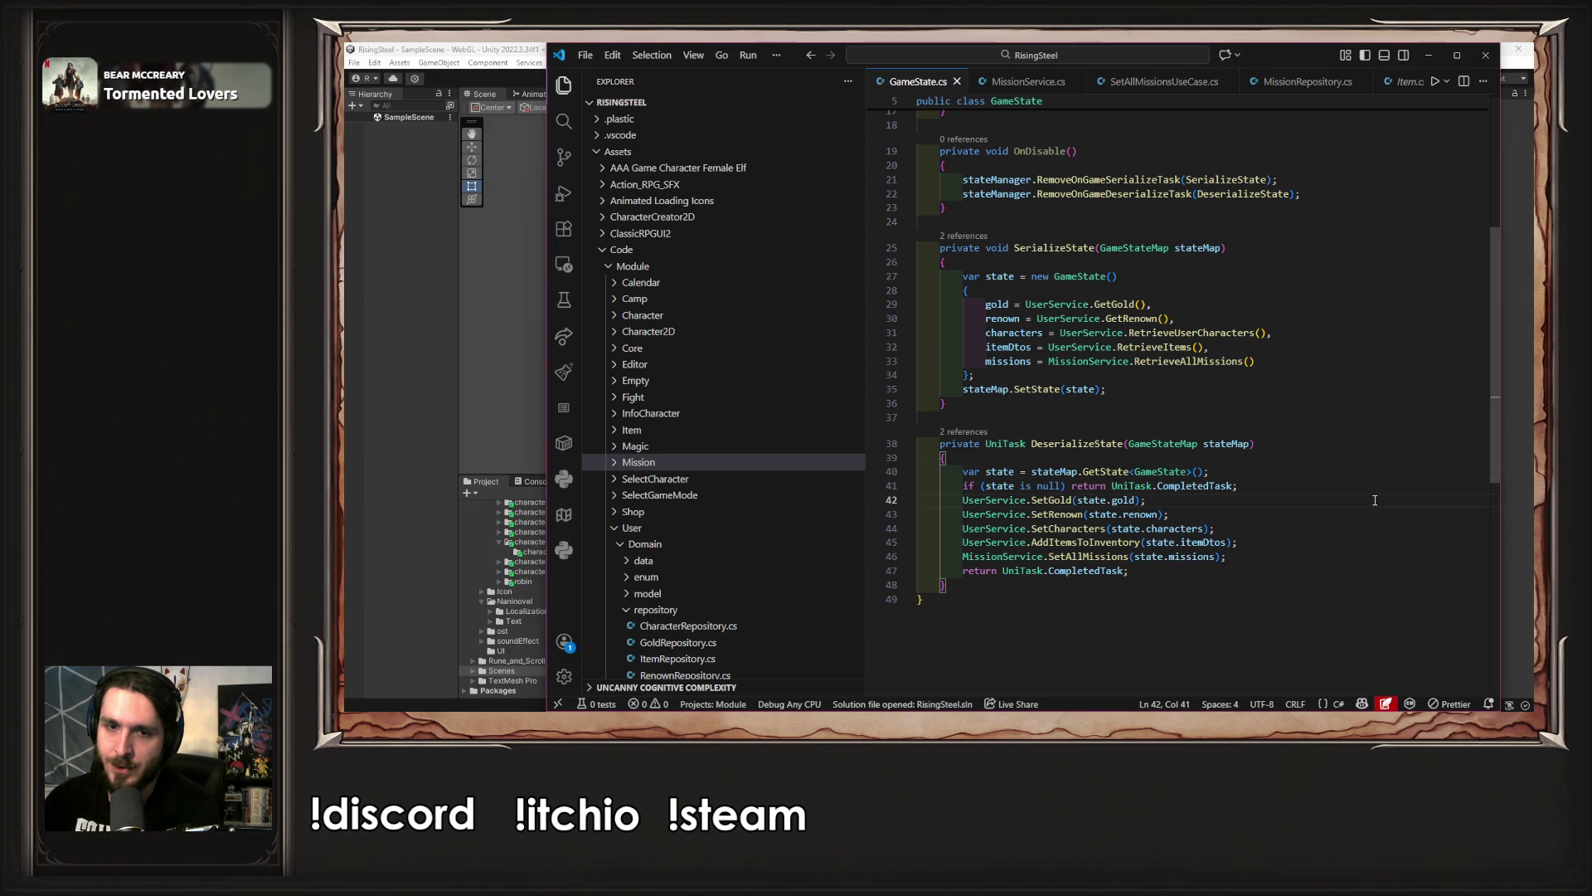
{"action": "left_click", "coordinate": [1042, 443]}
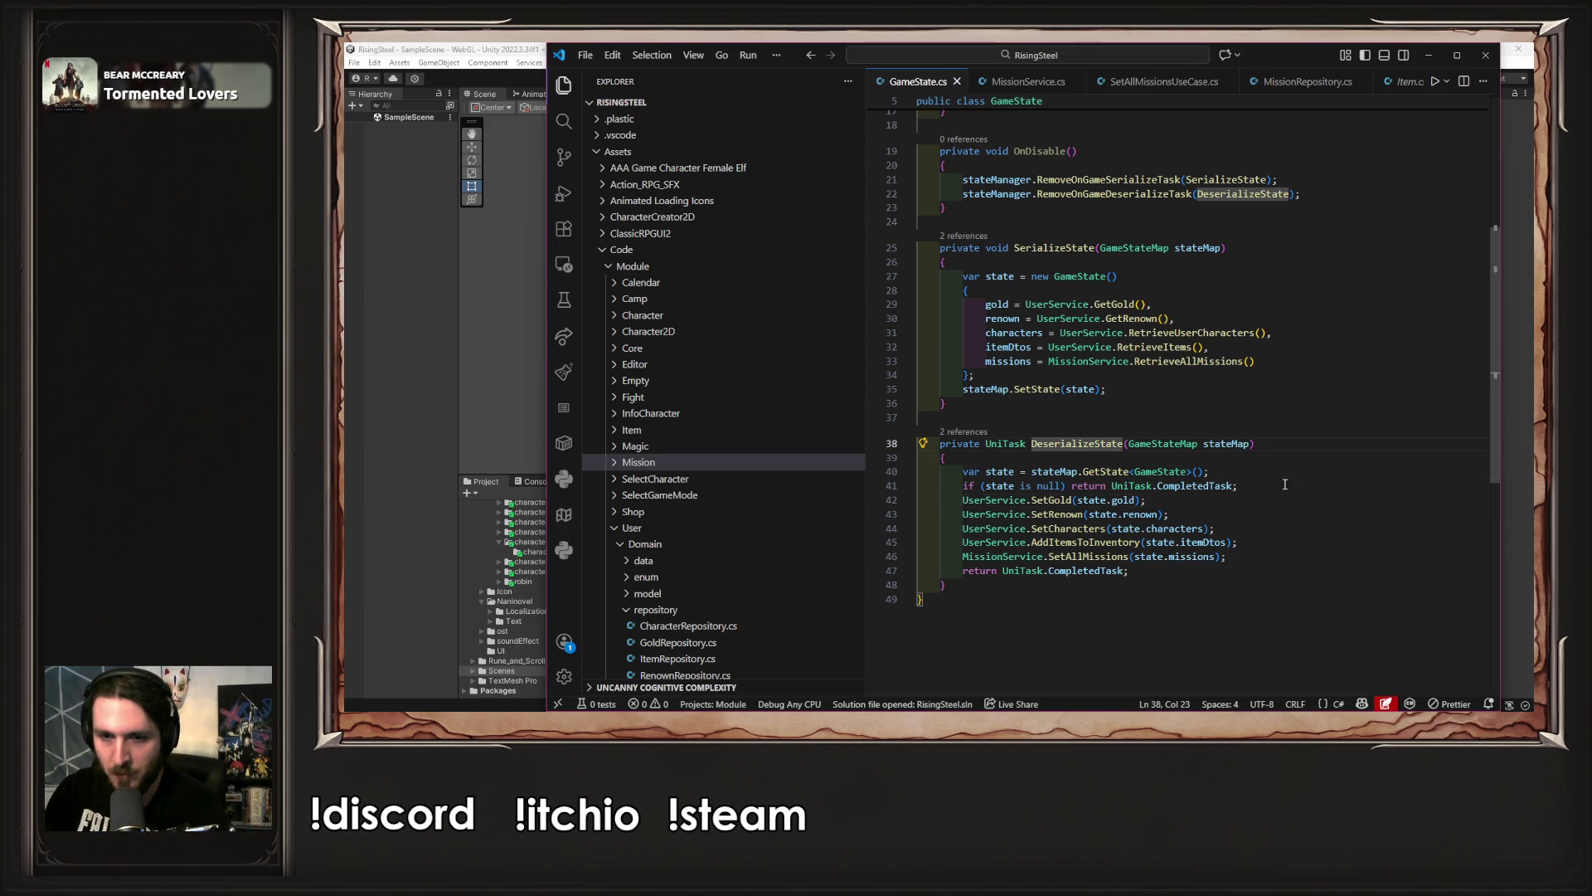
{"action": "left_click", "coordinate": [1259, 554]}
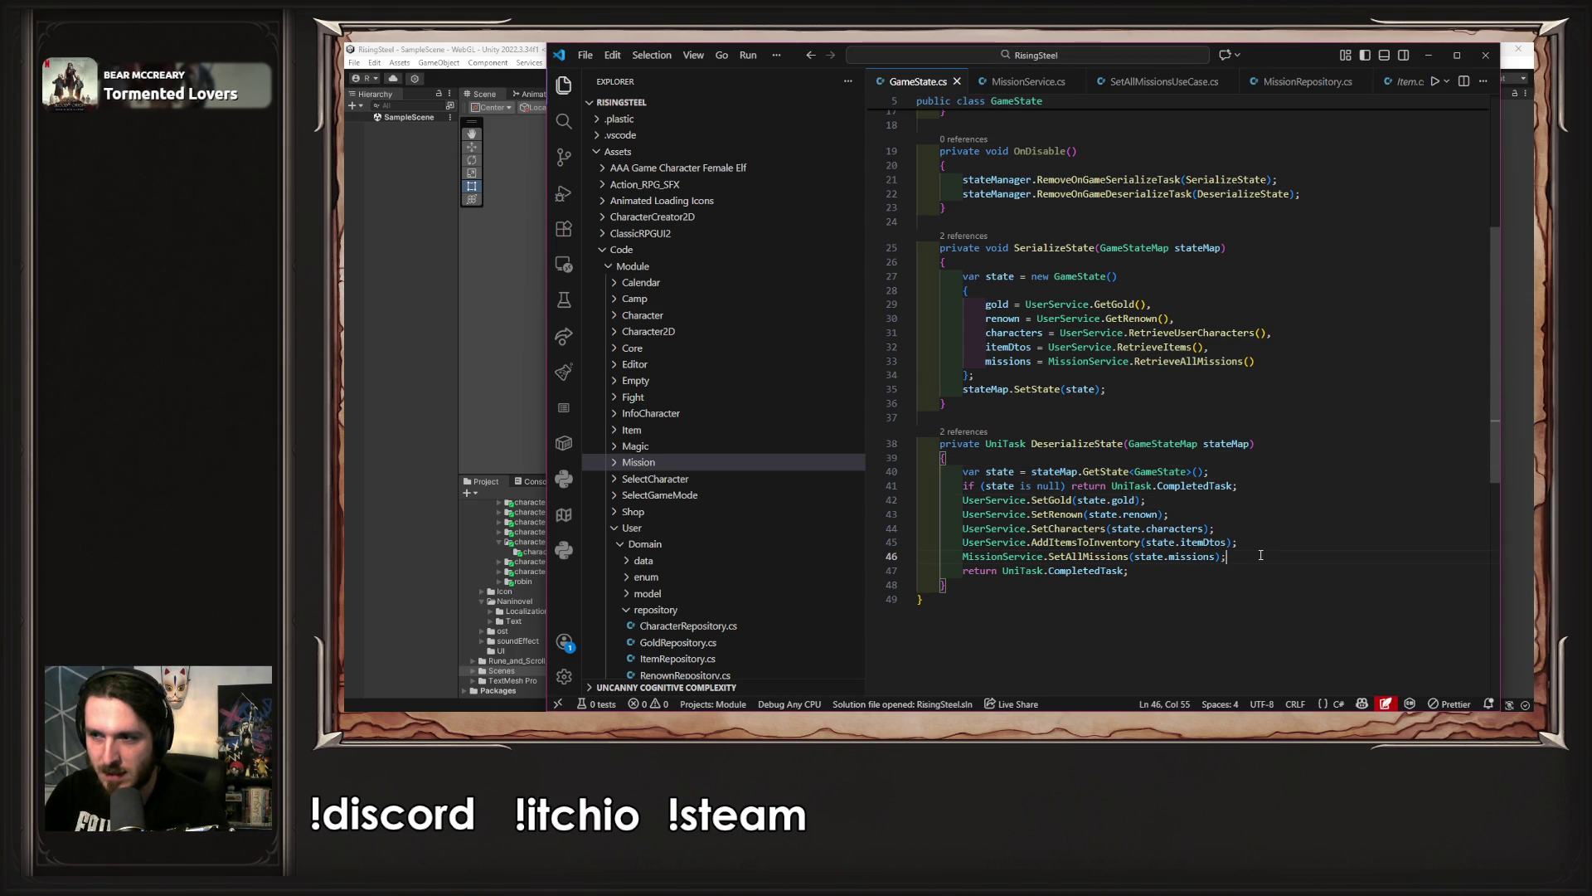
{"action": "key", "text": "Return"}
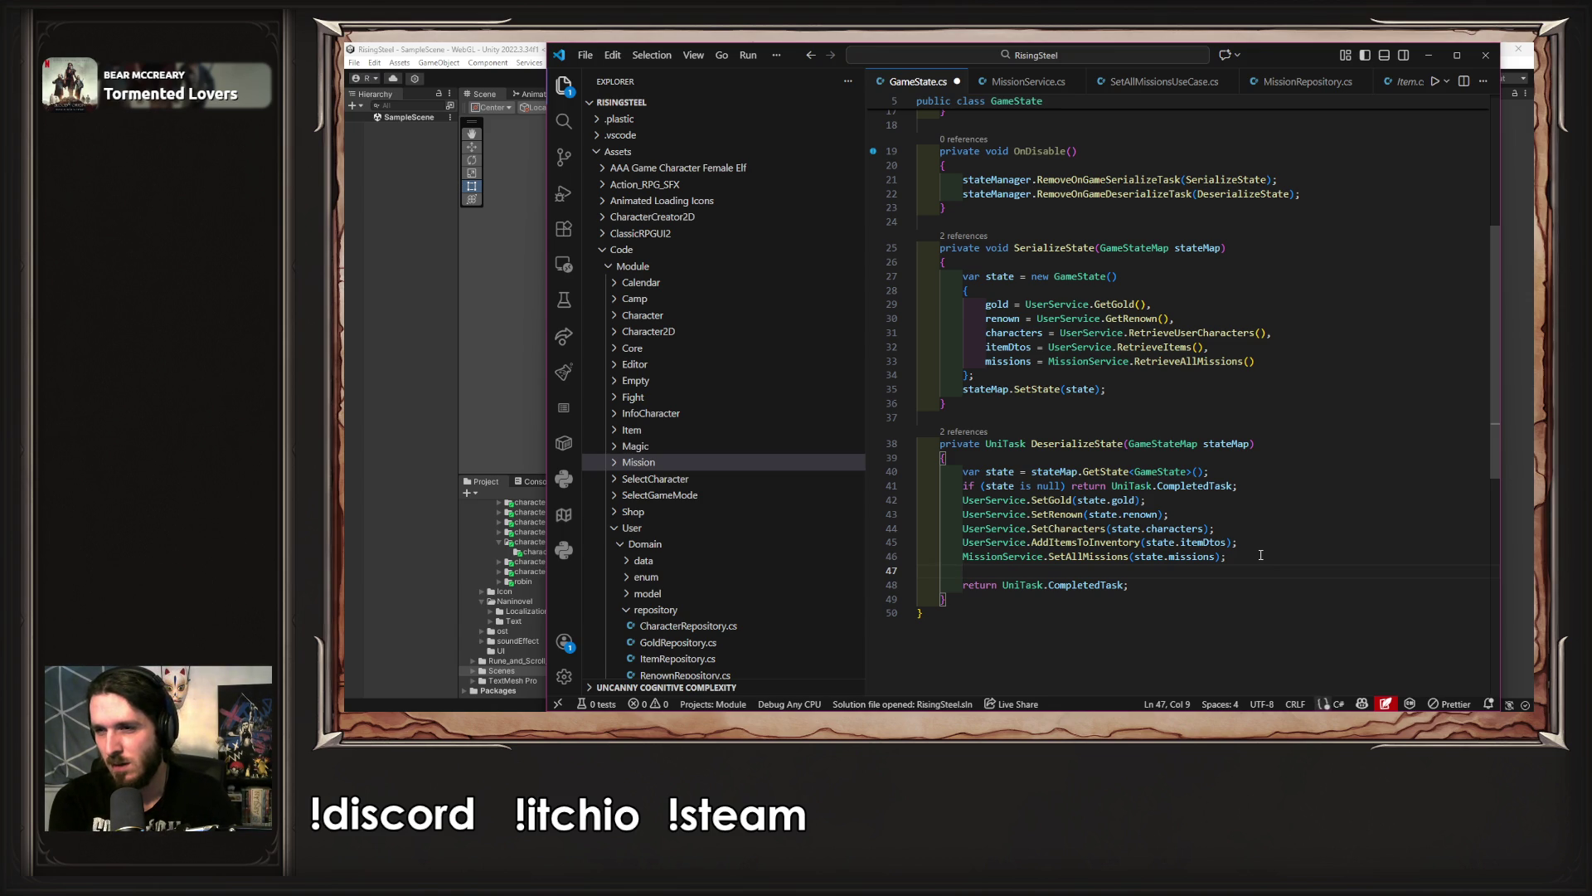
Step: Delete the stray letter on line 47, then open Camp/UI/Presenter/05-pages/PCamp.cs
{"action": "type", "text": "Ca"}
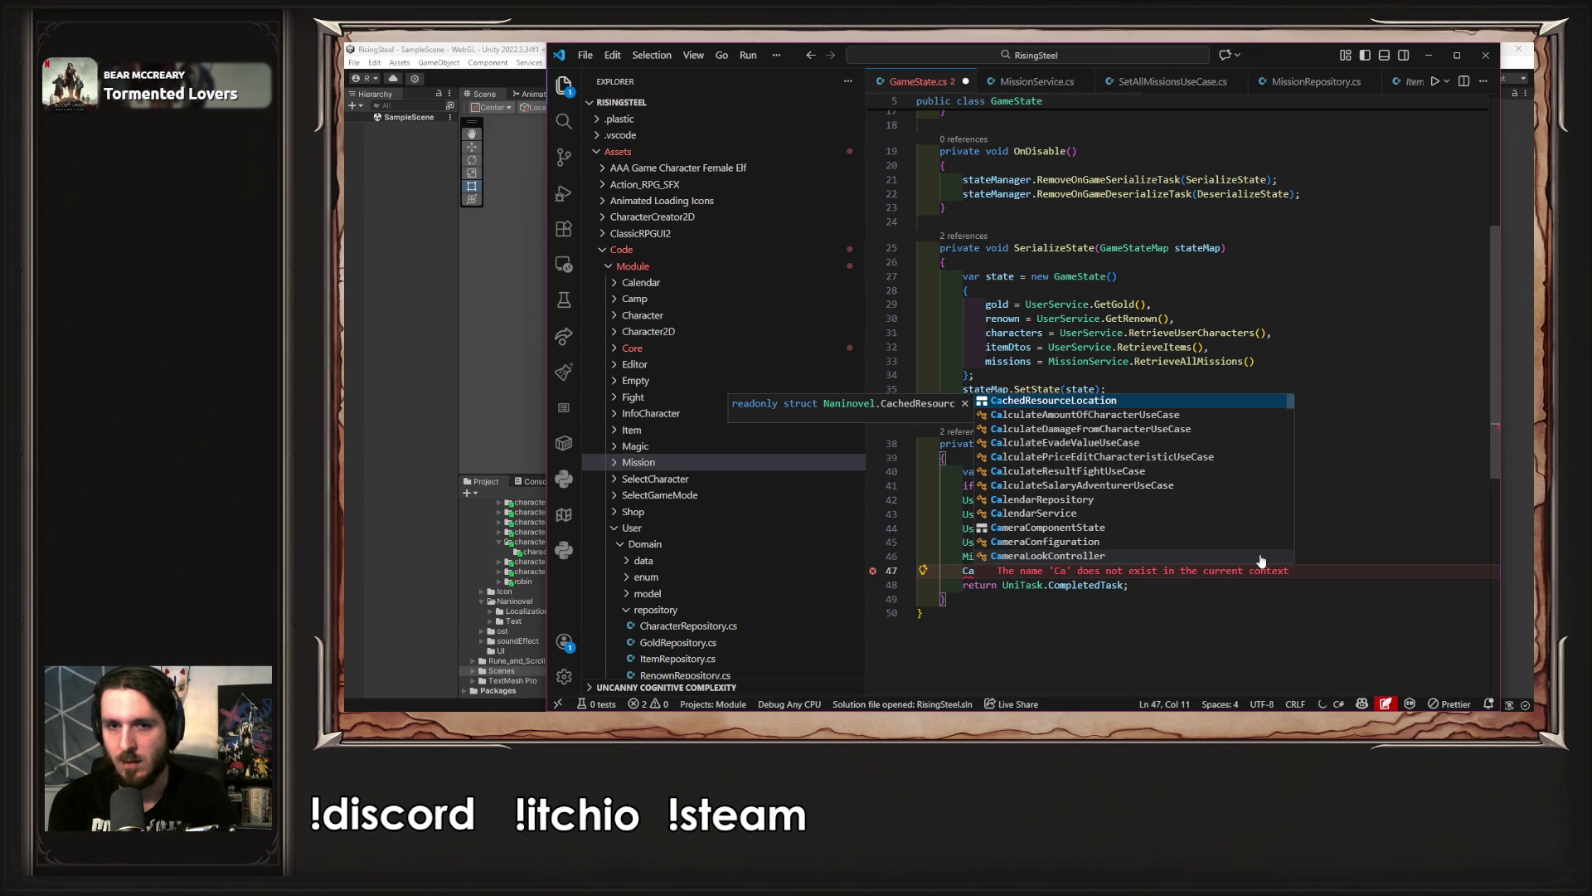
{"action": "key", "text": "BackSpace"}
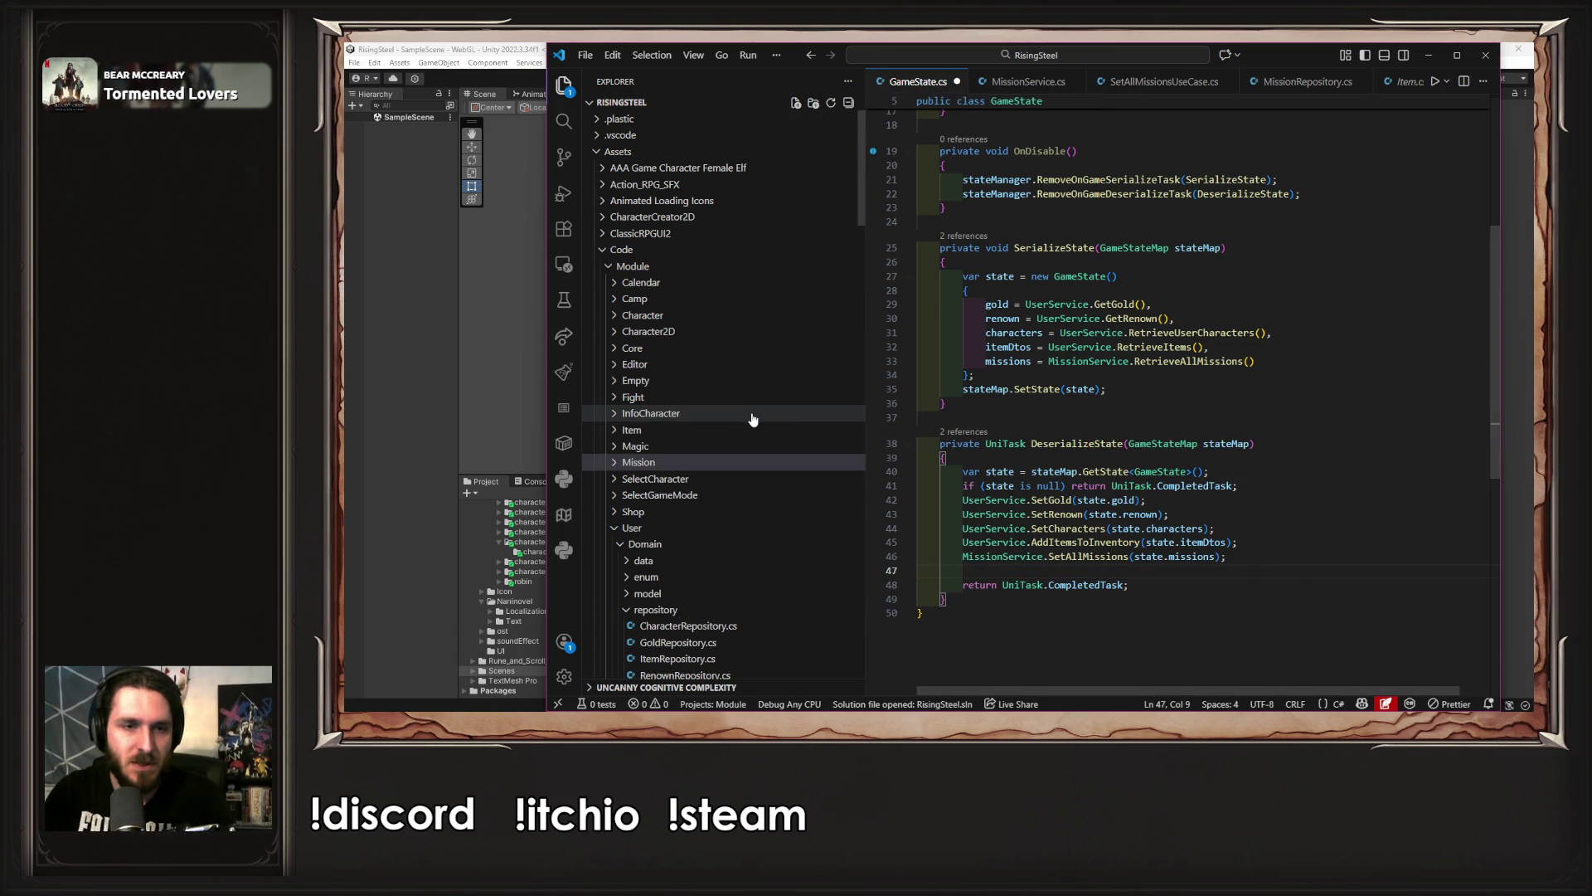
{"action": "scroll", "coordinate": [709, 520], "scroll_direction": "down", "scroll_amount": 5}
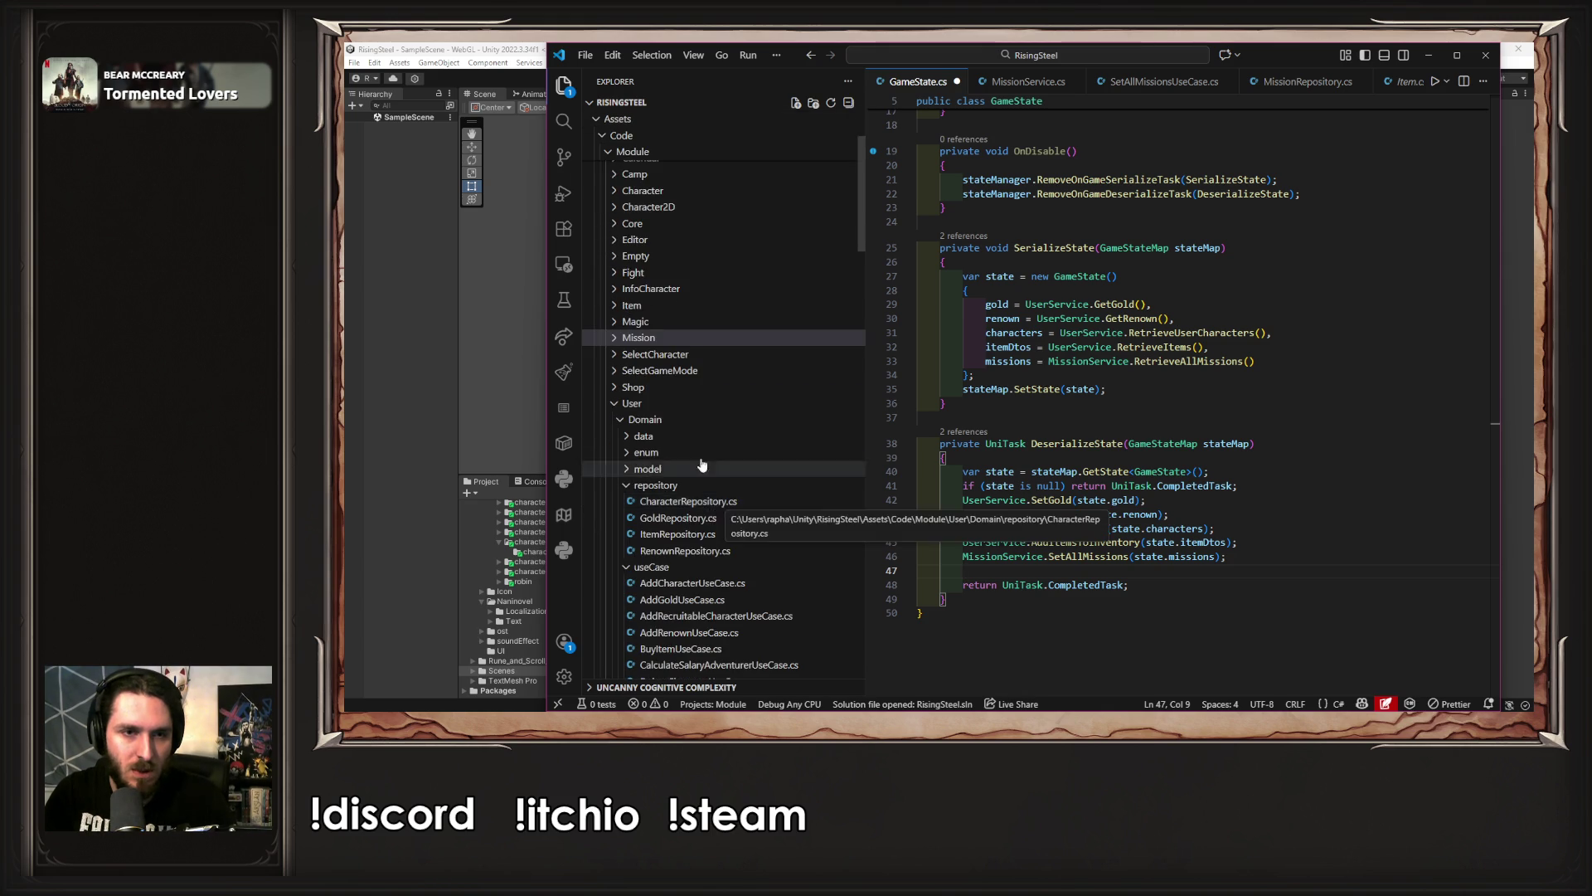
{"action": "scroll", "coordinate": [697, 447], "scroll_direction": "up", "scroll_amount": 5}
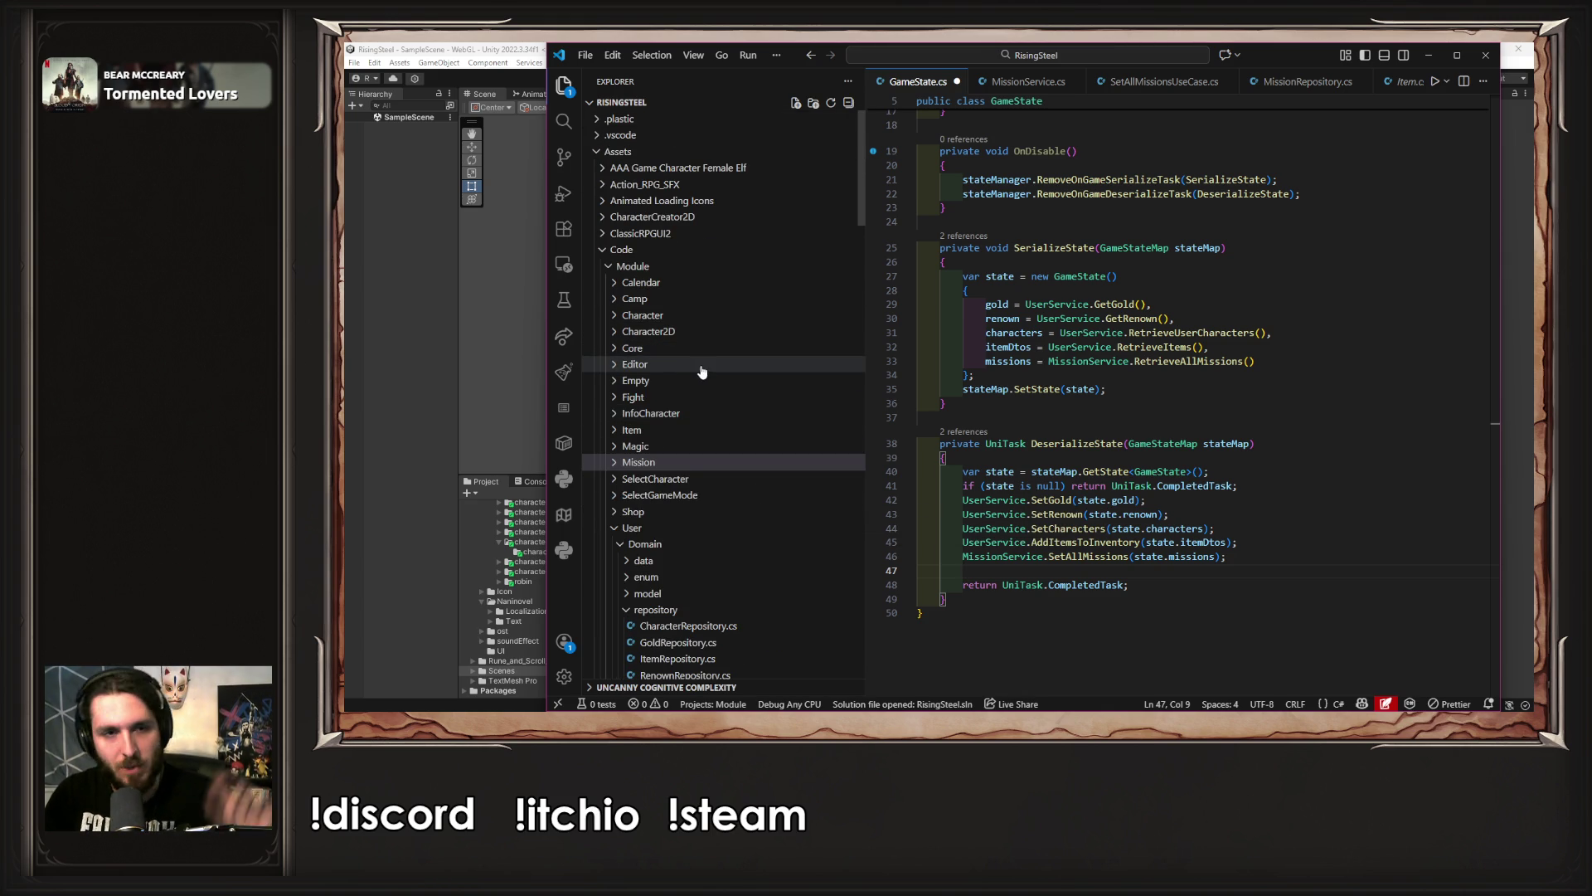
{"action": "left_click", "coordinate": [698, 284]}
{"action": "left_click", "coordinate": [698, 284]}
{"action": "left_click", "coordinate": [692, 300]}
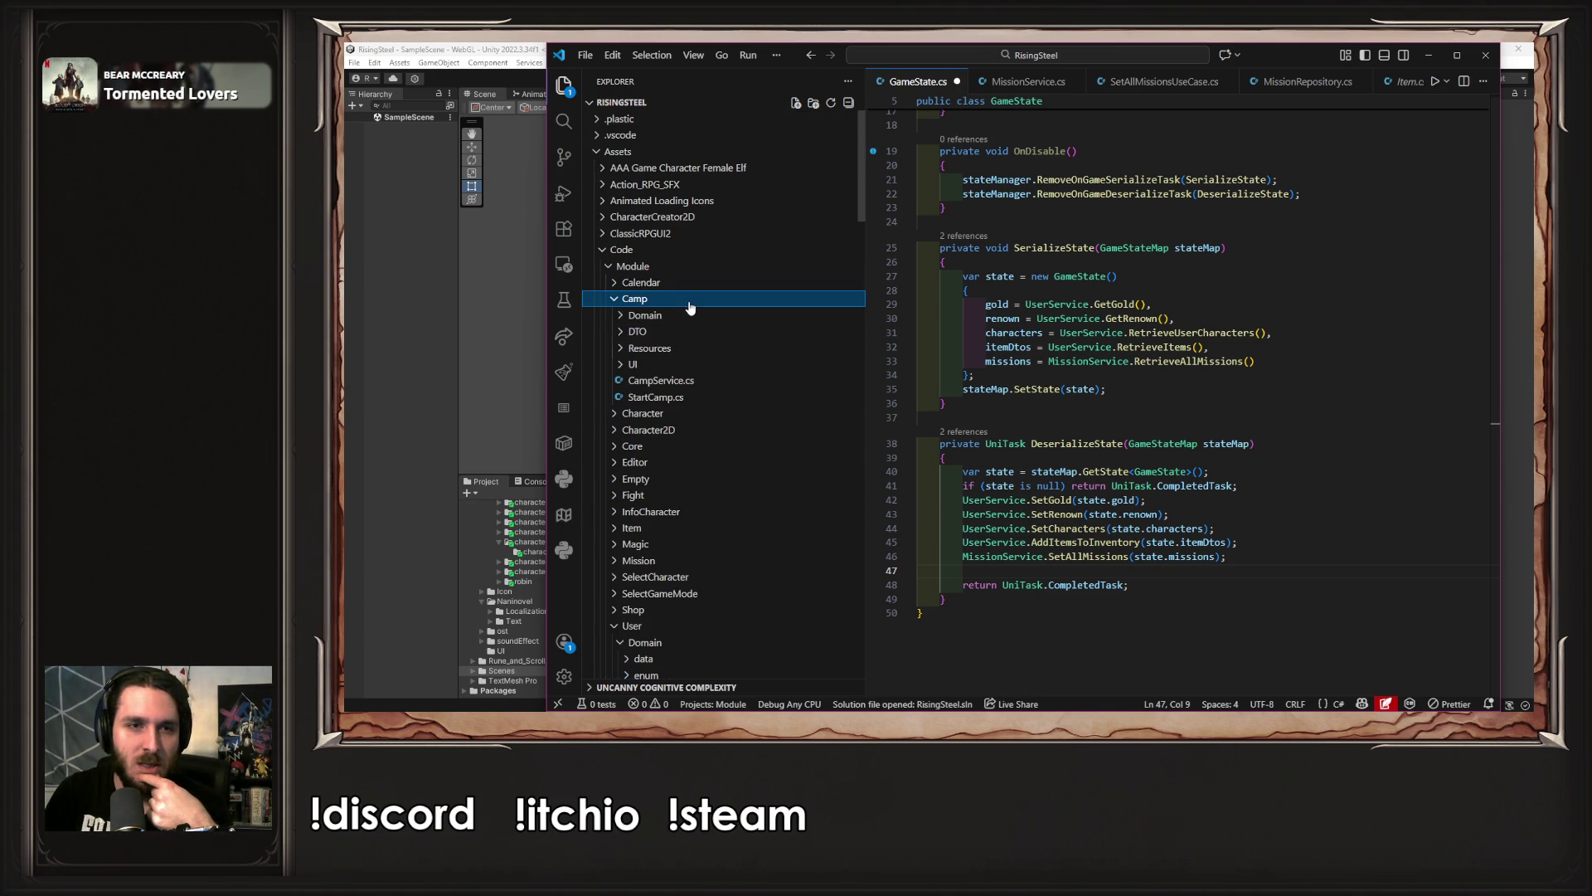
{"action": "left_click", "coordinate": [690, 365]}
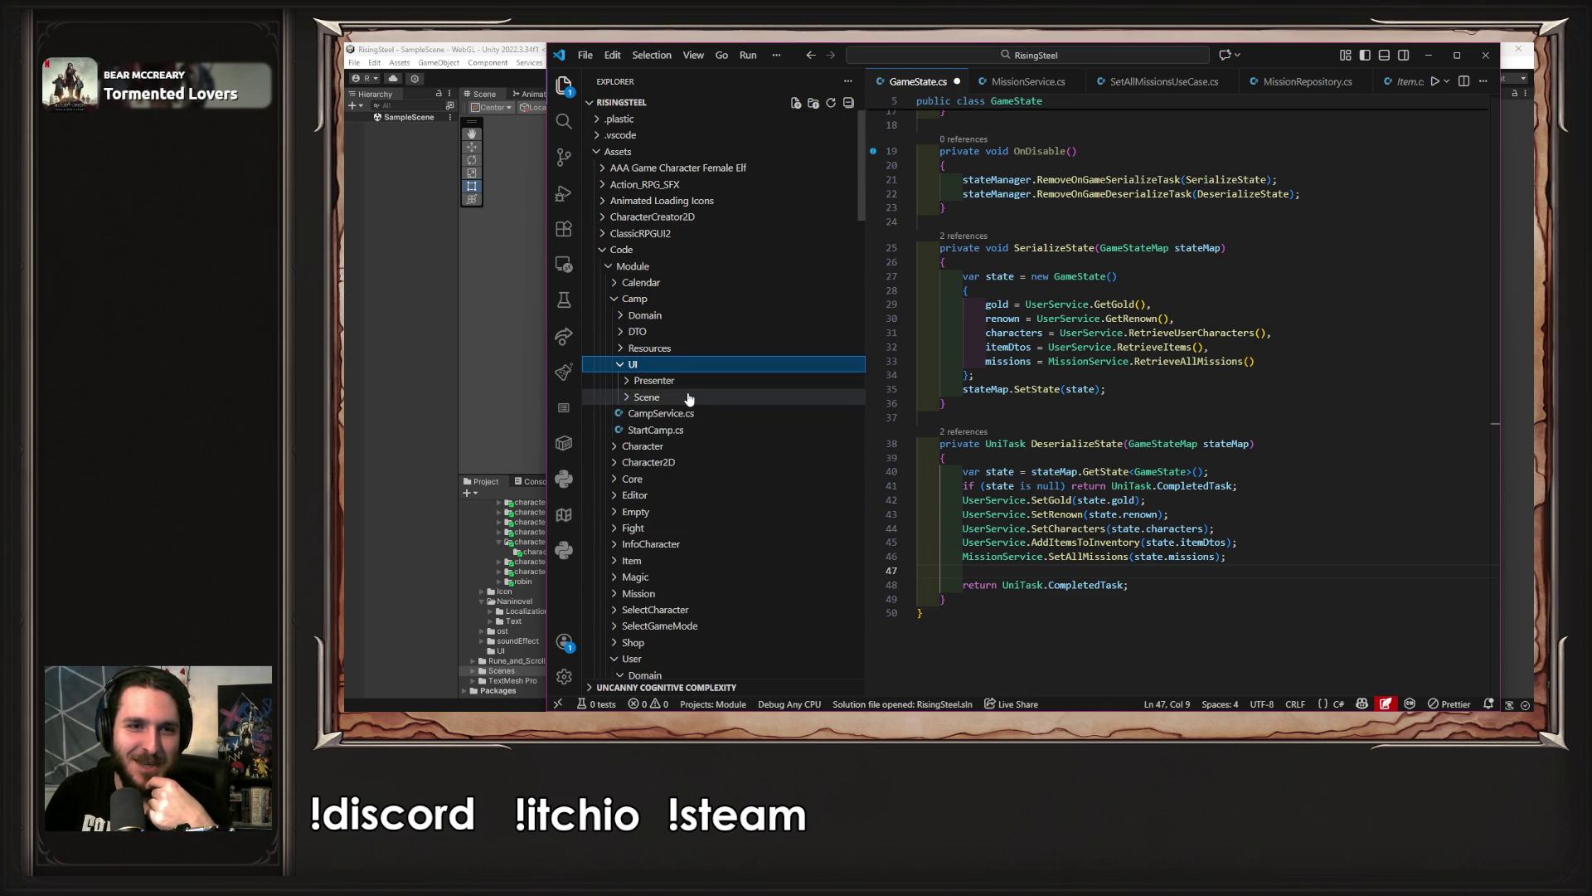
{"action": "left_click", "coordinate": [683, 382]}
{"action": "left_click", "coordinate": [703, 462]}
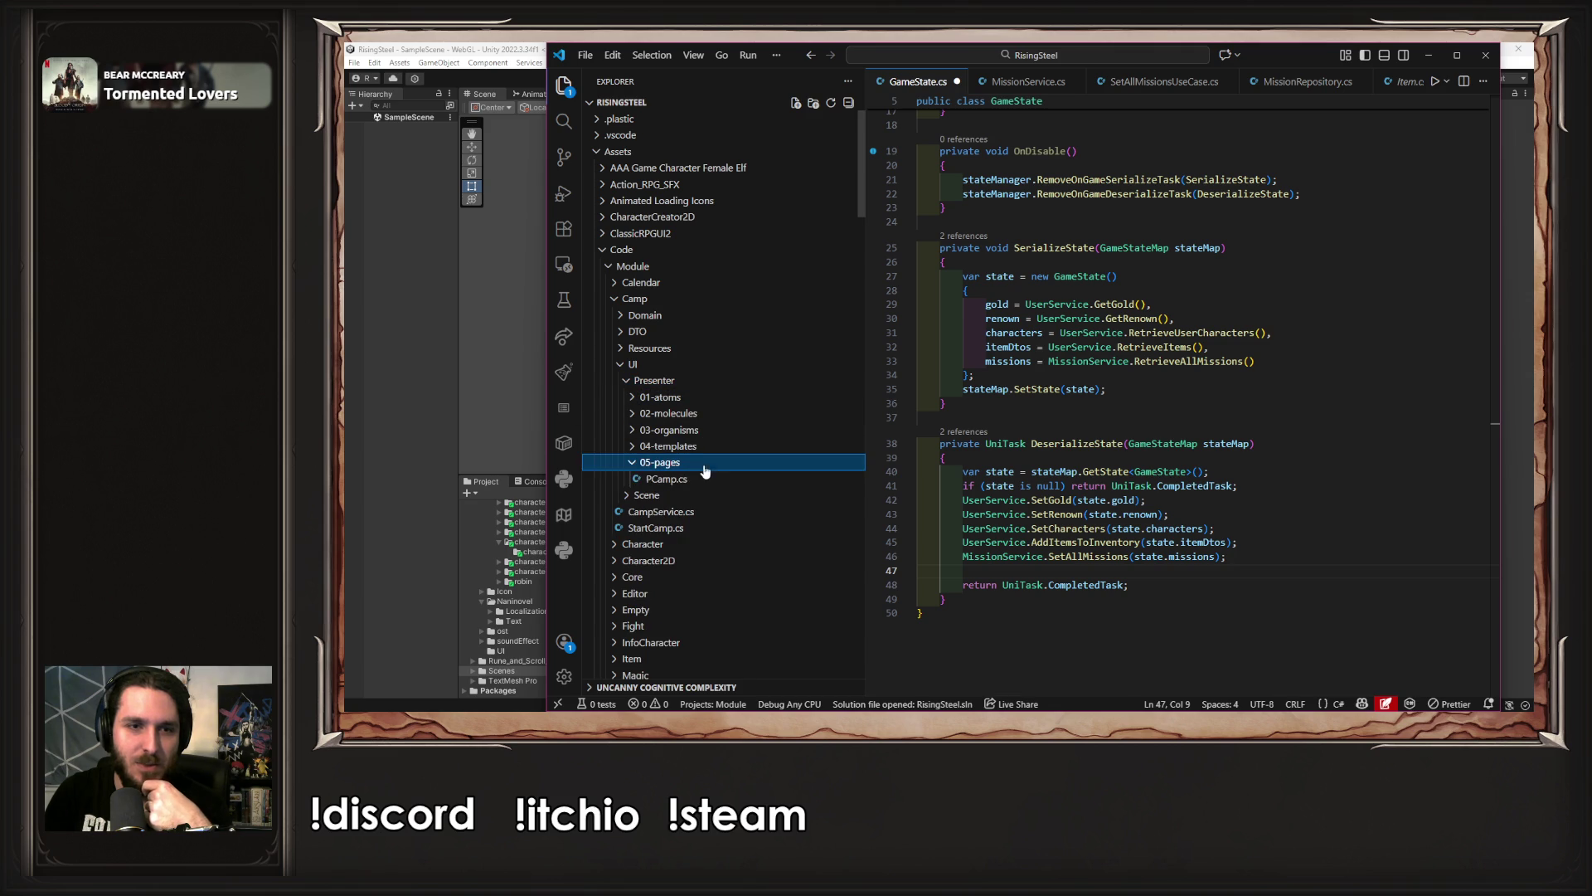
{"action": "left_click", "coordinate": [707, 479]}
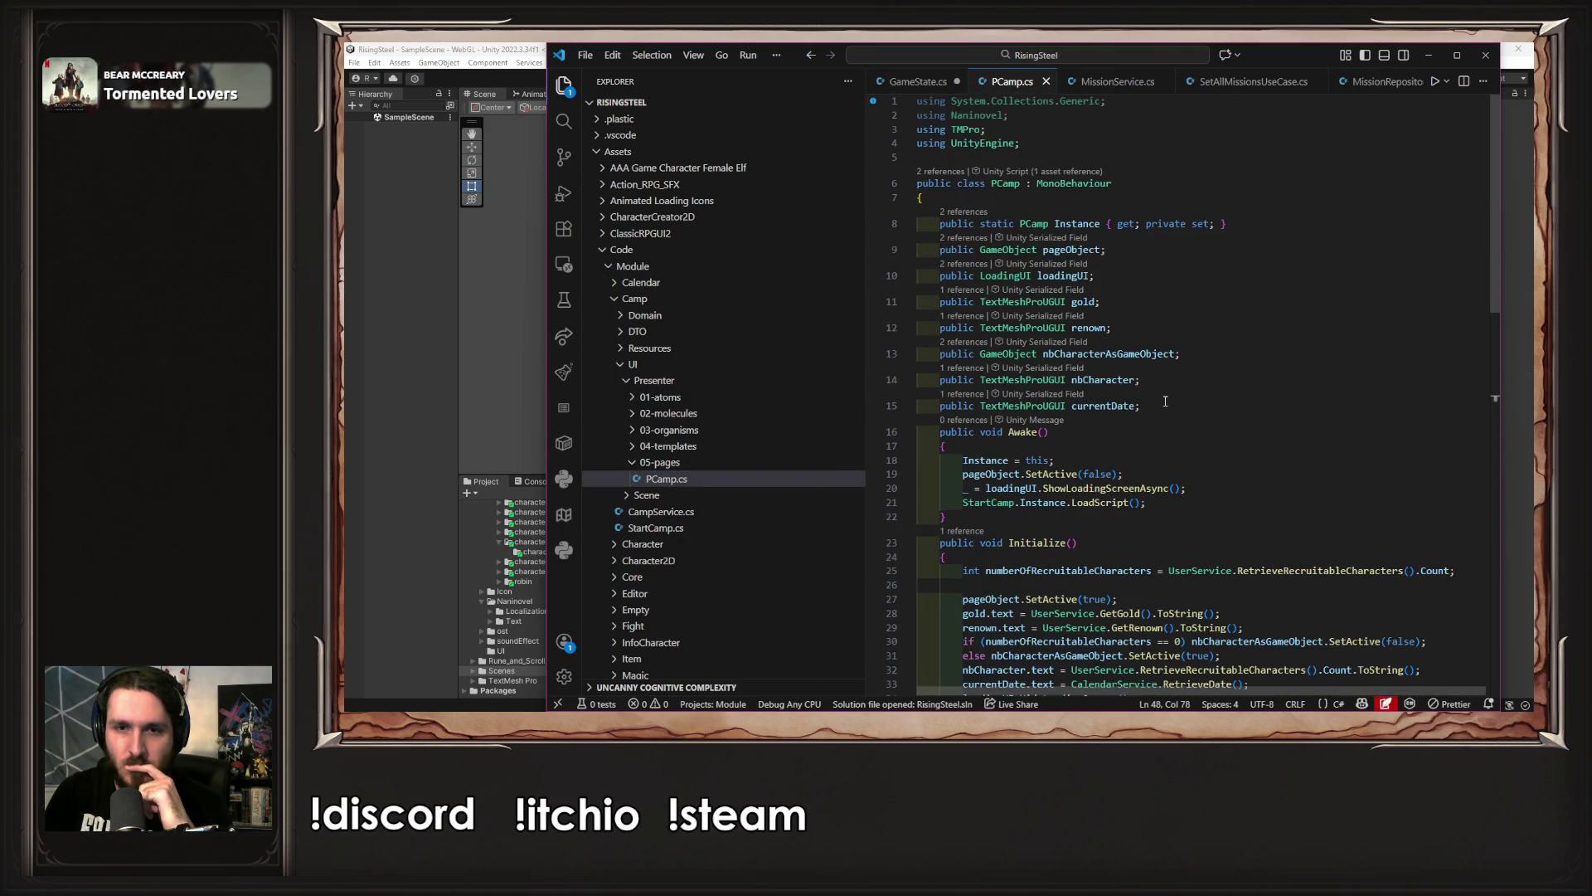
Step: Look over the LoadScript call in PCamp's Awake, then go back to GameState.cs
{"action": "scroll", "coordinate": [1161, 402], "scroll_direction": "down", "scroll_amount": 2}
{"action": "left_click", "coordinate": [1184, 410]}
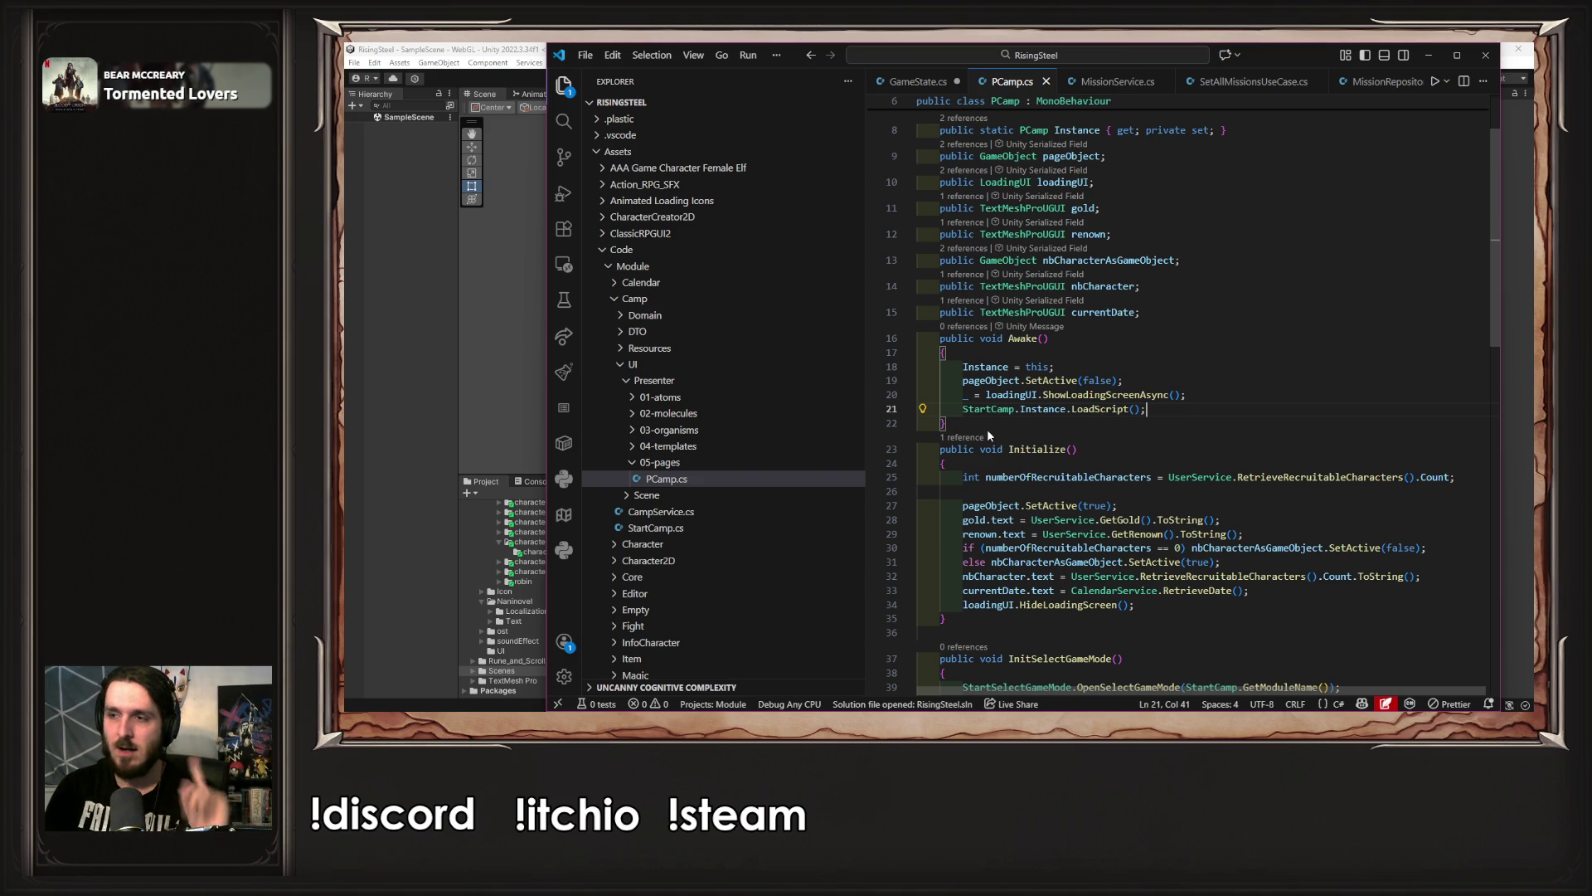
{"action": "left_click", "coordinate": [905, 80]}
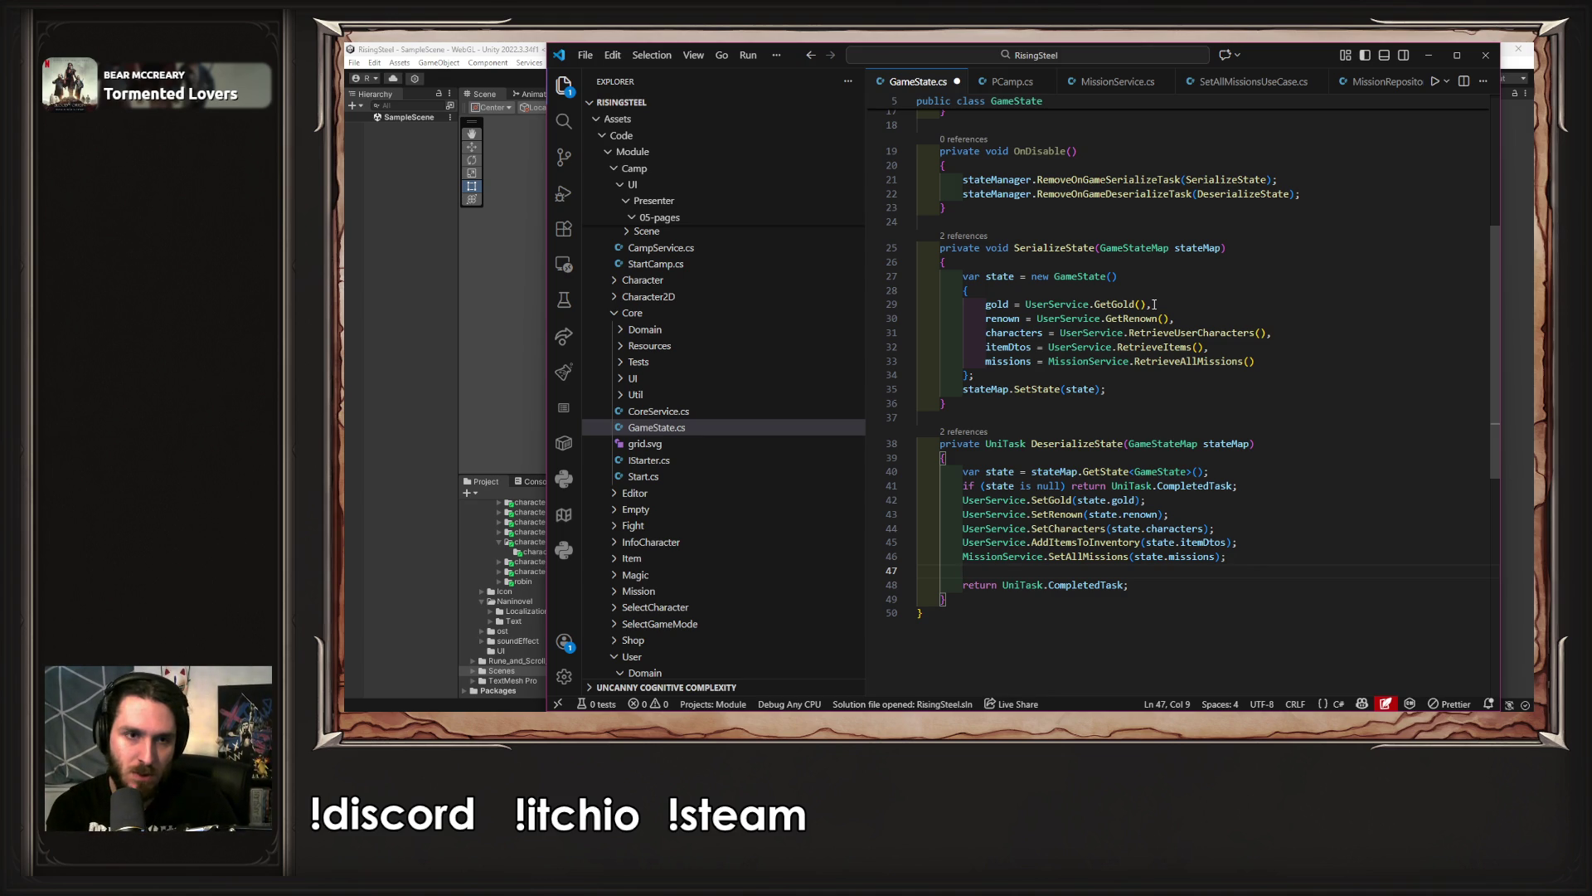
Step: Start line 47 with StartCamp and inspect the StartCamp class and its OpenModule method
{"action": "type", "text": "Start"}
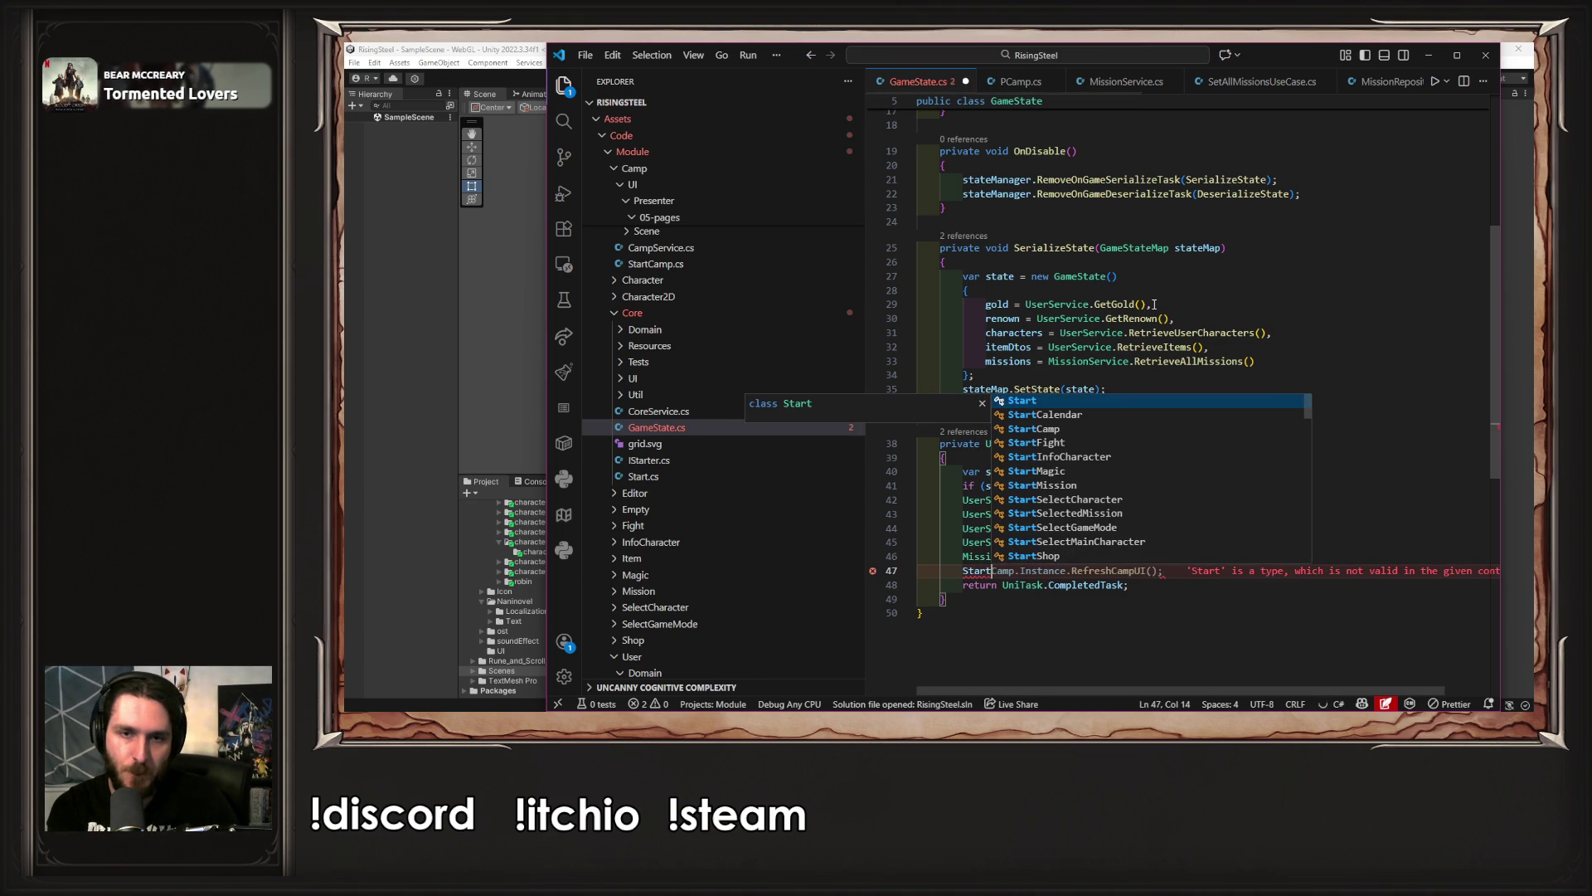
{"action": "key", "text": "Down"}
{"action": "key", "text": "Down"}
{"action": "key", "text": "Tab"}
{"action": "key", "text": "Tab"}
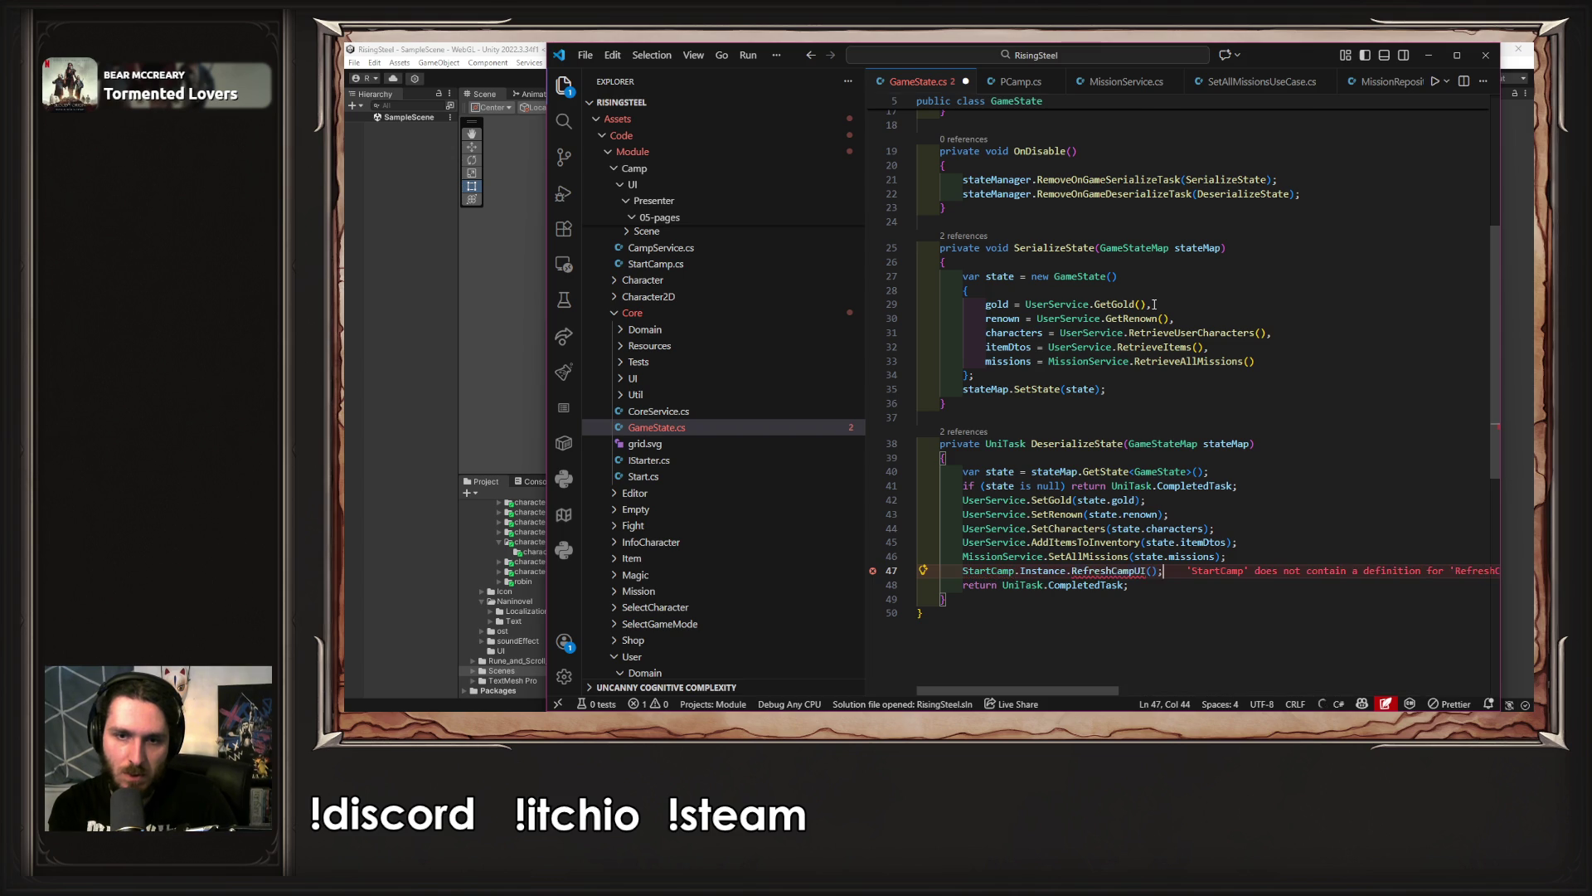
{"action": "key", "text": "ctrl+BackSpace"}
{"action": "key", "text": "ctrl+BackSpace"}
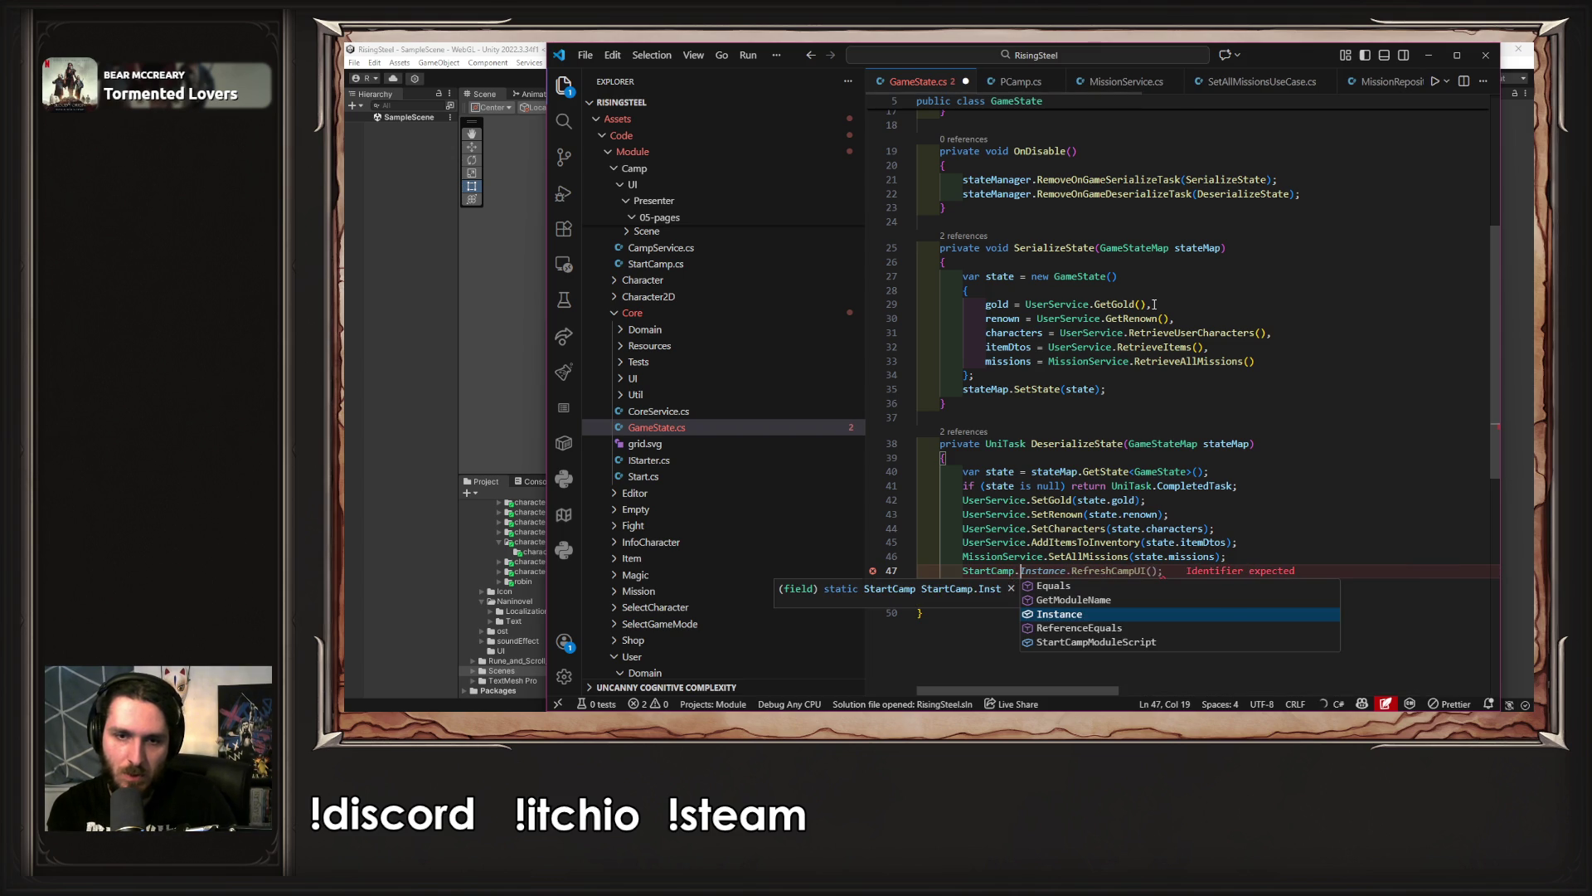
{"action": "key", "text": "ctrl+space"}
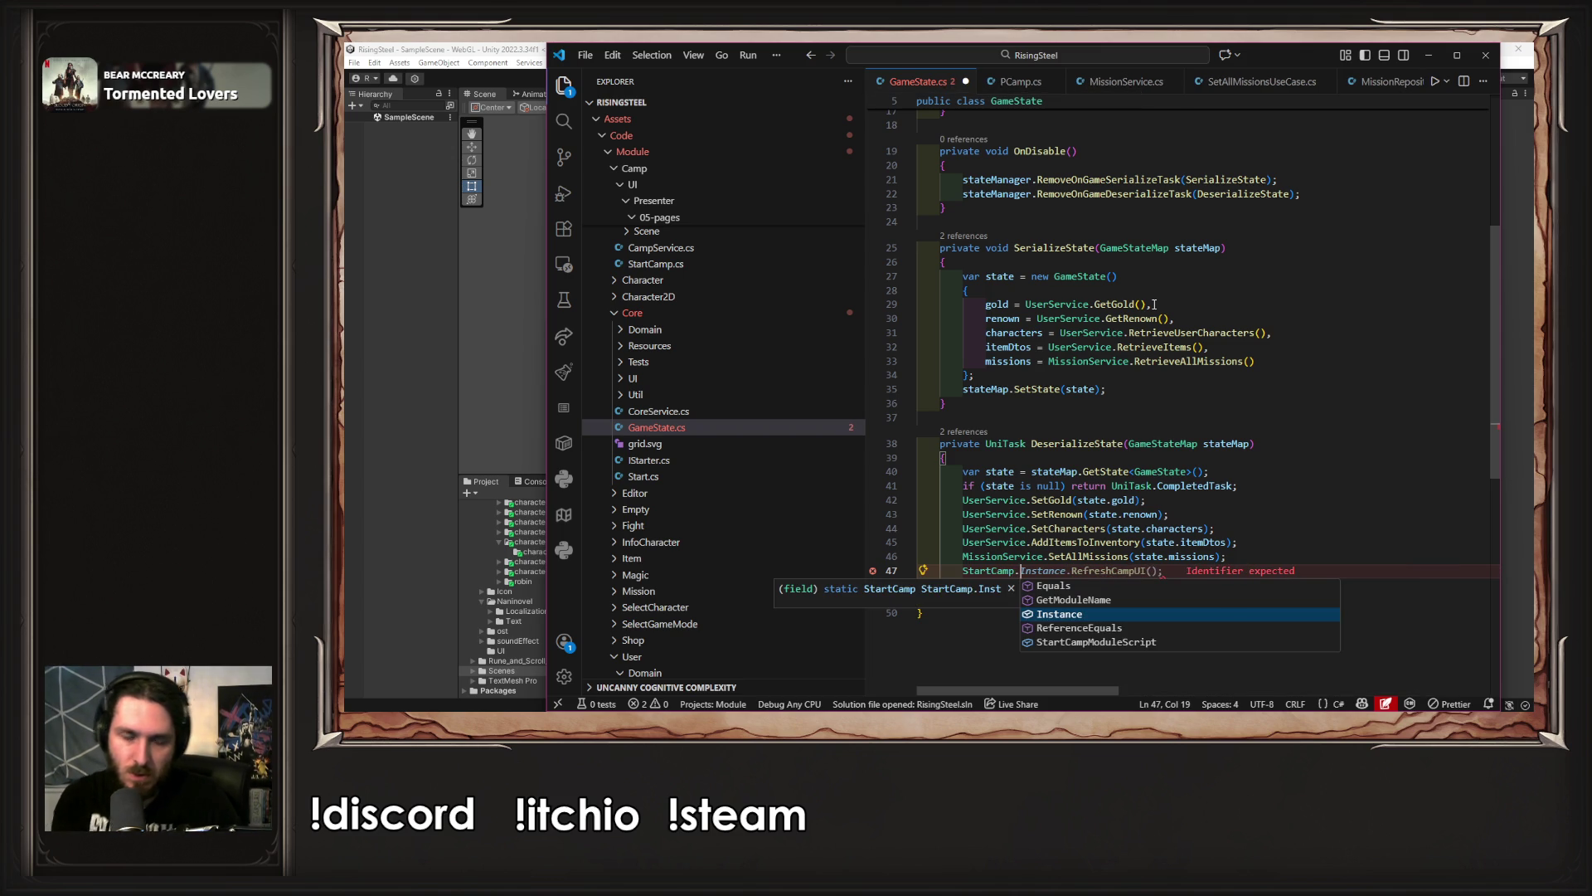
{"action": "left_click", "coordinate": [1012, 572], "text": "ctrl"}
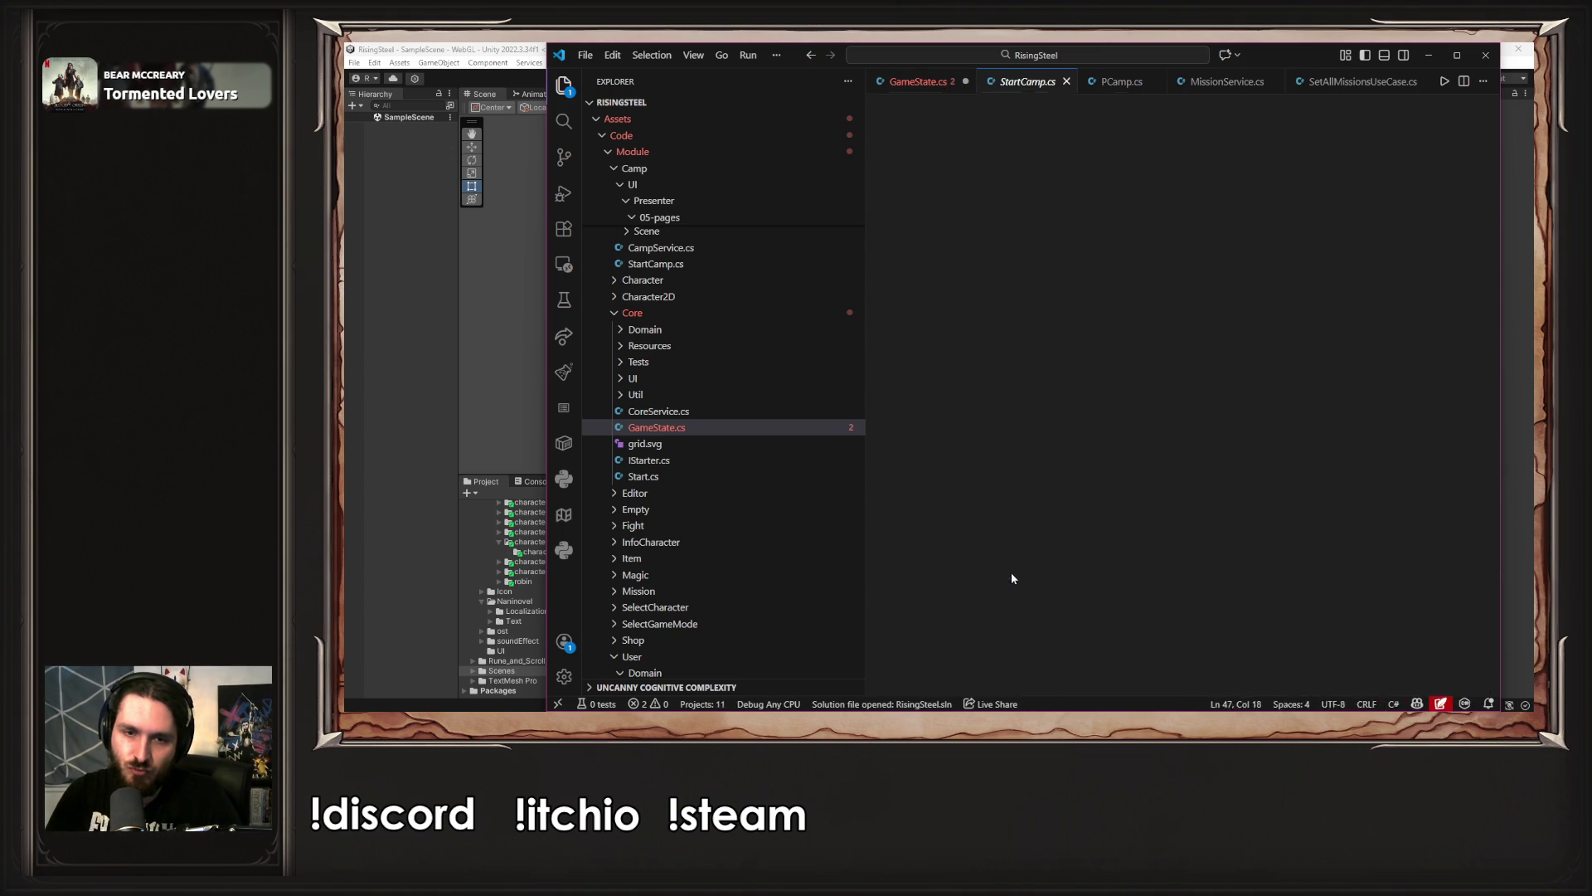
{"action": "scroll", "coordinate": [1252, 396], "scroll_direction": "down", "scroll_amount": 3}
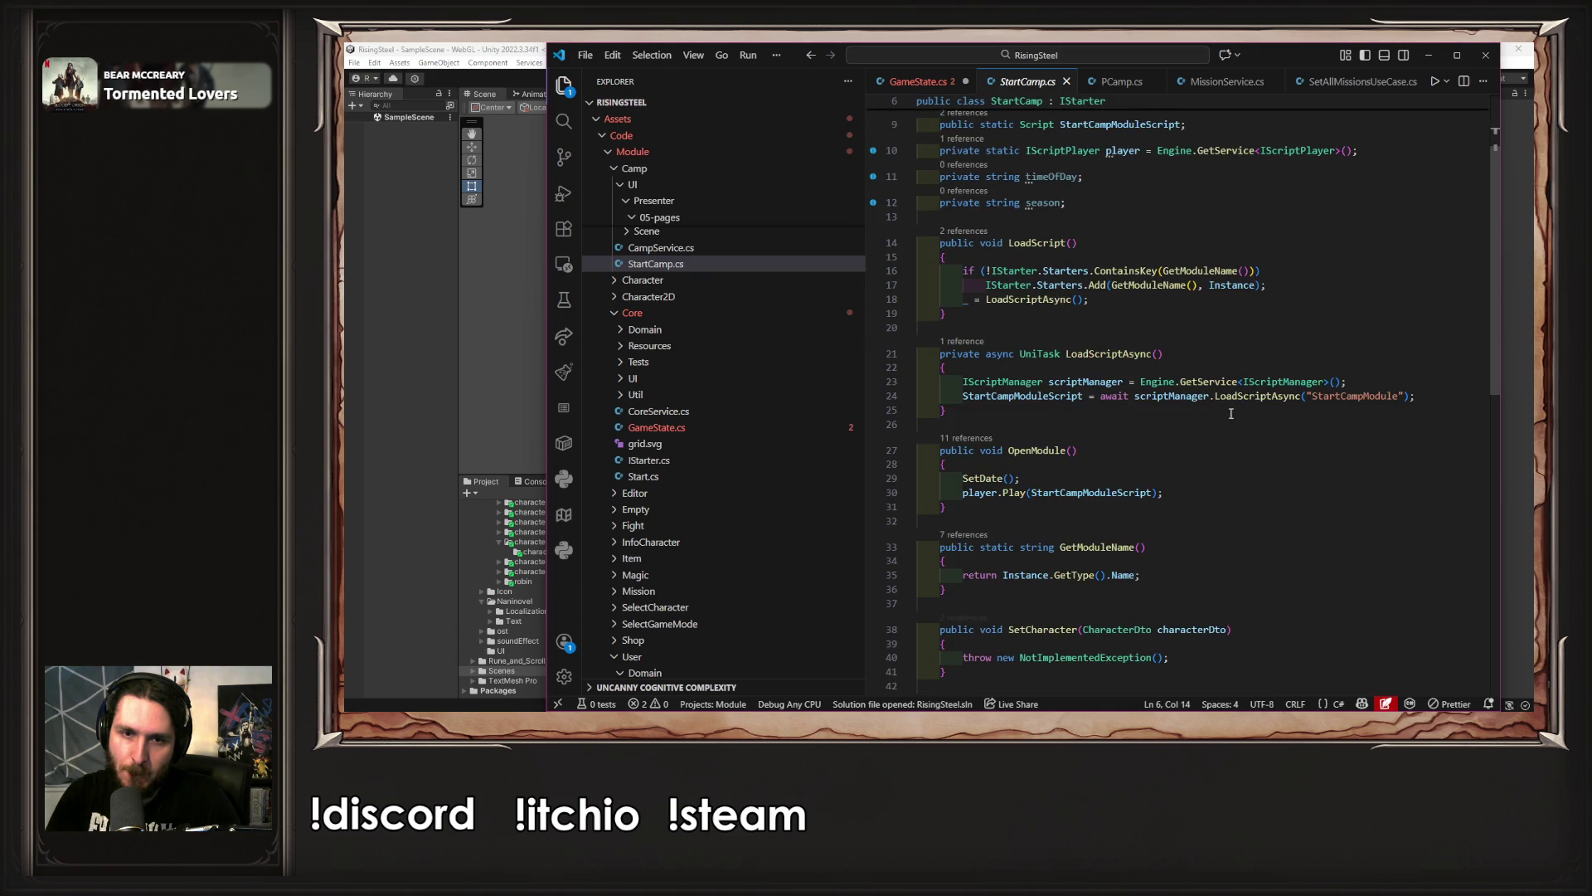
{"action": "left_click", "coordinate": [1040, 452]}
{"action": "key", "text": "alt+Left"}
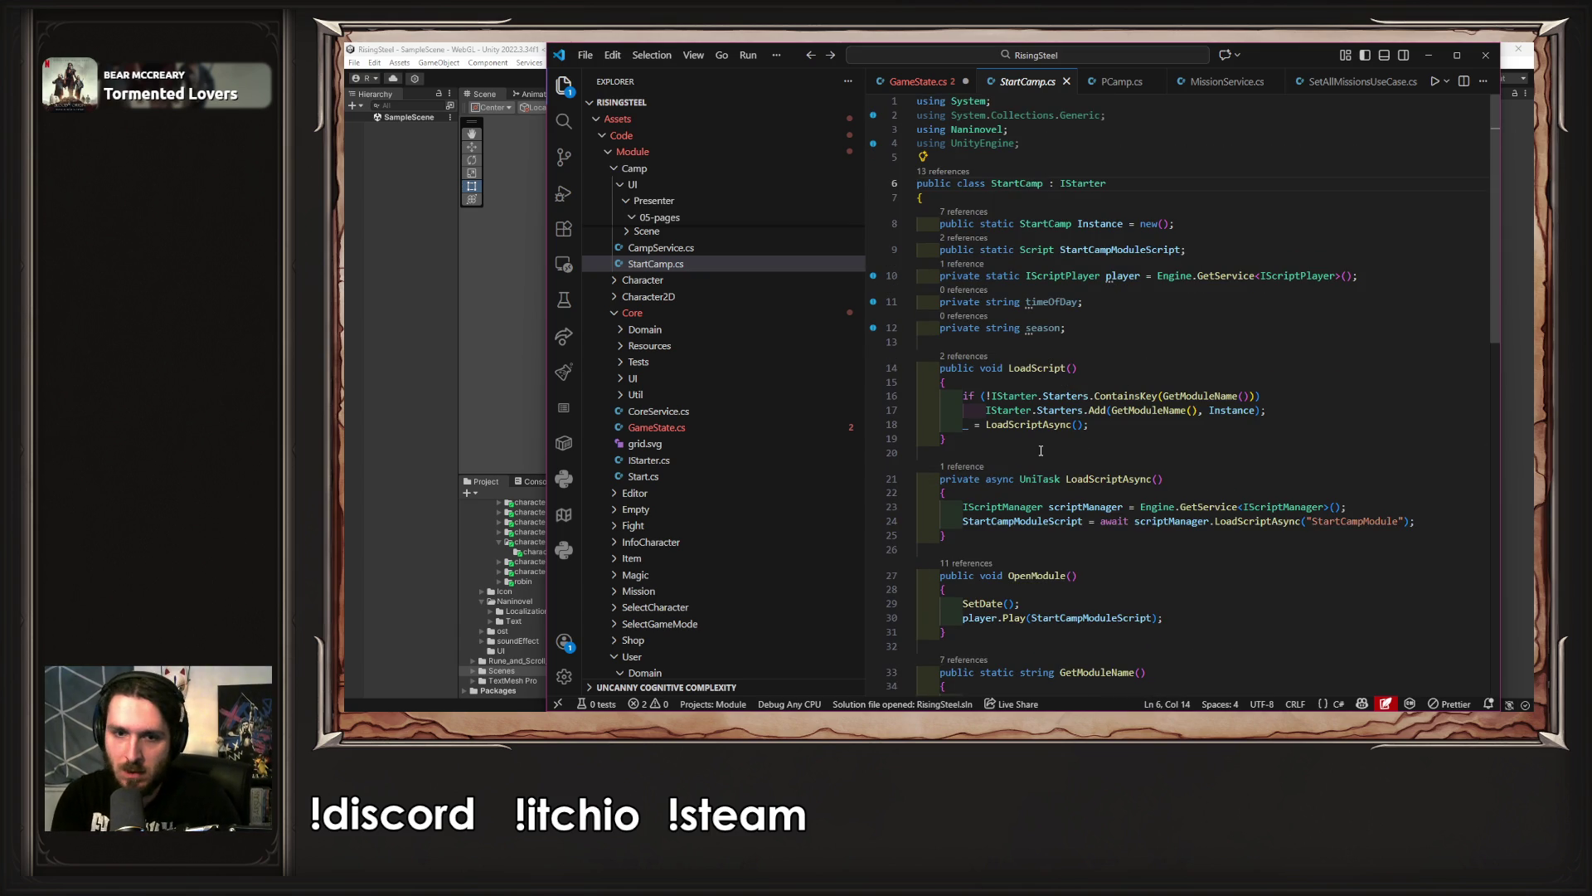
{"action": "scroll", "coordinate": [1040, 450], "scroll_direction": "down", "scroll_amount": 5}
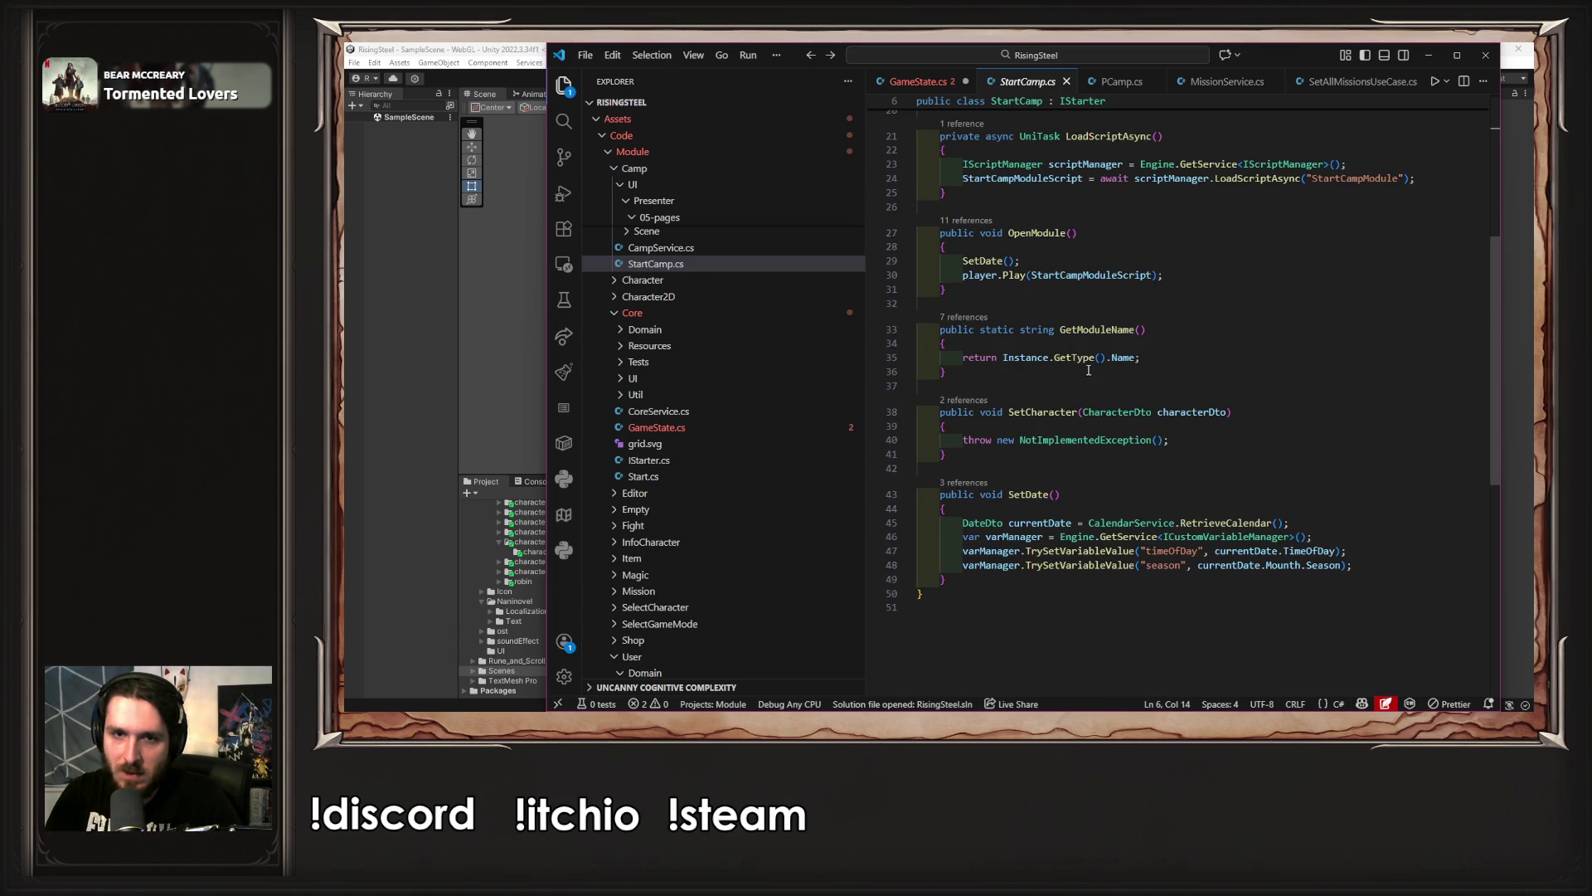
{"action": "scroll", "coordinate": [1089, 369], "scroll_direction": "up", "scroll_amount": 1}
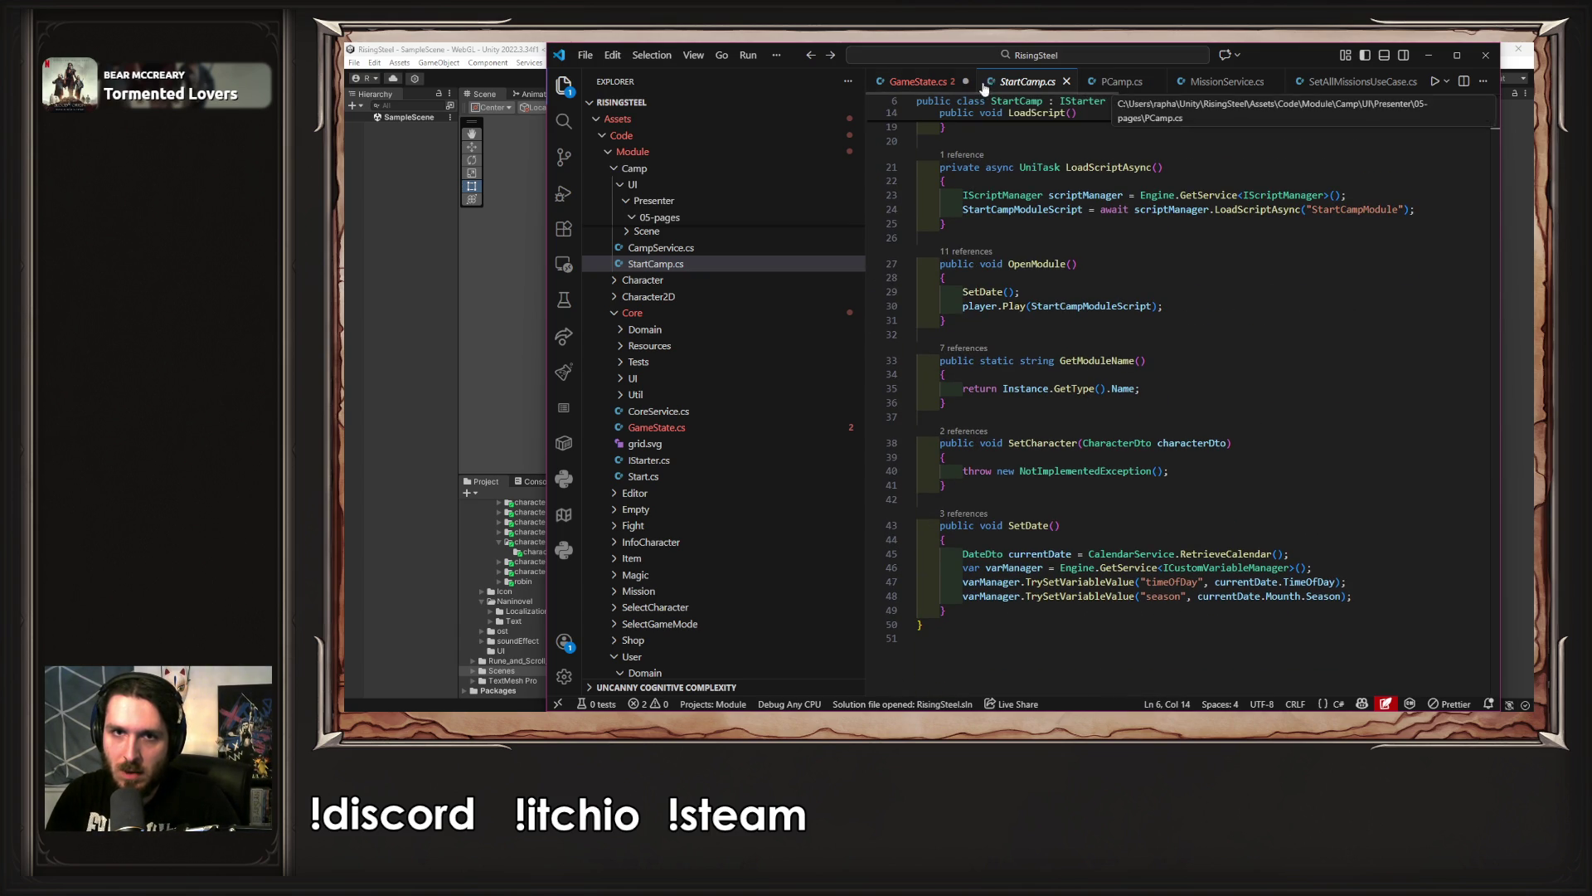
{"action": "left_click", "coordinate": [918, 80]}
Step: Complete line 47 as StartCamp.Instance.OpenModule(); and save GameState.cs
{"action": "scroll", "coordinate": [1033, 535], "scroll_direction": "down", "scroll_amount": 1}
{"action": "left_click", "coordinate": [1002, 554]}
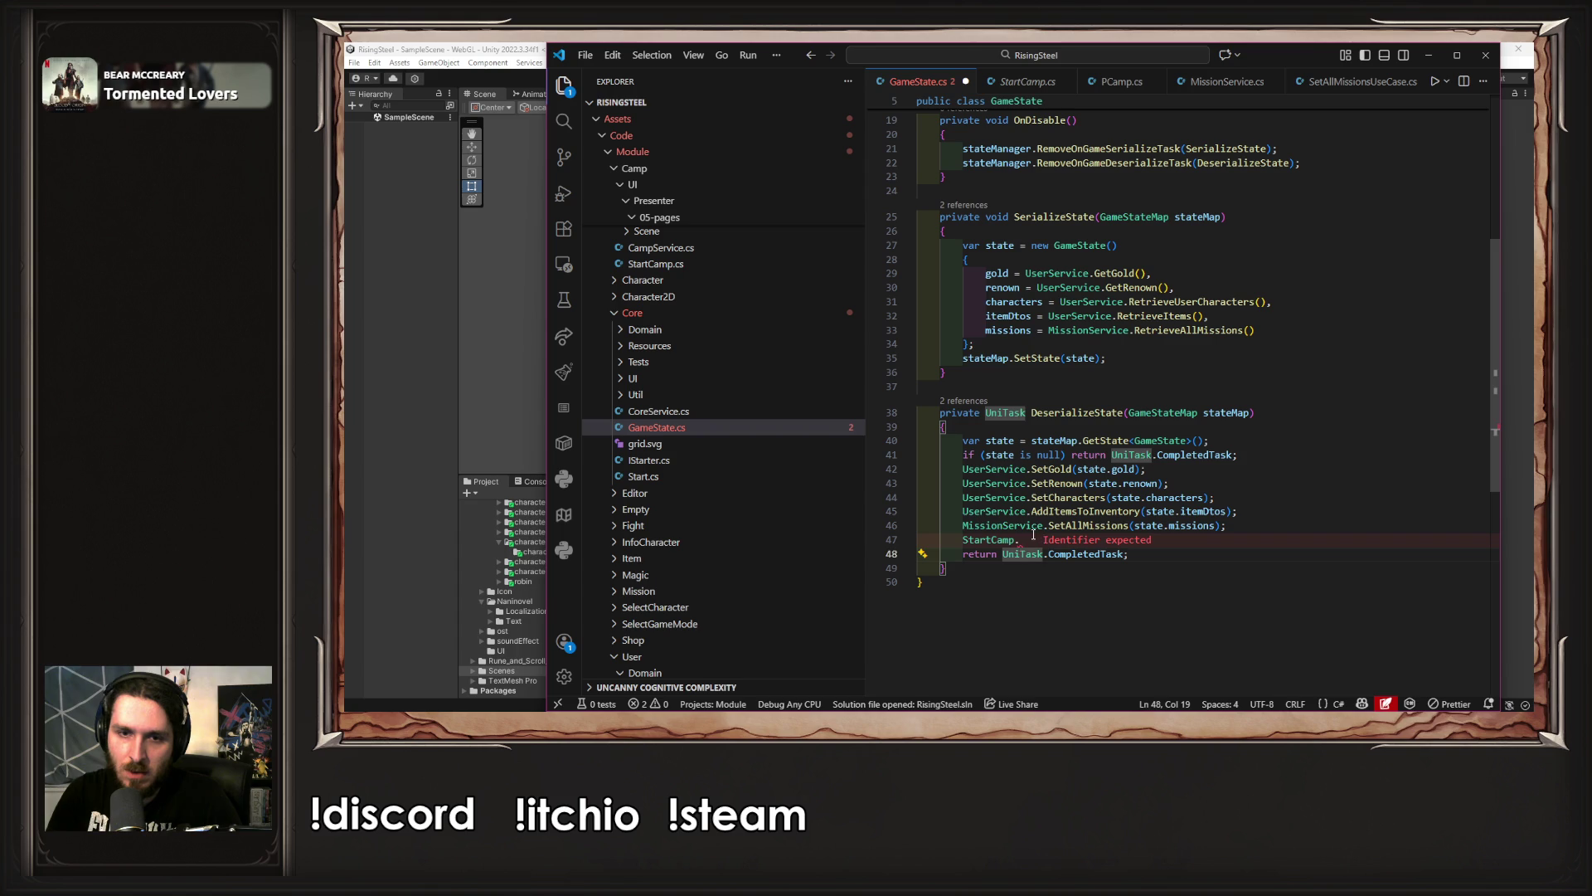
{"action": "left_click", "coordinate": [1033, 539]}
{"action": "type", "text": "OpenModule"}
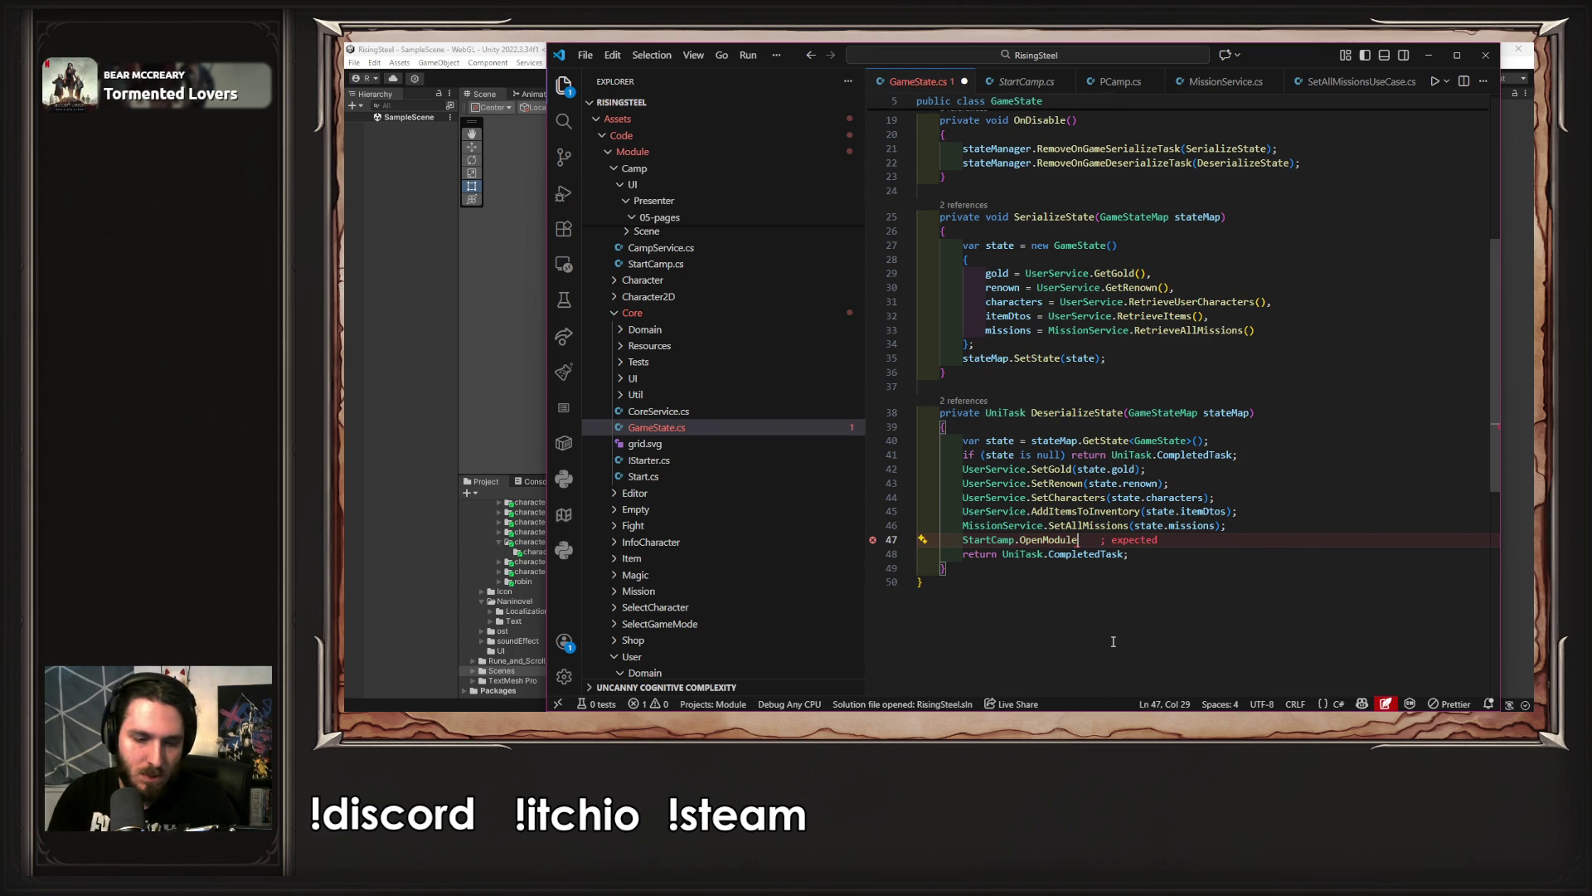
{"action": "type", "text": "();"}
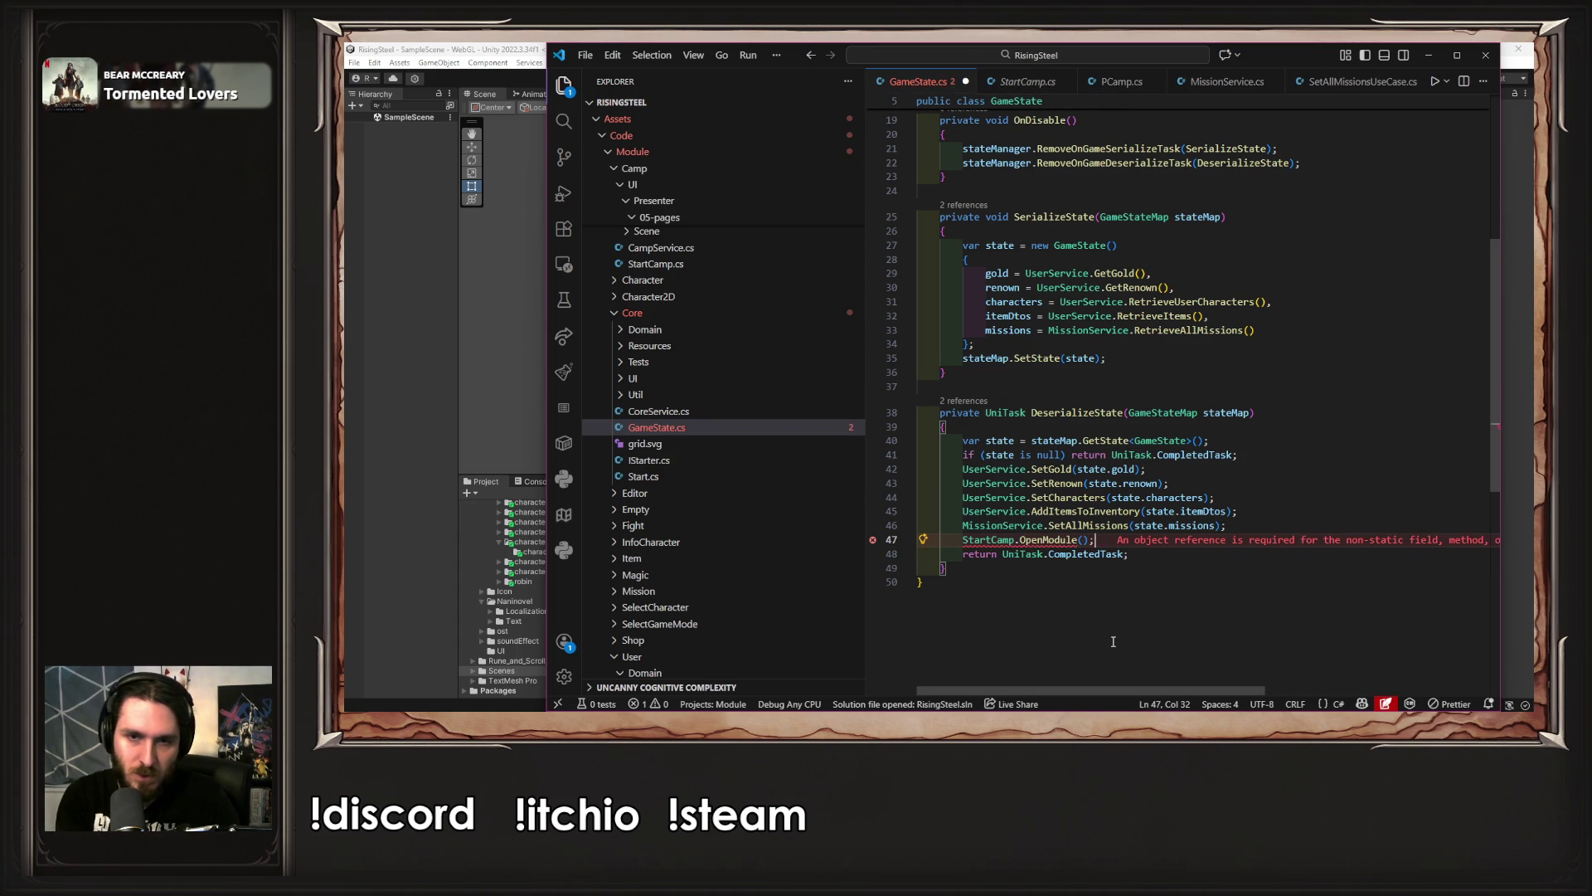
{"action": "key", "text": "ctrl+s"}
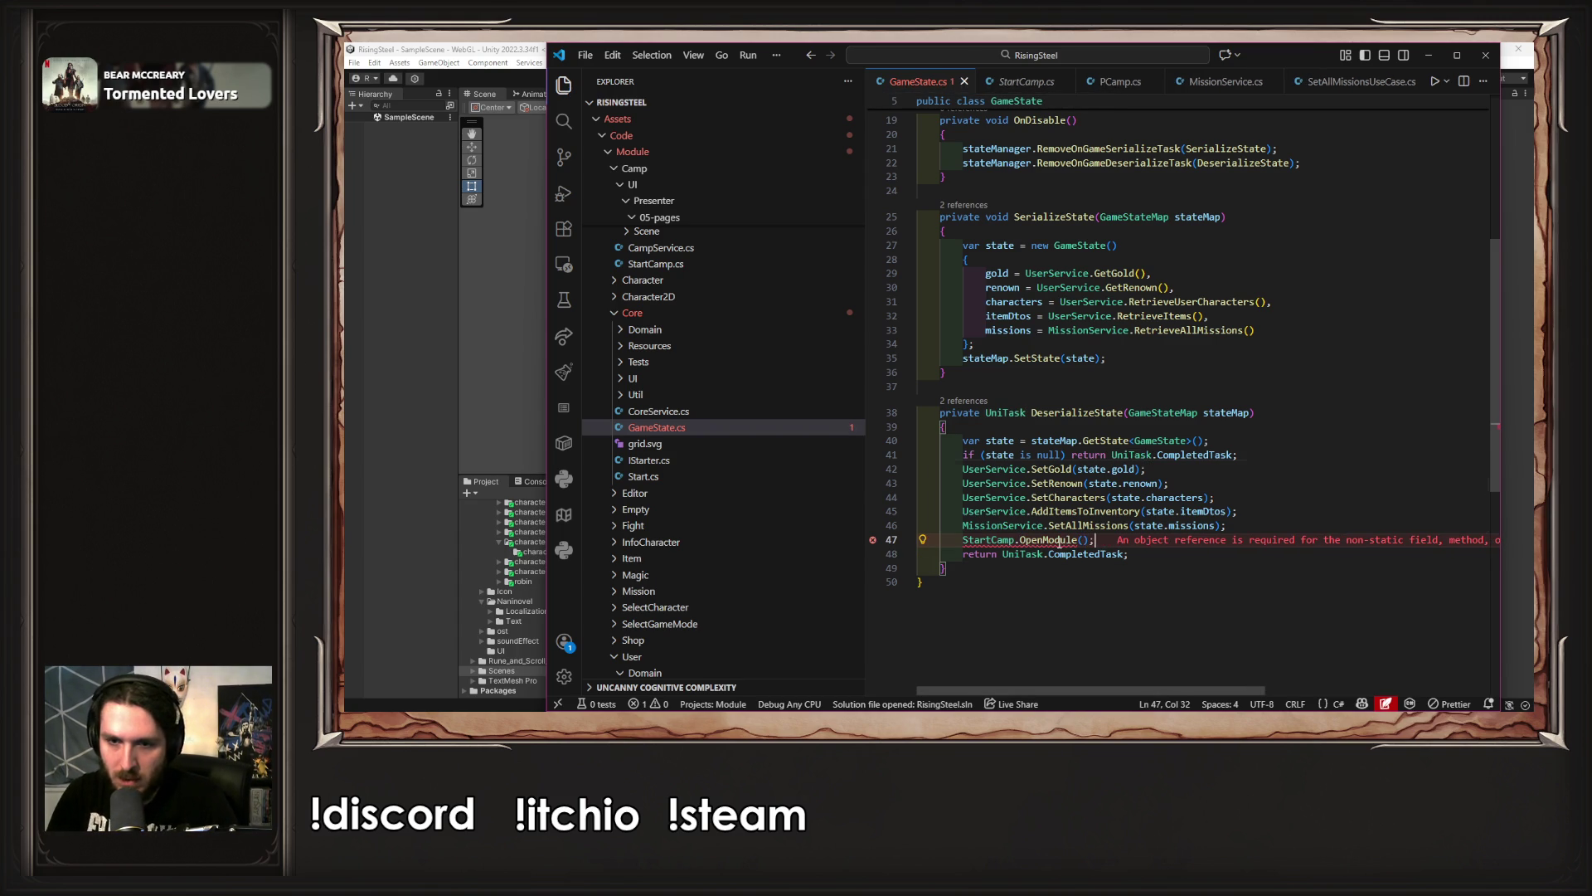
{"action": "left_click", "coordinate": [1059, 540], "text": "ctrl"}
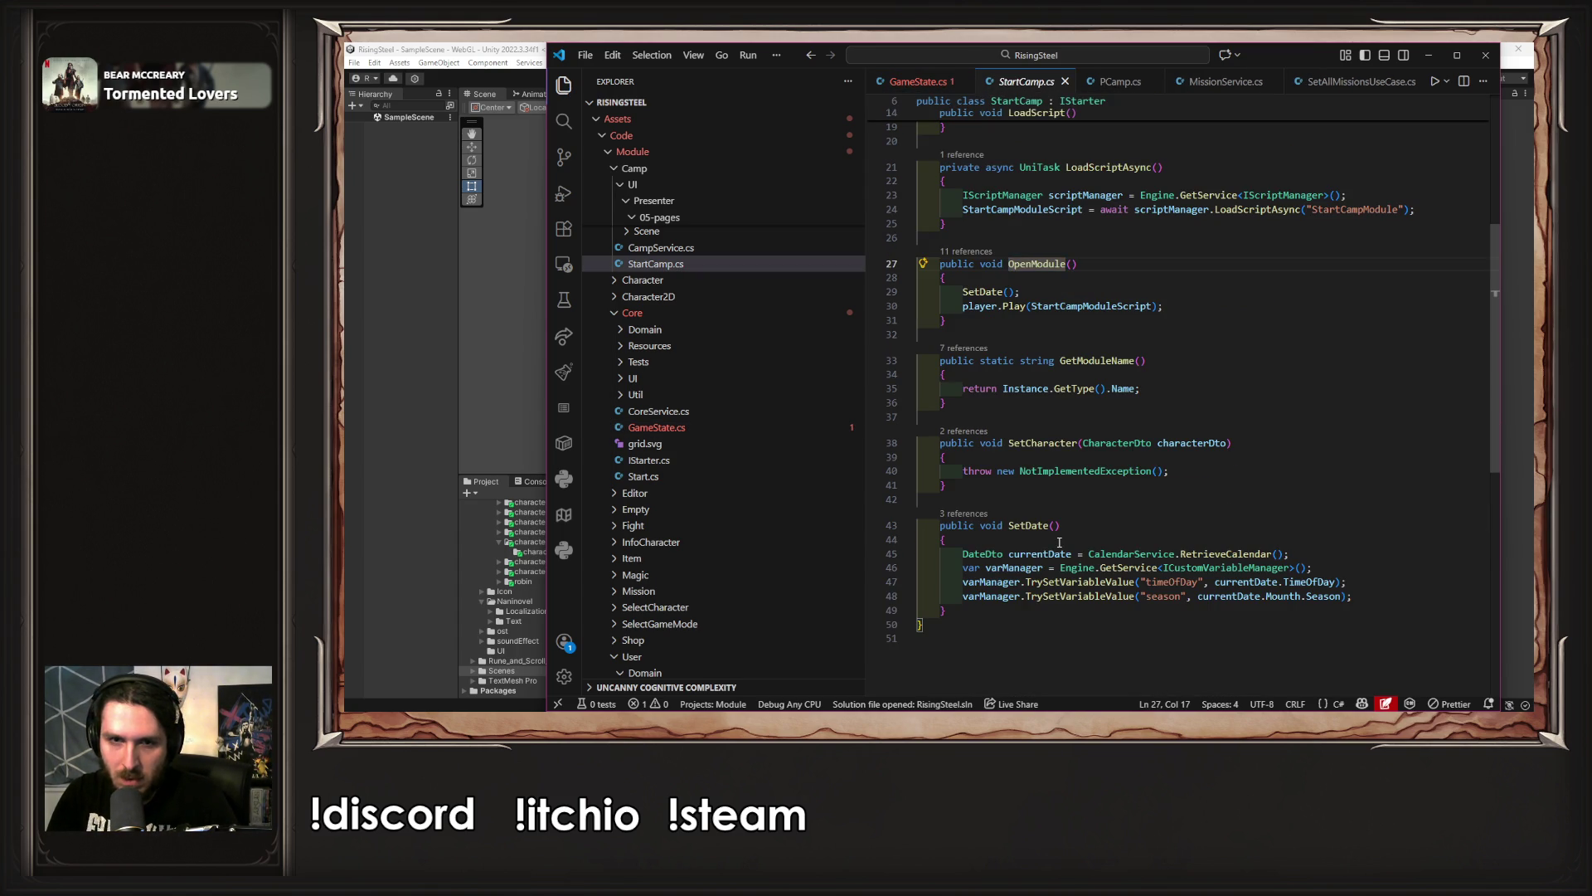
{"action": "key", "text": "alt+Left"}
{"action": "key", "text": "BackSpace"}
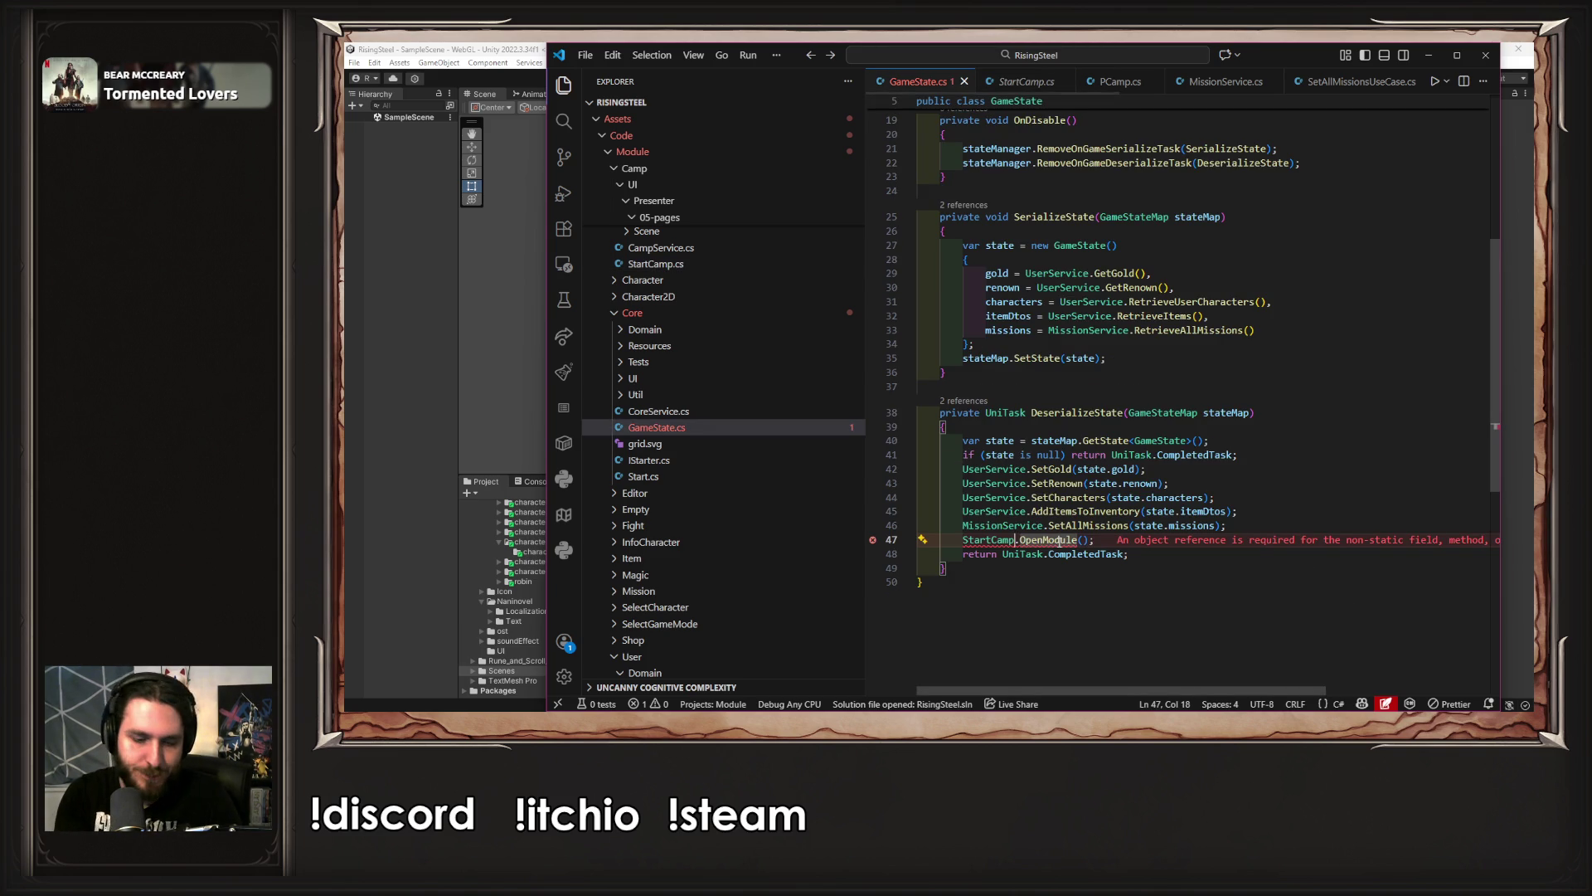
{"action": "type", "text": ".Instance"}
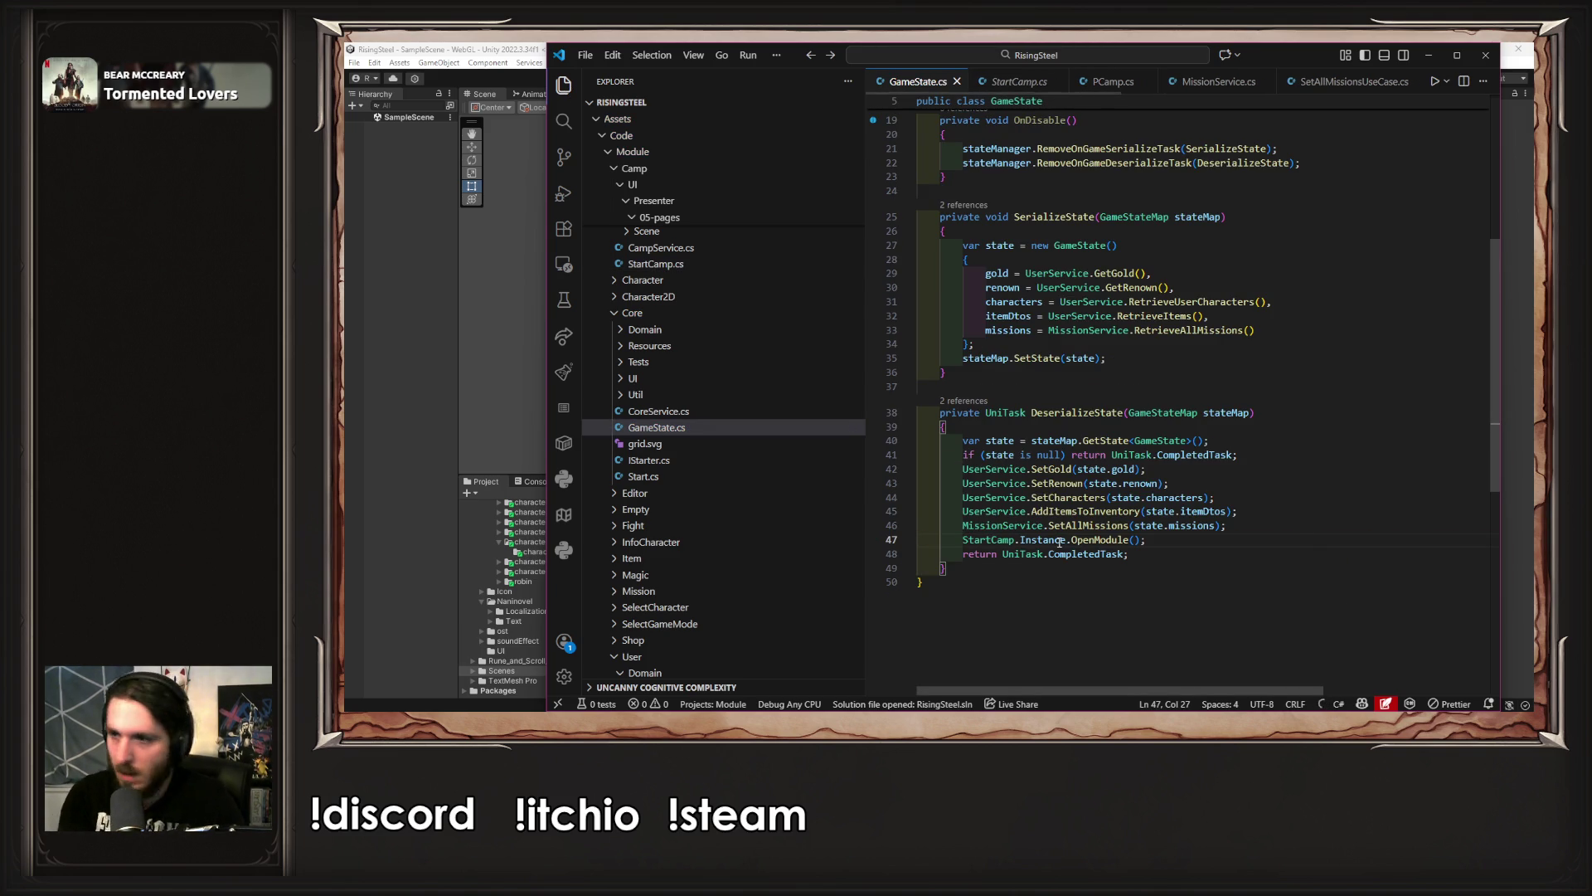
{"action": "key", "text": "ctrl+s"}
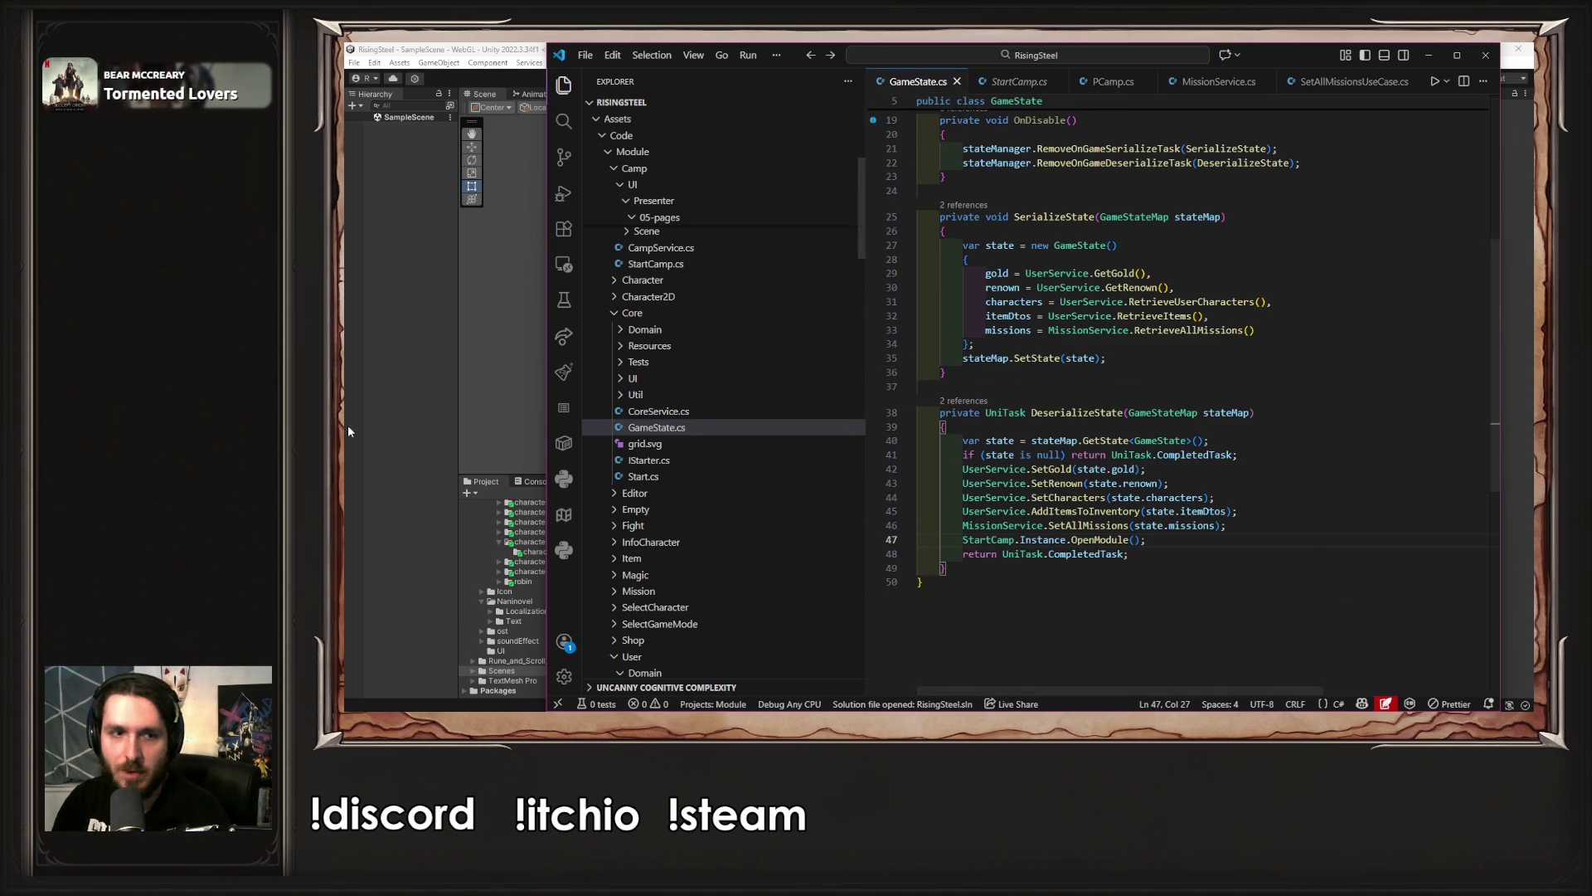
{"action": "left_click", "coordinate": [365, 419]}
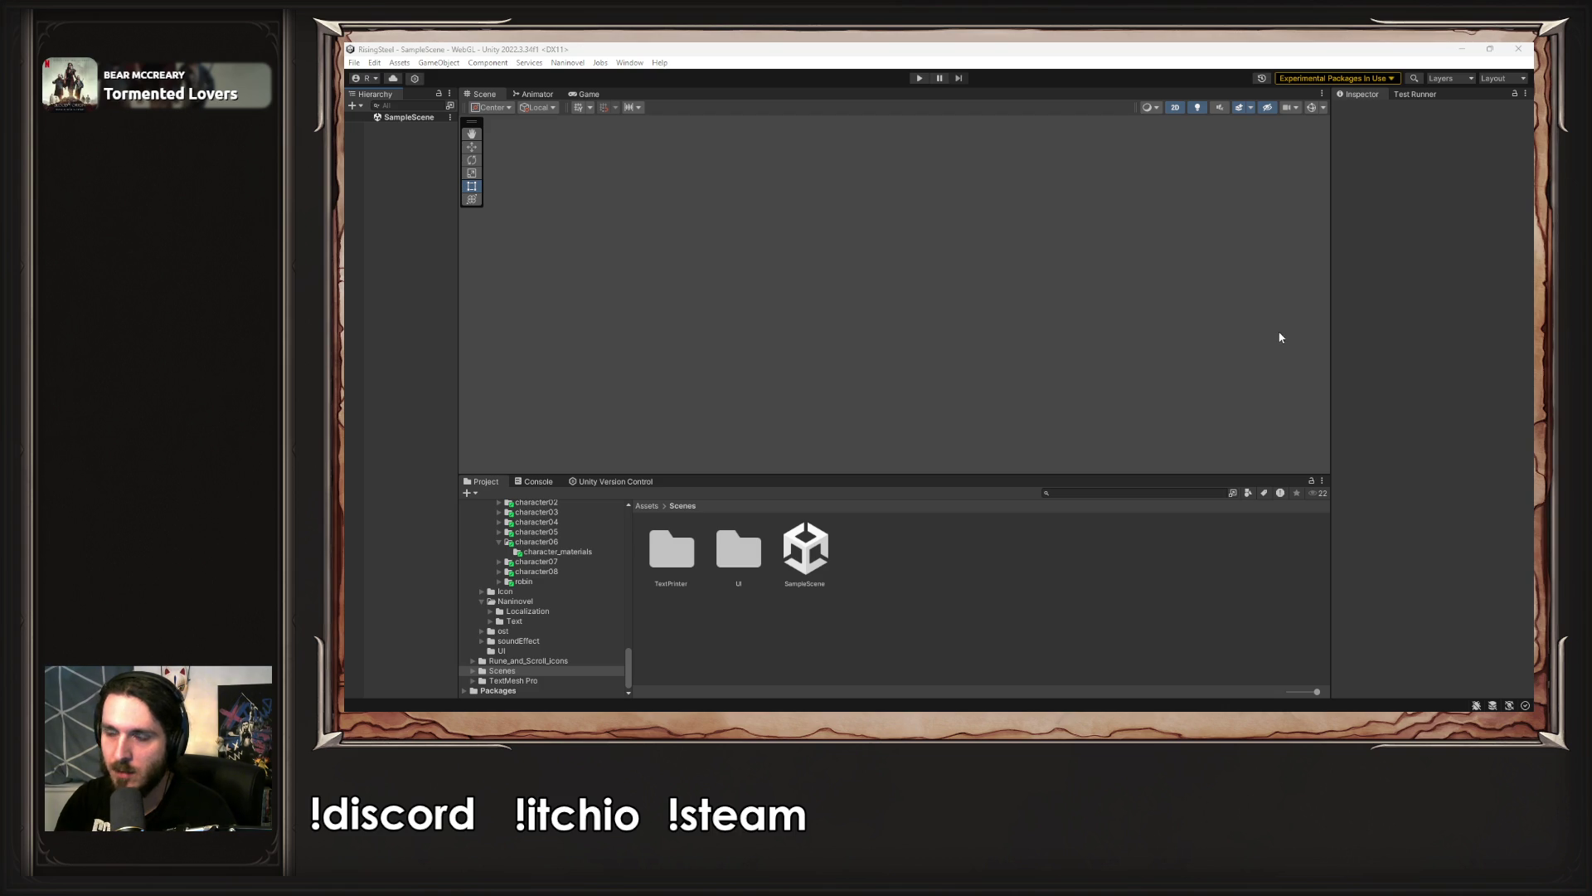
Step: Play the game, load save slot 1 via CONTINUER, then stop and return to VS Code
{"action": "left_click", "coordinate": [920, 78]}
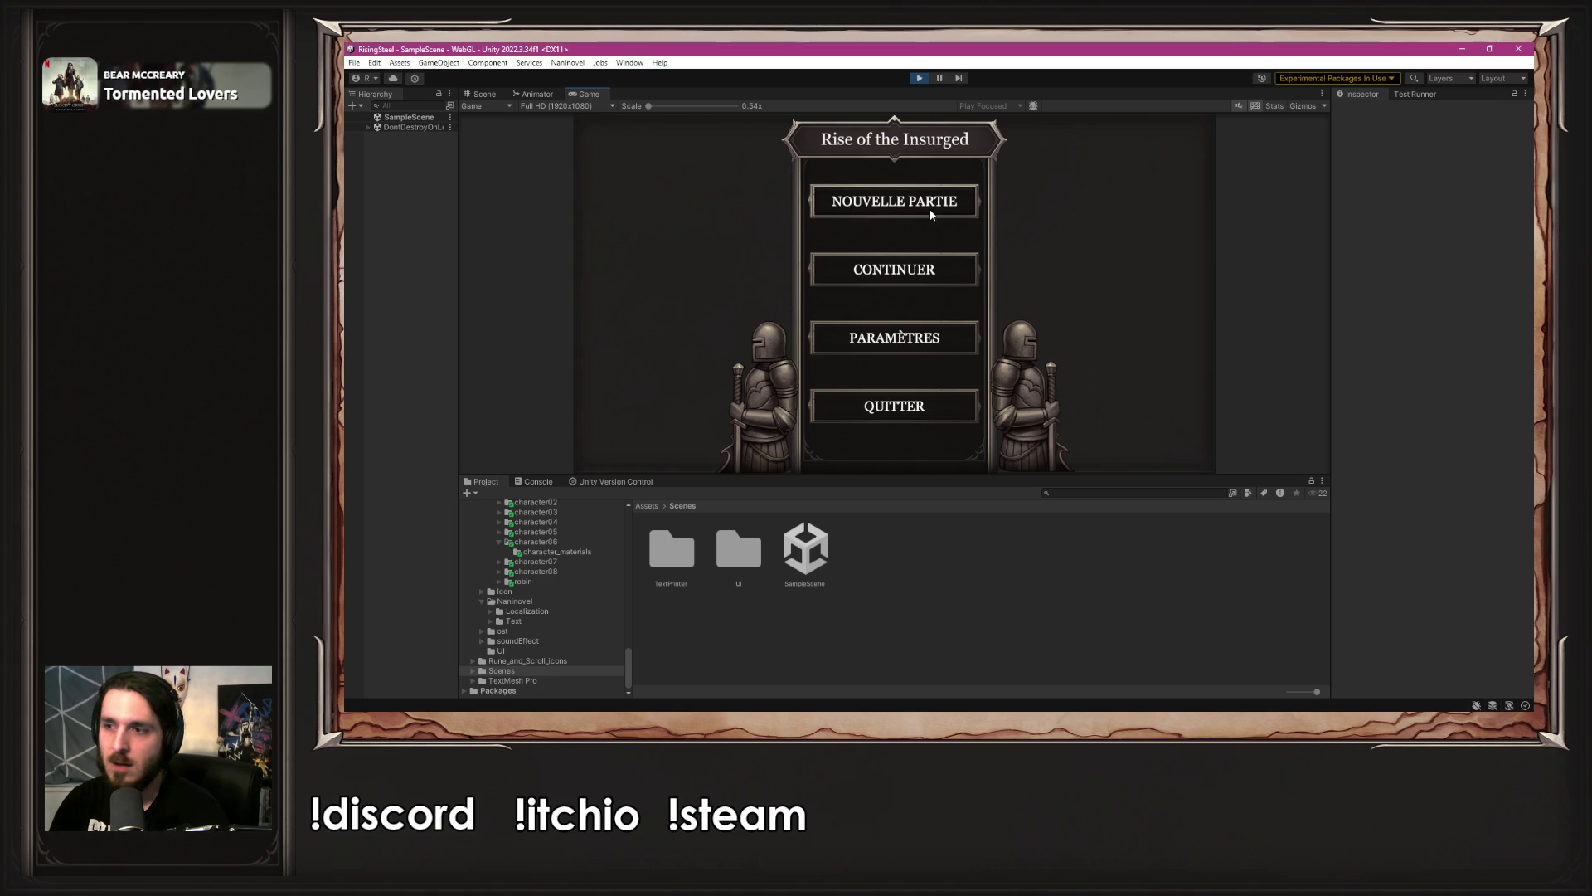
{"action": "left_click", "coordinate": [899, 278]}
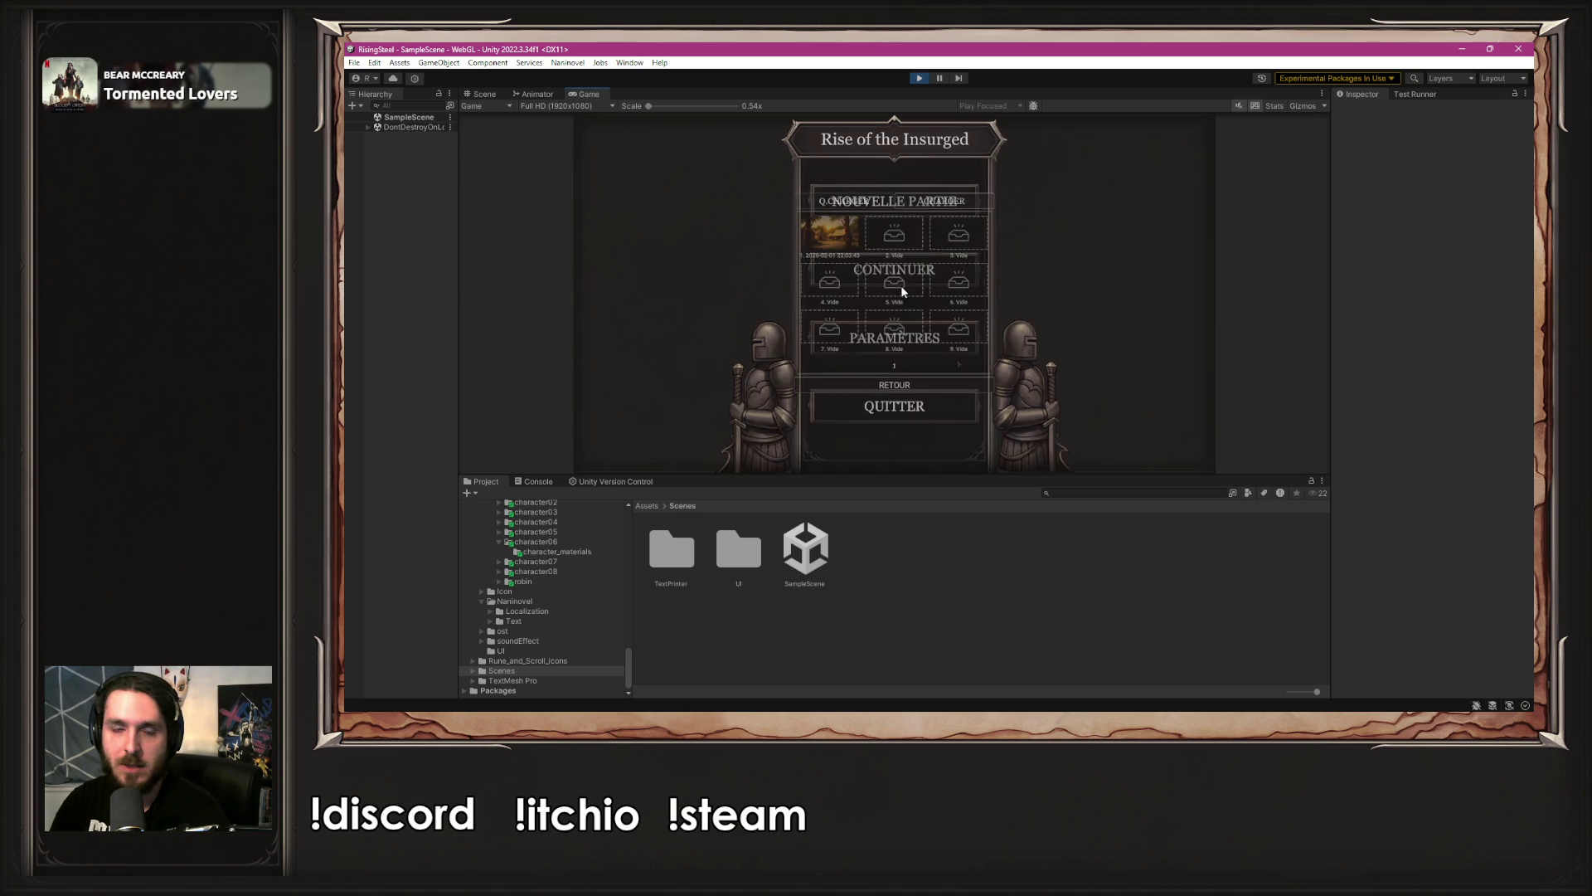
{"action": "left_click", "coordinate": [847, 240]}
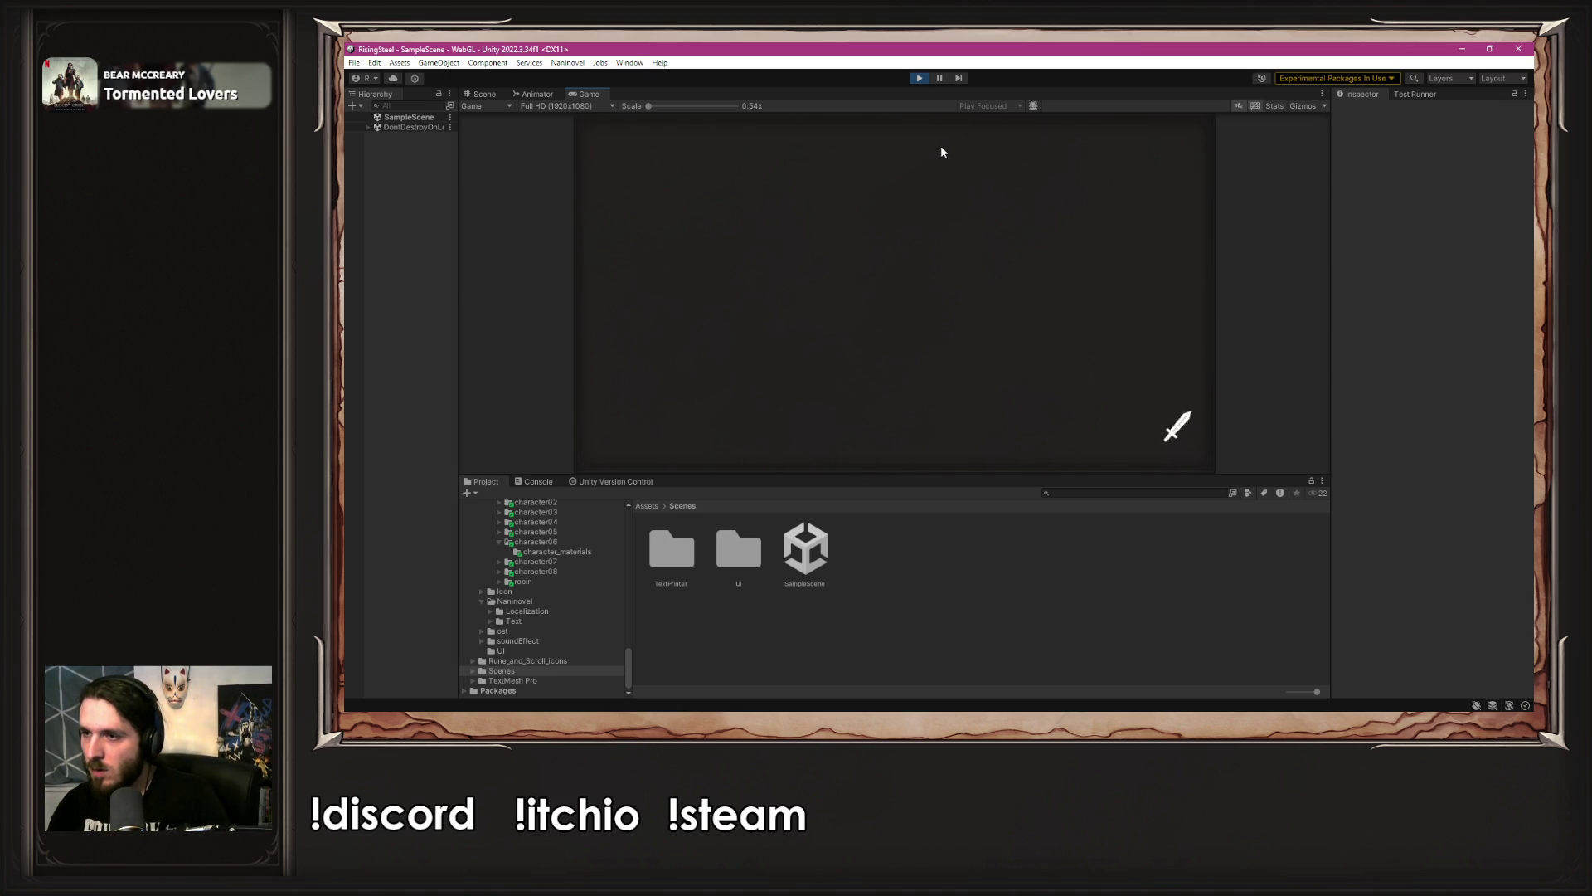
{"action": "left_click", "coordinate": [920, 78]}
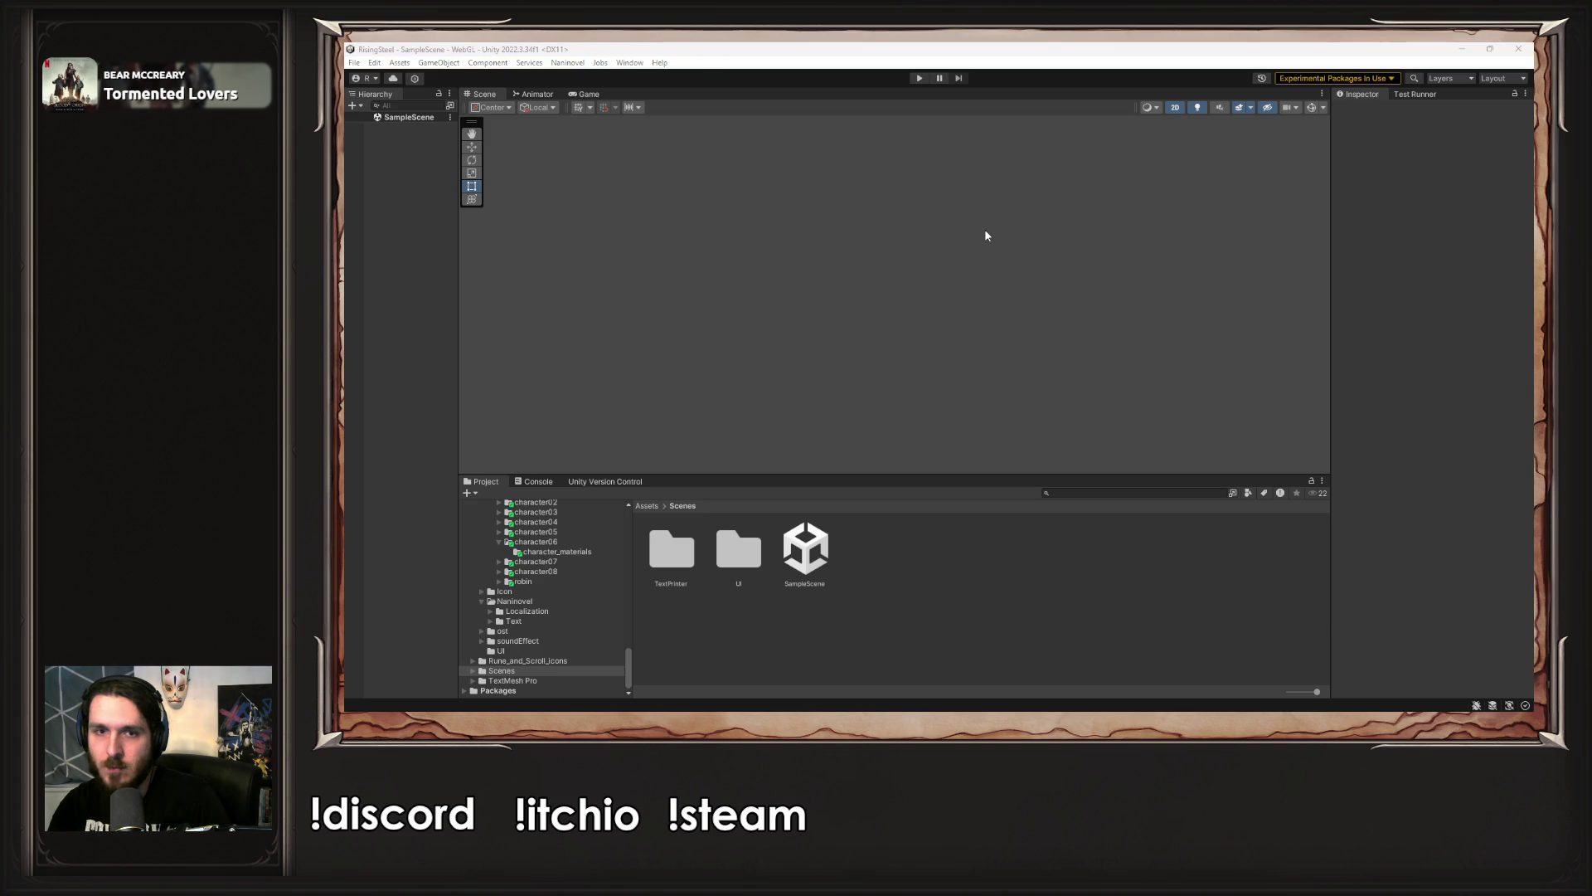
{"action": "key", "text": "alt+Tab"}
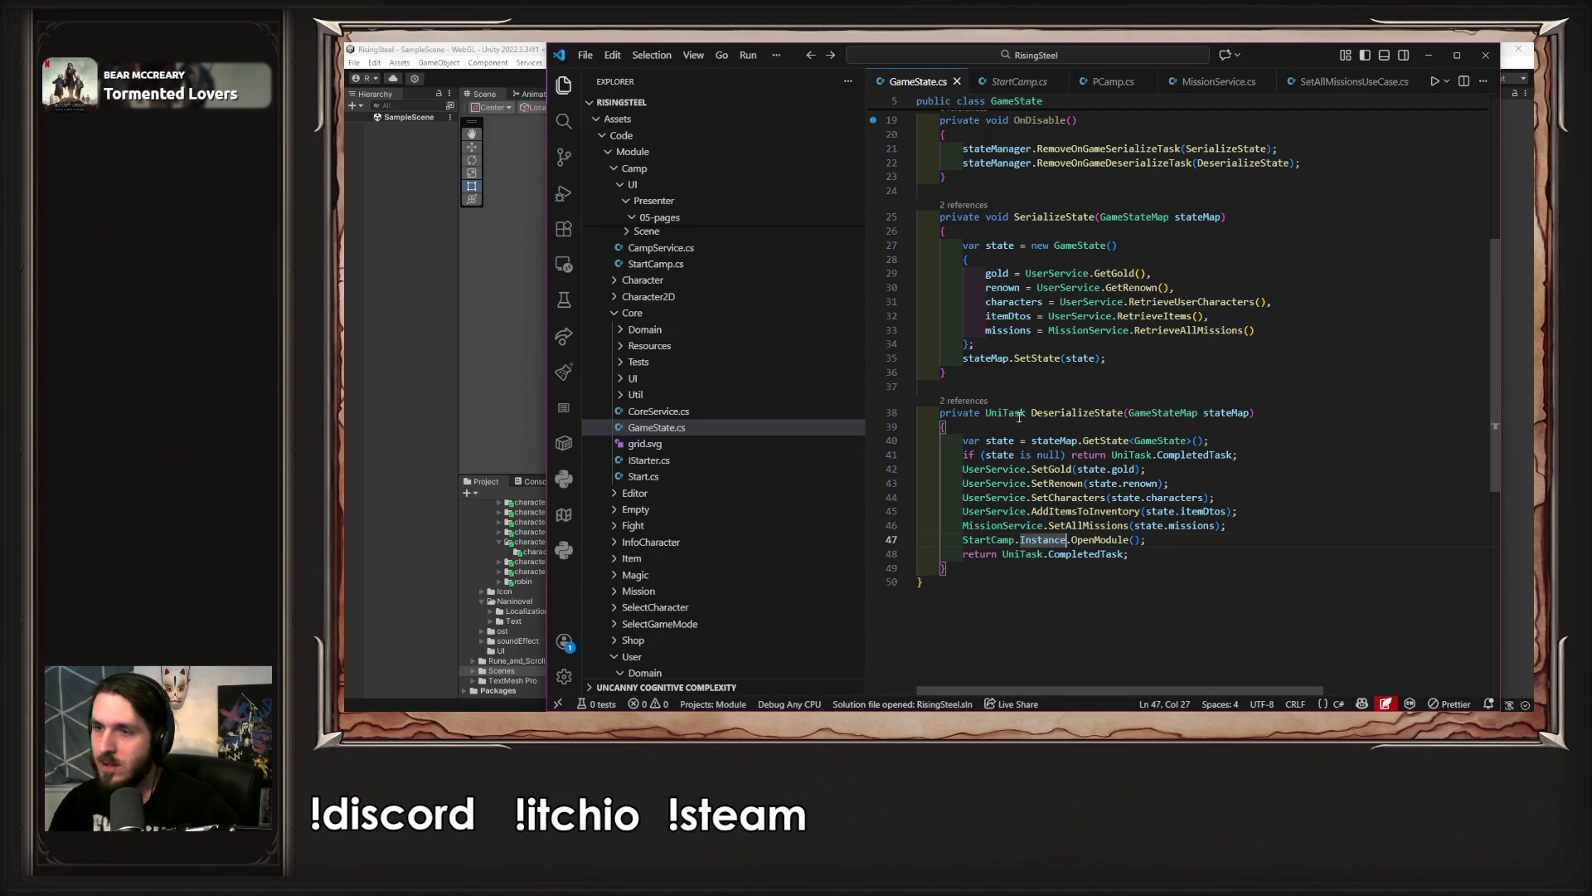
Step: Comment and uncomment the OpenModule call on line 47, review PCamp.cs, then switch to Unity
{"action": "left_click", "coordinate": [1177, 540]}
{"action": "key", "text": "ctrl+slash"}
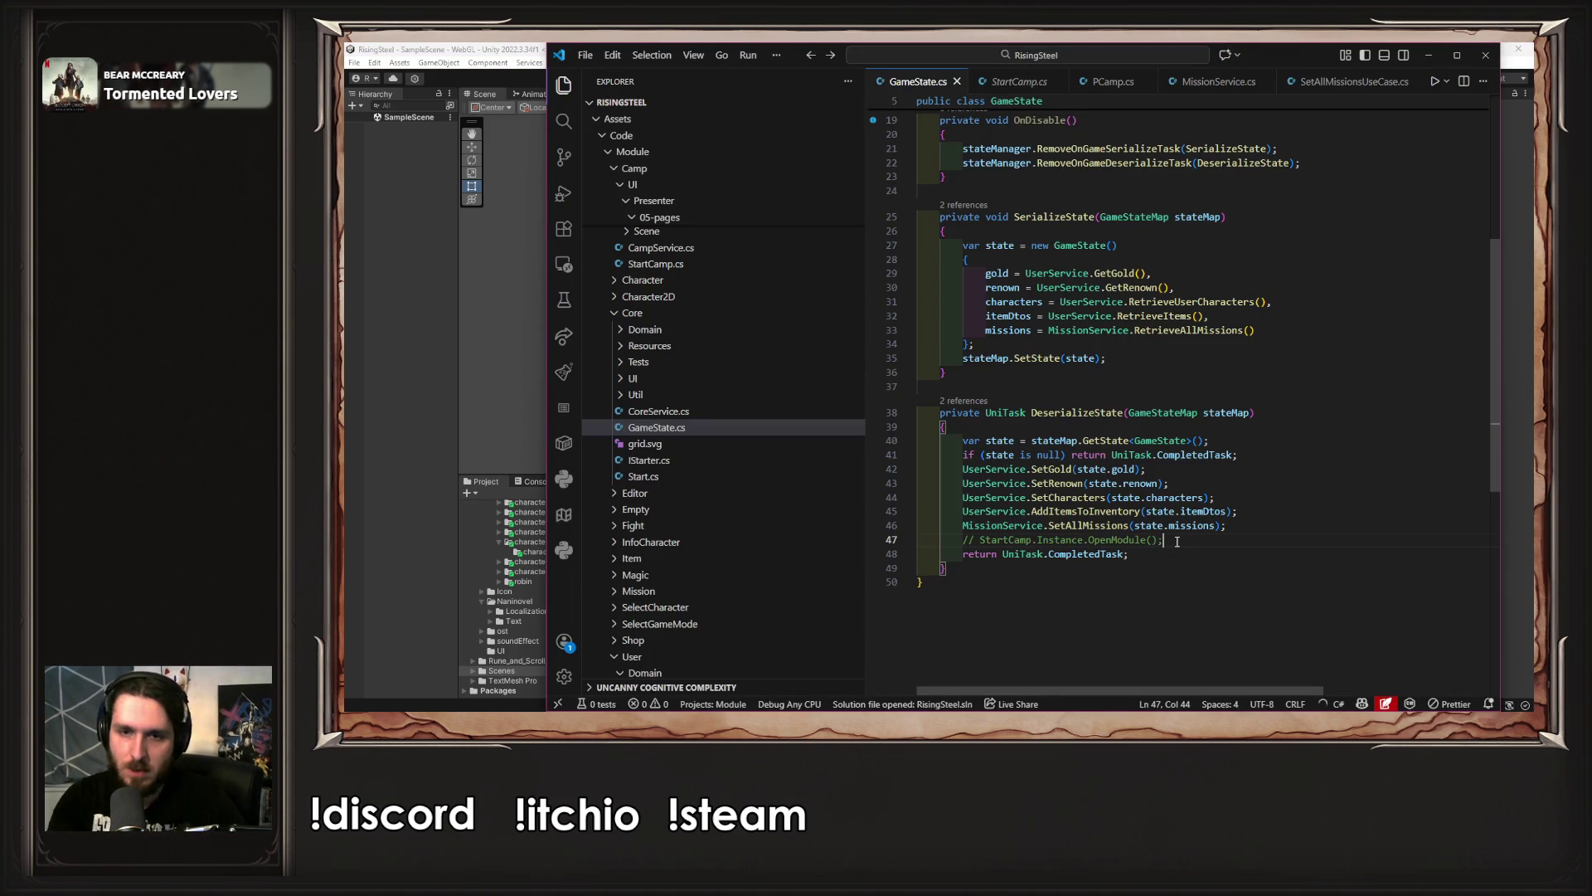
{"action": "key", "text": "ctrl+slash"}
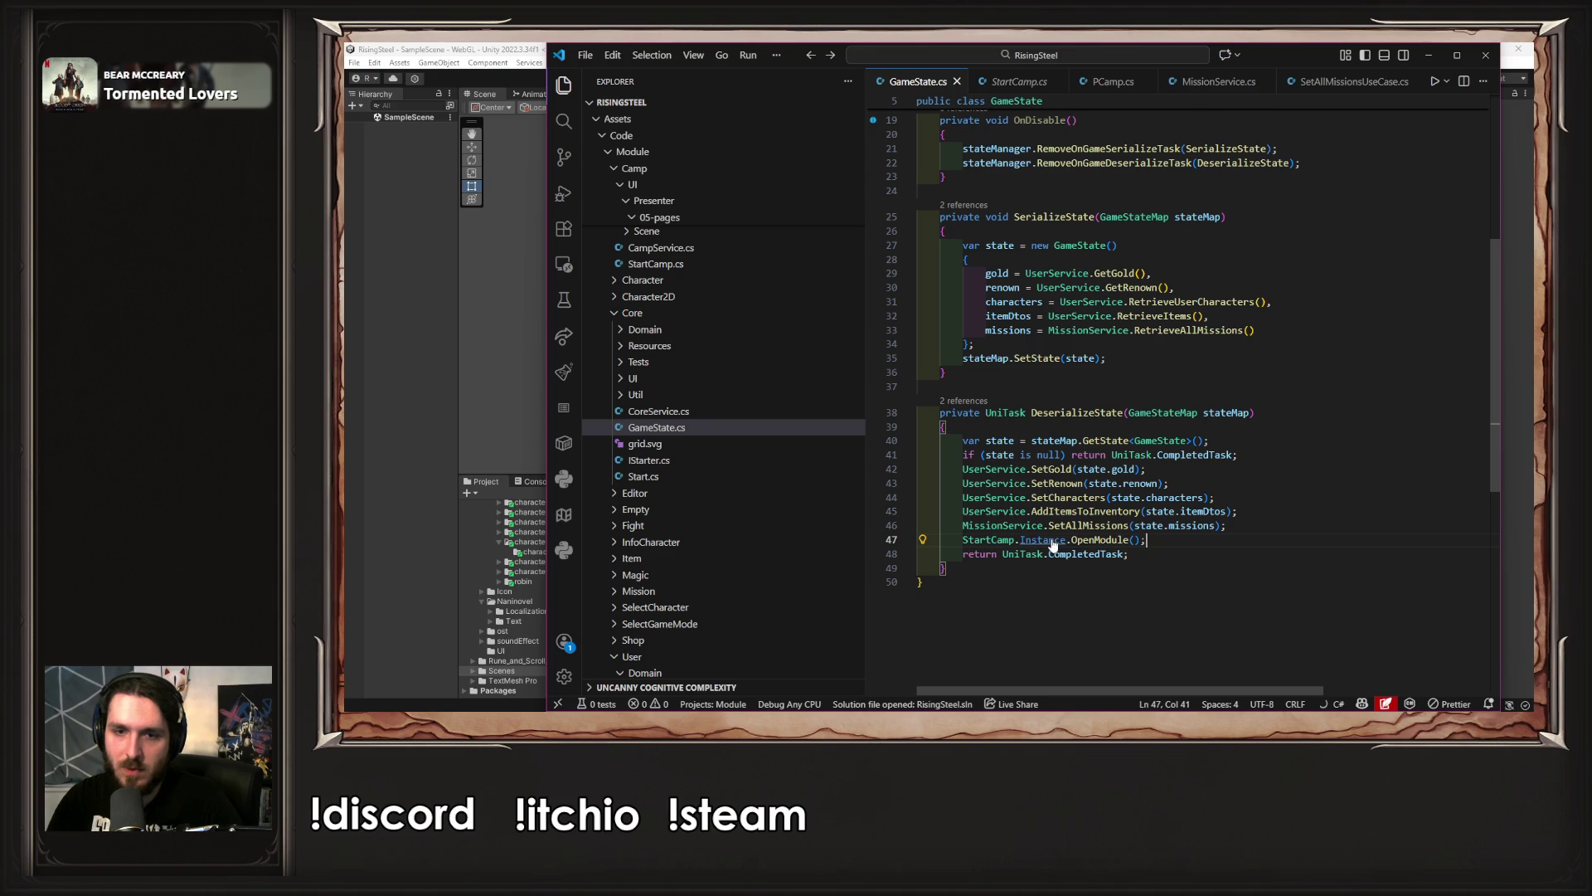
{"action": "left_click", "coordinate": [1111, 81]}
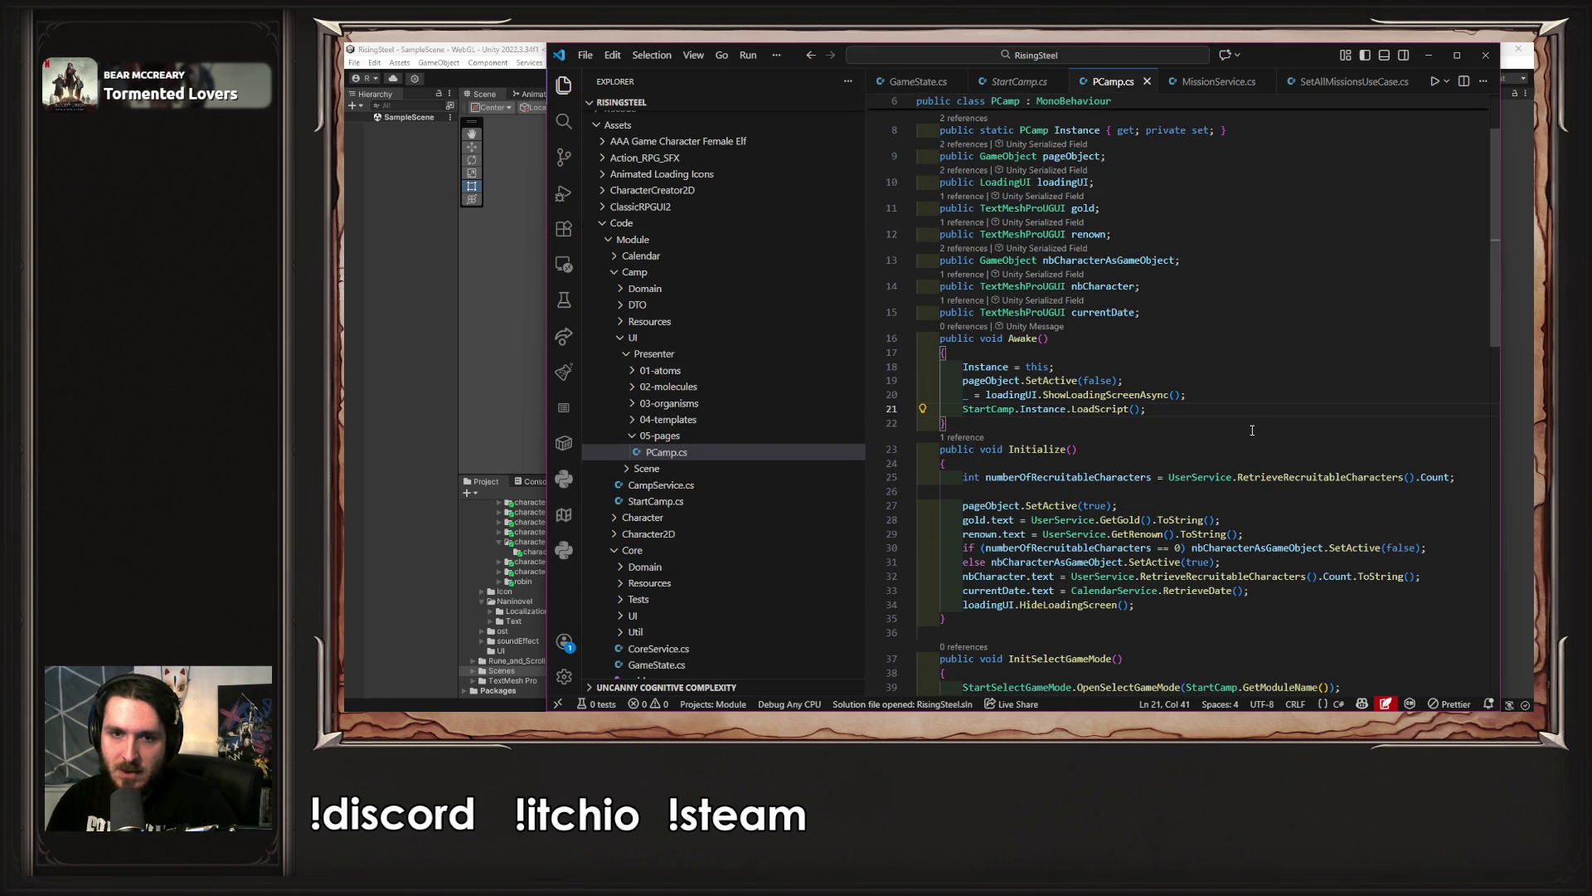
{"action": "scroll", "coordinate": [1240, 424], "scroll_direction": "down", "scroll_amount": 1}
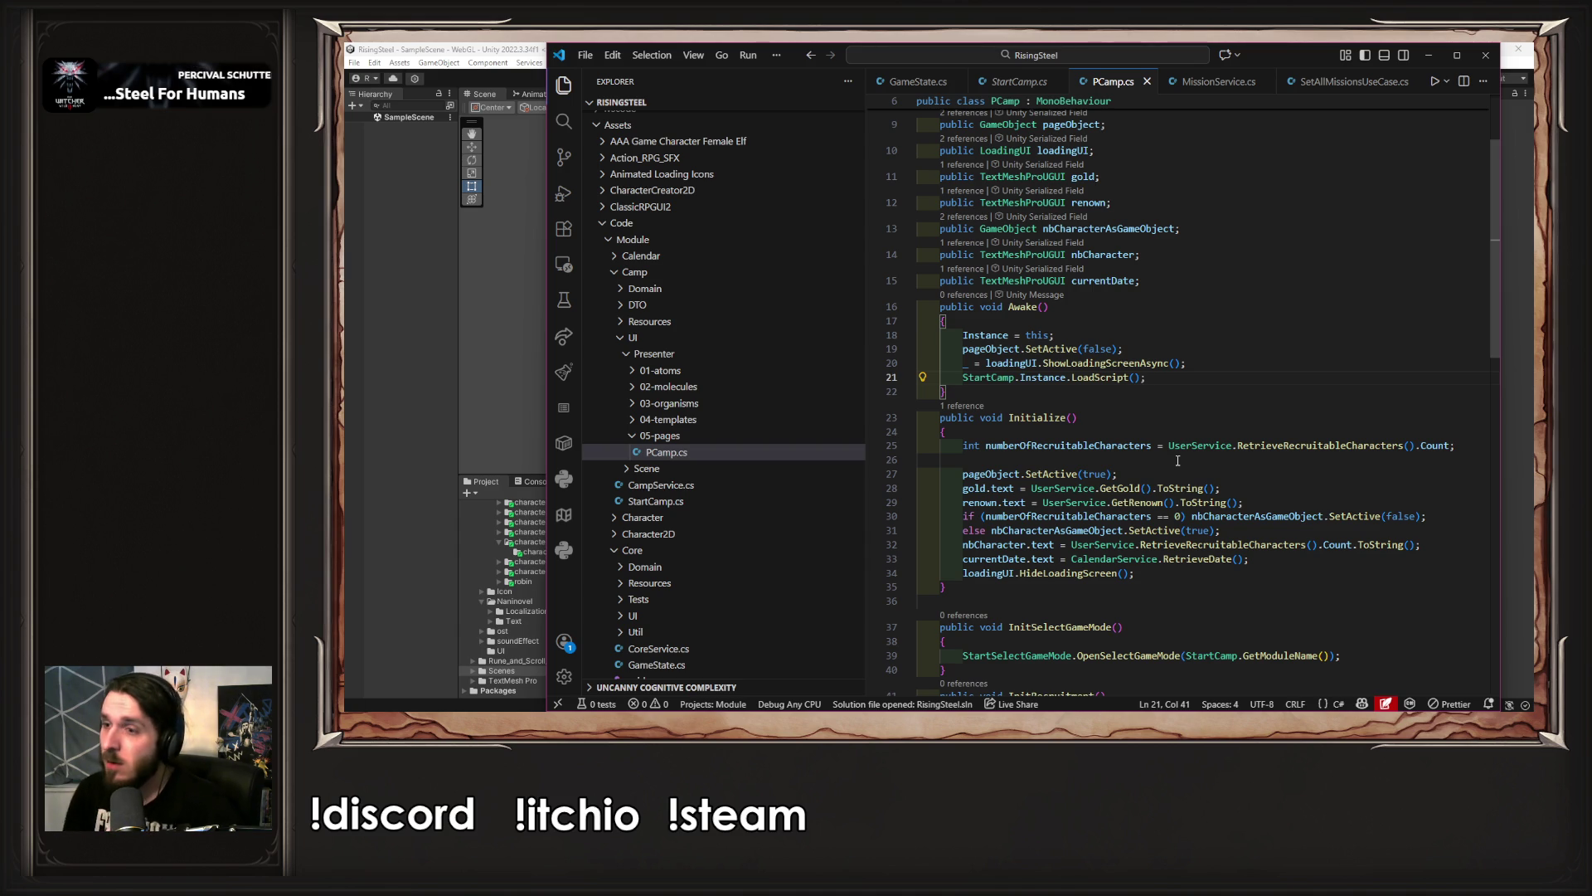
{"action": "left_click", "coordinate": [433, 252]}
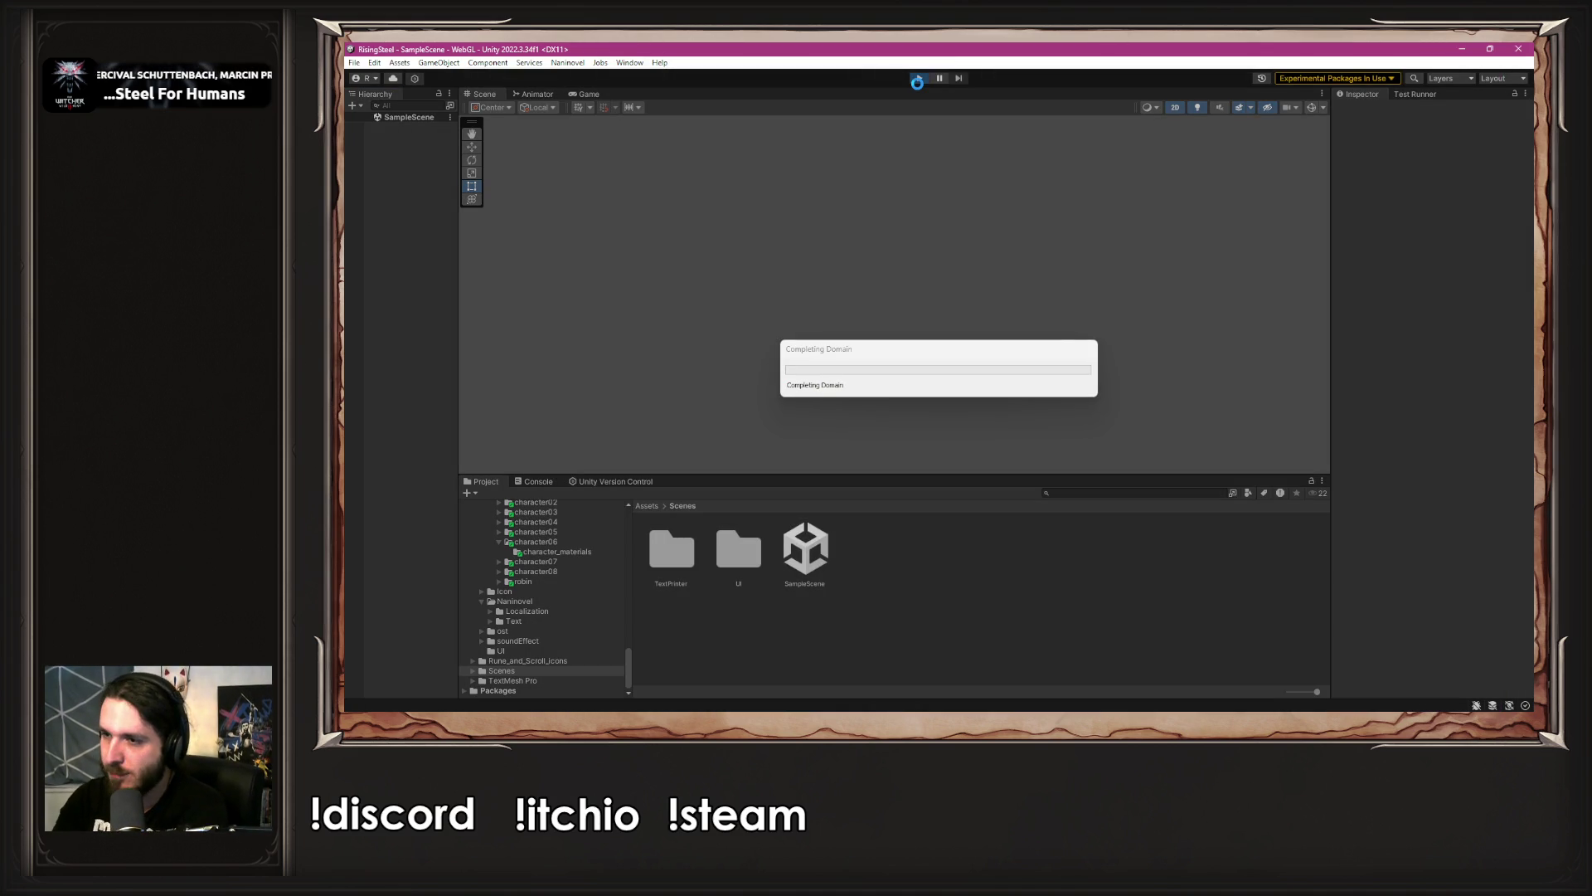
Step: Play, load save slot 1, and expand DontDestroyOnLoad > Naninovel > UI > Camp in the hierarchy
{"action": "left_click", "coordinate": [917, 78]}
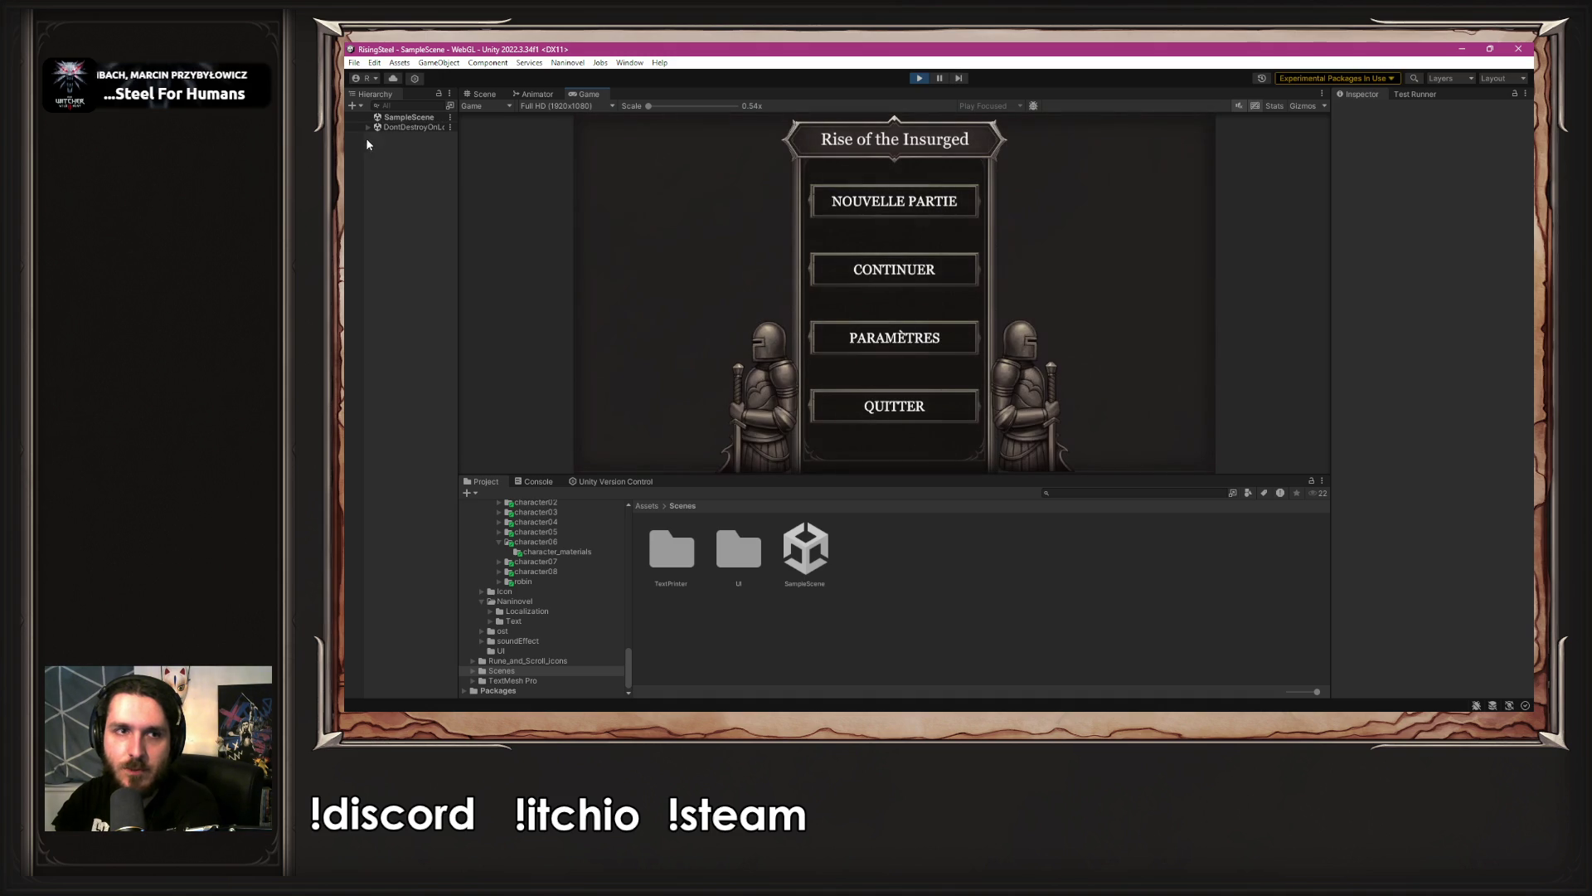
{"action": "left_click", "coordinate": [911, 262]}
{"action": "left_click", "coordinate": [825, 236]}
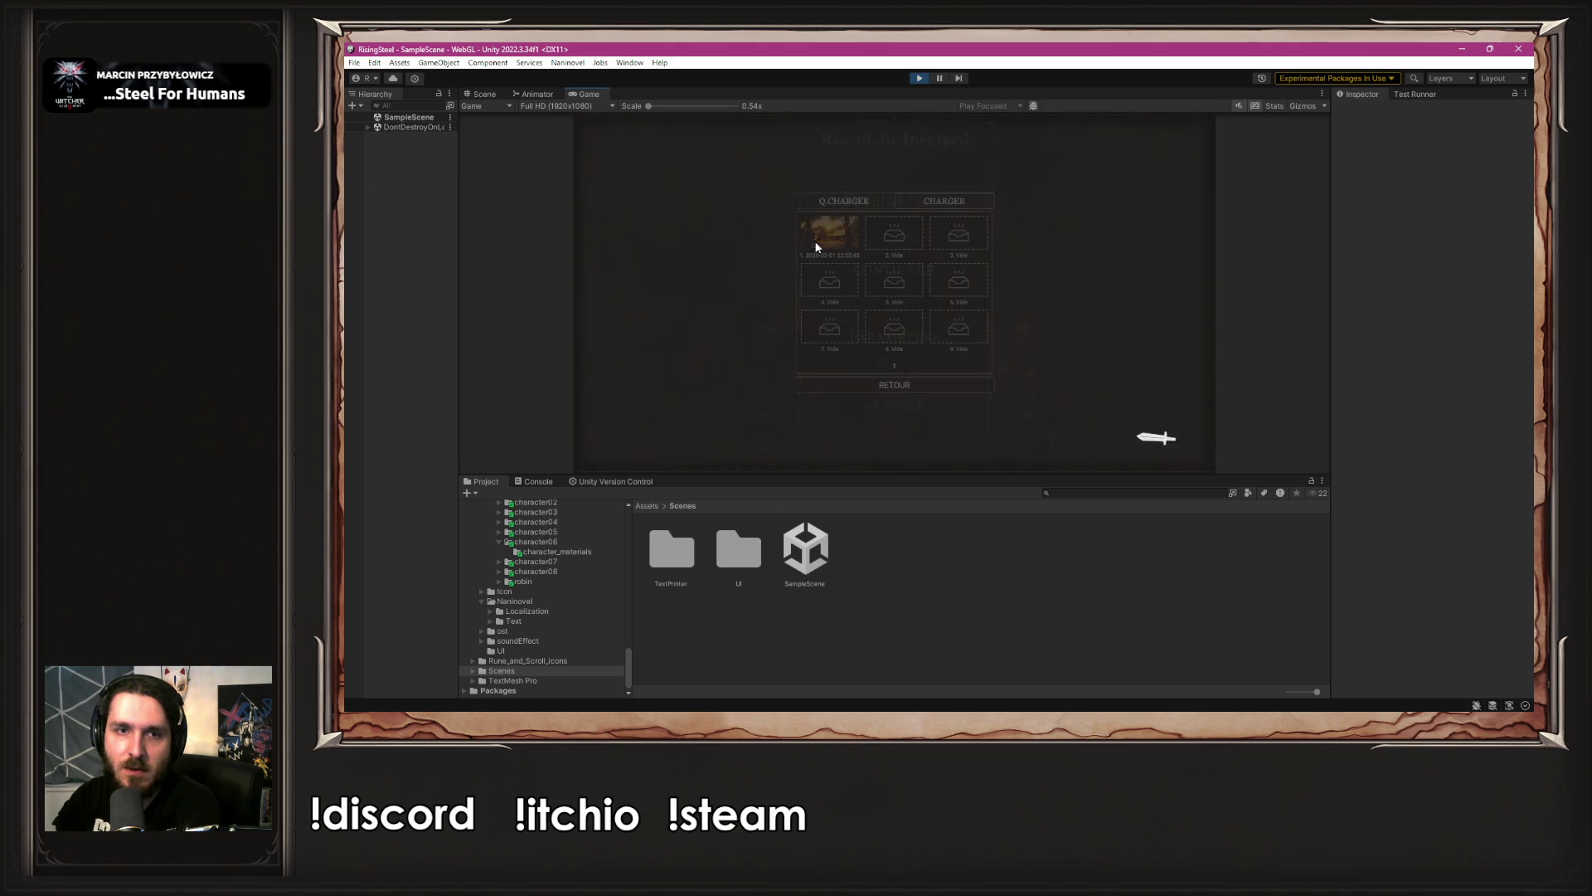
{"action": "left_click", "coordinate": [367, 127]}
{"action": "left_click", "coordinate": [376, 137]}
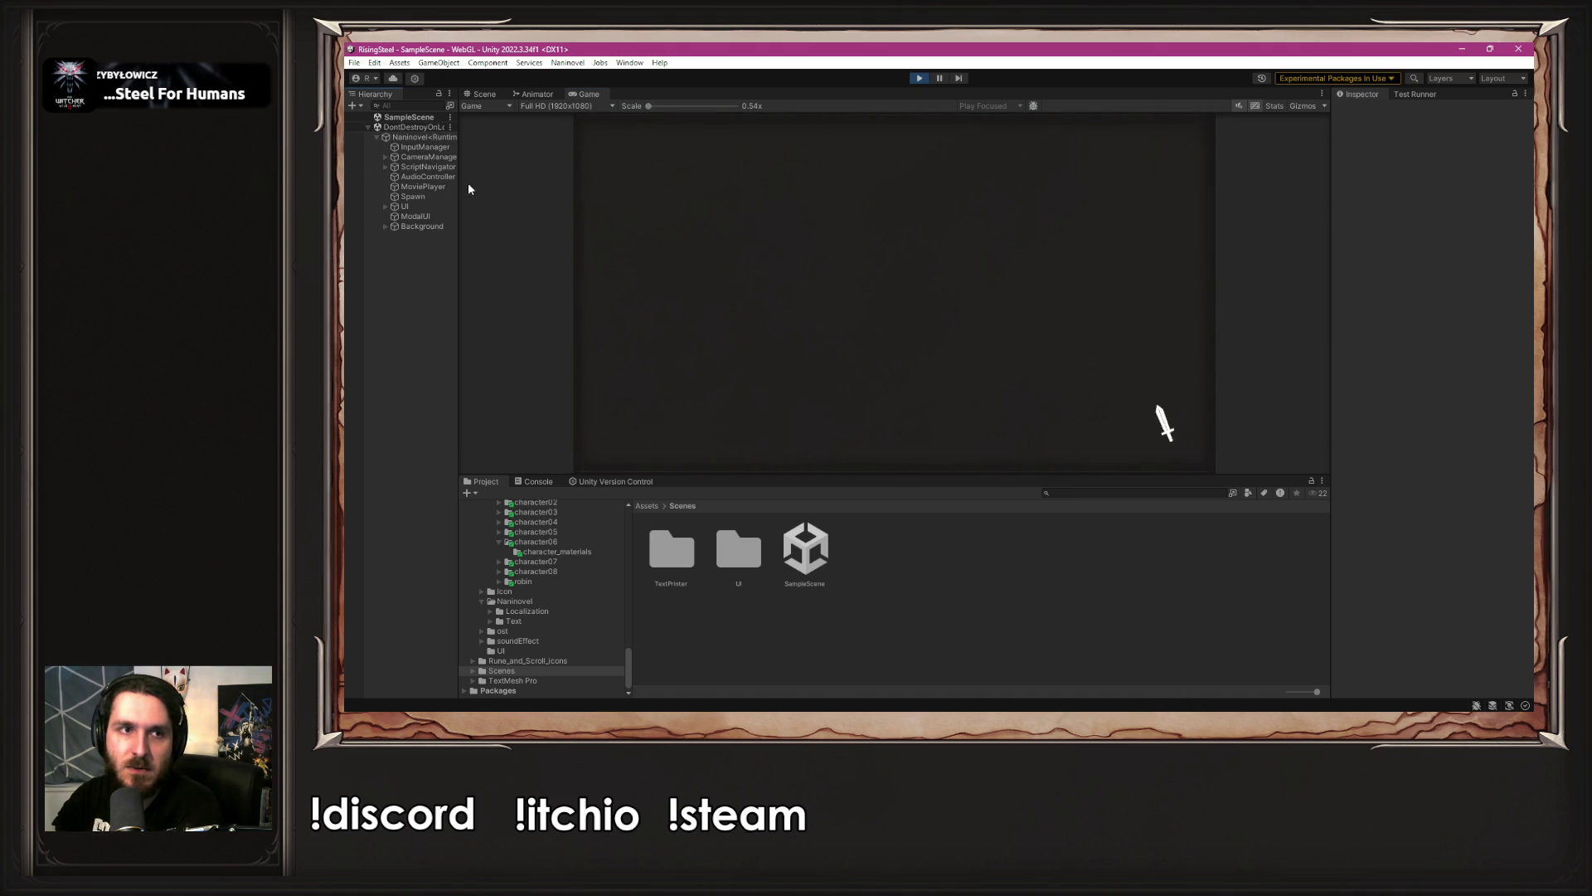
{"action": "left_click_drag", "start_coordinate": [457, 186], "coordinate": [544, 186]}
{"action": "left_click", "coordinate": [384, 206]}
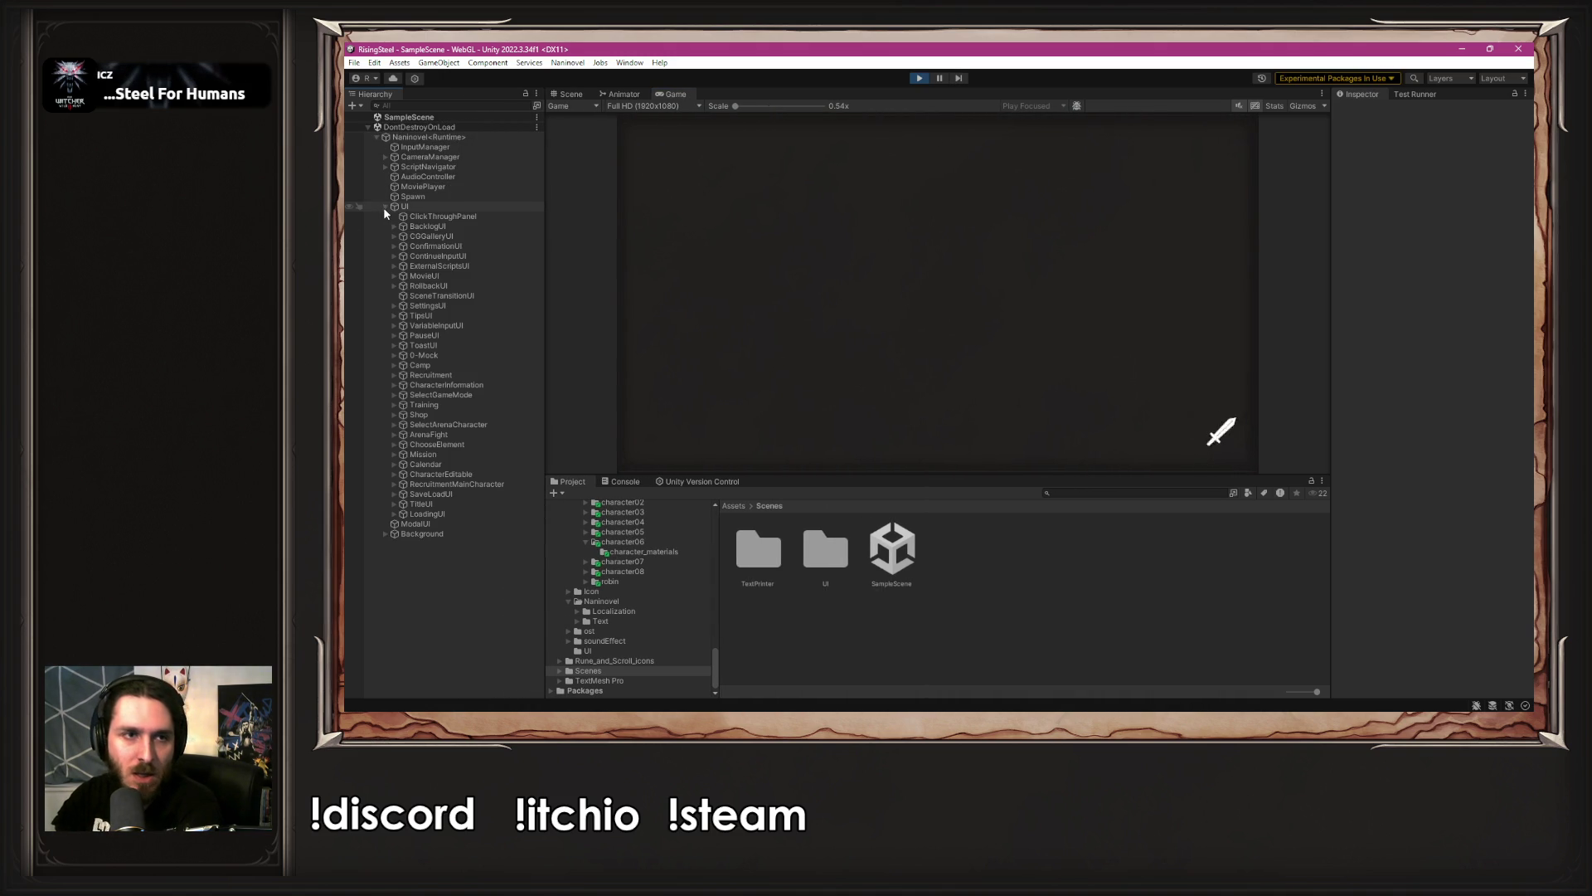
{"action": "left_click", "coordinate": [394, 365]}
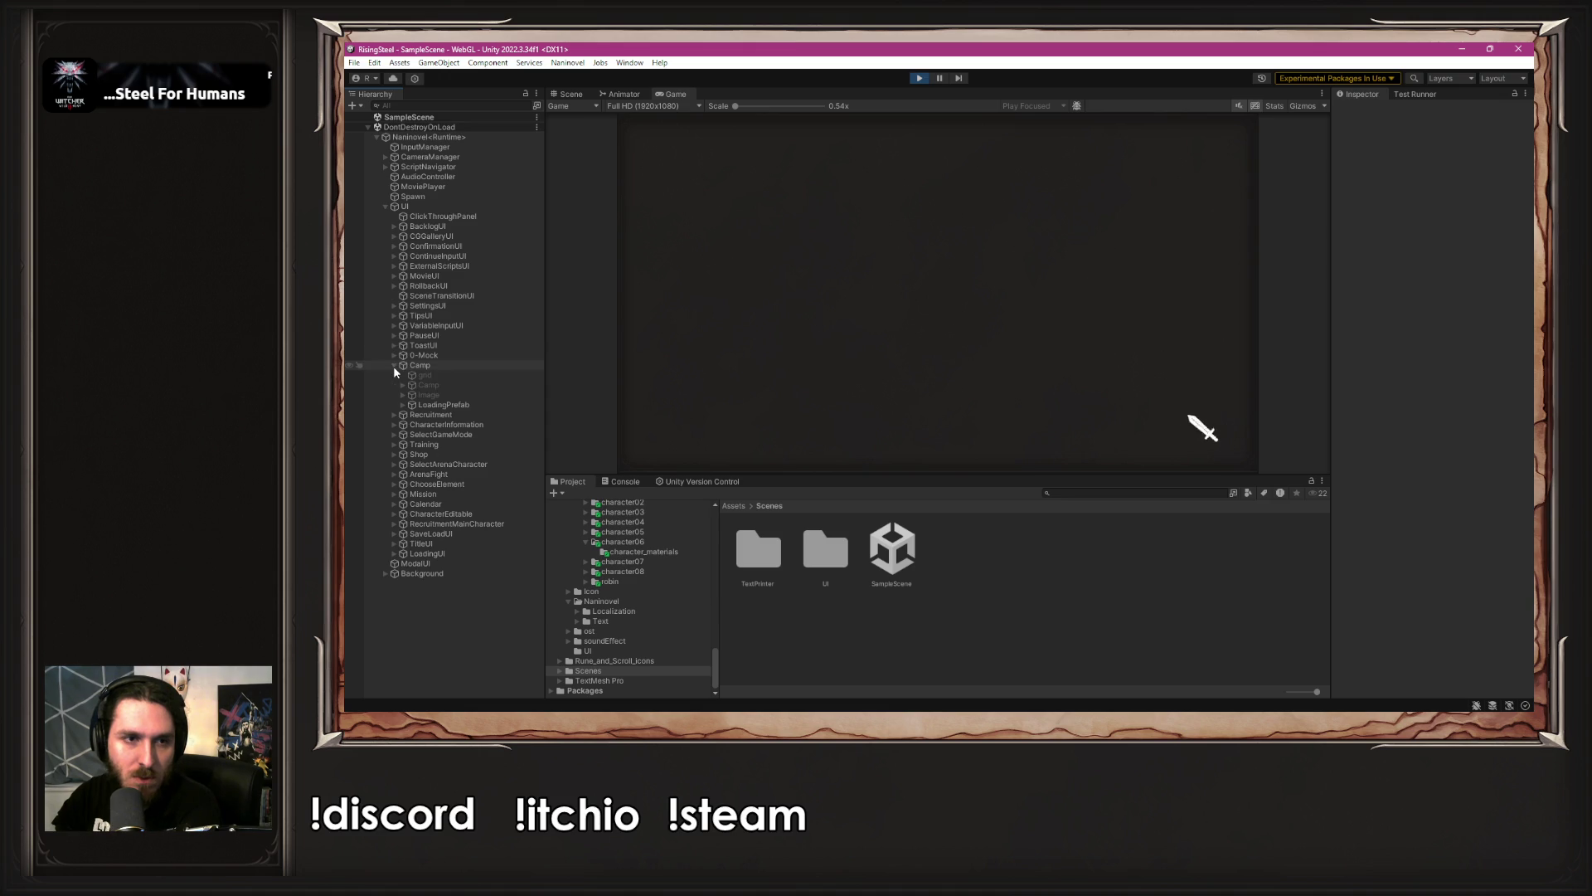
Step: Deactivate LoadingPrefab and activate Camp to reveal the camp screen, then stop Play mode
{"action": "left_click", "coordinate": [473, 406]}
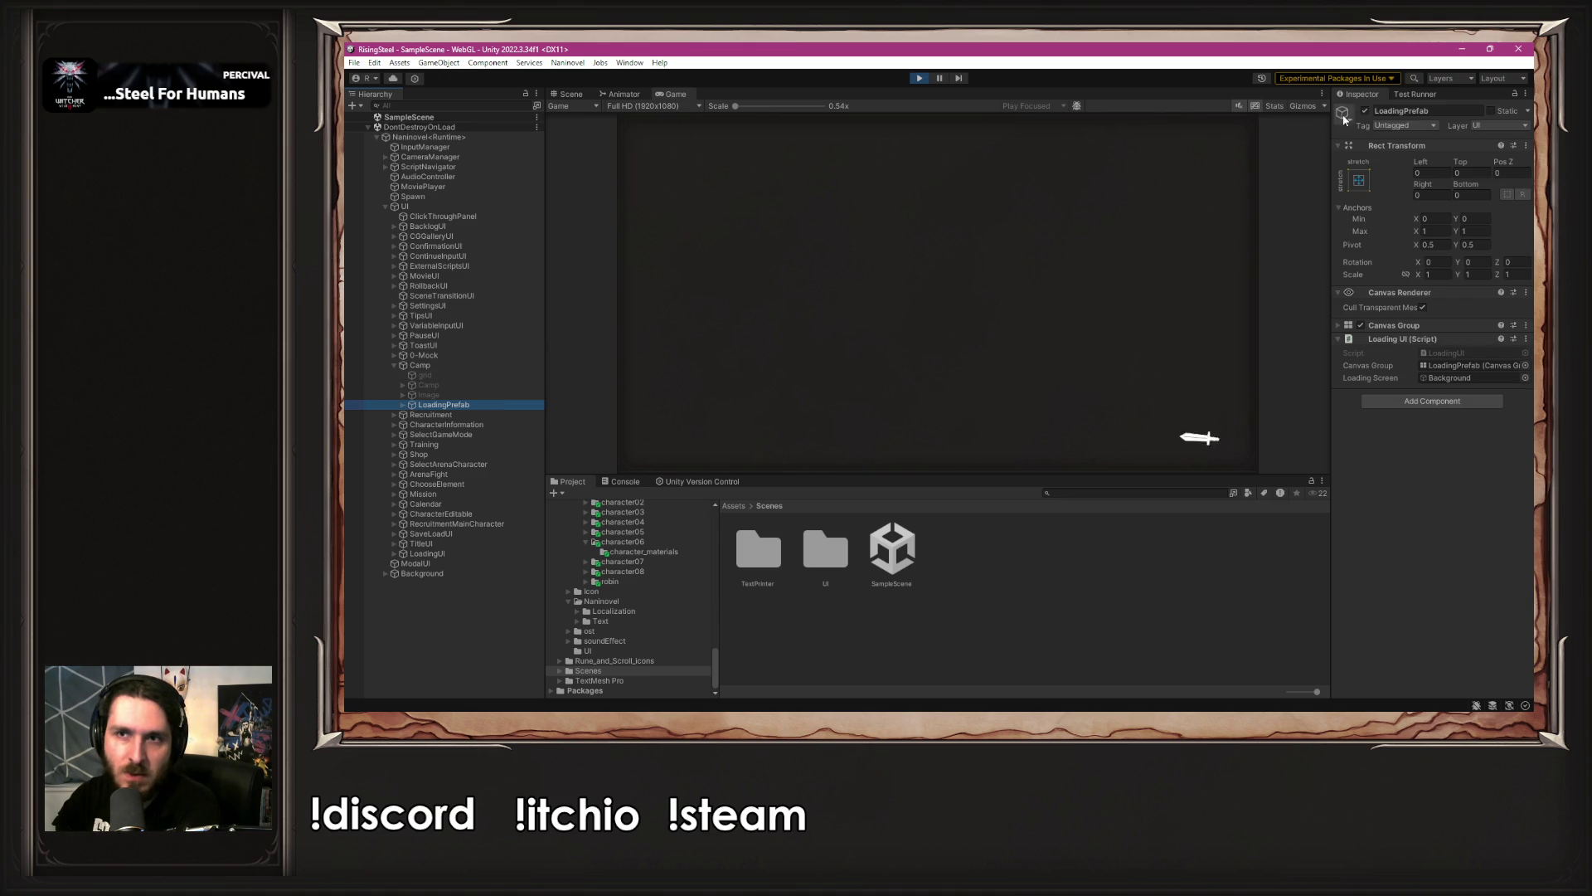
{"action": "left_click", "coordinate": [1365, 111]}
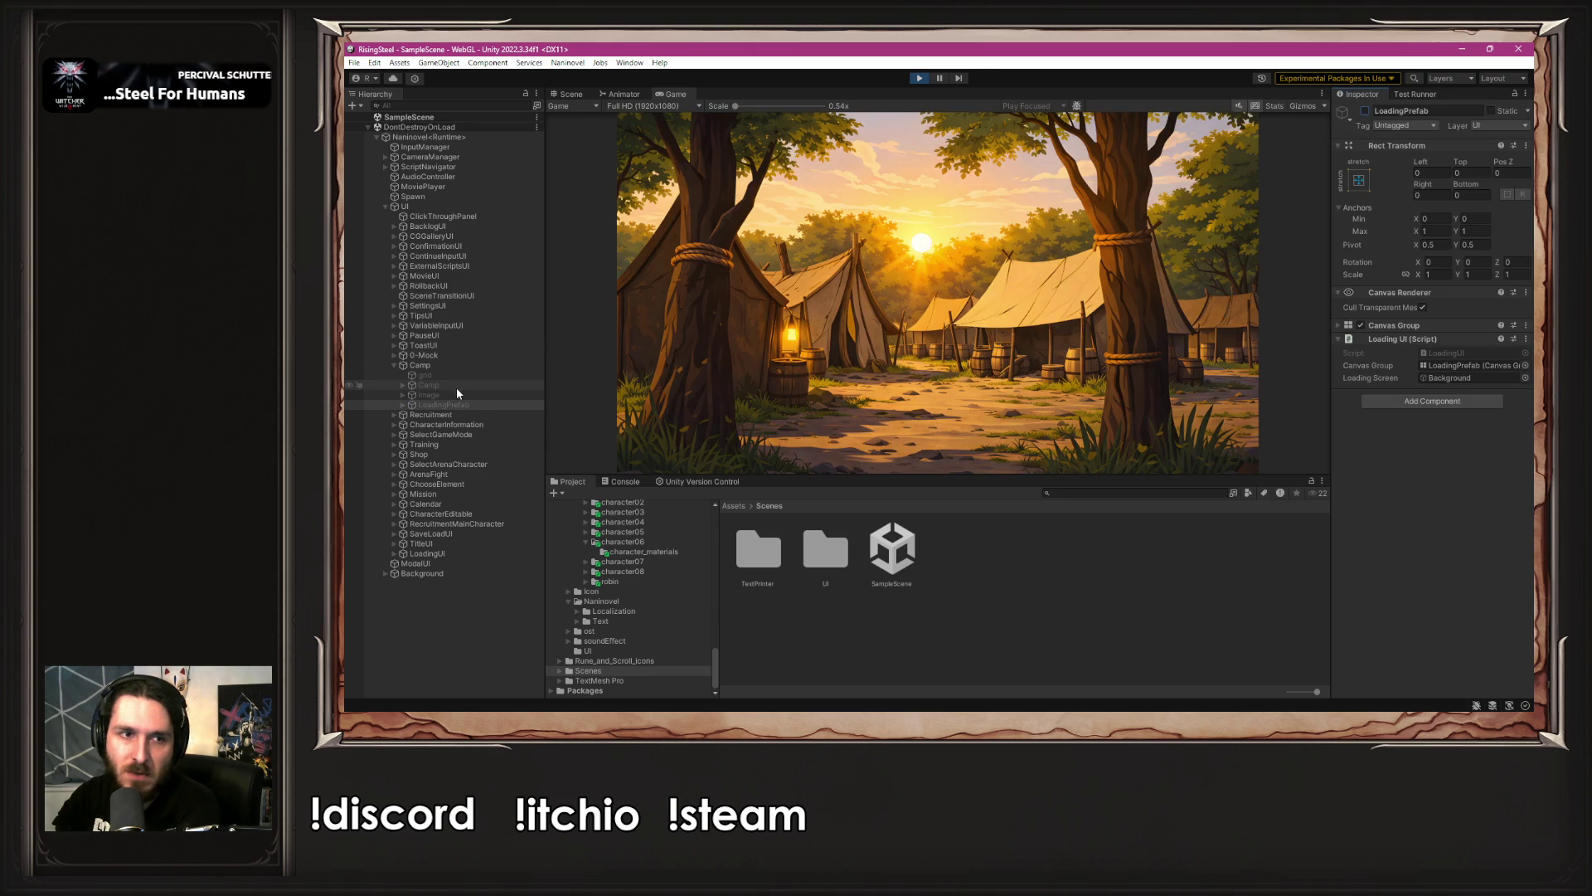
{"action": "left_click", "coordinate": [456, 387]}
{"action": "left_click", "coordinate": [1364, 110]}
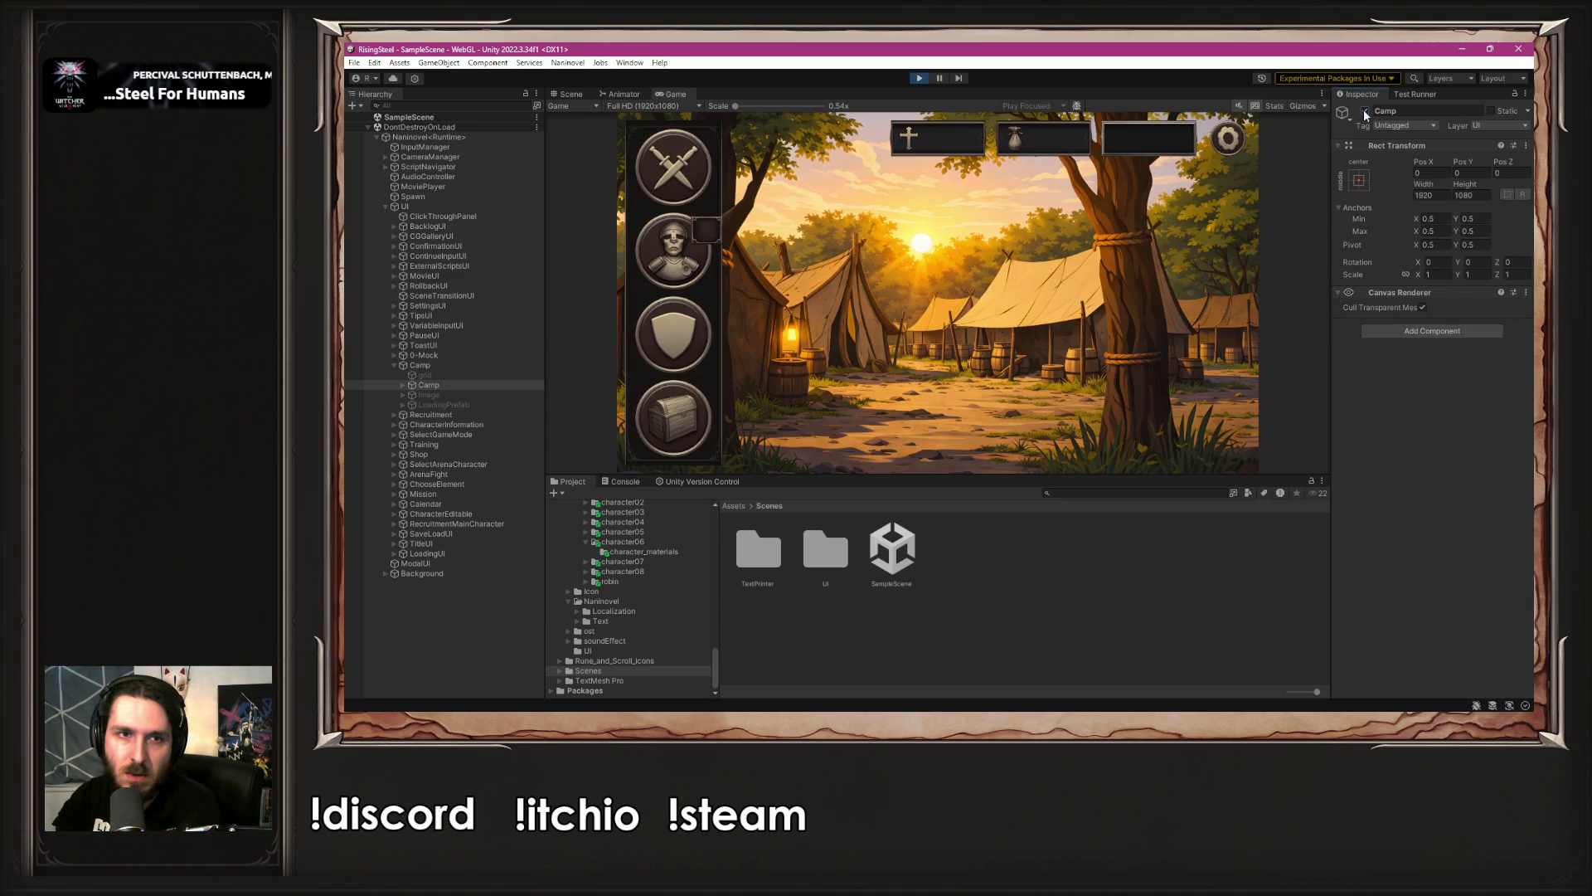
{"action": "left_click", "coordinate": [478, 376]}
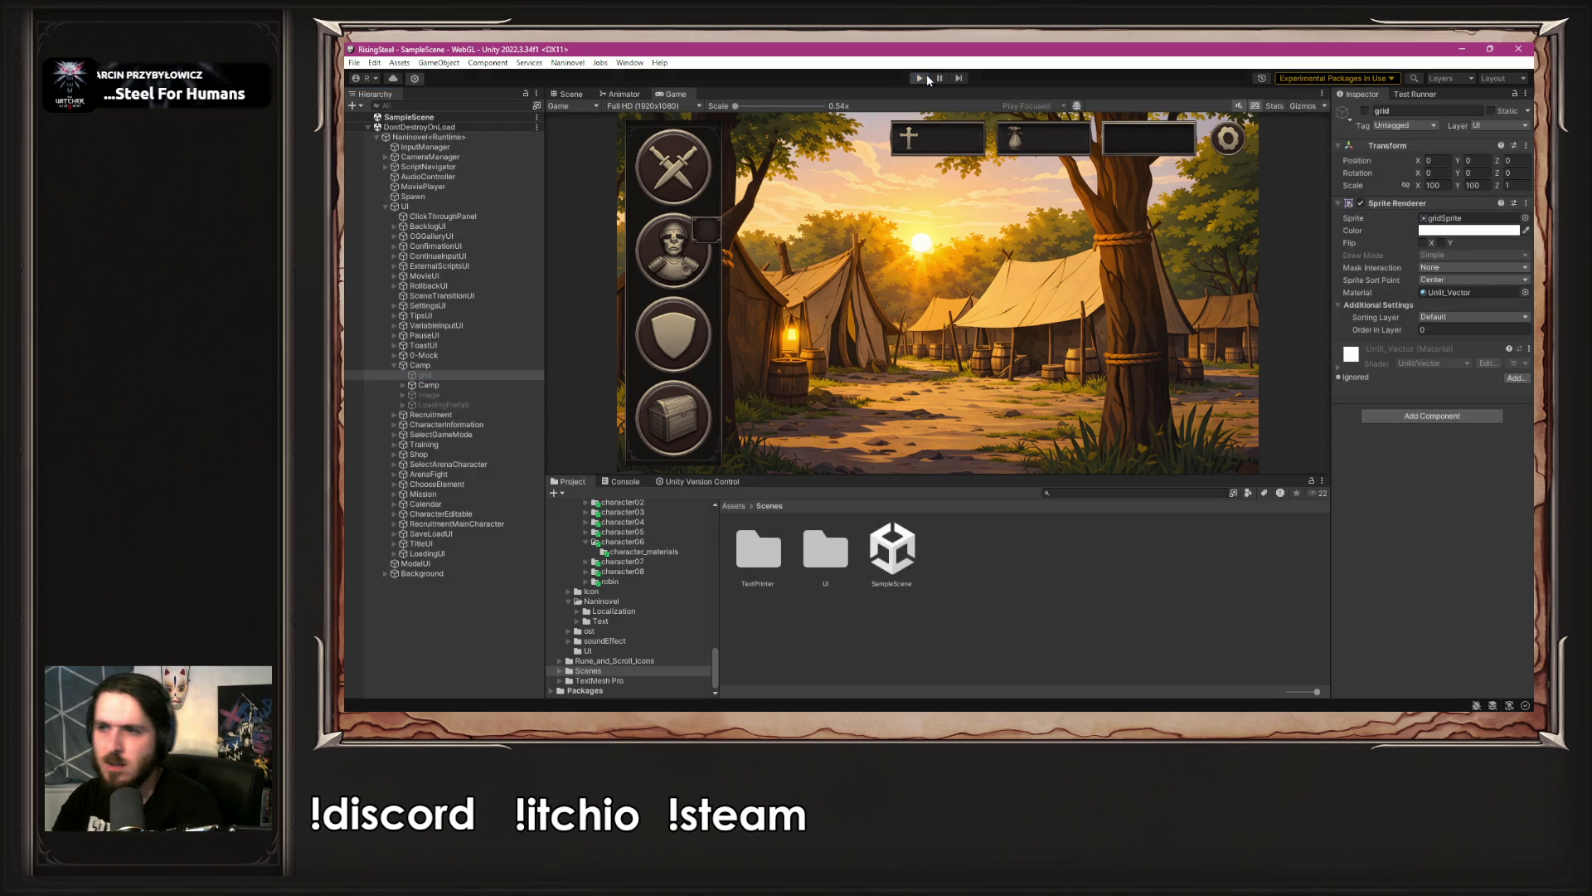
{"action": "left_click", "coordinate": [922, 78]}
{"action": "key", "text": "alt+Tab"}
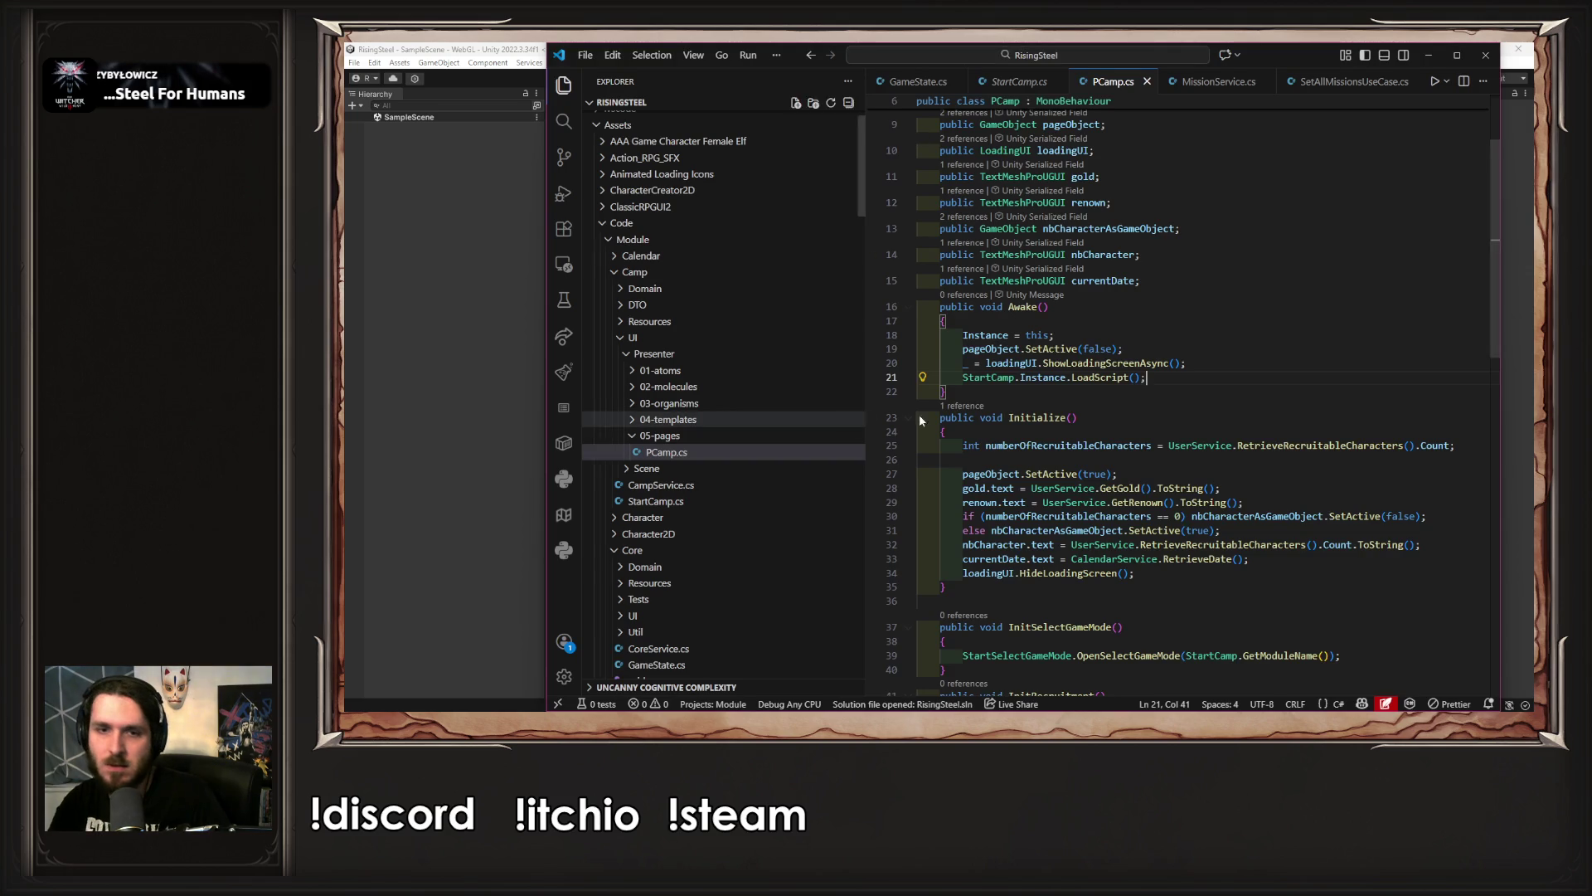
Step: Add Debug.Log("Game state deserialized"); after the OpenModule call and save
{"action": "key", "text": "alt+Left"}
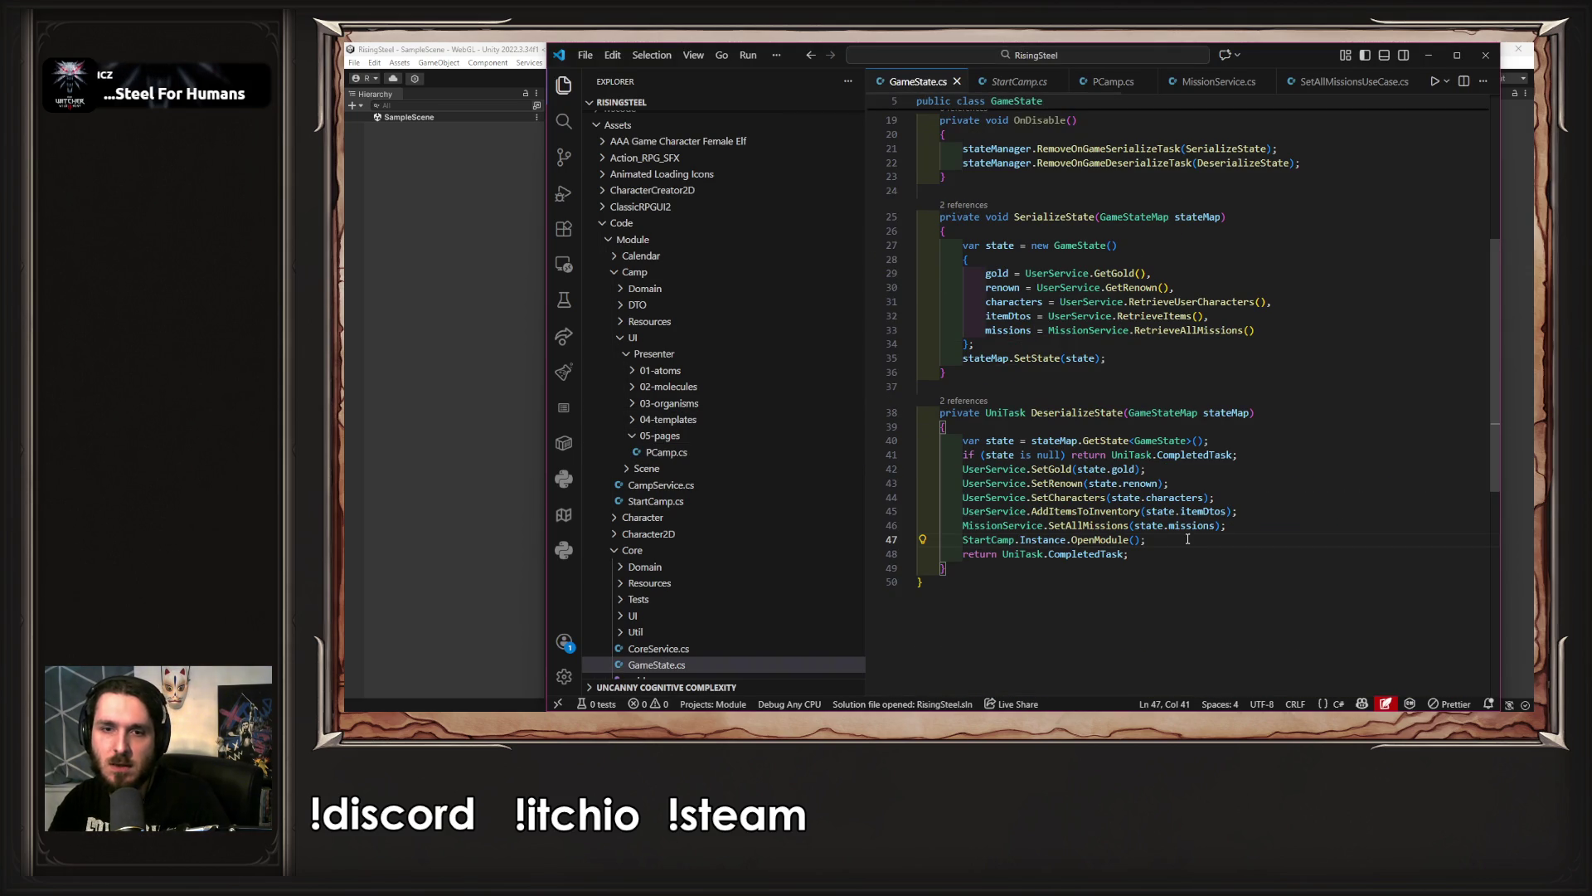
{"action": "key", "text": "Return"}
{"action": "type", "text": "Debug"}
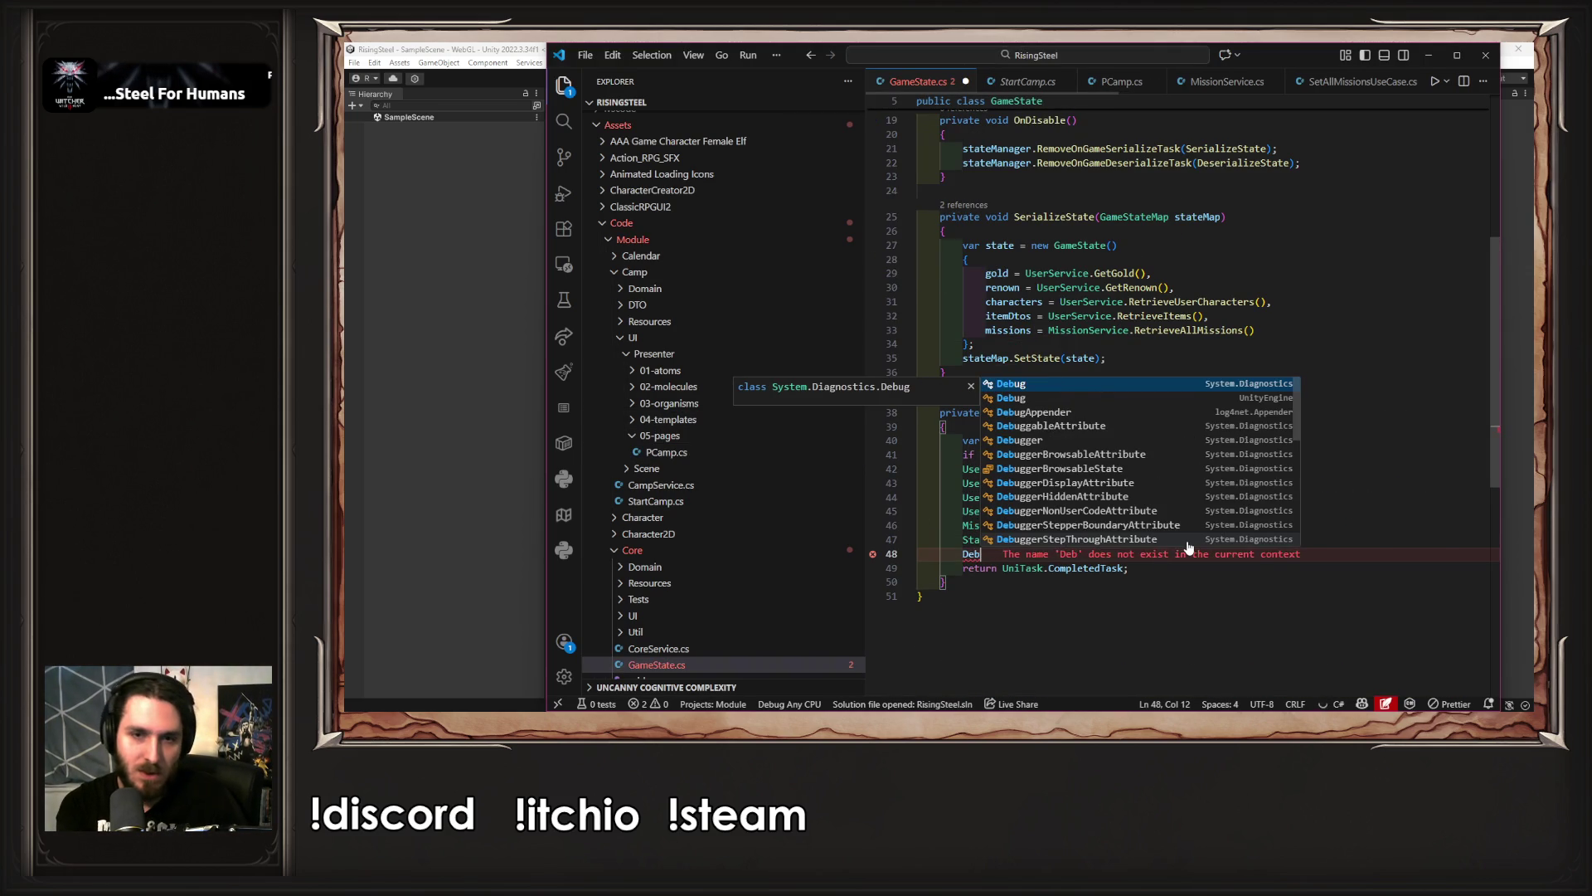
{"action": "key", "text": "Tab"}
{"action": "key", "text": "ctrl+s"}
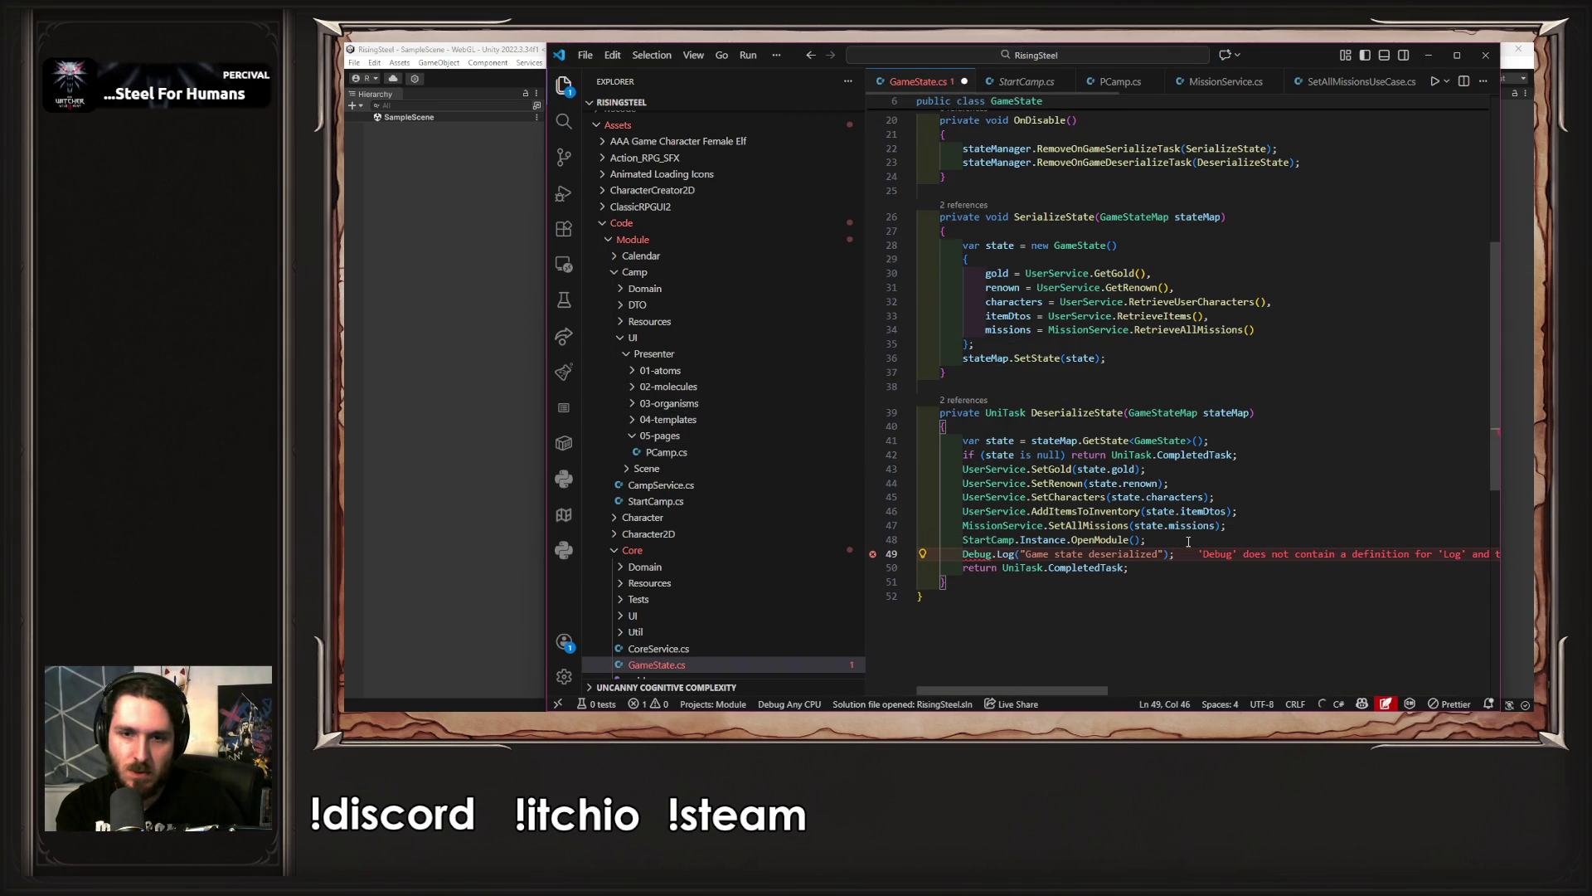
Step: Replace the using System.Diagnostics import with using UnityEngine, save, and switch to Unity
{"action": "scroll", "coordinate": [1188, 541], "scroll_direction": "up", "scroll_amount": 5}
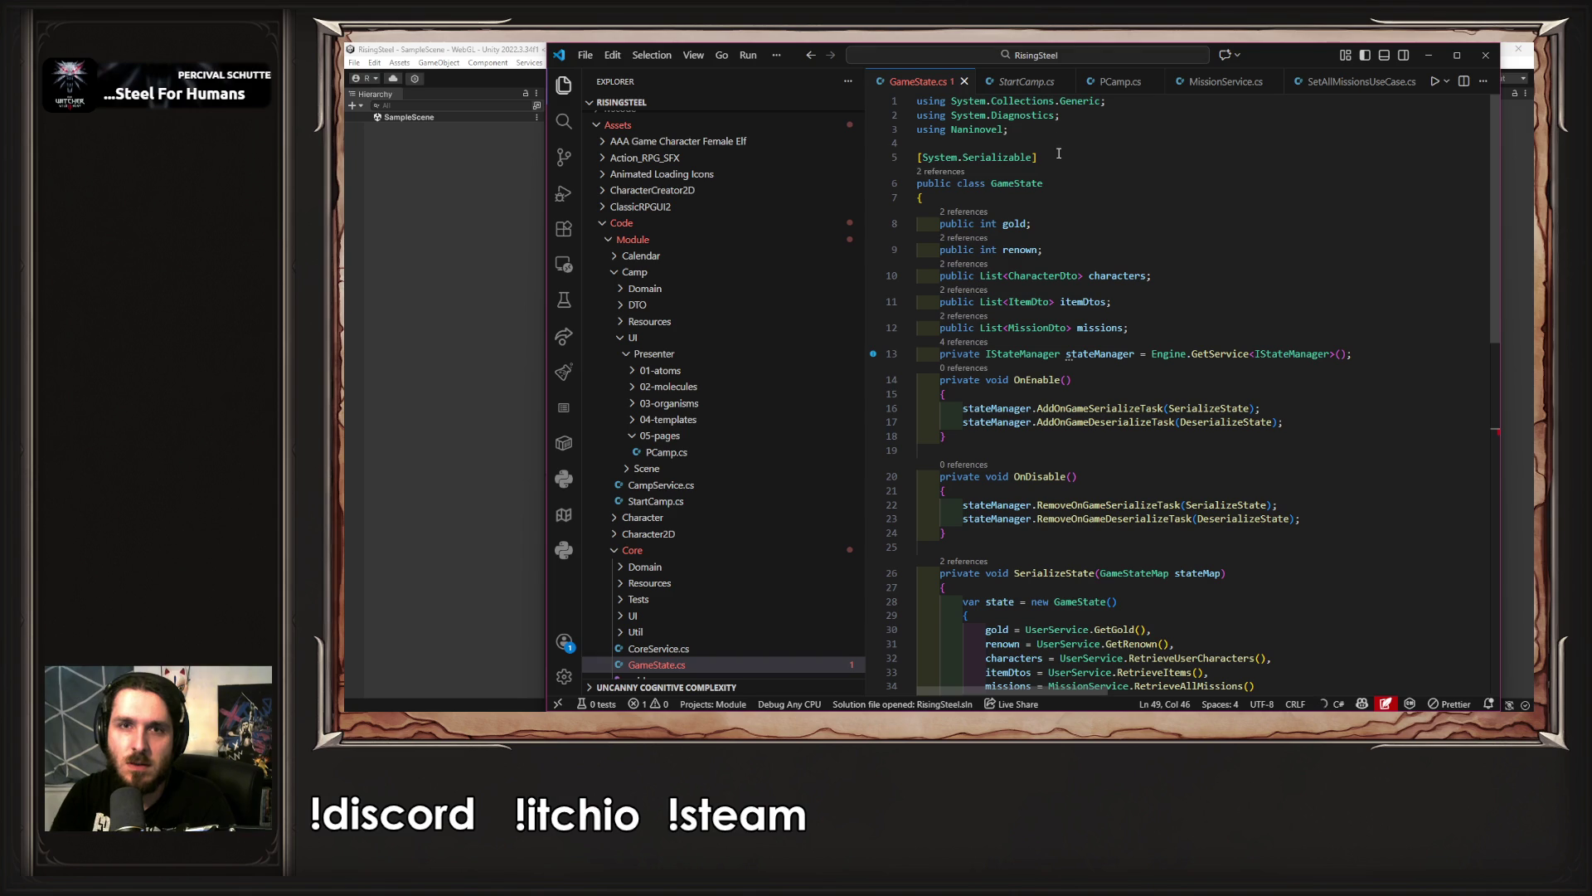
{"action": "left_click", "coordinate": [1084, 121]}
{"action": "key", "text": "shift+Home"}
{"action": "key", "text": "BackSpace"}
{"action": "key", "text": "BackSpace"}
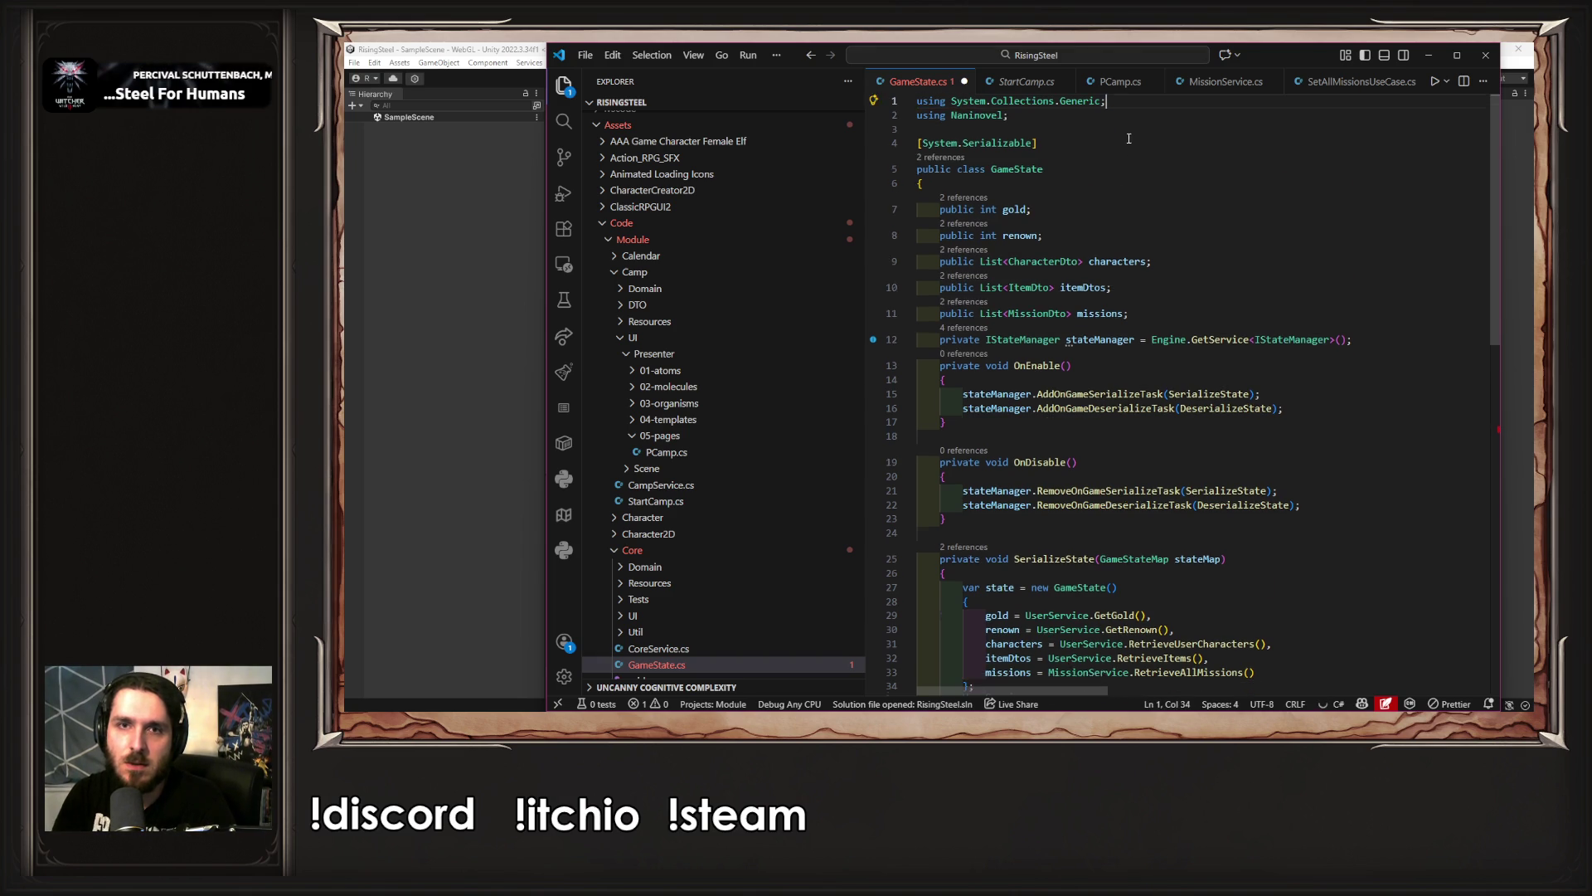
{"action": "scroll", "coordinate": [1064, 525], "scroll_direction": "down", "scroll_amount": 6}
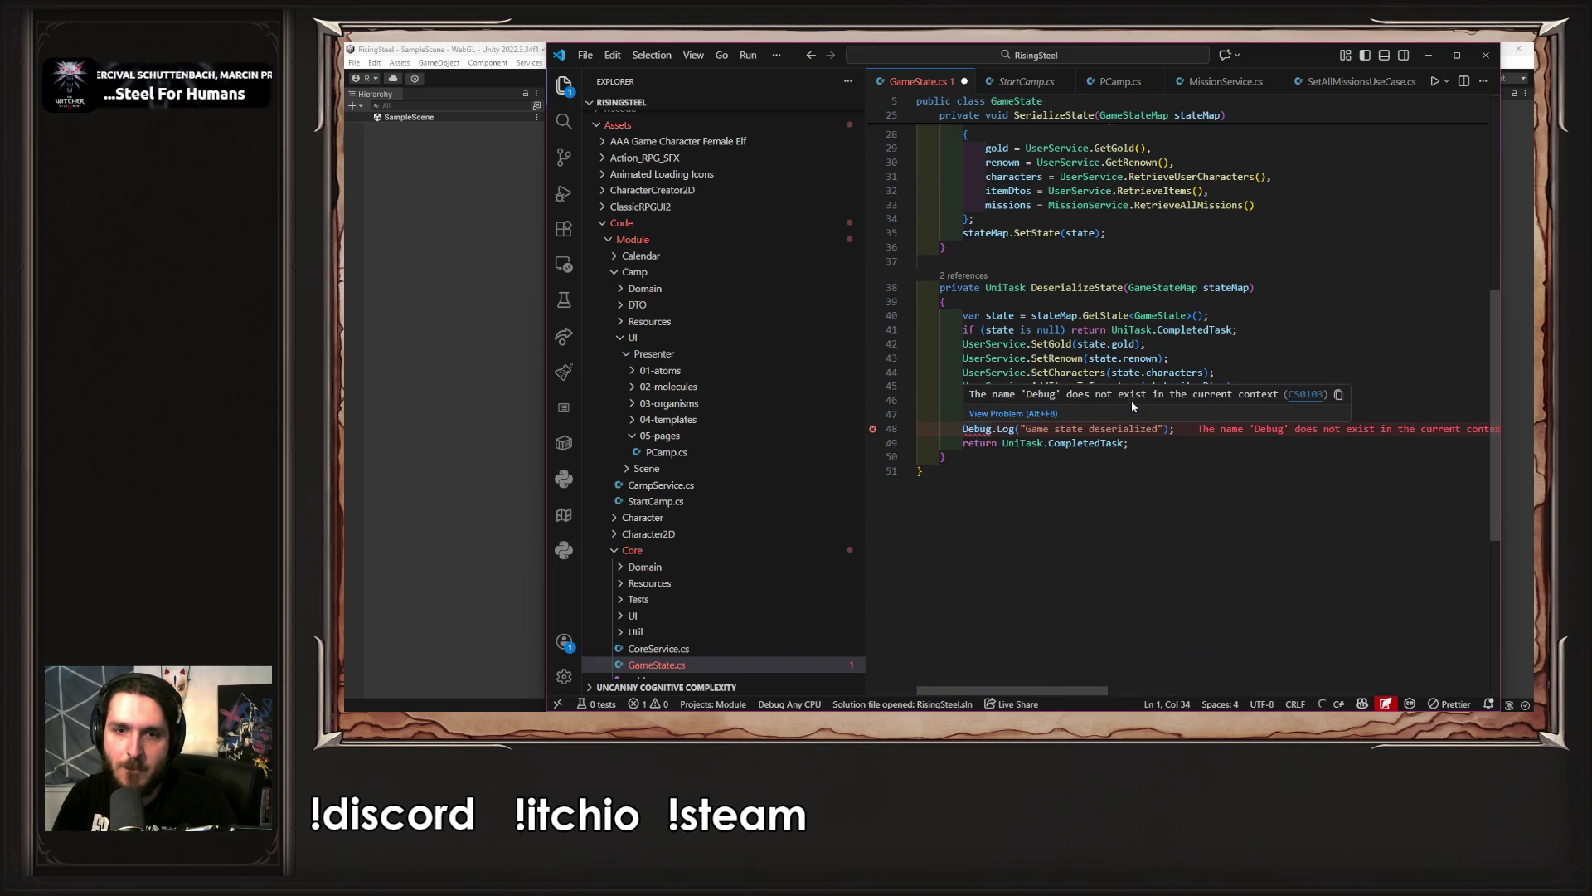
{"action": "scroll", "coordinate": [1103, 419], "scroll_direction": "up", "scroll_amount": 1}
{"action": "left_click", "coordinate": [1088, 432]}
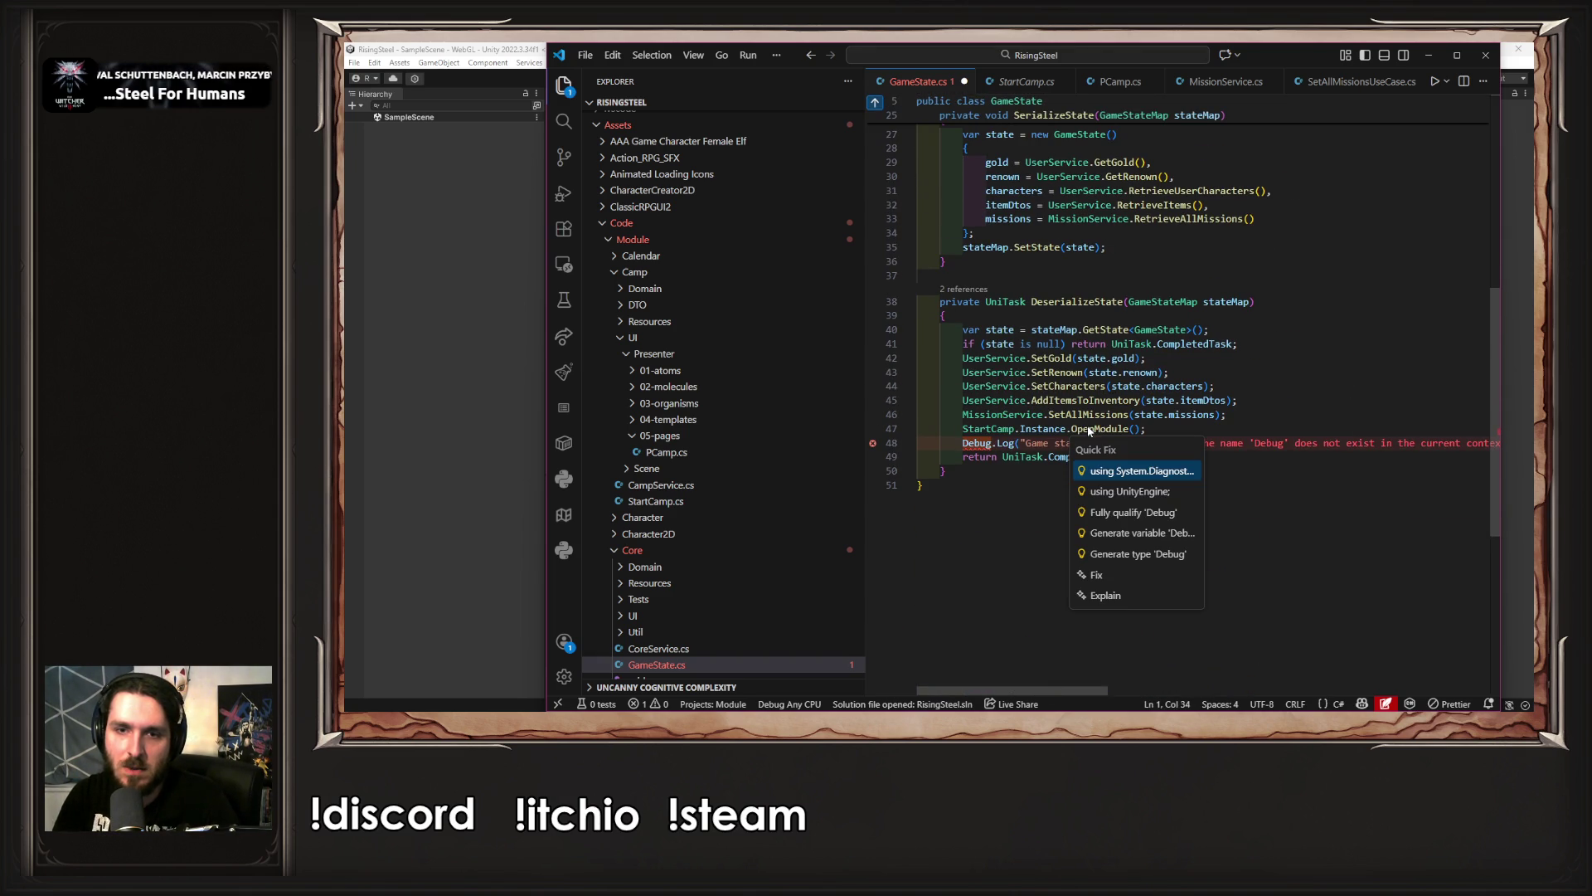
{"action": "left_click", "coordinate": [1141, 491]}
{"action": "key", "text": "ctrl+s"}
{"action": "left_click", "coordinate": [445, 409]}
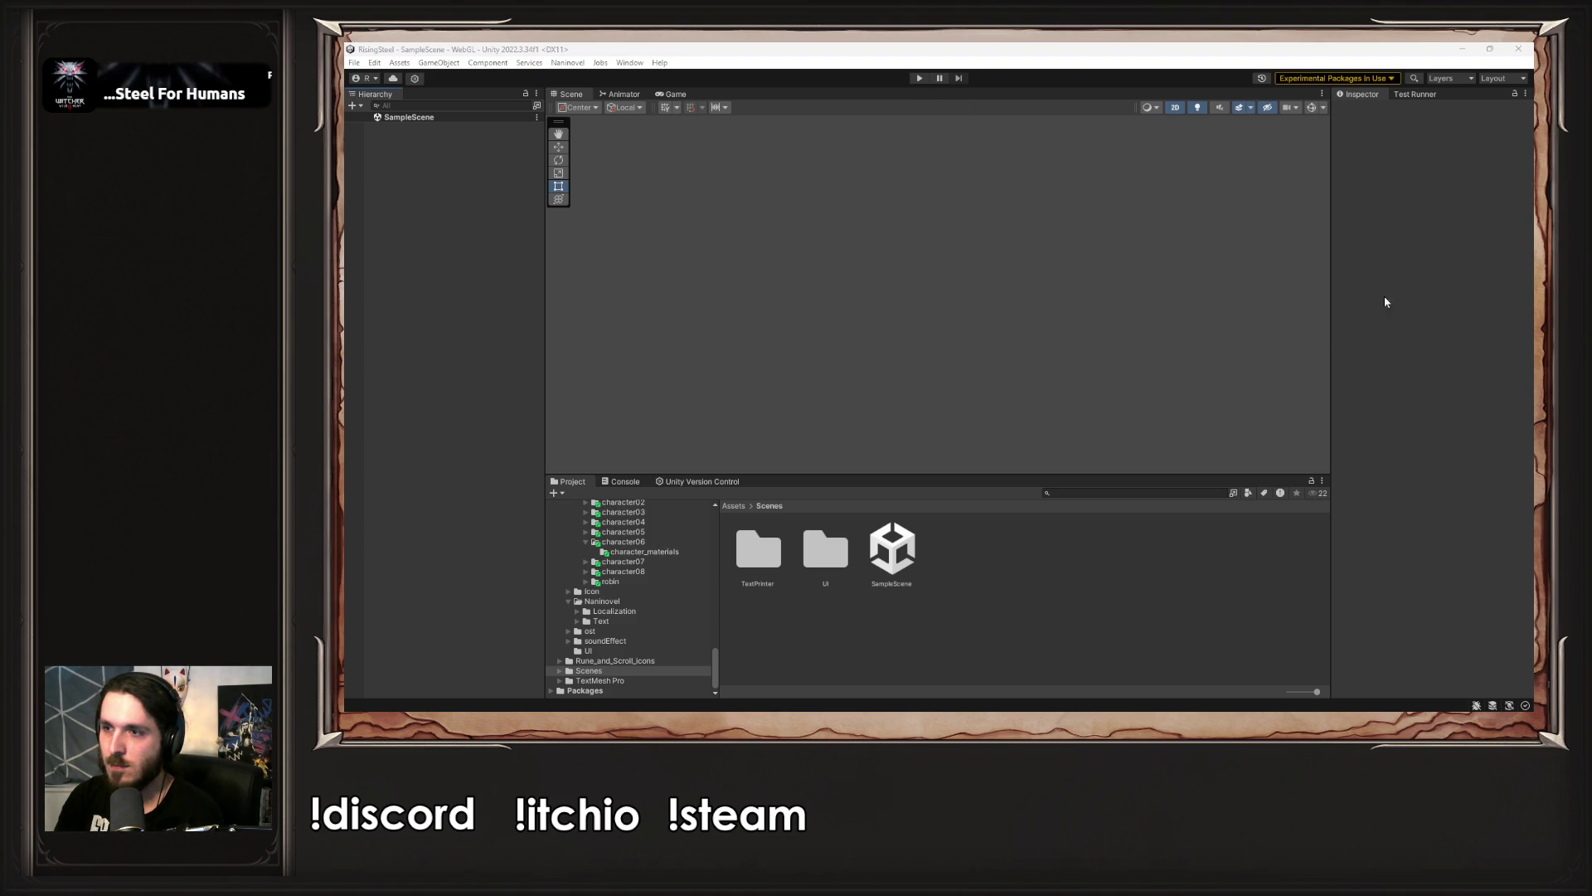
Step: Test-run Nouvelle Partie, then load a saved slot via CONTINUER and stop Play mode
{"action": "left_click", "coordinate": [919, 78]}
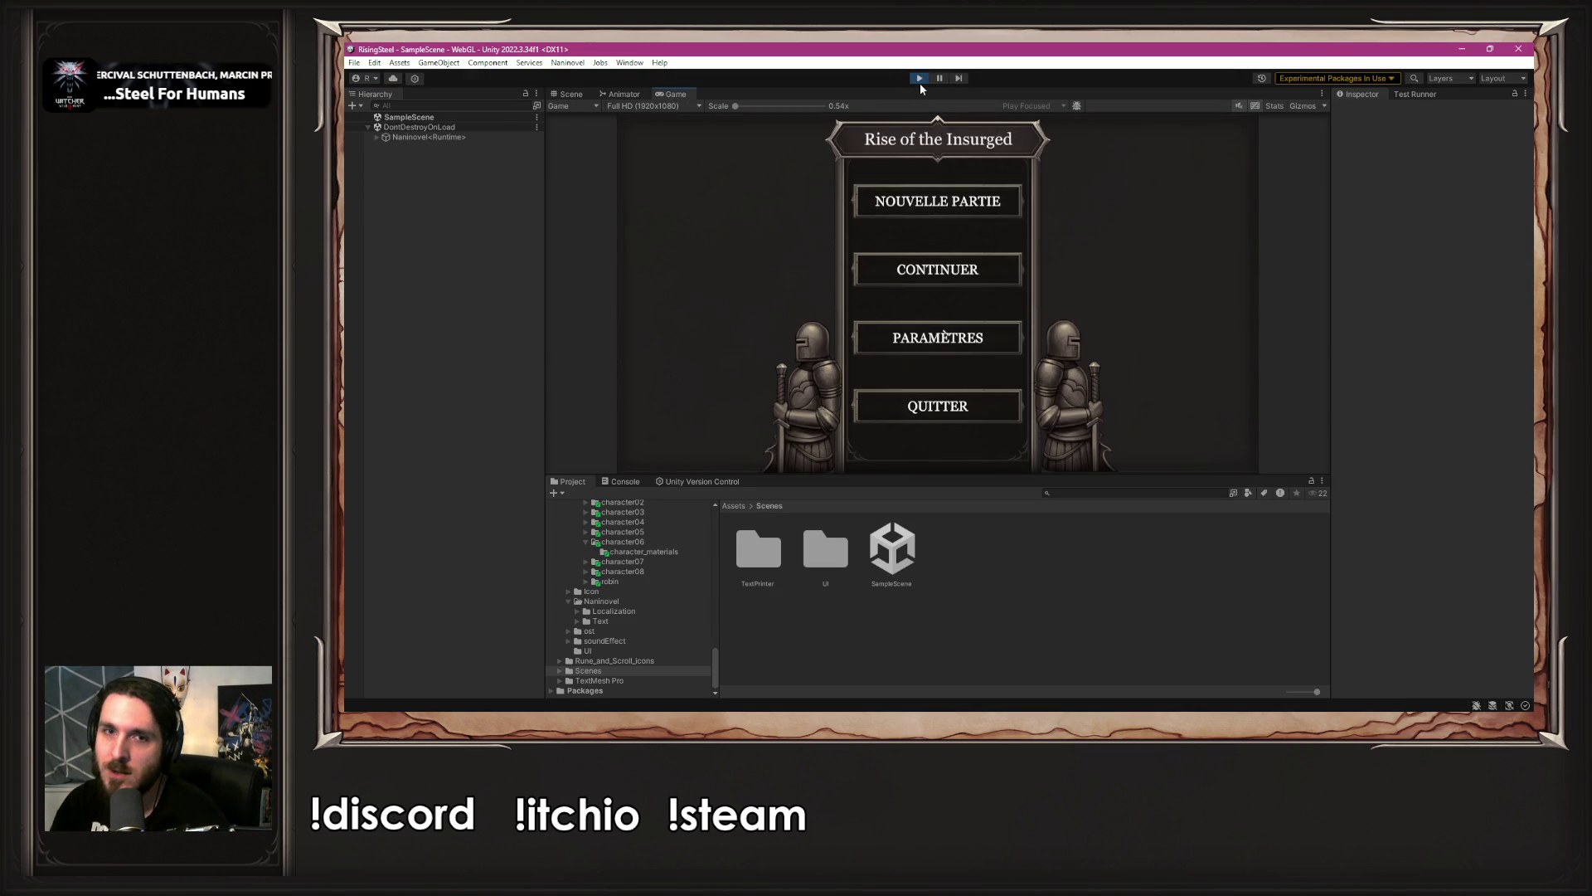
{"action": "left_click", "coordinate": [918, 199]}
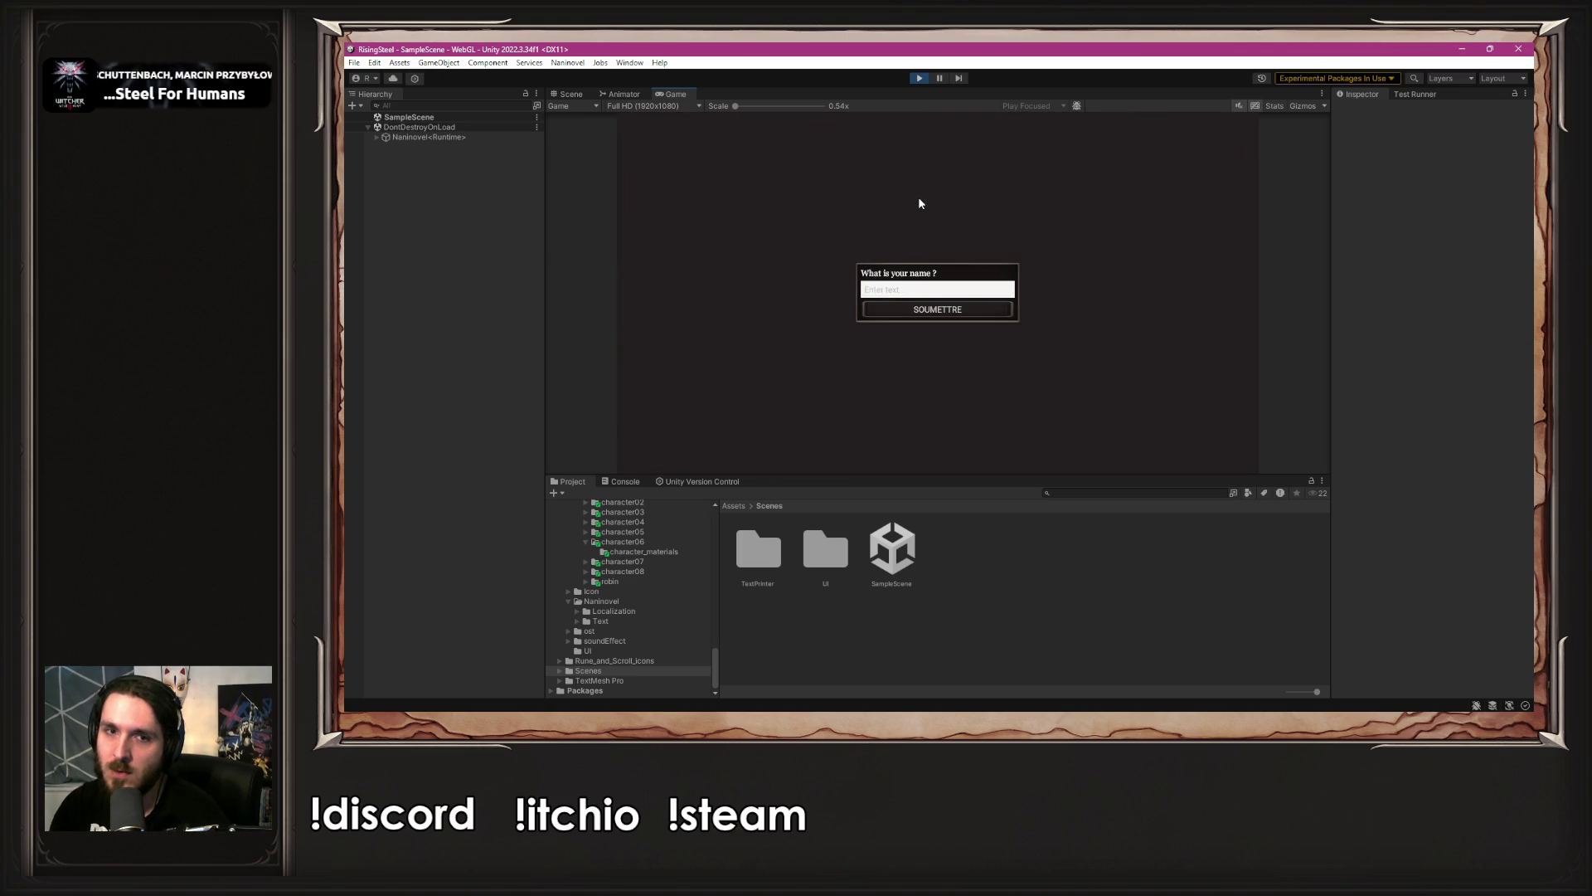
{"action": "left_click", "coordinate": [918, 79]}
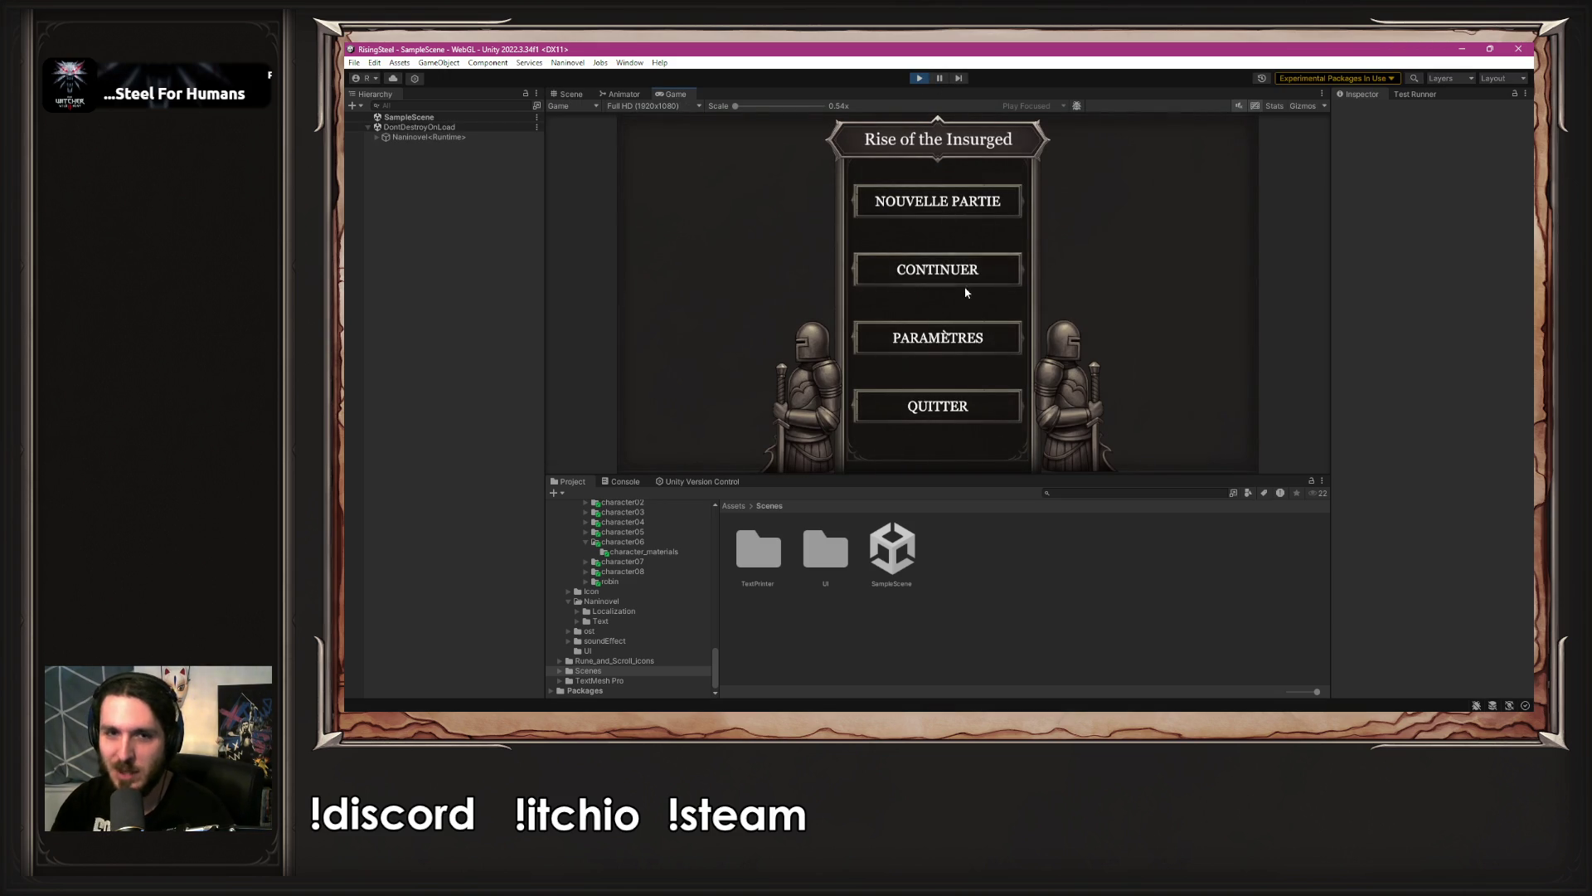
{"action": "left_click", "coordinate": [962, 272]}
{"action": "left_click", "coordinate": [857, 241]}
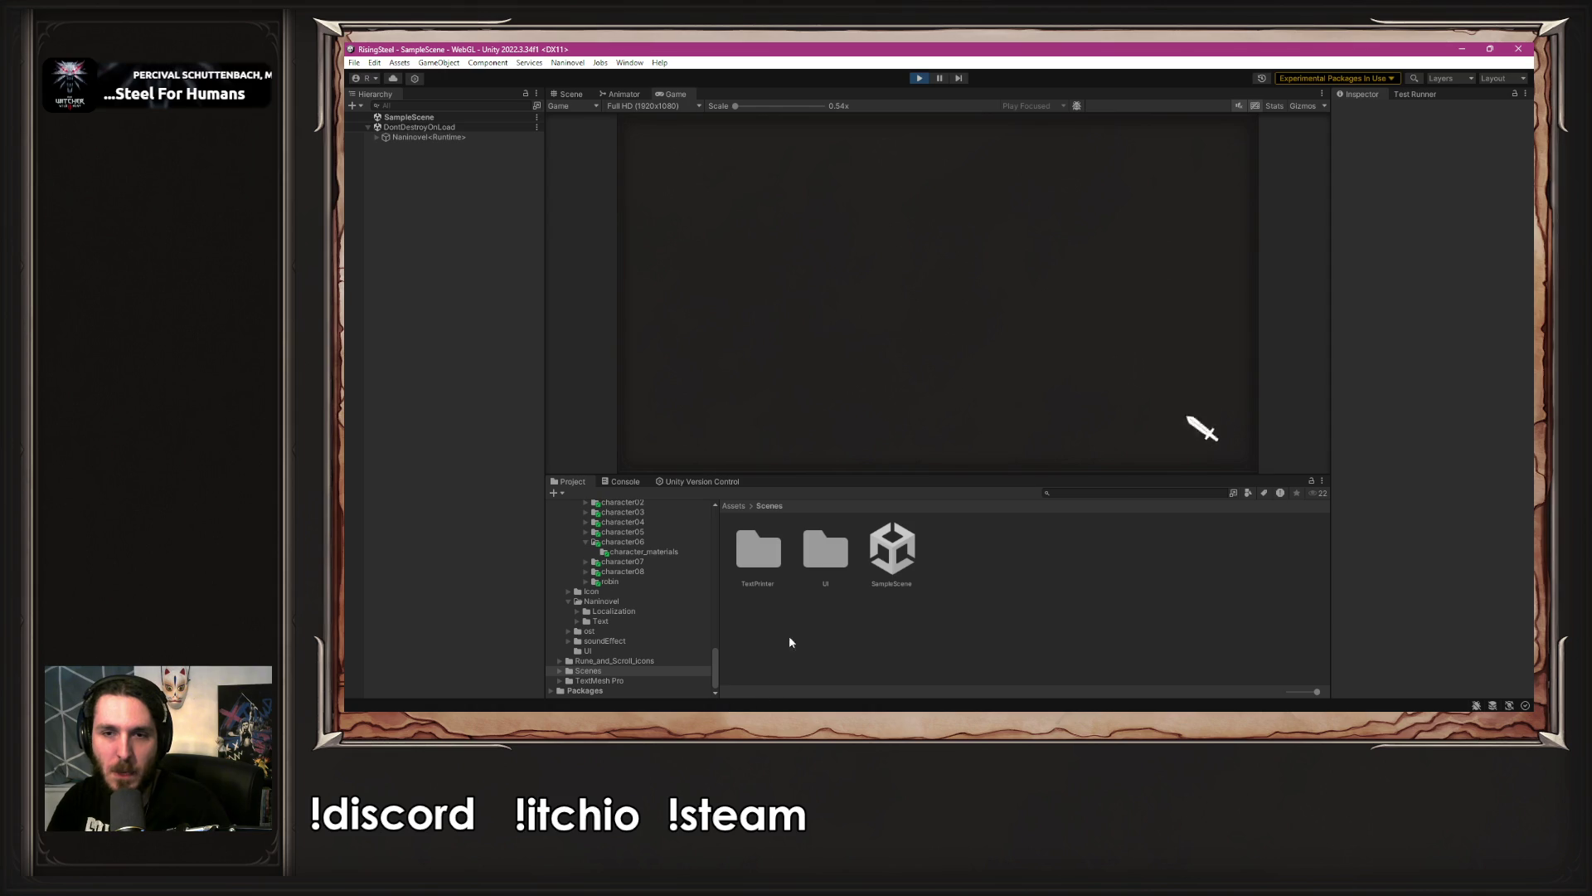
{"action": "left_click", "coordinate": [918, 78]}
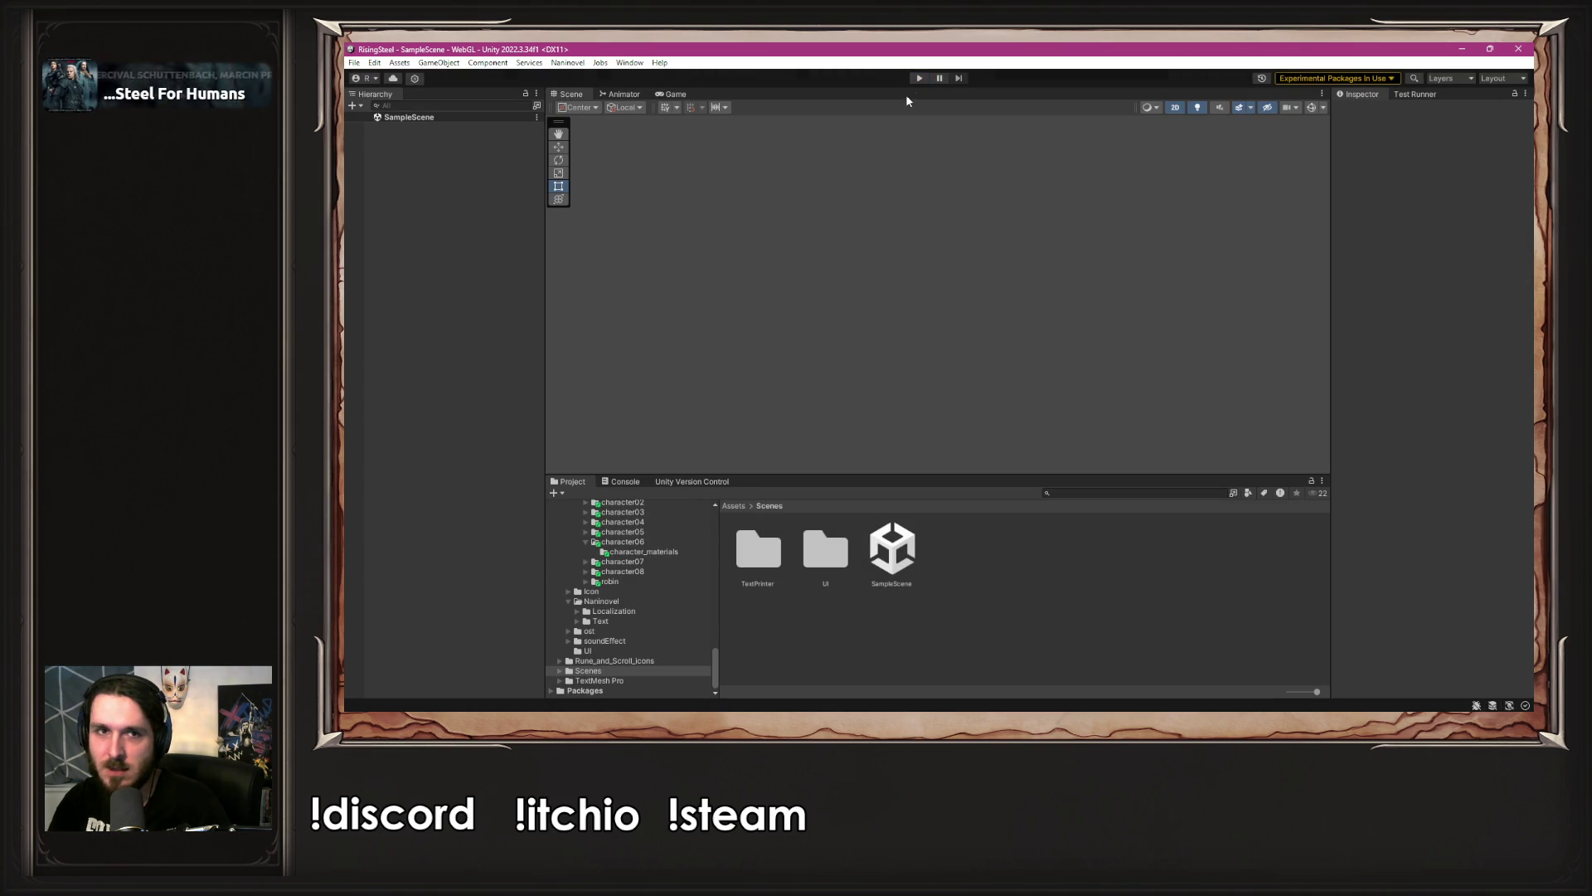
Step: Delete the Debug.Log("Game state deserialized") line from DeserializeState
{"action": "key", "text": "alt+Tab"}
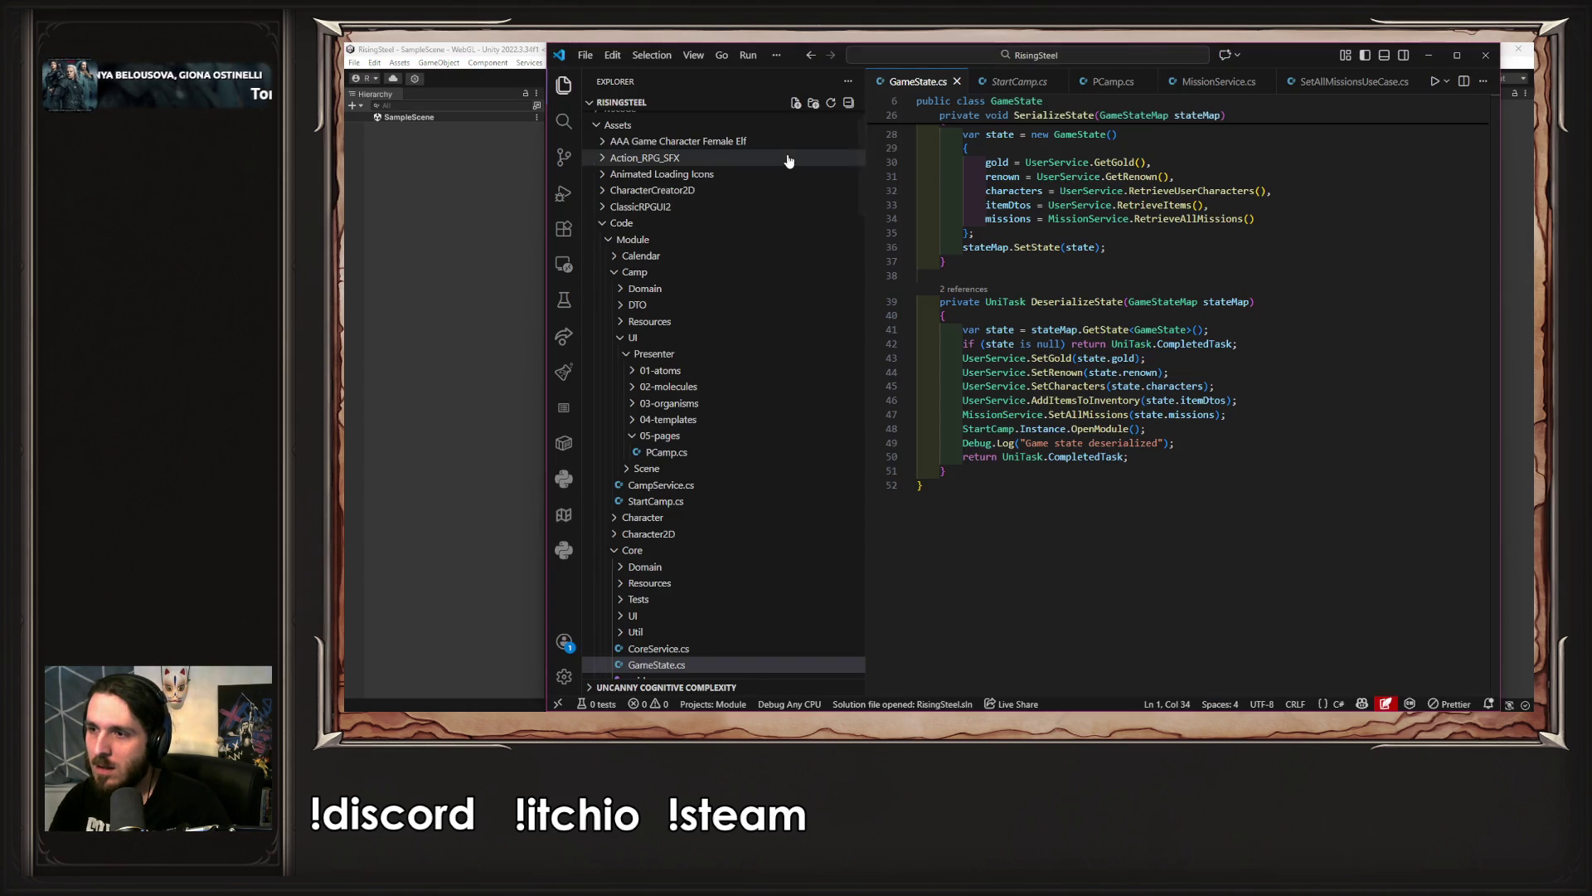
{"action": "scroll", "coordinate": [1049, 317], "scroll_direction": "up", "scroll_amount": 1}
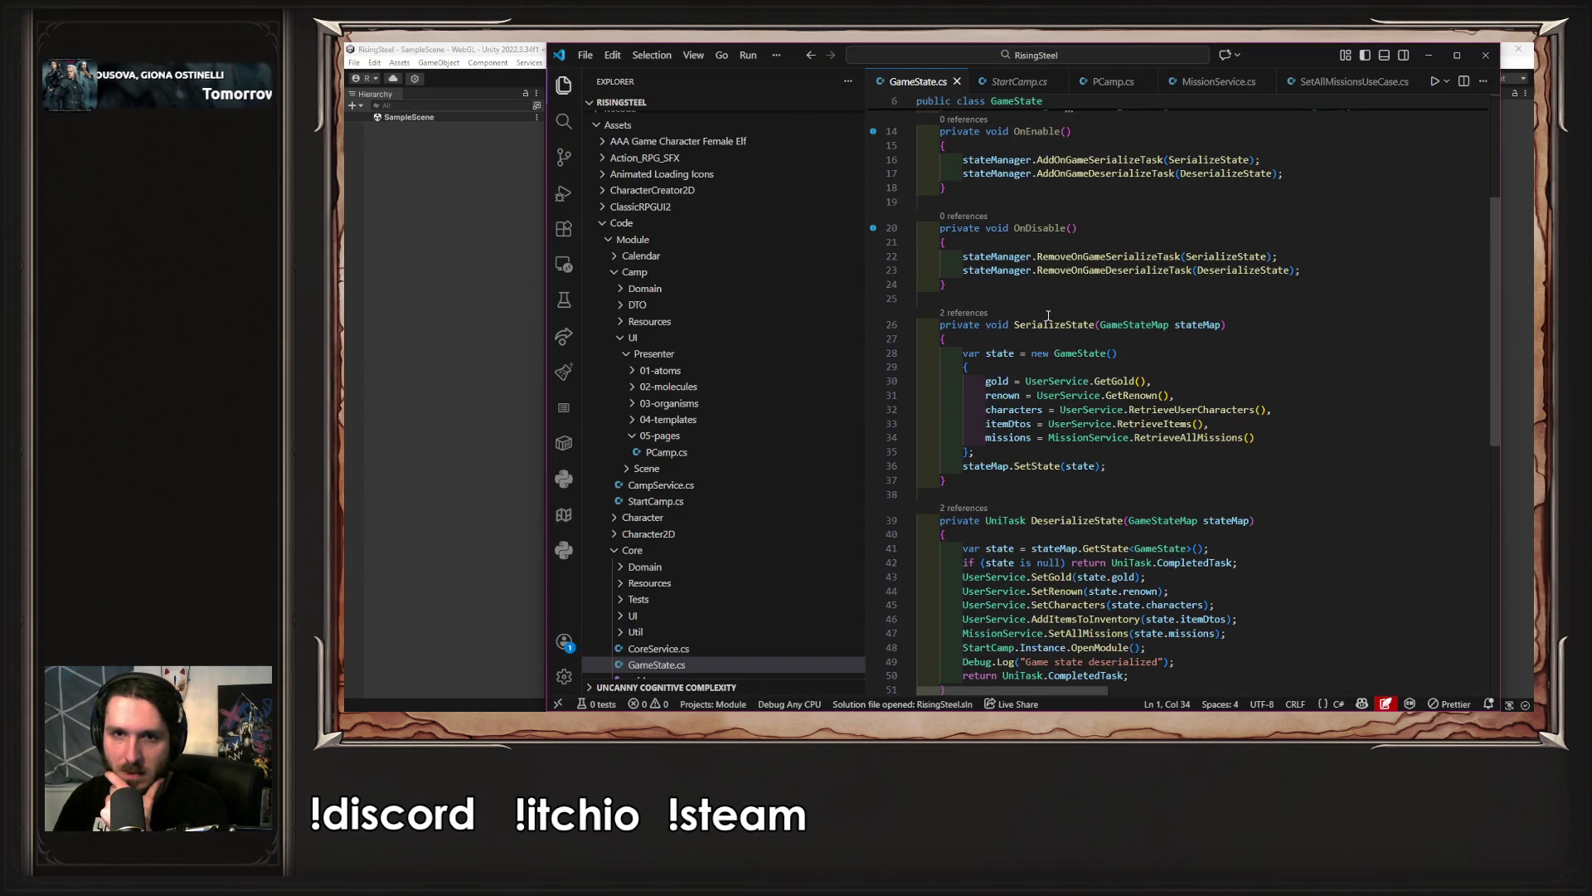
{"action": "scroll", "coordinate": [1049, 317], "scroll_direction": "up", "scroll_amount": 1}
{"action": "left_click", "coordinate": [1053, 258]}
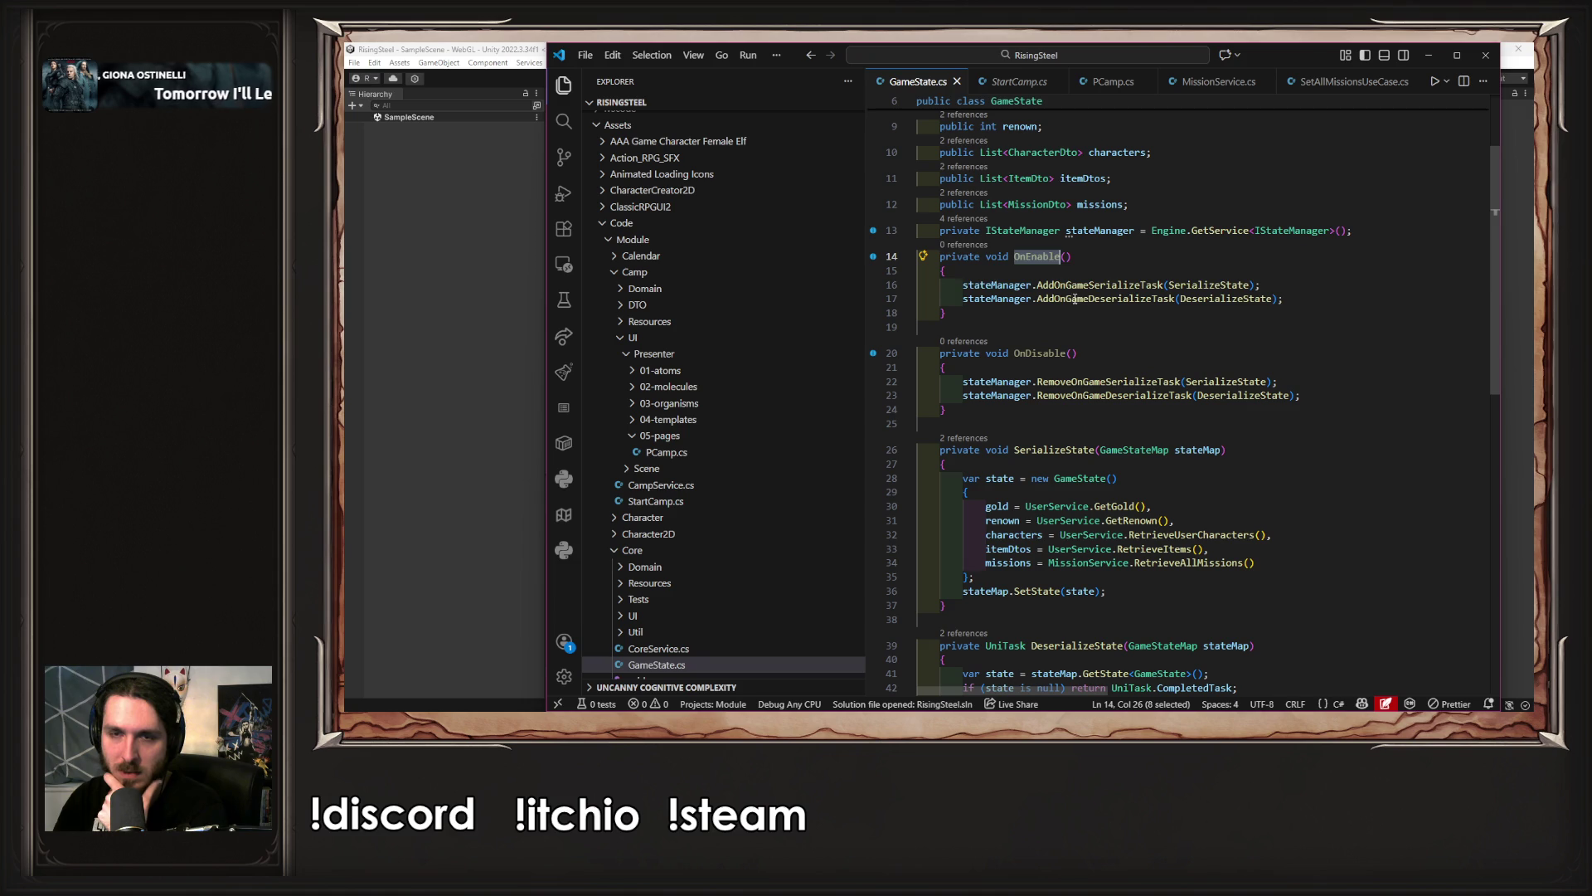
{"action": "left_click", "coordinate": [1083, 433]}
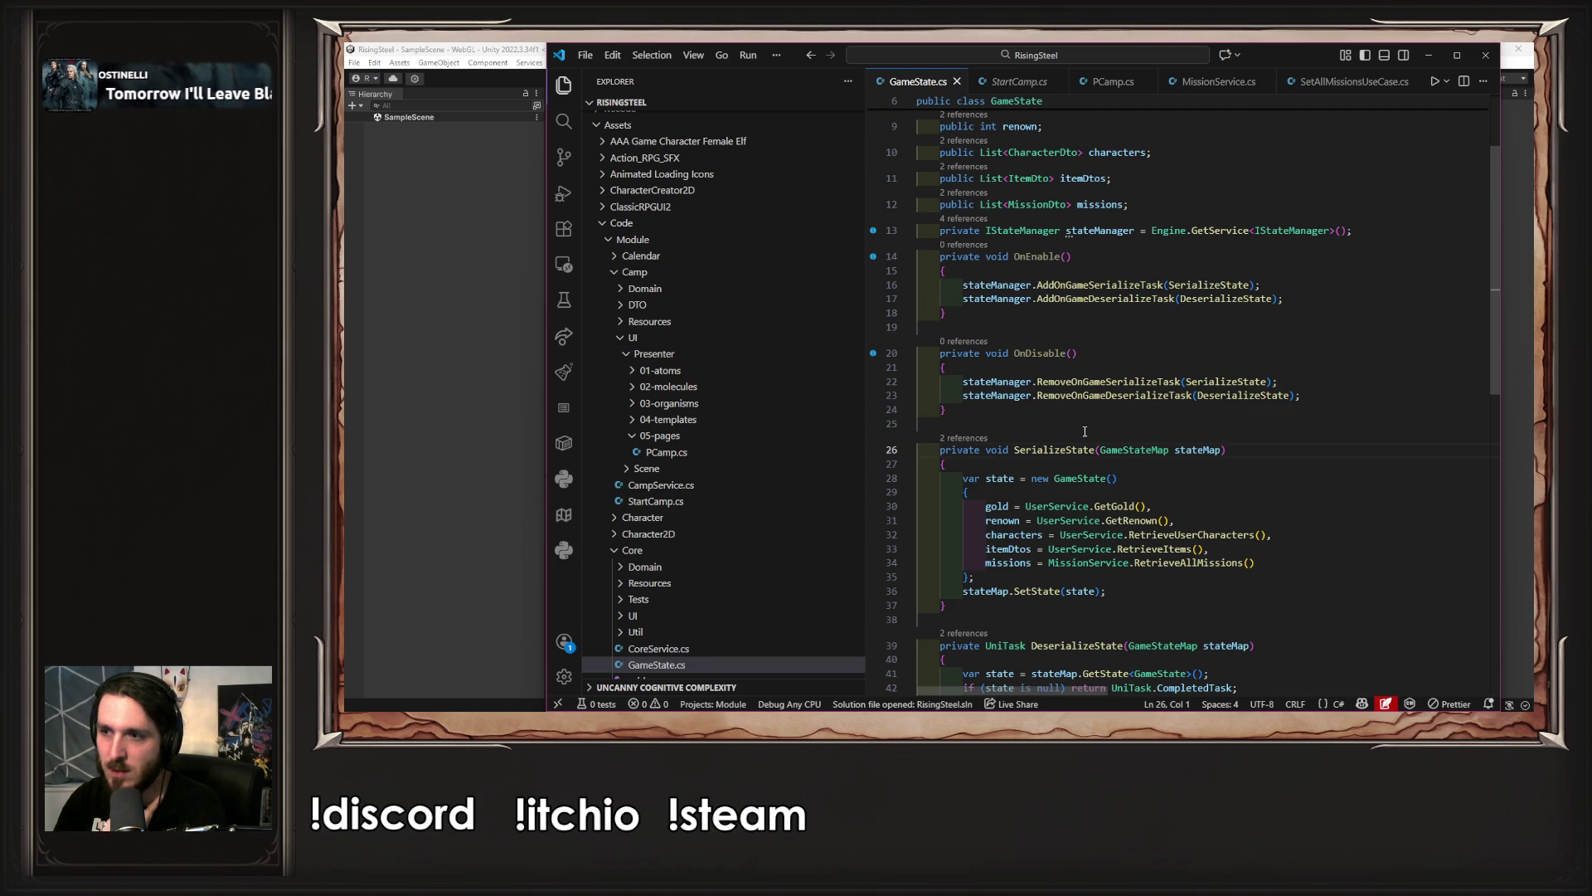
{"action": "scroll", "coordinate": [1085, 431], "scroll_direction": "up", "scroll_amount": 2}
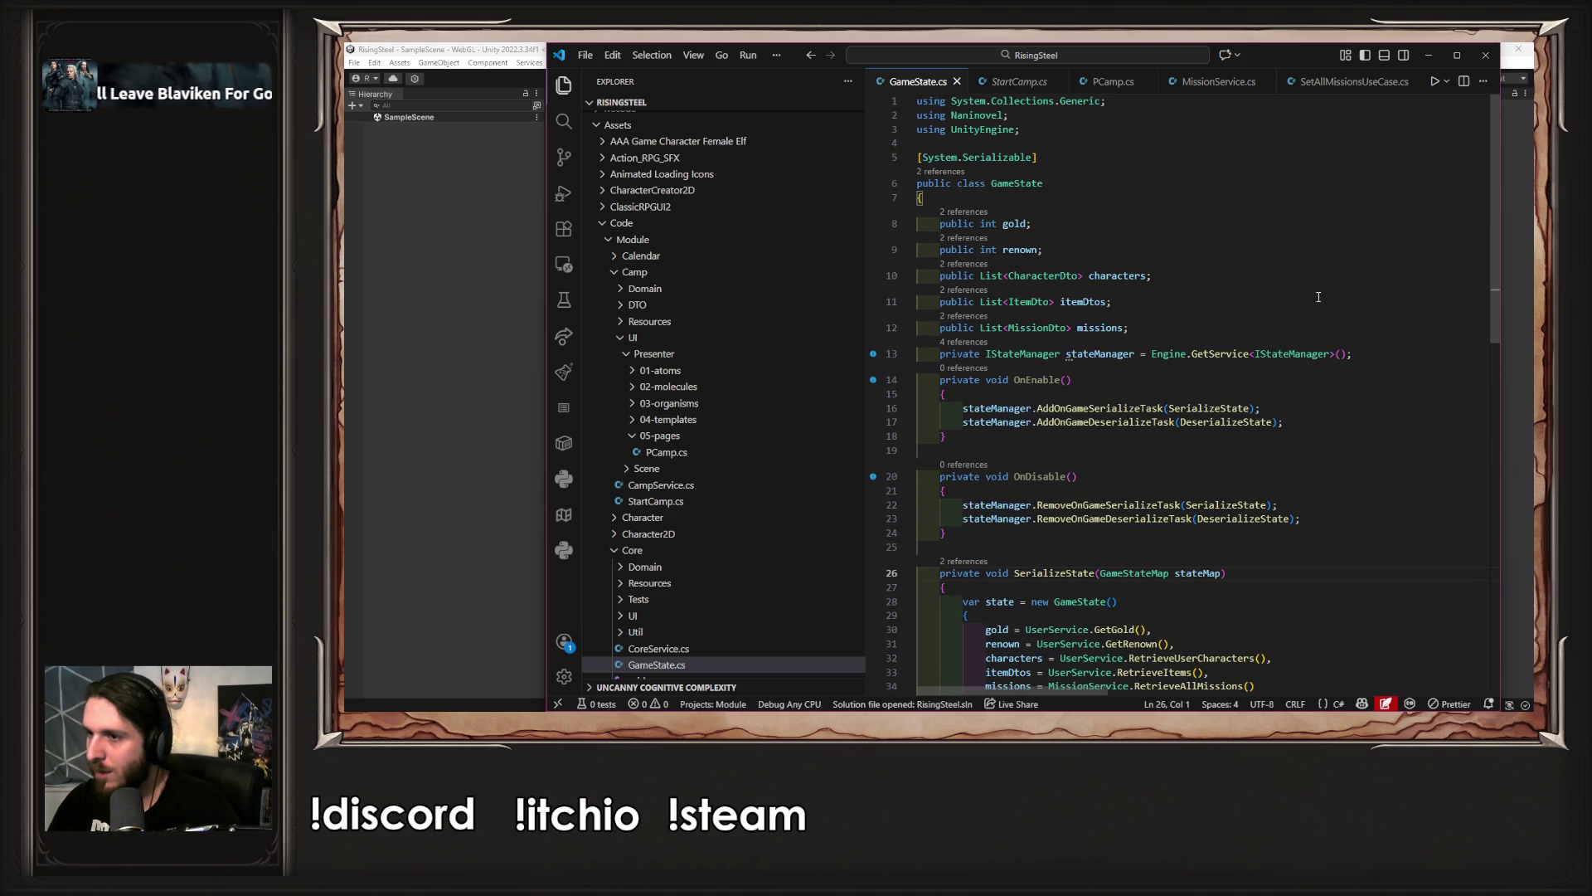
{"action": "scroll", "coordinate": [1015, 489], "scroll_direction": "down", "scroll_amount": 4}
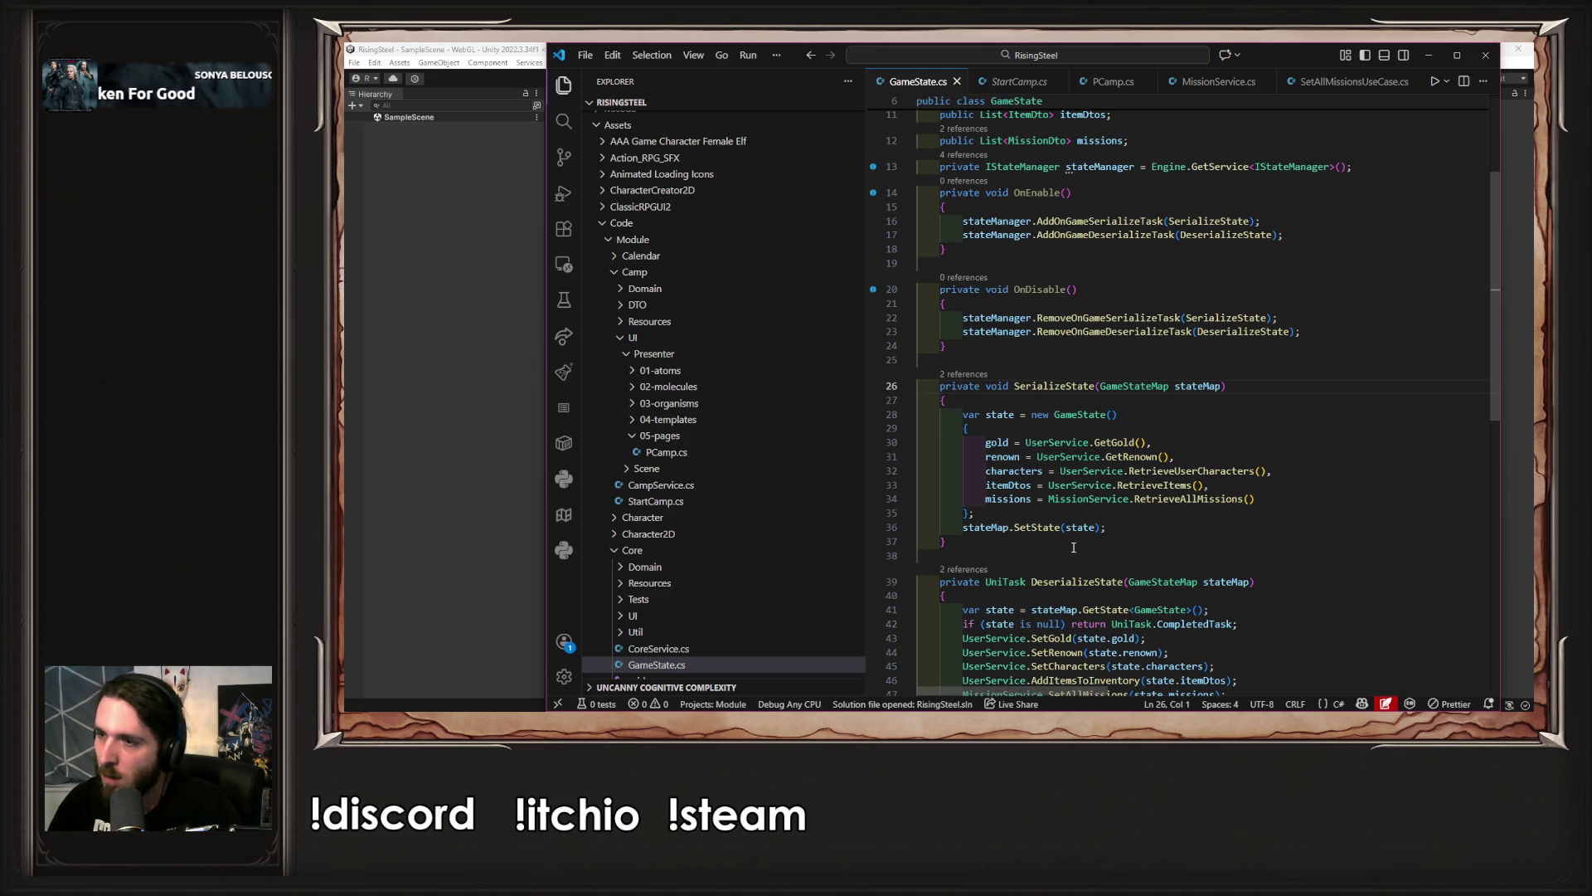
{"action": "scroll", "coordinate": [1073, 548], "scroll_direction": "down", "scroll_amount": 3}
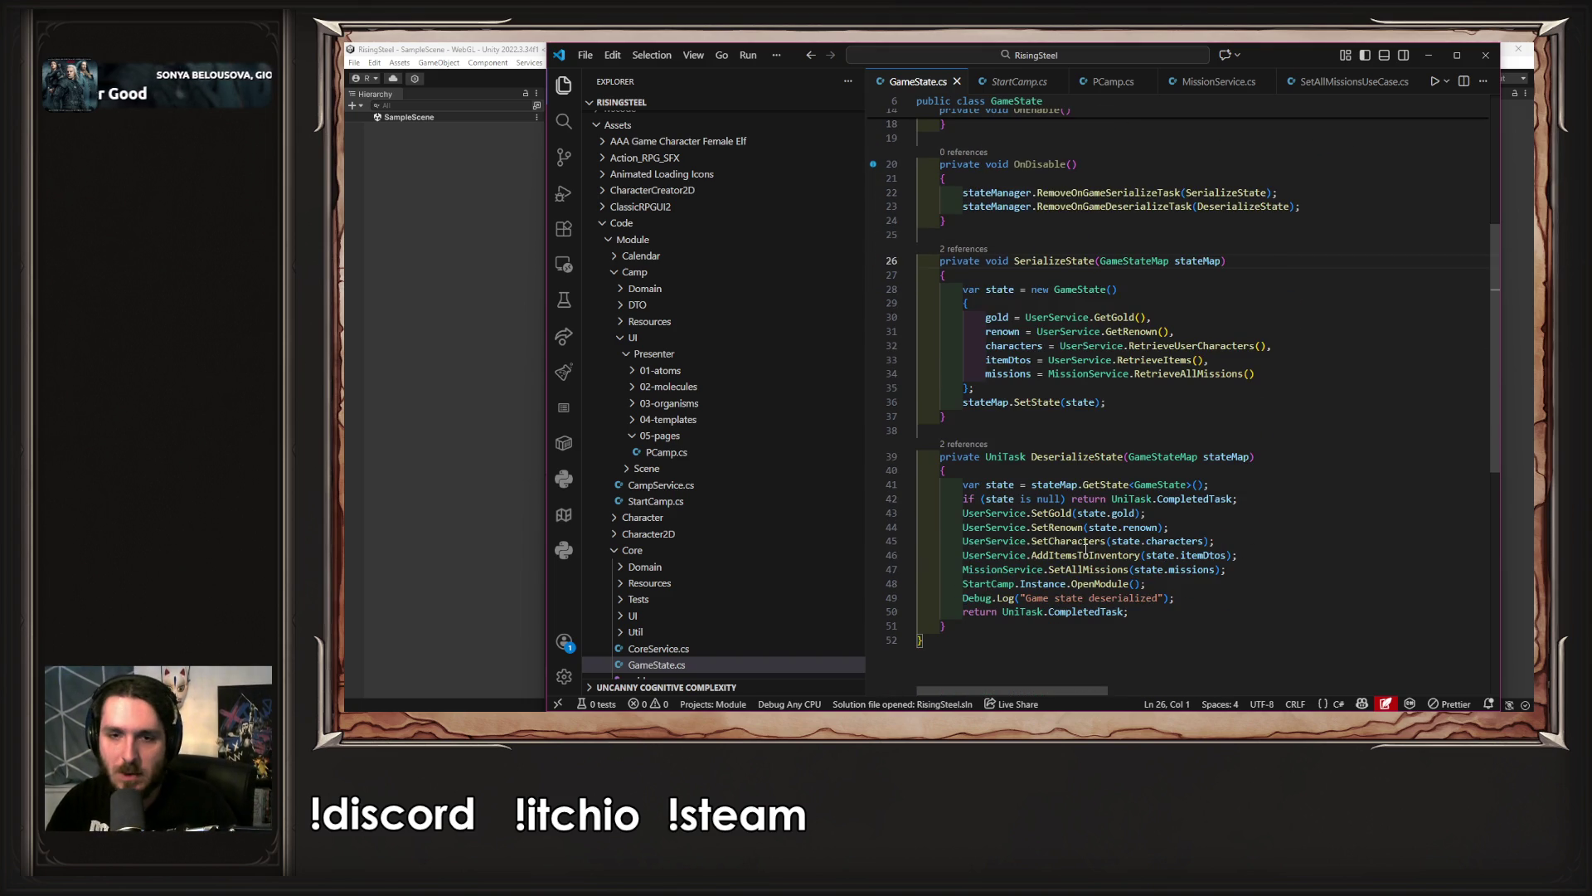
{"action": "mouse_move", "coordinate": [1187, 597]}
{"action": "left_mouse_down"}
{"action": "mouse_move", "coordinate": [962, 598]}
{"action": "mouse_move", "coordinate": [1172, 597]}
{"action": "left_mouse_up"}
{"action": "left_click", "coordinate": [964, 598]}
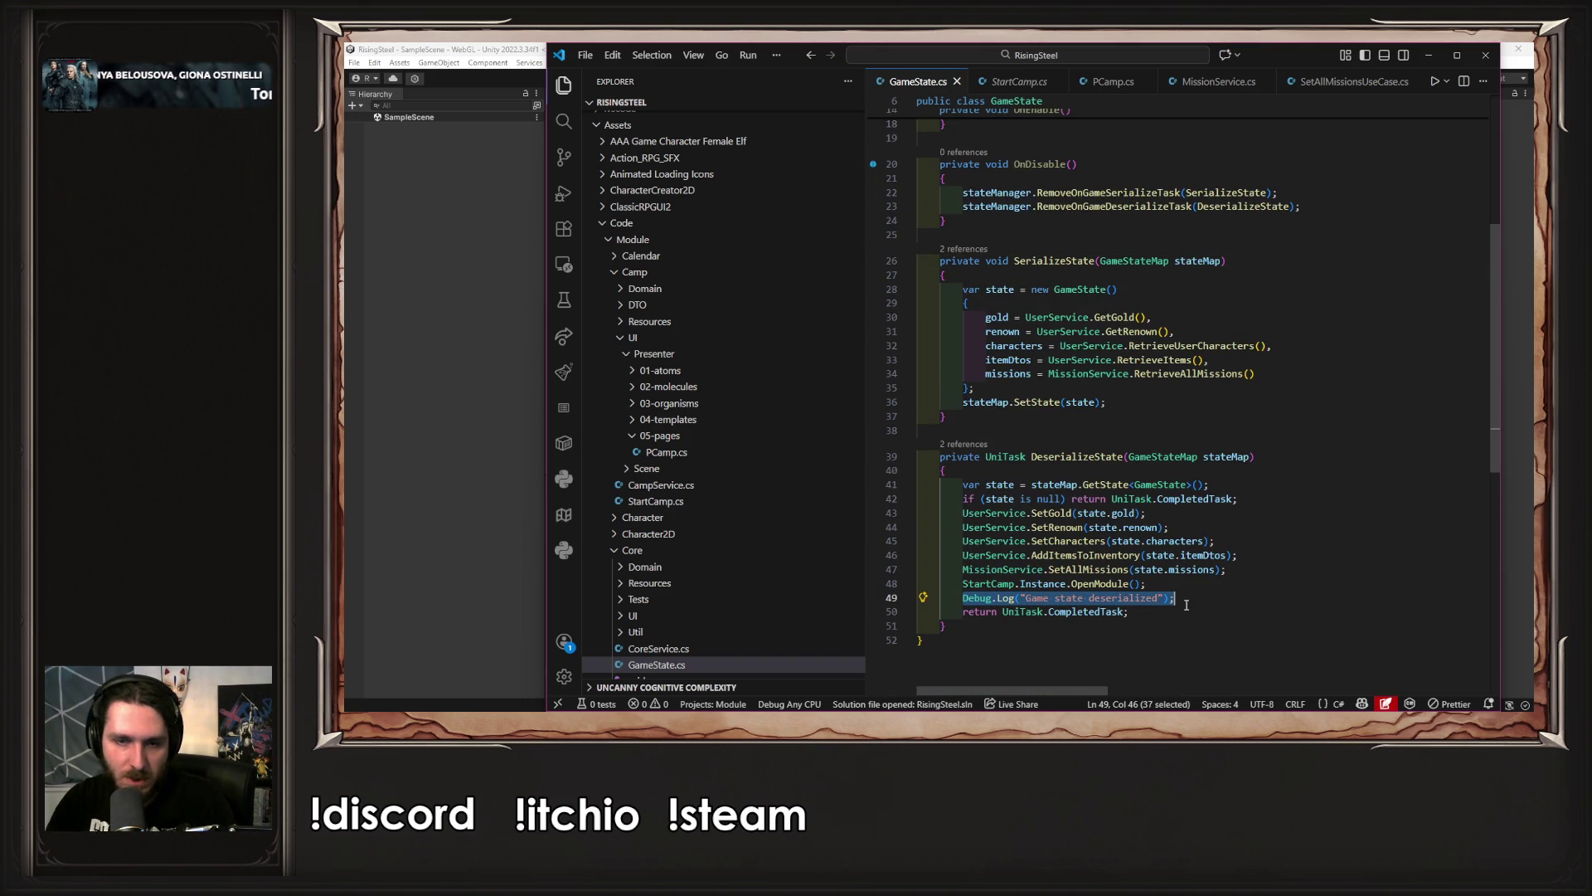
{"action": "key", "text": "BackSpace"}
{"action": "key", "text": "BackSpace"}
{"action": "key", "text": "BackSpace"}
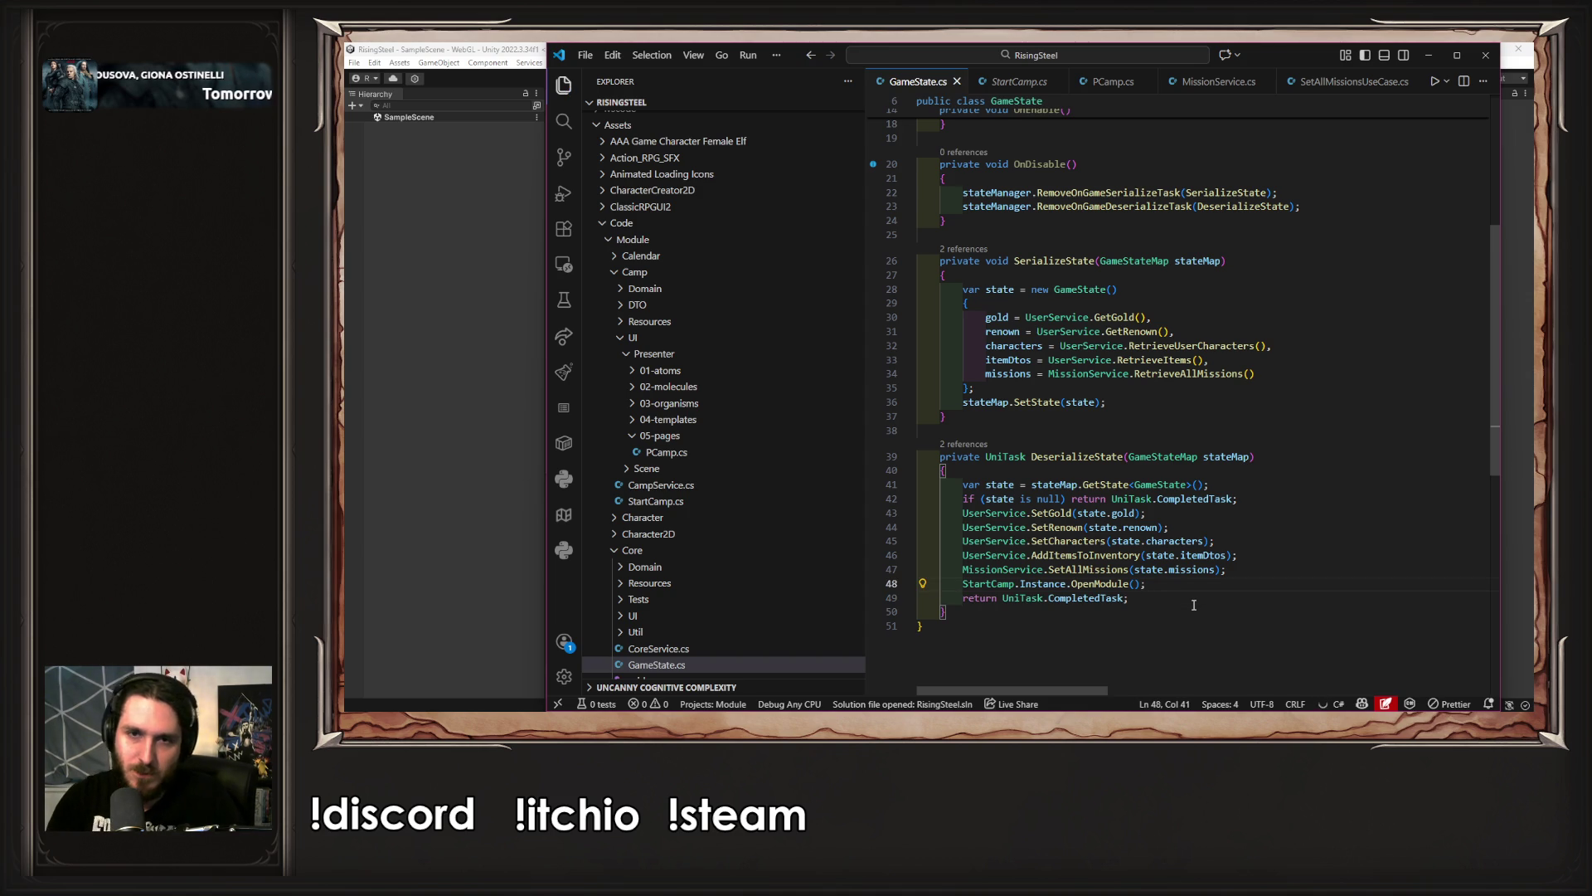
Step: Paste the log line into OnEnable, undo that paste, and minimise VS Code to show Unity
{"action": "scroll", "coordinate": [1194, 605], "scroll_direction": "up", "scroll_amount": 5}
{"action": "left_click", "coordinate": [1104, 299]}
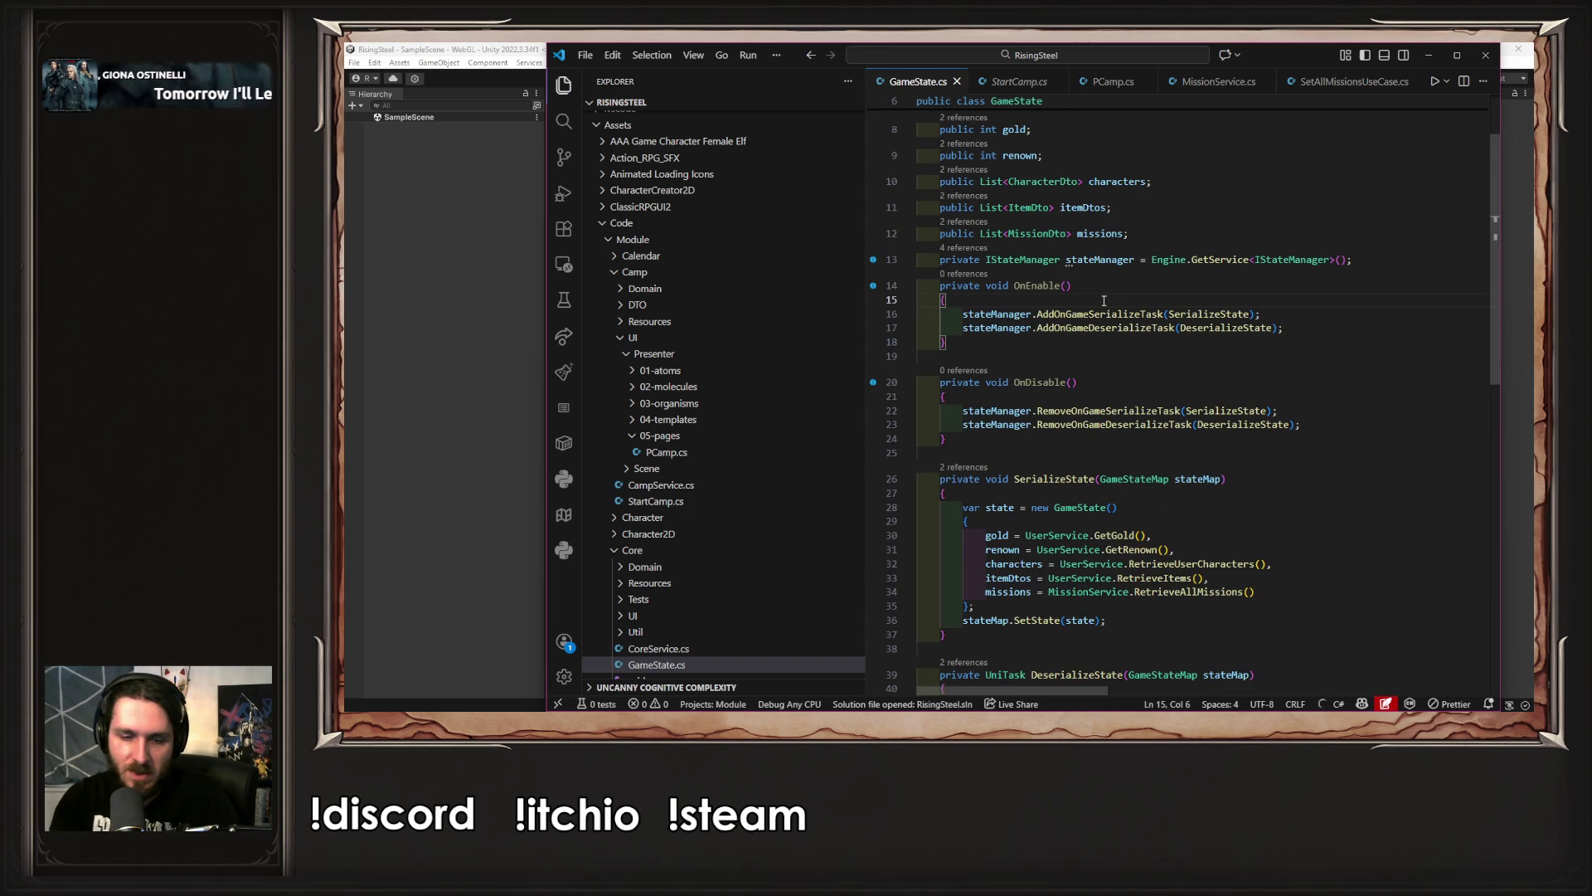
{"action": "key", "text": "Return"}
{"action": "type", "text": "Debug.Log(\"Game state deserialized\");"}
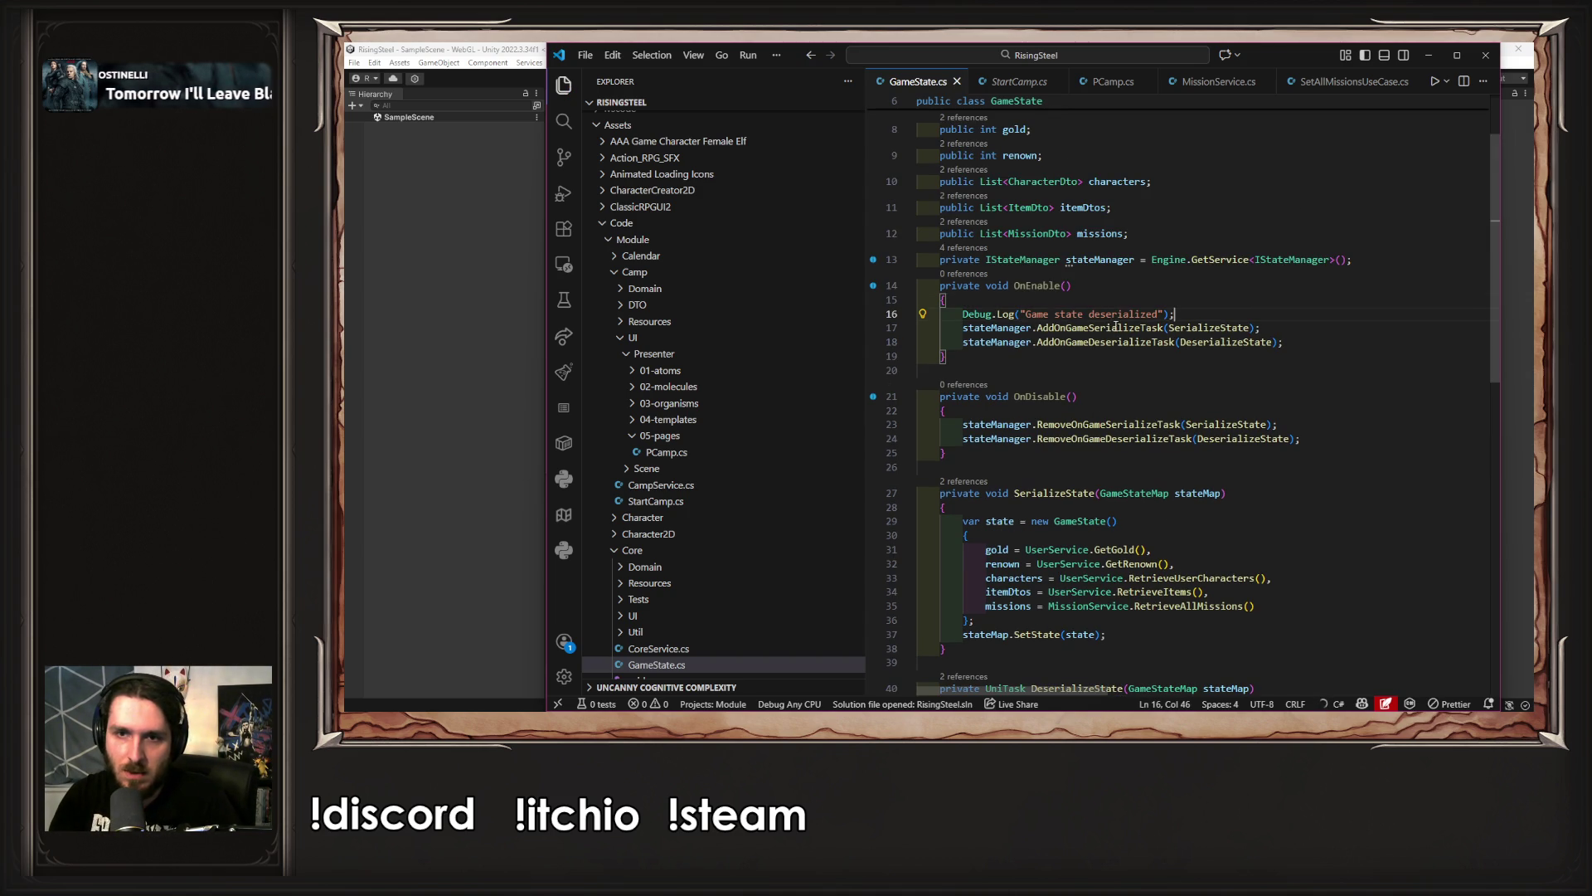
{"action": "key", "text": "Up"}
{"action": "key", "text": "Up"}
{"action": "key", "text": "Up"}
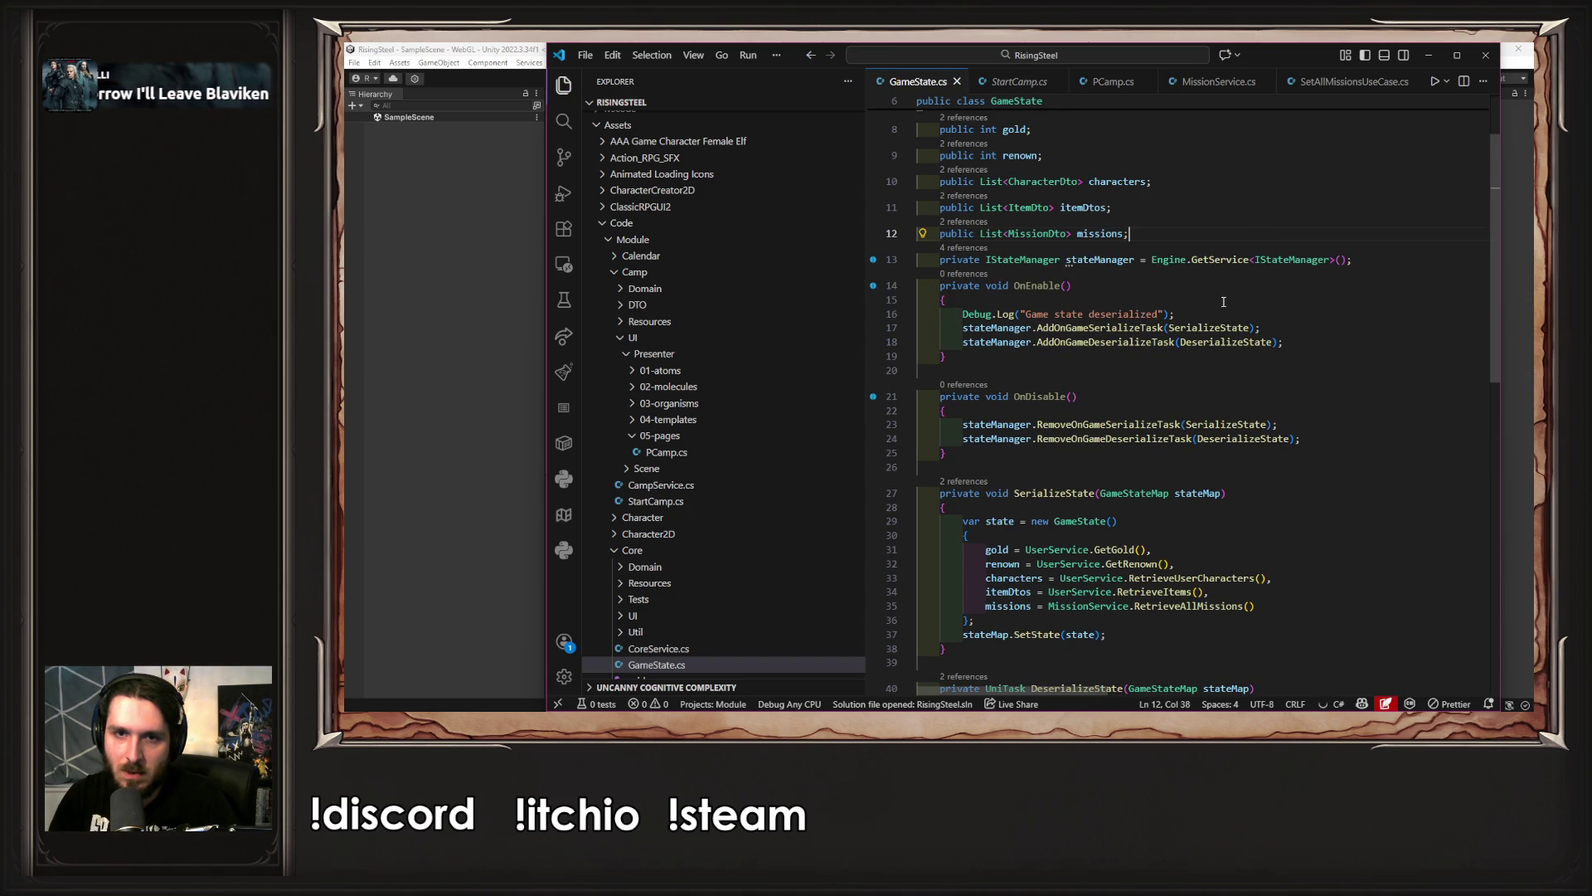
{"action": "left_click", "coordinate": [1222, 312]}
{"action": "key", "text": "ctrl+z"}
{"action": "key", "text": "ctrl+z"}
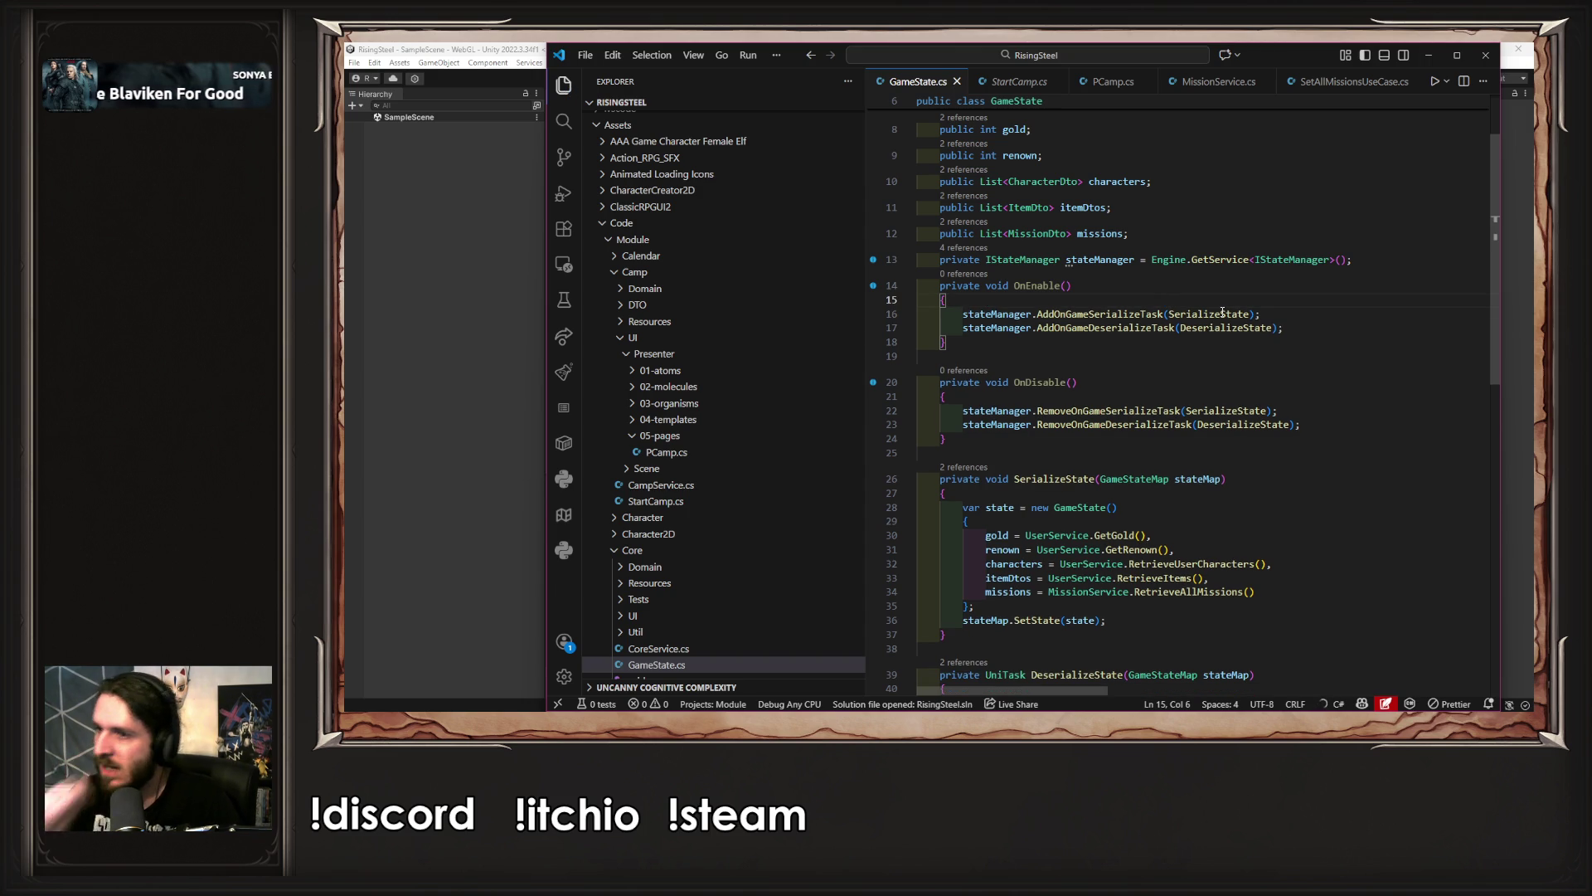
{"action": "left_click", "coordinate": [1428, 54]}
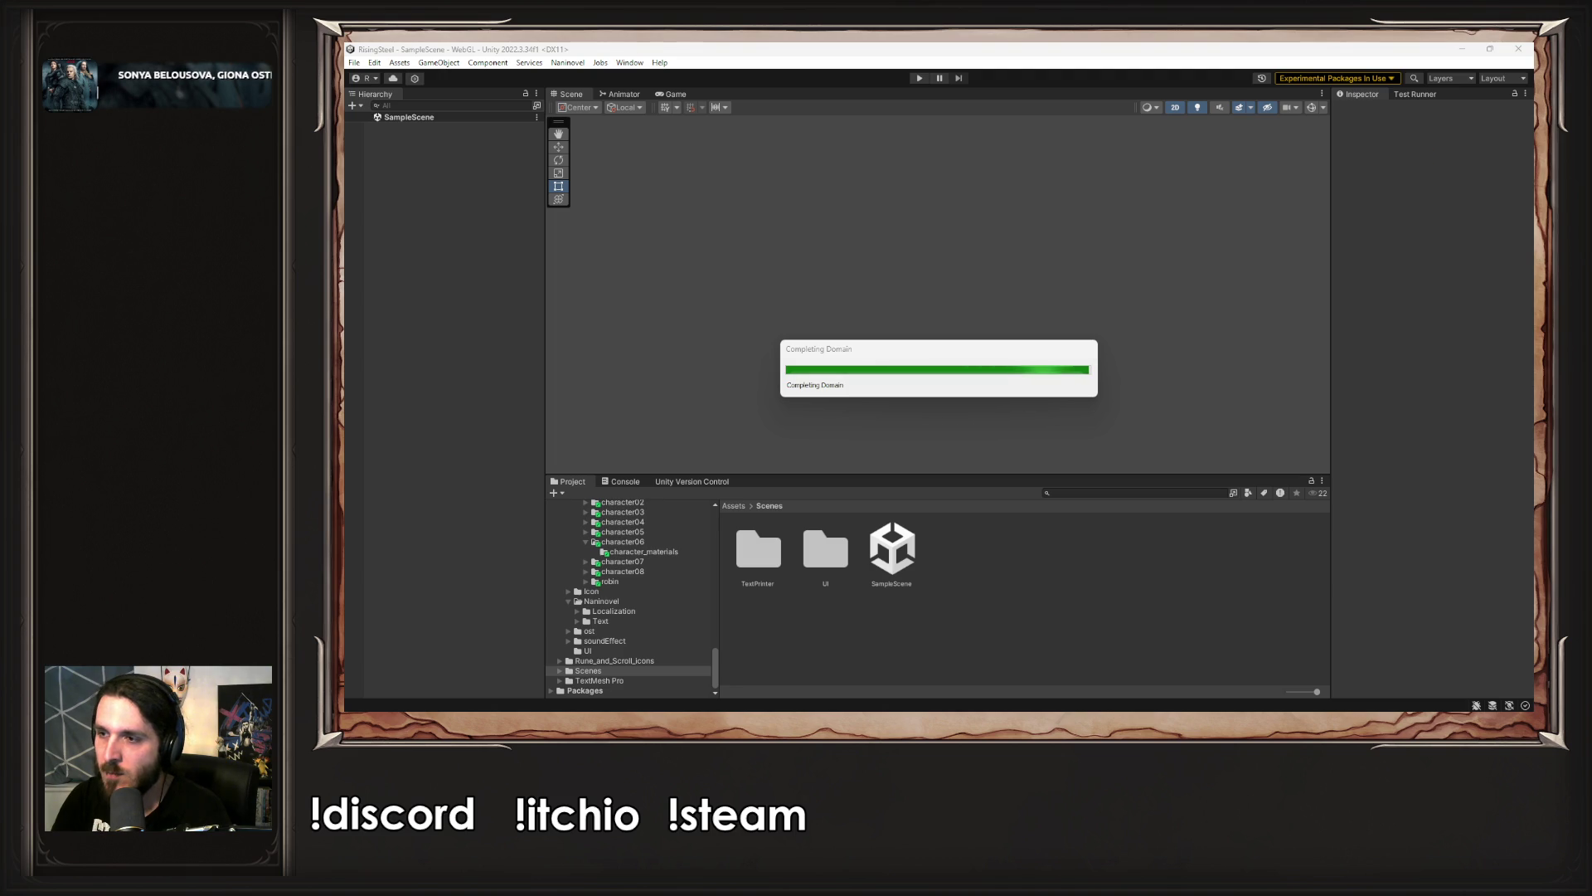
Step: Drag the desktop copy of PCamp.cs into Visual Studio Code to open it
{"action": "key", "text": "super+d"}
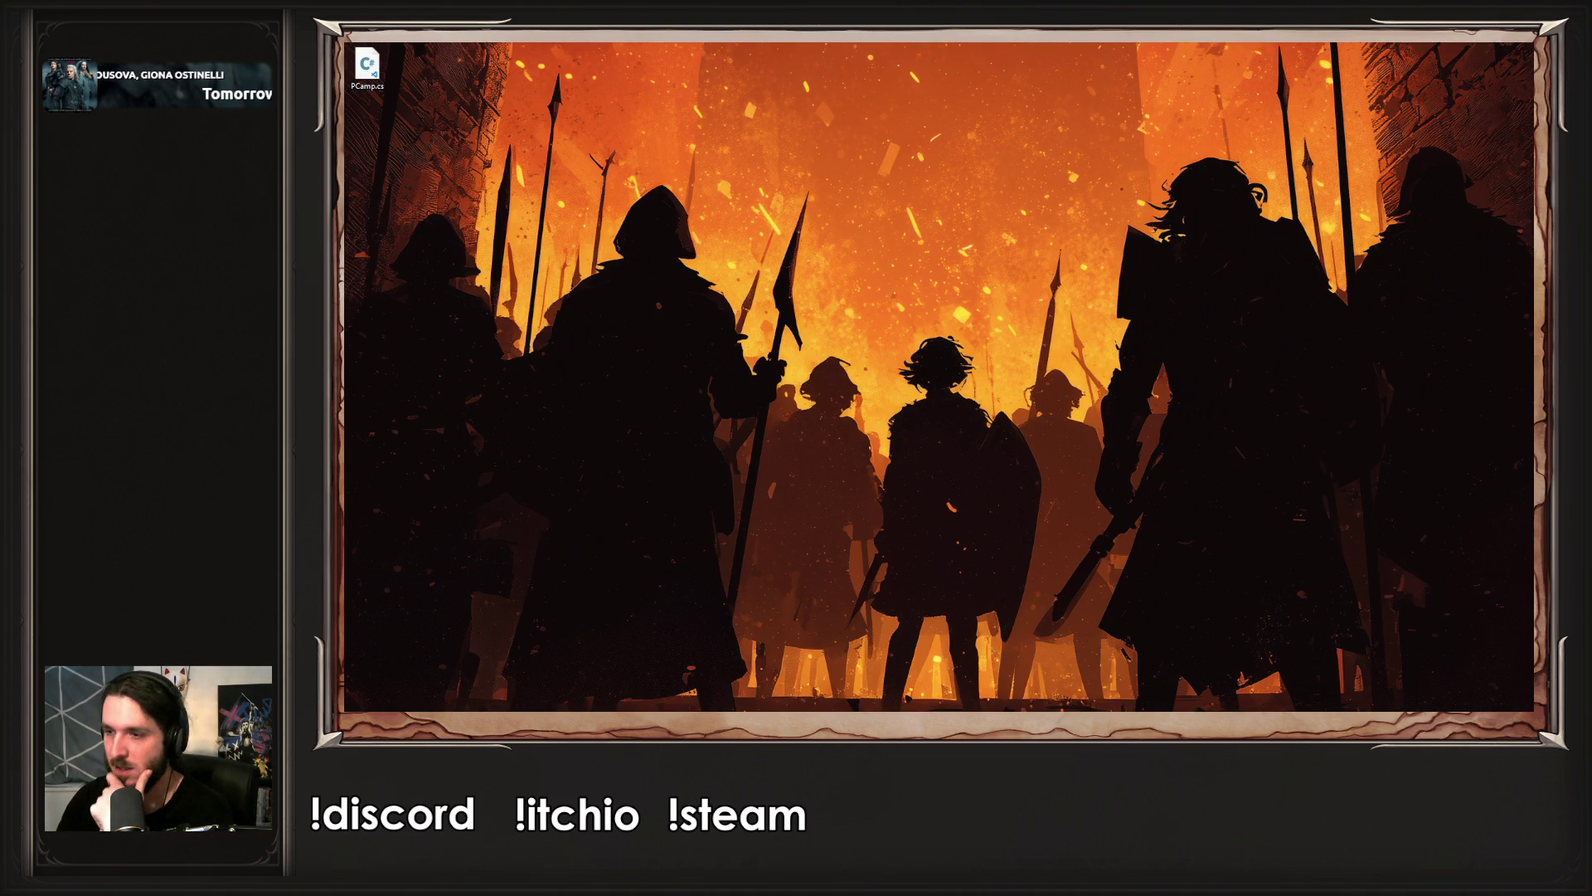
{"action": "key", "text": "alt+Tab"}
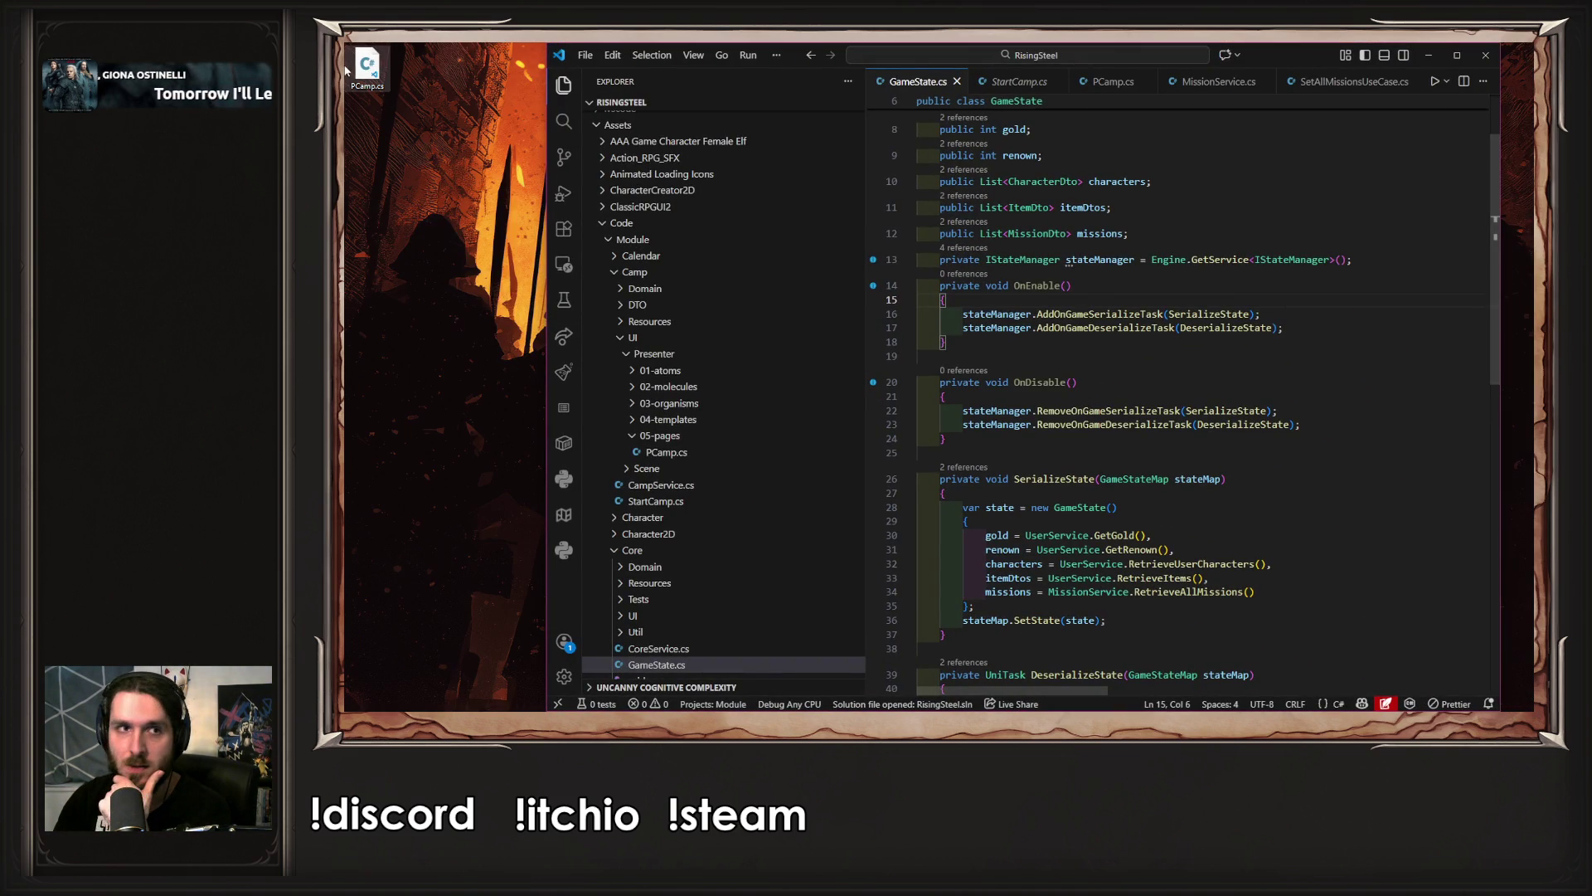
{"action": "mouse_move", "coordinate": [368, 66]}
{"action": "left_mouse_down"}
{"action": "mouse_move", "coordinate": [757, 162]}
{"action": "mouse_move", "coordinate": [1212, 339]}
{"action": "left_mouse_up"}
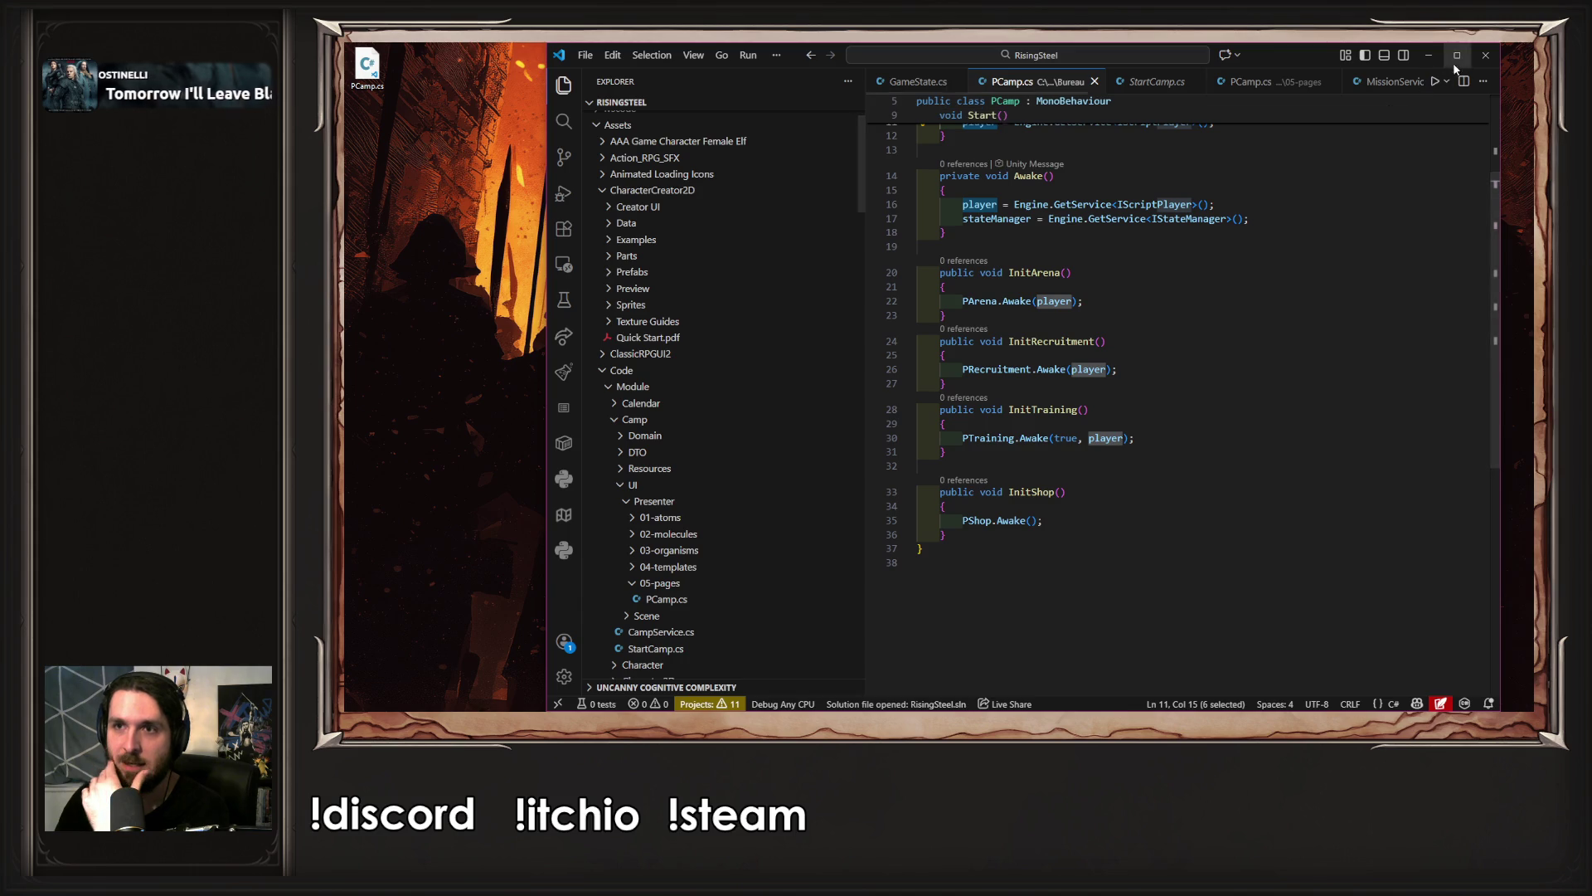
Step: Maximize Visual Studio Code, review PCamp.cs, then close it to return to GameState.cs
{"action": "key", "text": "super+Up"}
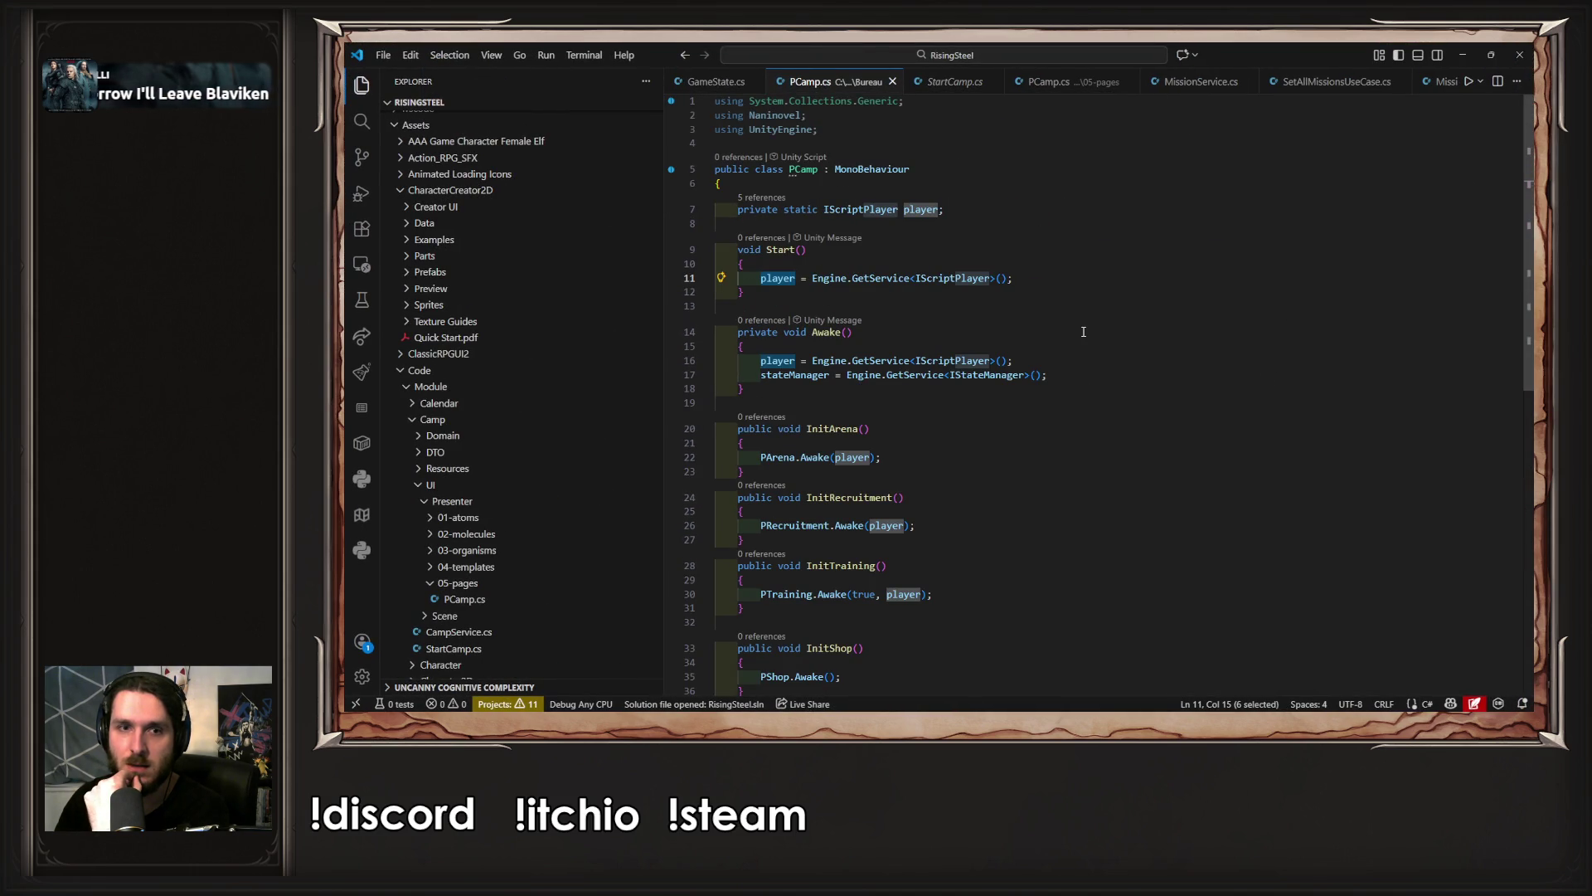
{"action": "scroll", "coordinate": [1076, 312], "scroll_direction": "down", "scroll_amount": 2}
{"action": "scroll", "coordinate": [1038, 320], "scroll_direction": "up", "scroll_amount": 1}
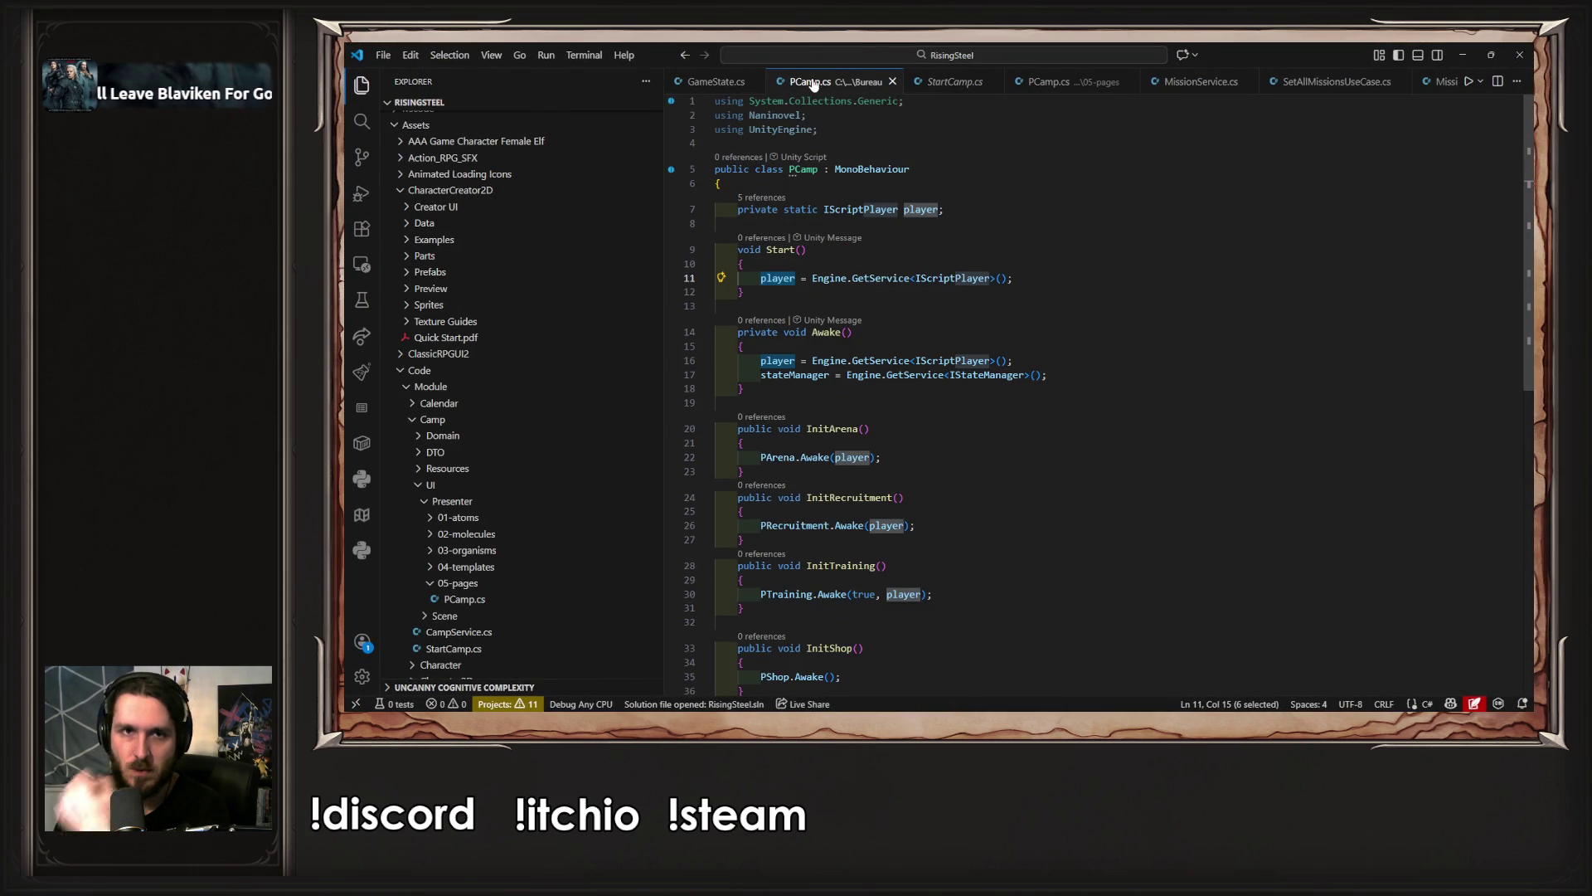
{"action": "key", "text": "ctrl+w"}
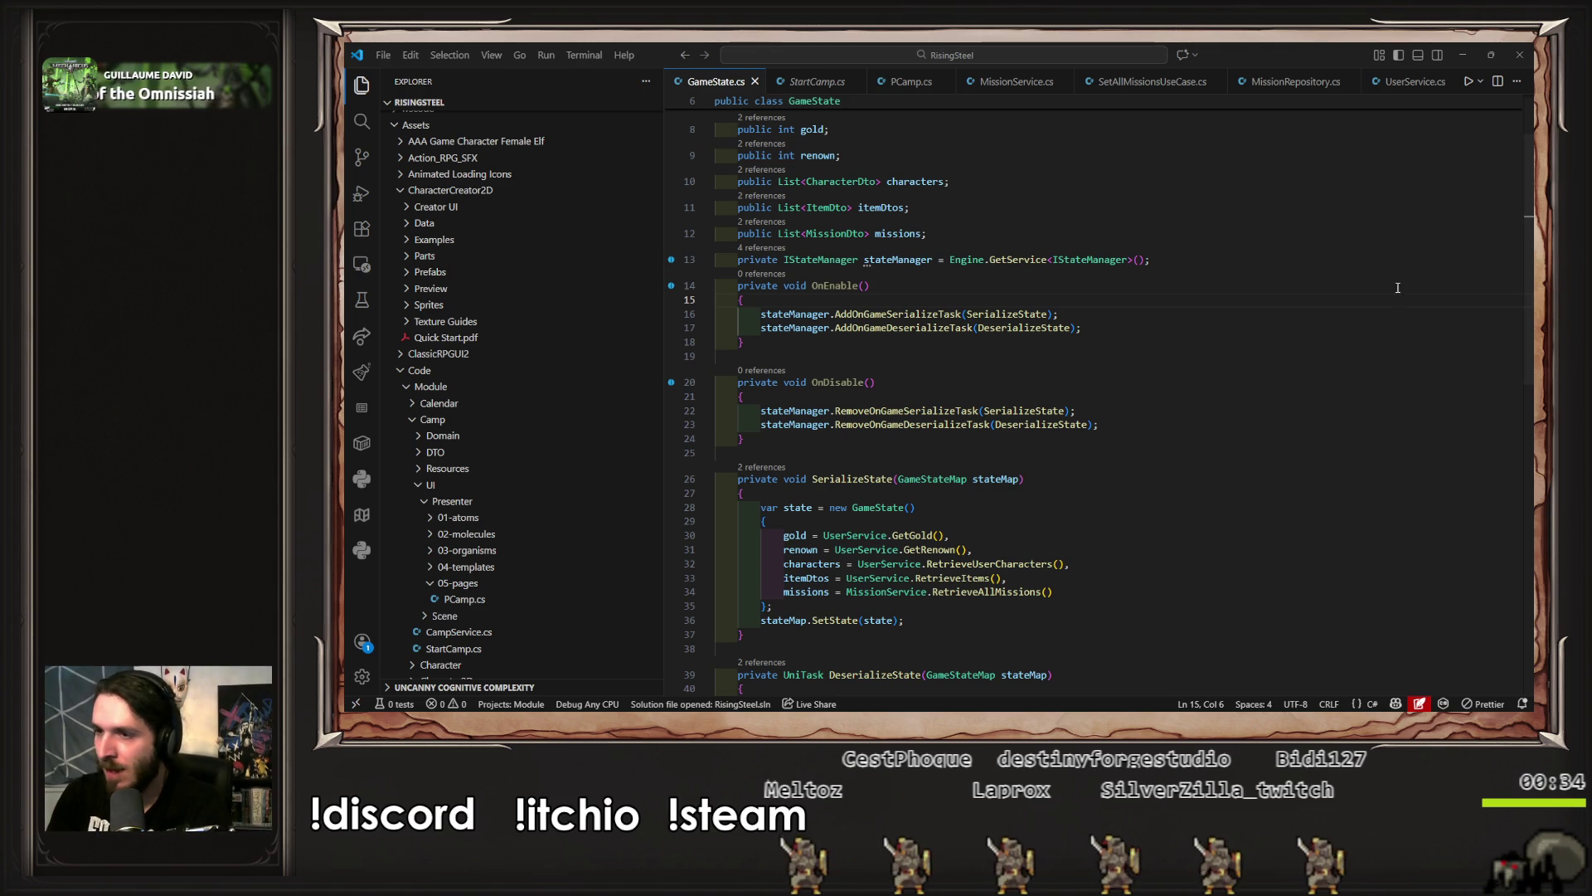
{"action": "left_click", "coordinate": [1102, 336]}
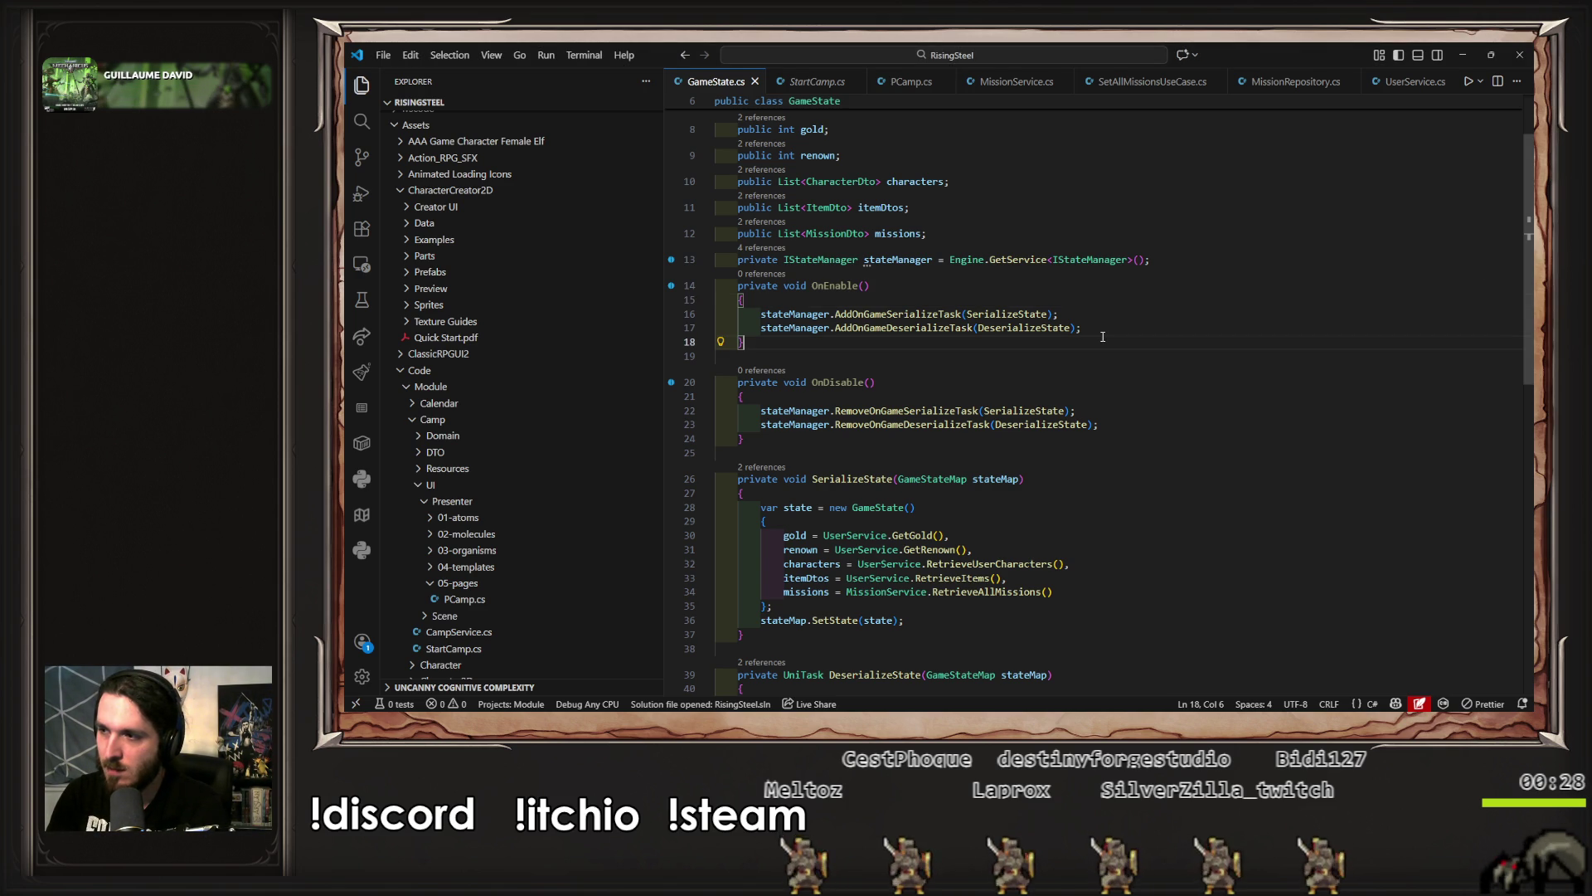
{"action": "scroll", "coordinate": [898, 520], "scroll_direction": "down", "scroll_amount": 5}
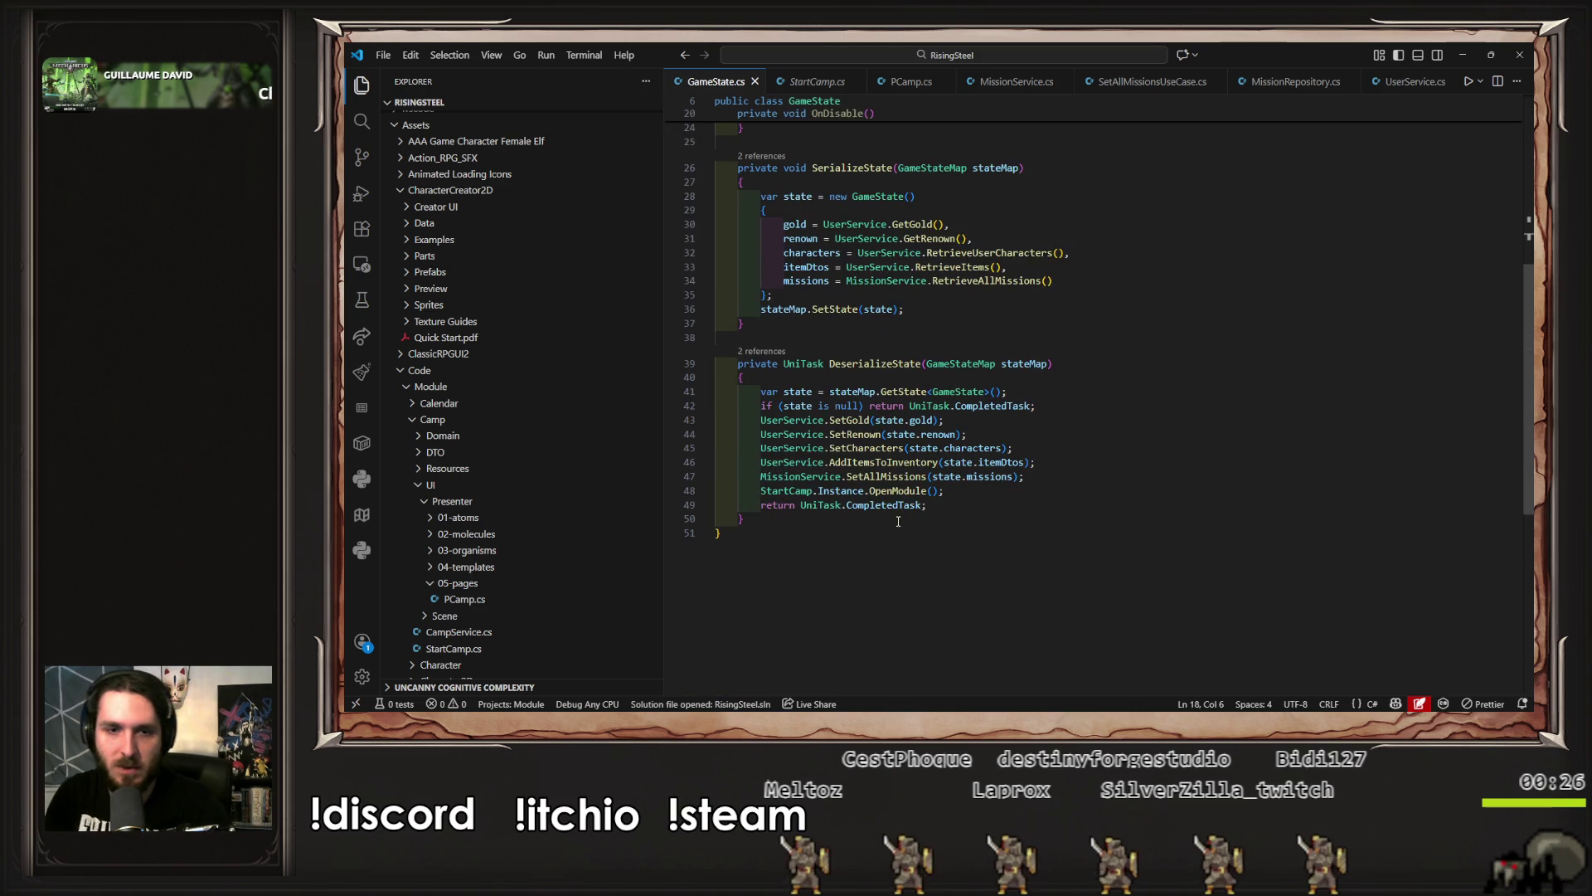
{"action": "scroll", "coordinate": [1001, 412], "scroll_direction": "up", "scroll_amount": 4}
{"action": "left_click", "coordinate": [904, 241]}
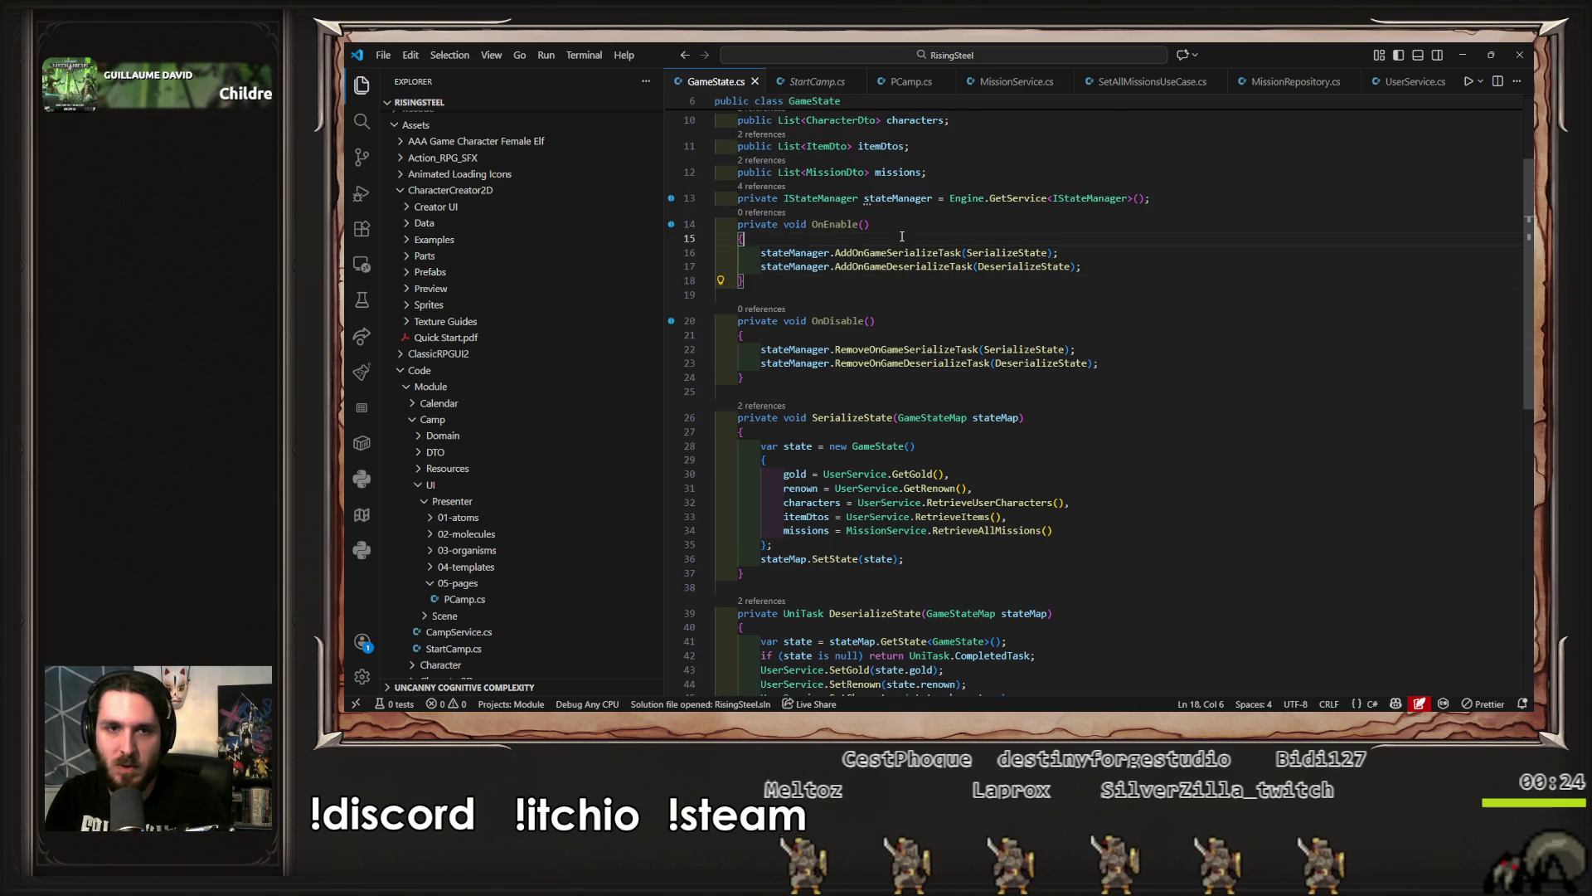
{"action": "key", "text": "Return"}
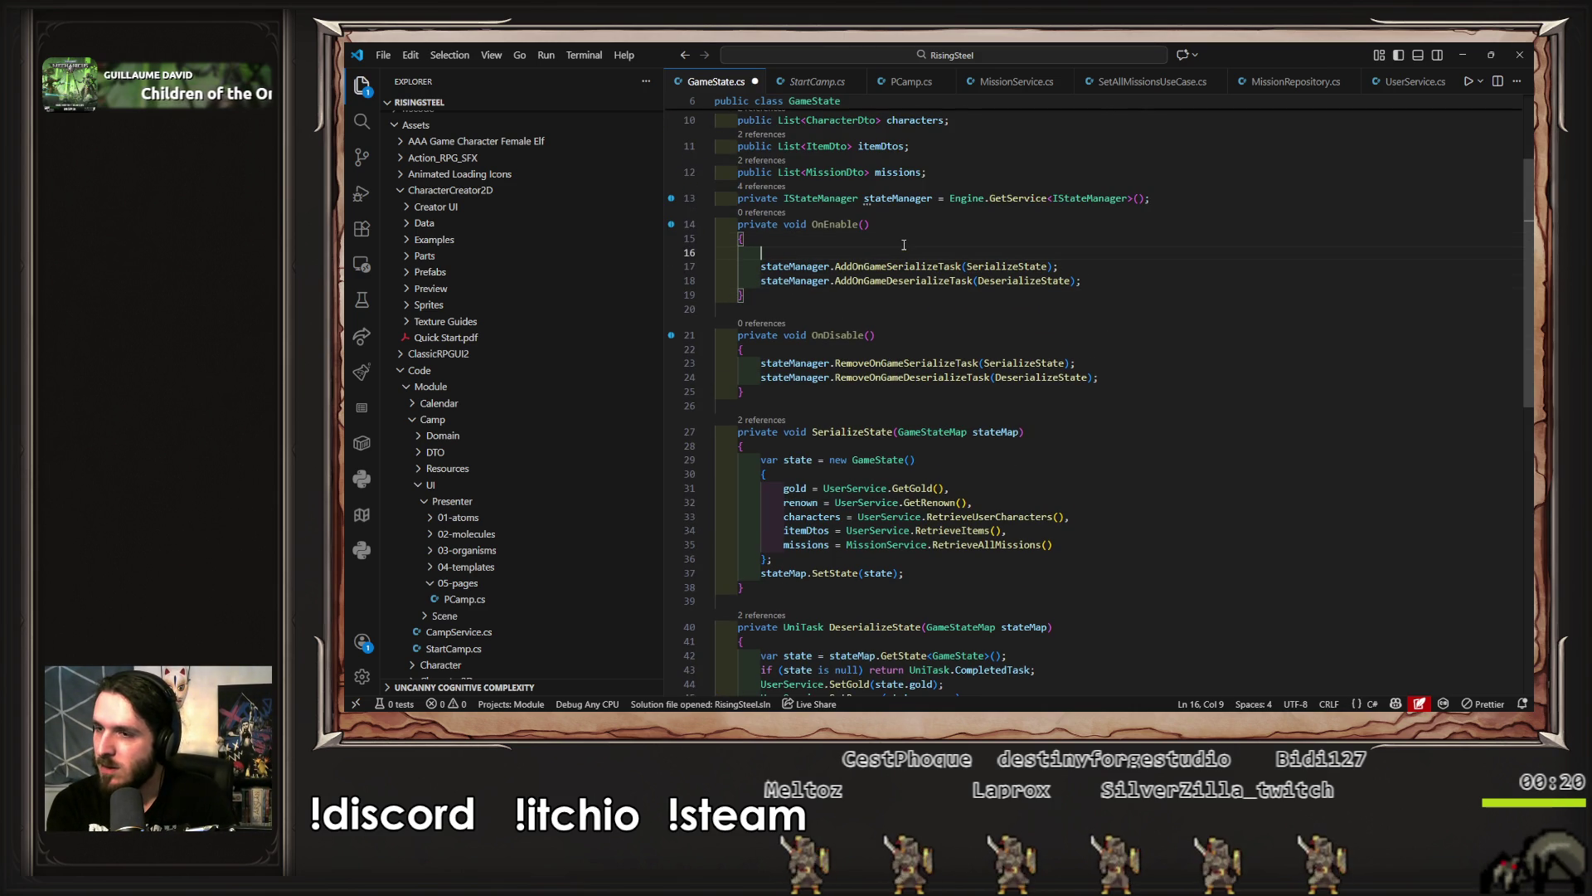
{"action": "type", "text": "@"}
{"action": "key", "text": "BackSpace"}
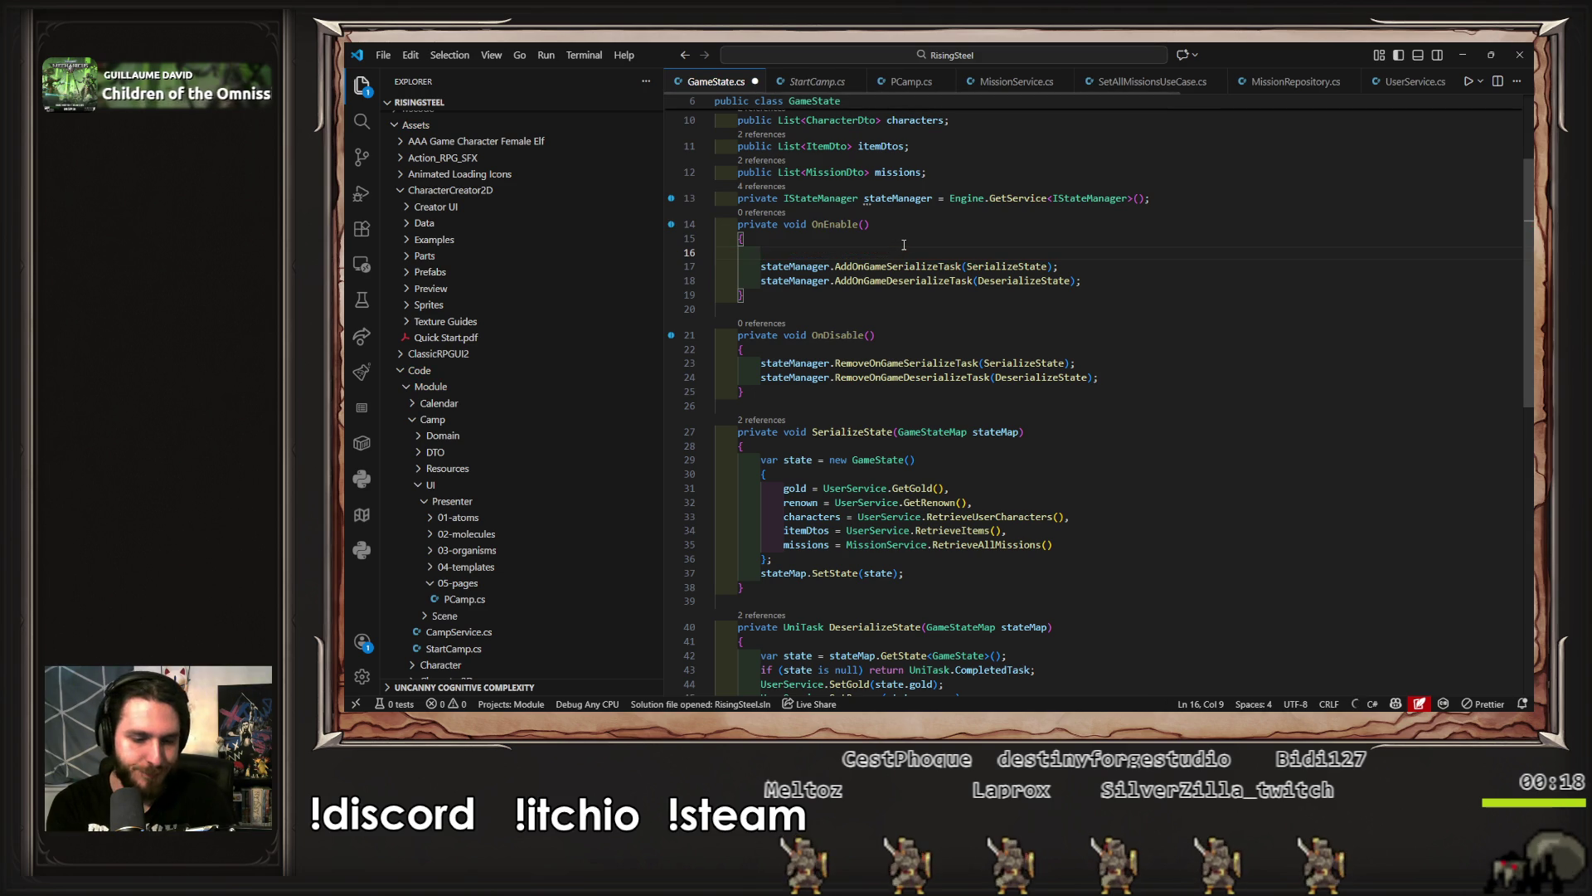
{"action": "type", "text": "De"}
{"action": "key", "text": "Tab"}
{"action": "key", "text": "ctrl+s"}
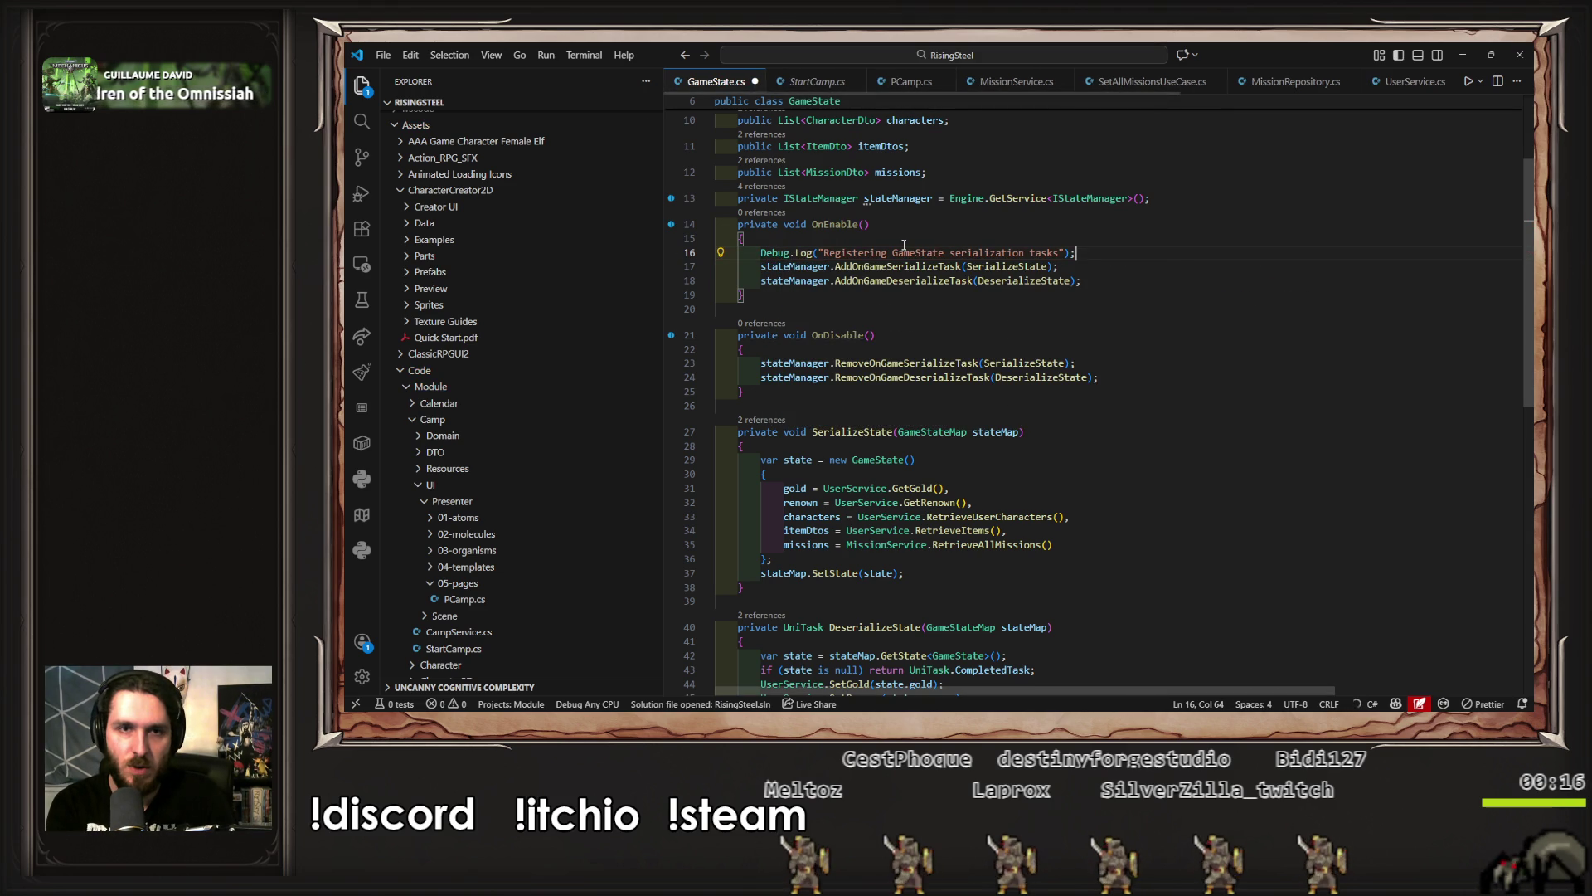
{"action": "key", "text": "ctrl+shift+Left"}
{"action": "key", "text": "ctrl+shift+Left"}
{"action": "key", "text": "ctrl+shift+Left"}
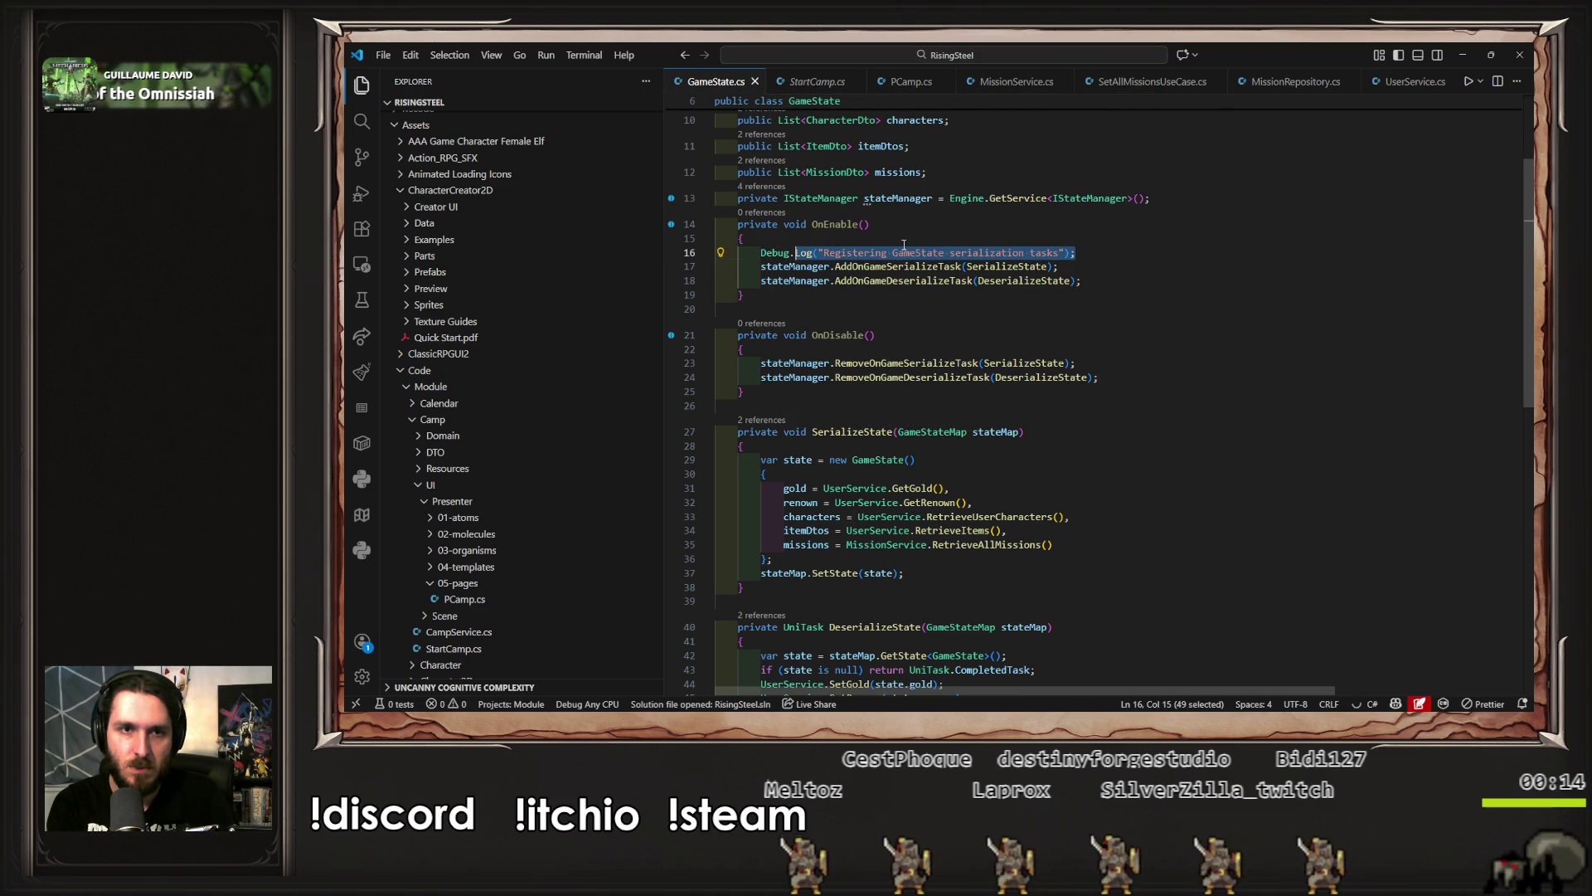
{"action": "key", "text": "Down"}
{"action": "key", "text": "Down"}
{"action": "key", "text": "Down"}
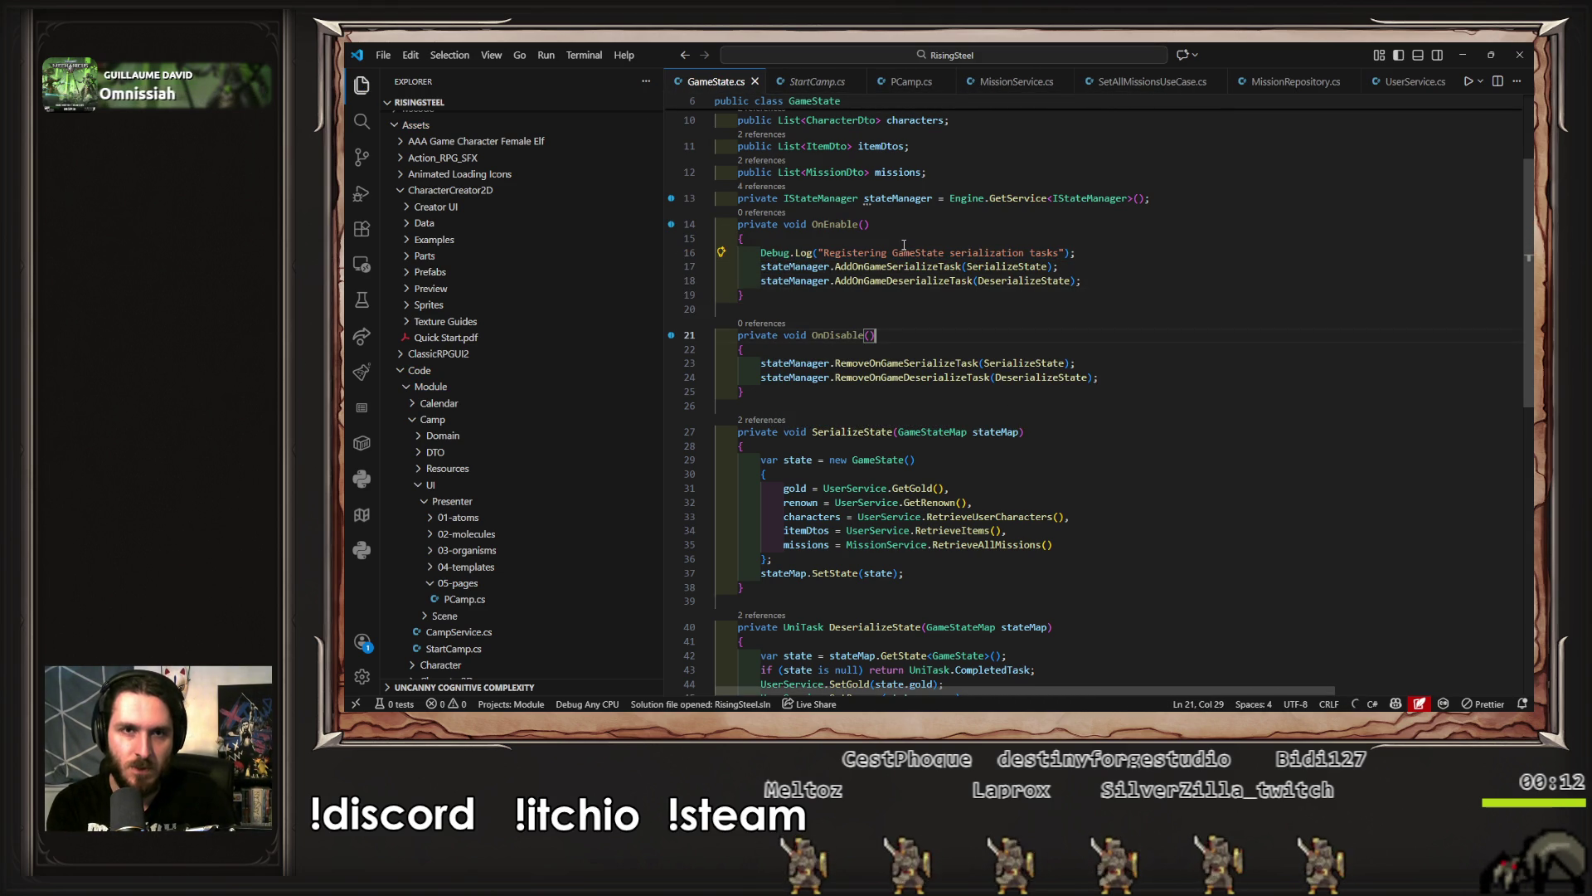
{"action": "key", "text": "End"}
{"action": "key", "text": "ctrl+z"}
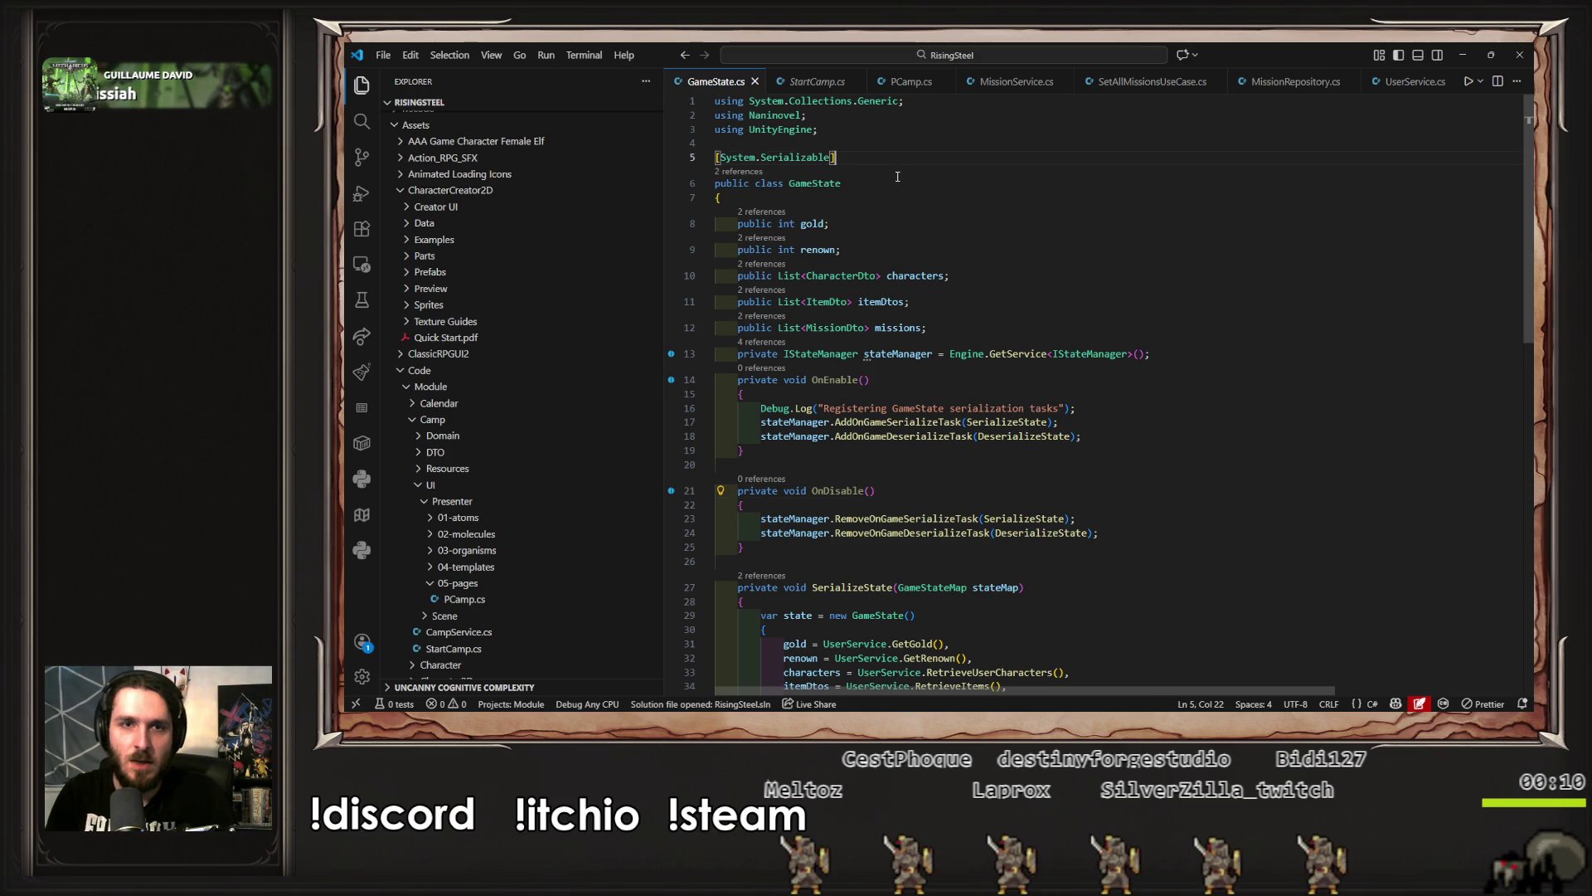
{"action": "key", "text": "ctrl+z"}
{"action": "key", "text": "ctrl+z"}
{"action": "key", "text": "ctrl+z"}
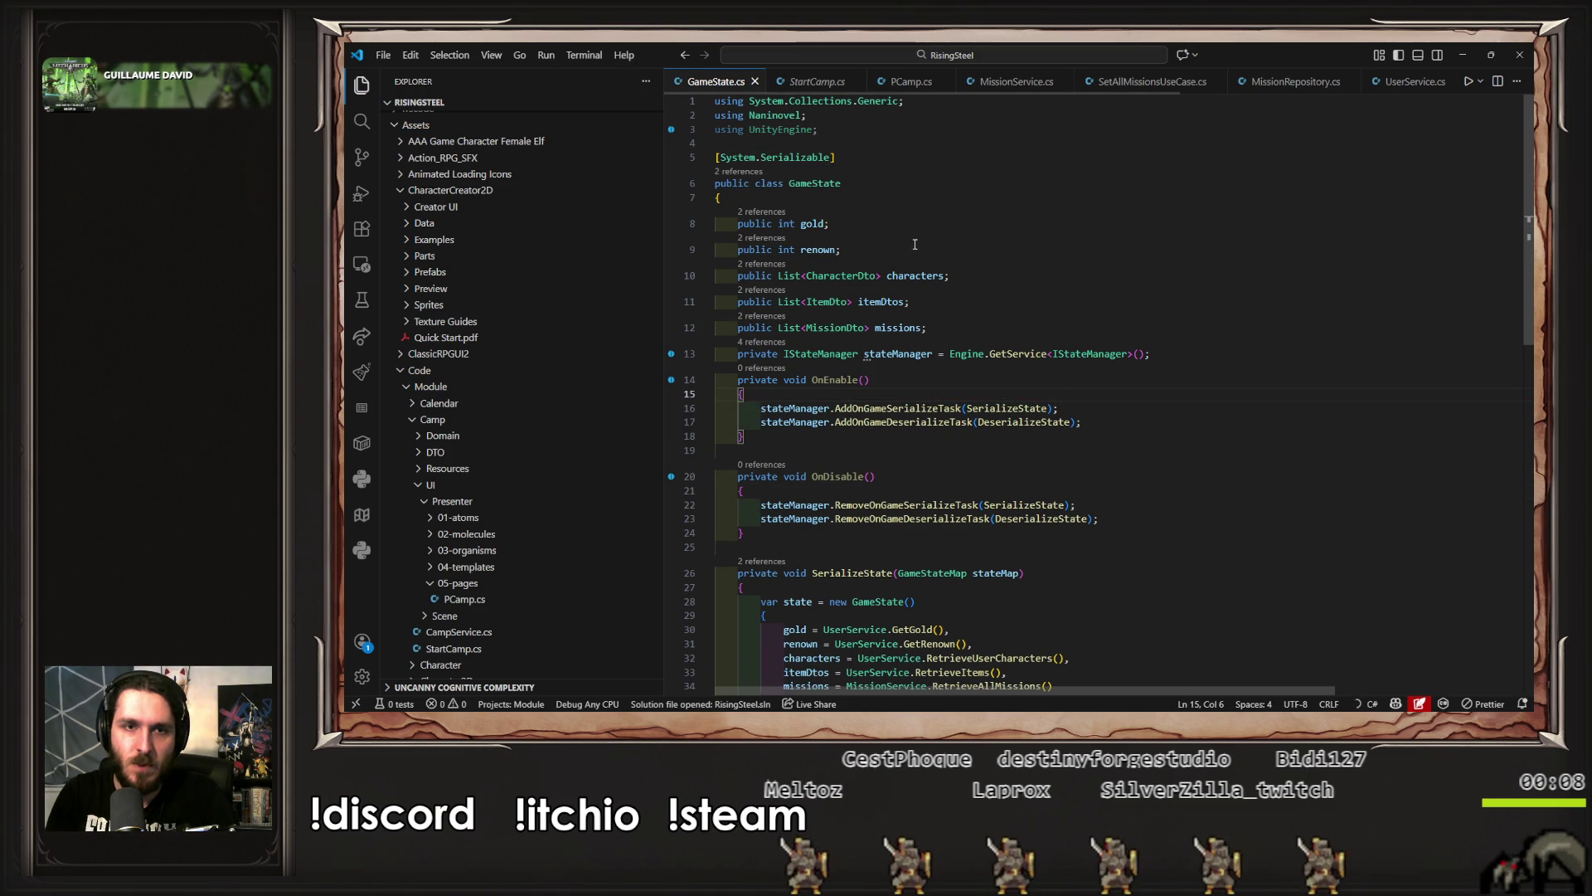
{"action": "left_click", "coordinate": [896, 189]}
Step: Make GameState inherit from MonoBehaviour, save GameState.cs, and switch to Unity
{"action": "type", "text": ": M"}
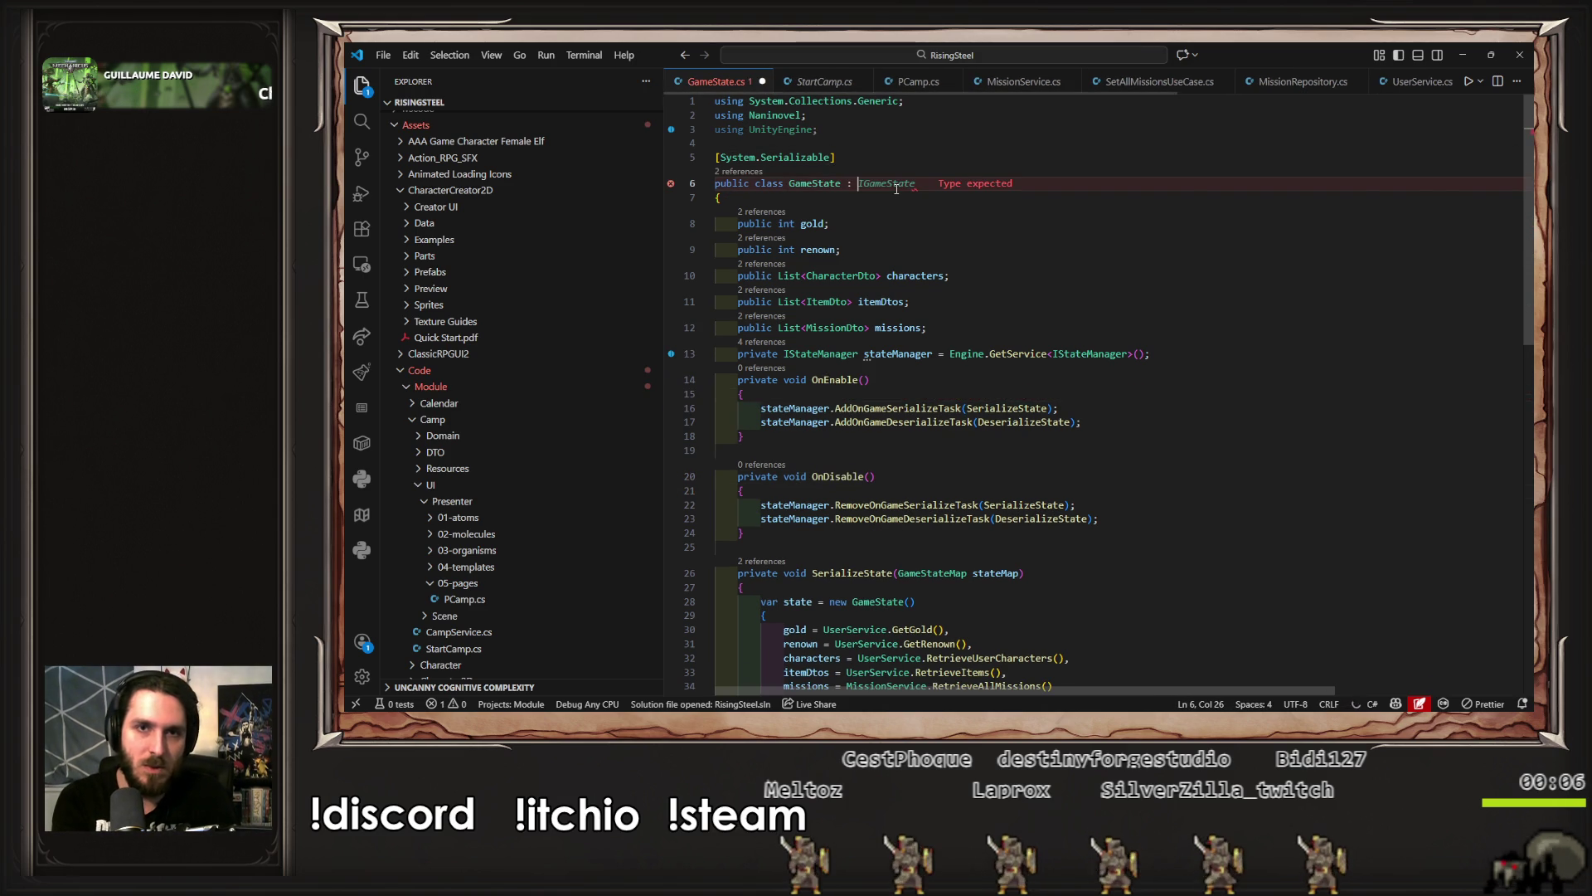
{"action": "type", "text": "ono"}
{"action": "key", "text": "Tab"}
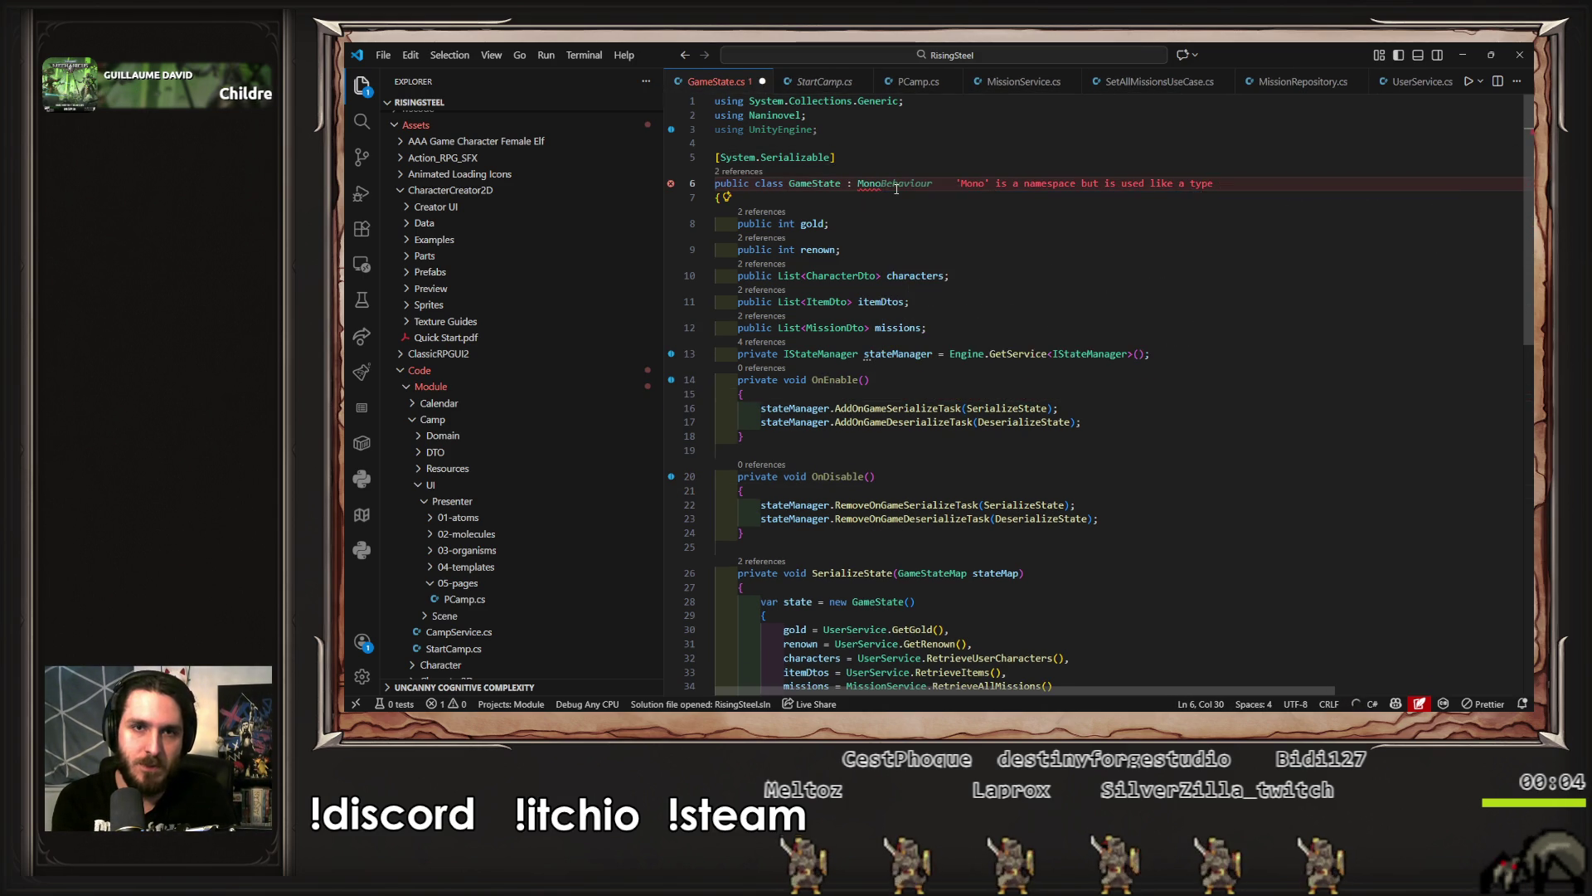
{"action": "key", "text": "ctrl+s"}
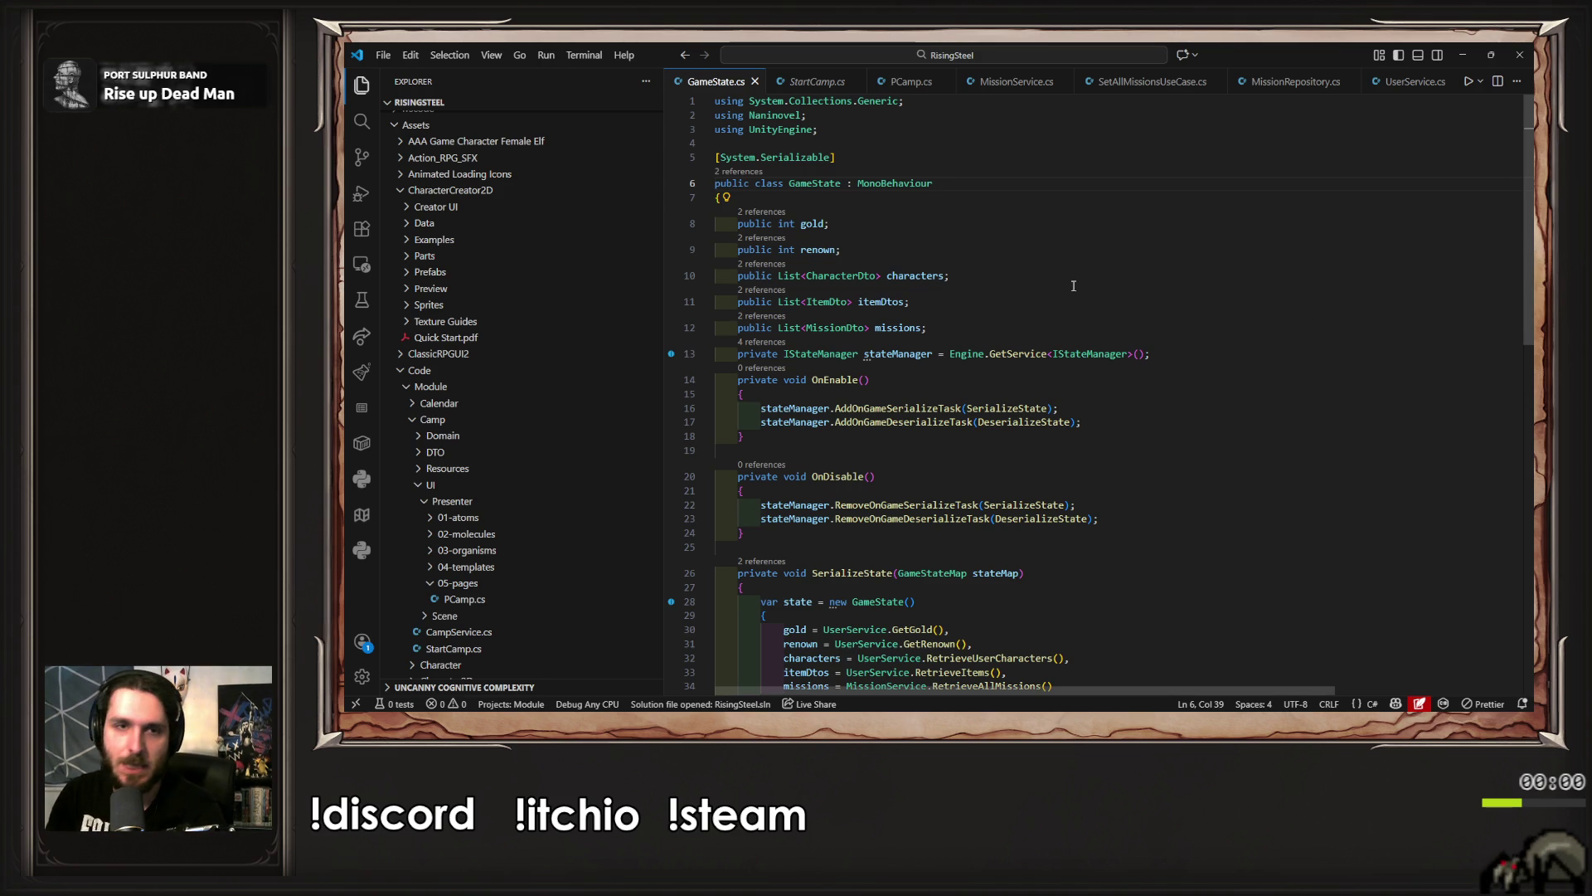
{"action": "scroll", "coordinate": [1070, 285], "scroll_direction": "down", "scroll_amount": 12}
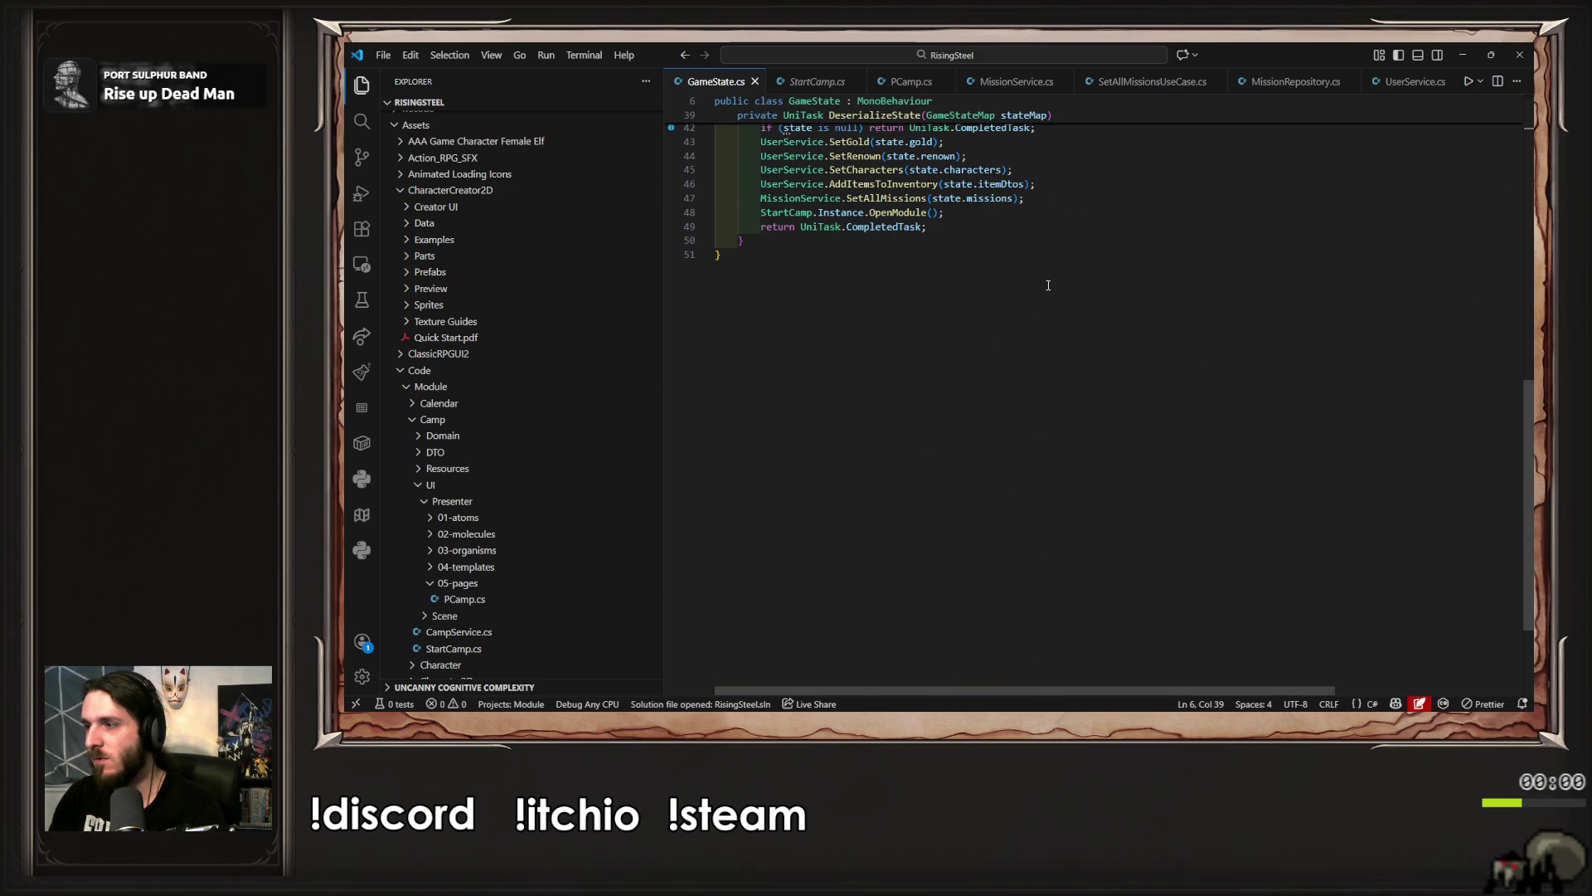
{"action": "scroll", "coordinate": [1049, 285], "scroll_direction": "up", "scroll_amount": 9}
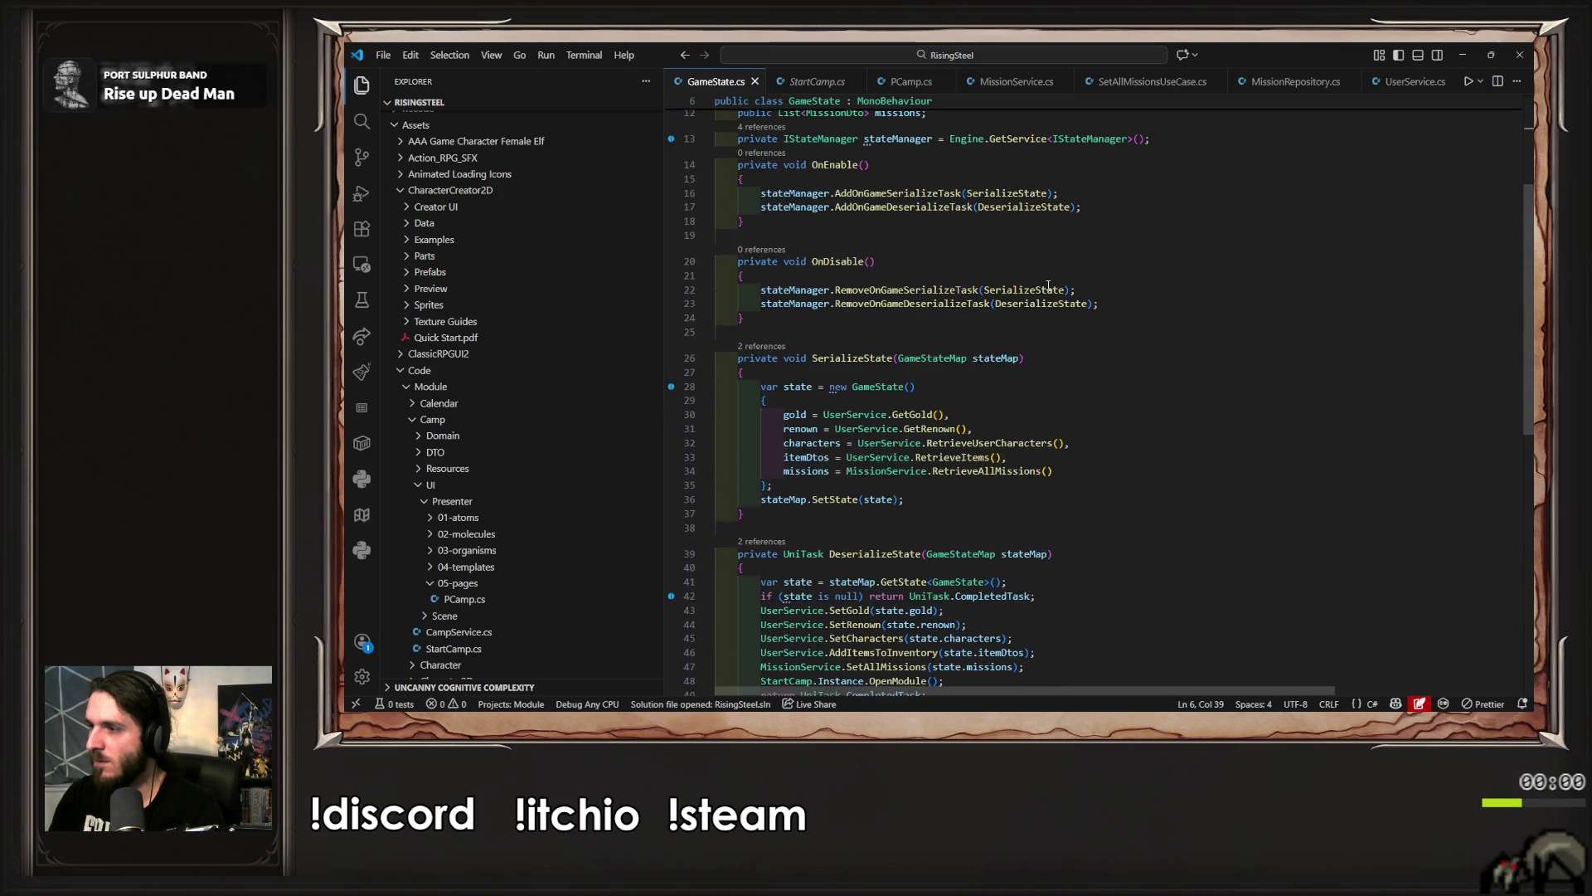
{"action": "scroll", "coordinate": [1048, 286], "scroll_direction": "up", "scroll_amount": 5}
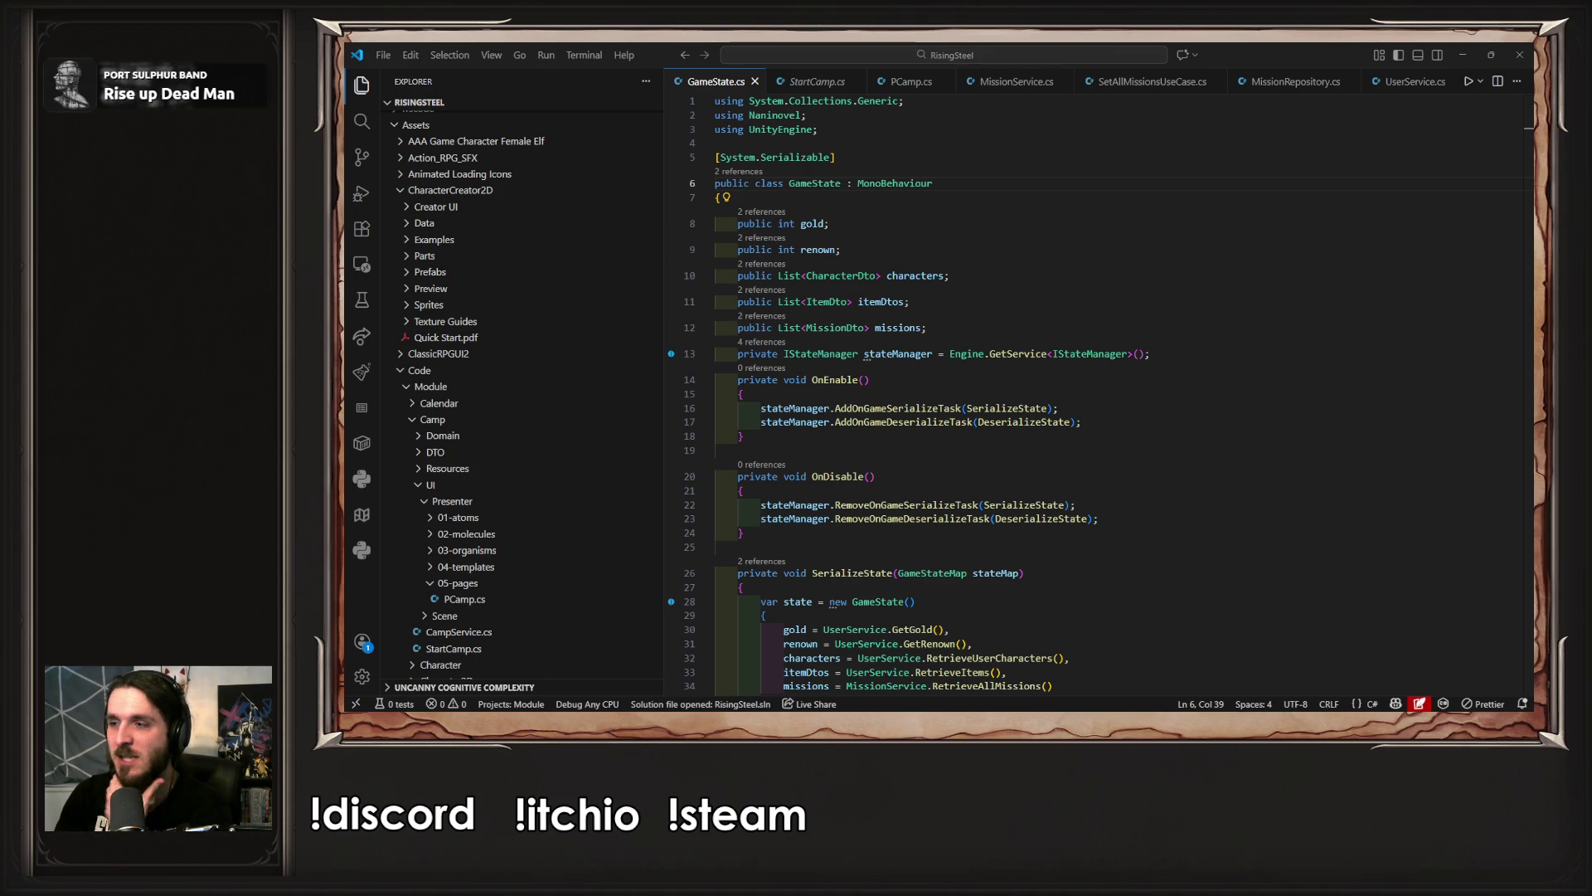
{"action": "key", "text": "alt+Tab"}
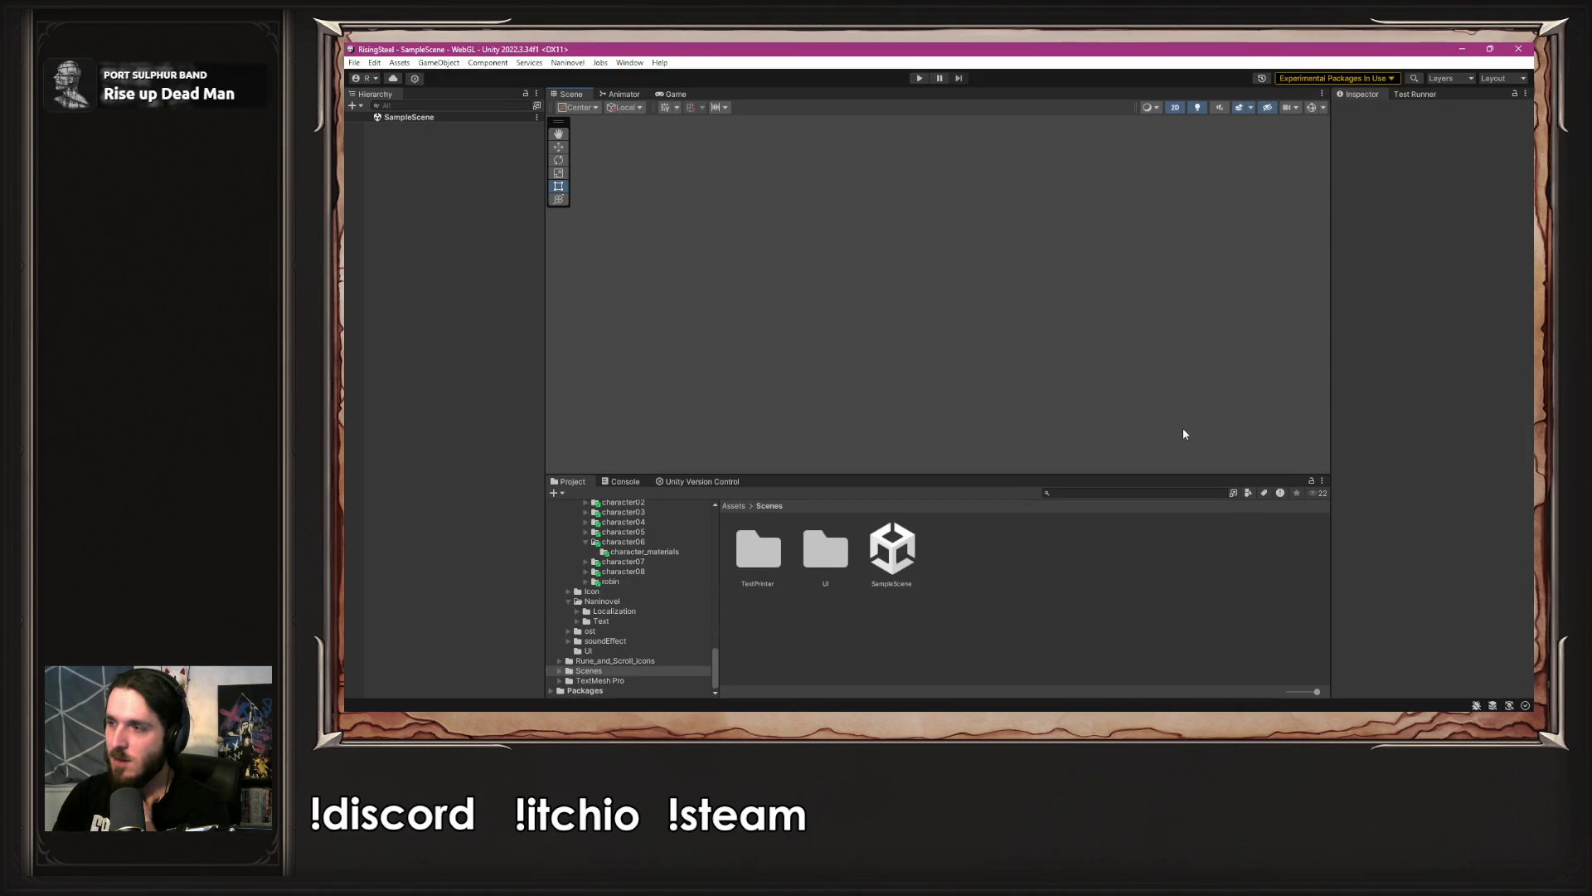
Step: Play-test the game by loading save slot 1 from CONTINUER, then stop and return to VS Code
{"action": "left_click", "coordinate": [919, 78]}
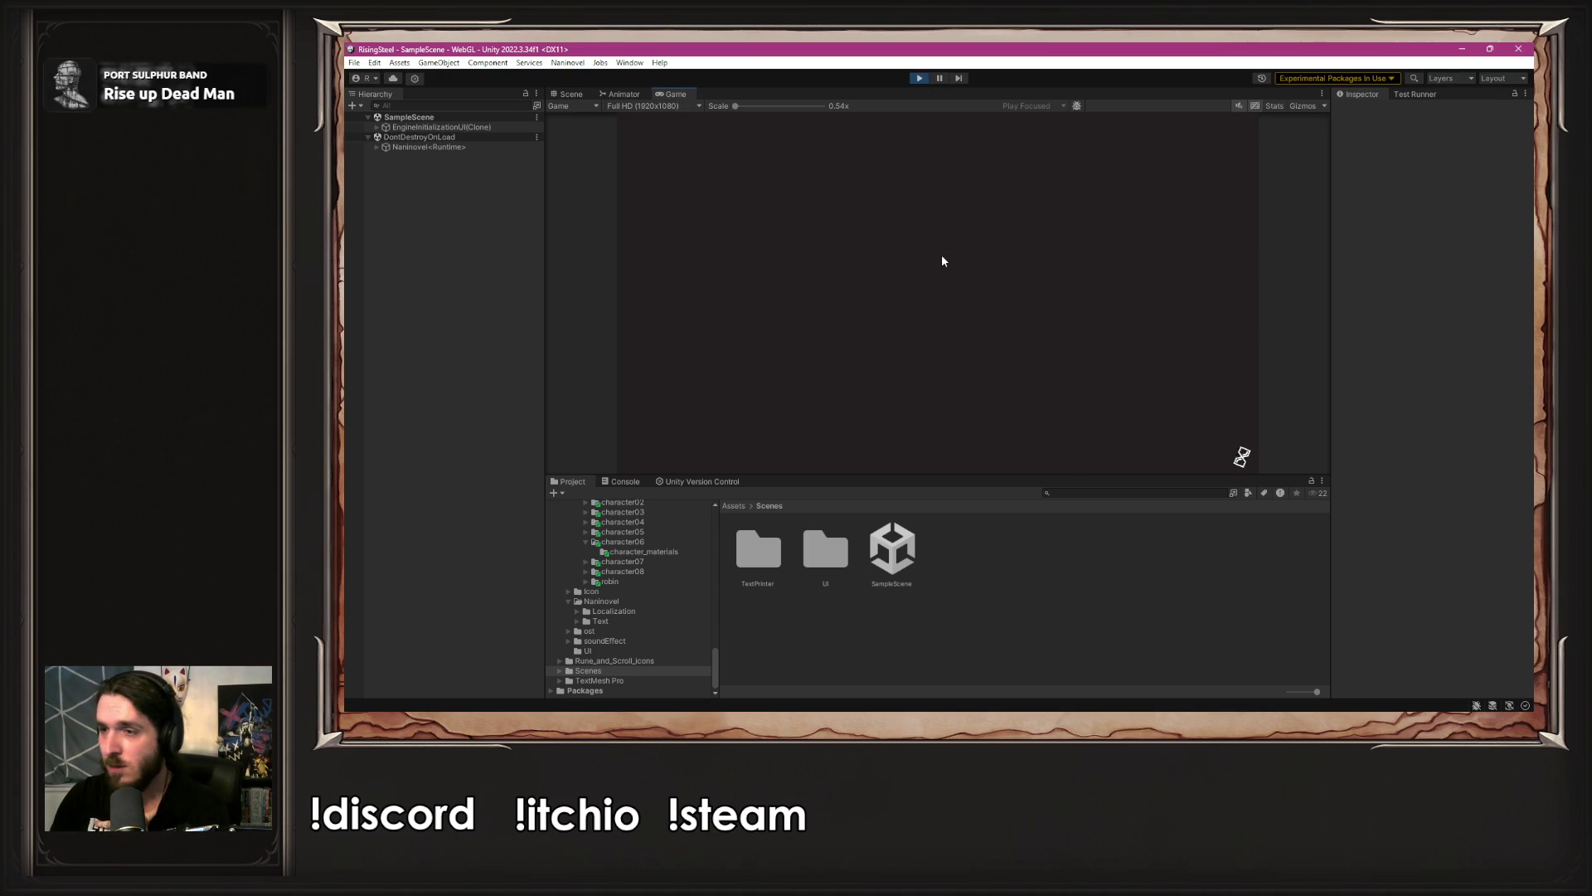
{"action": "left_click", "coordinate": [939, 273]}
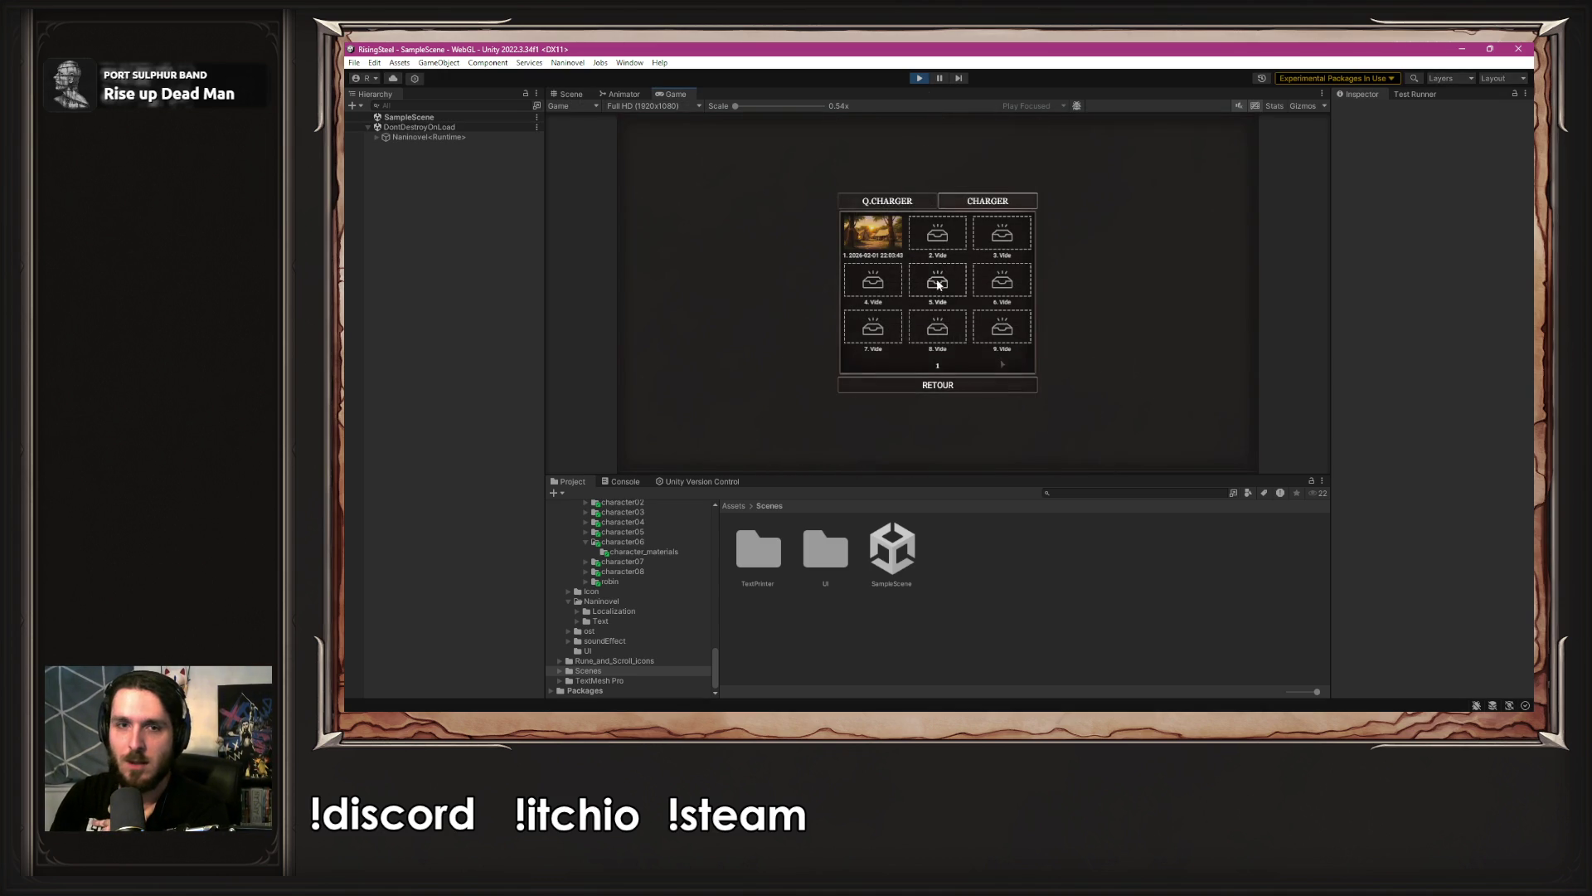
{"action": "left_click", "coordinate": [872, 241]}
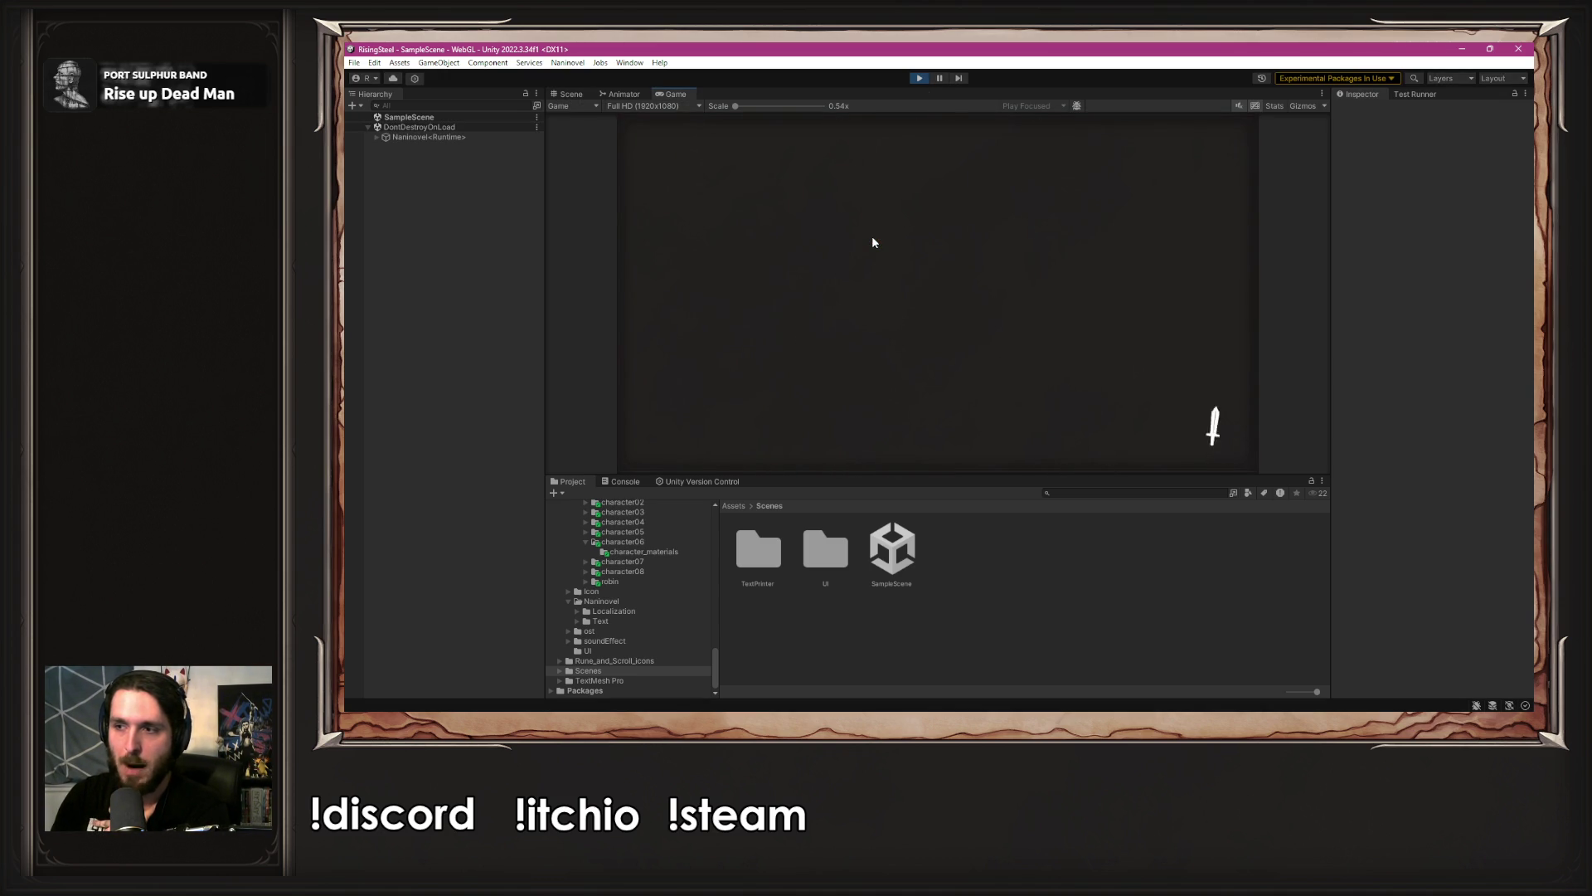
{"action": "left_click", "coordinate": [918, 78]}
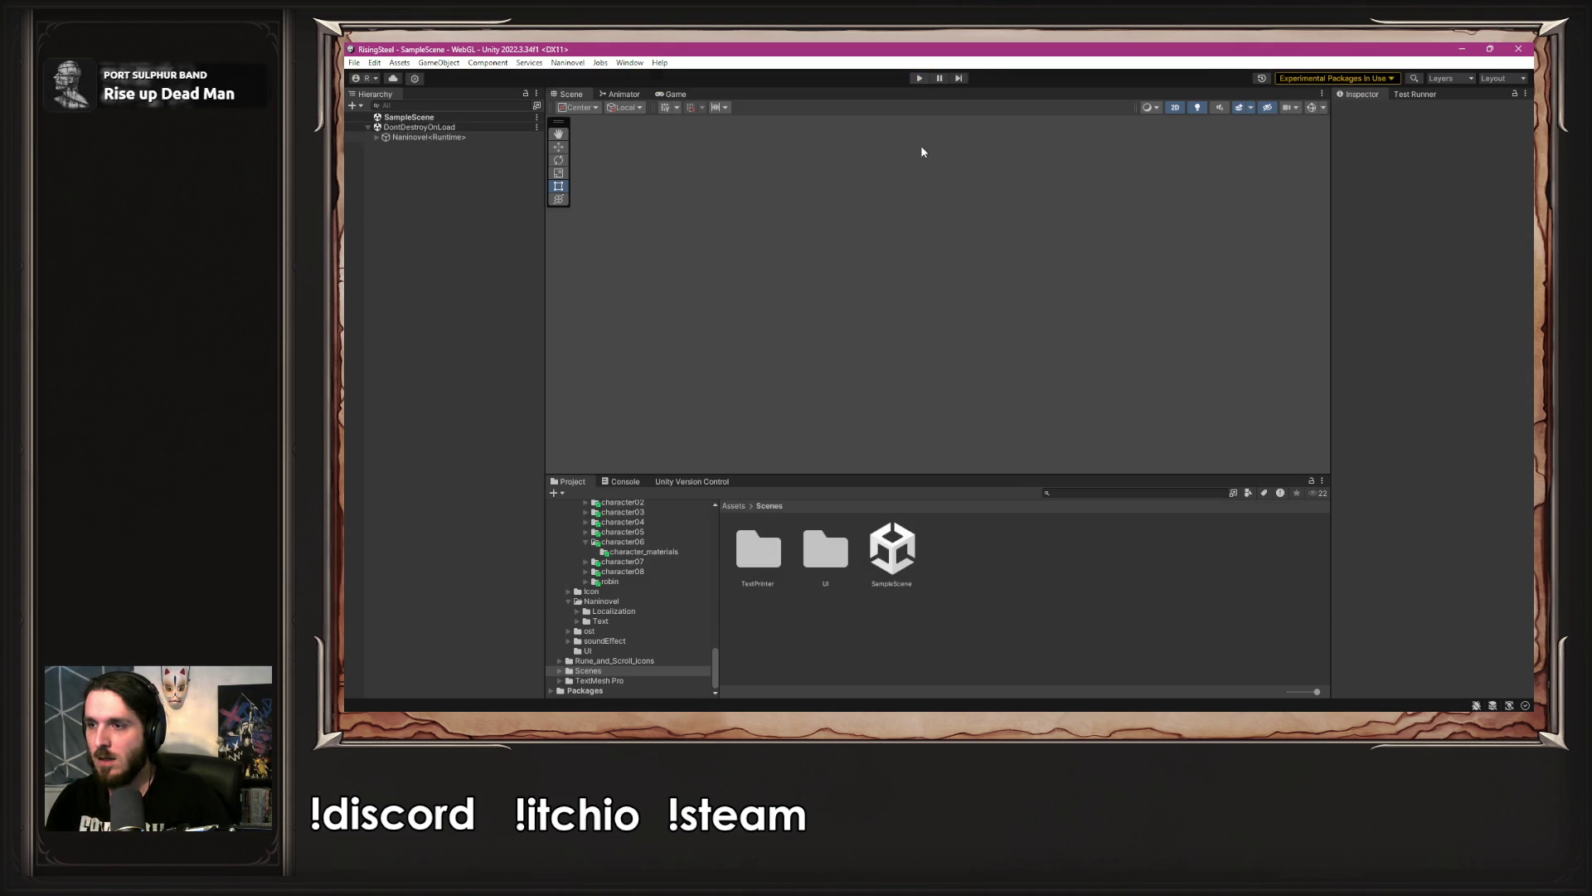
{"action": "key", "text": "alt+Tab"}
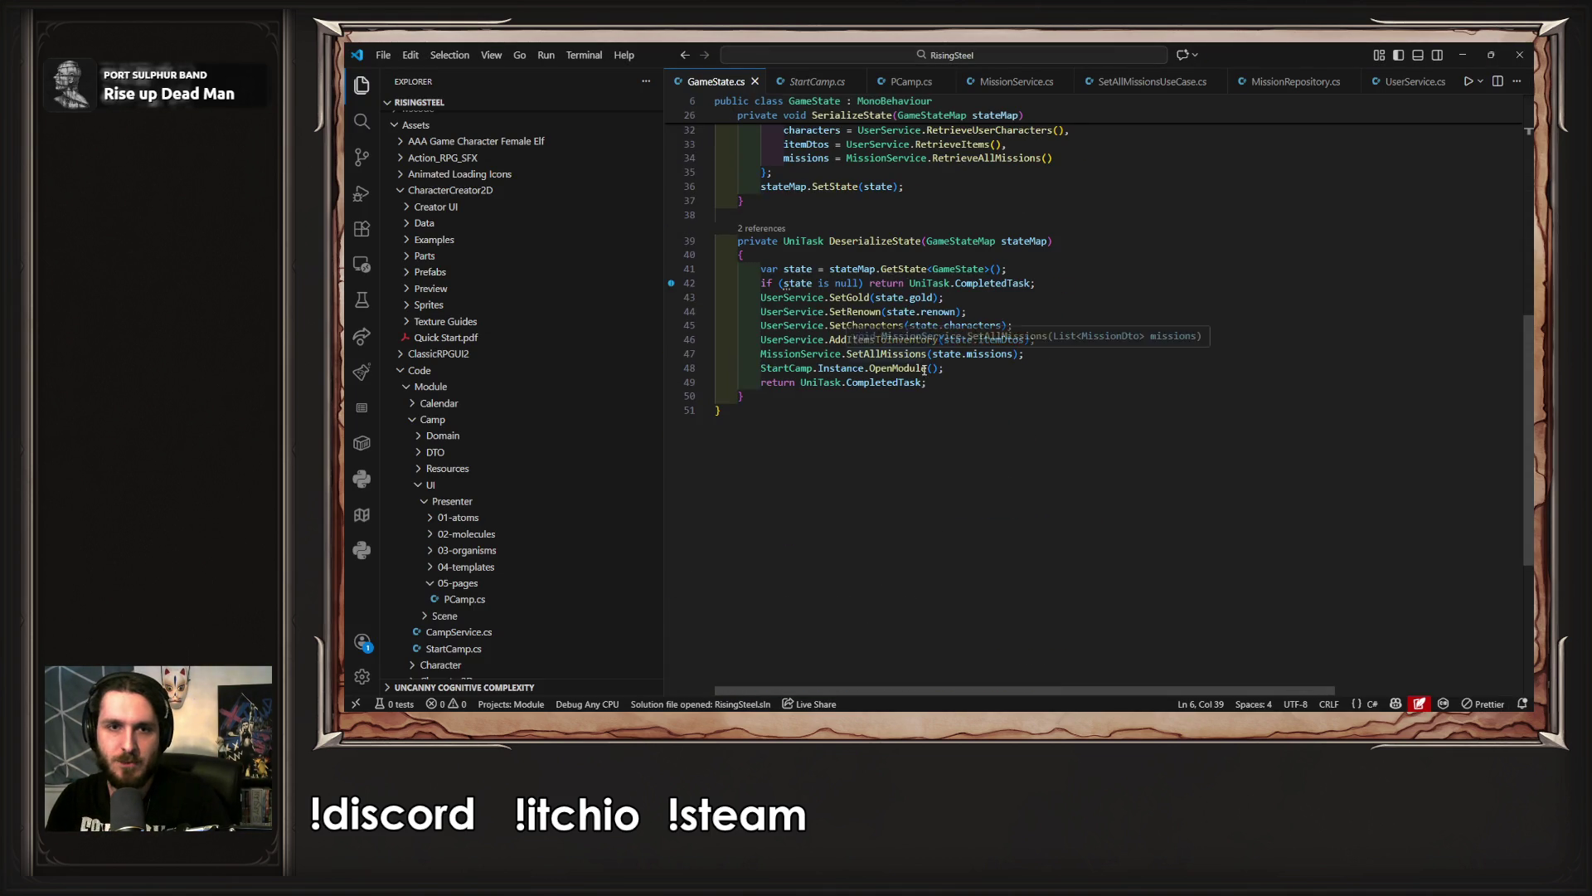
{"action": "scroll", "coordinate": [925, 371], "scroll_direction": "up", "scroll_amount": 2}
{"action": "left_click", "coordinate": [1035, 430]}
{"action": "scroll", "coordinate": [1035, 431], "scroll_direction": "up", "scroll_amount": 8}
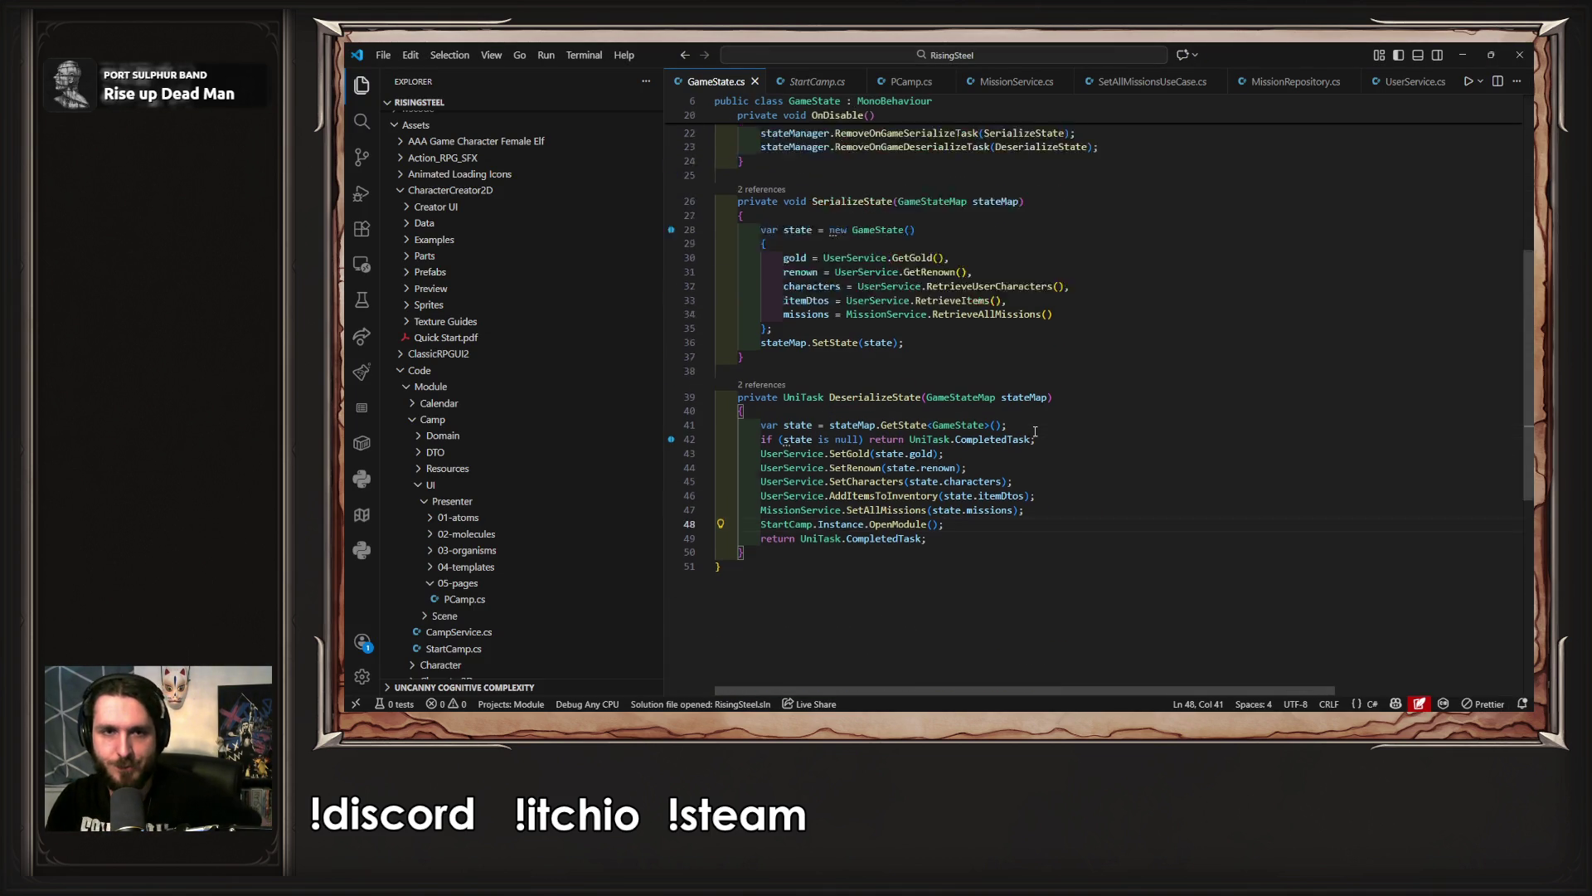
{"action": "scroll", "coordinate": [980, 523], "scroll_direction": "down", "scroll_amount": 5}
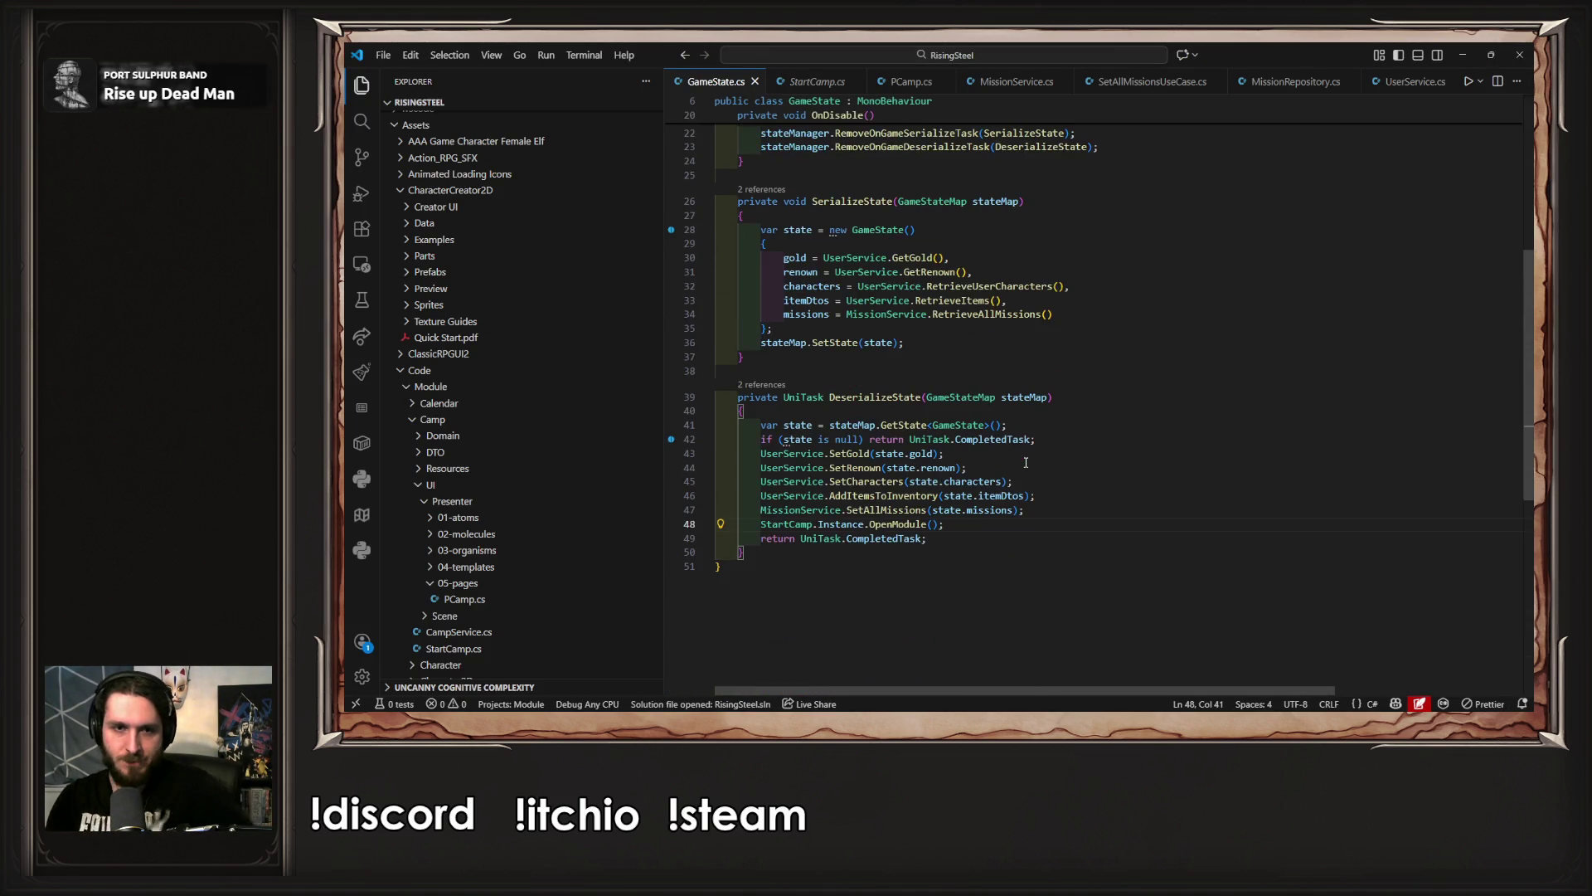
{"action": "scroll", "coordinate": [980, 524], "scroll_direction": "up", "scroll_amount": 5}
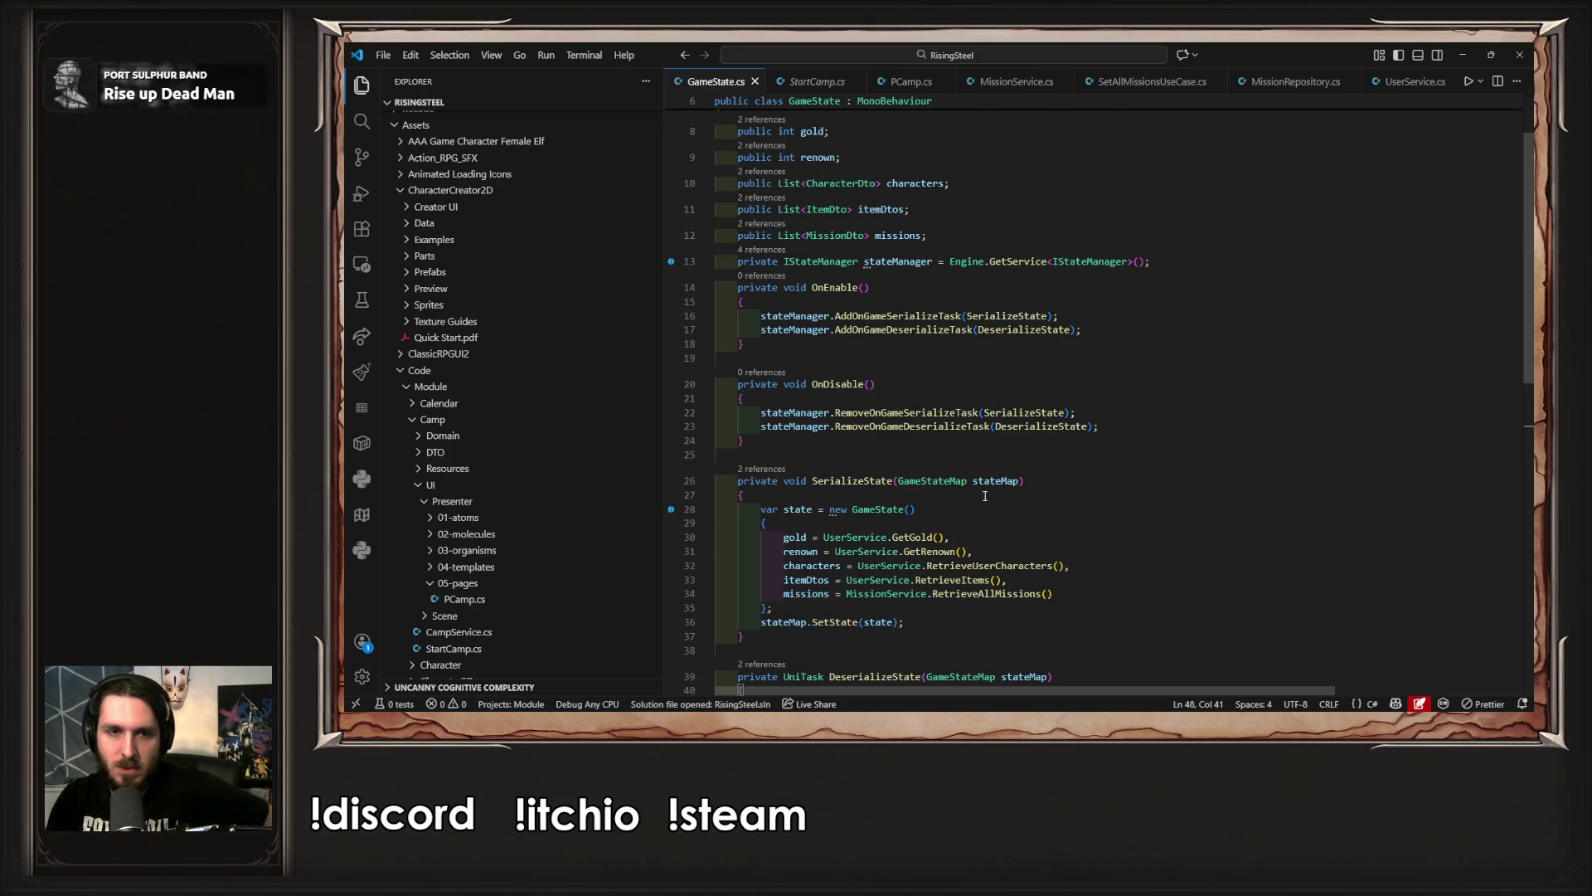
{"action": "scroll", "coordinate": [1007, 441], "scroll_direction": "down", "scroll_amount": 4}
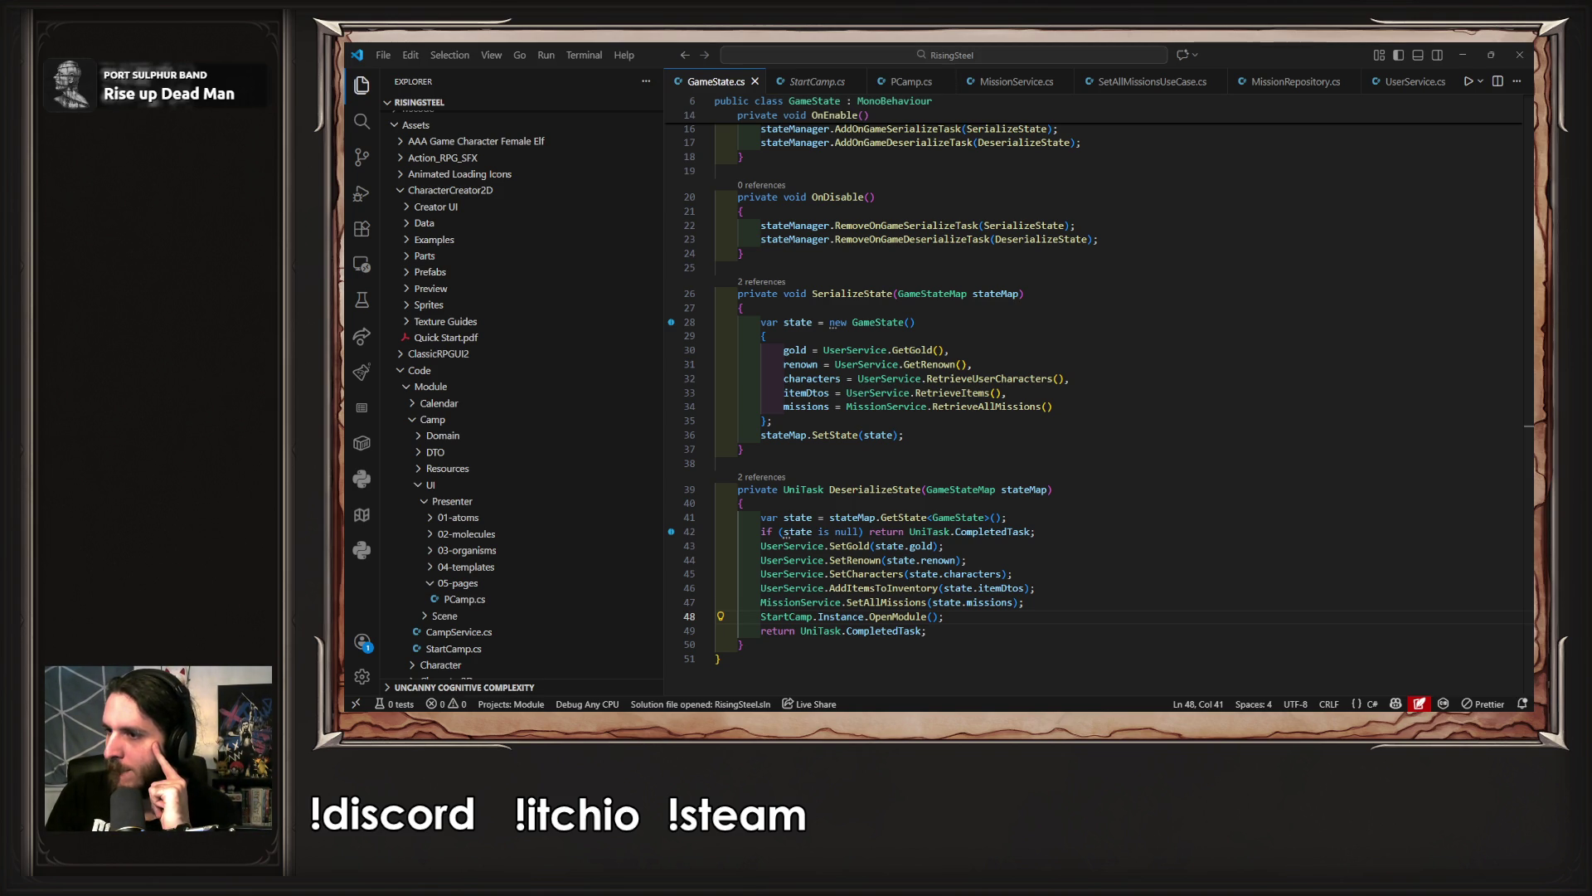
{"action": "scroll", "coordinate": [955, 239], "scroll_direction": "up", "scroll_amount": 5}
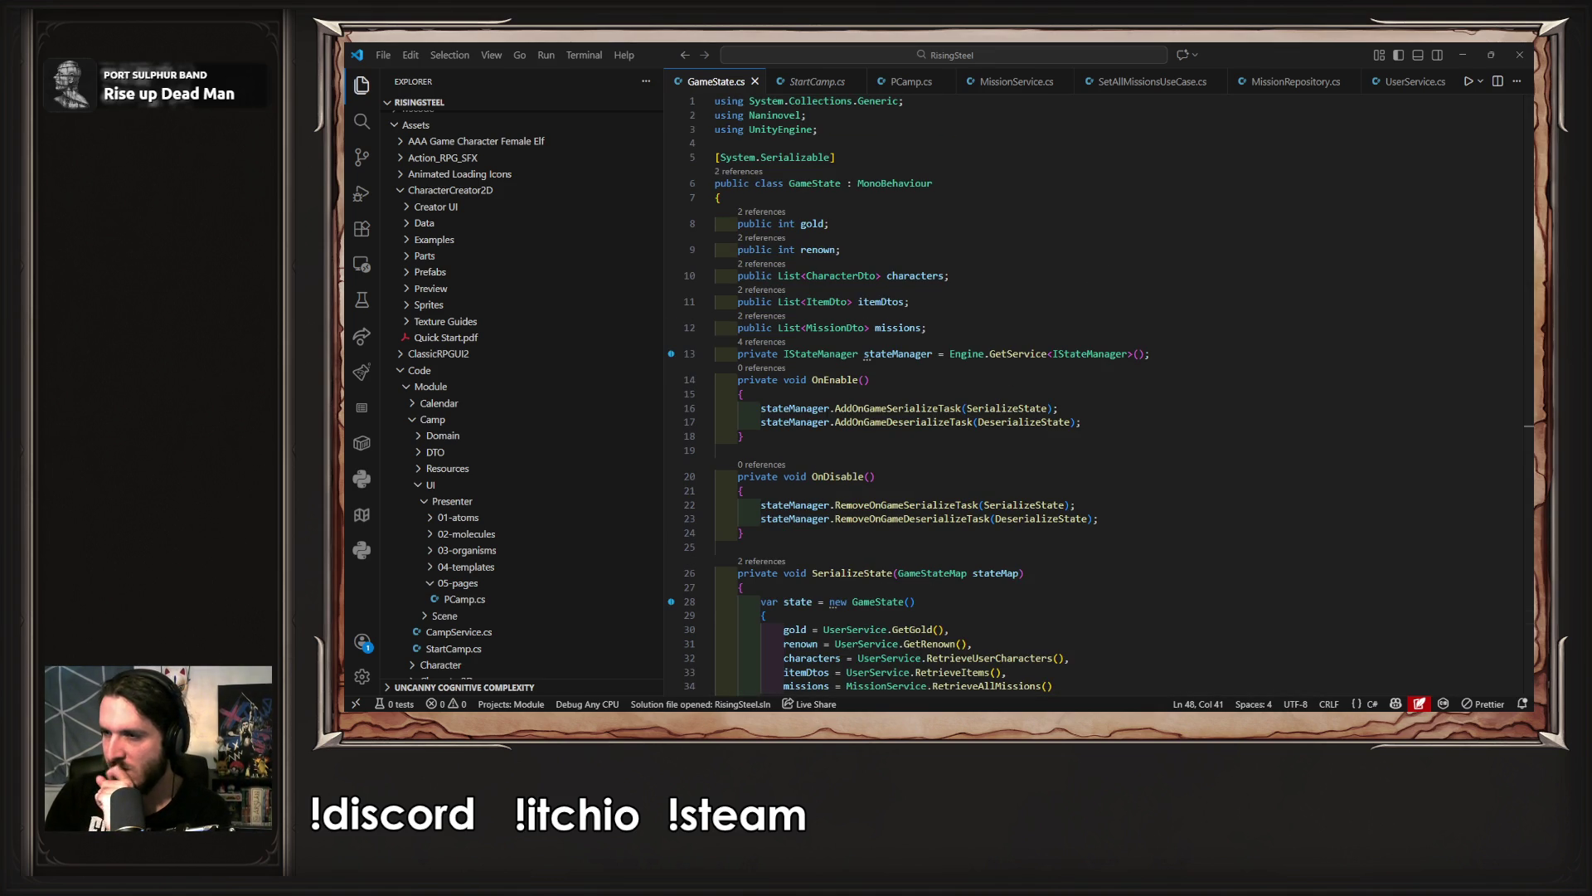
{"action": "scroll", "coordinate": [976, 319], "scroll_direction": "down", "scroll_amount": 5}
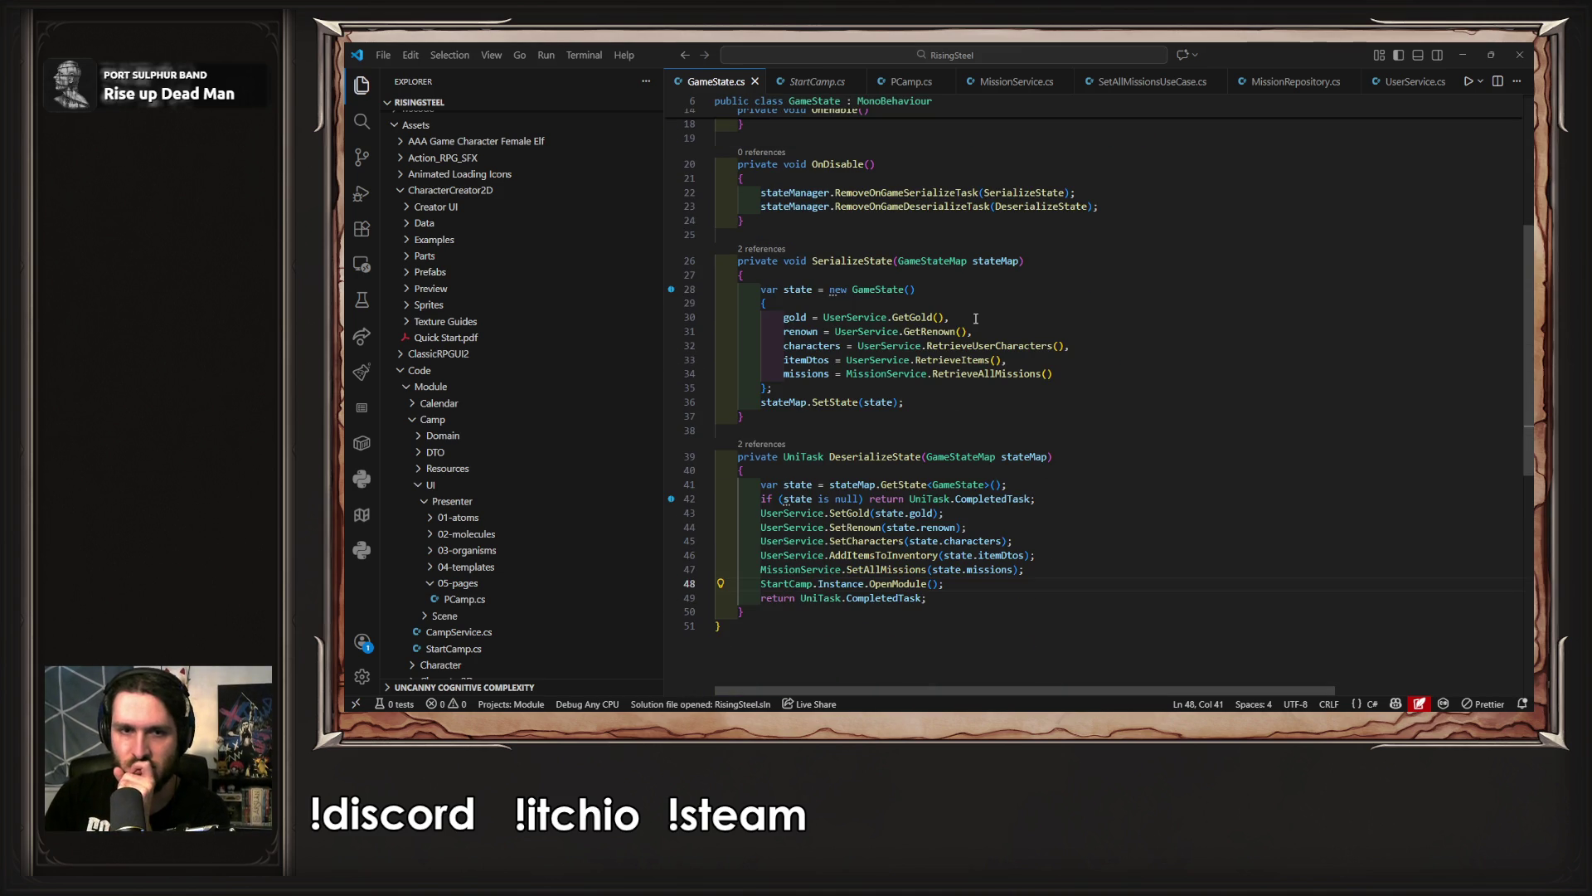